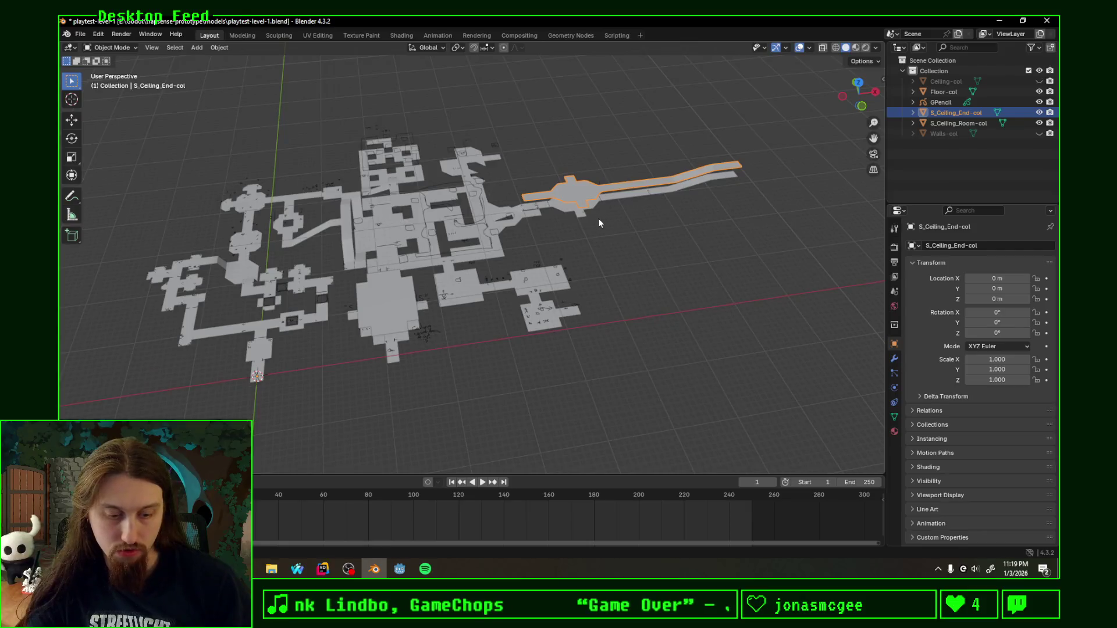
Step: Save the level in Blender, switch to Godot and bring up the playtest-level-1 node's options
{"action": "middle_click_drag", "start_coordinate": [598, 218], "coordinate": [430, 417]}
{"action": "key", "text": "ctrl+s"}
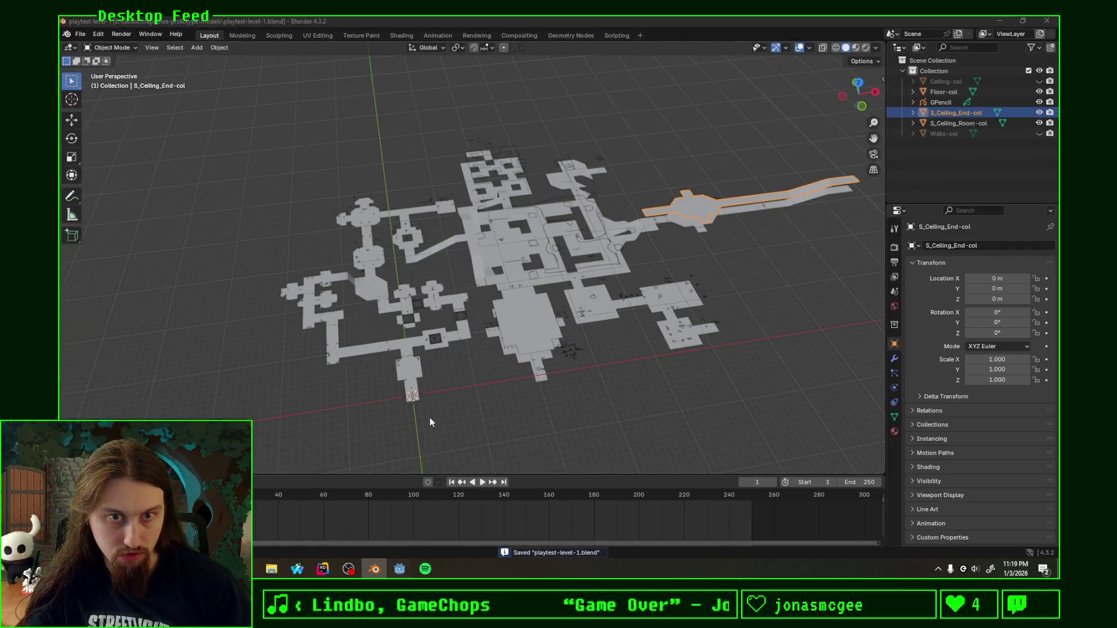
{"action": "key", "text": "alt+Tab"}
{"action": "mouse_move", "coordinate": [391, 289]}
{"action": "middle_mouse_down"}
{"action": "mouse_move", "coordinate": [357, 294]}
{"action": "mouse_move", "coordinate": [346, 266]}
{"action": "middle_mouse_up"}
{"action": "right_click", "coordinate": [120, 112]}
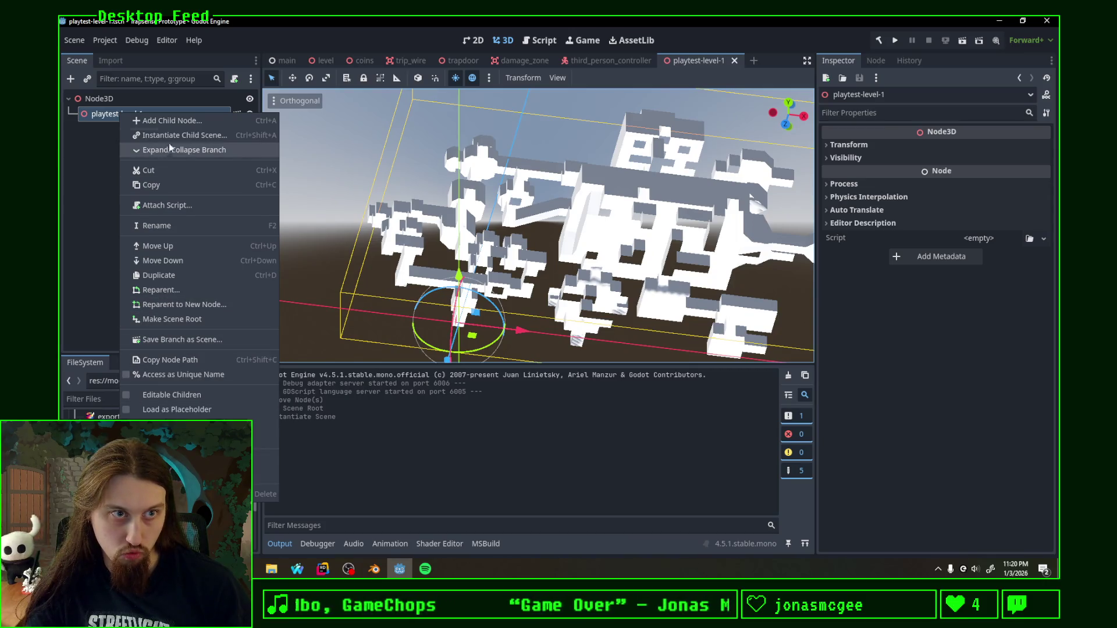
Step: Enable Editable Children on the level instance and collapse its Floor, Walls and Ceiling branches
{"action": "left_click", "coordinate": [171, 395]}
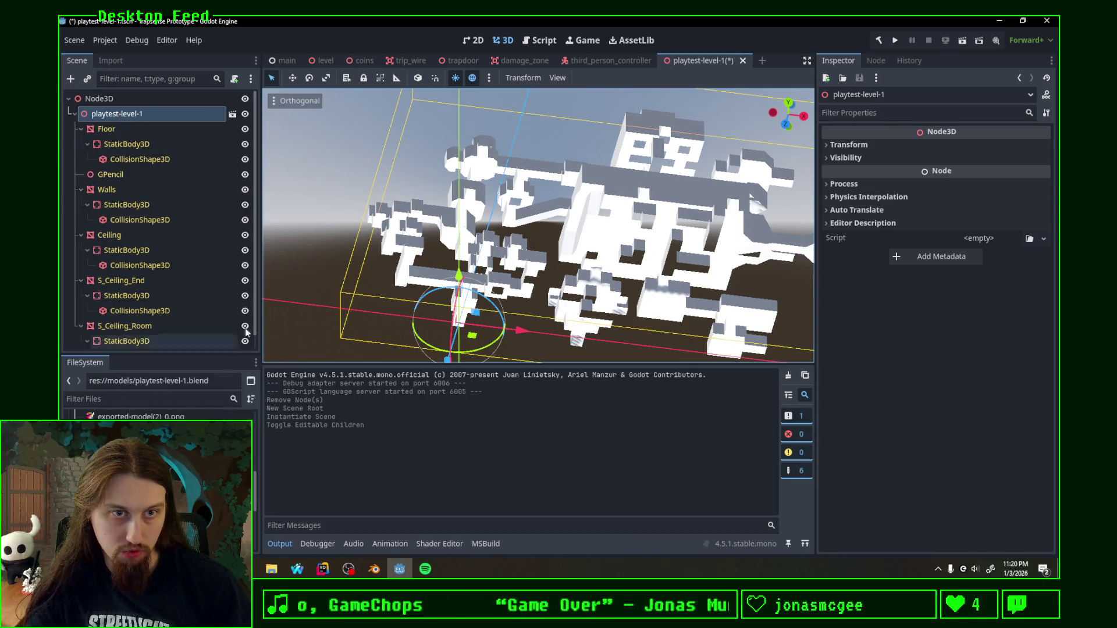
{"action": "middle_click_drag", "start_coordinate": [369, 215], "coordinate": [349, 201]}
{"action": "left_click", "coordinate": [81, 129]}
{"action": "left_click", "coordinate": [80, 159]}
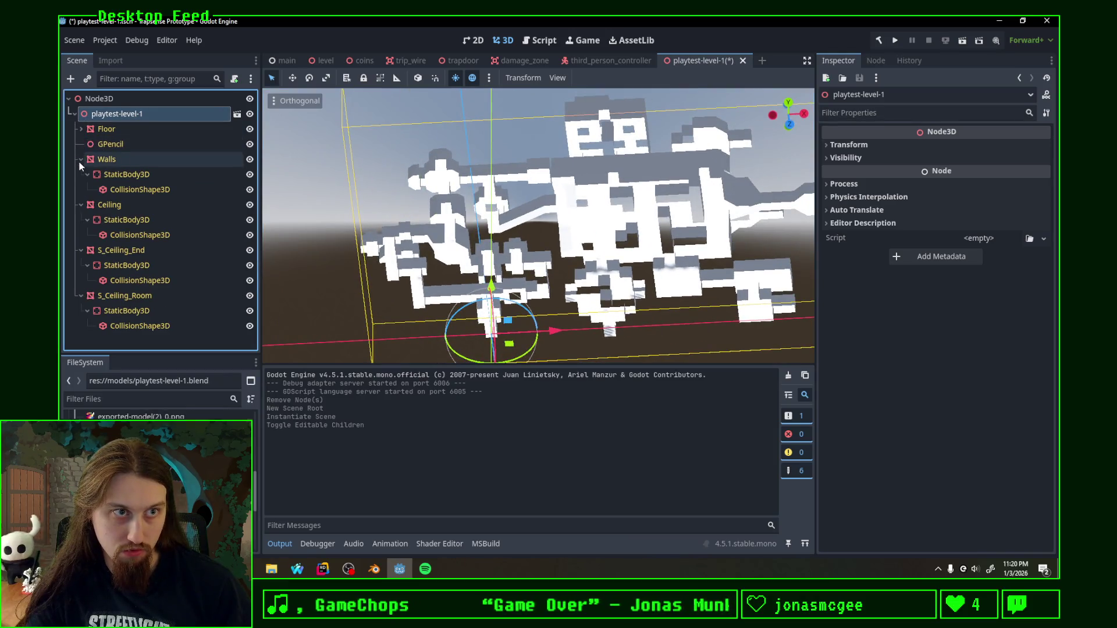
{"action": "left_click", "coordinate": [81, 190]}
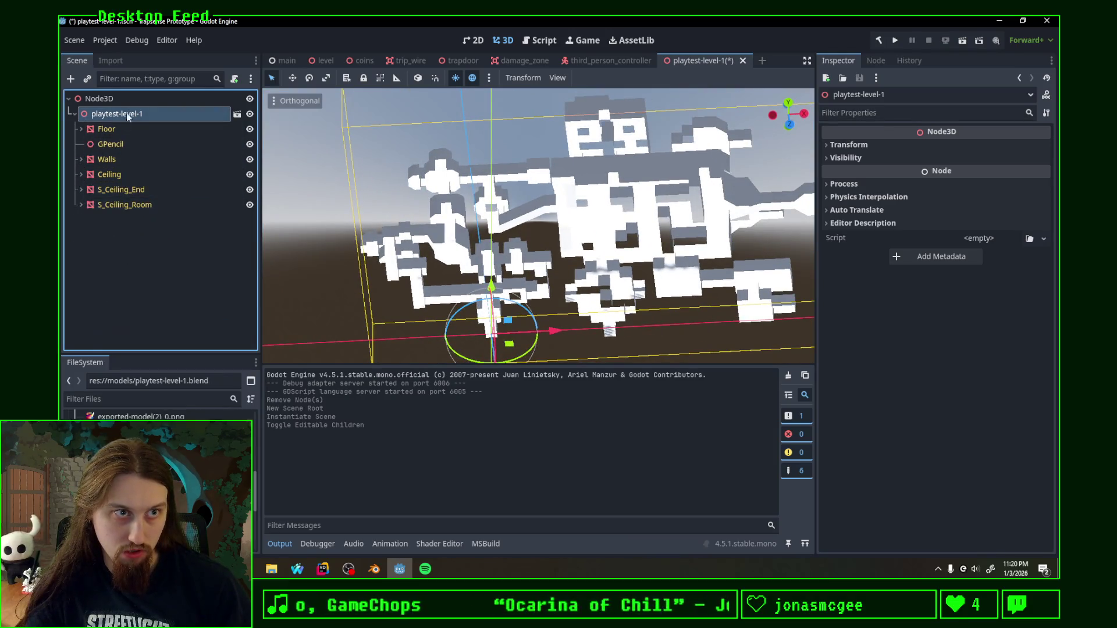
Step: In the .blend advanced import settings, mark GPencil as Skip Import and reimport the level
{"action": "double_click", "coordinate": [131, 432]}
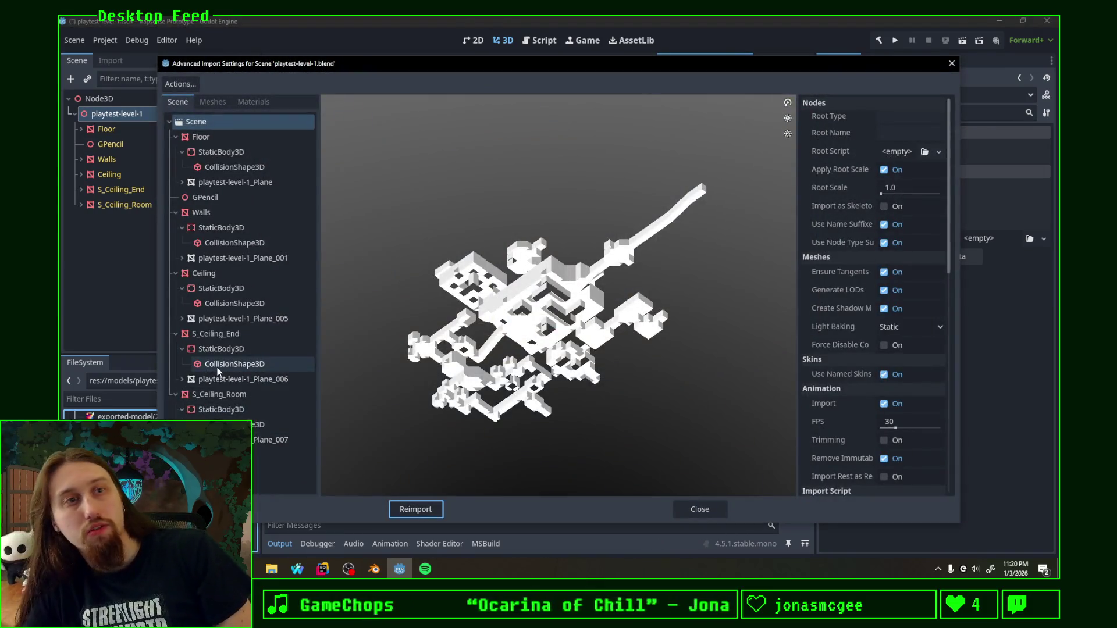
{"action": "left_click", "coordinate": [205, 198]}
{"action": "left_click", "coordinate": [887, 163]}
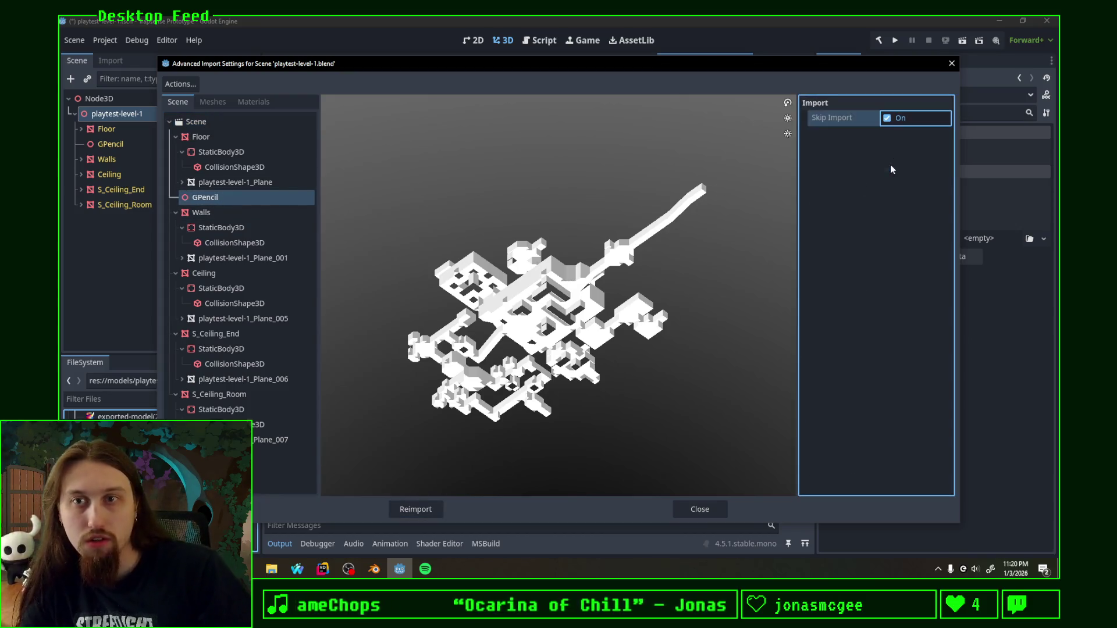
{"action": "left_click", "coordinate": [412, 511]}
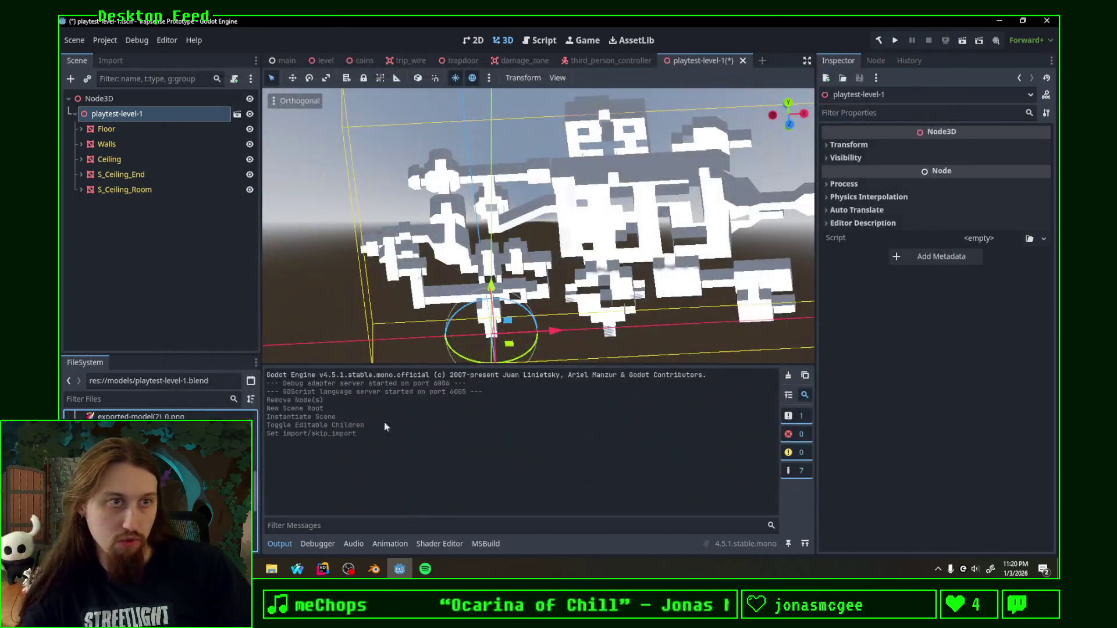
Step: Assign floor.tres to the Floor mesh's Surface Material Override slot 0
{"action": "left_click", "coordinate": [131, 129]}
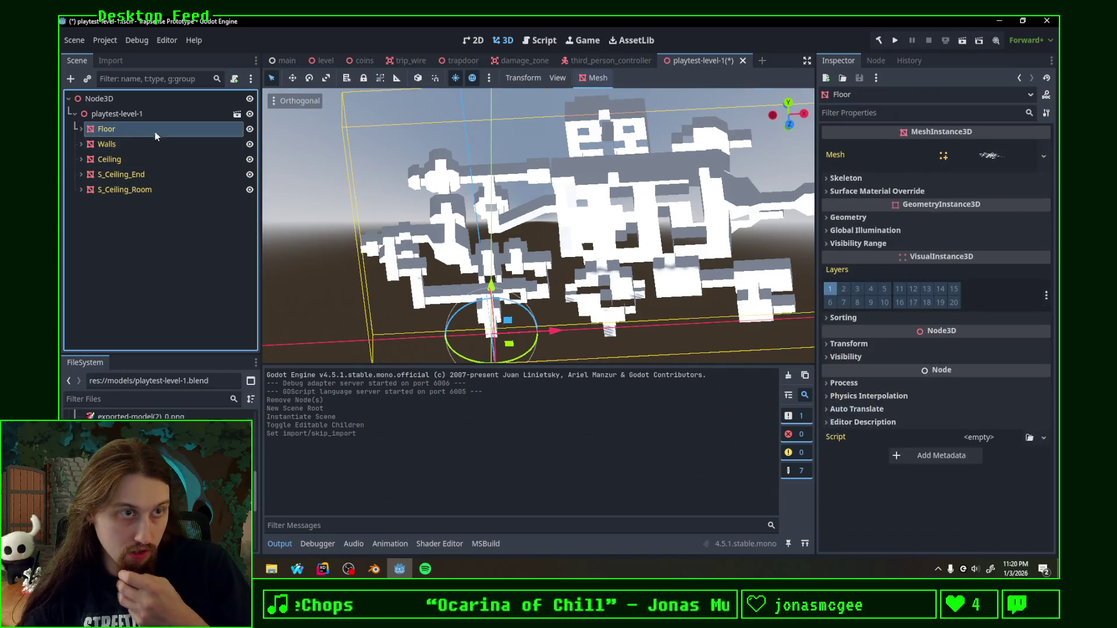
{"action": "left_click", "coordinate": [868, 192]}
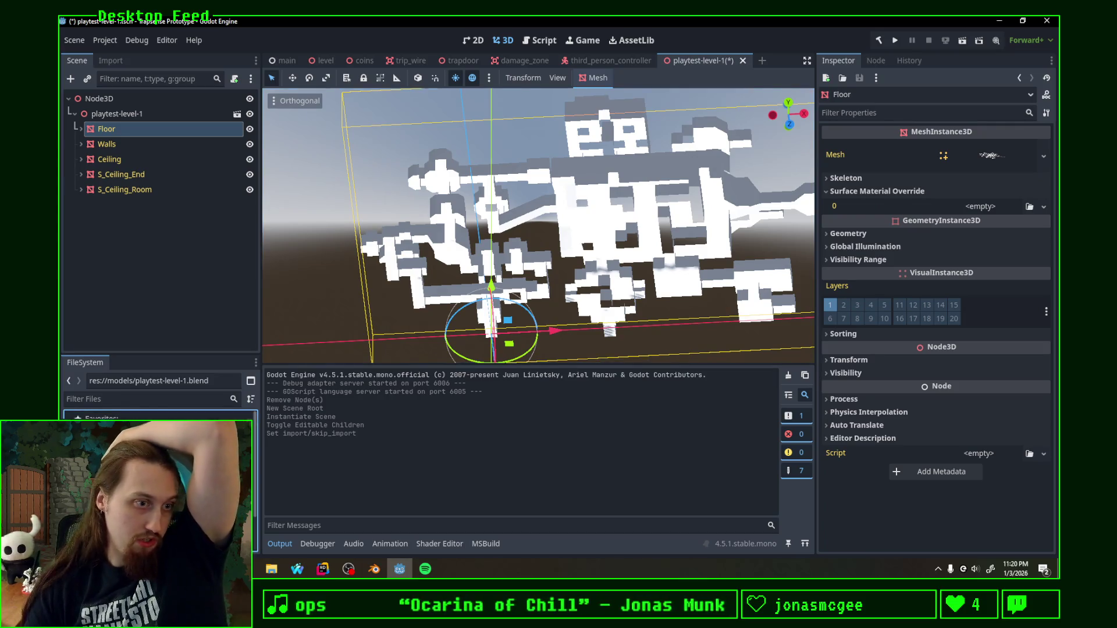
{"action": "scroll", "coordinate": [157, 480], "scroll_direction": "down", "scroll_amount": 1}
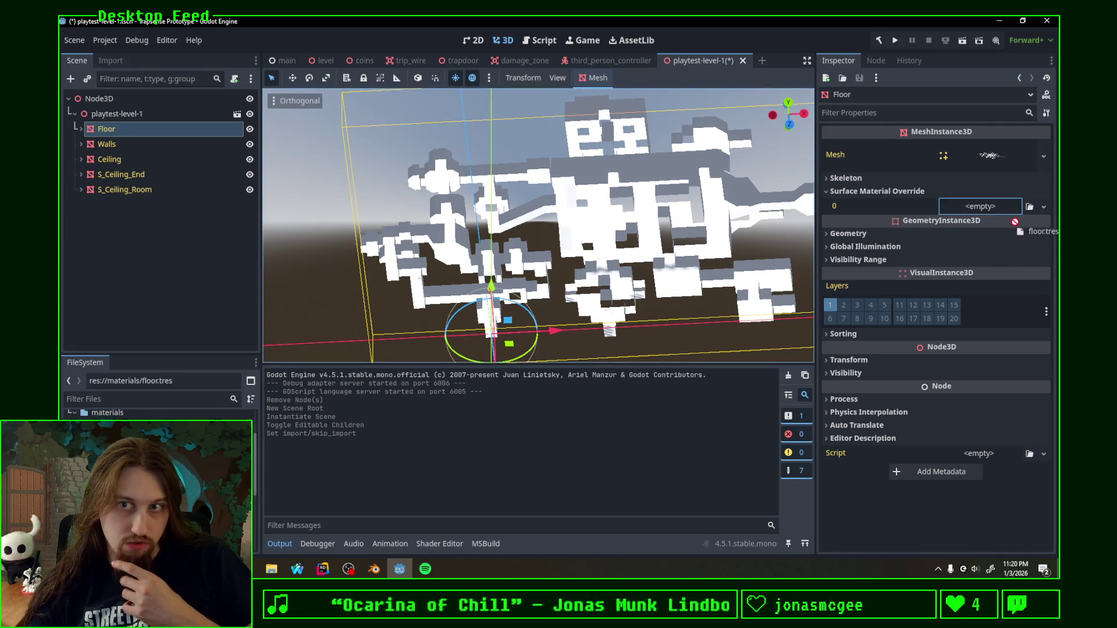
{"action": "left_click_drag", "start_coordinate": [987, 207], "coordinate": [993, 212]}
{"action": "mouse_move", "coordinate": [413, 348]}
{"action": "middle_mouse_down"}
{"action": "mouse_move", "coordinate": [419, 319]}
{"action": "mouse_move", "coordinate": [475, 306]}
{"action": "mouse_move", "coordinate": [487, 329]}
{"action": "middle_mouse_up"}
{"action": "scroll", "coordinate": [483, 329], "scroll_direction": "up", "scroll_amount": 2}
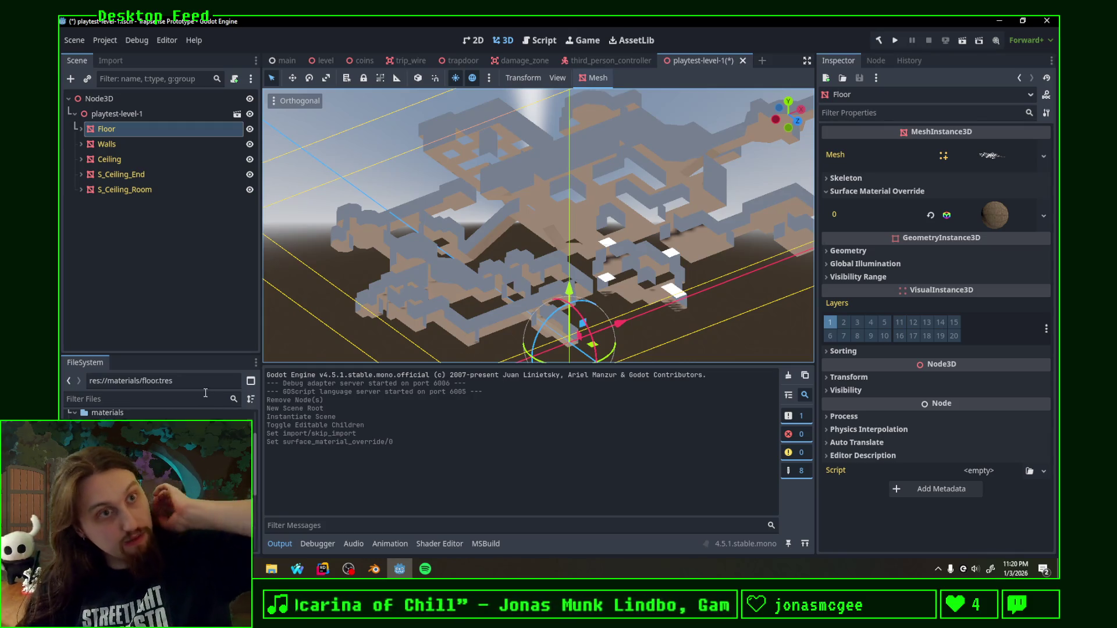
Step: Assign wall.tres to the Walls mesh's Surface Material Override slot 0, then select Ceiling
{"action": "left_click", "coordinate": [141, 144]}
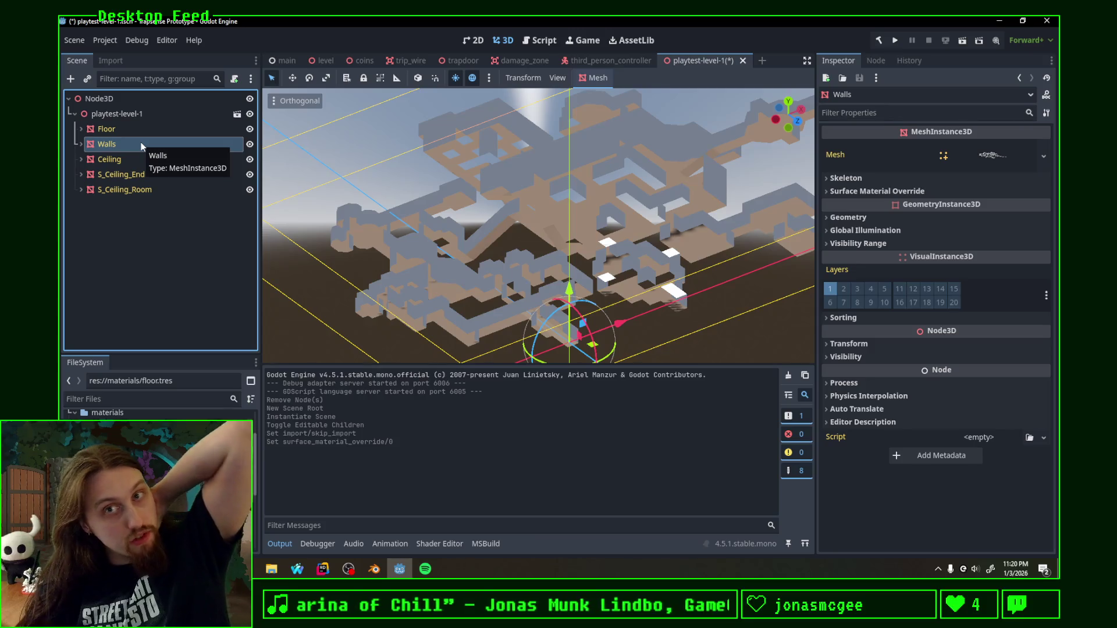
{"action": "left_click", "coordinate": [864, 191]}
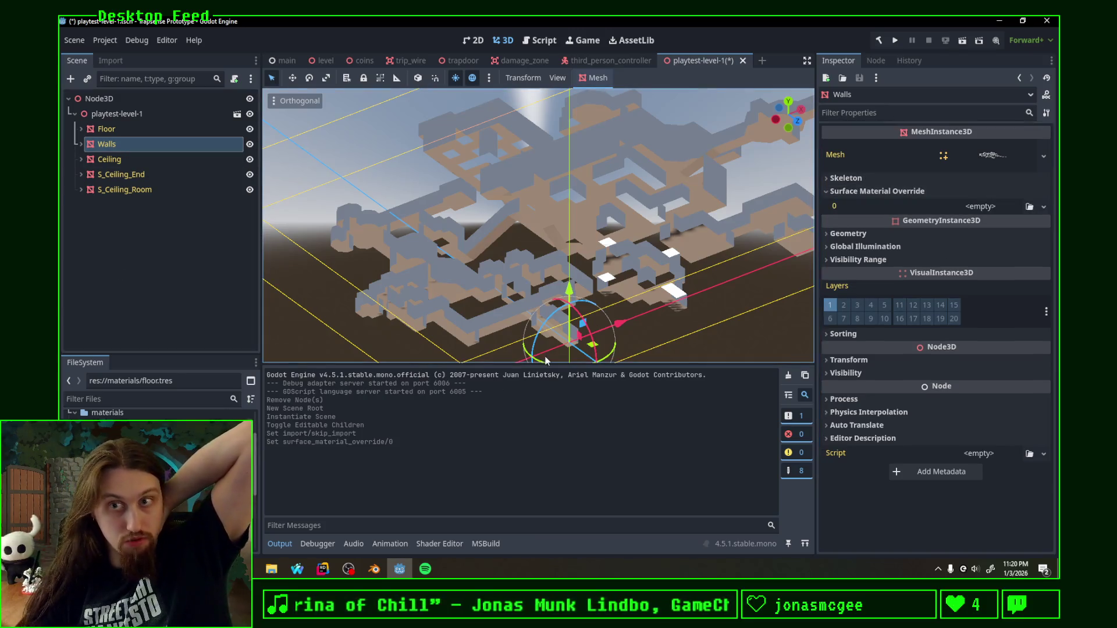
{"action": "left_click_drag", "start_coordinate": [131, 416], "coordinate": [716, 297]}
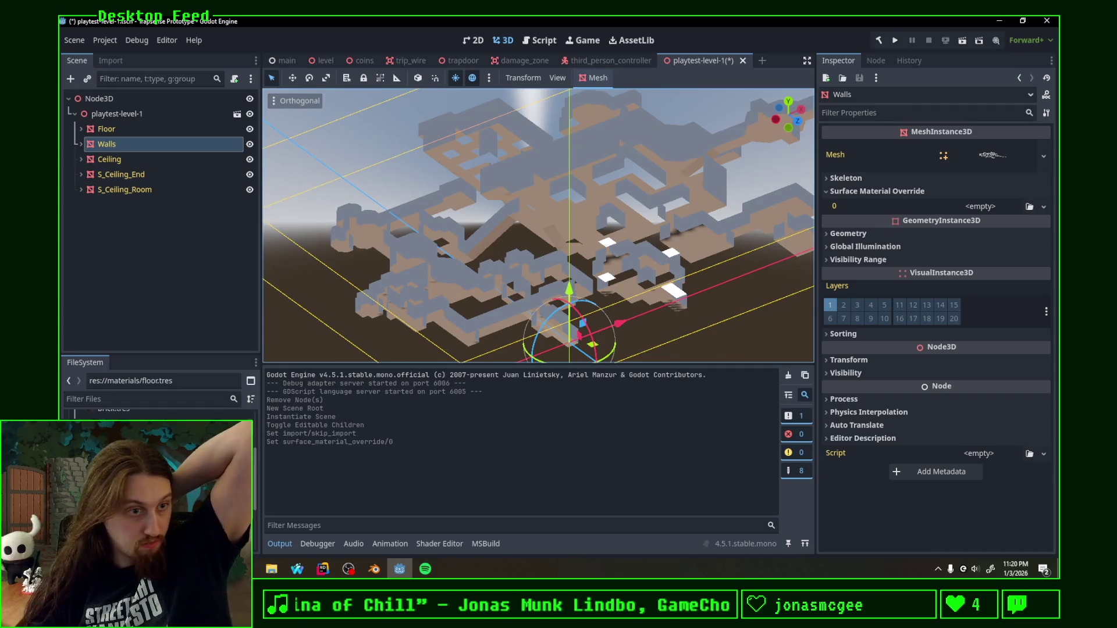
{"action": "left_click_drag", "start_coordinate": [978, 207], "coordinate": [974, 210]}
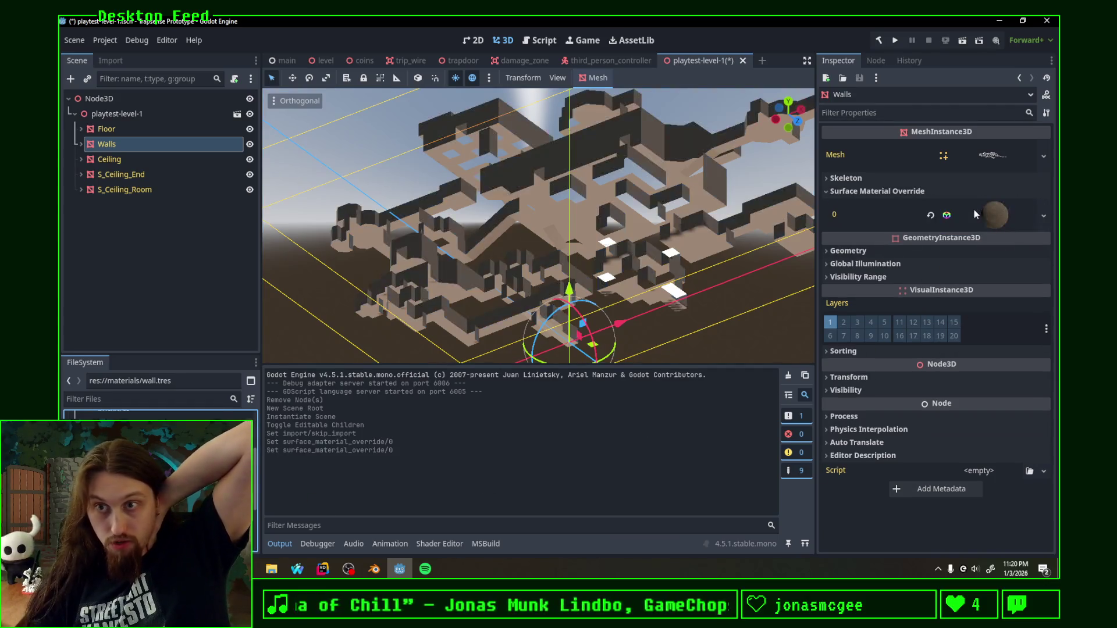
{"action": "left_click", "coordinate": [135, 159]}
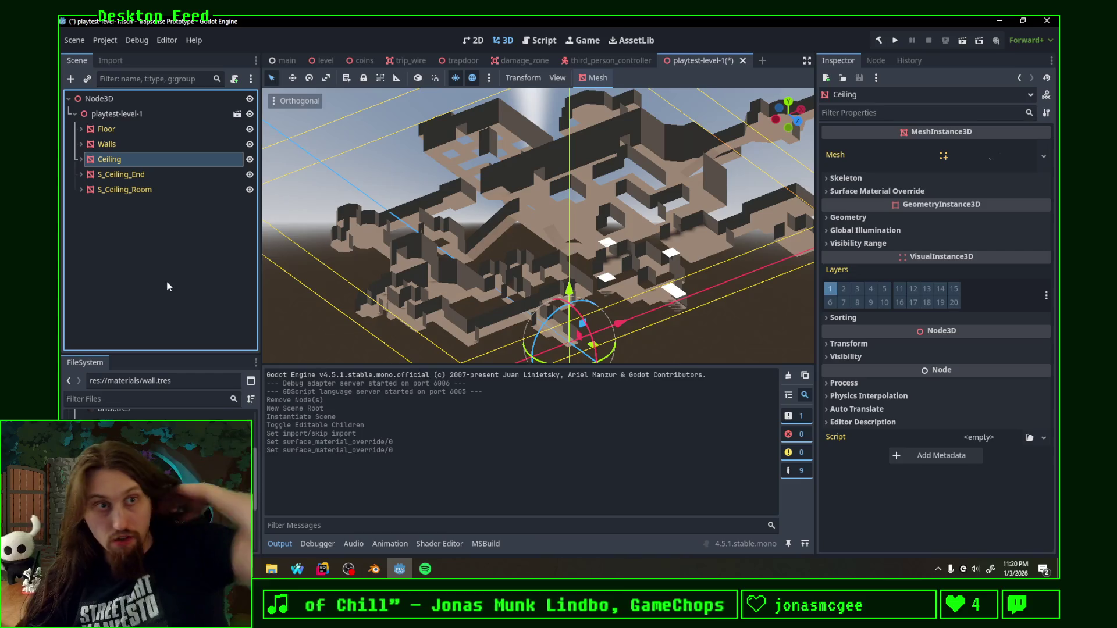
Step: Apply wall.tres to Ceiling, S_Ceiling_End and S_Ceiling_Room together, inspect, and return to Blender
{"action": "left_click", "coordinate": [158, 188], "text": "shift"}
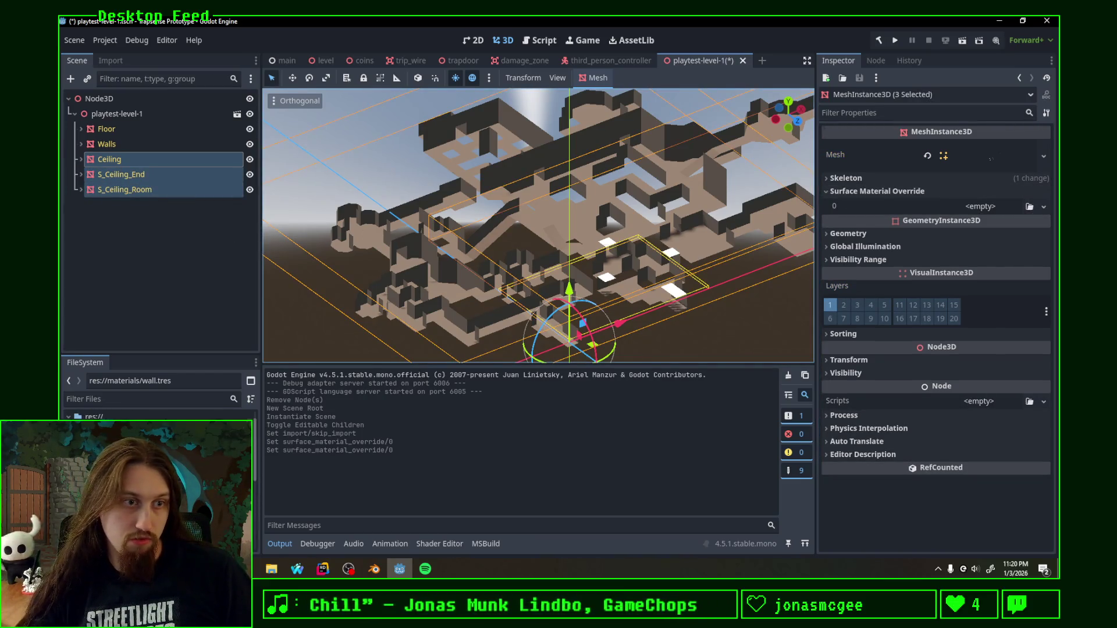
{"action": "mouse_move", "coordinate": [131, 423]}
{"action": "left_mouse_down"}
{"action": "mouse_move", "coordinate": [993, 225]}
{"action": "mouse_move", "coordinate": [984, 212]}
{"action": "left_mouse_up"}
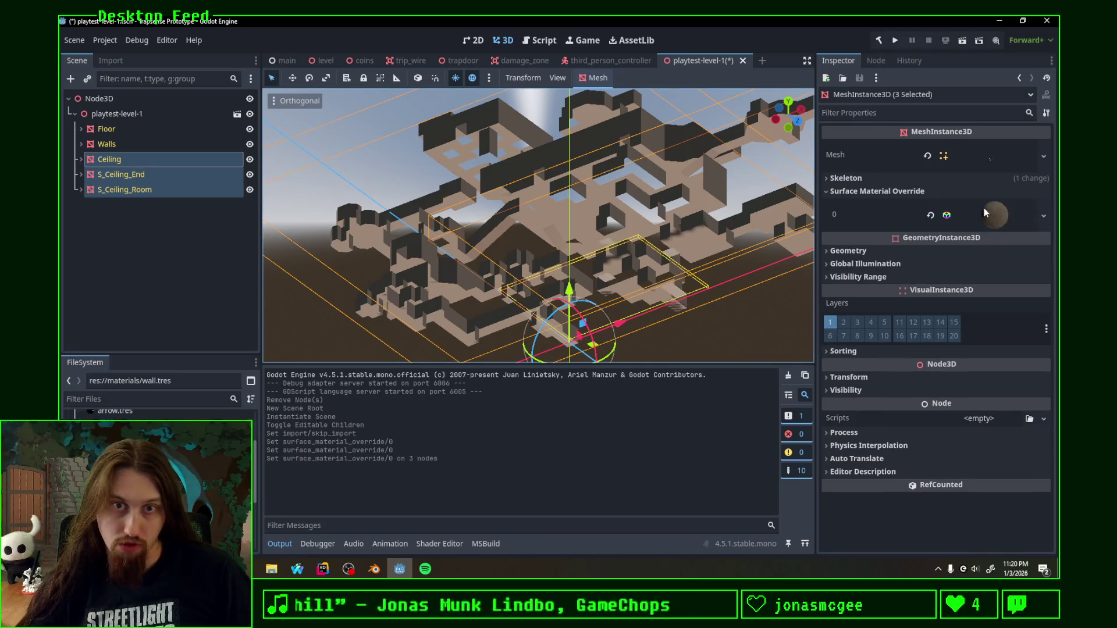
{"action": "mouse_move", "coordinate": [490, 310]}
{"action": "middle_mouse_down"}
{"action": "mouse_move", "coordinate": [355, 286]}
{"action": "mouse_move", "coordinate": [690, 221]}
{"action": "mouse_move", "coordinate": [557, 160]}
{"action": "middle_mouse_up"}
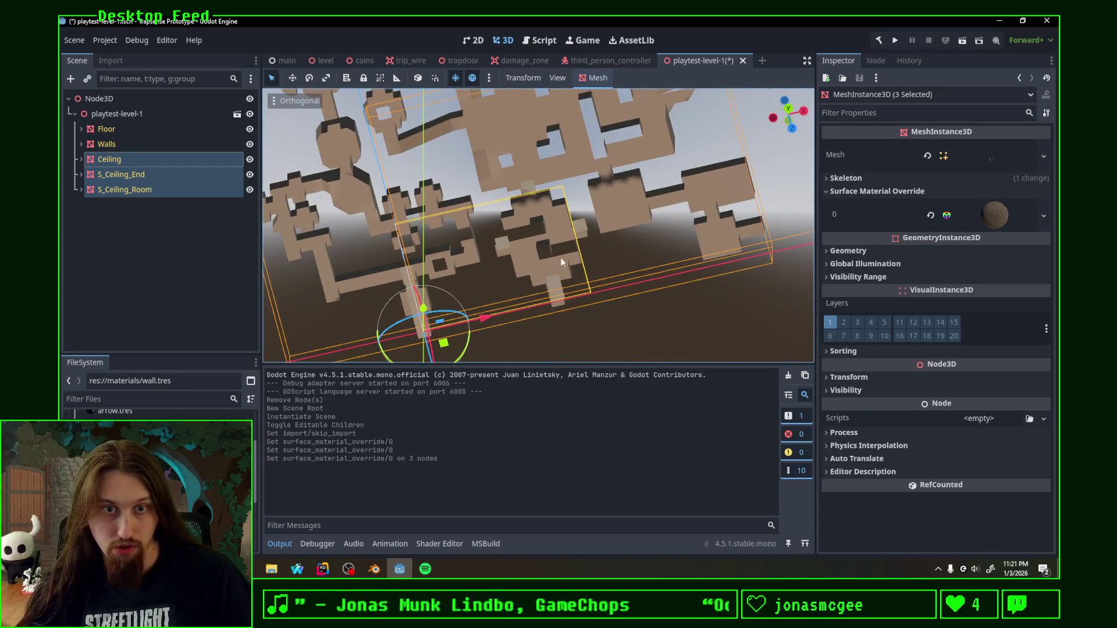
{"action": "middle_click_drag", "start_coordinate": [561, 258], "coordinate": [574, 205]}
{"action": "key", "text": "alt+Tab"}
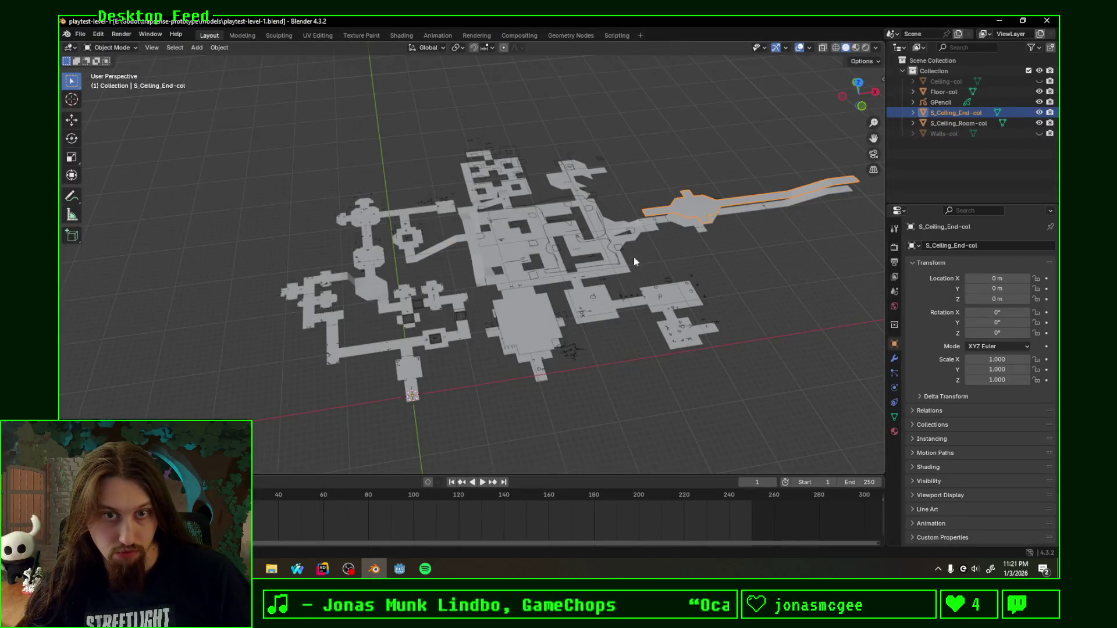
Step: Toggle Walls-col and Ceiling-col visibility in the Outliner, leaving Ceiling-col selected and both shown
{"action": "left_click", "coordinate": [951, 134]}
{"action": "left_click", "coordinate": [1040, 134]}
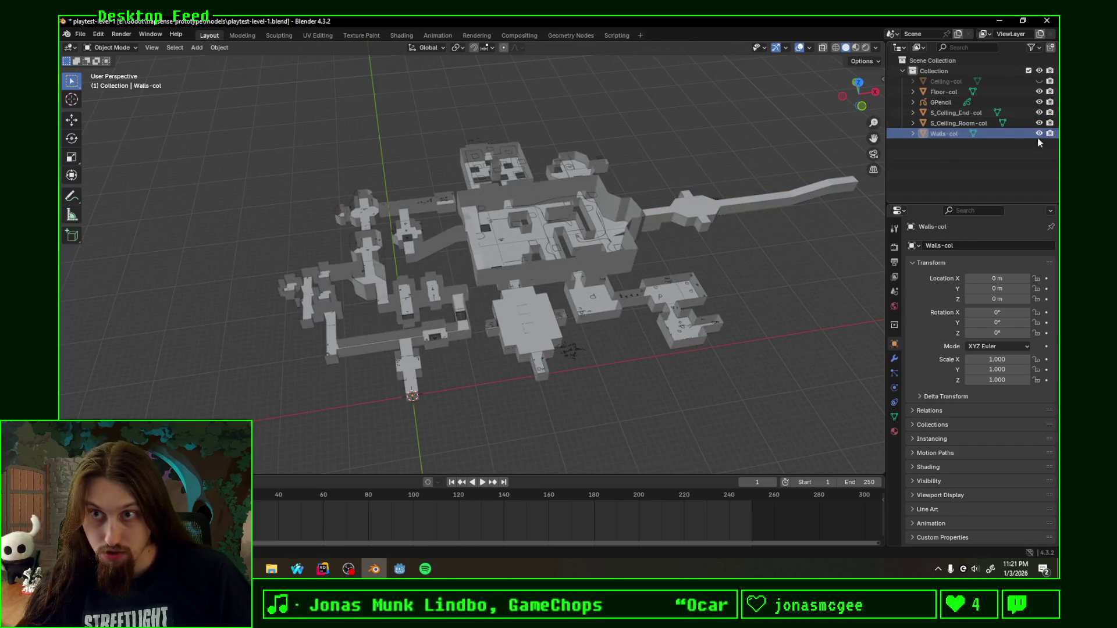
{"action": "left_click", "coordinate": [1039, 134]}
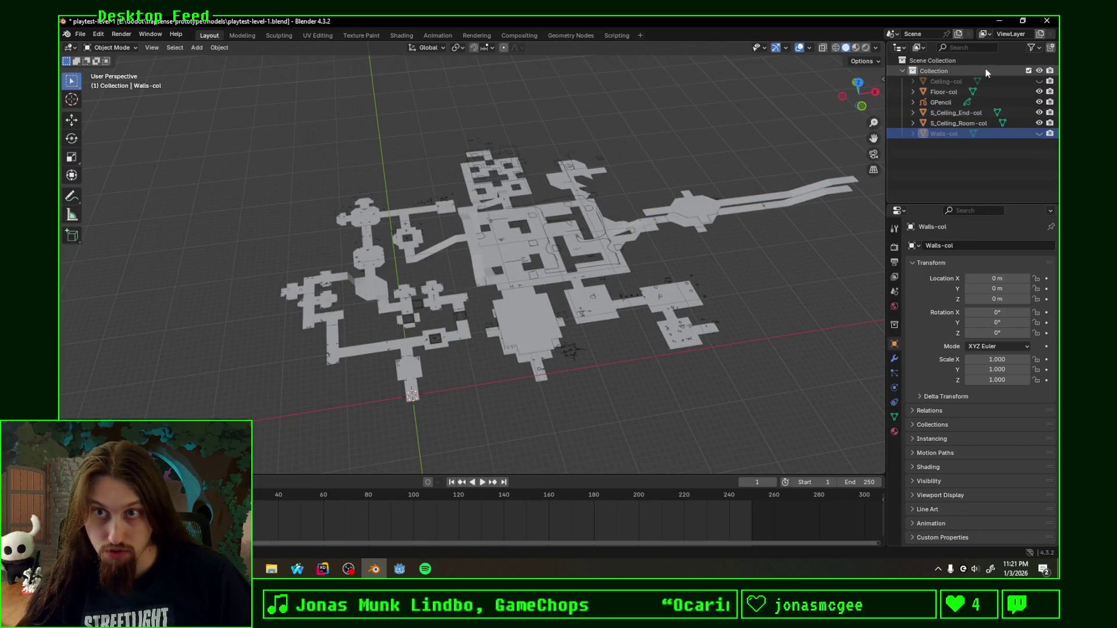
{"action": "left_click", "coordinate": [933, 83]}
{"action": "left_click", "coordinate": [1040, 81]}
{"action": "left_click", "coordinate": [968, 81]}
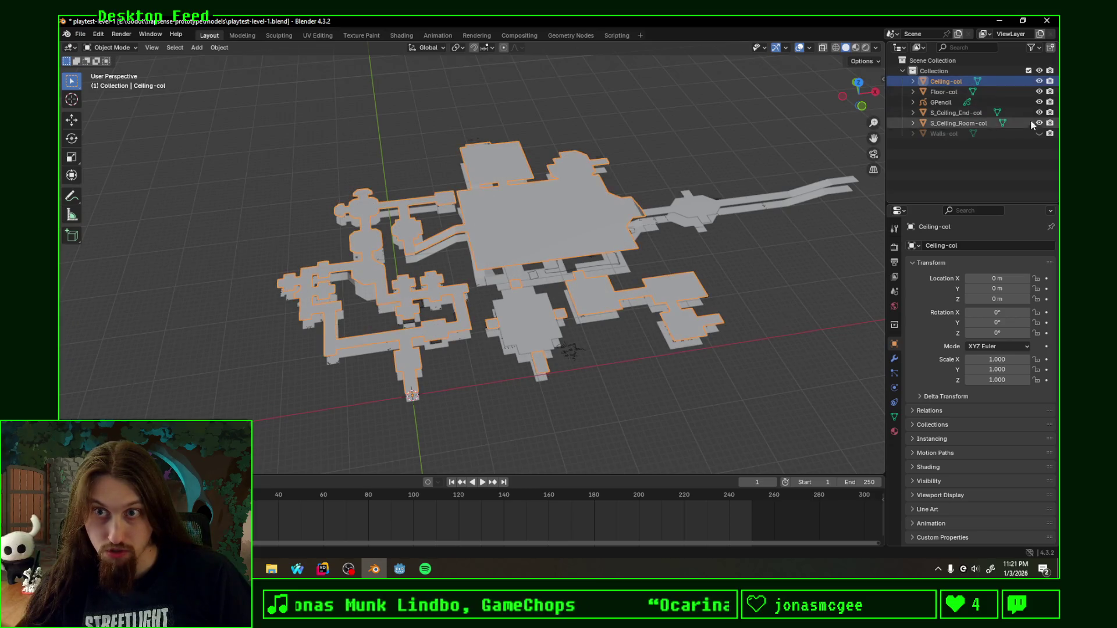
{"action": "left_click", "coordinate": [1040, 133]}
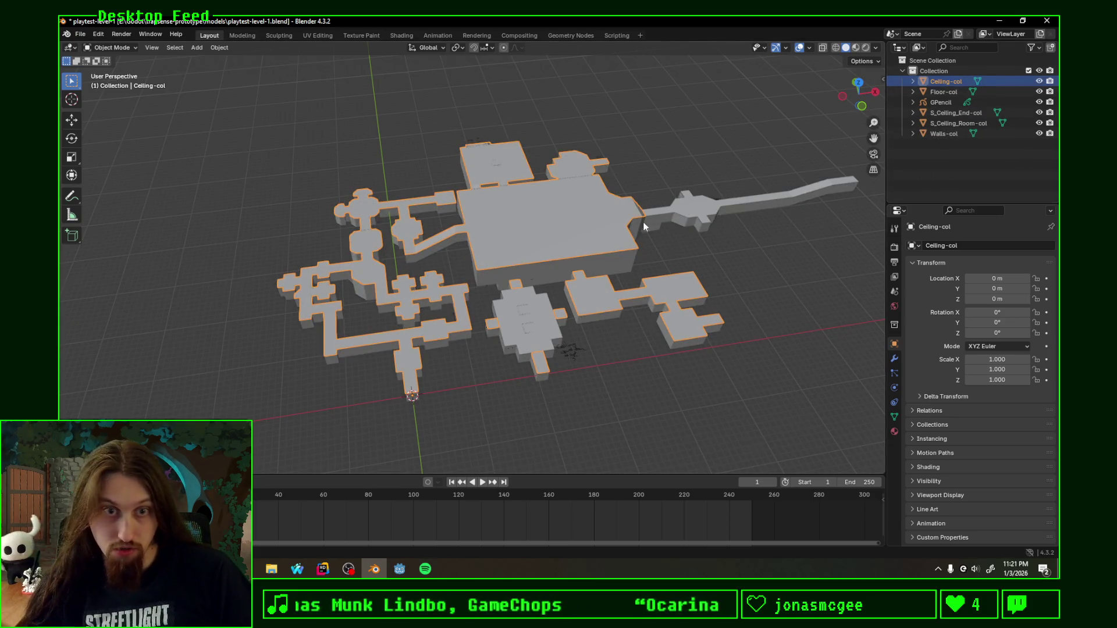
Step: Flip normals on part of the Ceiling-col mesh, save the file, check it in Godot and come back
{"action": "key", "text": "Tab"}
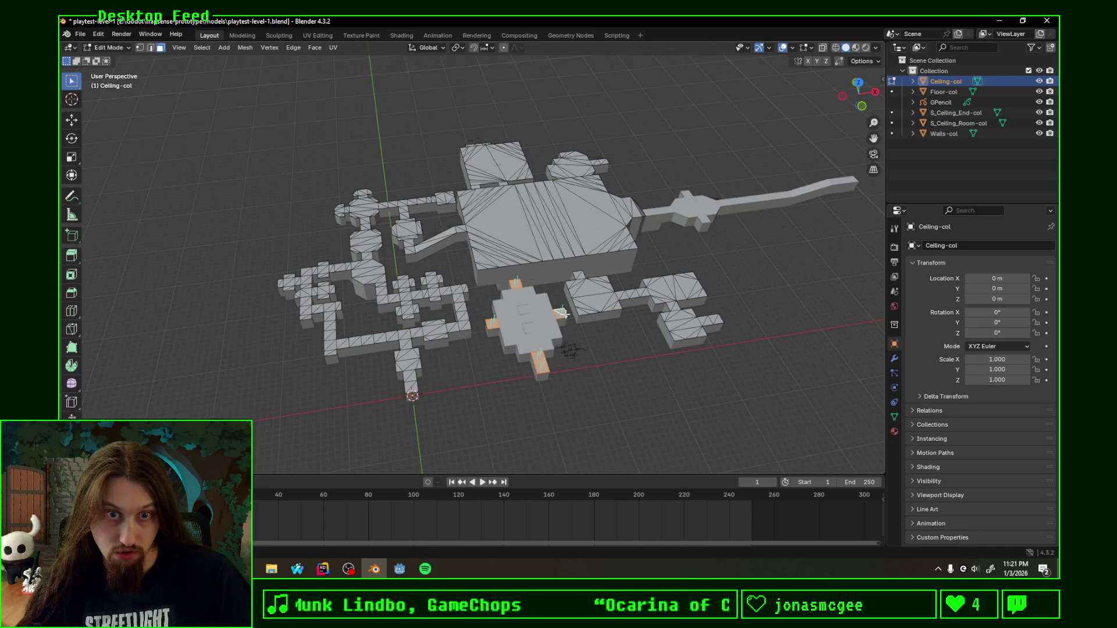
{"action": "key", "text": "F3"}
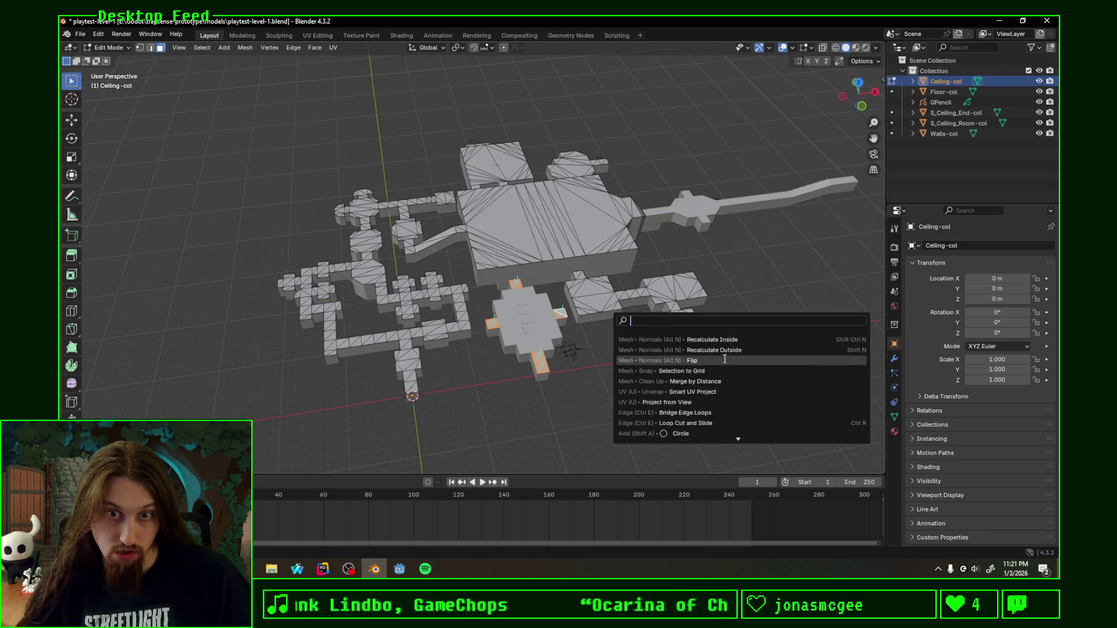
{"action": "middle_click_drag", "start_coordinate": [590, 360], "coordinate": [551, 376]}
{"action": "key", "text": "ctrl+s"}
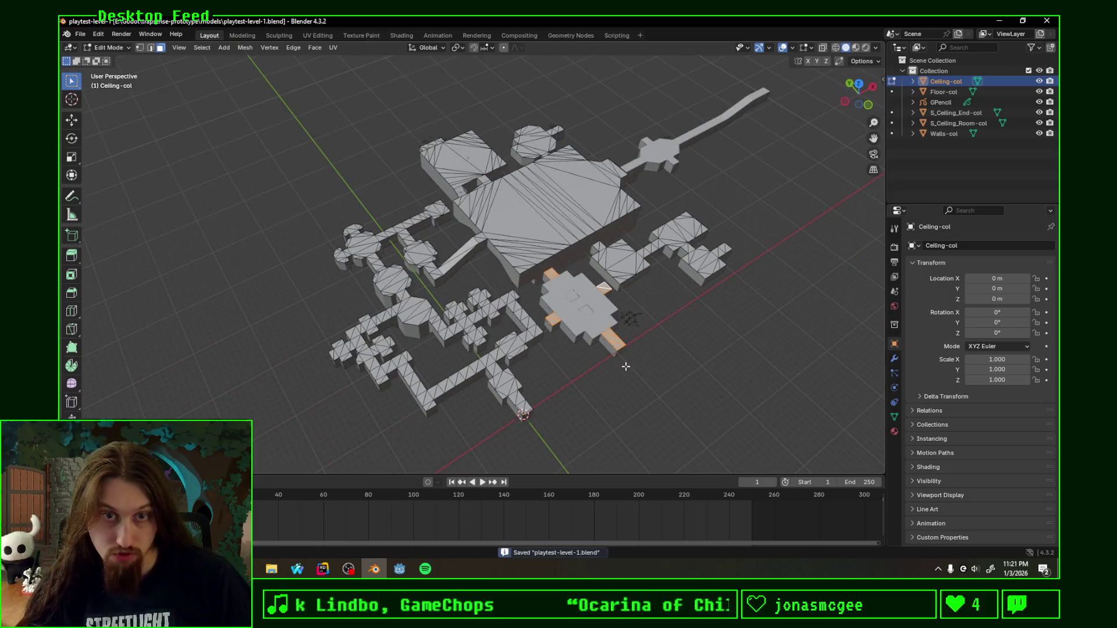
{"action": "key", "text": "alt+Tab"}
{"action": "mouse_move", "coordinate": [633, 254]}
{"action": "middle_mouse_down"}
{"action": "mouse_move", "coordinate": [690, 230]}
{"action": "mouse_move", "coordinate": [598, 244]}
{"action": "middle_mouse_up"}
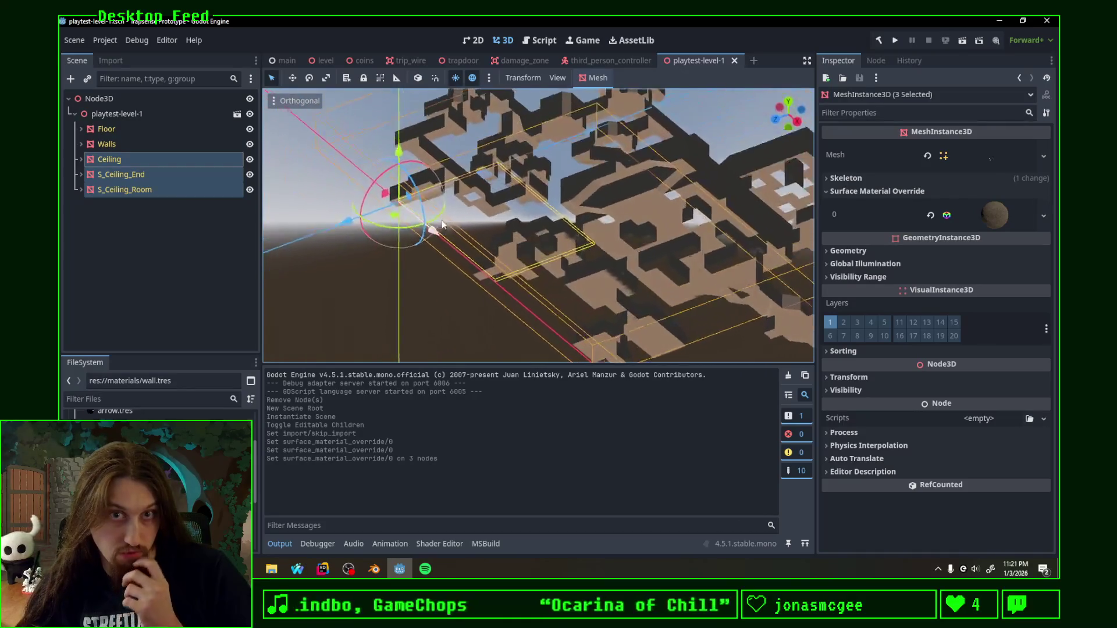
{"action": "scroll", "coordinate": [597, 245], "scroll_direction": "down", "scroll_amount": 2}
{"action": "left_click", "coordinate": [399, 568]}
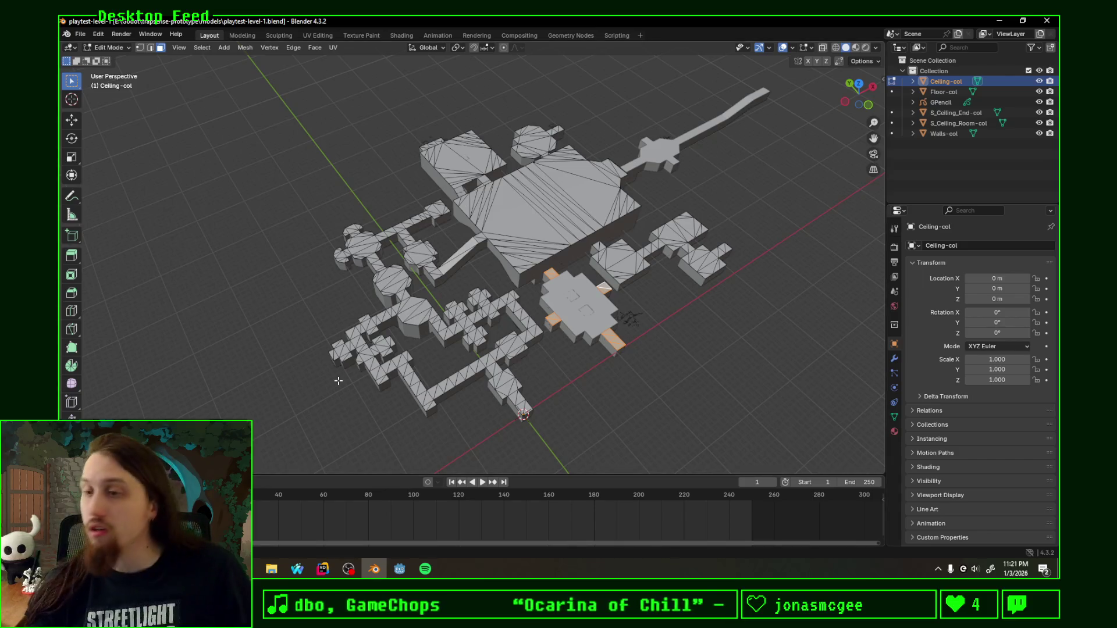
Step: Switch to the UV Editing workspace and set a top-down orthographic view of the level
{"action": "left_click", "coordinate": [357, 35]}
{"action": "left_click", "coordinate": [315, 35]}
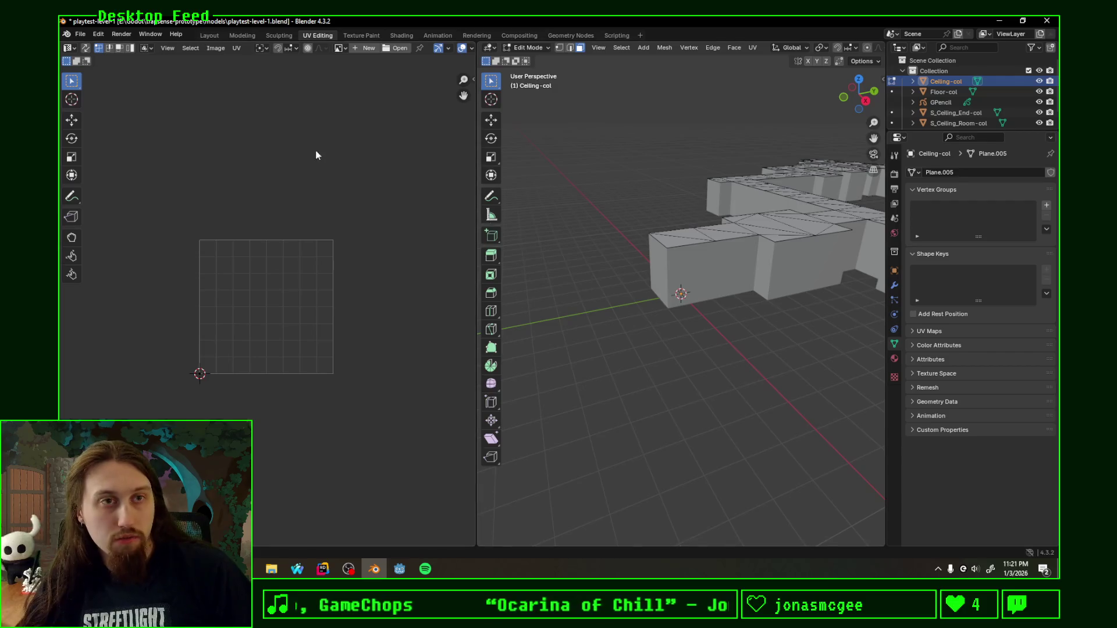
{"action": "scroll", "coordinate": [719, 199], "scroll_direction": "down", "scroll_amount": 2}
{"action": "key", "text": "a"}
{"action": "mouse_move", "coordinate": [719, 200]}
{"action": "middle_mouse_down"}
{"action": "mouse_move", "coordinate": [763, 305]}
{"action": "mouse_move", "coordinate": [770, 293]}
{"action": "mouse_move", "coordinate": [750, 279]}
{"action": "middle_mouse_up"}
{"action": "key", "text": "KP_7"}
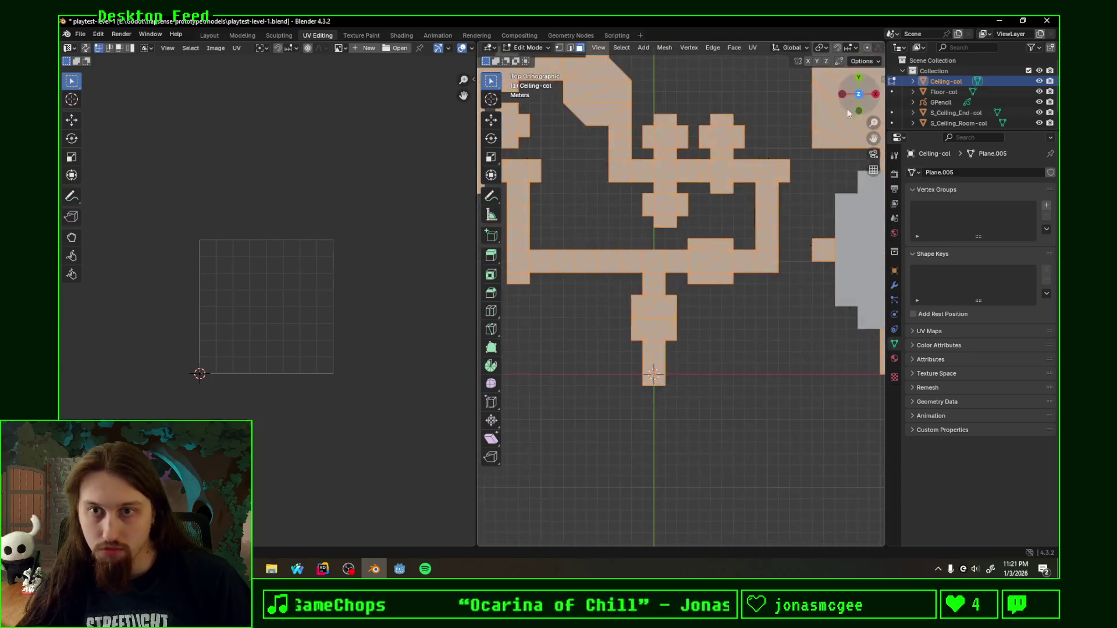
{"action": "scroll", "coordinate": [675, 298], "scroll_direction": "down", "scroll_amount": 3}
{"action": "scroll", "coordinate": [675, 297], "scroll_direction": "down", "scroll_amount": 1}
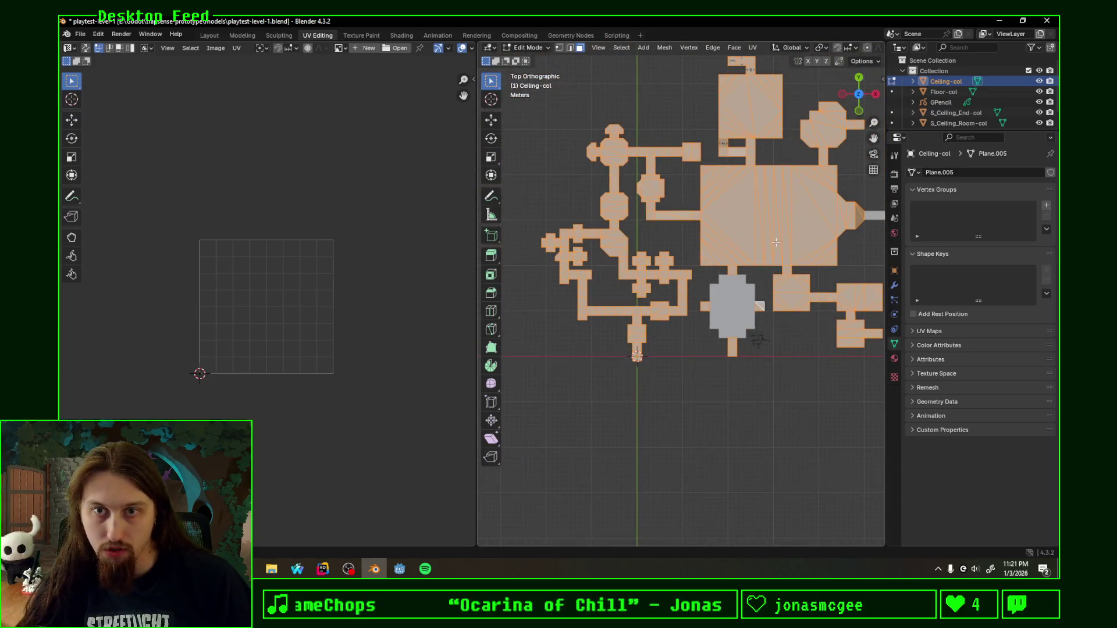
Step: Edit the Floor-col mesh, select all faces and unwrap them with Project from View
{"action": "left_click", "coordinate": [945, 93]}
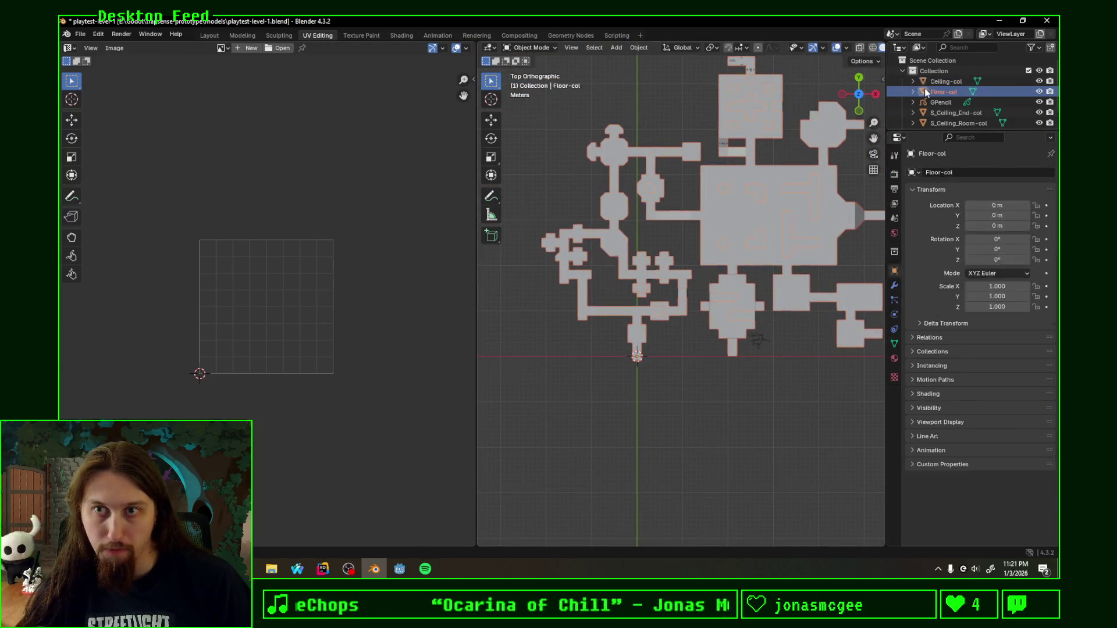
{"action": "key", "text": "Tab"}
{"action": "scroll", "coordinate": [665, 278], "scroll_direction": "down", "scroll_amount": 2, "text": "ctrl"}
{"action": "key", "text": "a"}
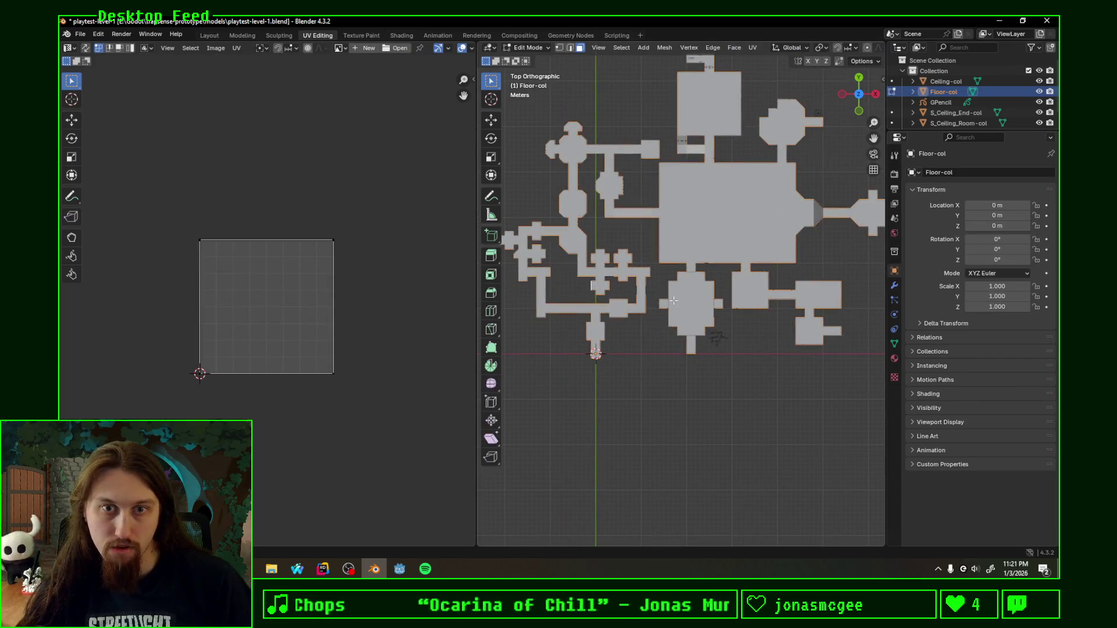
{"action": "key", "text": "alt+a"}
{"action": "key", "text": "a"}
{"action": "key", "text": "F3"}
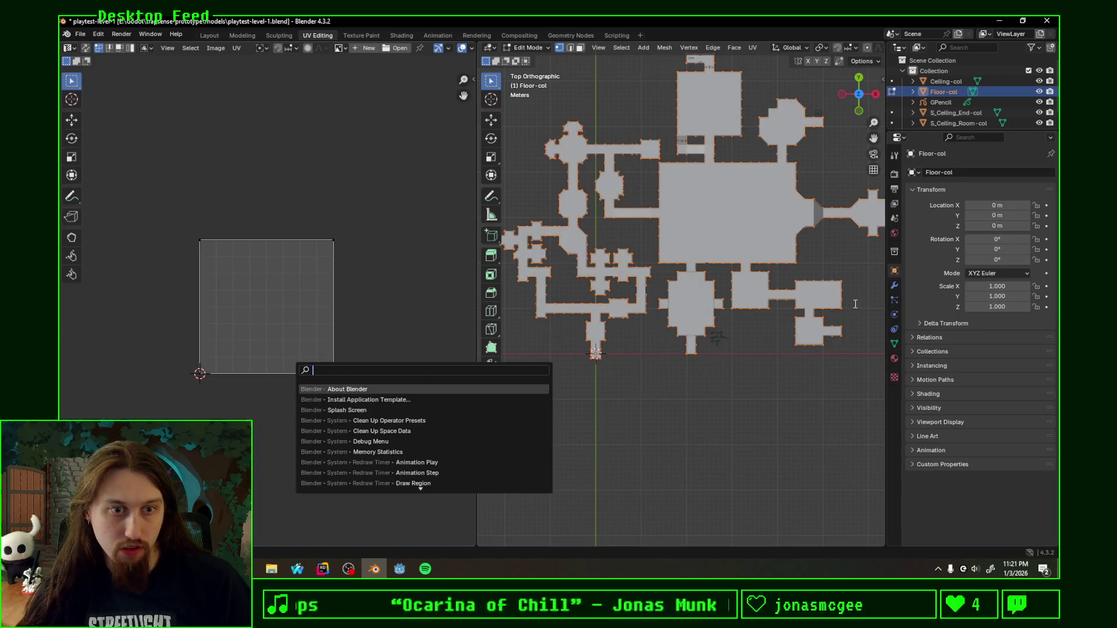
{"action": "key", "text": "Escape"}
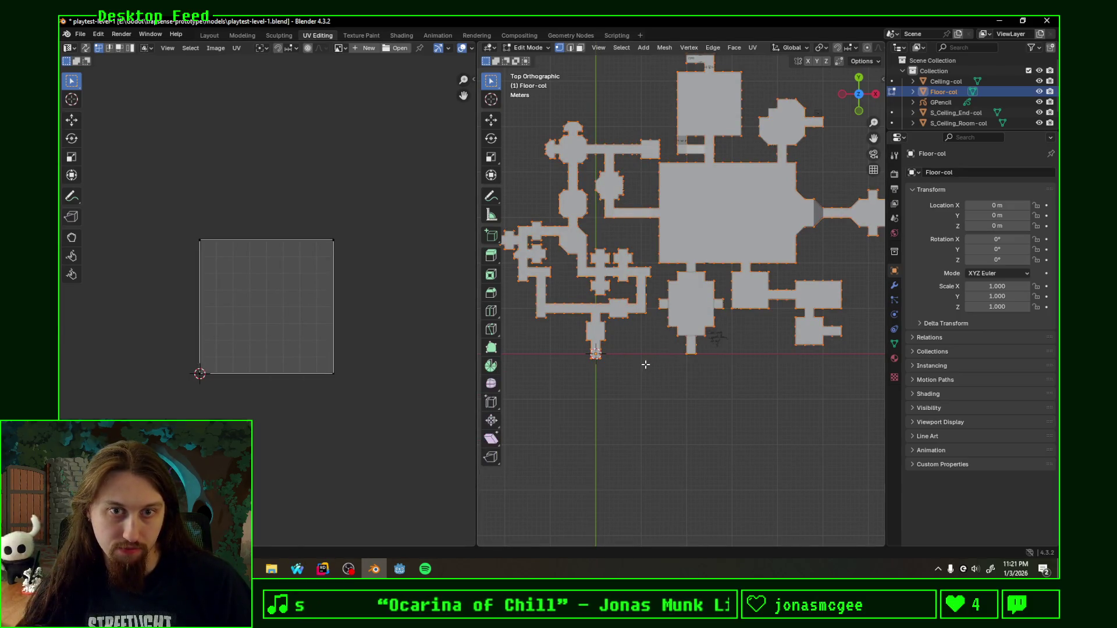
{"action": "scroll", "coordinate": [646, 364], "scroll_direction": "up", "scroll_amount": 1}
{"action": "key", "text": "F3"}
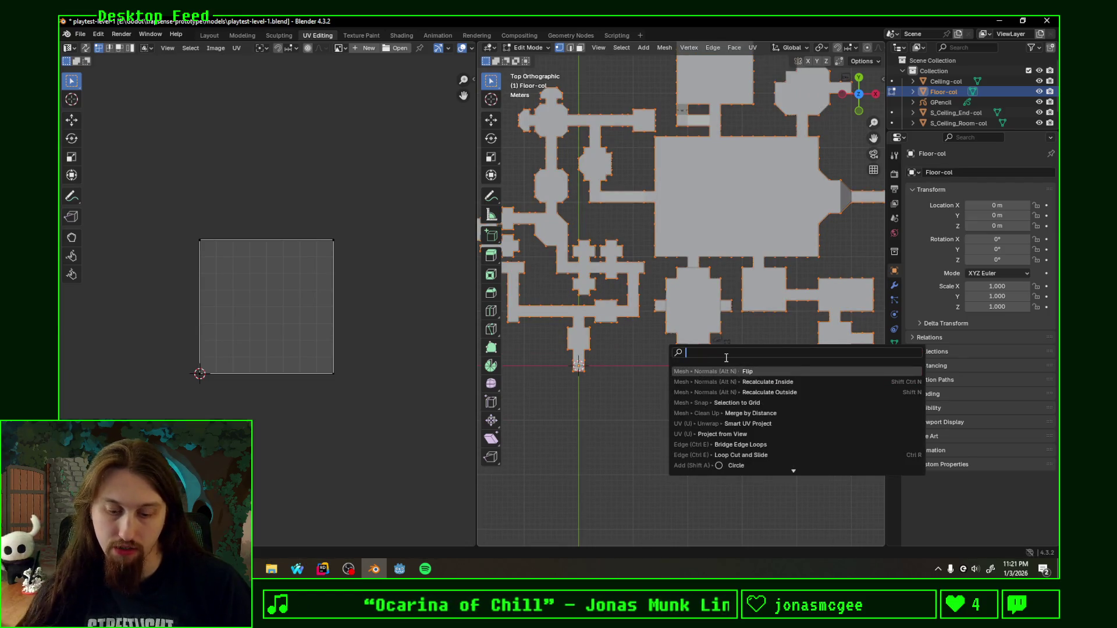
{"action": "key", "text": "Escape"}
{"action": "key", "text": "u"}
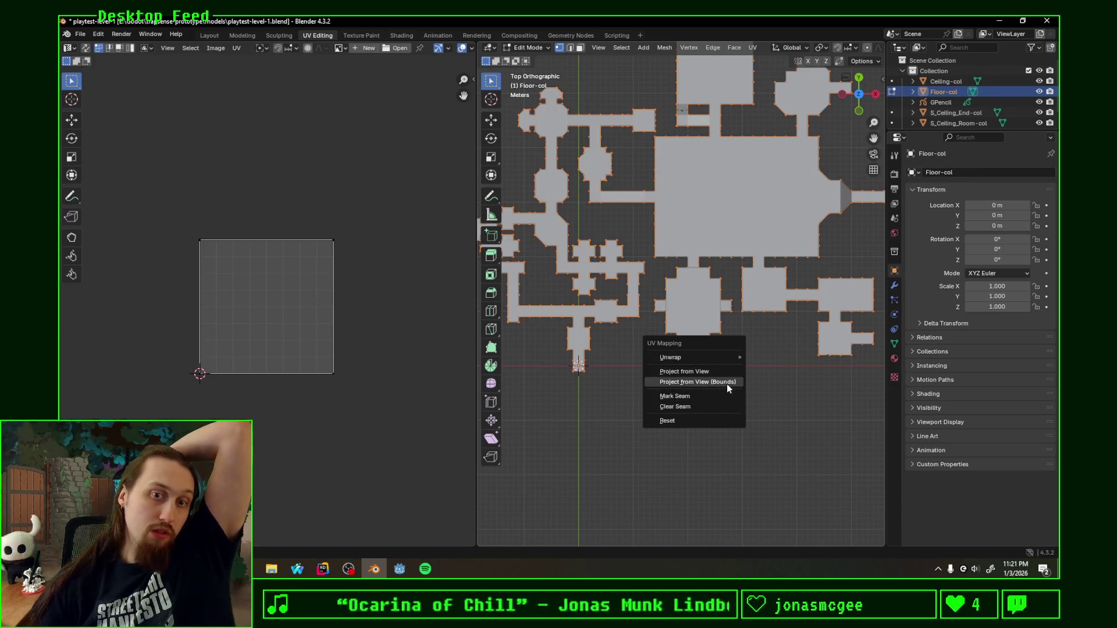
{"action": "left_click", "coordinate": [703, 370]}
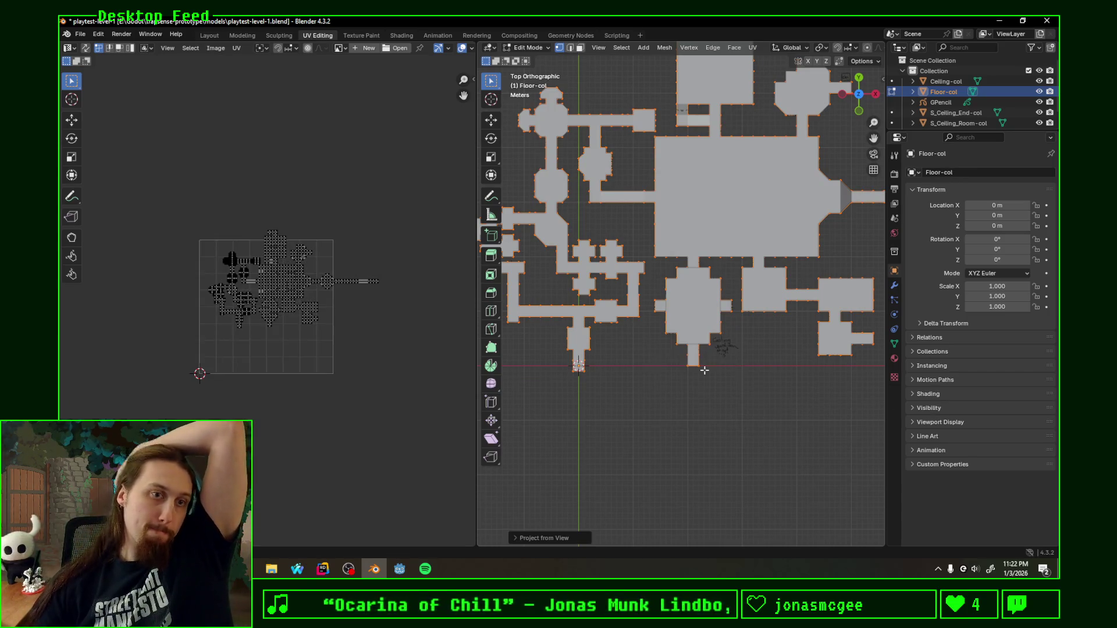
{"action": "scroll", "coordinate": [291, 357], "scroll_direction": "up", "scroll_amount": 2}
{"action": "scroll", "coordinate": [291, 357], "scroll_direction": "up", "scroll_amount": 3}
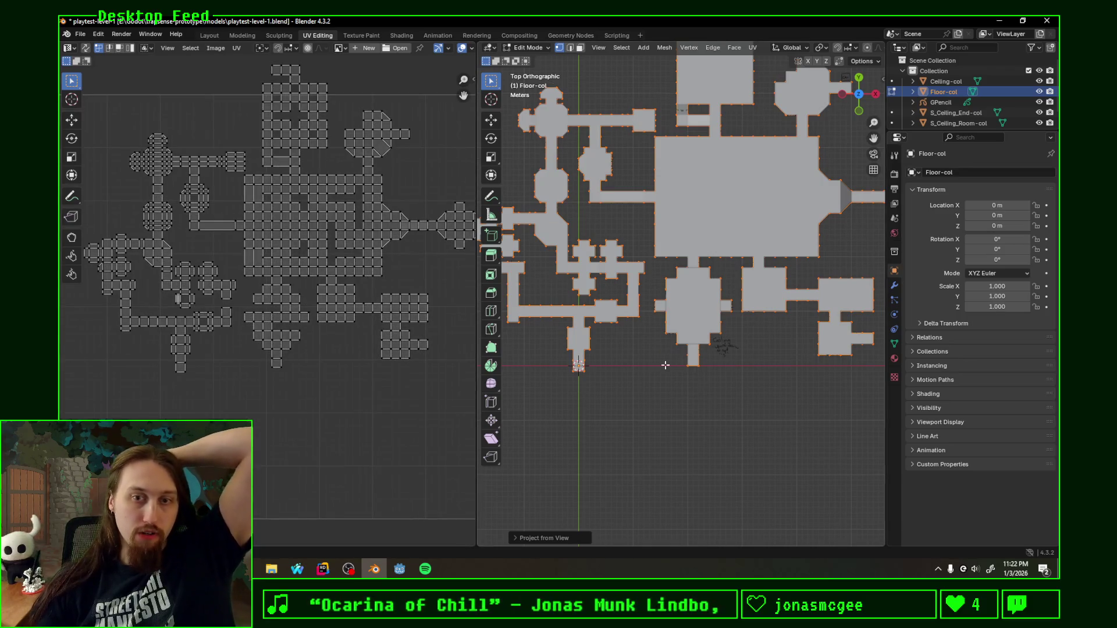
{"action": "scroll", "coordinate": [289, 350], "scroll_direction": "up", "scroll_amount": 2}
{"action": "scroll", "coordinate": [288, 350], "scroll_direction": "down", "scroll_amount": 2}
{"action": "scroll", "coordinate": [306, 350], "scroll_direction": "down", "scroll_amount": 2}
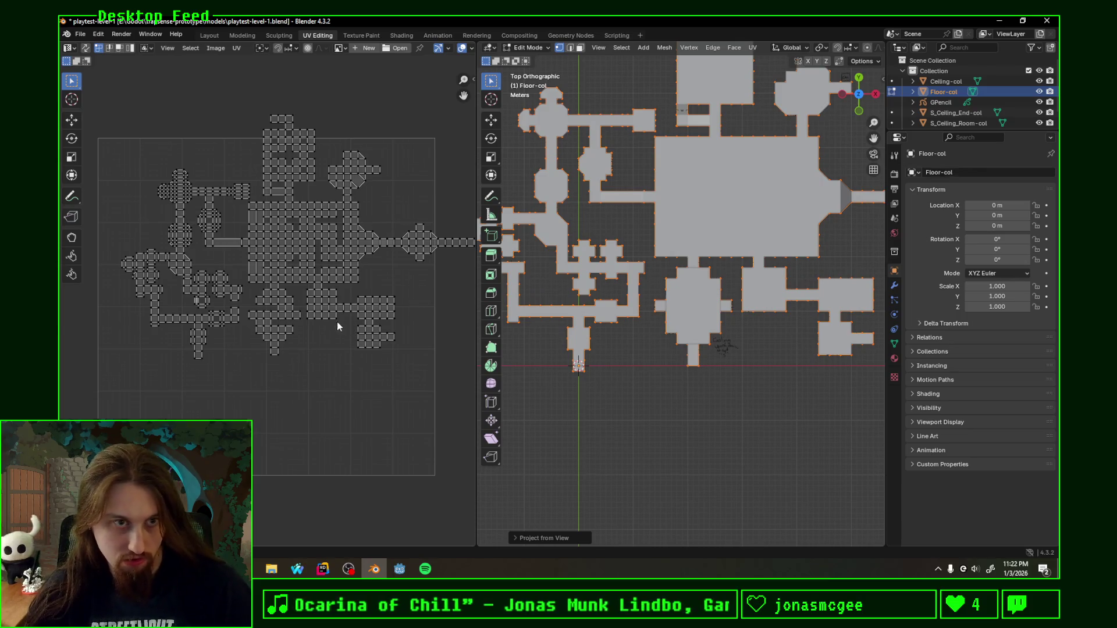
Step: Move the floor UV layout so its corner meets the reference point at the image boundary
{"action": "key", "text": "a"}
{"action": "key", "text": "g"}
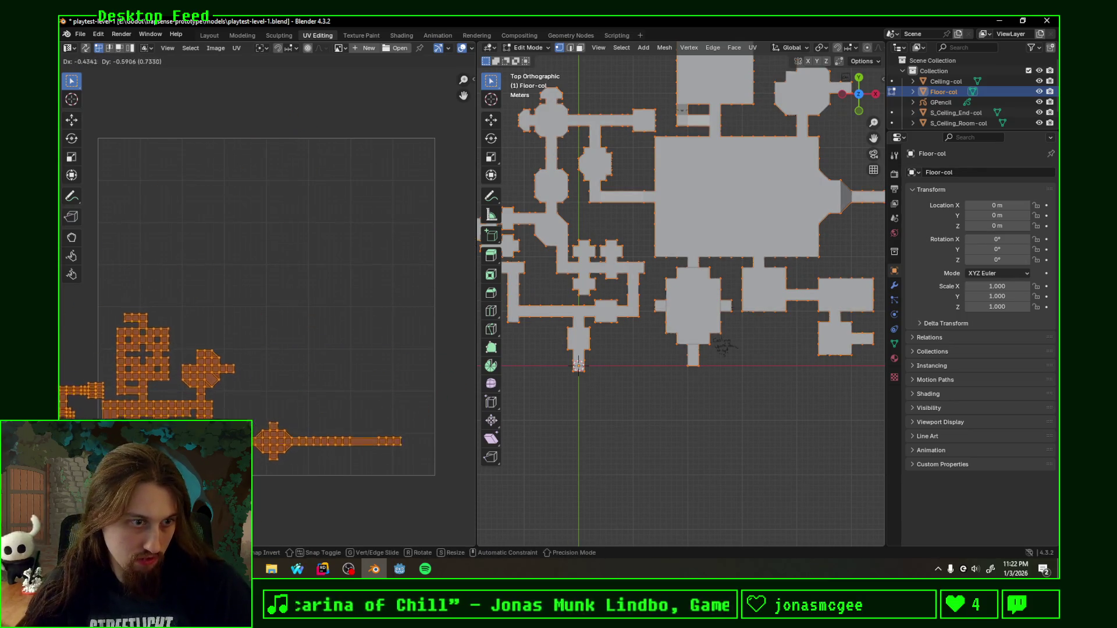
{"action": "key", "text": "Return"}
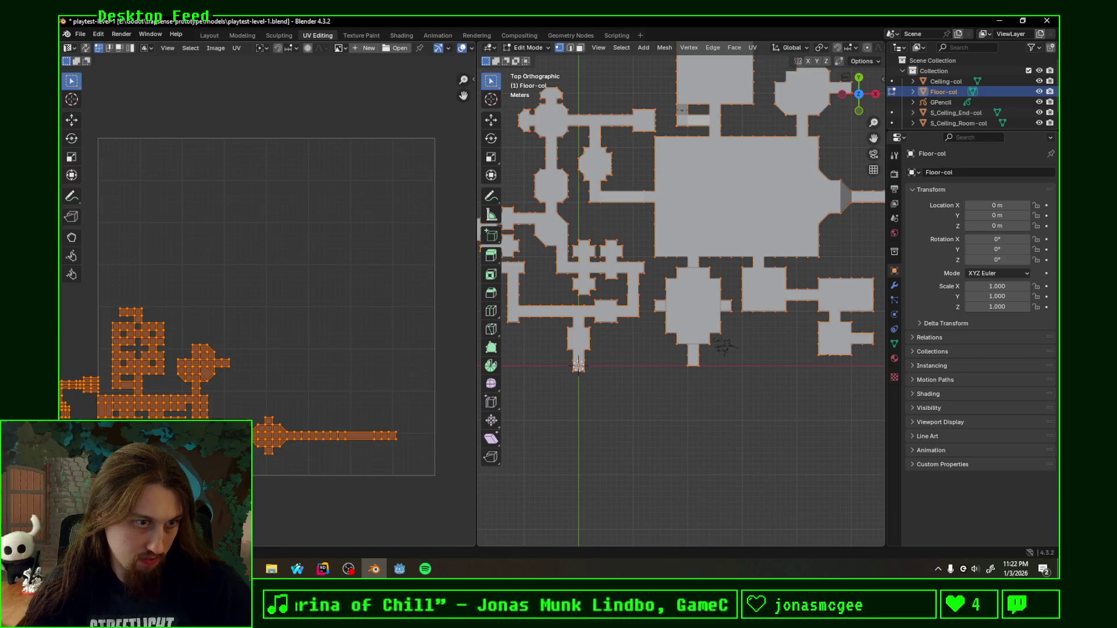
{"action": "scroll", "coordinate": [73, 335], "scroll_direction": "up", "scroll_amount": 5}
{"action": "scroll", "coordinate": [73, 336], "scroll_direction": "up", "scroll_amount": 2}
{"action": "scroll", "coordinate": [73, 336], "scroll_direction": "up", "scroll_amount": 2}
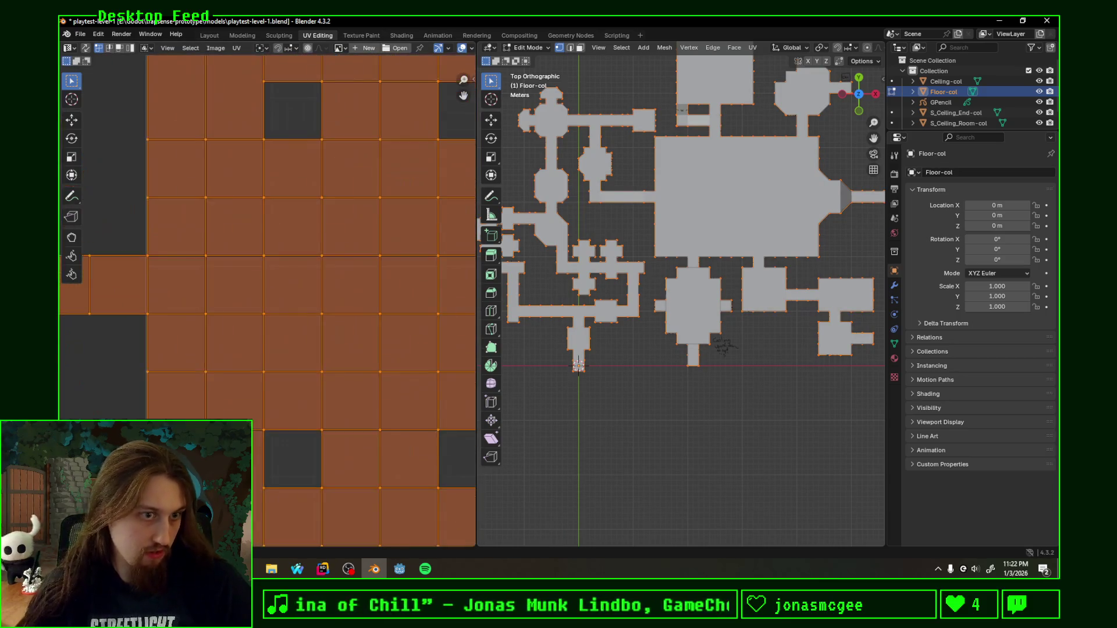
{"action": "middle_click_drag", "start_coordinate": [370, 189], "coordinate": [267, 320]}
{"action": "scroll", "coordinate": [302, 337], "scroll_direction": "up", "scroll_amount": 2}
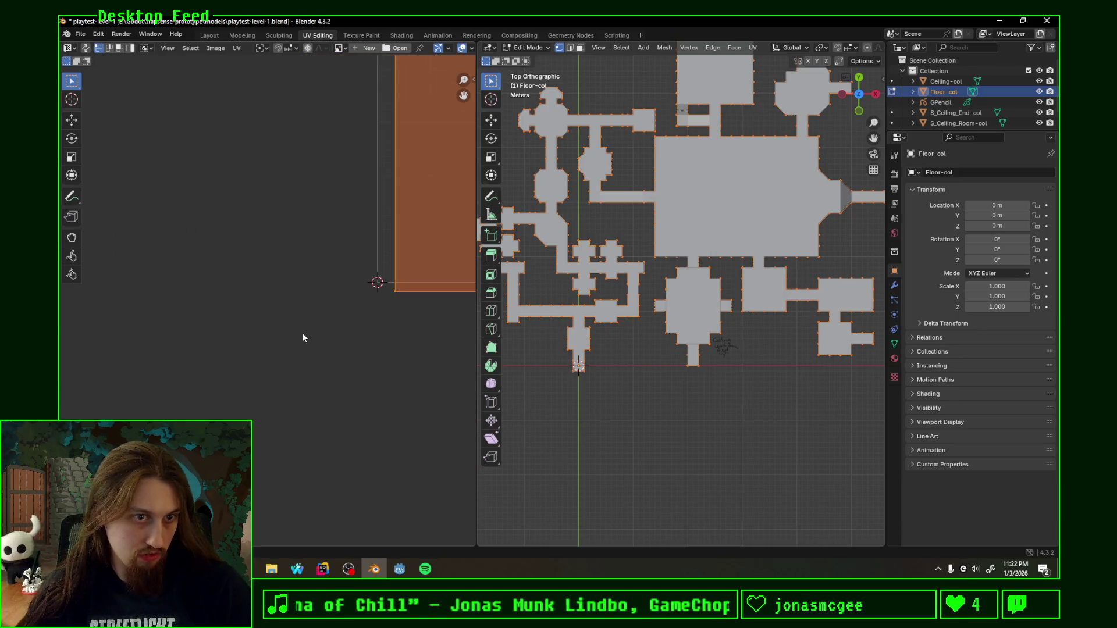
{"action": "scroll", "coordinate": [315, 362], "scroll_direction": "up", "scroll_amount": 3}
{"action": "middle_click_drag", "start_coordinate": [441, 391], "coordinate": [367, 362]}
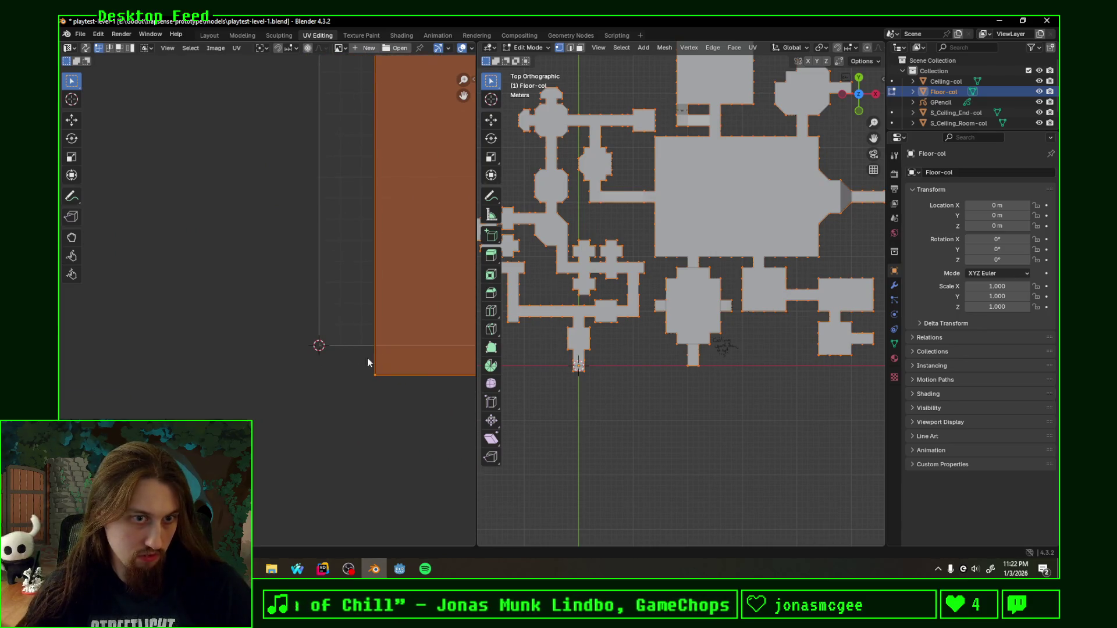
{"action": "key", "text": "g"}
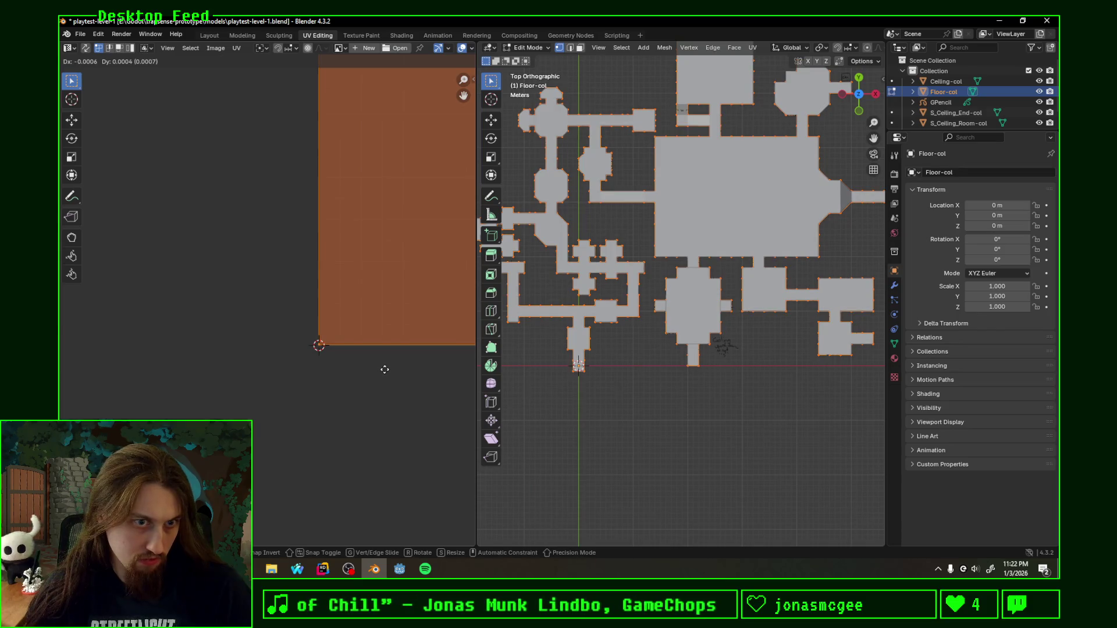
{"action": "left_click", "coordinate": [384, 370]}
{"action": "scroll", "coordinate": [378, 373], "scroll_direction": "down", "scroll_amount": 2}
{"action": "scroll", "coordinate": [378, 373], "scroll_direction": "down", "scroll_amount": 5}
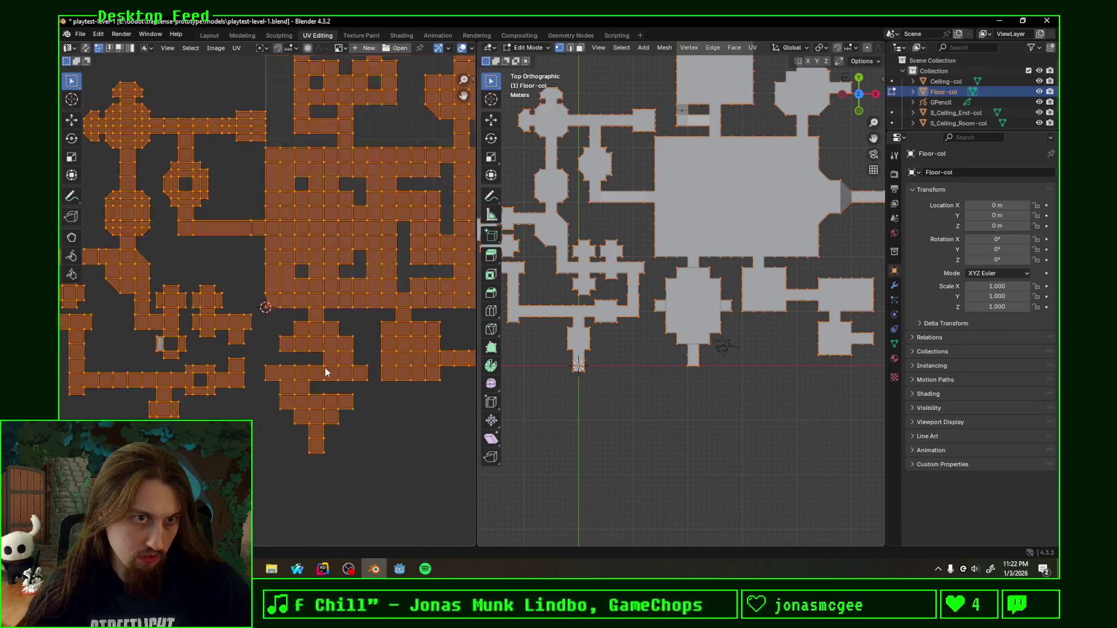
{"action": "scroll", "coordinate": [290, 329], "scroll_direction": "up", "scroll_amount": 2}
{"action": "scroll", "coordinate": [291, 329], "scroll_direction": "up", "scroll_amount": 3}
{"action": "scroll", "coordinate": [207, 273], "scroll_direction": "up", "scroll_amount": 2}
{"action": "scroll", "coordinate": [247, 276], "scroll_direction": "up", "scroll_amount": 2}
{"action": "mouse_move", "coordinate": [280, 260]}
{"action": "middle_mouse_down"}
{"action": "mouse_move", "coordinate": [343, 325]}
{"action": "mouse_move", "coordinate": [333, 274]}
{"action": "middle_mouse_up"}
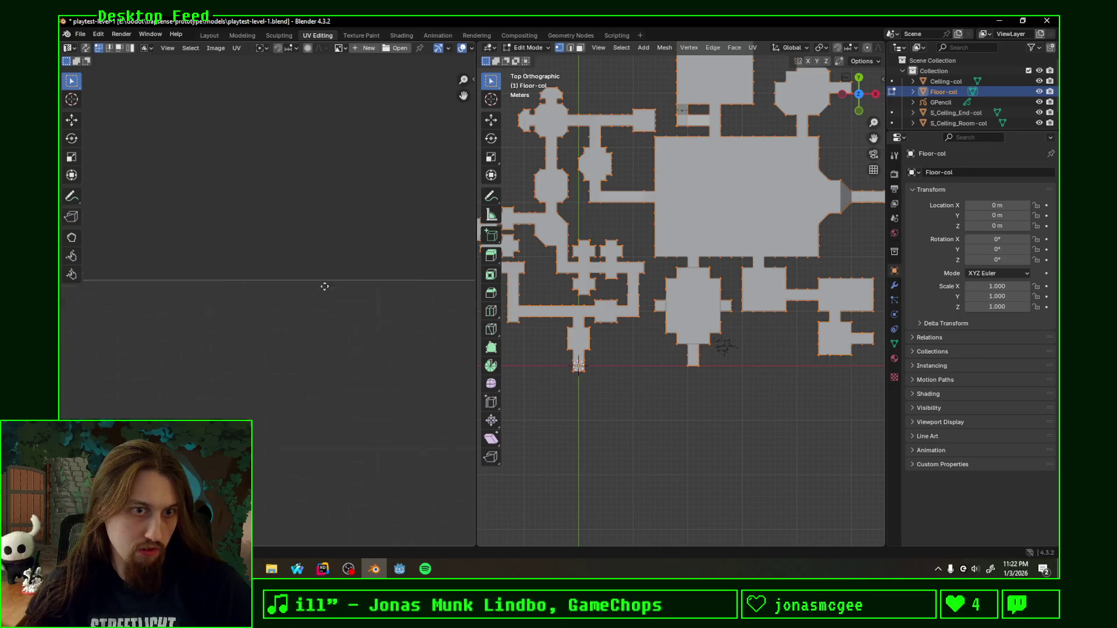
{"action": "middle_click_drag", "start_coordinate": [168, 269], "coordinate": [267, 270]}
{"action": "key", "text": "g"}
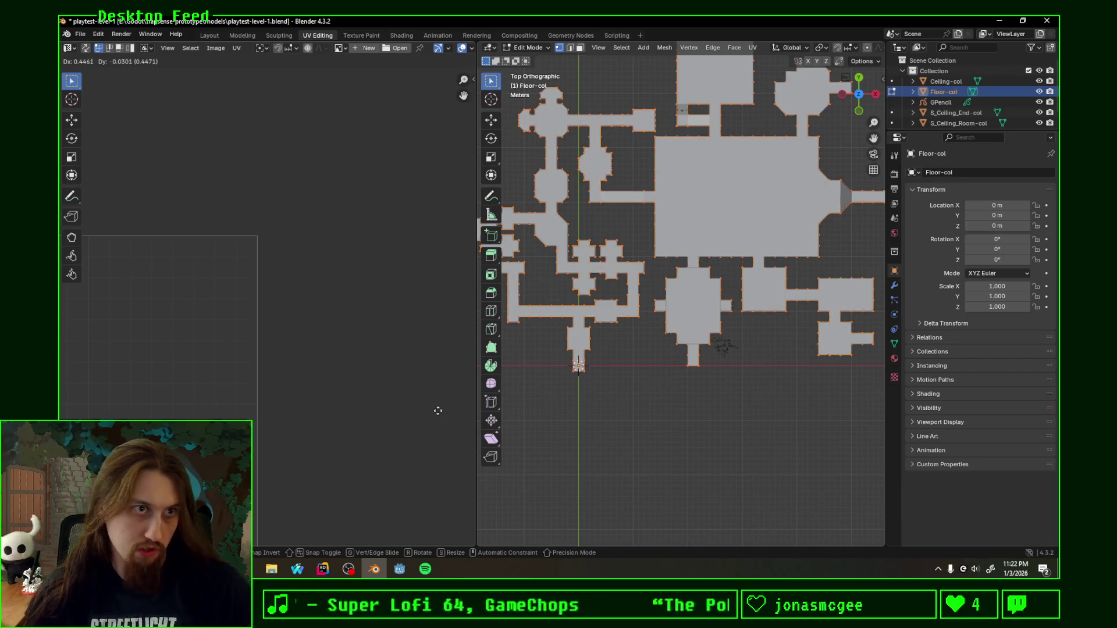
{"action": "key", "text": "Escape"}
{"action": "scroll", "coordinate": [257, 329], "scroll_direction": "down", "scroll_amount": 5}
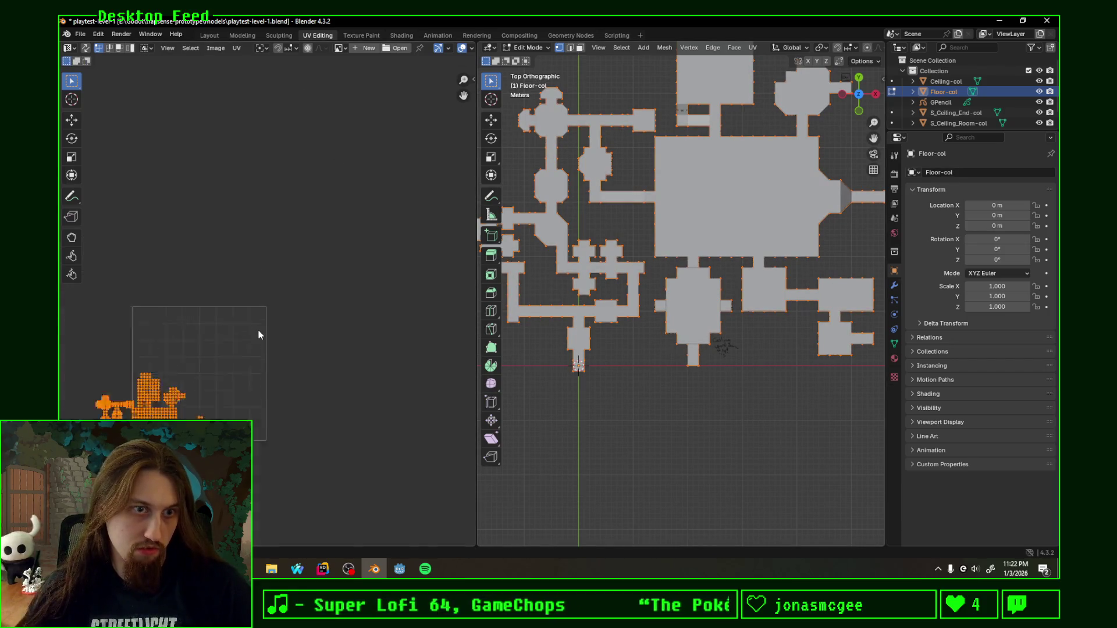
Step: Set the pivot to the layout's corner point and scale the floor UVs up from it
{"action": "key", "text": "g"}
{"action": "key", "text": "Escape"}
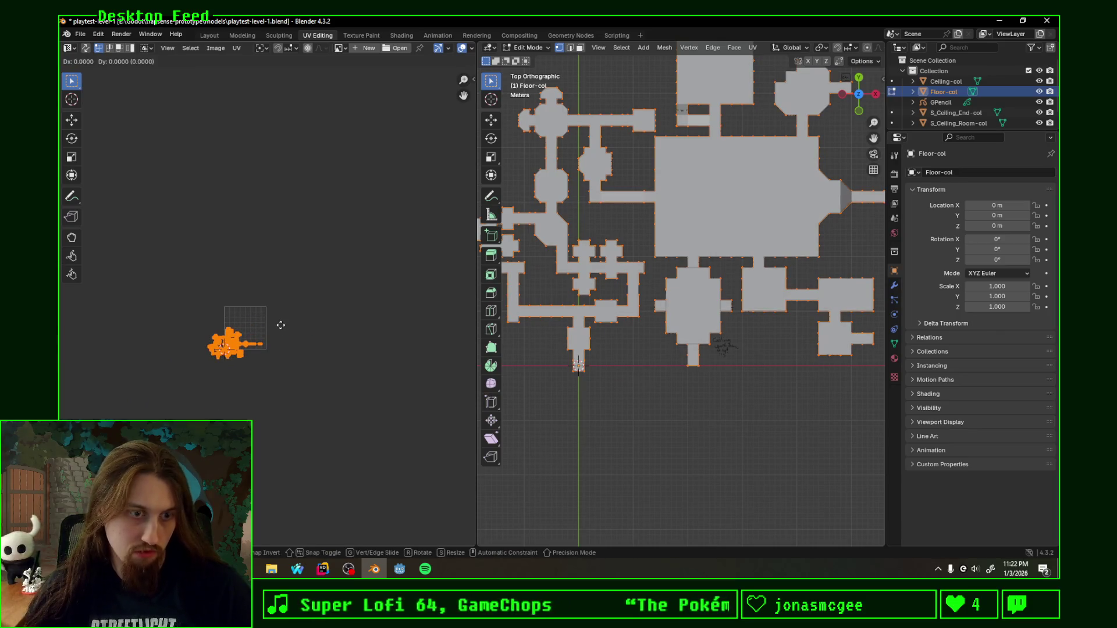
{"action": "key", "text": "s"}
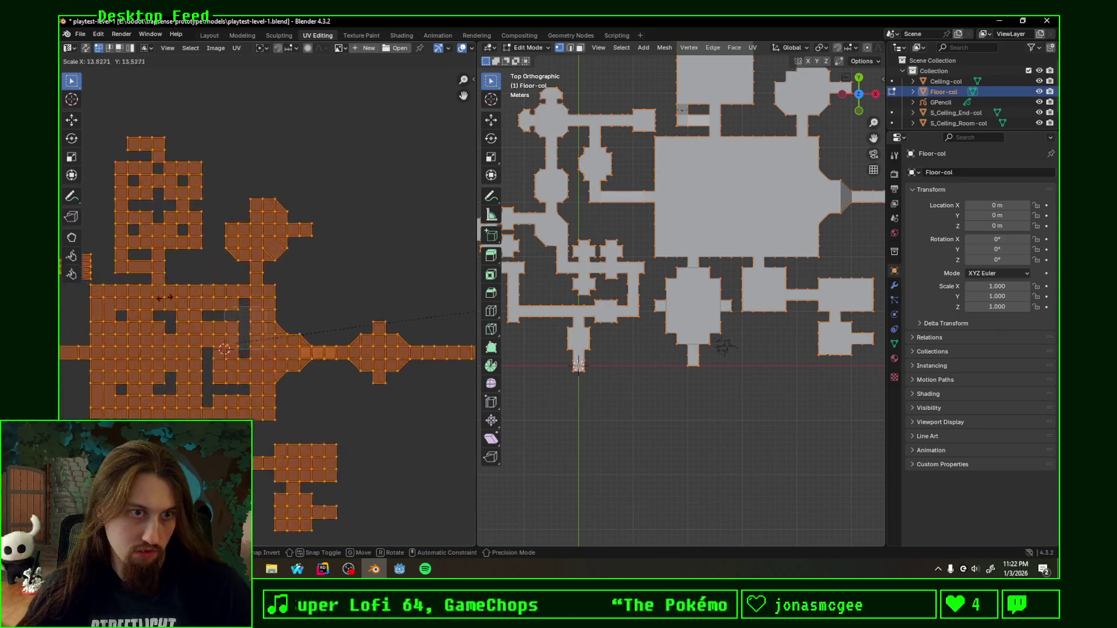
{"action": "key", "text": "Escape"}
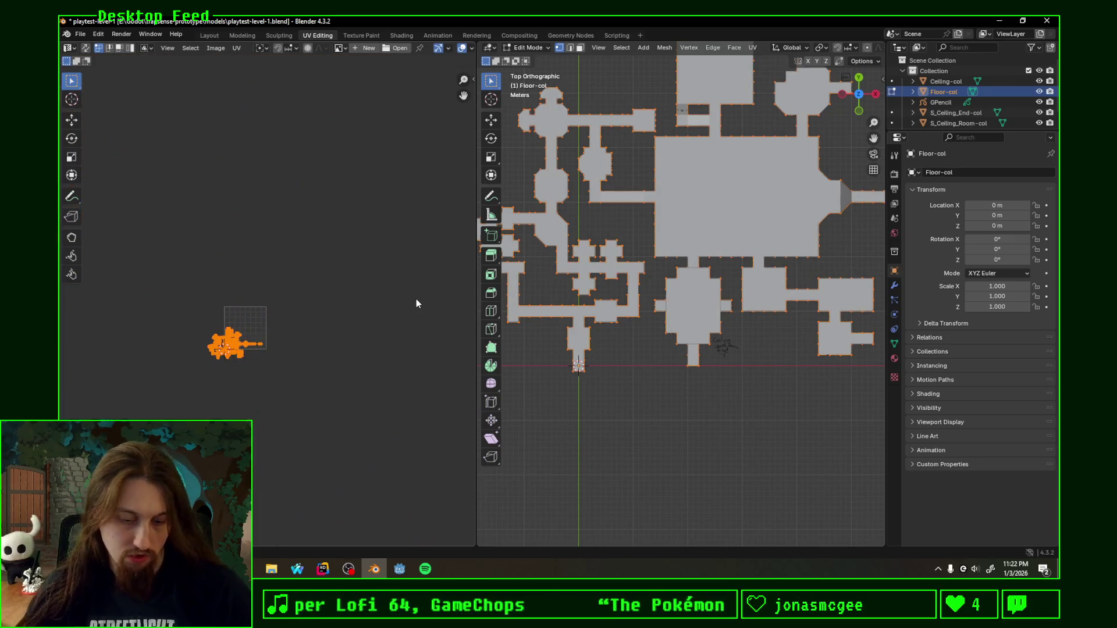
{"action": "key", "text": "period"}
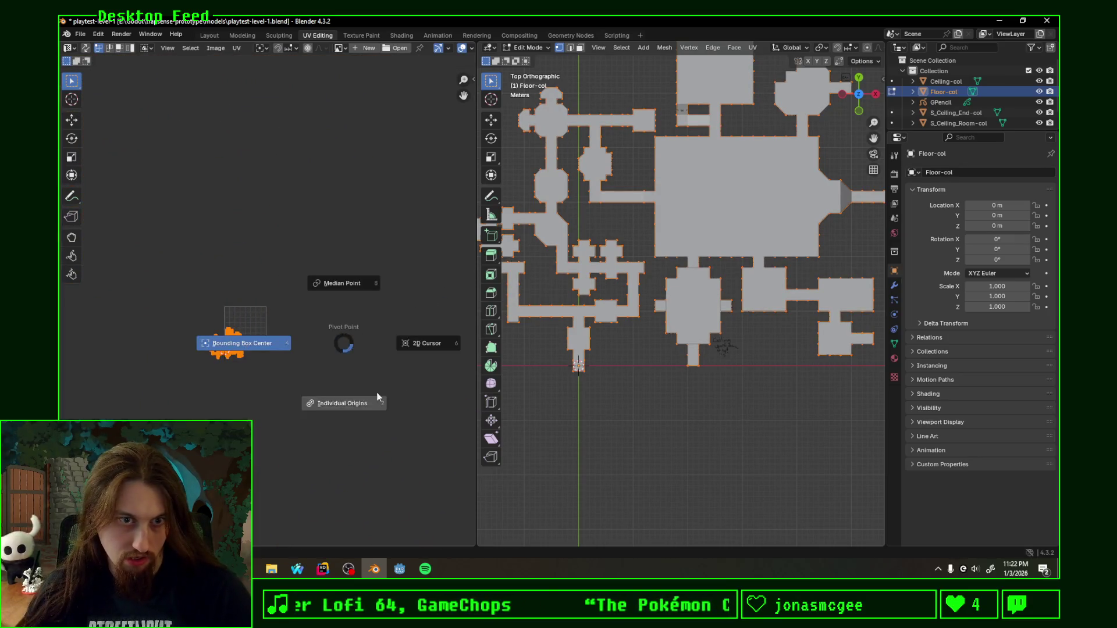
{"action": "left_click", "coordinate": [456, 366]}
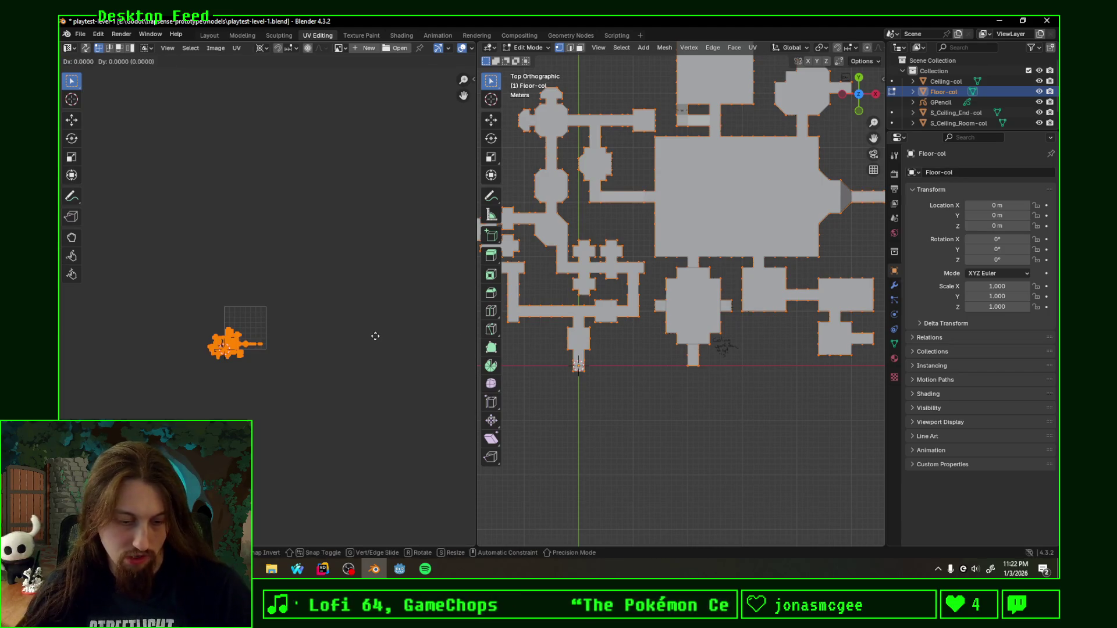
{"action": "key", "text": "s"}
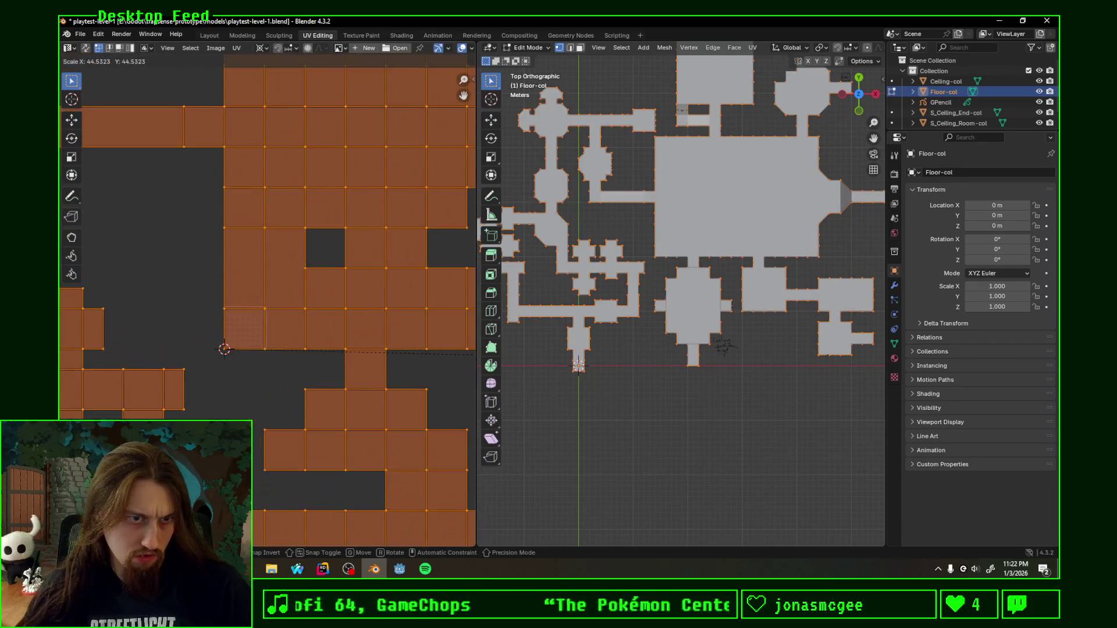
{"action": "left_click", "coordinate": [432, 480]}
{"action": "scroll", "coordinate": [283, 312], "scroll_direction": "up", "scroll_amount": 5}
{"action": "scroll", "coordinate": [227, 366], "scroll_direction": "up", "scroll_amount": 1}
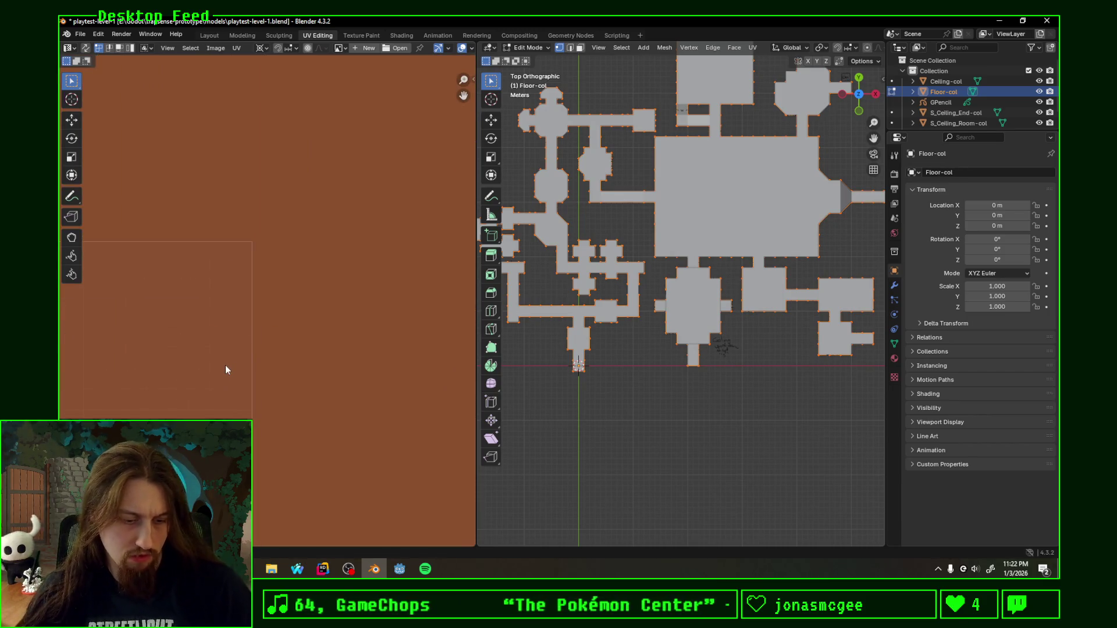
Step: Scale the floor UVs up further, save the level file and bring Godot to the front
{"action": "key", "text": "s"}
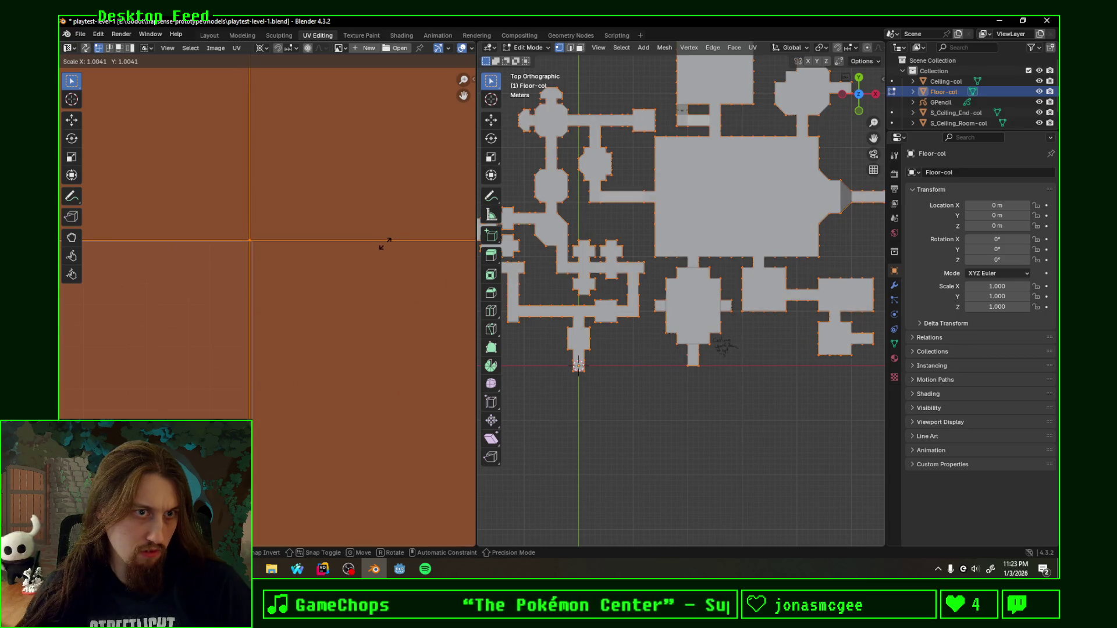
{"action": "left_click", "coordinate": [385, 246]}
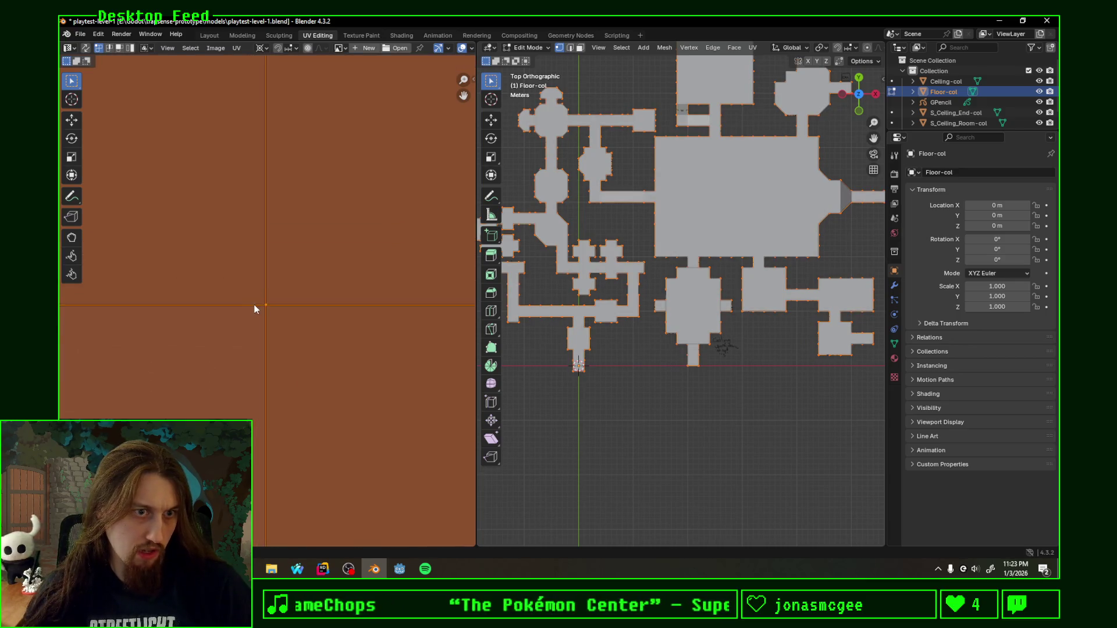
{"action": "scroll", "coordinate": [255, 307], "scroll_direction": "down", "scroll_amount": 2}
{"action": "scroll", "coordinate": [255, 313], "scroll_direction": "down", "scroll_amount": 3}
{"action": "scroll", "coordinate": [291, 311], "scroll_direction": "up", "scroll_amount": 3}
{"action": "scroll", "coordinate": [326, 305], "scroll_direction": "up", "scroll_amount": 1}
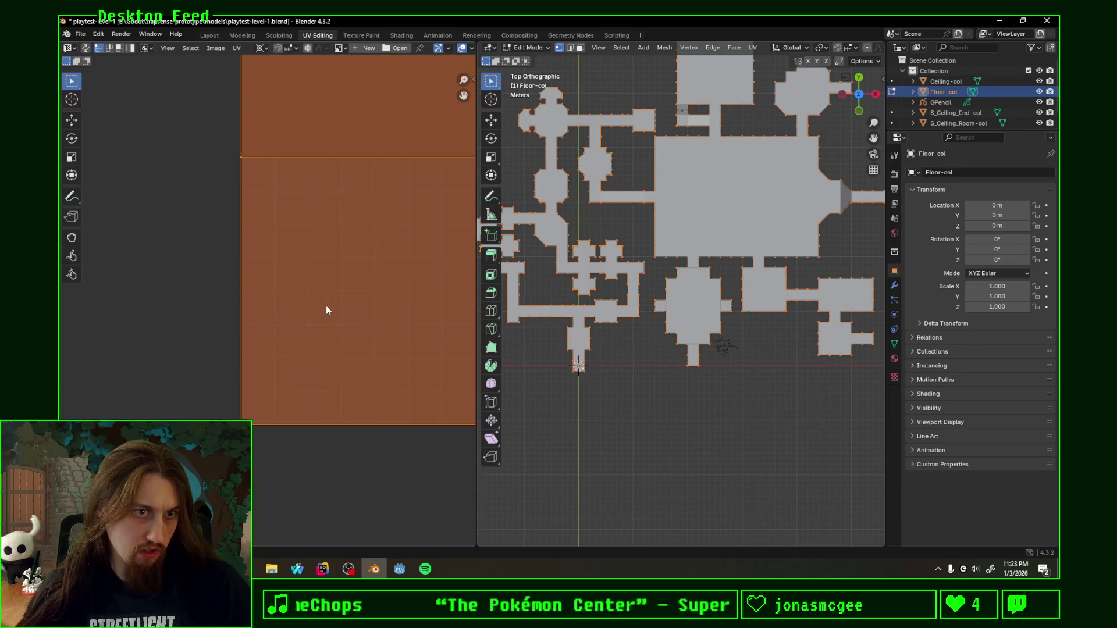
{"action": "scroll", "coordinate": [326, 306], "scroll_direction": "up", "scroll_amount": 2}
{"action": "scroll", "coordinate": [325, 305], "scroll_direction": "down", "scroll_amount": 2}
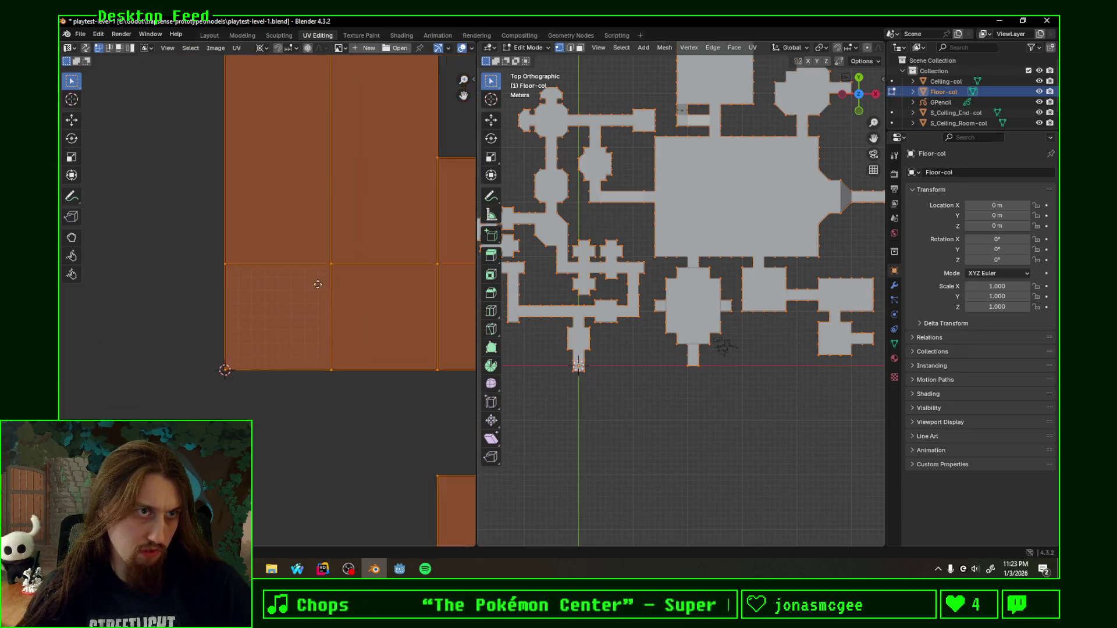
{"action": "middle_click_drag", "start_coordinate": [326, 310], "coordinate": [221, 339]}
{"action": "key", "text": "ctrl+s"}
{"action": "scroll", "coordinate": [279, 315], "scroll_direction": "up", "scroll_amount": 1}
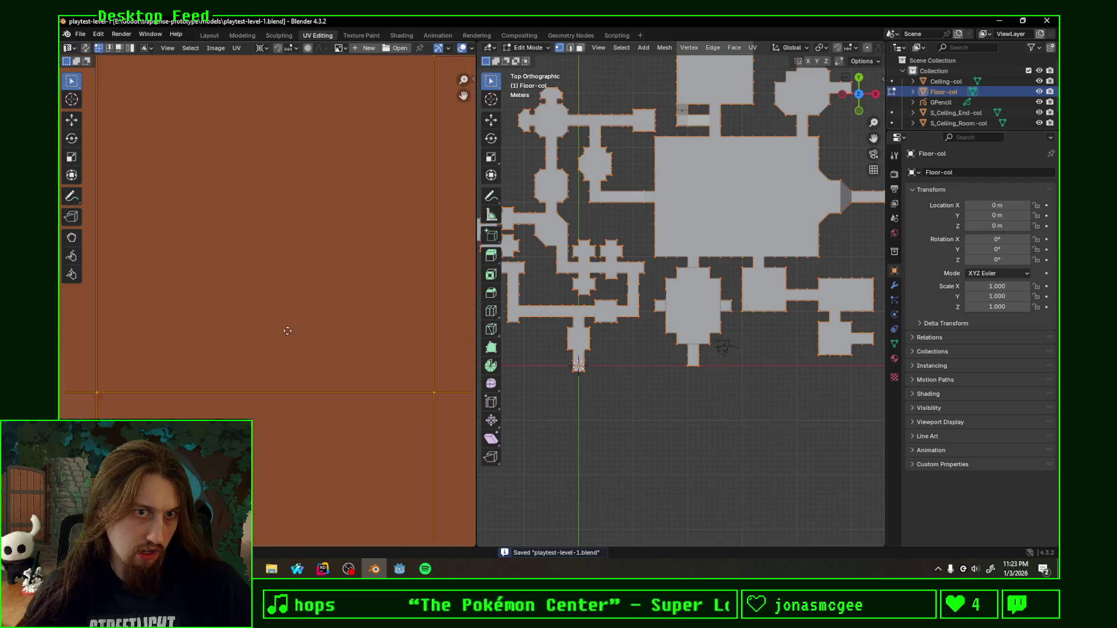
{"action": "scroll", "coordinate": [288, 324], "scroll_direction": "down", "scroll_amount": 2}
{"action": "scroll", "coordinate": [261, 387], "scroll_direction": "down", "scroll_amount": 2}
{"action": "scroll", "coordinate": [274, 367], "scroll_direction": "down", "scroll_amount": 2}
{"action": "scroll", "coordinate": [274, 366], "scroll_direction": "down", "scroll_amount": 2}
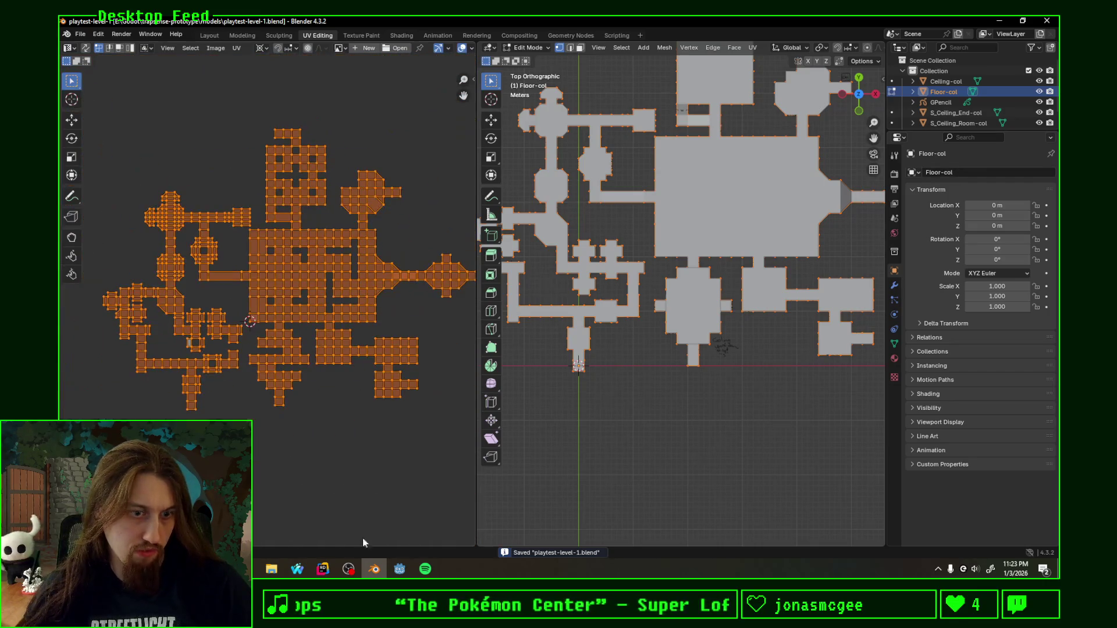
{"action": "left_click", "coordinate": [400, 569]}
Step: Orbit around the ceiling blocks and beams to check the texturing, then return to Blender
{"action": "middle_click_drag", "start_coordinate": [504, 307], "coordinate": [470, 309]}
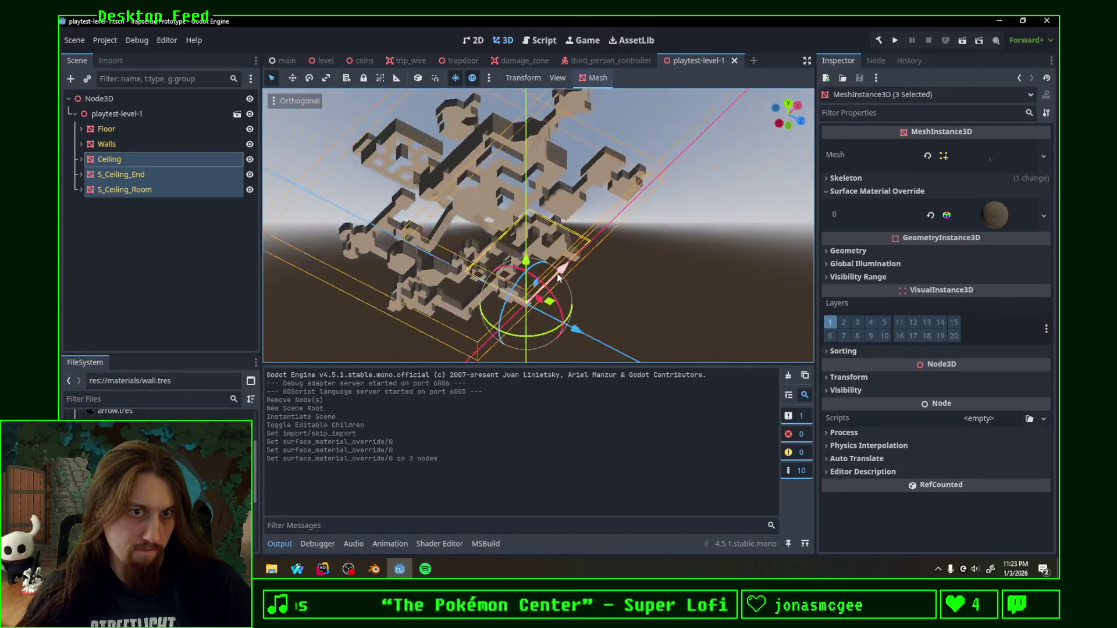
{"action": "scroll", "coordinate": [470, 309], "scroll_direction": "up", "scroll_amount": 4}
{"action": "scroll", "coordinate": [470, 305], "scroll_direction": "up", "scroll_amount": 3}
{"action": "scroll", "coordinate": [457, 311], "scroll_direction": "up", "scroll_amount": 2}
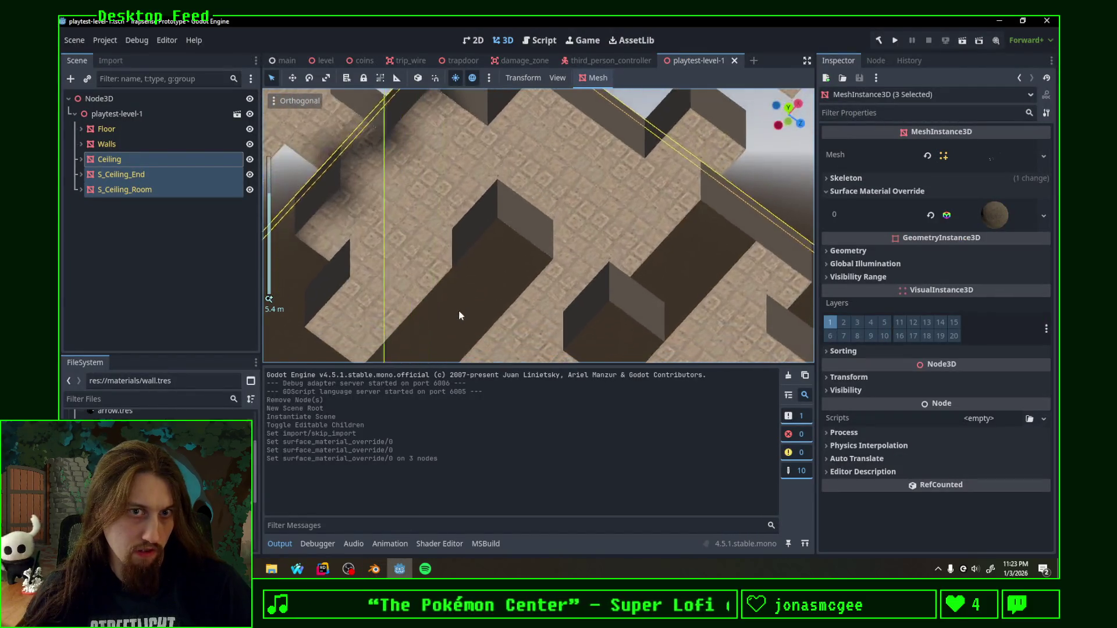
{"action": "scroll", "coordinate": [522, 247], "scroll_direction": "up", "scroll_amount": 2}
{"action": "middle_click_drag", "start_coordinate": [586, 109], "coordinate": [629, 172]}
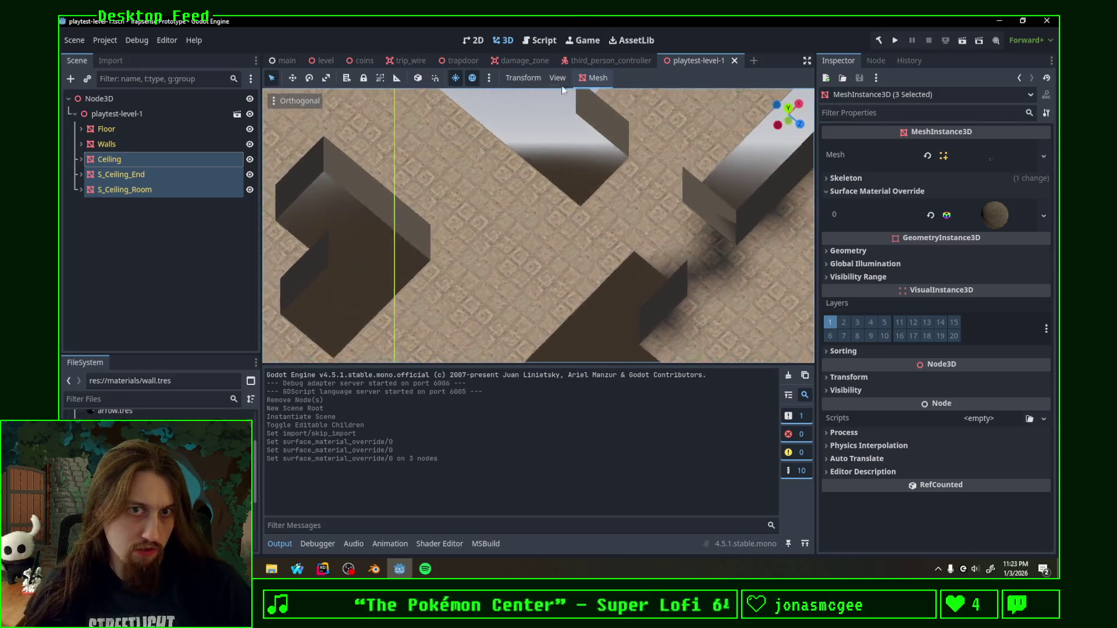
{"action": "mouse_move", "coordinate": [629, 172]}
{"action": "middle_mouse_down"}
{"action": "mouse_move", "coordinate": [595, 113]}
{"action": "mouse_move", "coordinate": [698, 185]}
{"action": "middle_mouse_up"}
{"action": "scroll", "coordinate": [594, 113], "scroll_direction": "down", "scroll_amount": 3}
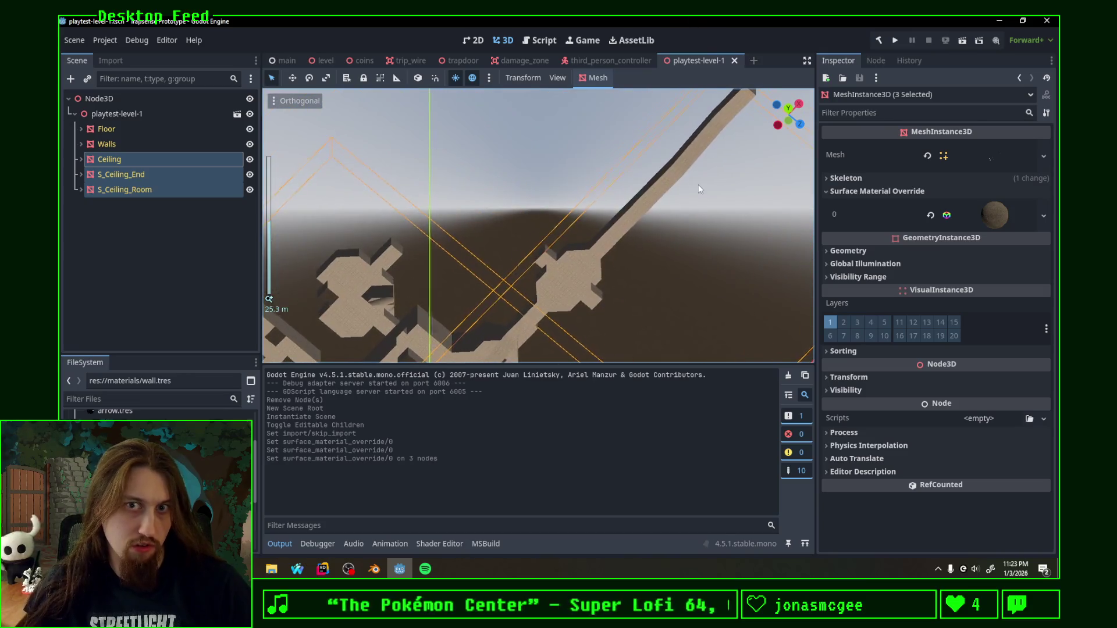
{"action": "scroll", "coordinate": [698, 184], "scroll_direction": "up", "scroll_amount": 3}
{"action": "scroll", "coordinate": [550, 204], "scroll_direction": "up", "scroll_amount": 3}
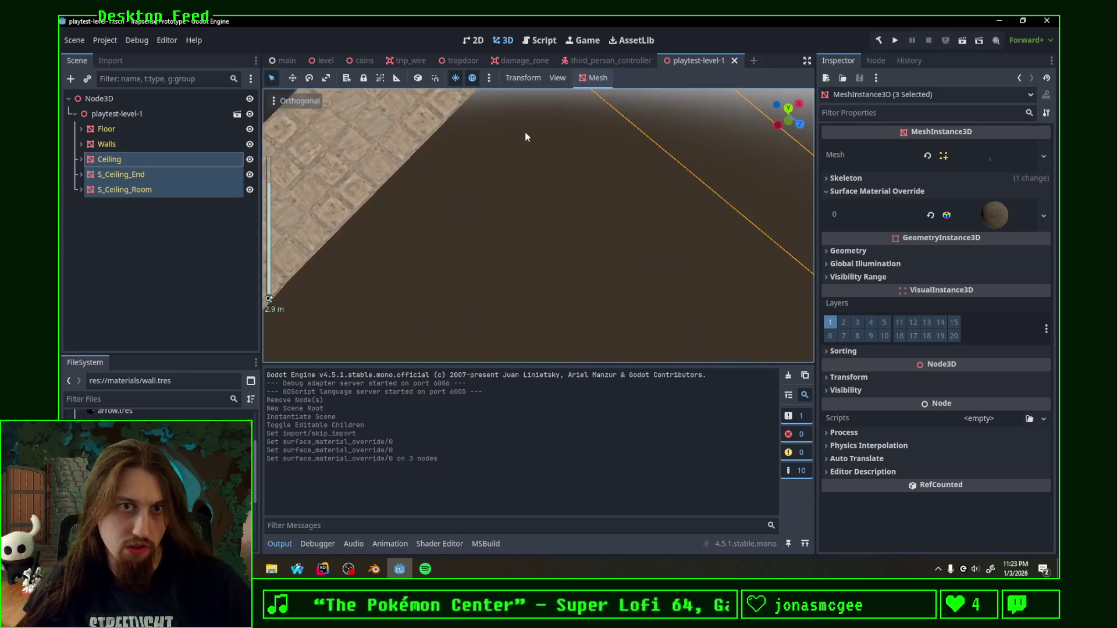
{"action": "middle_click_drag", "start_coordinate": [545, 144], "coordinate": [523, 353]}
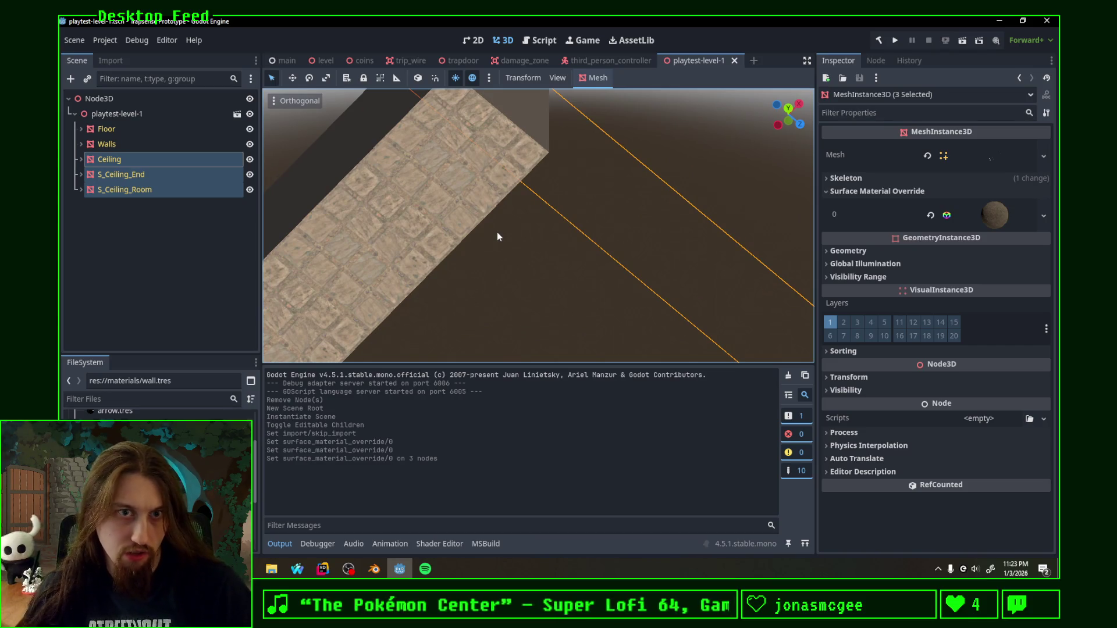
{"action": "scroll", "coordinate": [497, 234], "scroll_direction": "down", "scroll_amount": 3}
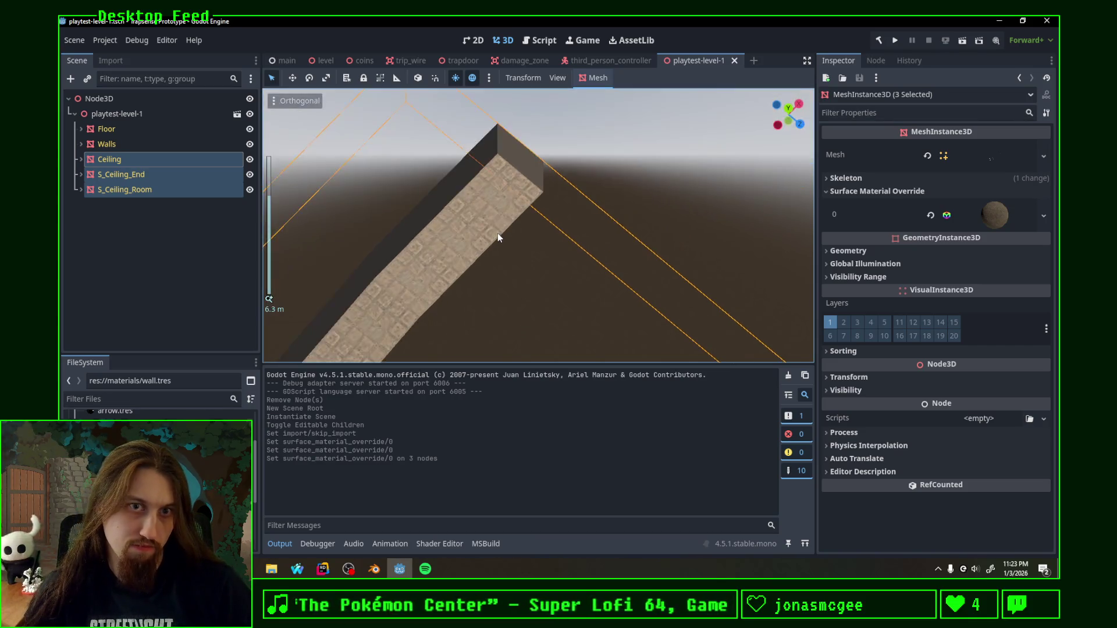
{"action": "scroll", "coordinate": [498, 234], "scroll_direction": "down", "scroll_amount": 3}
{"action": "scroll", "coordinate": [498, 233], "scroll_direction": "down", "scroll_amount": 2}
{"action": "scroll", "coordinate": [499, 236], "scroll_direction": "down", "scroll_amount": 5}
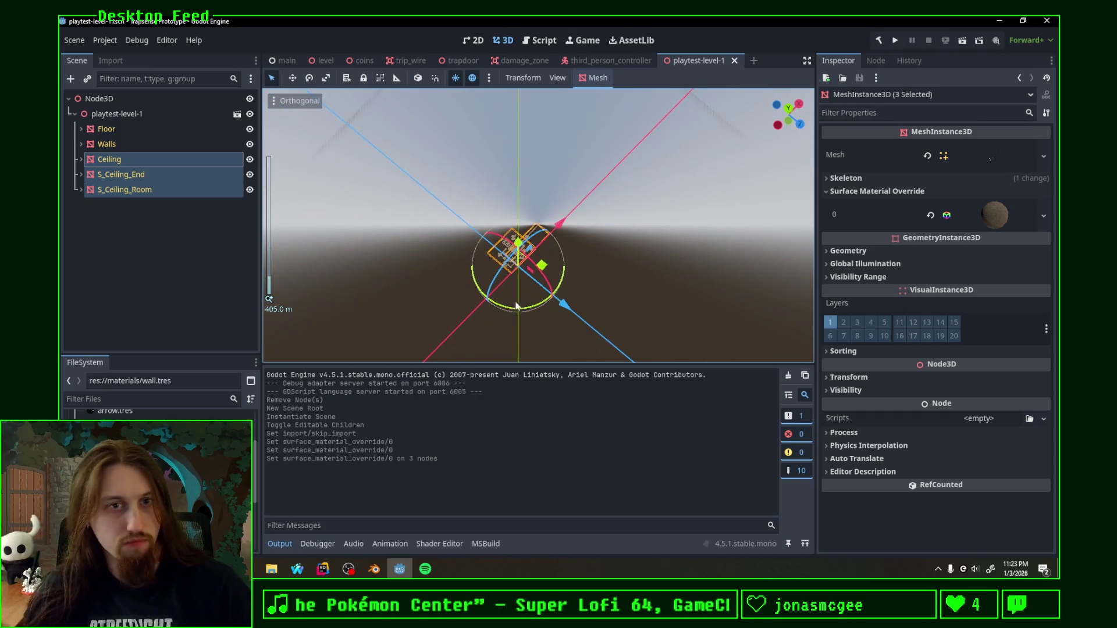
{"action": "scroll", "coordinate": [486, 311], "scroll_direction": "up", "scroll_amount": 3}
{"action": "scroll", "coordinate": [487, 311], "scroll_direction": "up", "scroll_amount": 2}
{"action": "scroll", "coordinate": [488, 311], "scroll_direction": "up", "scroll_amount": 3}
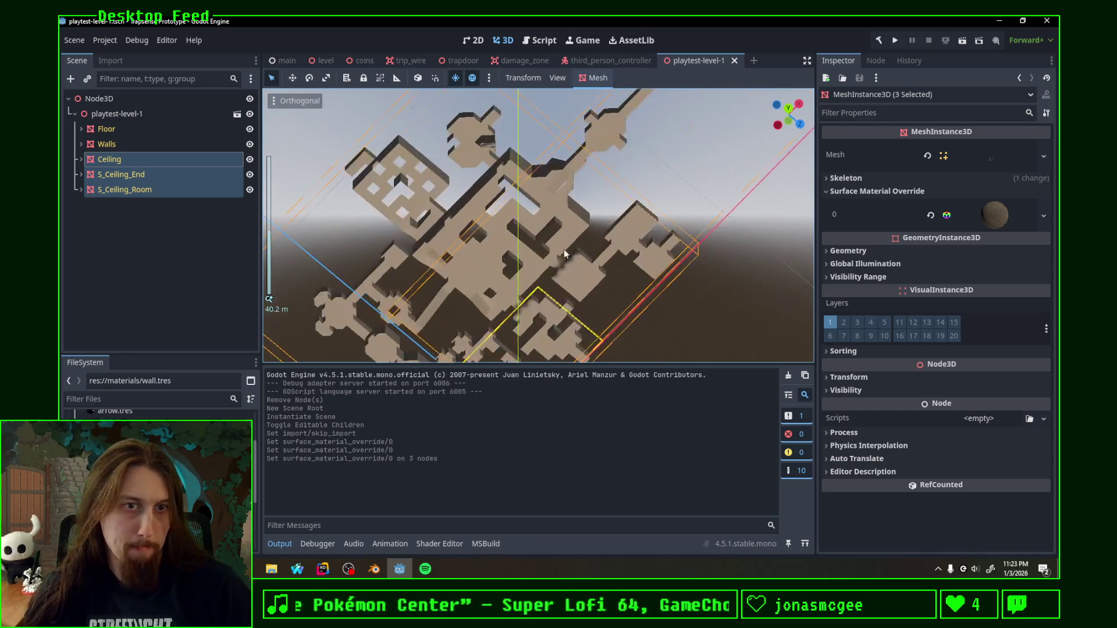
{"action": "scroll", "coordinate": [494, 312], "scroll_direction": "up", "scroll_amount": 3}
{"action": "scroll", "coordinate": [500, 313], "scroll_direction": "up", "scroll_amount": 2}
{"action": "mouse_move", "coordinate": [501, 312]}
{"action": "middle_mouse_down"}
{"action": "mouse_move", "coordinate": [578, 248]}
{"action": "mouse_move", "coordinate": [517, 263]}
{"action": "middle_mouse_up"}
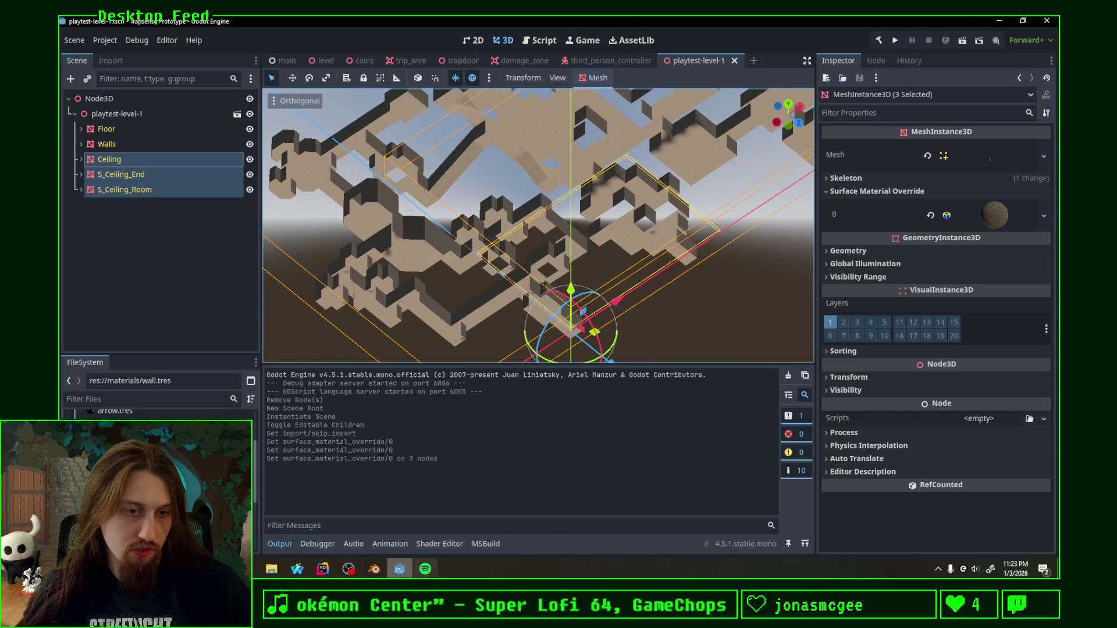
{"action": "left_click", "coordinate": [375, 569]}
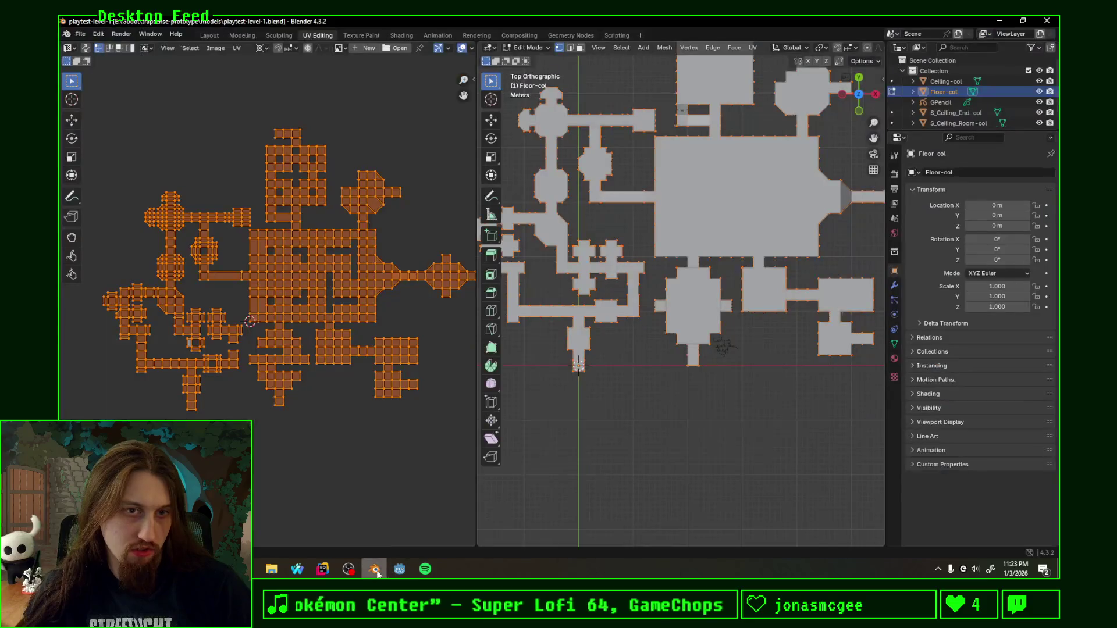
Step: Make Walls-col the active object, enter Edit Mode and select the whole walls mesh
{"action": "left_click", "coordinate": [951, 84], "text": "ctrl"}
{"action": "scroll", "coordinate": [945, 116], "scroll_direction": "down", "scroll_amount": 1}
{"action": "left_click", "coordinate": [947, 119]}
{"action": "key", "text": "Tab"}
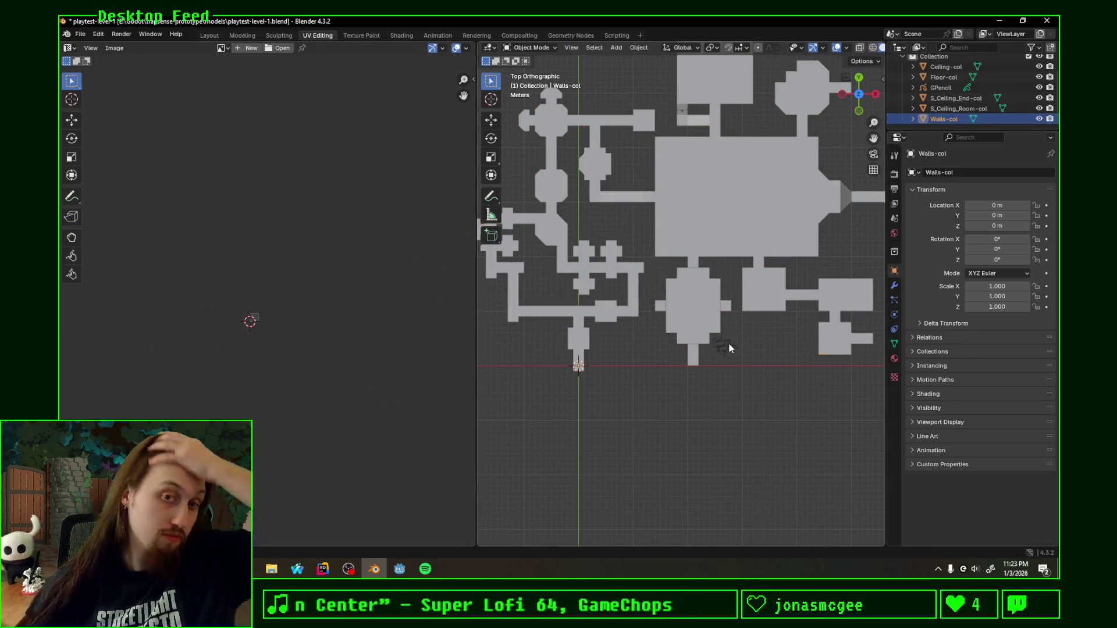
{"action": "middle_click_drag", "start_coordinate": [729, 343], "coordinate": [710, 254]}
{"action": "key", "text": "Tab"}
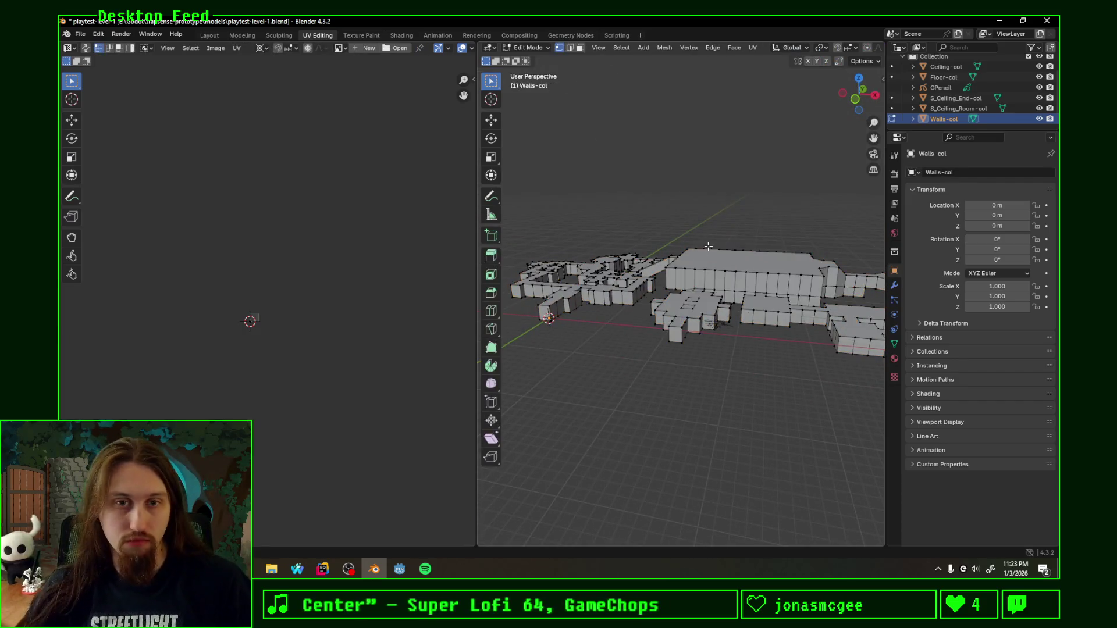
{"action": "key", "text": "a"}
Step: Run Smart UV Project on the walls and switch to a front view
{"action": "key", "text": "F3"}
{"action": "type", "text": "smart"}
{"action": "key", "text": "Return"}
{"action": "key", "text": "Return"}
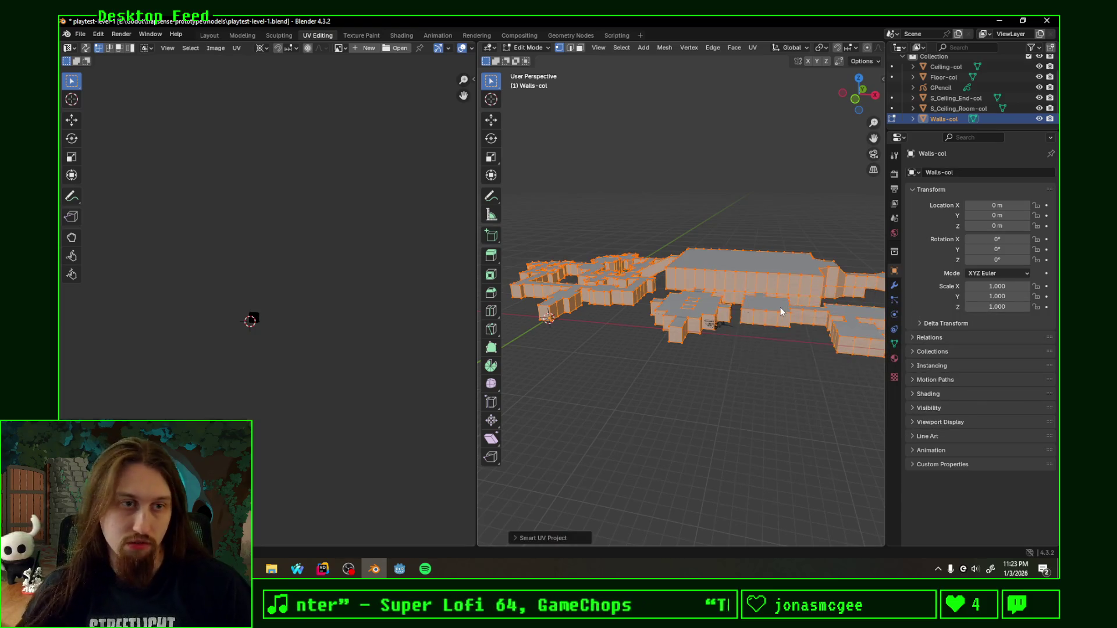
{"action": "scroll", "coordinate": [289, 341], "scroll_direction": "up", "scroll_amount": 3}
{"action": "scroll", "coordinate": [319, 325], "scroll_direction": "up", "scroll_amount": 3}
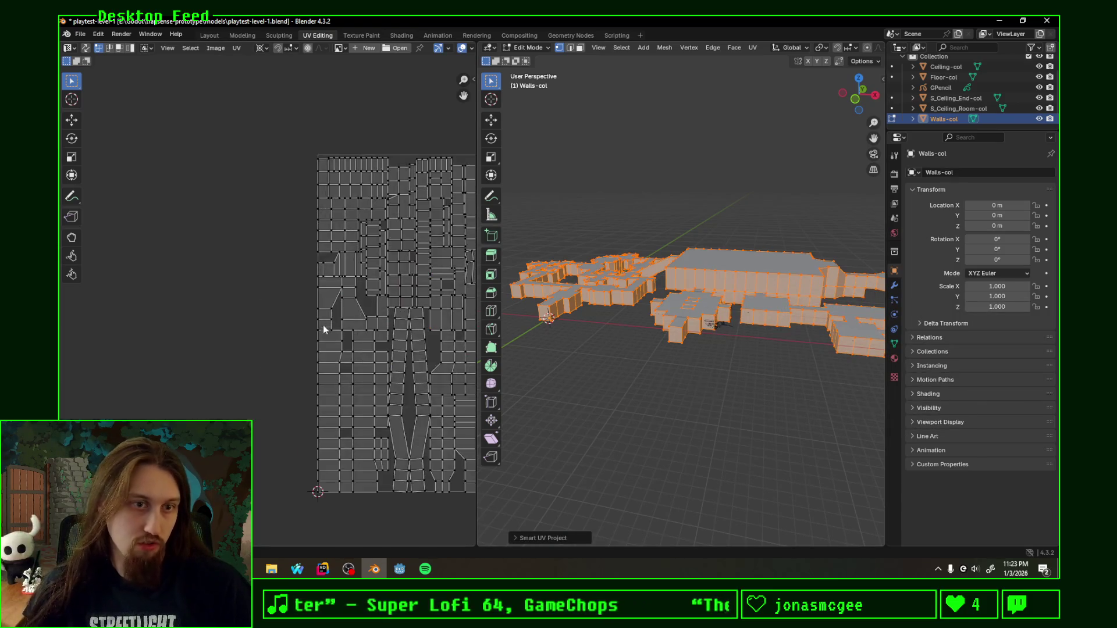
{"action": "scroll", "coordinate": [317, 325], "scroll_direction": "up", "scroll_amount": 2}
{"action": "scroll", "coordinate": [316, 325], "scroll_direction": "up", "scroll_amount": 1}
{"action": "scroll", "coordinate": [275, 289], "scroll_direction": "up", "scroll_amount": 1}
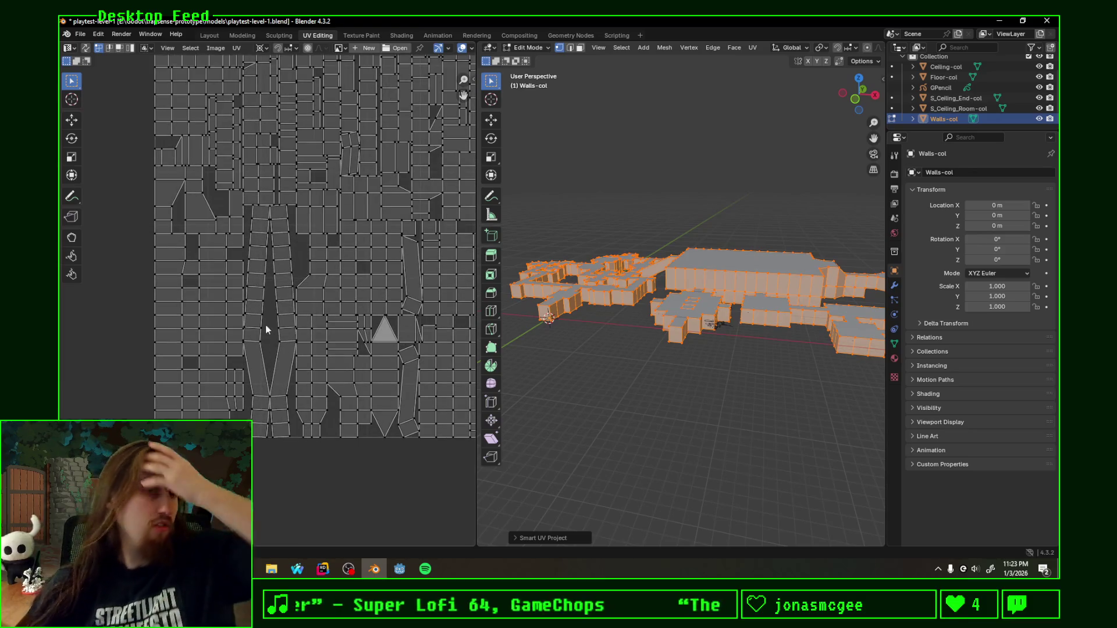
{"action": "scroll", "coordinate": [247, 369], "scroll_direction": "down", "scroll_amount": 2}
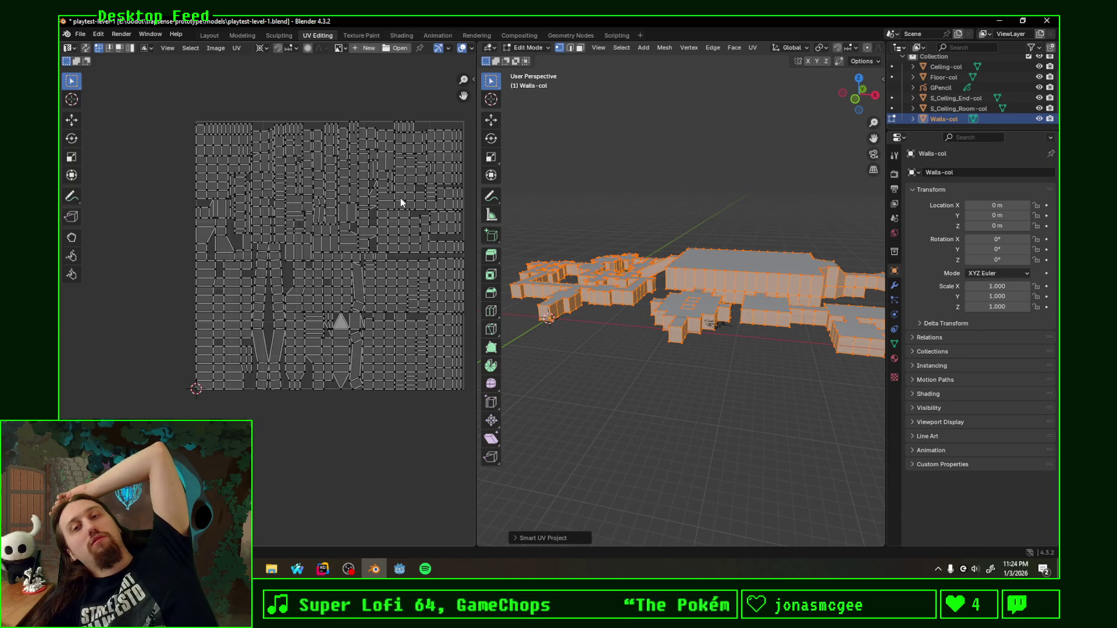
{"action": "left_click", "coordinate": [857, 104]}
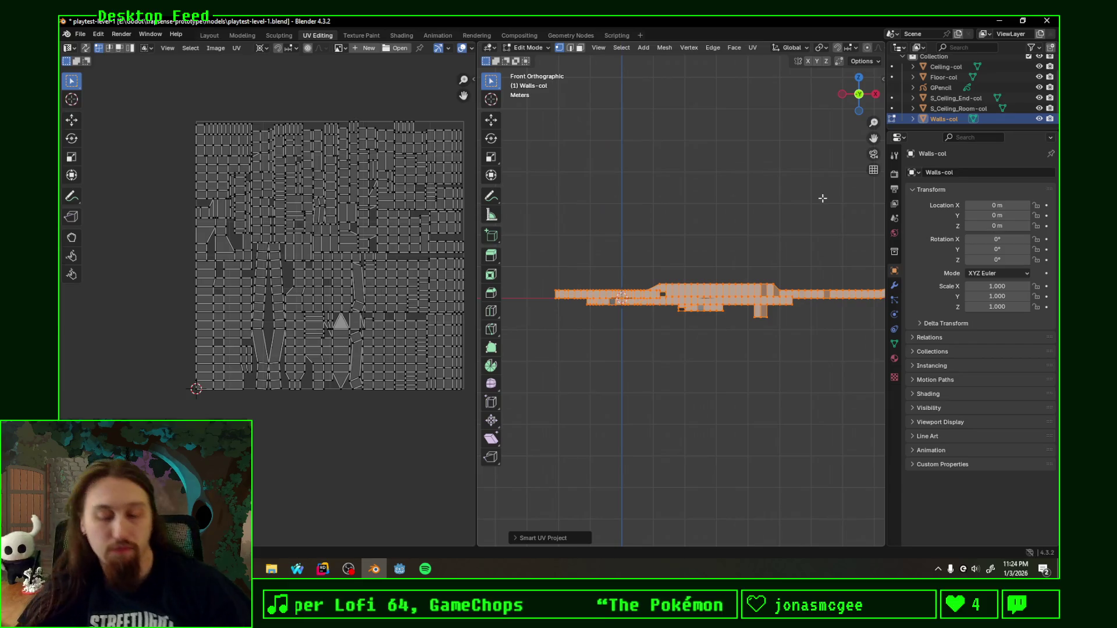
Step: Unwrap the walls with Project from View, move the islands to the bottom edge and scale them up
{"action": "key", "text": "u"}
{"action": "left_click", "coordinate": [717, 203]}
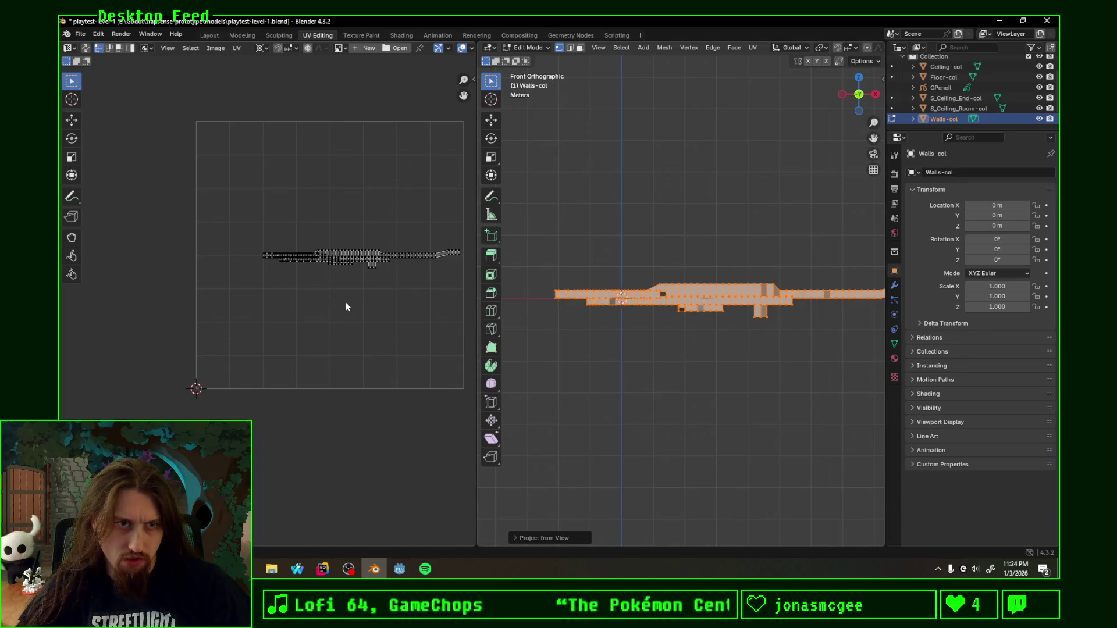
{"action": "key", "text": "a"}
{"action": "key", "text": "g"}
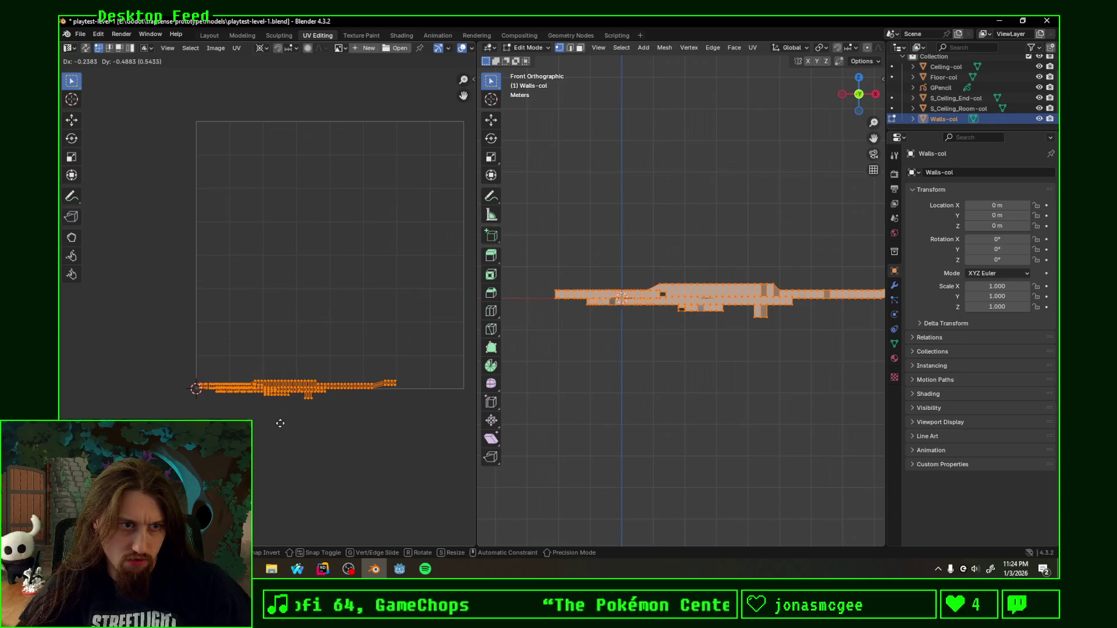
{"action": "left_click", "coordinate": [280, 421]}
{"action": "key", "text": "s"}
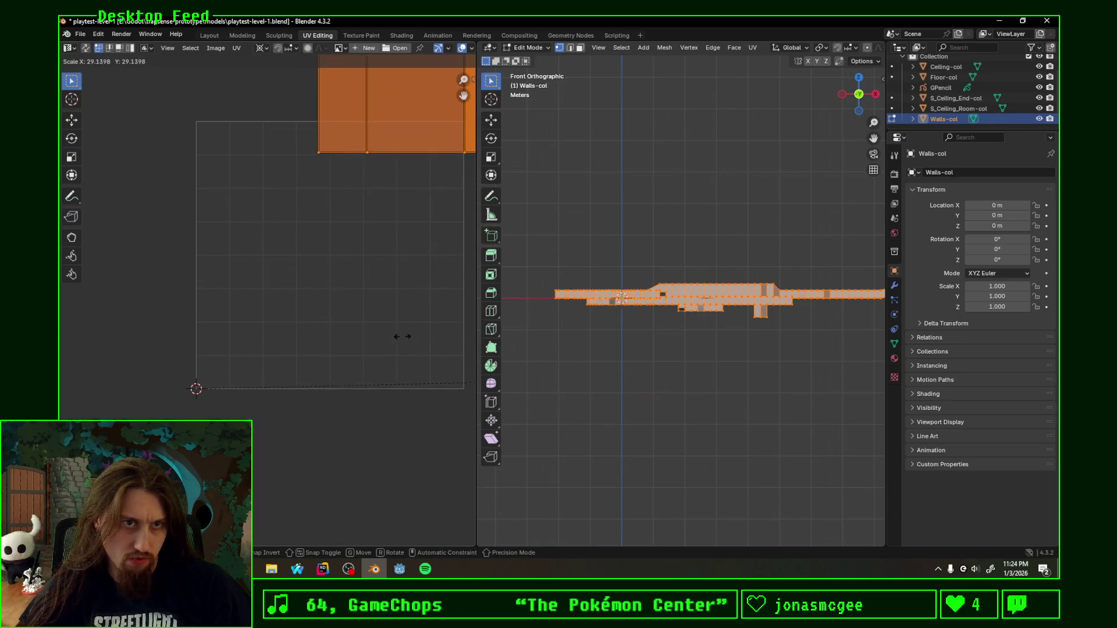
{"action": "left_click", "coordinate": [346, 331]}
Step: Scale and reposition the wall UV islands again, save playtest-level-1.blend and switch to Godot
{"action": "key", "text": "g"}
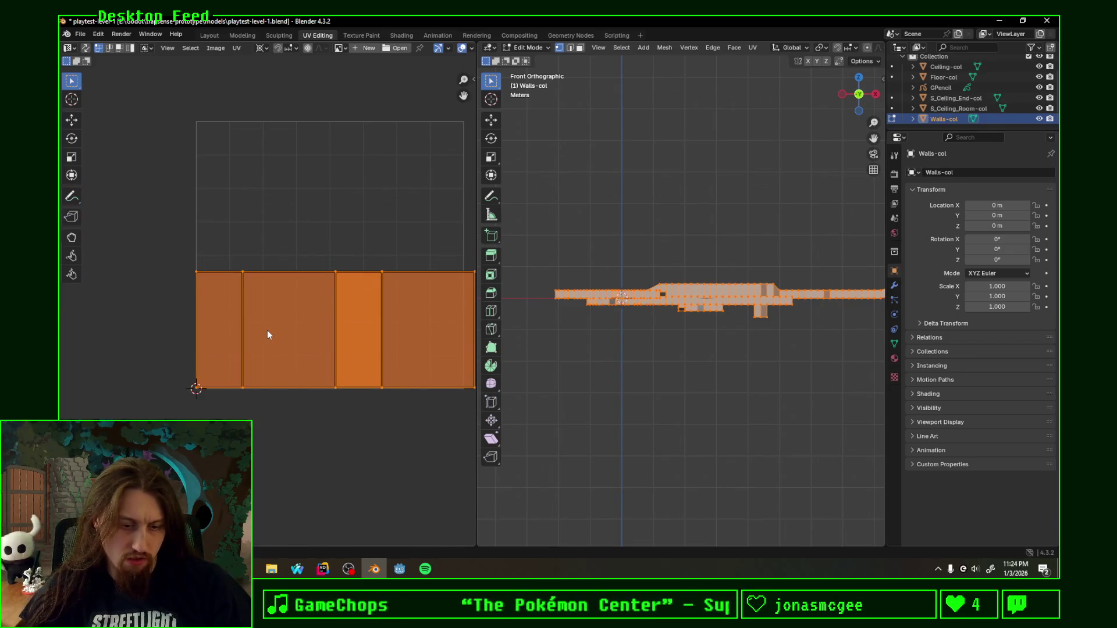
{"action": "key", "text": "s"}
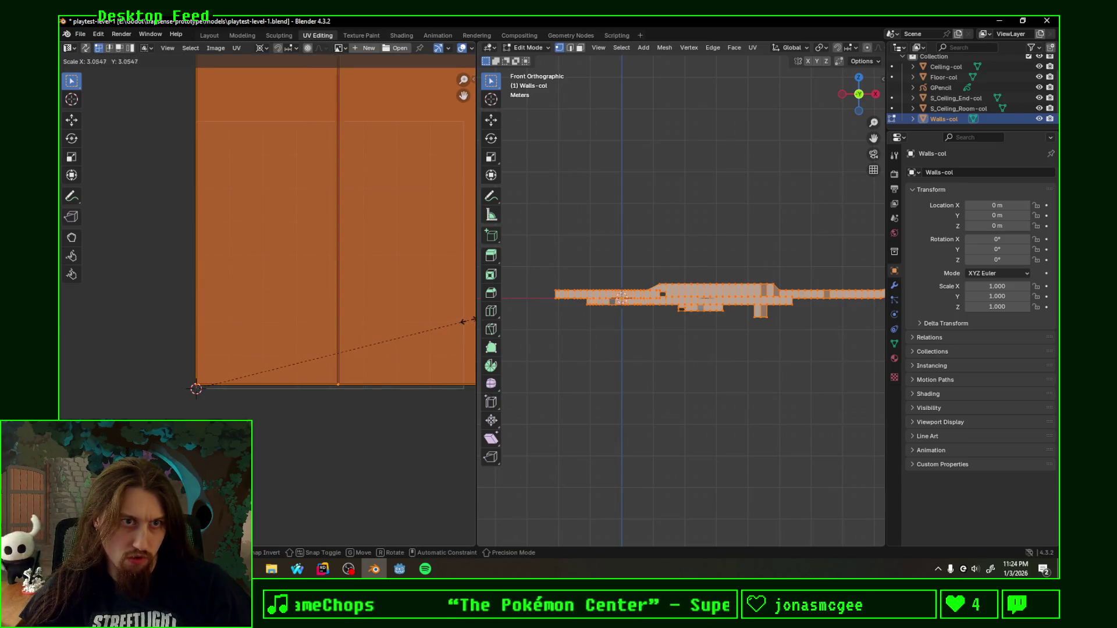
{"action": "left_click", "coordinate": [464, 323]}
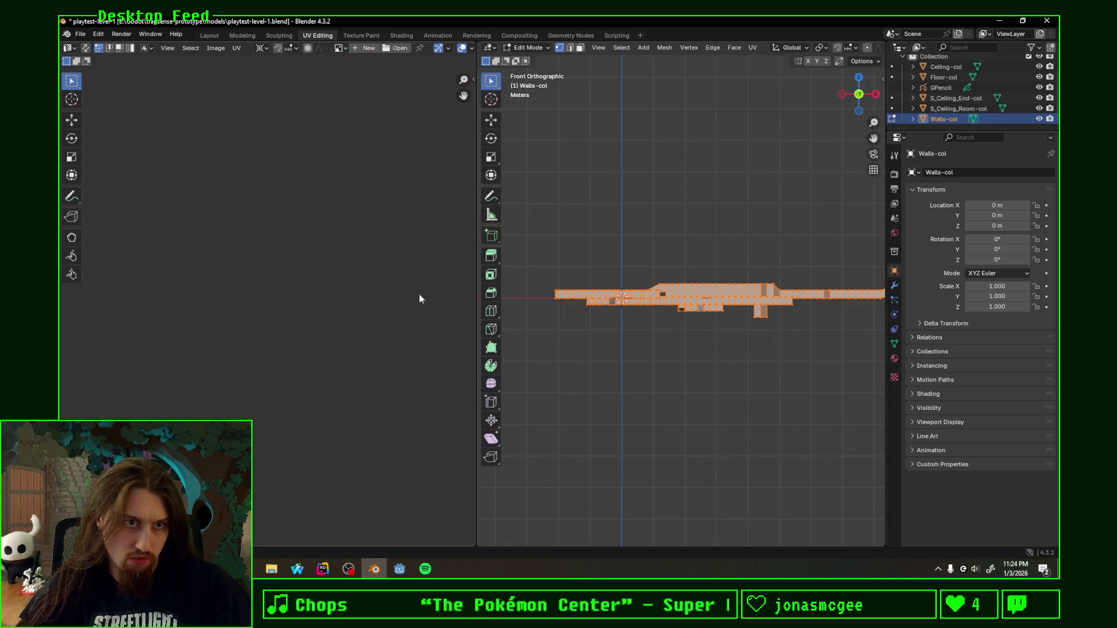
{"action": "middle_click_drag", "start_coordinate": [190, 417], "coordinate": [336, 333]}
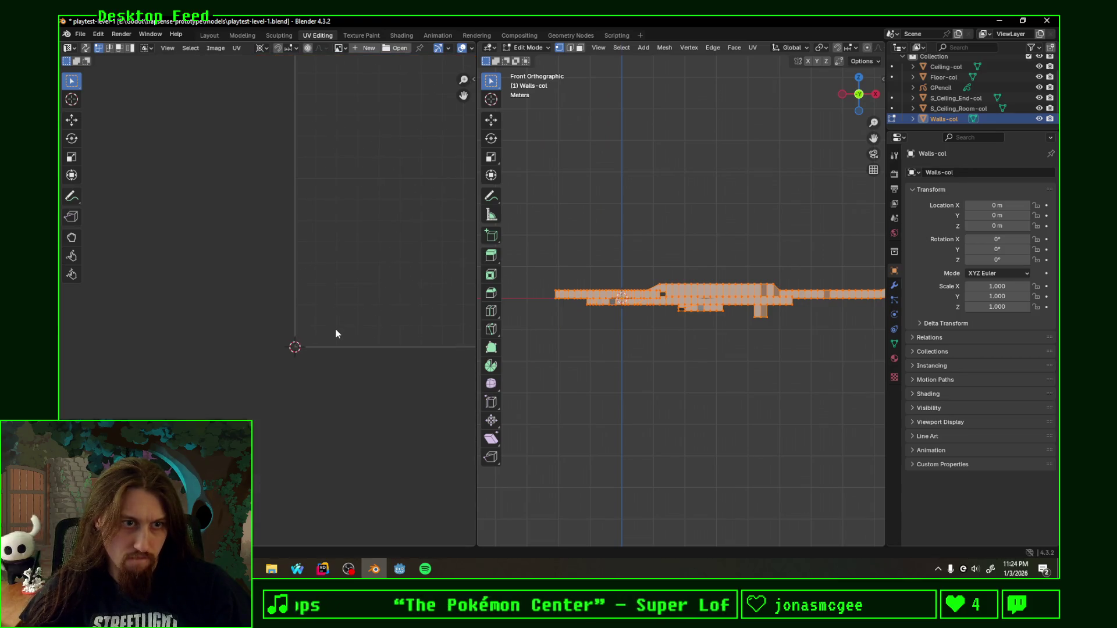
{"action": "key", "text": "g"}
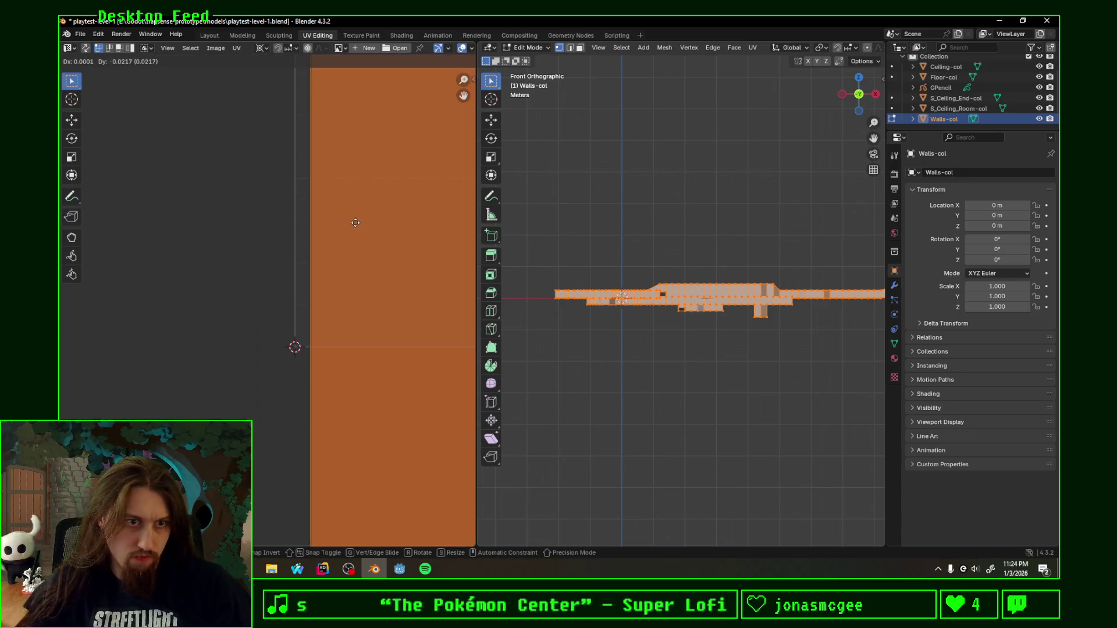
{"action": "left_click", "coordinate": [341, 317]}
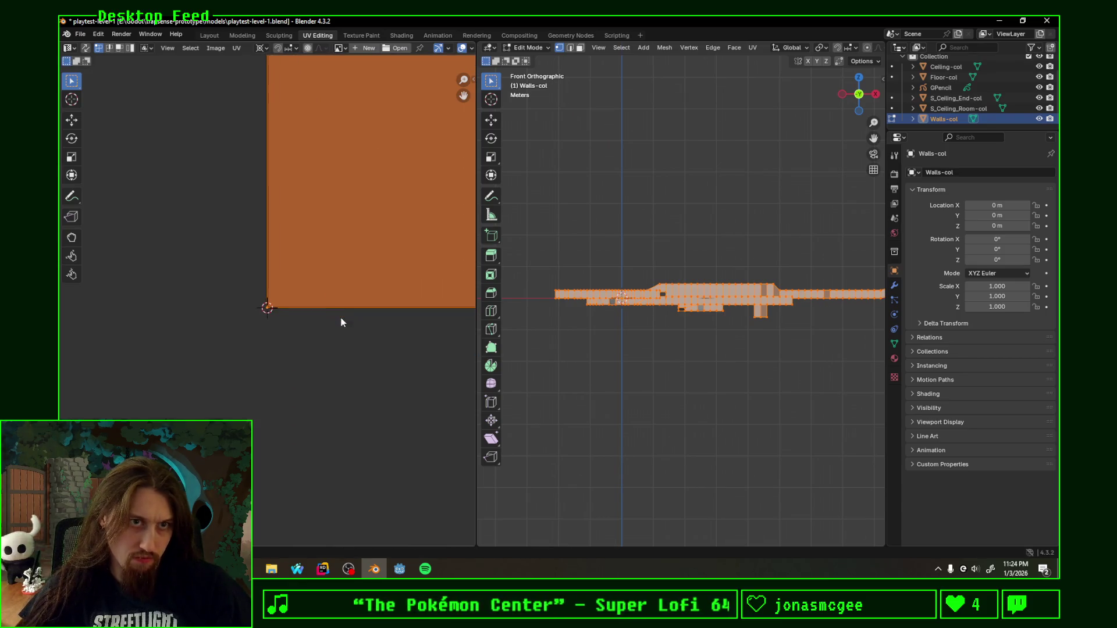
{"action": "scroll", "coordinate": [344, 318], "scroll_direction": "down", "scroll_amount": 3}
{"action": "scroll", "coordinate": [351, 284], "scroll_direction": "down", "scroll_amount": 2}
{"action": "key", "text": "ctrl+s"}
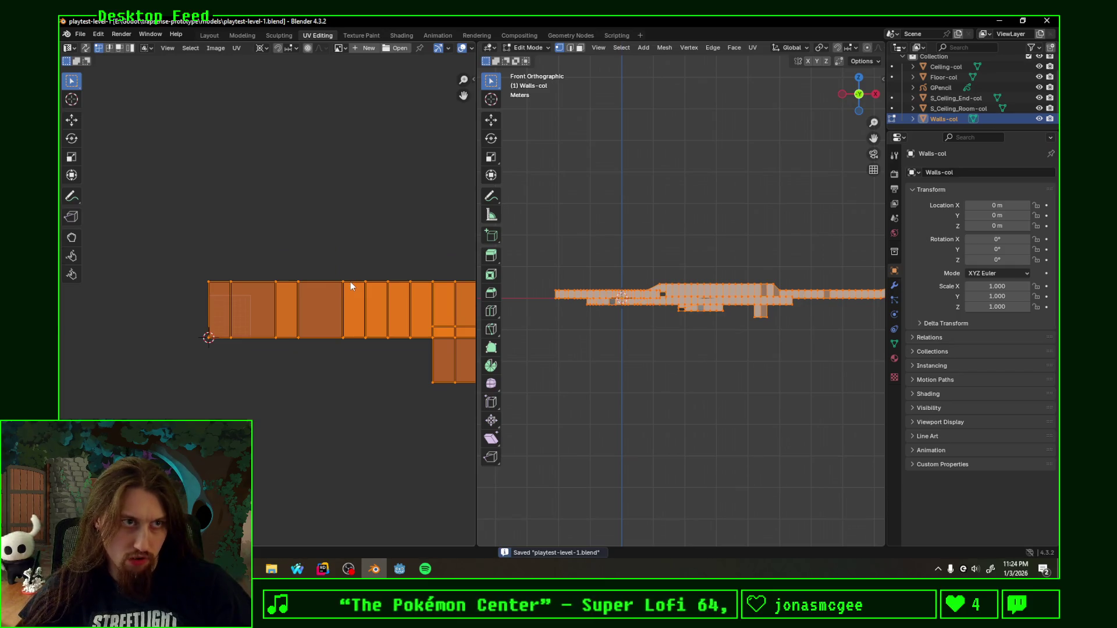
{"action": "left_click", "coordinate": [399, 568]}
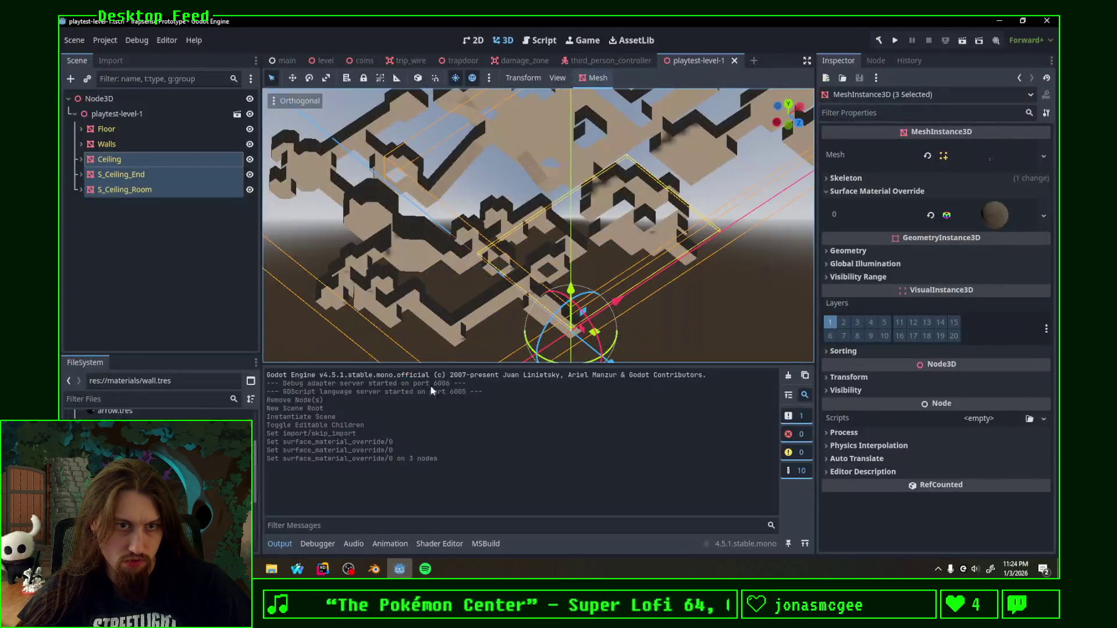
Step: Tilt the Godot view down onto the stone walls, then return to Blender
{"action": "middle_click_drag", "start_coordinate": [513, 228], "coordinate": [517, 163]}
{"action": "scroll", "coordinate": [519, 149], "scroll_direction": "up", "scroll_amount": 3}
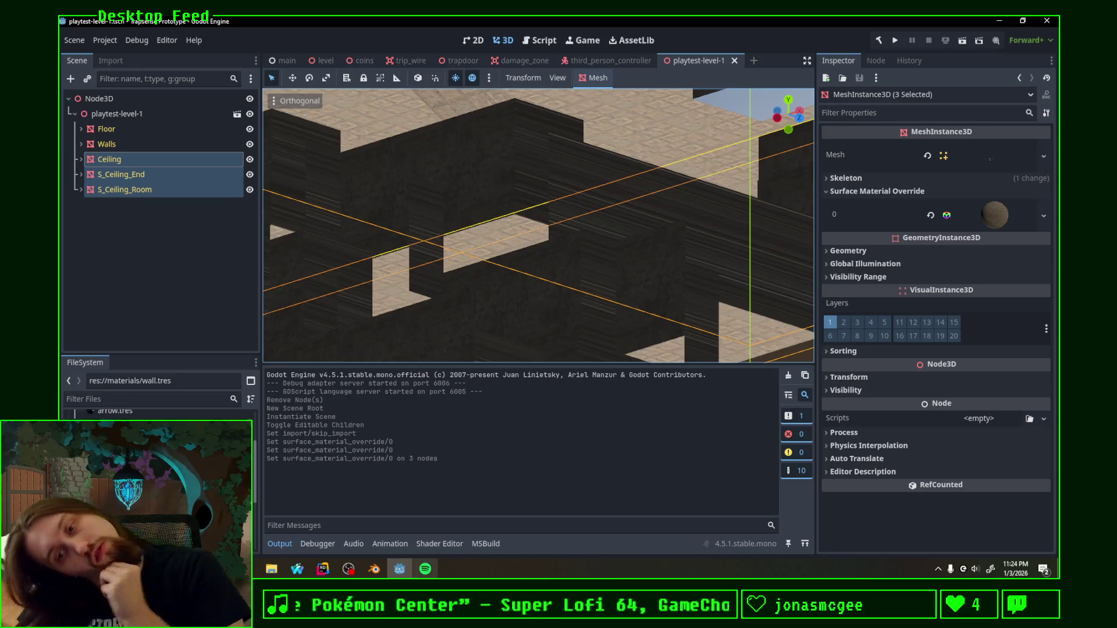
{"action": "key", "text": "alt+Tab"}
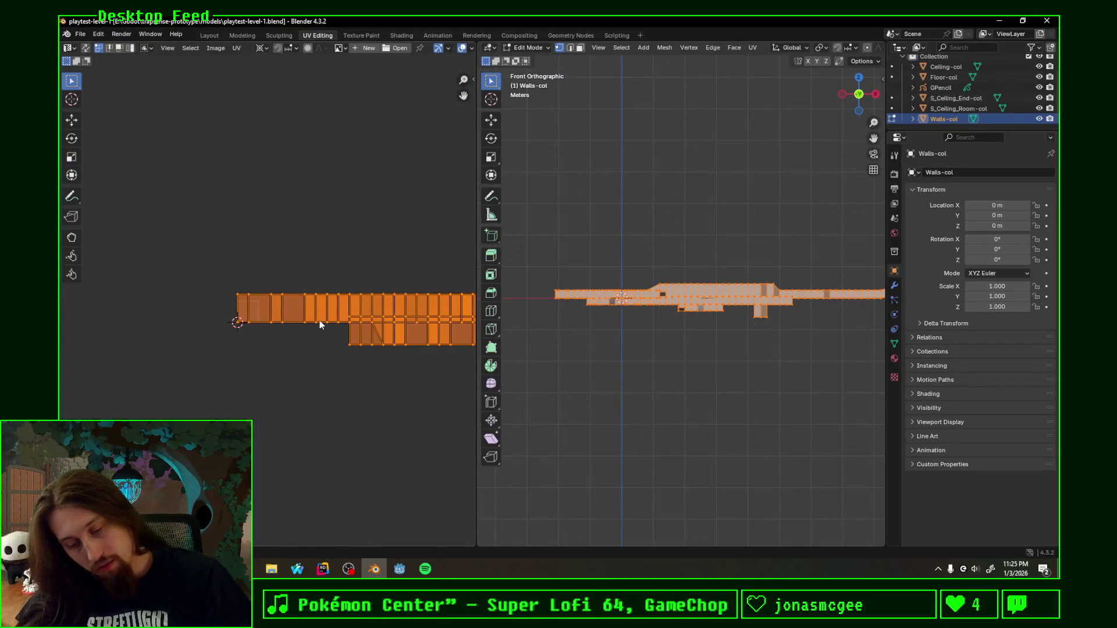
{"action": "key", "text": "u"}
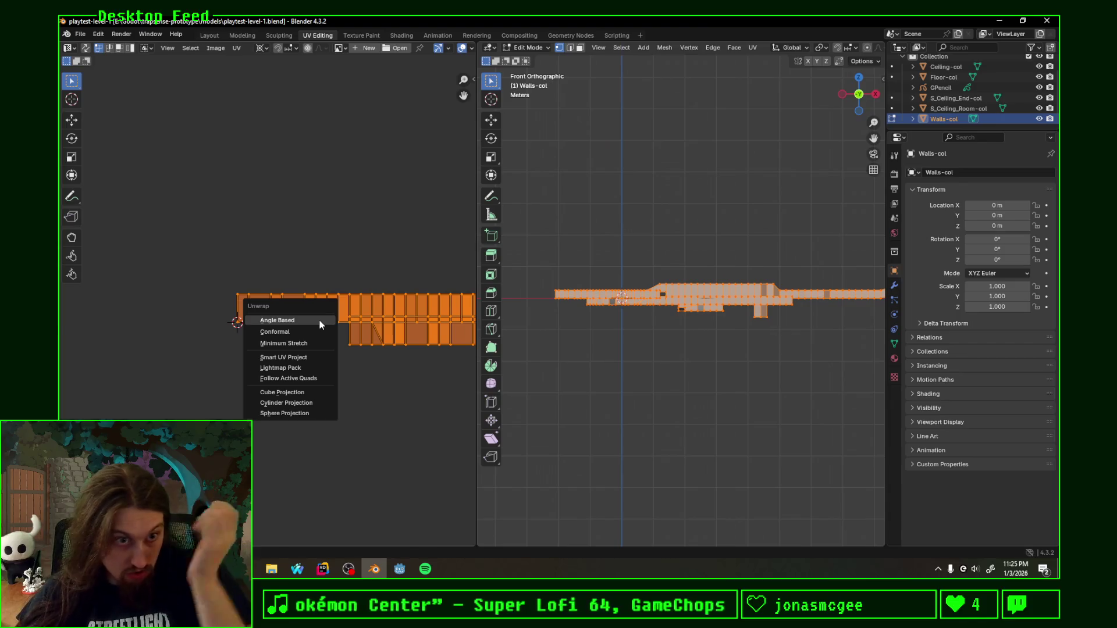
{"action": "left_click", "coordinate": [317, 331]}
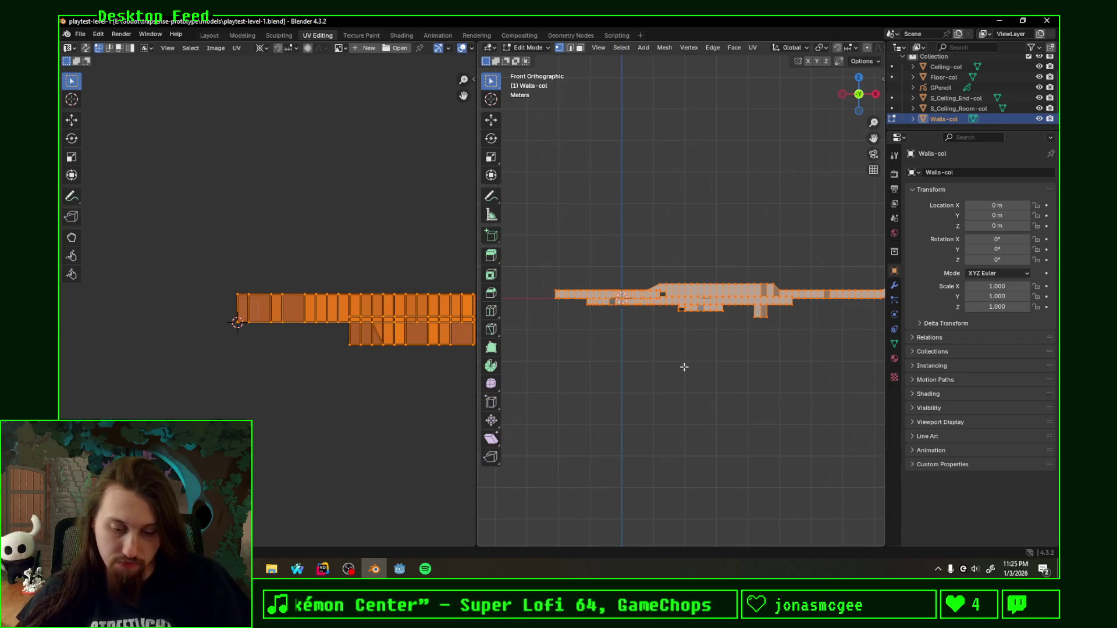
{"action": "key", "text": "u"}
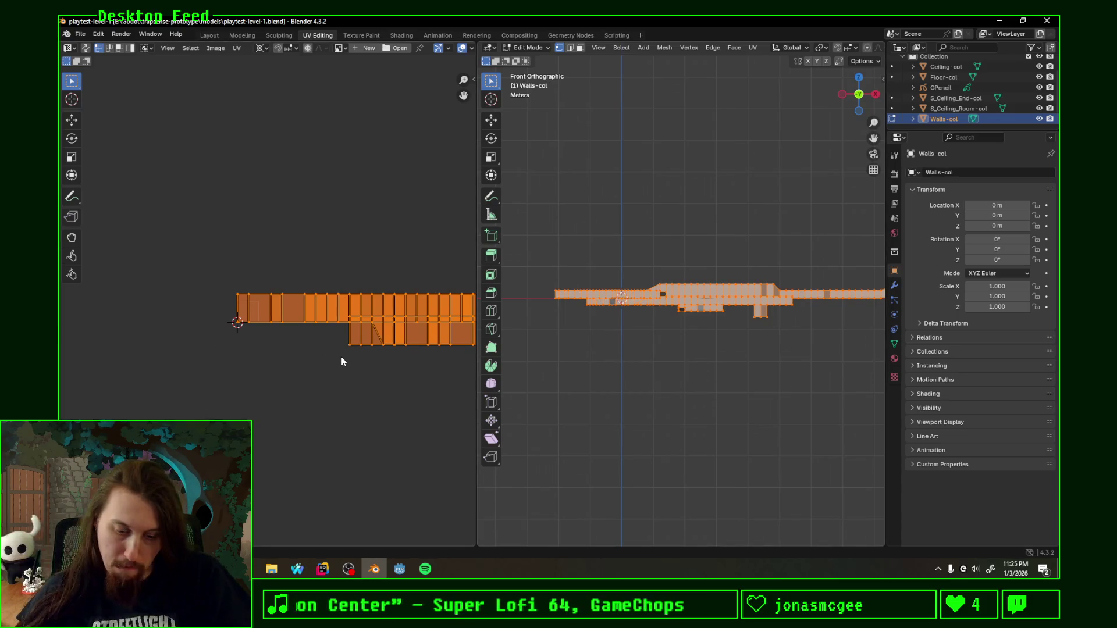
{"action": "key", "text": "u"}
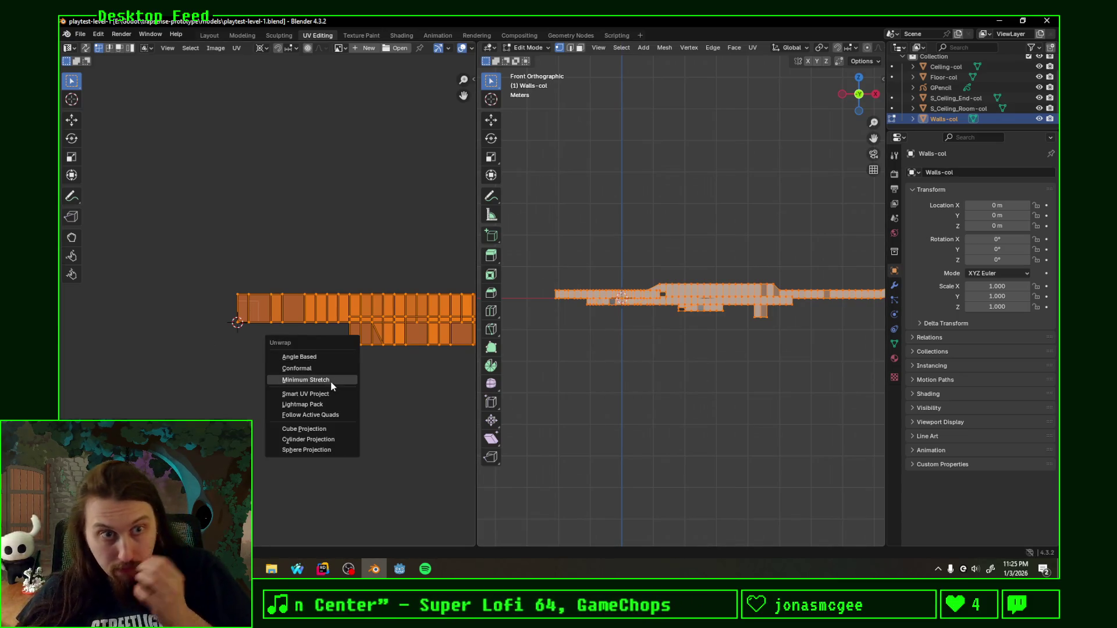
{"action": "left_click", "coordinate": [331, 382]}
{"action": "scroll", "coordinate": [277, 326], "scroll_direction": "up", "scroll_amount": 3}
{"action": "scroll", "coordinate": [183, 399], "scroll_direction": "up", "scroll_amount": 3}
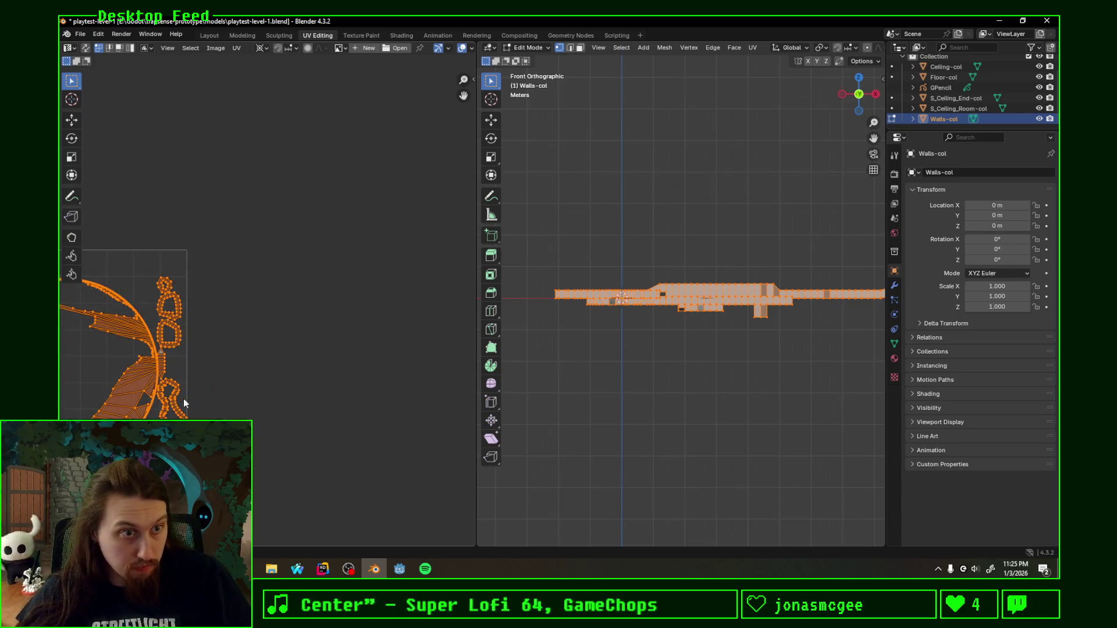
{"action": "middle_click_drag", "start_coordinate": [169, 394], "coordinate": [358, 396]}
{"action": "key", "text": "ctrl+z"}
{"action": "key", "text": "u"}
{"action": "left_click", "coordinate": [341, 386]}
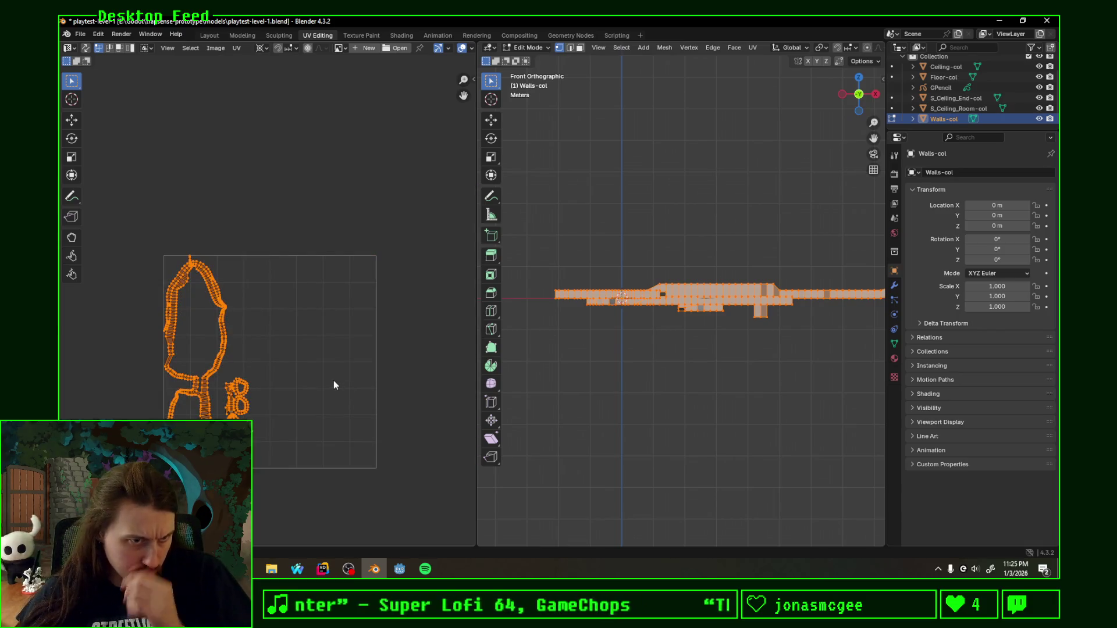
{"action": "key", "text": "ctrl+z"}
{"action": "key", "text": "u"}
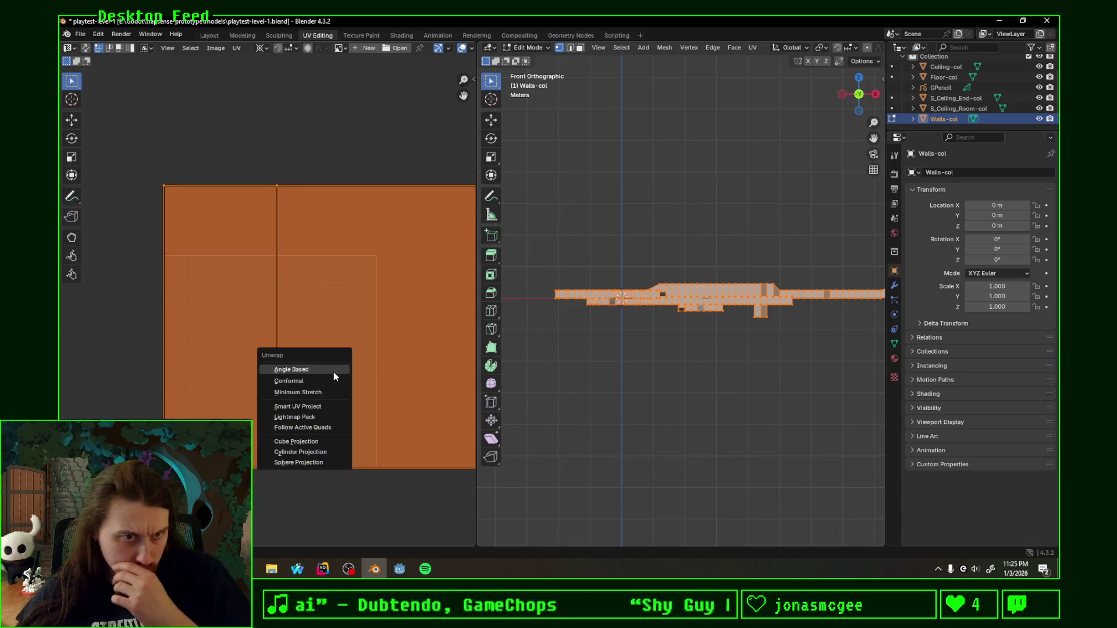
{"action": "left_click", "coordinate": [333, 376]}
{"action": "key", "text": "ctrl+z"}
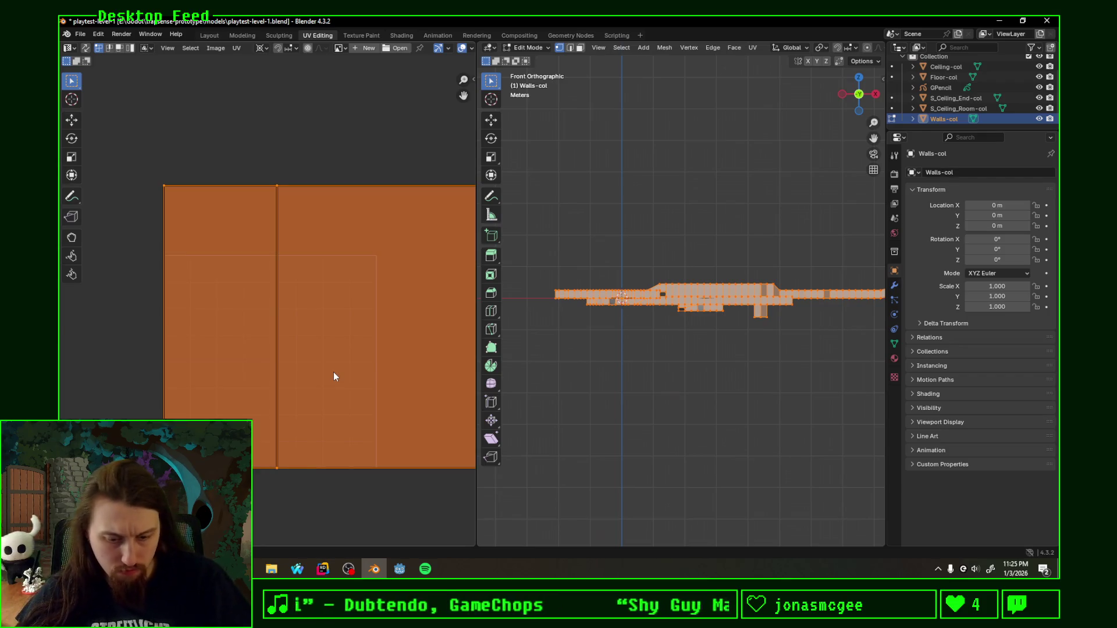
{"action": "key", "text": "u"}
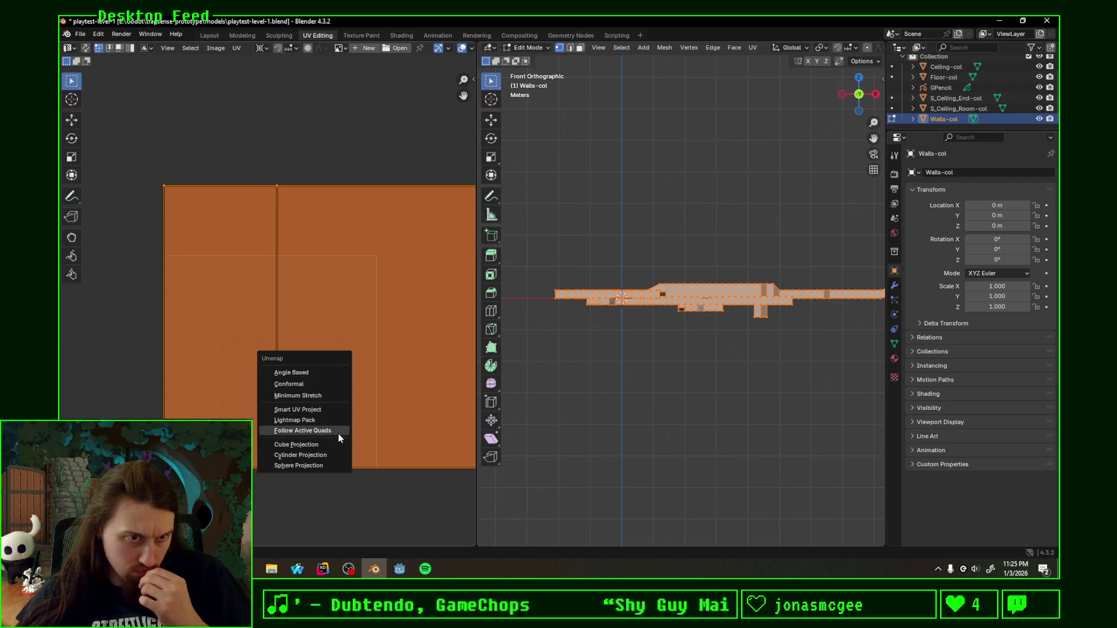
{"action": "left_click", "coordinate": [337, 431]}
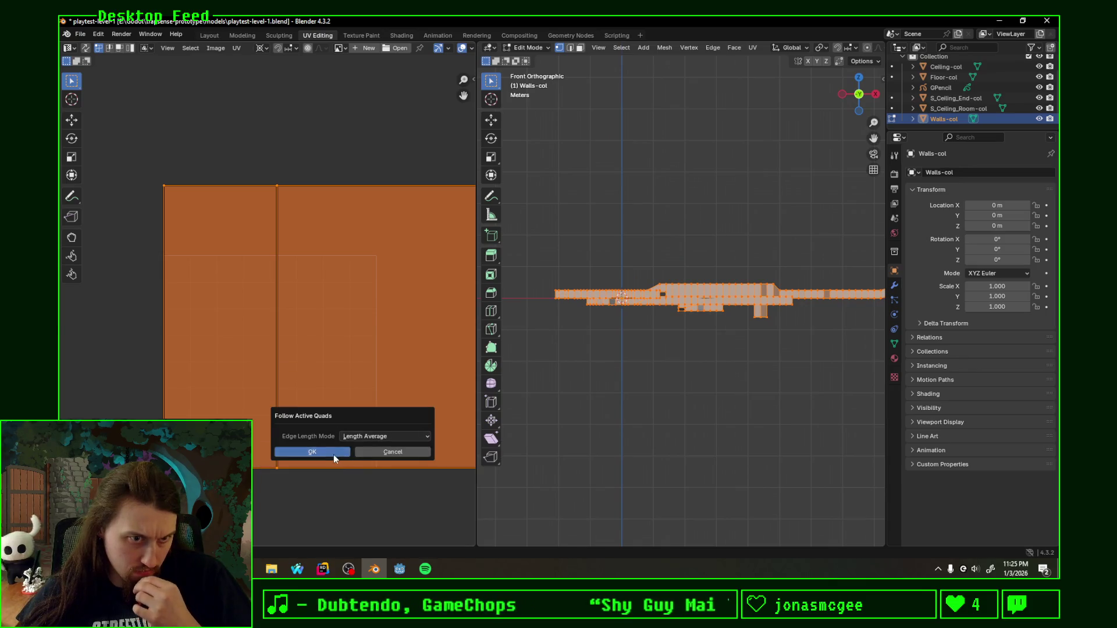
{"action": "left_click", "coordinate": [334, 454]}
{"action": "key", "text": "u"}
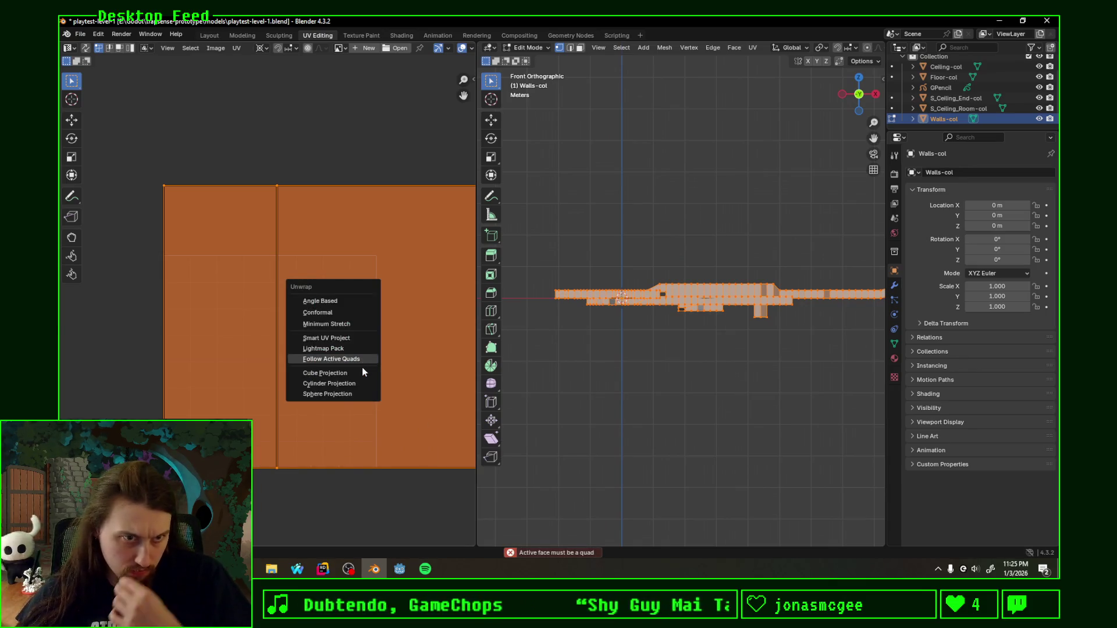
{"action": "left_click", "coordinate": [360, 375]}
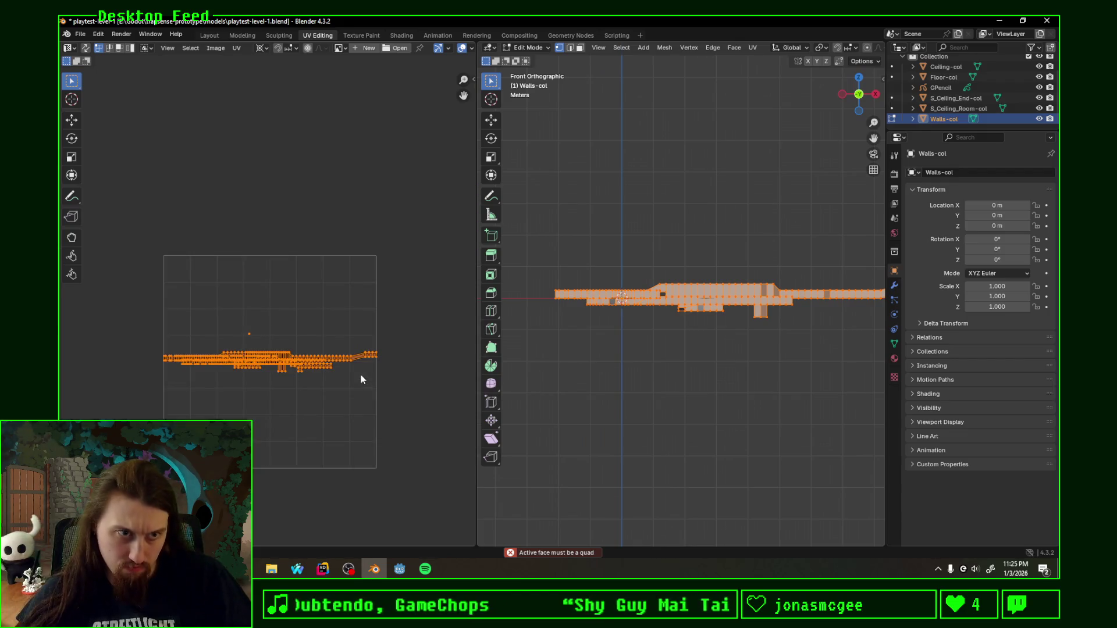
{"action": "key", "text": "ctrl+z"}
{"action": "key", "text": "u"}
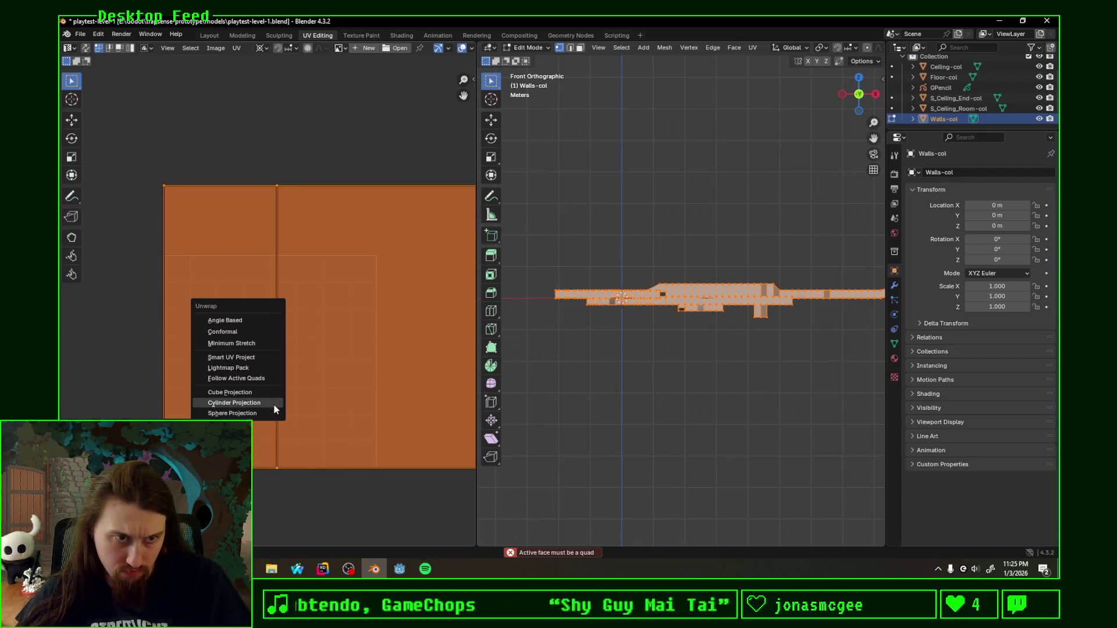
{"action": "left_click", "coordinate": [249, 405]}
{"action": "key", "text": "ctrl+z"}
{"action": "key", "text": "u"}
{"action": "left_click", "coordinate": [275, 399]}
Step: Undo the last projection and re-unwrap the walls with Smart UV Project
{"action": "key", "text": "ctrl+z"}
{"action": "mouse_move", "coordinate": [656, 344]}
{"action": "middle_mouse_down"}
{"action": "mouse_move", "coordinate": [670, 332]}
{"action": "mouse_move", "coordinate": [676, 360]}
{"action": "middle_mouse_up"}
{"action": "key", "text": "F3"}
{"action": "left_click", "coordinate": [767, 383]}
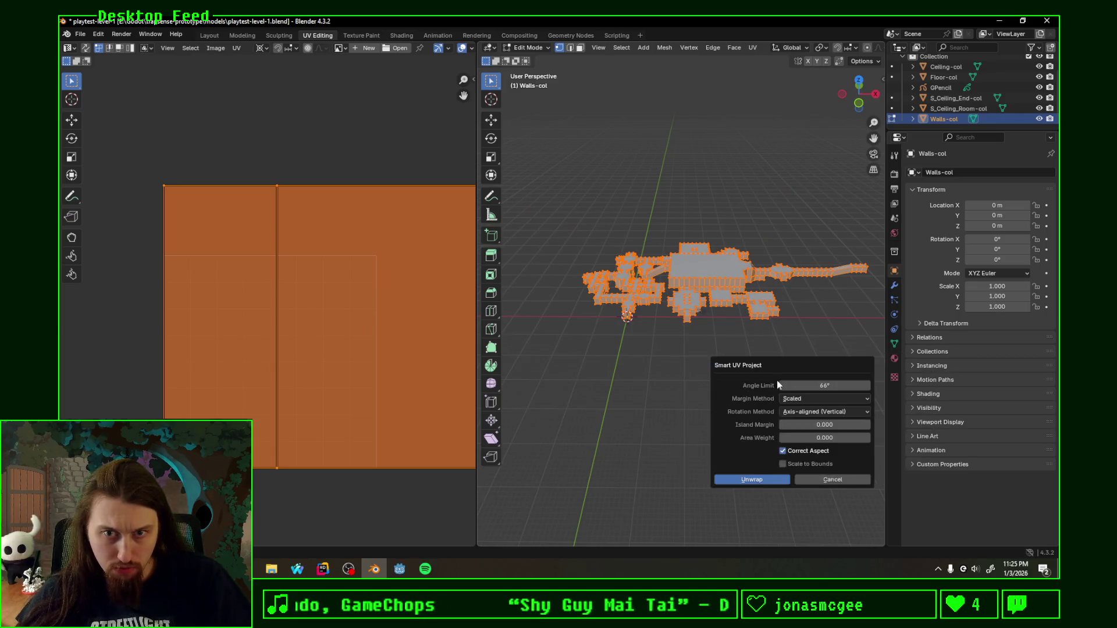
{"action": "left_click", "coordinate": [753, 479]}
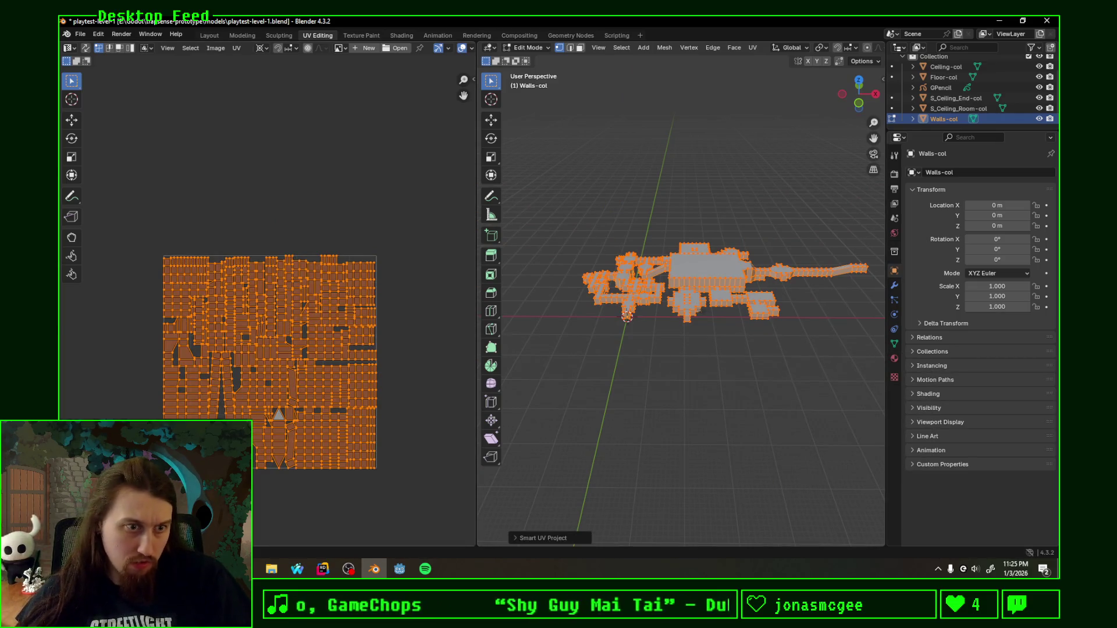
Step: Scale the new UV islands up hugely, save the level file and switch to Godot
{"action": "key", "text": "s"}
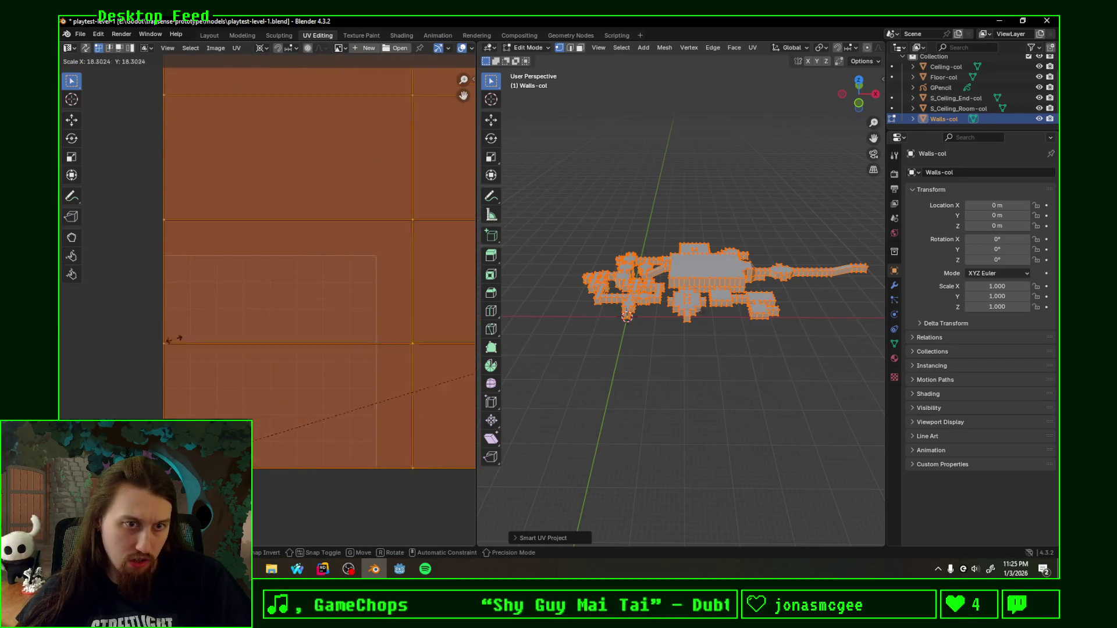
{"action": "left_click", "coordinate": [74, 308]}
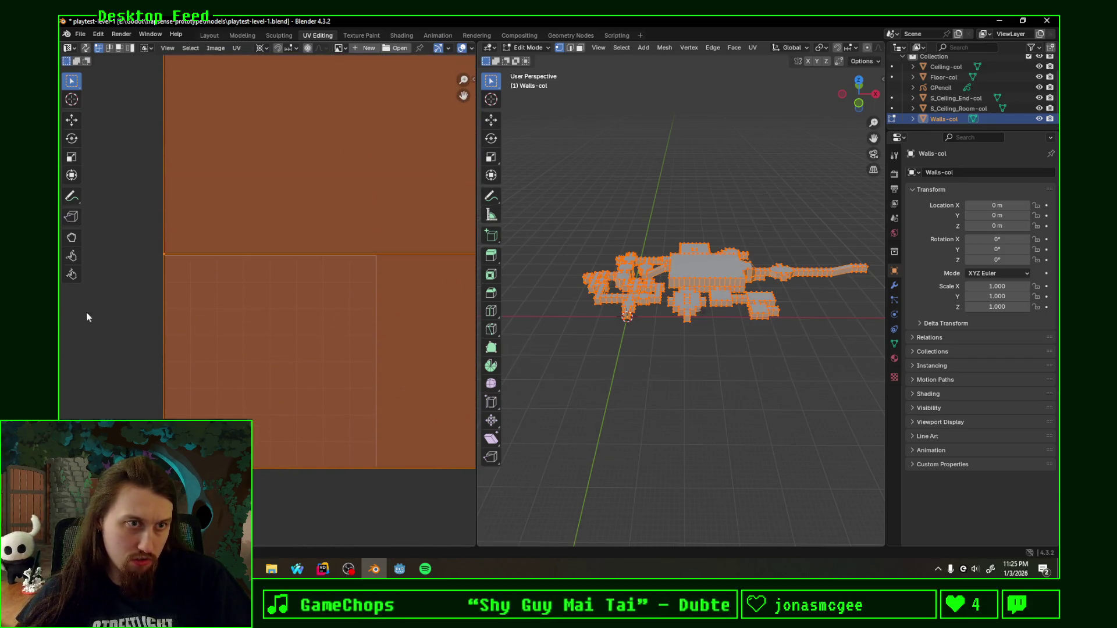
{"action": "key", "text": "ctrl+s"}
{"action": "left_click", "coordinate": [399, 568]}
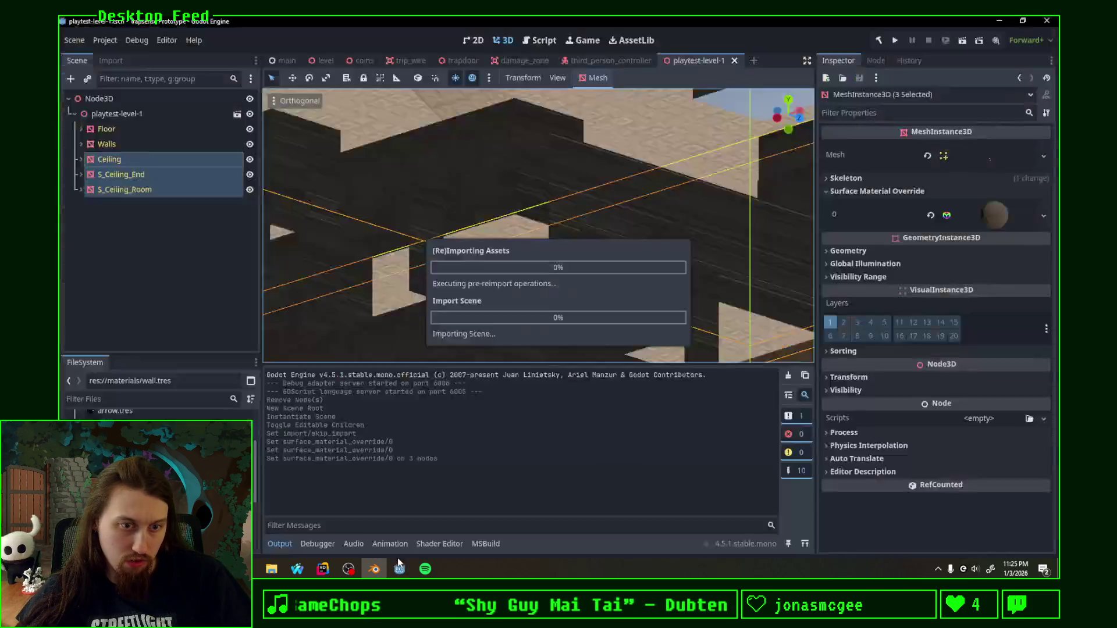
Step: Orbit around the reimported walls from low and high angles, then return to Blender
{"action": "mouse_move", "coordinate": [532, 309]}
{"action": "middle_mouse_down"}
{"action": "mouse_move", "coordinate": [637, 317]}
{"action": "mouse_move", "coordinate": [447, 319]}
{"action": "middle_mouse_up"}
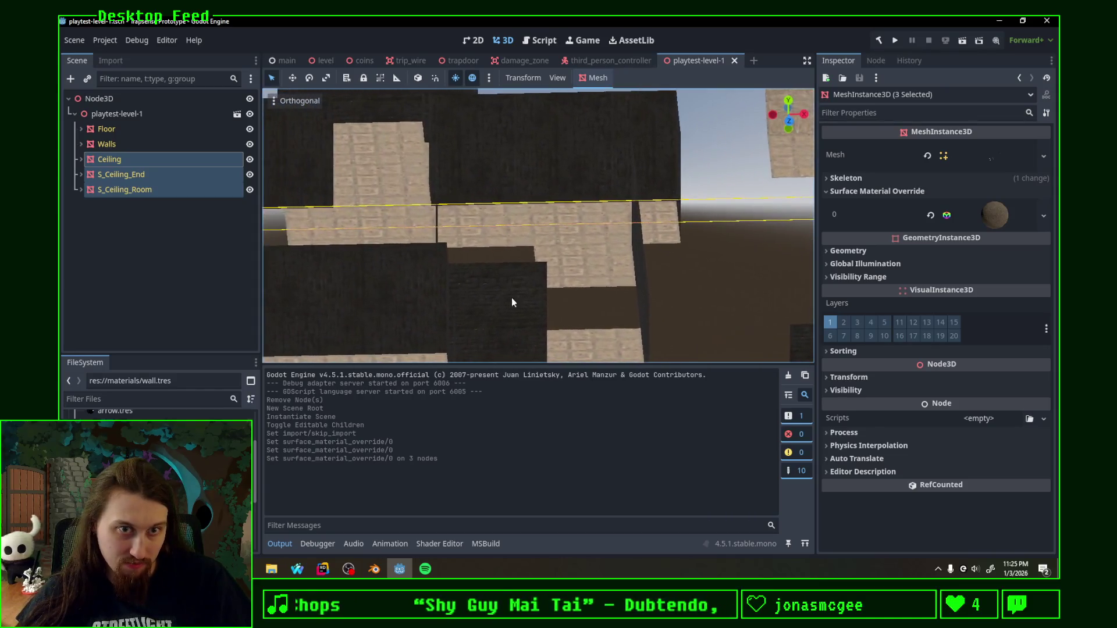
{"action": "middle_click_drag", "start_coordinate": [446, 319], "coordinate": [425, 305]}
{"action": "scroll", "coordinate": [492, 292], "scroll_direction": "down", "scroll_amount": 2}
{"action": "middle_click_drag", "start_coordinate": [493, 292], "coordinate": [529, 306]}
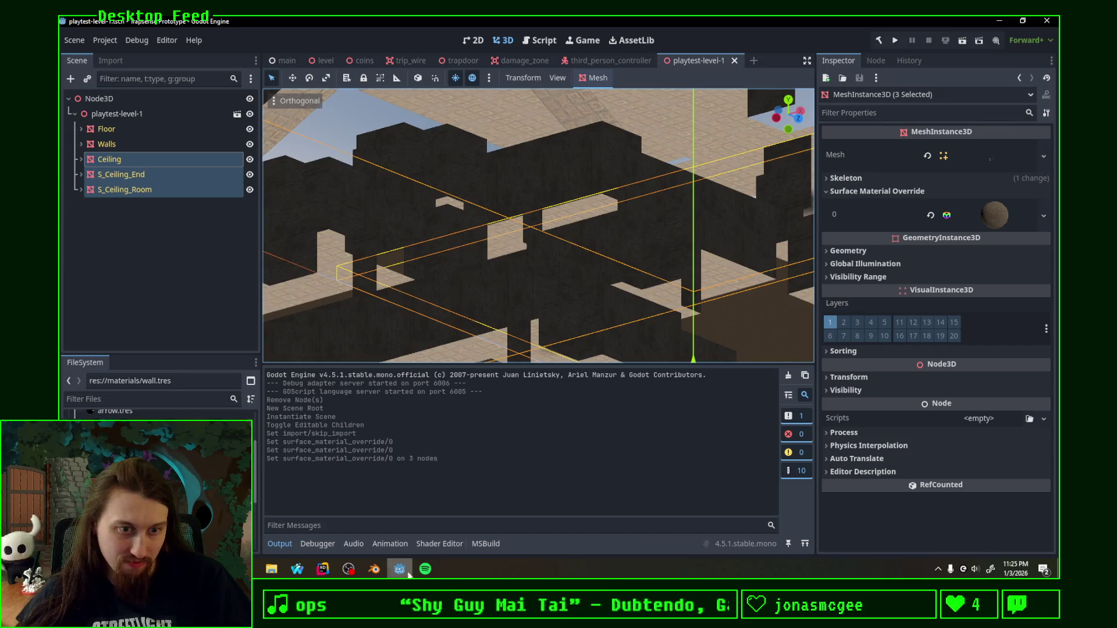
{"action": "left_click", "coordinate": [374, 569]}
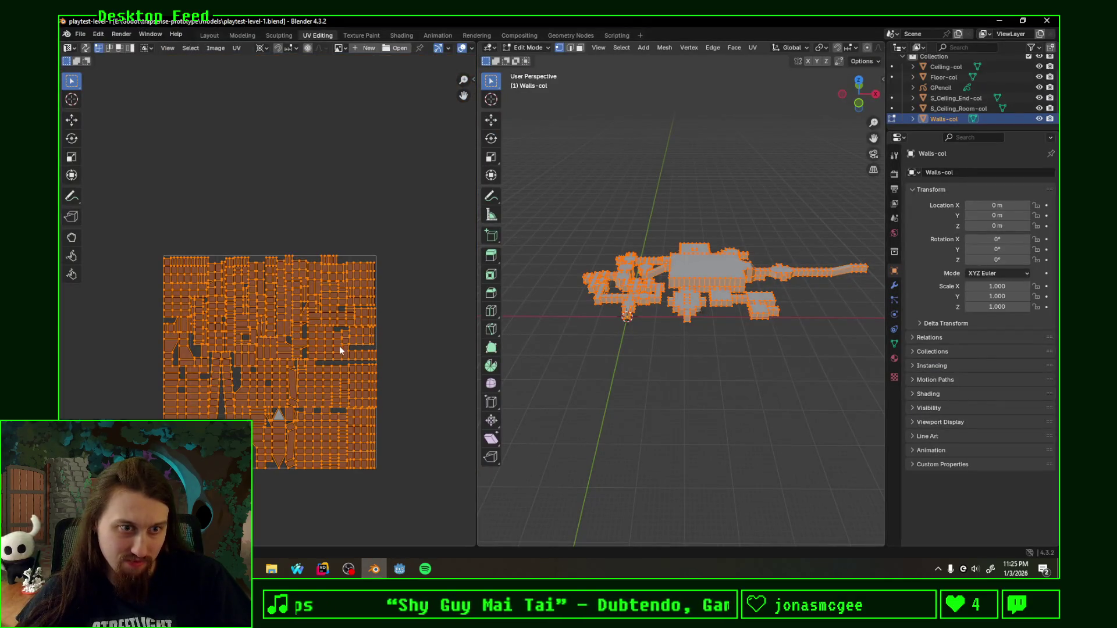
Step: Undo the UV changes and circle-select the wall faces seen from the front view
{"action": "key", "text": "a"}
{"action": "key", "text": "F3"}
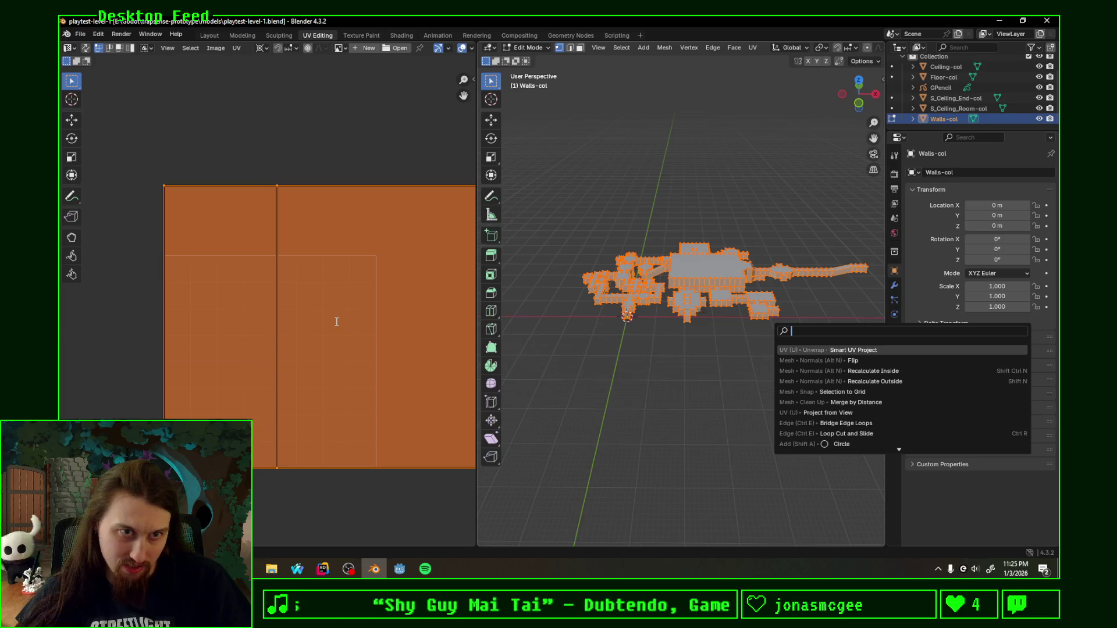
{"action": "key", "text": "Escape"}
{"action": "scroll", "coordinate": [324, 289], "scroll_direction": "down", "scroll_amount": 5}
{"action": "scroll", "coordinate": [325, 289], "scroll_direction": "down", "scroll_amount": 4}
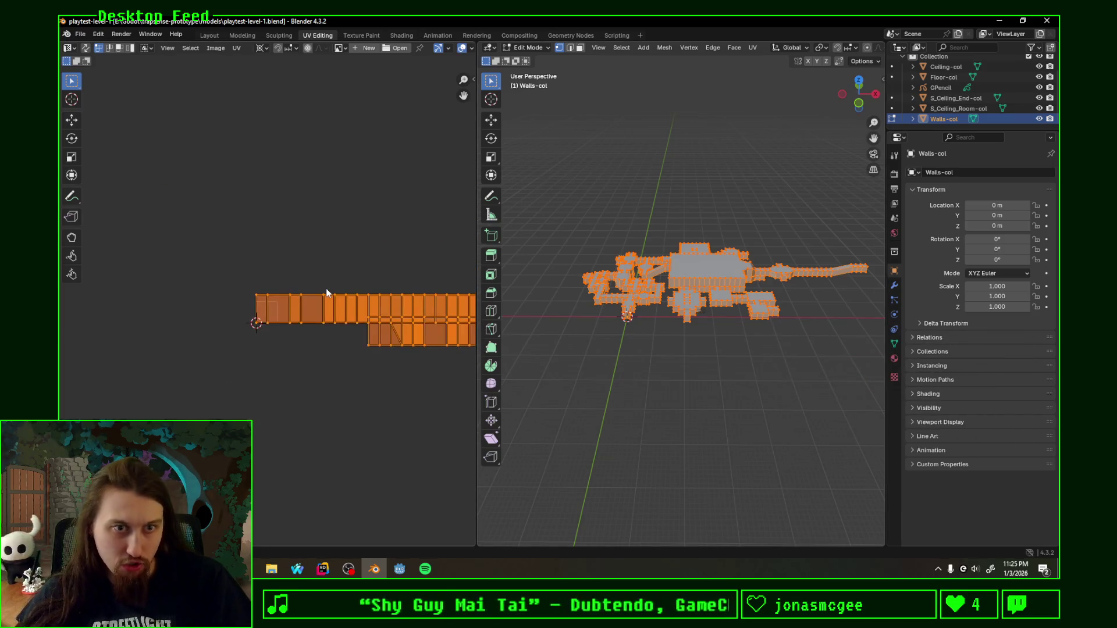
{"action": "middle_click_drag", "start_coordinate": [750, 271], "coordinate": [781, 254]}
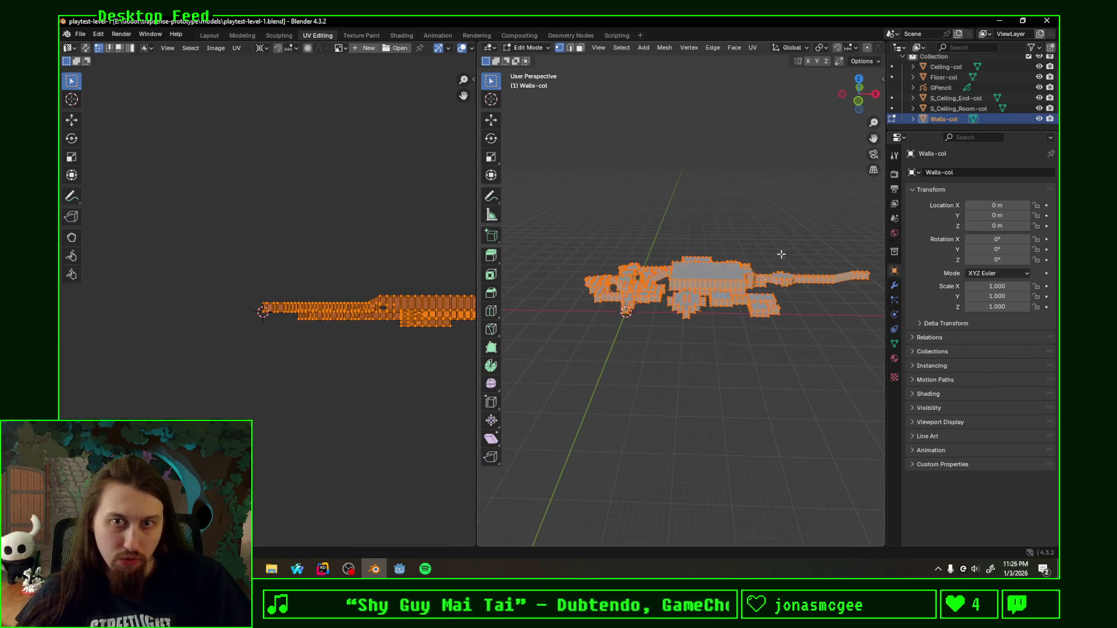
{"action": "left_click", "coordinate": [857, 103]}
{"action": "scroll", "coordinate": [662, 323], "scroll_direction": "up", "scroll_amount": 3}
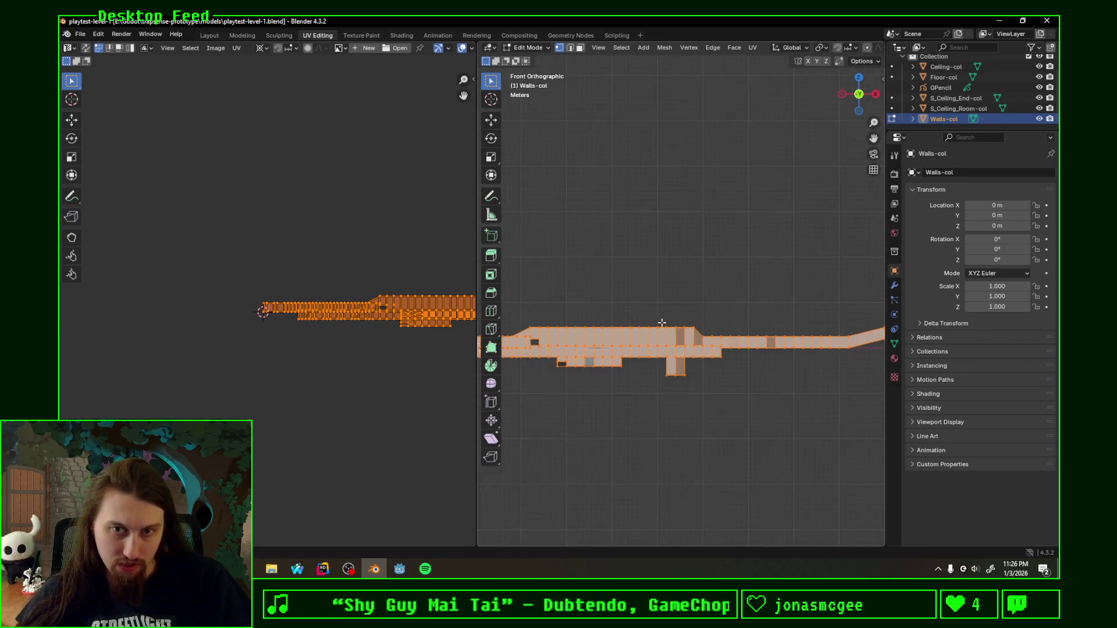
{"action": "middle_click_drag", "start_coordinate": [662, 323], "coordinate": [681, 282], "text": "shift"}
{"action": "scroll", "coordinate": [682, 281], "scroll_direction": "down", "scroll_amount": 1}
{"action": "scroll", "coordinate": [682, 282], "scroll_direction": "down", "scroll_amount": 1}
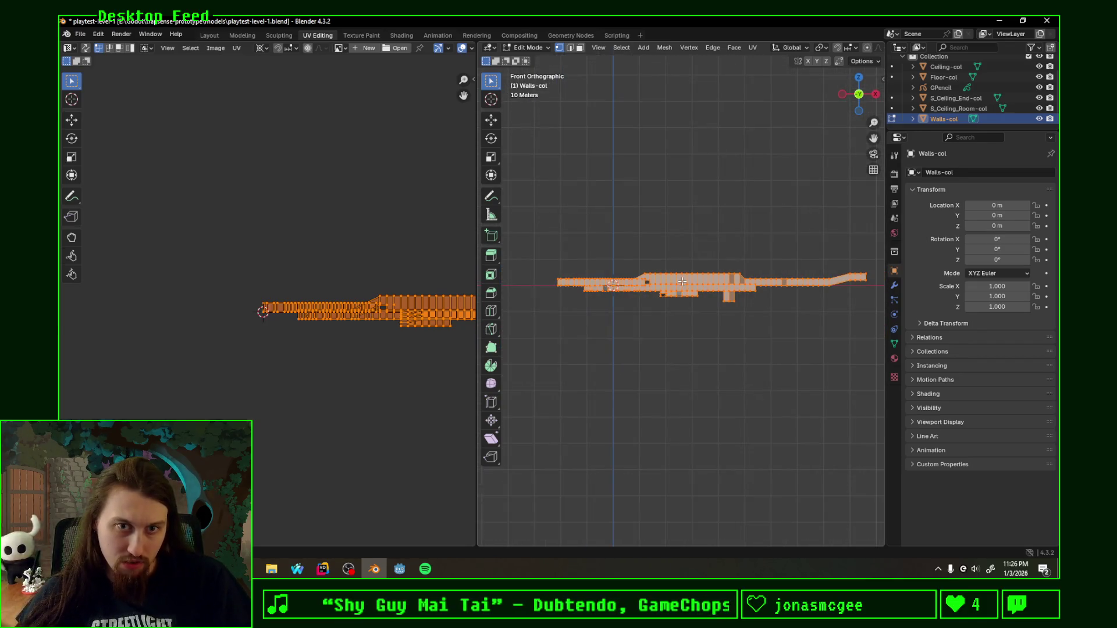
{"action": "left_click", "coordinate": [650, 243]}
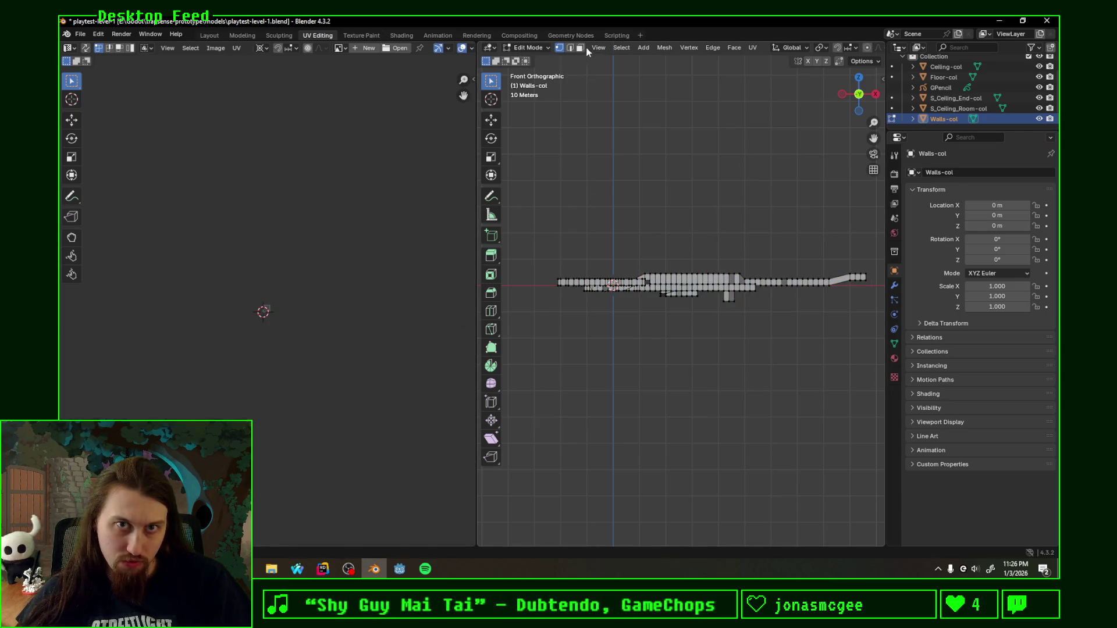
{"action": "key", "text": "c"}
{"action": "scroll", "coordinate": [569, 288], "scroll_direction": "down", "scroll_amount": 3}
{"action": "scroll", "coordinate": [577, 287], "scroll_direction": "down", "scroll_amount": 2}
{"action": "mouse_move", "coordinate": [576, 287]}
{"action": "left_mouse_down"}
{"action": "mouse_move", "coordinate": [823, 270]}
{"action": "mouse_move", "coordinate": [690, 289]}
{"action": "left_mouse_up"}
{"action": "right_click", "coordinate": [599, 300]}
Step: Switch to the back view and paint-select the wall faces seen from behind
{"action": "mouse_move", "coordinate": [611, 292]}
{"action": "middle_mouse_down"}
{"action": "mouse_move", "coordinate": [728, 344]}
{"action": "mouse_move", "coordinate": [749, 367]}
{"action": "mouse_move", "coordinate": [698, 379]}
{"action": "middle_mouse_up"}
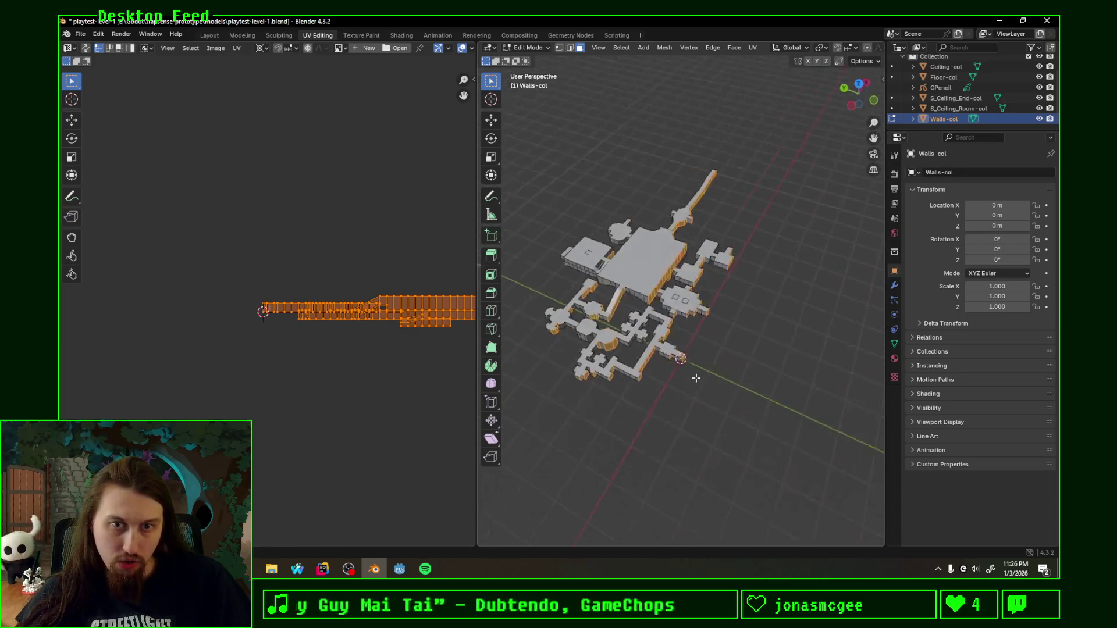
{"action": "left_click", "coordinate": [844, 91]}
{"action": "key", "text": "shift+space"}
{"action": "left_click", "coordinate": [611, 319]}
{"action": "mouse_move", "coordinate": [589, 307]}
{"action": "left_mouse_down"}
{"action": "mouse_move", "coordinate": [599, 274]}
{"action": "mouse_move", "coordinate": [803, 295]}
{"action": "left_mouse_up"}
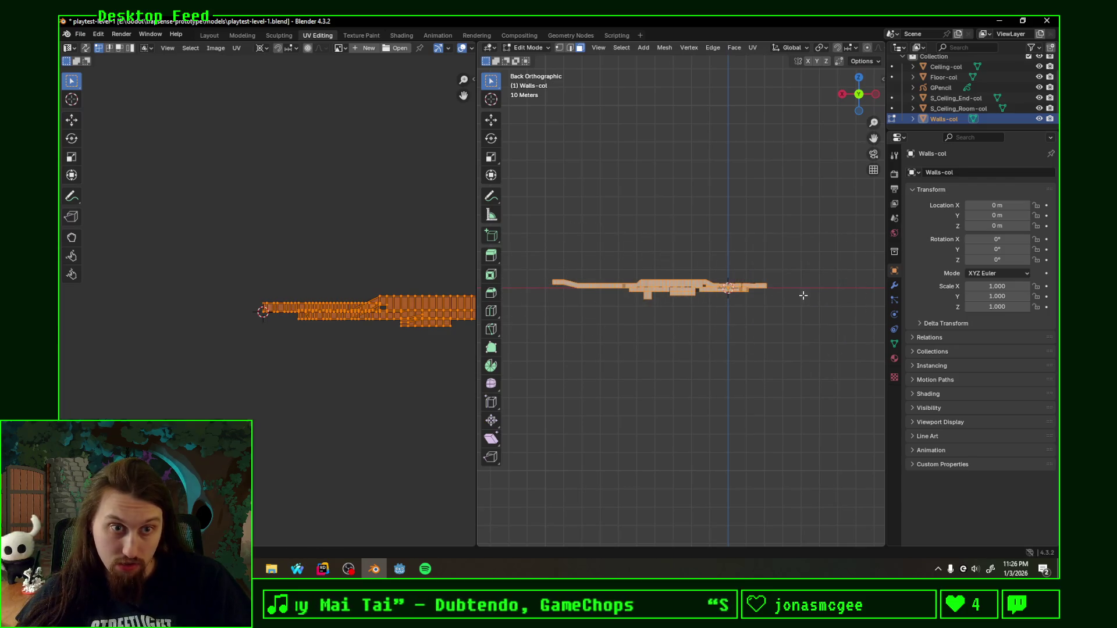
Step: Circle-select the wall faces from the left and right views and reproject their UVs from view
{"action": "key", "text": "ctrl+KP_3"}
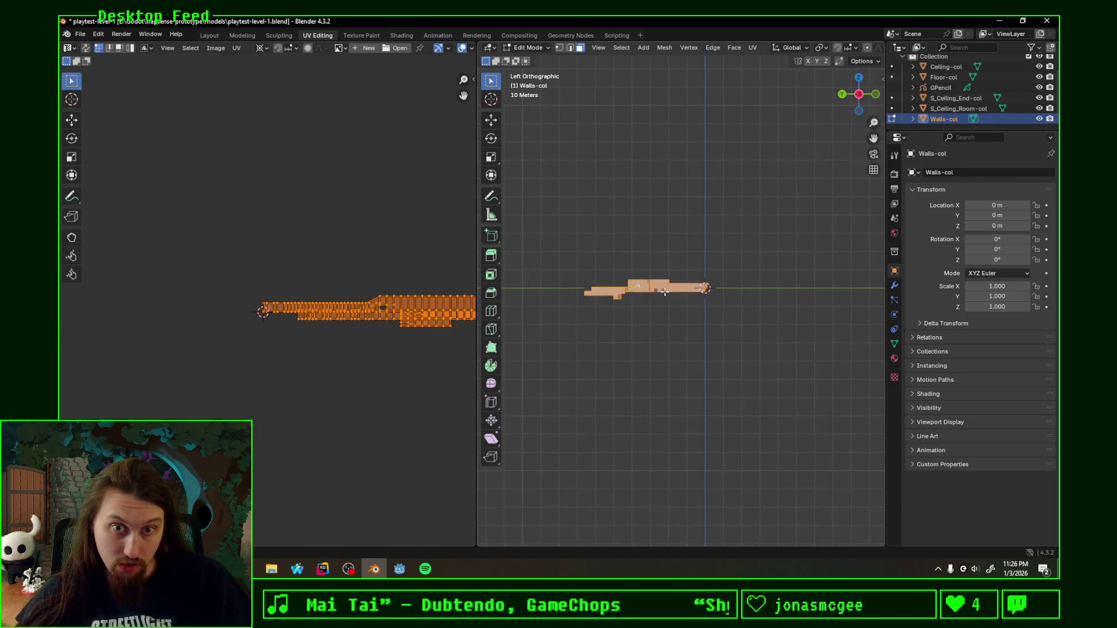
{"action": "key", "text": "alt+a"}
{"action": "key", "text": "c"}
{"action": "left_click_drag", "start_coordinate": [582, 287], "coordinate": [778, 296]}
{"action": "key", "text": "Escape"}
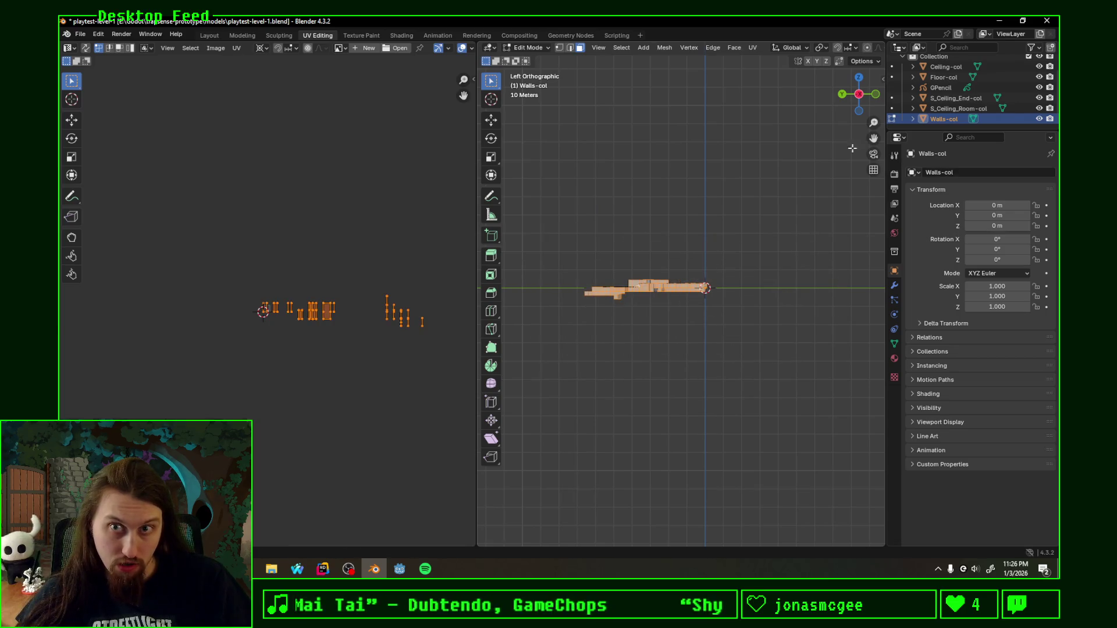
{"action": "left_click", "coordinate": [860, 95]}
{"action": "key", "text": "c"}
{"action": "left_click_drag", "start_coordinate": [694, 292], "coordinate": [810, 292]}
{"action": "key", "text": "Escape"}
{"action": "key", "text": "F3"}
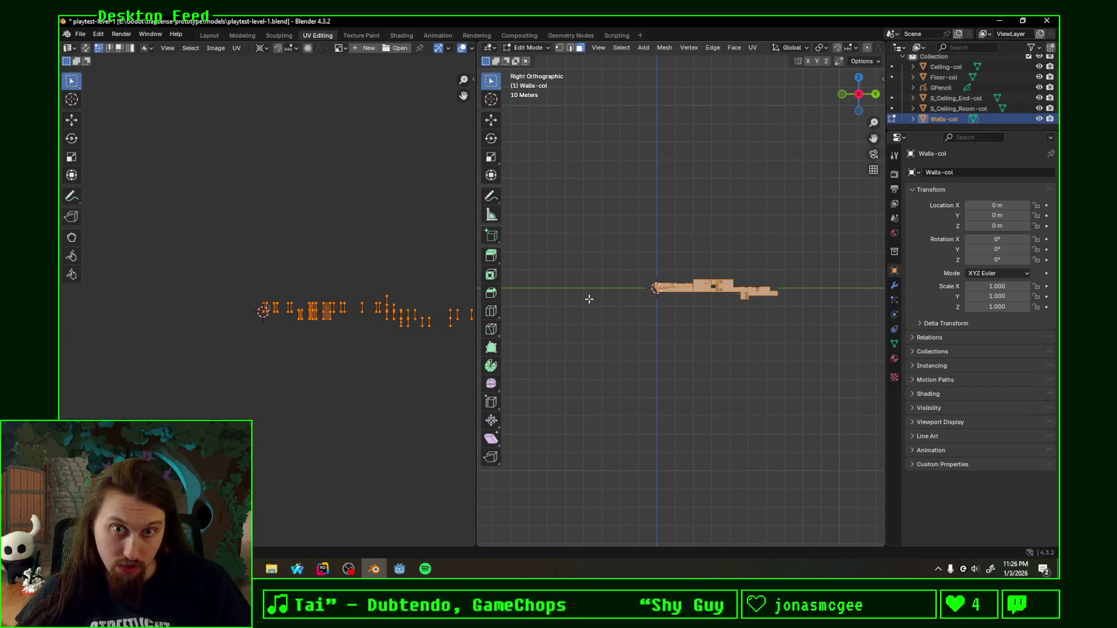
{"action": "key", "text": "u"}
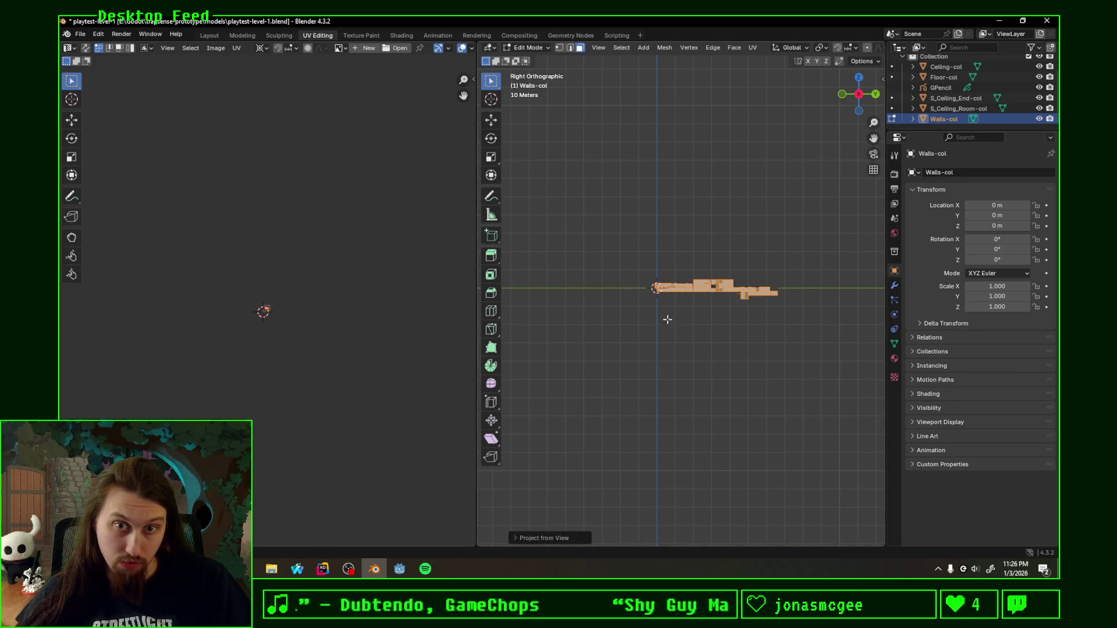
{"action": "scroll", "coordinate": [665, 318], "scroll_direction": "up", "scroll_amount": 4}
{"action": "scroll", "coordinate": [278, 325], "scroll_direction": "up", "scroll_amount": 5}
Step: Move the UV island toward the pivot and enlarge it in the UV editor
{"action": "middle_click_drag", "start_coordinate": [289, 419], "coordinate": [350, 348]}
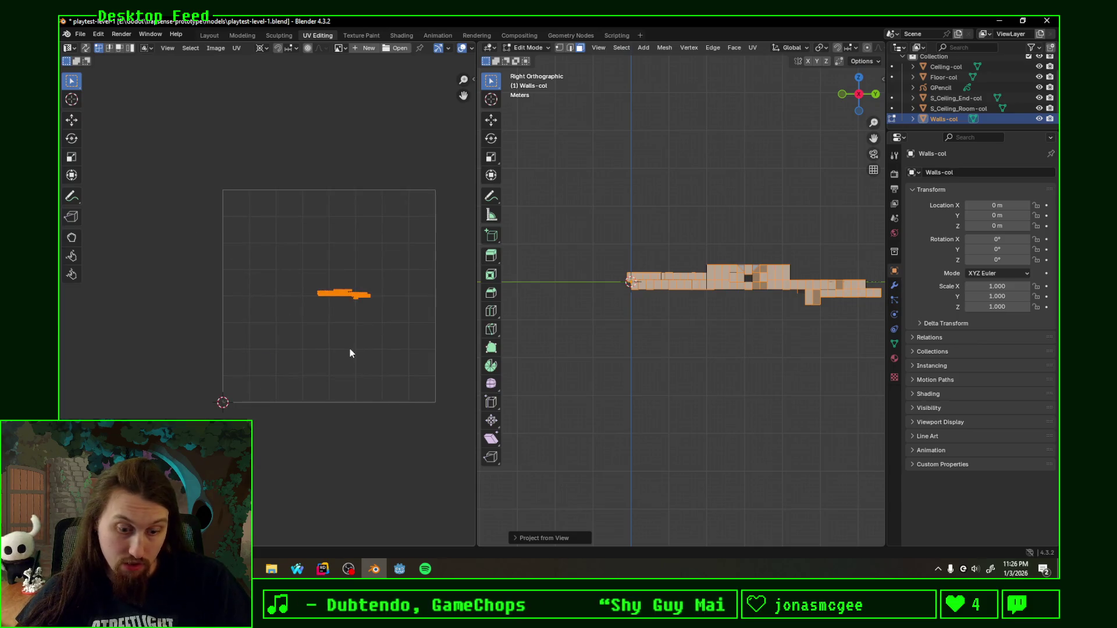
{"action": "key", "text": "g"}
{"action": "key", "text": "Escape"}
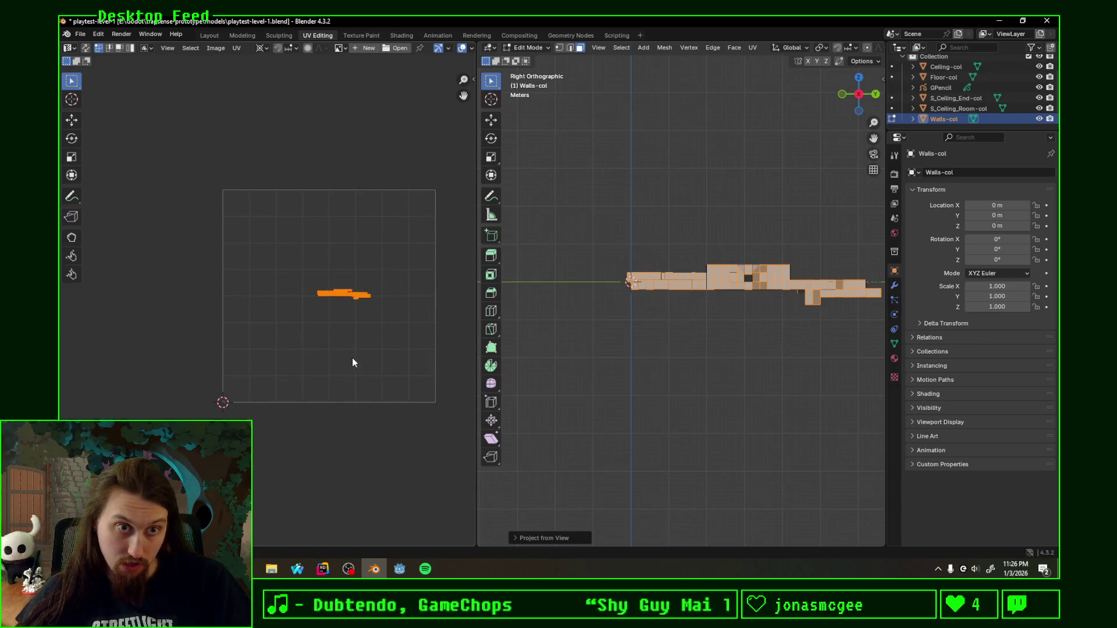
{"action": "key", "text": "g"}
{"action": "left_click", "coordinate": [259, 414]}
{"action": "key", "text": "s"}
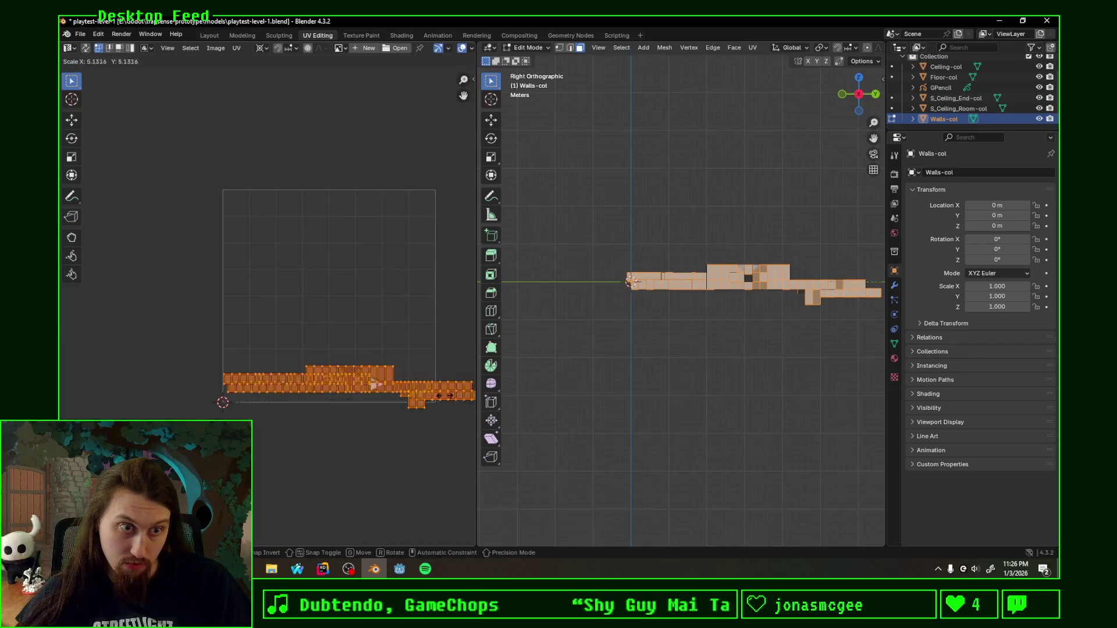
{"action": "left_click", "coordinate": [363, 274]}
{"action": "key", "text": "g"}
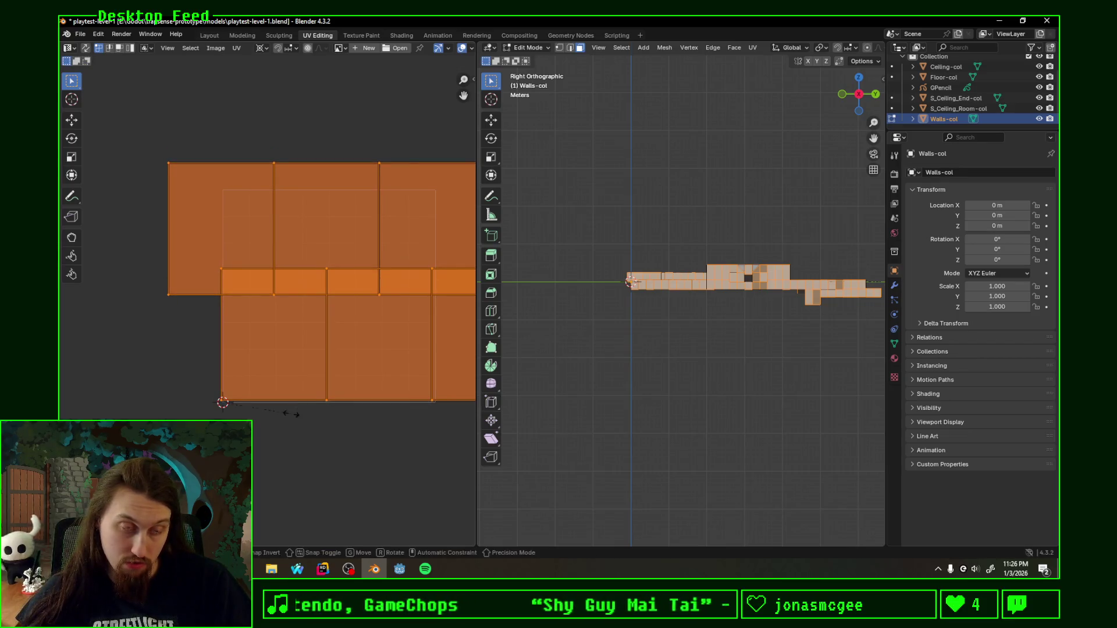
{"action": "key", "text": "s"}
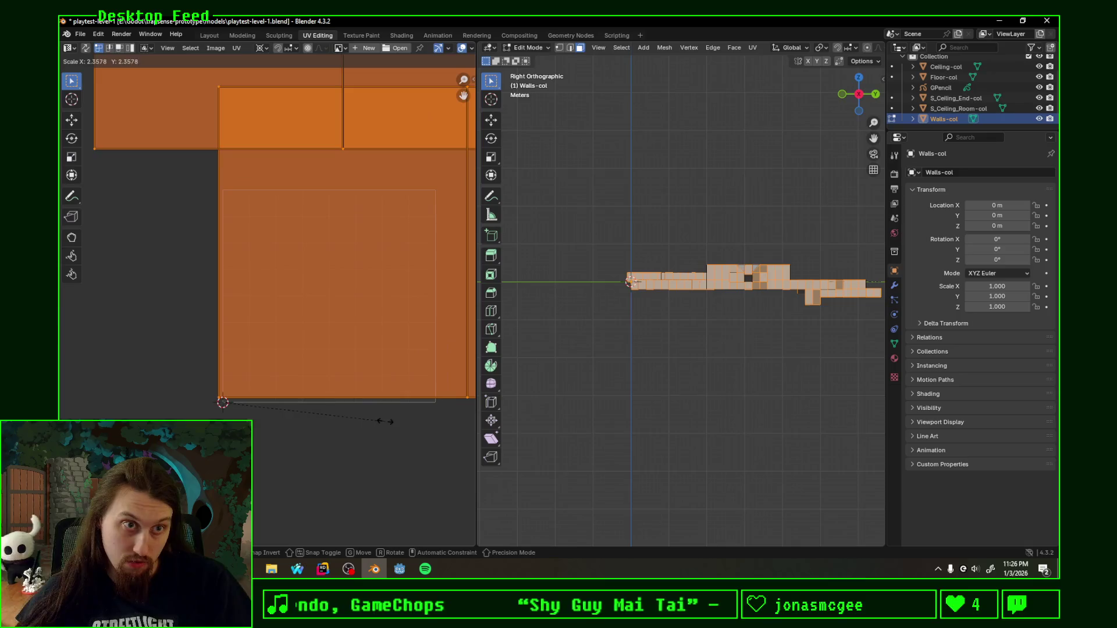
{"action": "left_click", "coordinate": [320, 418]}
{"action": "scroll", "coordinate": [321, 418], "scroll_direction": "down", "scroll_amount": 5}
Step: Step the island back down, shift it left, double its size and nudge it upward
{"action": "key", "text": "ctrl+z"}
{"action": "key", "text": "ctrl+z"}
{"action": "key", "text": "ctrl+z"}
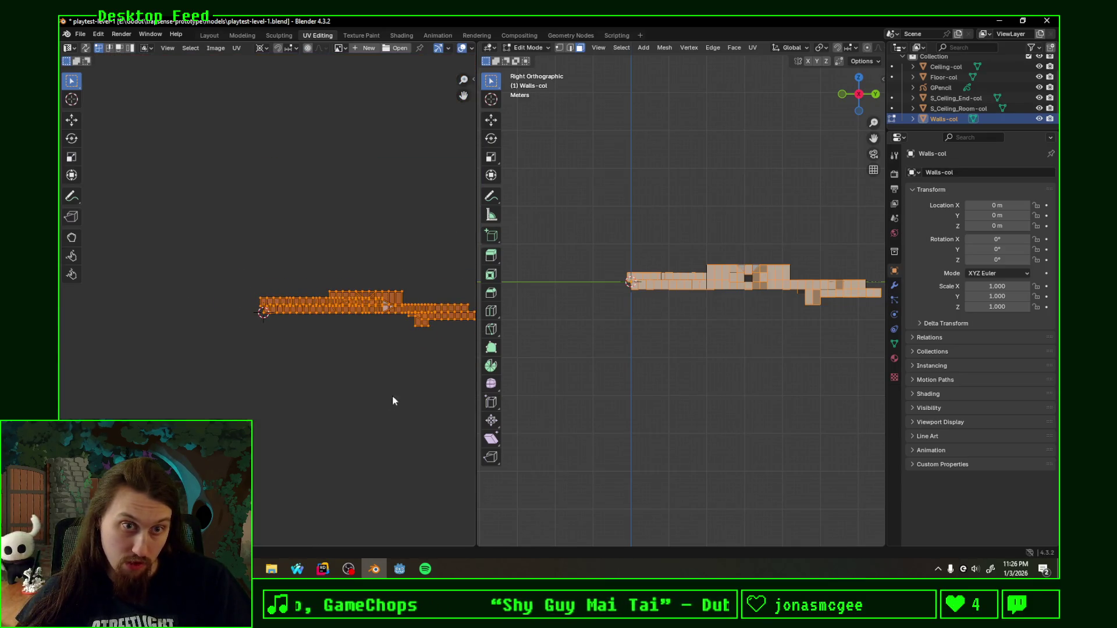
{"action": "key", "text": "g"}
{"action": "left_click", "coordinate": [245, 375]}
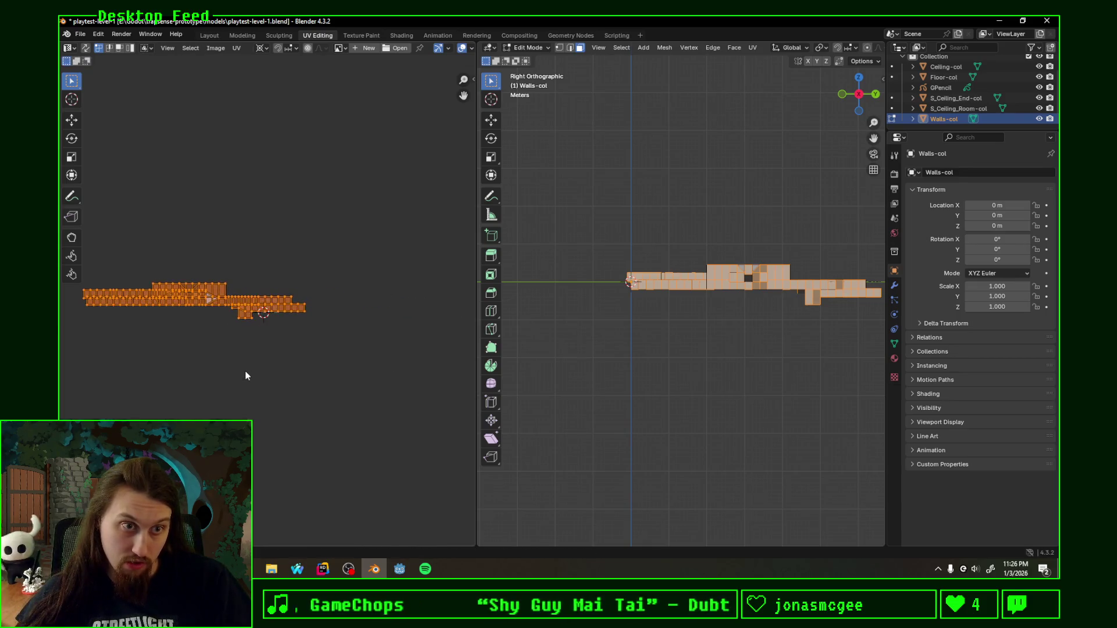
{"action": "scroll", "coordinate": [247, 371], "scroll_direction": "up", "scroll_amount": 4}
{"action": "scroll", "coordinate": [261, 370], "scroll_direction": "up", "scroll_amount": 3}
{"action": "key", "text": "g"}
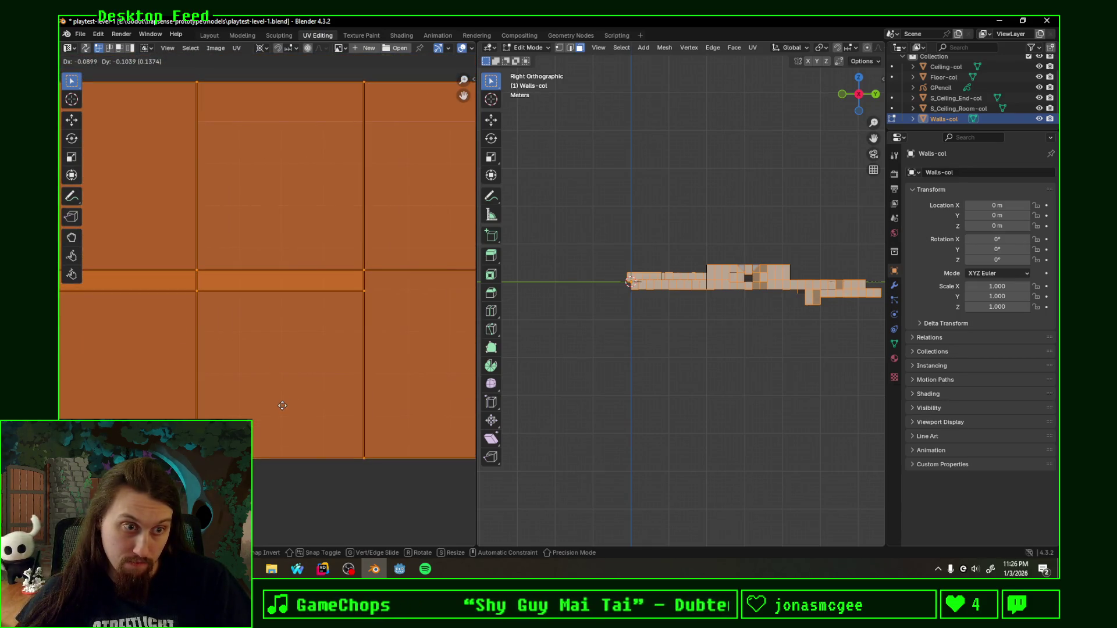
{"action": "key", "text": "s"}
{"action": "left_click", "coordinate": [341, 381]}
{"action": "scroll", "coordinate": [286, 401], "scroll_direction": "up", "scroll_amount": 2}
{"action": "scroll", "coordinate": [324, 345], "scroll_direction": "up", "scroll_amount": 1}
{"action": "scroll", "coordinate": [303, 301], "scroll_direction": "up", "scroll_amount": 2}
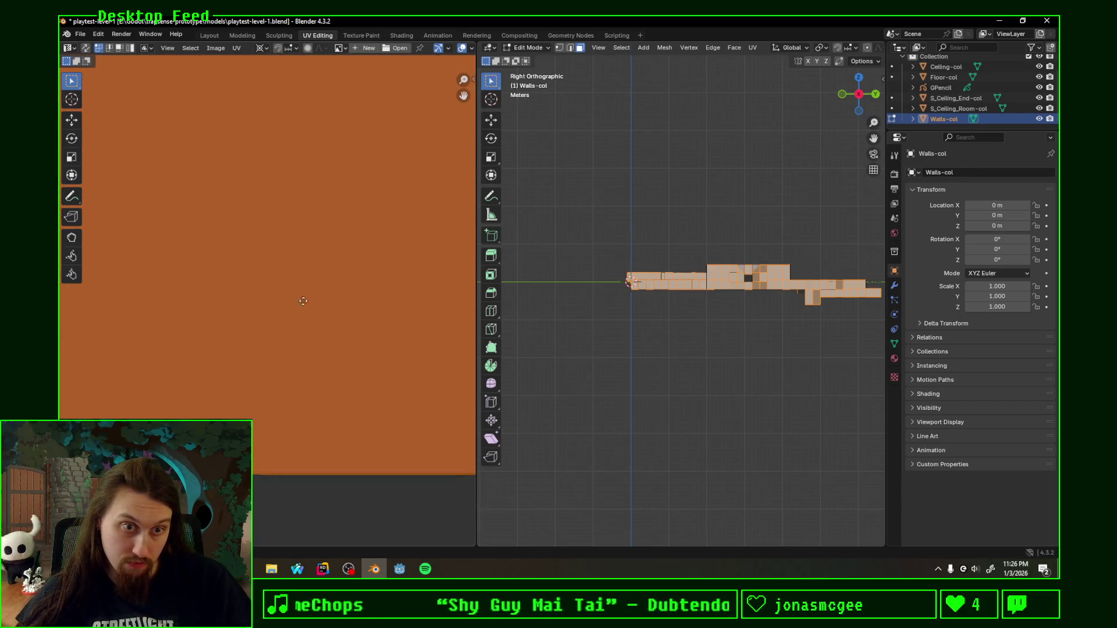
{"action": "scroll", "coordinate": [303, 306], "scroll_direction": "down", "scroll_amount": 2}
{"action": "scroll", "coordinate": [266, 364], "scroll_direction": "down", "scroll_amount": 1}
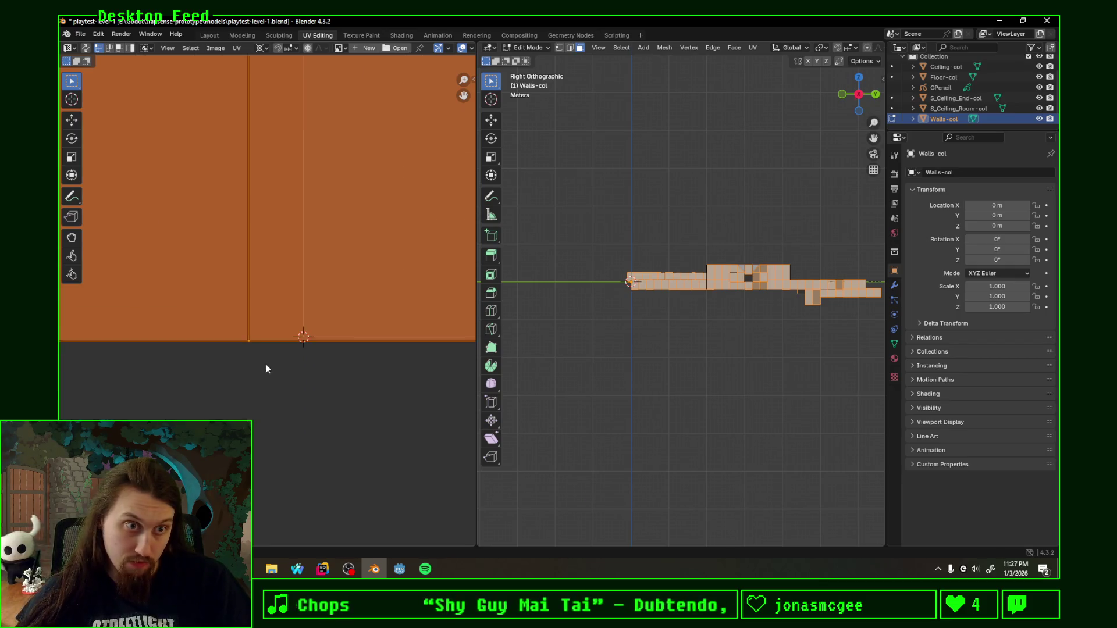
{"action": "scroll", "coordinate": [332, 374], "scroll_direction": "up", "scroll_amount": 3}
{"action": "scroll", "coordinate": [177, 319], "scroll_direction": "down", "scroll_amount": 1}
{"action": "key", "text": "g"}
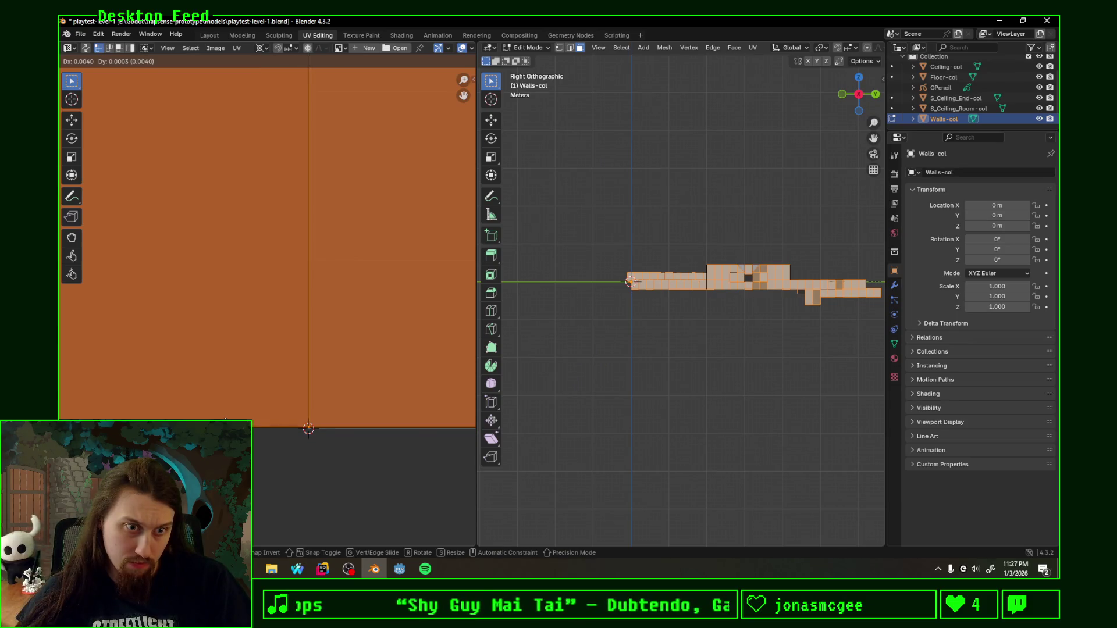
{"action": "key", "text": "Return"}
{"action": "scroll", "coordinate": [267, 311], "scroll_direction": "down", "scroll_amount": 2}
Step: Save playtest-level-1.blend and switch over to Godot Engine
{"action": "key", "text": "ctrl+s"}
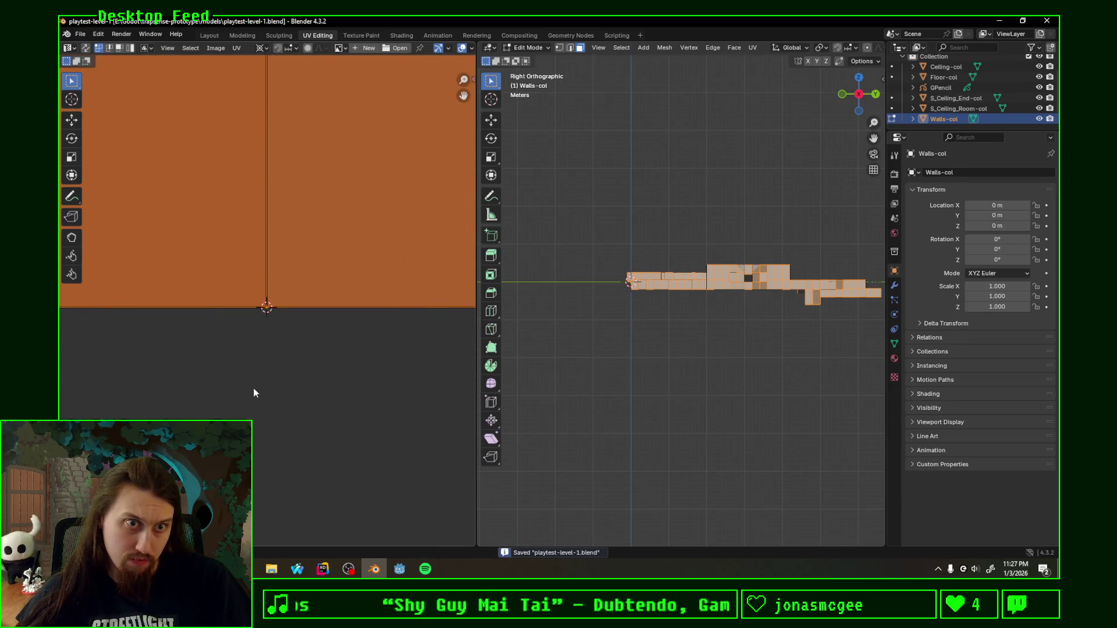
{"action": "scroll", "coordinate": [261, 393], "scroll_direction": "down", "scroll_amount": 3}
{"action": "scroll", "coordinate": [261, 393], "scroll_direction": "down", "scroll_amount": 2}
{"action": "middle_click_drag", "start_coordinate": [298, 293], "coordinate": [310, 378]}
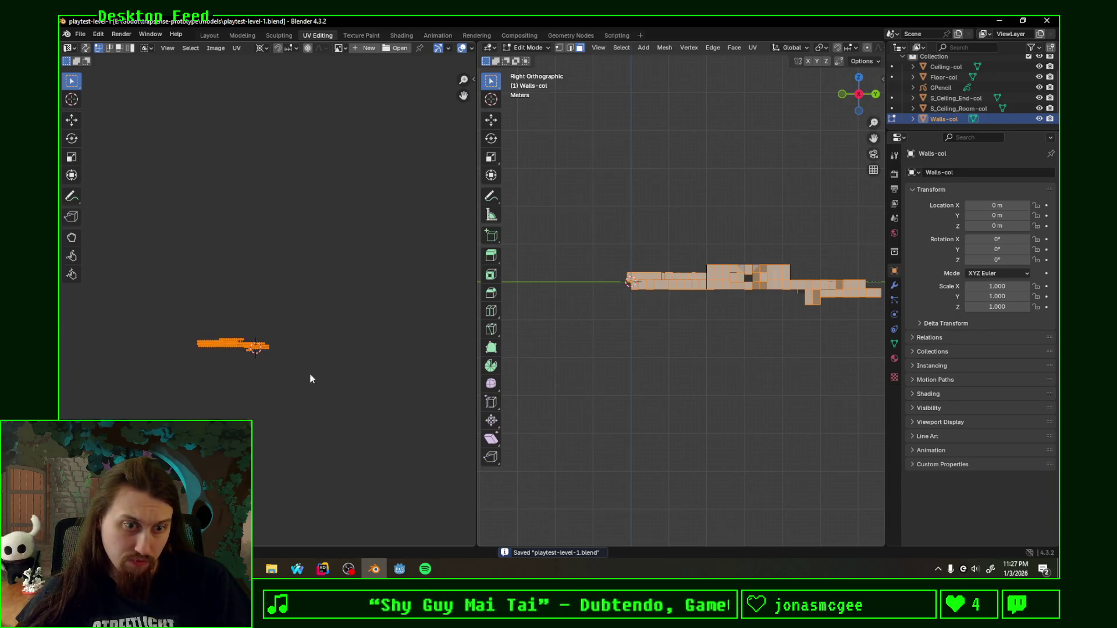
{"action": "left_click", "coordinate": [400, 570]}
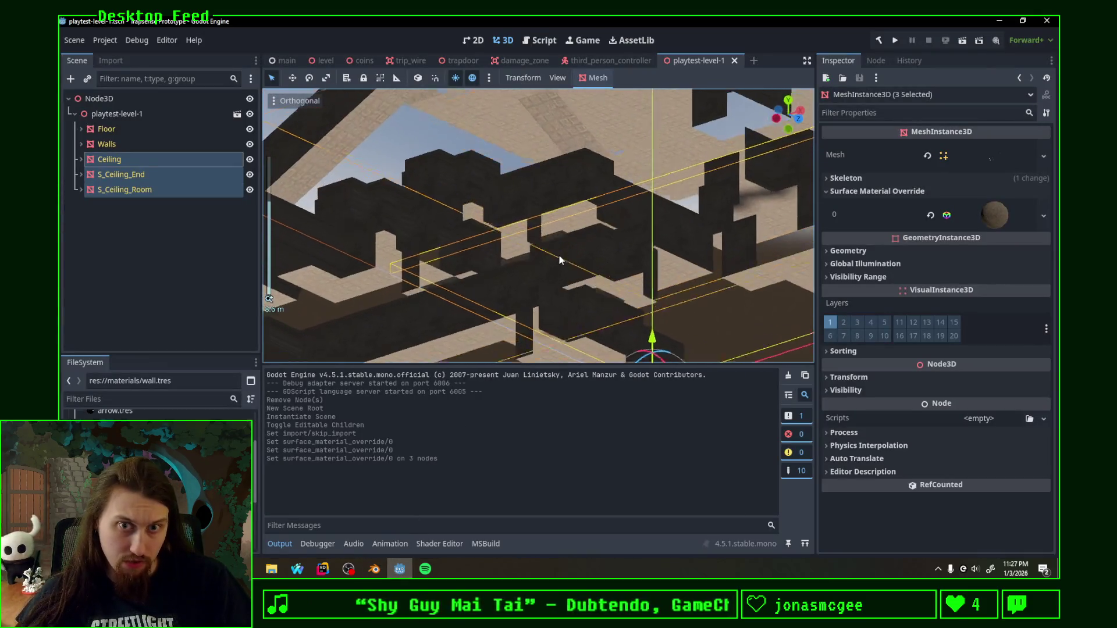
{"action": "left_click", "coordinate": [374, 569]}
{"action": "key", "text": "ctrl+s"}
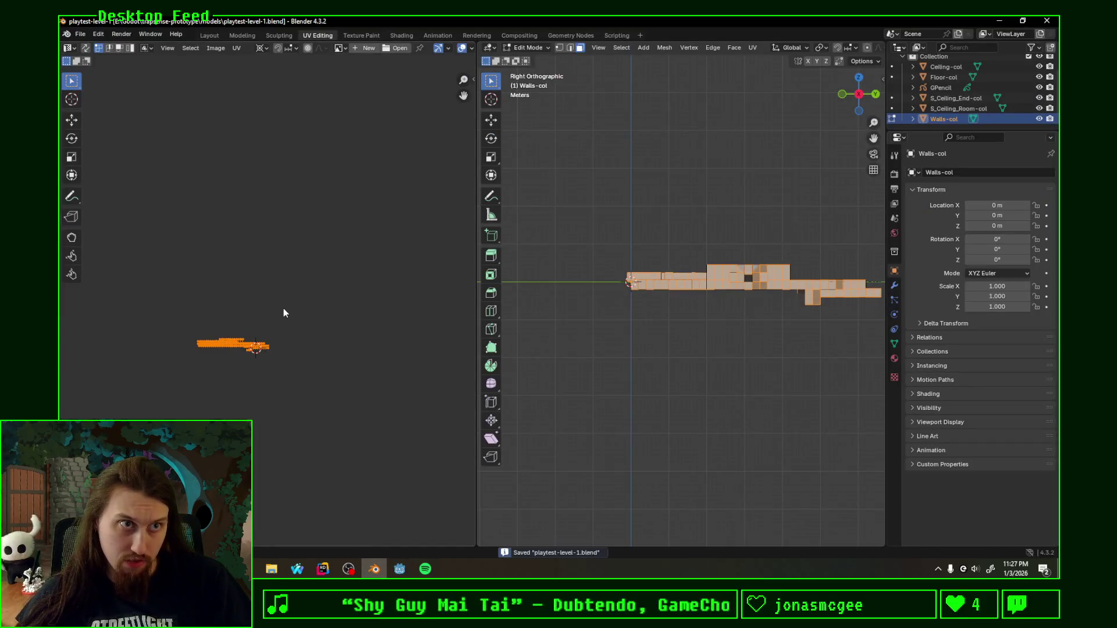
{"action": "left_click", "coordinate": [400, 570]}
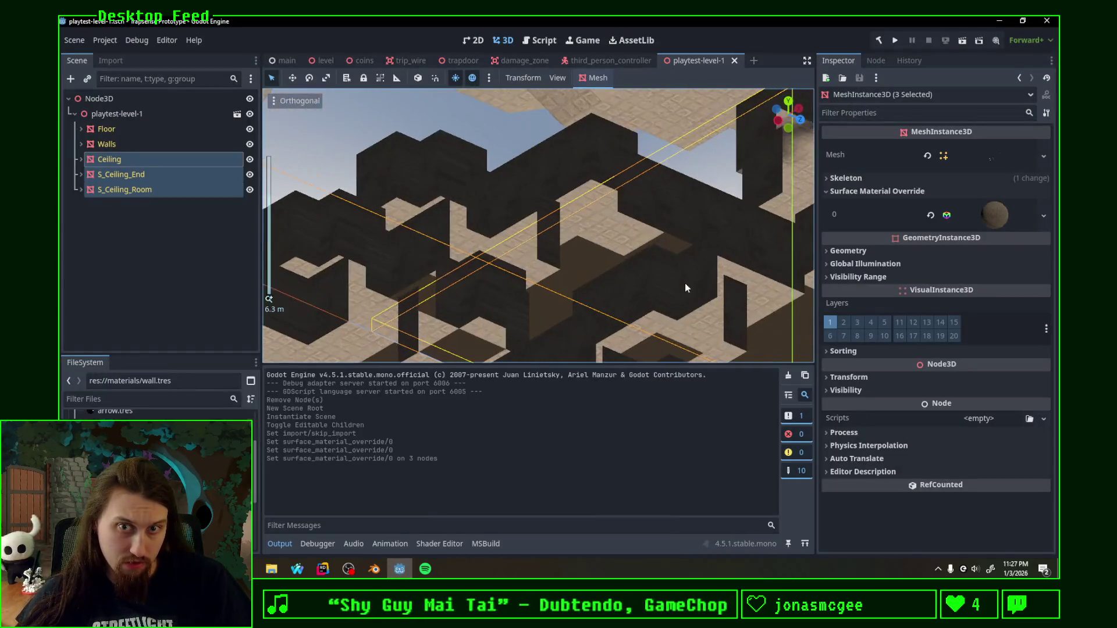
{"action": "mouse_move", "coordinate": [679, 282]}
{"action": "middle_mouse_down"}
{"action": "mouse_move", "coordinate": [463, 303]}
{"action": "mouse_move", "coordinate": [500, 283]}
{"action": "mouse_move", "coordinate": [633, 257]}
{"action": "middle_mouse_up"}
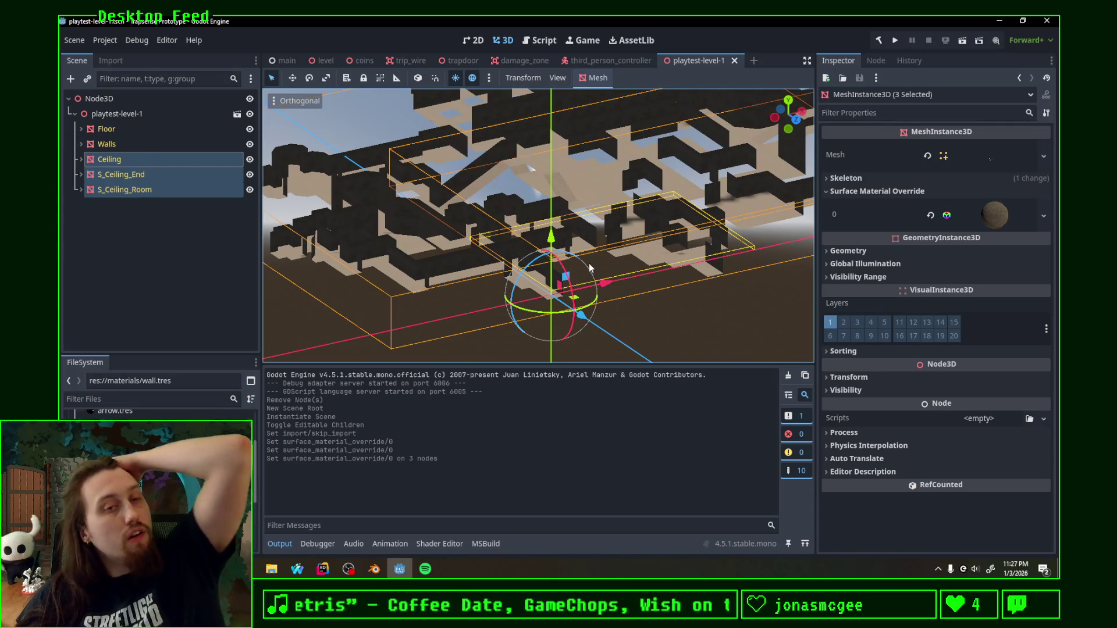
{"action": "scroll", "coordinate": [584, 262], "scroll_direction": "down", "scroll_amount": 2}
{"action": "scroll", "coordinate": [584, 262], "scroll_direction": "up", "scroll_amount": 5}
{"action": "scroll", "coordinate": [546, 200], "scroll_direction": "up", "scroll_amount": 3}
{"action": "mouse_move", "coordinate": [554, 213]}
{"action": "middle_mouse_down"}
{"action": "mouse_move", "coordinate": [711, 241]}
{"action": "mouse_move", "coordinate": [588, 230]}
{"action": "middle_mouse_up"}
{"action": "scroll", "coordinate": [589, 229], "scroll_direction": "down", "scroll_amount": 5}
{"action": "scroll", "coordinate": [588, 229], "scroll_direction": "down", "scroll_amount": 2}
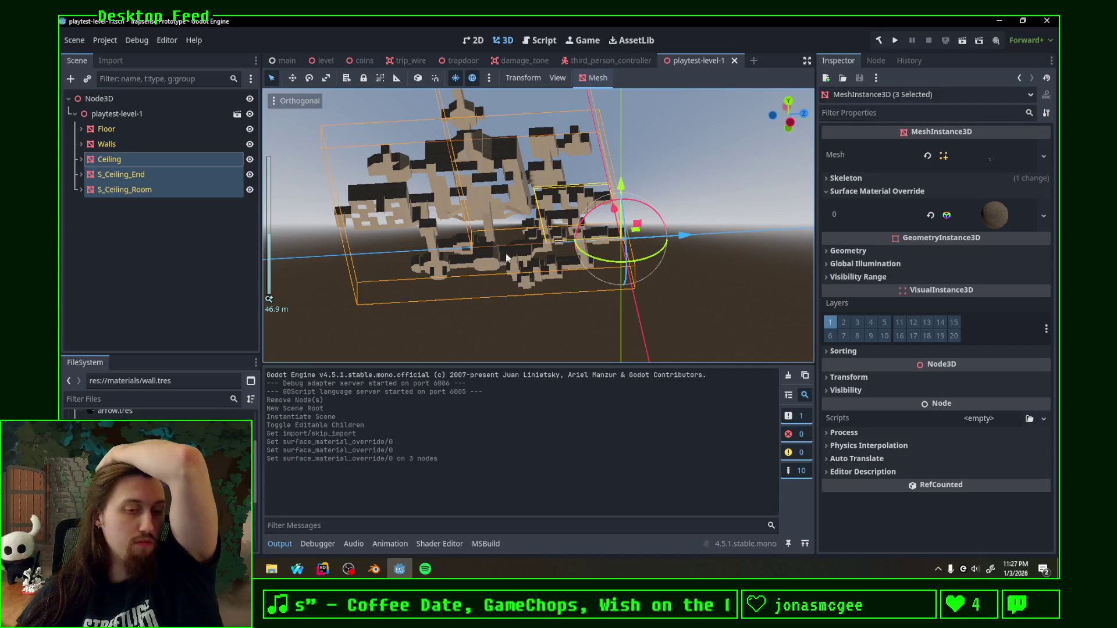
{"action": "left_click", "coordinate": [375, 569]}
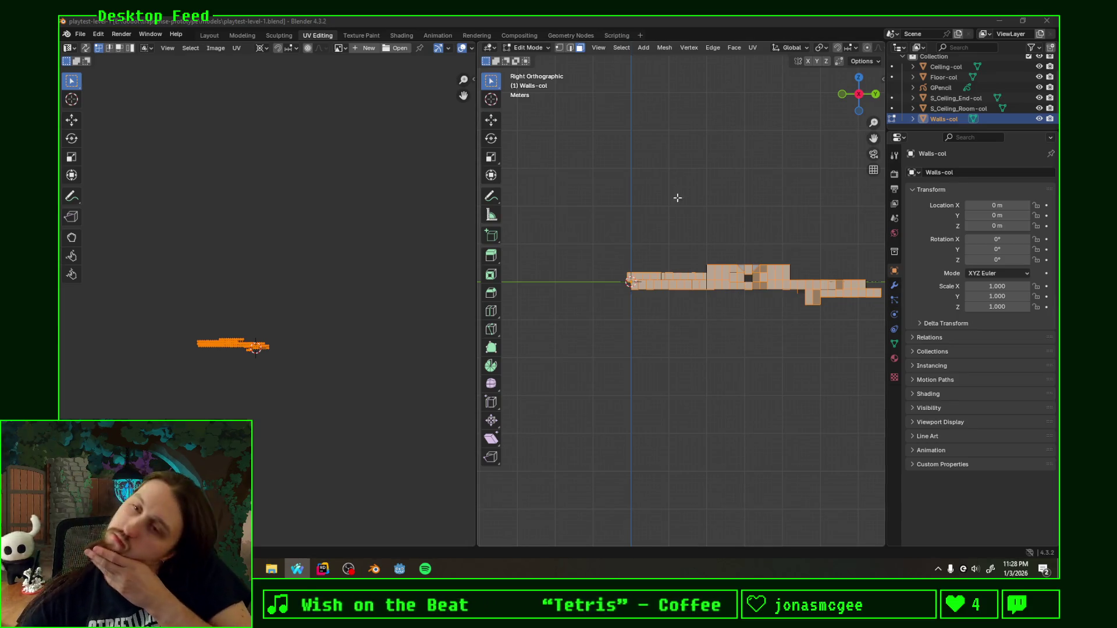
Step: Line up the front orthographic view of the walls and project their UVs from view
{"action": "middle_click_drag", "start_coordinate": [673, 247], "coordinate": [749, 271]}
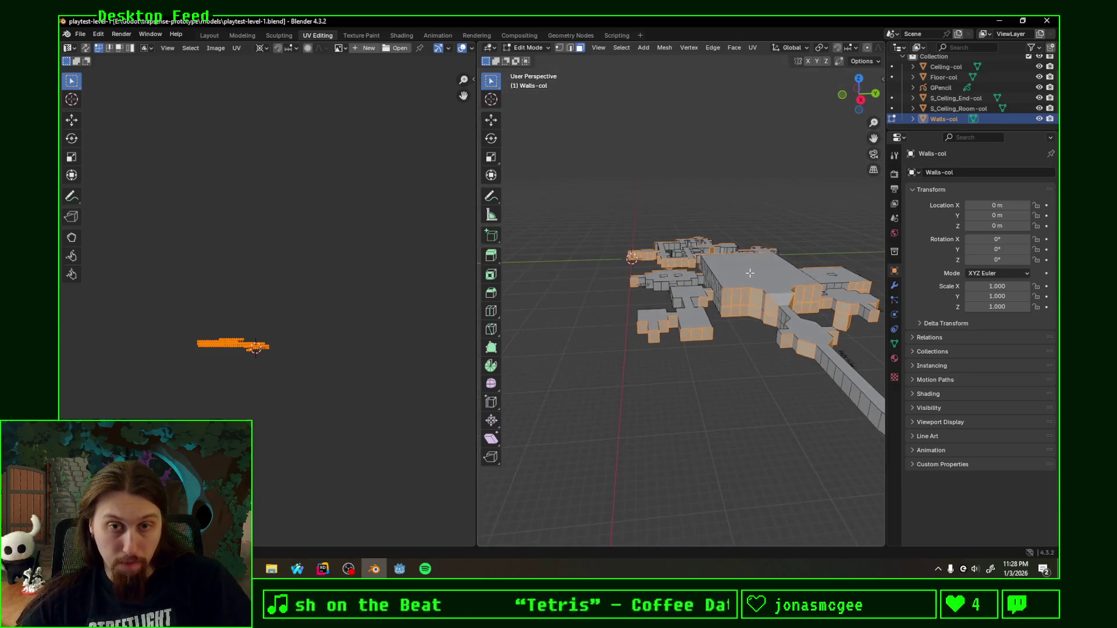
{"action": "key", "text": "a"}
{"action": "scroll", "coordinate": [725, 376], "scroll_direction": "up", "scroll_amount": 1}
{"action": "scroll", "coordinate": [722, 379], "scroll_direction": "up", "scroll_amount": 1}
{"action": "scroll", "coordinate": [730, 374], "scroll_direction": "down", "scroll_amount": 2}
{"action": "middle_click_drag", "start_coordinate": [730, 375], "coordinate": [677, 312]}
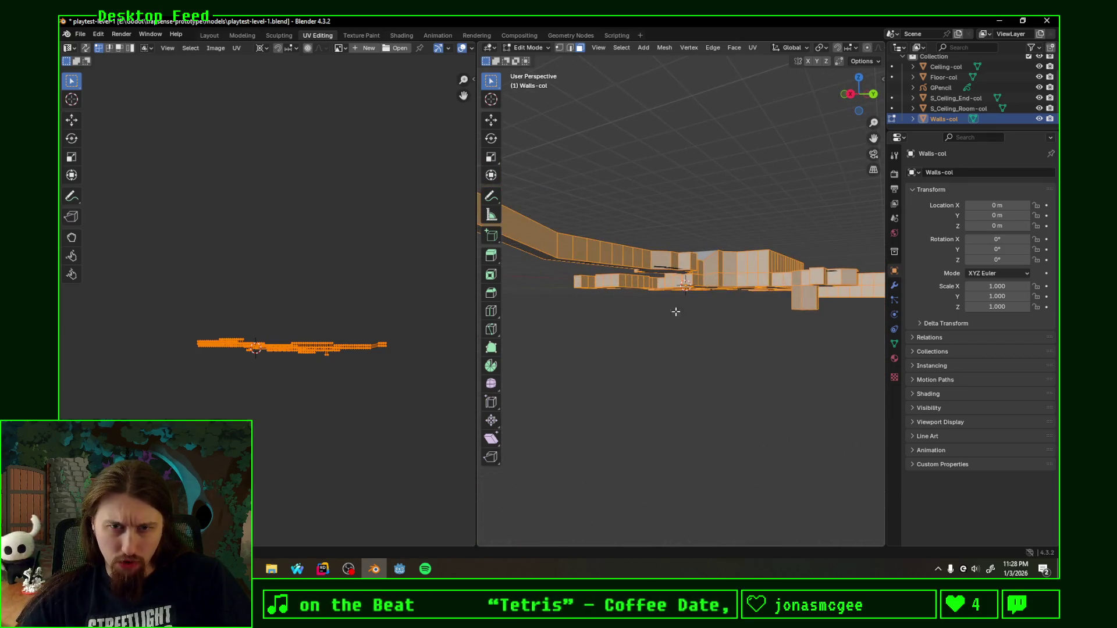
{"action": "left_click", "coordinate": [856, 99]}
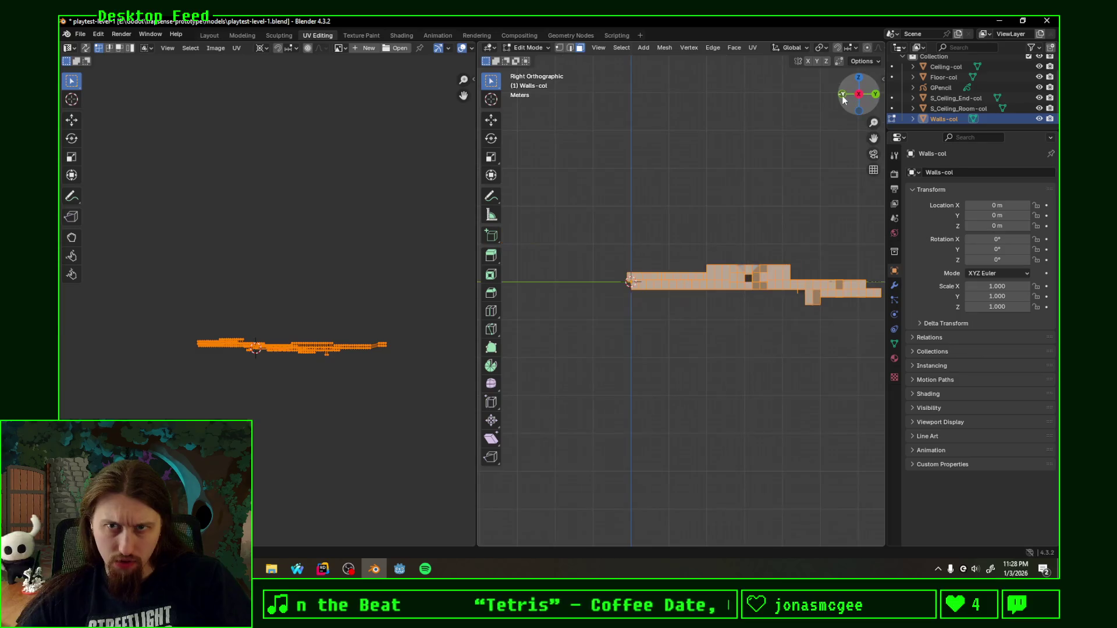
{"action": "key", "text": "alt+a"}
{"action": "scroll", "coordinate": [780, 319], "scroll_direction": "up", "scroll_amount": 2}
{"action": "mouse_move", "coordinate": [781, 320]}
{"action": "middle_mouse_down"}
{"action": "mouse_move", "coordinate": [704, 337]}
{"action": "mouse_move", "coordinate": [741, 370]}
{"action": "mouse_move", "coordinate": [783, 339]}
{"action": "mouse_move", "coordinate": [764, 335]}
{"action": "middle_mouse_up"}
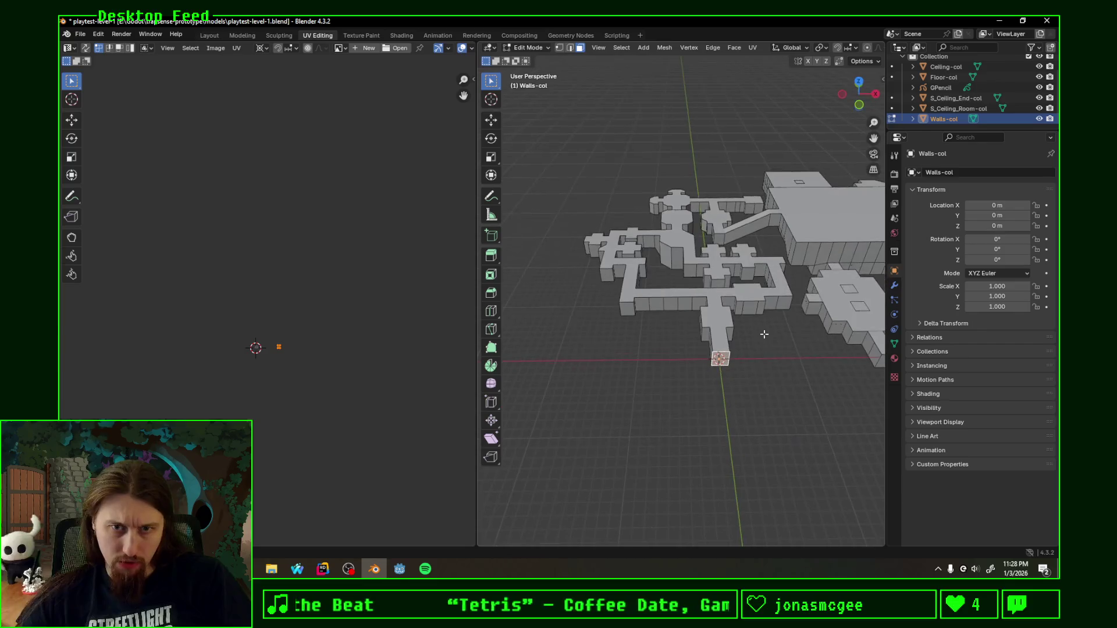
{"action": "left_click", "coordinate": [859, 105]}
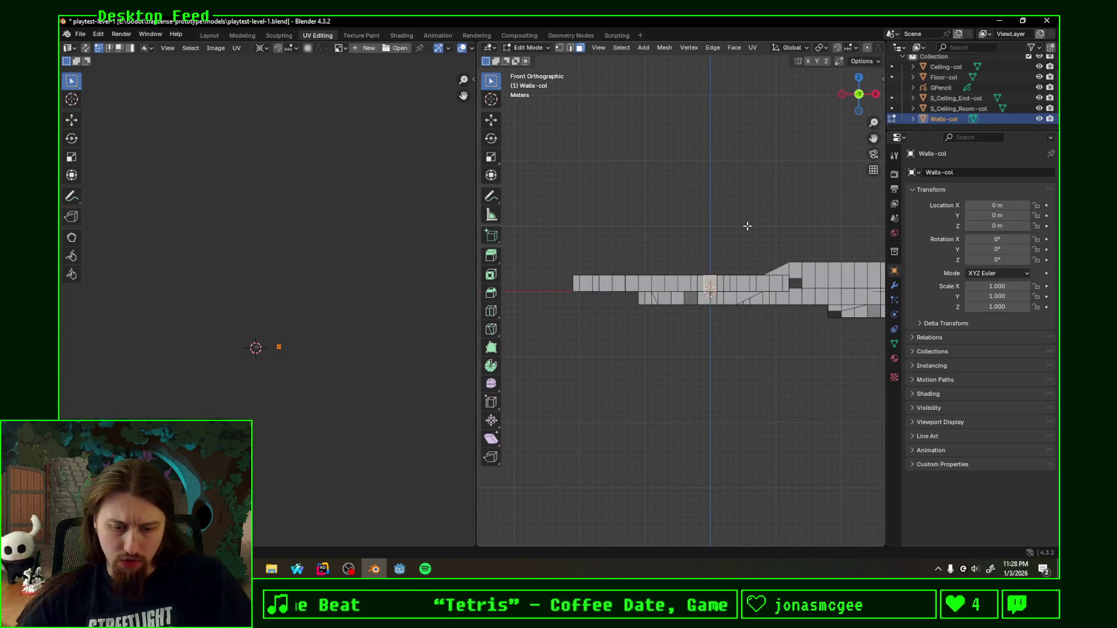
{"action": "key", "text": "u"}
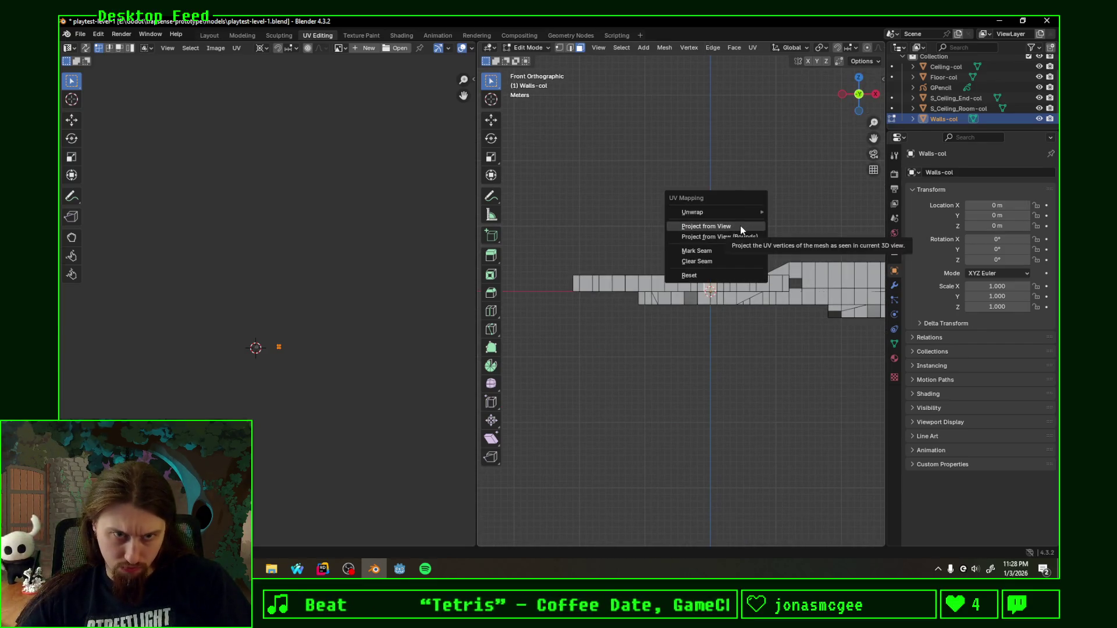
{"action": "left_click", "coordinate": [741, 240]}
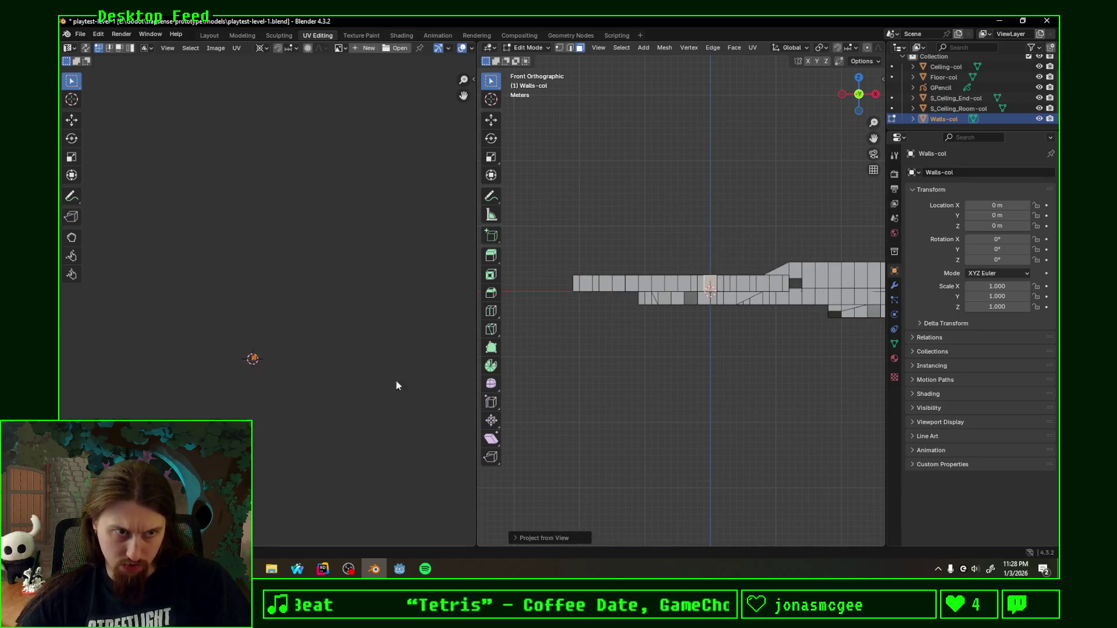
Step: Select the whole walls mesh, unwrap it with Follow Active Quads, save and switch to Godot
{"action": "key", "text": "a"}
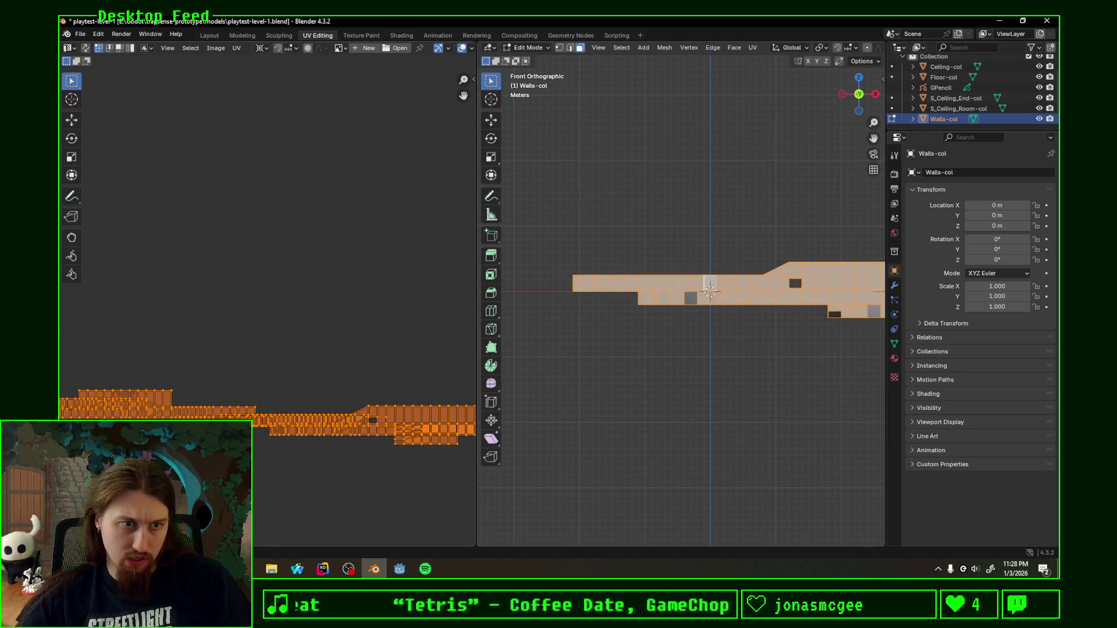
{"action": "left_click", "coordinate": [263, 439]}
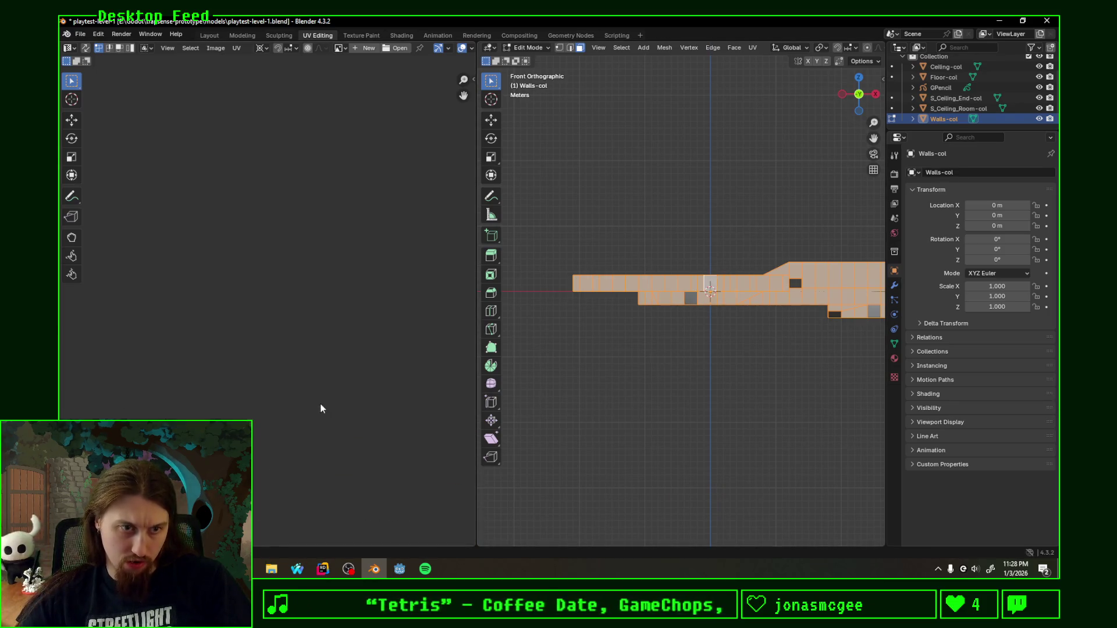
{"action": "key", "text": "a"}
{"action": "key", "text": "u"}
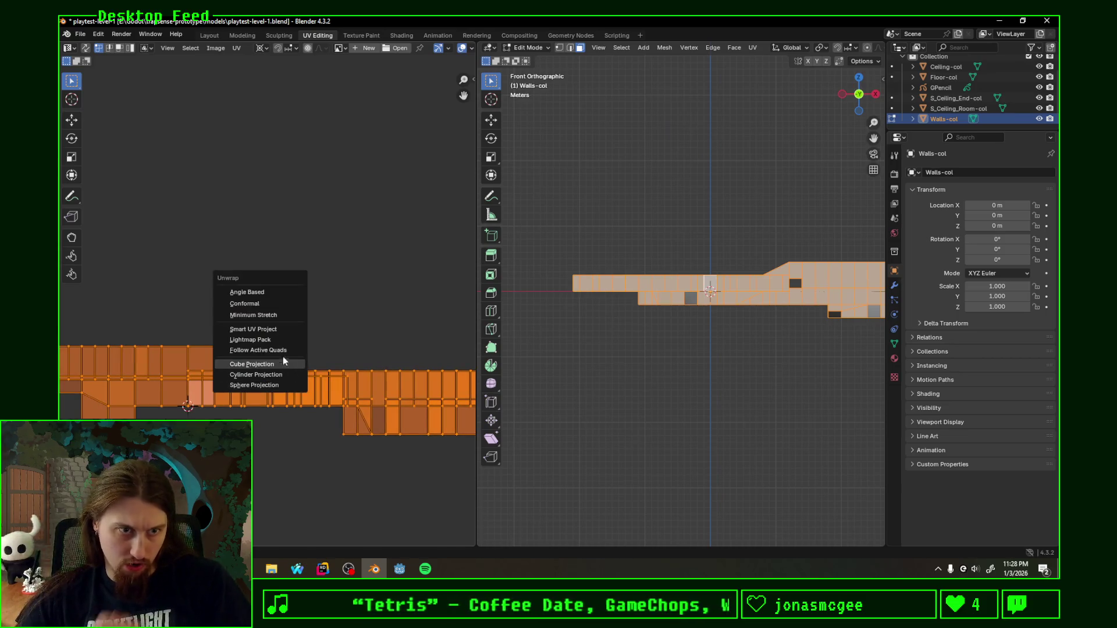
{"action": "left_click", "coordinate": [283, 350]}
{"action": "left_click", "coordinate": [281, 371]}
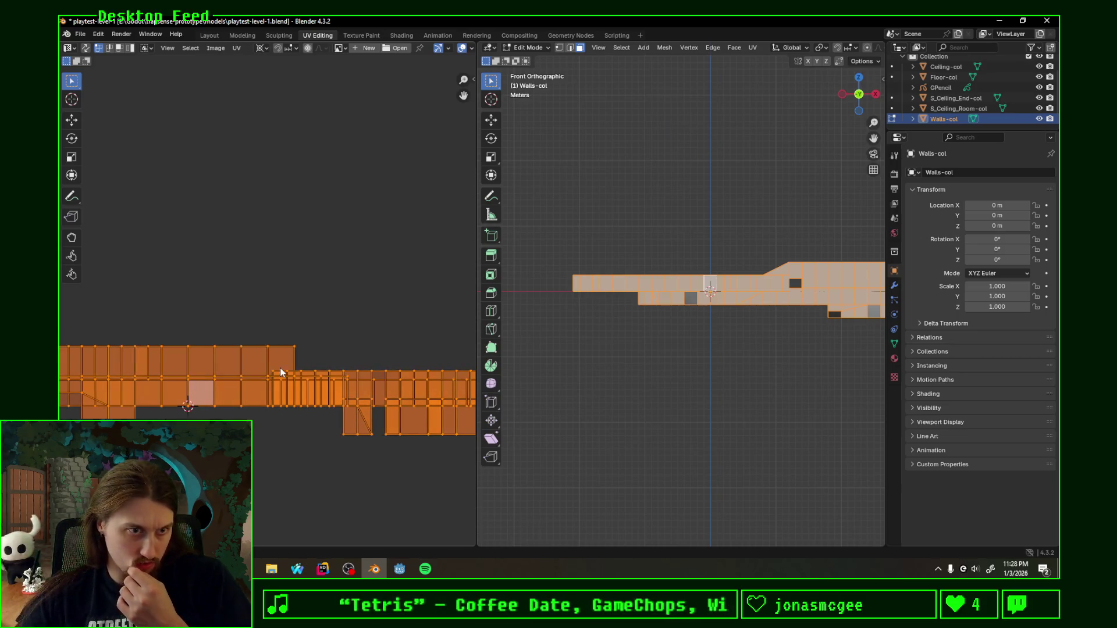
{"action": "key", "text": "ctrl+s"}
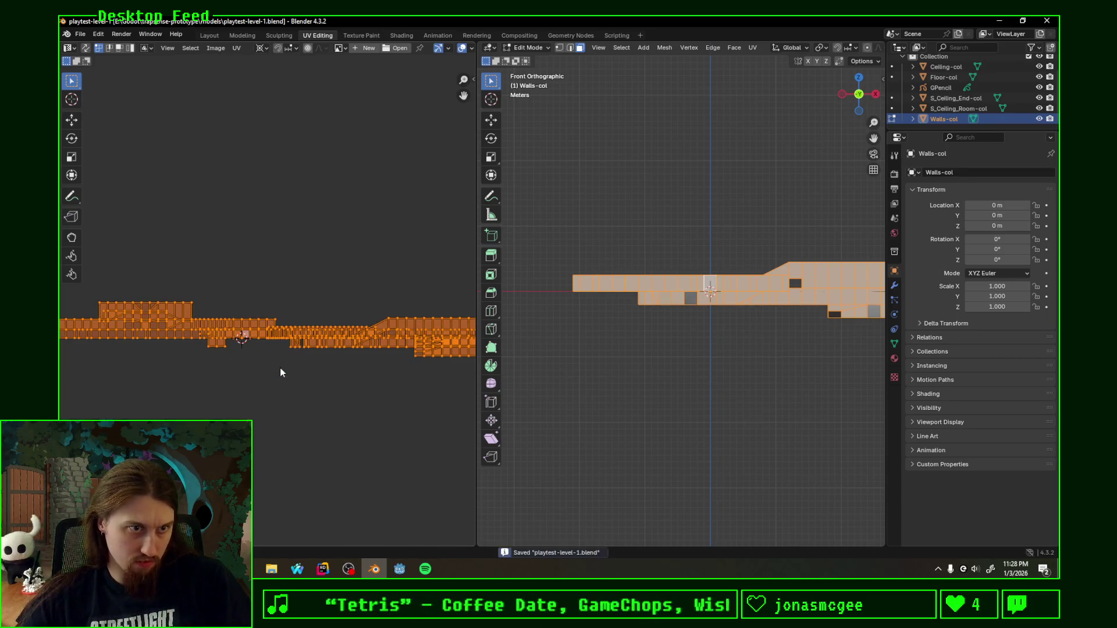
{"action": "left_click", "coordinate": [399, 568]}
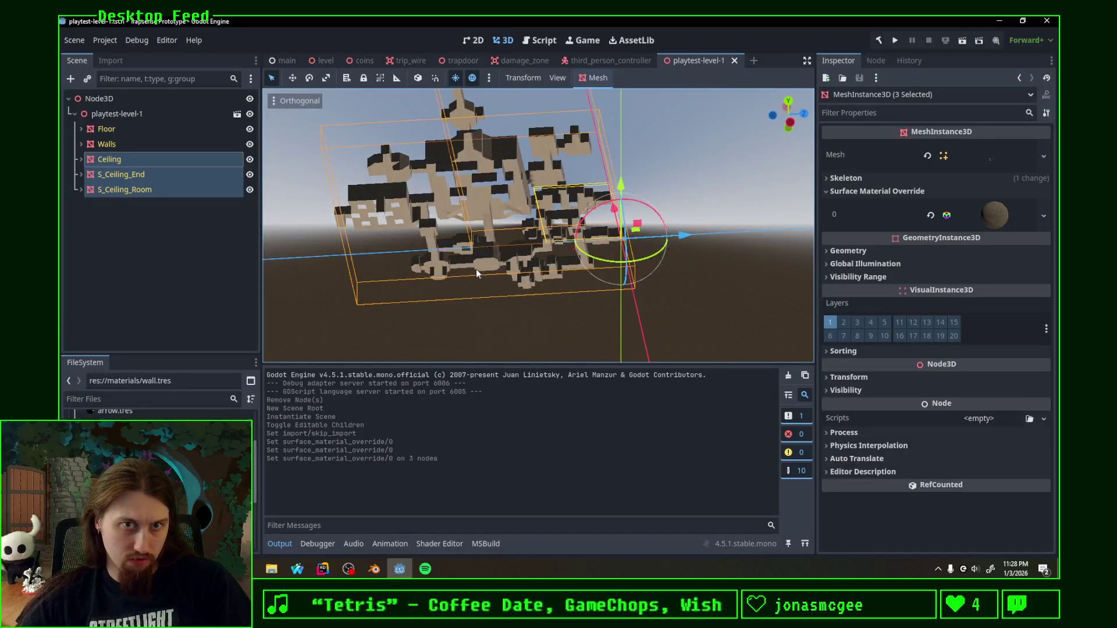
{"action": "scroll", "coordinate": [524, 261], "scroll_direction": "up", "scroll_amount": 3}
Step: Orbit the Godot level to check the reprojected stone walls, then return to Blender
{"action": "mouse_move", "coordinate": [586, 258]}
{"action": "middle_mouse_down"}
{"action": "mouse_move", "coordinate": [707, 247]}
{"action": "mouse_move", "coordinate": [580, 230]}
{"action": "mouse_move", "coordinate": [557, 259]}
{"action": "mouse_move", "coordinate": [568, 310]}
{"action": "mouse_move", "coordinate": [631, 264]}
{"action": "mouse_move", "coordinate": [681, 250]}
{"action": "mouse_move", "coordinate": [716, 212]}
{"action": "mouse_move", "coordinate": [806, 207]}
{"action": "mouse_move", "coordinate": [273, 207]}
{"action": "mouse_move", "coordinate": [527, 231]}
{"action": "mouse_move", "coordinate": [570, 244]}
{"action": "mouse_move", "coordinate": [513, 246]}
{"action": "mouse_move", "coordinate": [612, 264]}
{"action": "mouse_move", "coordinate": [707, 250]}
{"action": "middle_mouse_up"}
{"action": "scroll", "coordinate": [453, 234], "scroll_direction": "down", "scroll_amount": 2}
{"action": "scroll", "coordinate": [453, 234], "scroll_direction": "up", "scroll_amount": 3}
{"action": "left_click", "coordinate": [374, 568]}
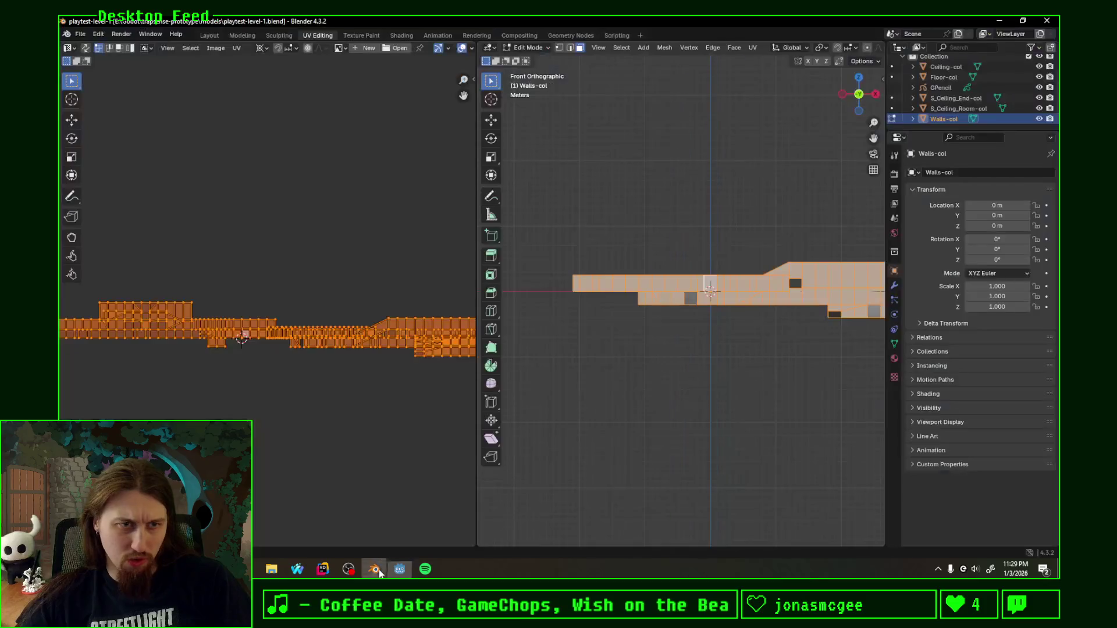
{"action": "scroll", "coordinate": [407, 323], "scroll_direction": "down", "scroll_amount": 2}
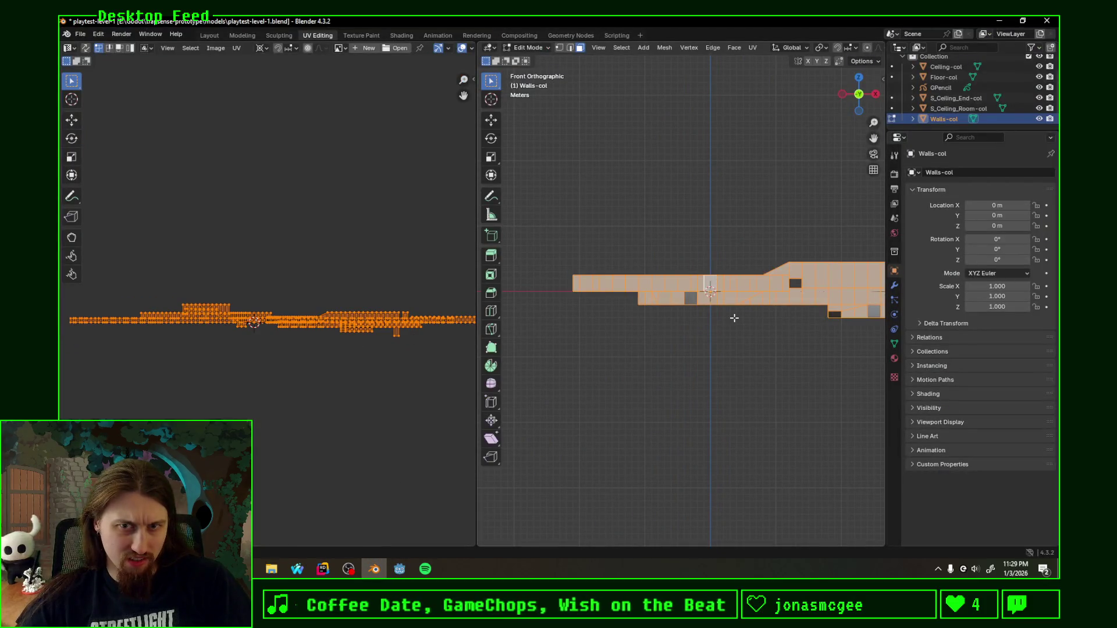
{"action": "scroll", "coordinate": [734, 318], "scroll_direction": "up", "scroll_amount": 3}
Step: Redo the Follow Active Quads unwrap with Edge Length Mode set to Length
{"action": "key", "text": "F3"}
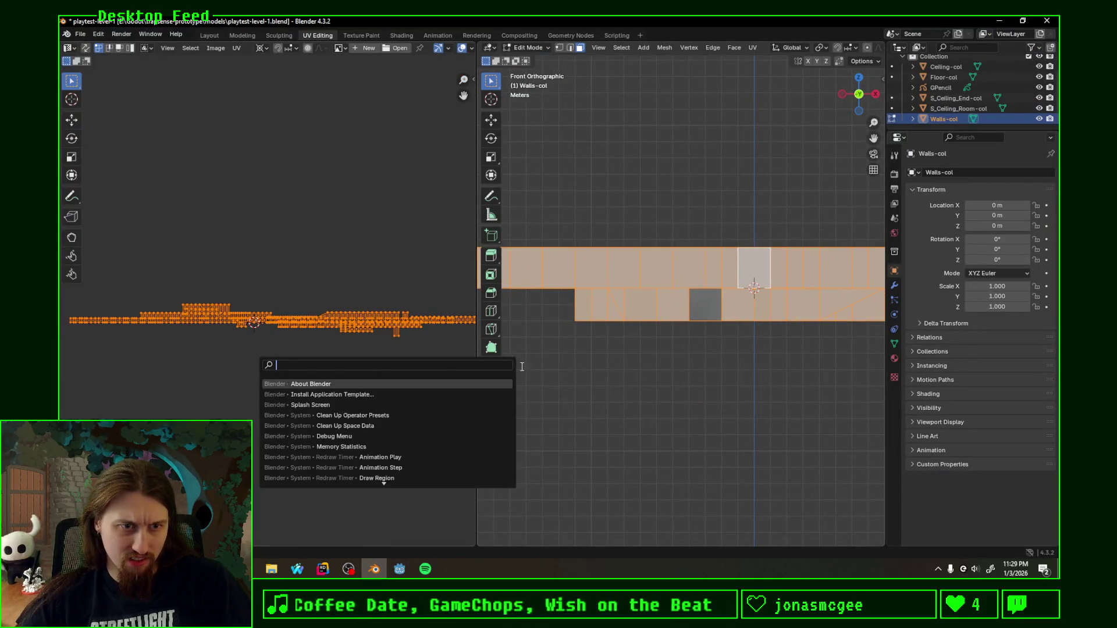
{"action": "key", "text": "Escape"}
{"action": "key", "text": "u"}
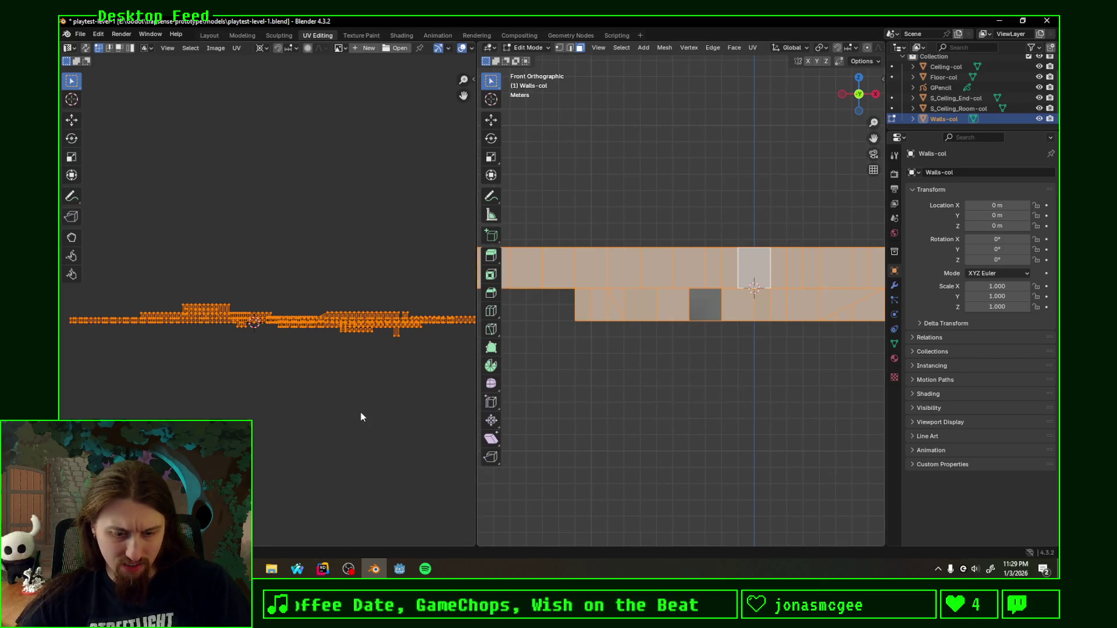
{"action": "key", "text": "u"}
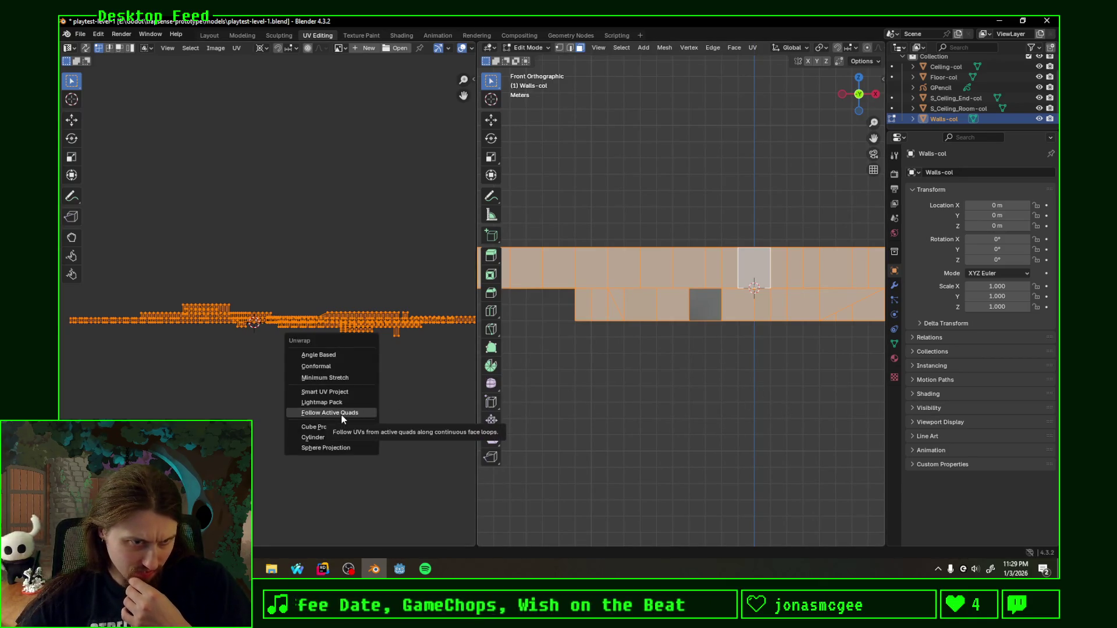
{"action": "left_click", "coordinate": [341, 415]}
{"action": "left_click", "coordinate": [384, 419]}
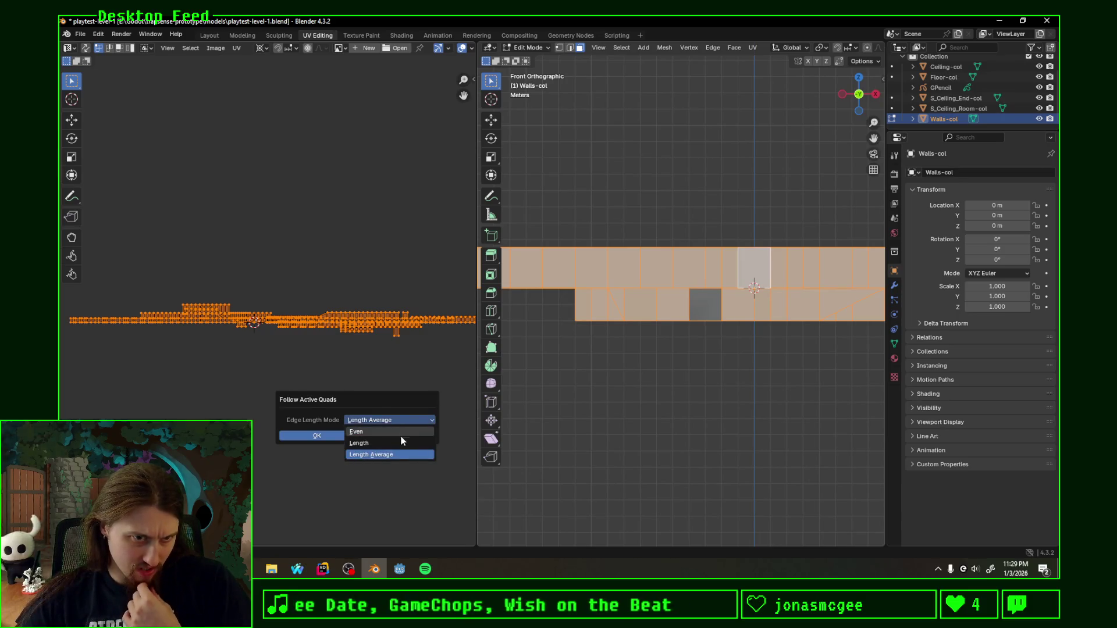
{"action": "left_click", "coordinate": [394, 443]}
{"action": "left_click", "coordinate": [373, 420]}
{"action": "left_click", "coordinate": [375, 420]}
{"action": "left_click", "coordinate": [378, 444]}
{"action": "left_click", "coordinate": [329, 435]}
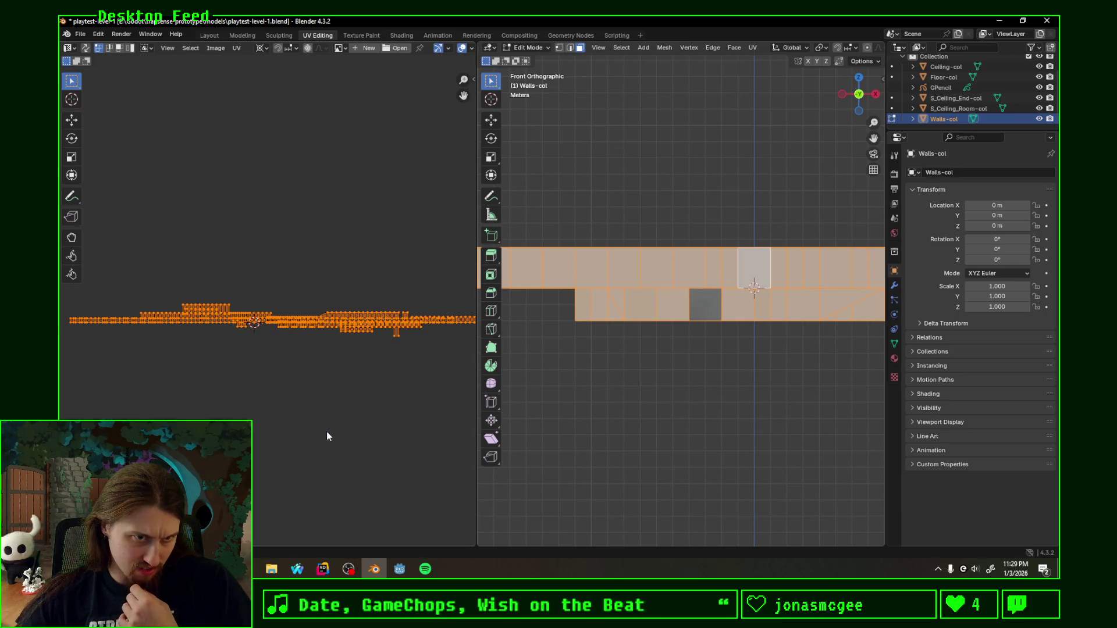
{"action": "scroll", "coordinate": [281, 401], "scroll_direction": "up", "scroll_amount": 5}
{"action": "scroll", "coordinate": [281, 401], "scroll_direction": "up", "scroll_amount": 5}
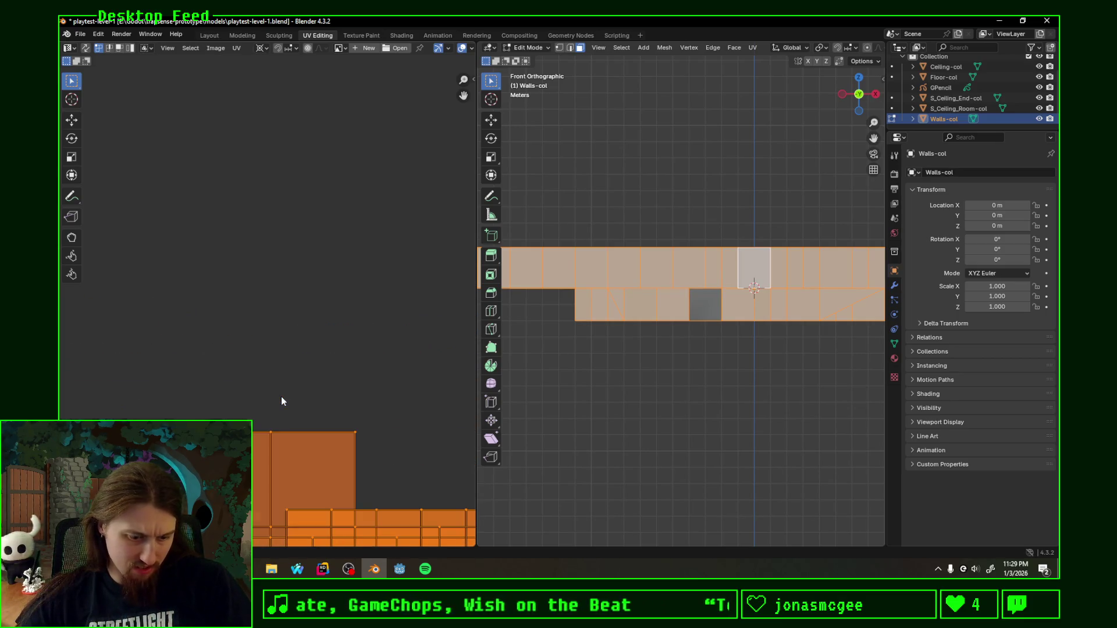
{"action": "scroll", "coordinate": [281, 401], "scroll_direction": "up", "scroll_amount": 2}
Step: Save the blend file, inspect the textured walls in Godot, and come back to Blender
{"action": "key", "text": "ctrl+s"}
{"action": "left_click", "coordinate": [399, 568]}
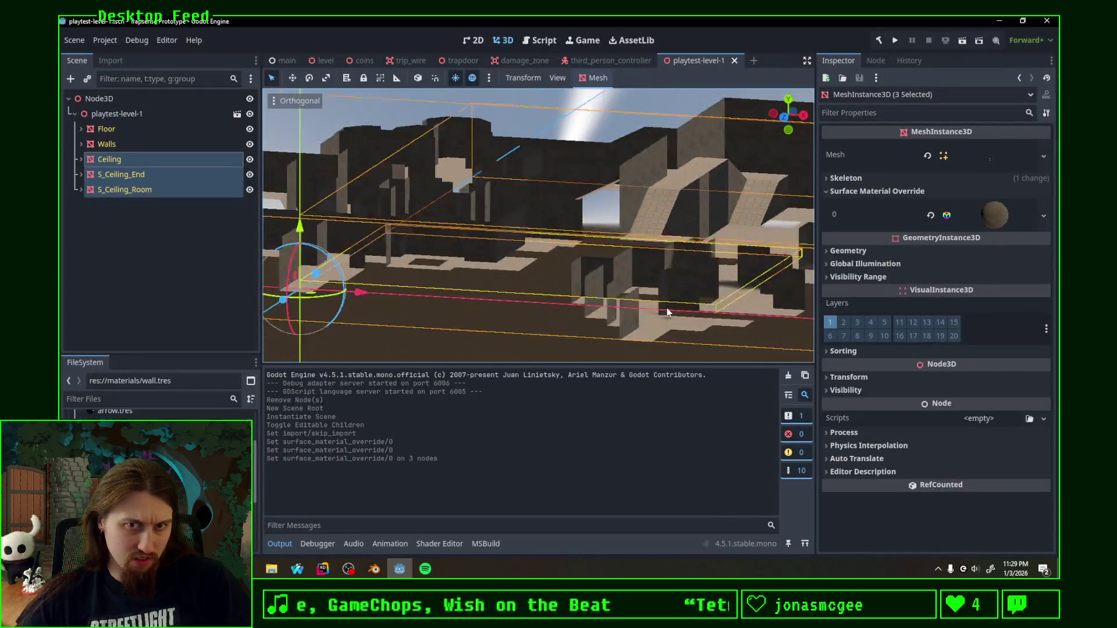
{"action": "mouse_move", "coordinate": [667, 309]}
{"action": "middle_mouse_down"}
{"action": "mouse_move", "coordinate": [499, 306]}
{"action": "mouse_move", "coordinate": [711, 309]}
{"action": "mouse_move", "coordinate": [611, 288]}
{"action": "mouse_move", "coordinate": [630, 285]}
{"action": "mouse_move", "coordinate": [629, 258]}
{"action": "mouse_move", "coordinate": [668, 252]}
{"action": "mouse_move", "coordinate": [701, 267]}
{"action": "mouse_move", "coordinate": [692, 259]}
{"action": "mouse_move", "coordinate": [697, 270]}
{"action": "mouse_move", "coordinate": [514, 300]}
{"action": "mouse_move", "coordinate": [683, 289]}
{"action": "mouse_move", "coordinate": [657, 267]}
{"action": "mouse_move", "coordinate": [619, 269]}
{"action": "mouse_move", "coordinate": [719, 240]}
{"action": "mouse_move", "coordinate": [694, 263]}
{"action": "mouse_move", "coordinate": [436, 284]}
{"action": "middle_mouse_up"}
{"action": "scroll", "coordinate": [552, 282], "scroll_direction": "up", "scroll_amount": 3}
{"action": "scroll", "coordinate": [698, 270], "scroll_direction": "down", "scroll_amount": 3}
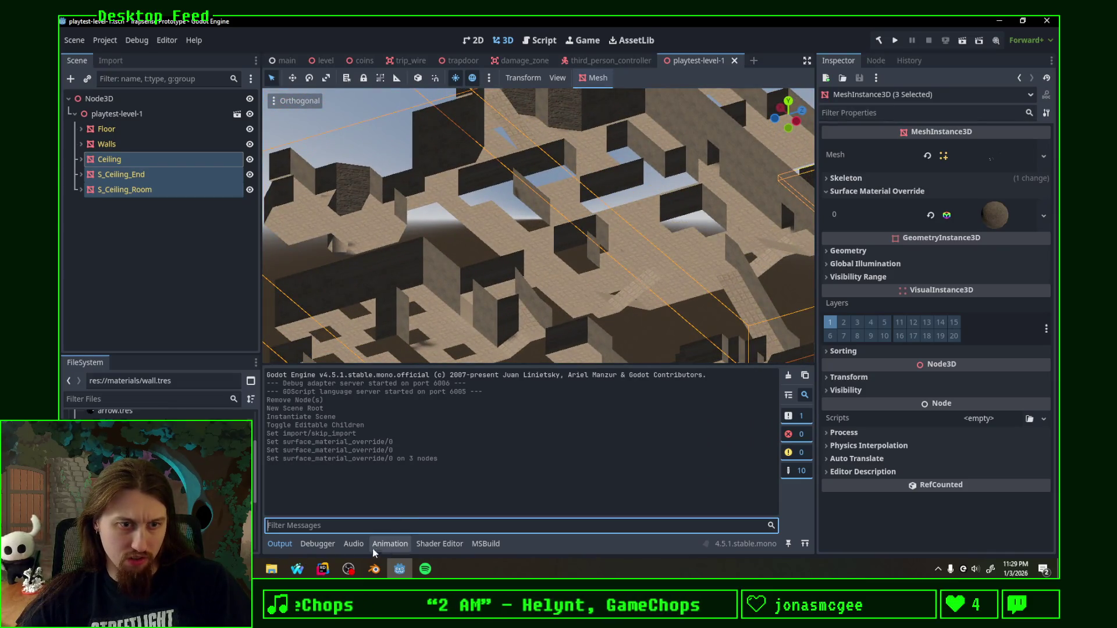
{"action": "left_click", "coordinate": [374, 567]}
{"action": "scroll", "coordinate": [549, 282], "scroll_direction": "down", "scroll_amount": 3}
{"action": "scroll", "coordinate": [612, 297], "scroll_direction": "down", "scroll_amount": 3}
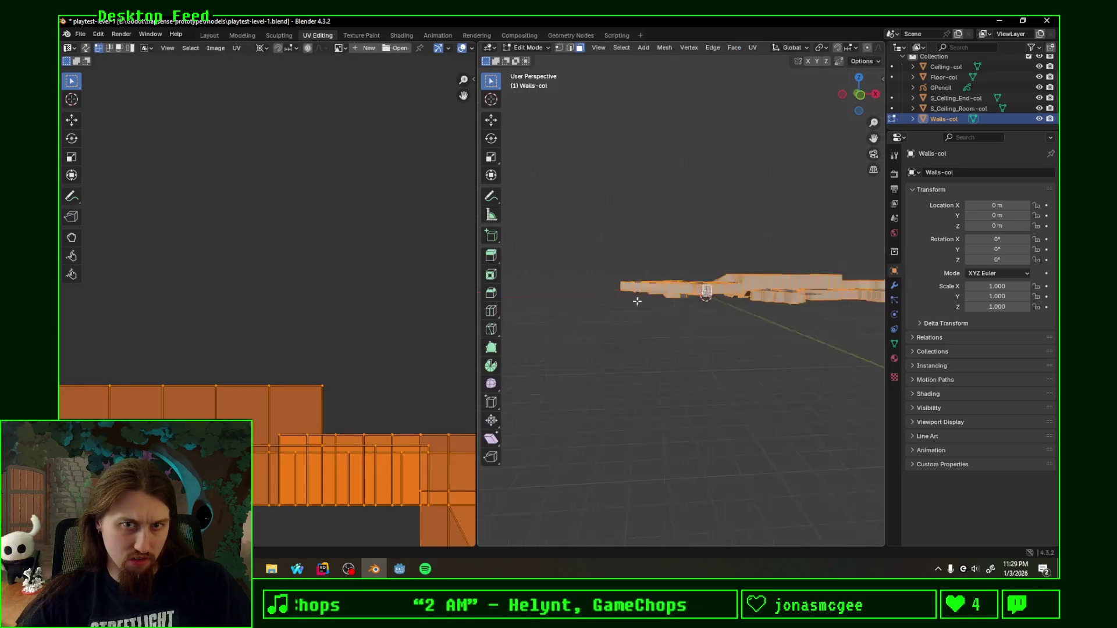
Step: Orbit down along one wall and clear the face selection
{"action": "middle_click_drag", "start_coordinate": [638, 300], "coordinate": [701, 345]}
{"action": "scroll", "coordinate": [700, 343], "scroll_direction": "up", "scroll_amount": 3}
{"action": "scroll", "coordinate": [629, 280], "scroll_direction": "up", "scroll_amount": 3}
{"action": "scroll", "coordinate": [564, 219], "scroll_direction": "up", "scroll_amount": 3}
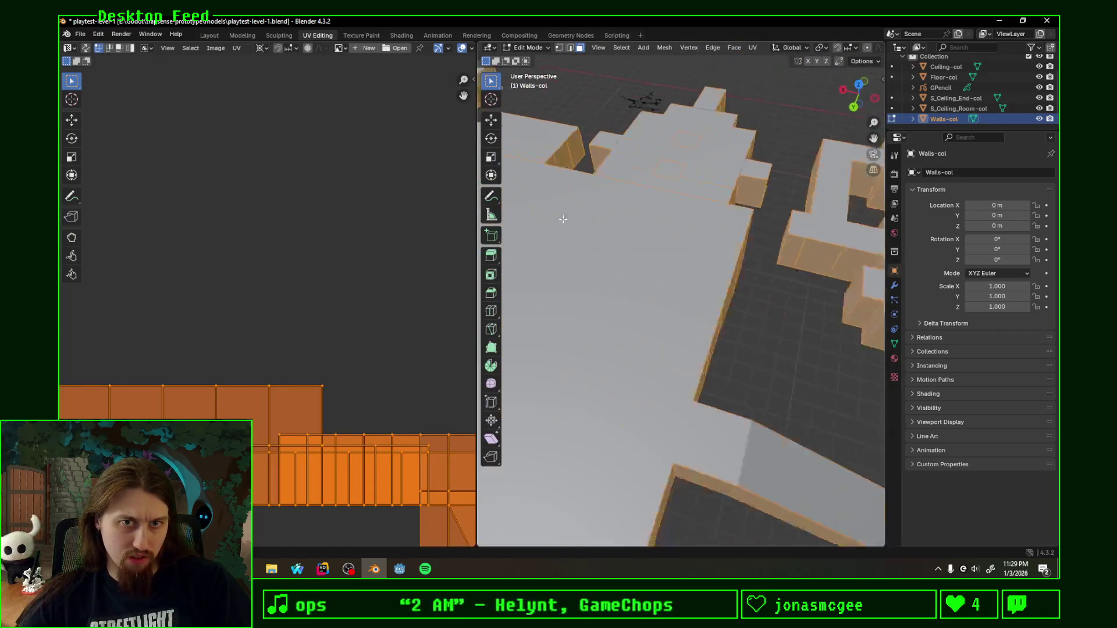
{"action": "scroll", "coordinate": [563, 219], "scroll_direction": "up", "scroll_amount": 2}
{"action": "middle_click_drag", "start_coordinate": [563, 220], "coordinate": [448, 305]}
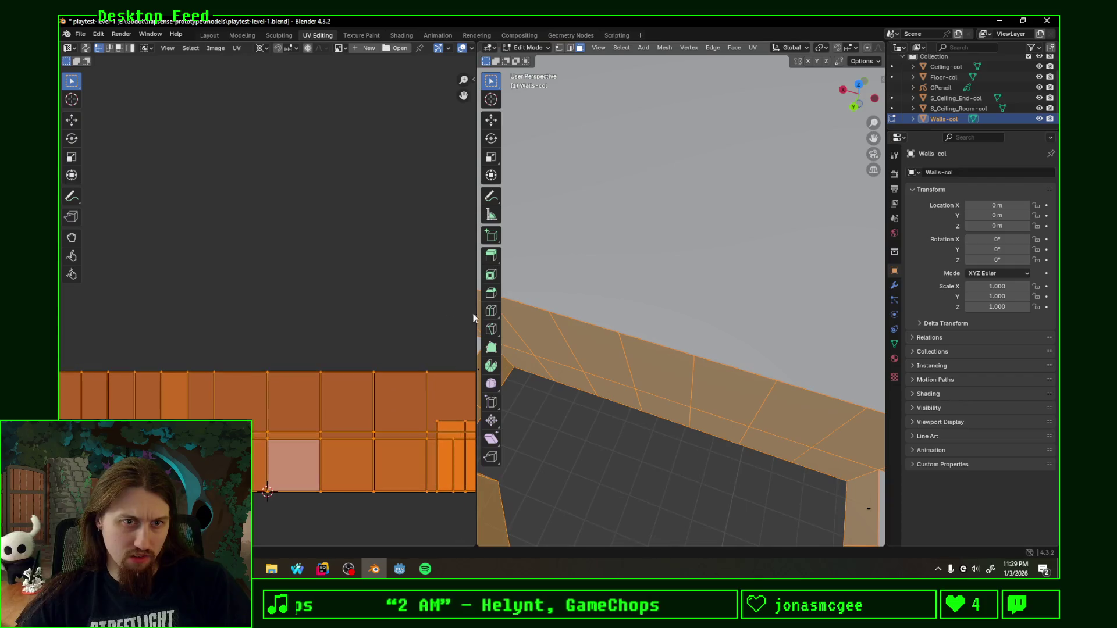
{"action": "scroll", "coordinate": [611, 297], "scroll_direction": "down", "scroll_amount": 3}
{"action": "scroll", "coordinate": [699, 288], "scroll_direction": "down", "scroll_amount": 4}
{"action": "scroll", "coordinate": [771, 278], "scroll_direction": "down", "scroll_amount": 2}
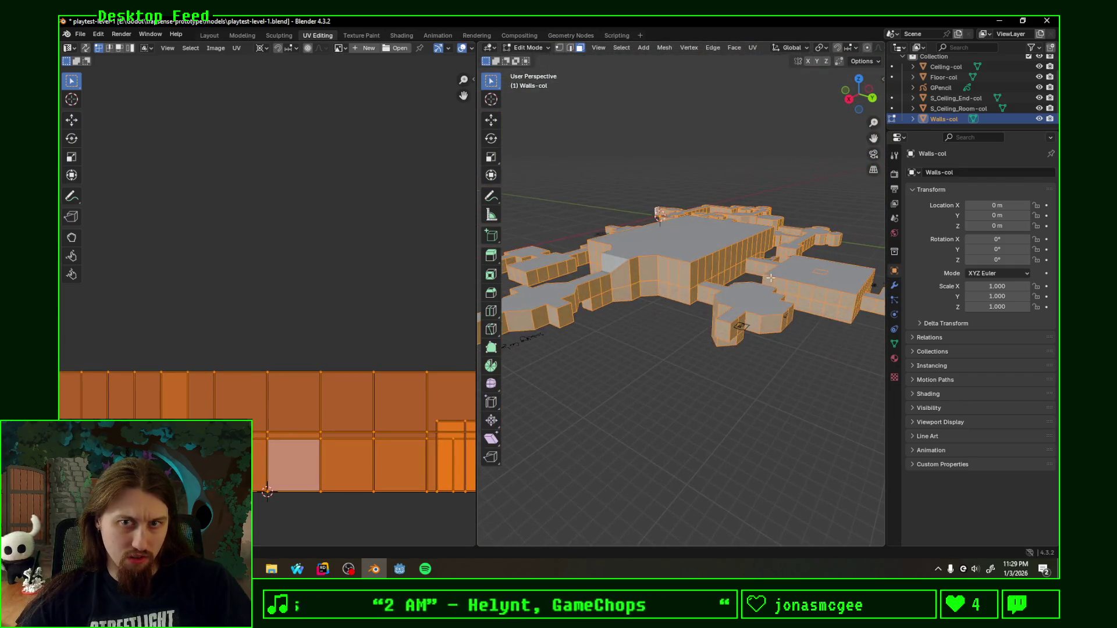
{"action": "key", "text": "alt+a"}
{"action": "left_click", "coordinate": [792, 293]}
{"action": "middle_click_drag", "start_coordinate": [792, 292], "coordinate": [684, 297]}
{"action": "key", "text": "alt+a"}
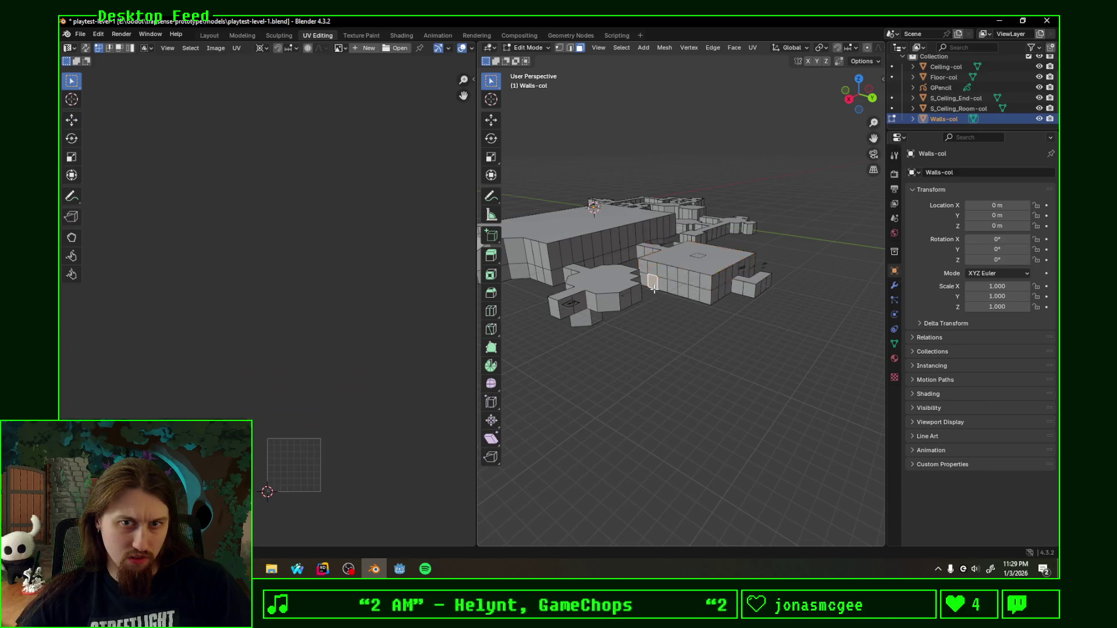
Step: Select adjacent wall faces and unwrap them with Follow Active Quads
{"action": "left_click", "coordinate": [709, 282], "text": "shift"}
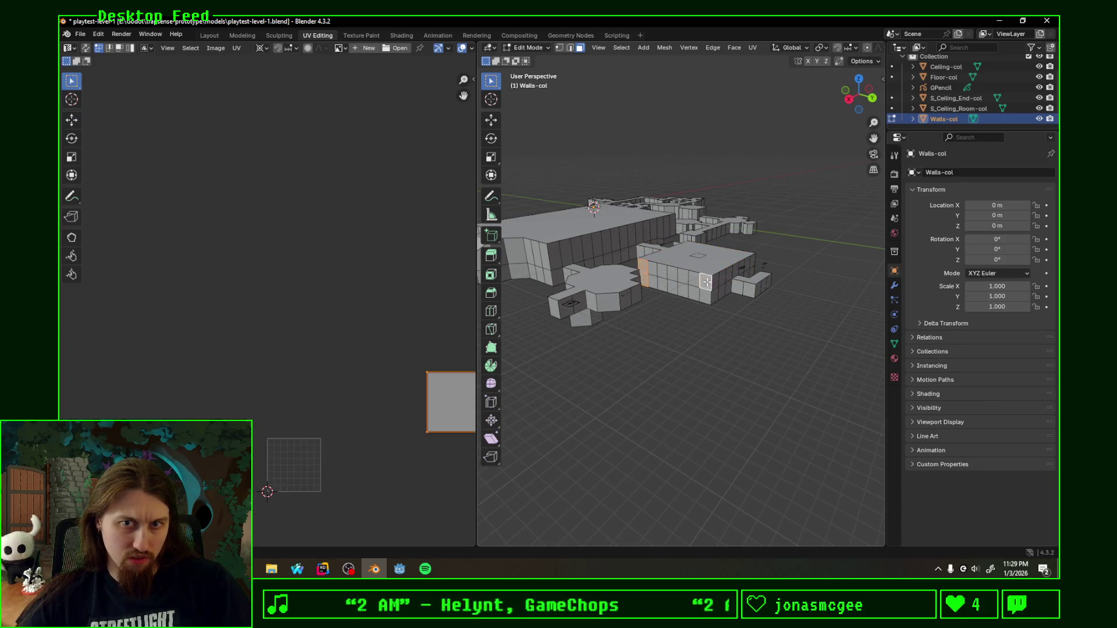
{"action": "left_click", "coordinate": [673, 288], "text": "shift"}
{"action": "left_click", "coordinate": [707, 281]}
{"action": "left_click", "coordinate": [678, 276], "text": "shift"}
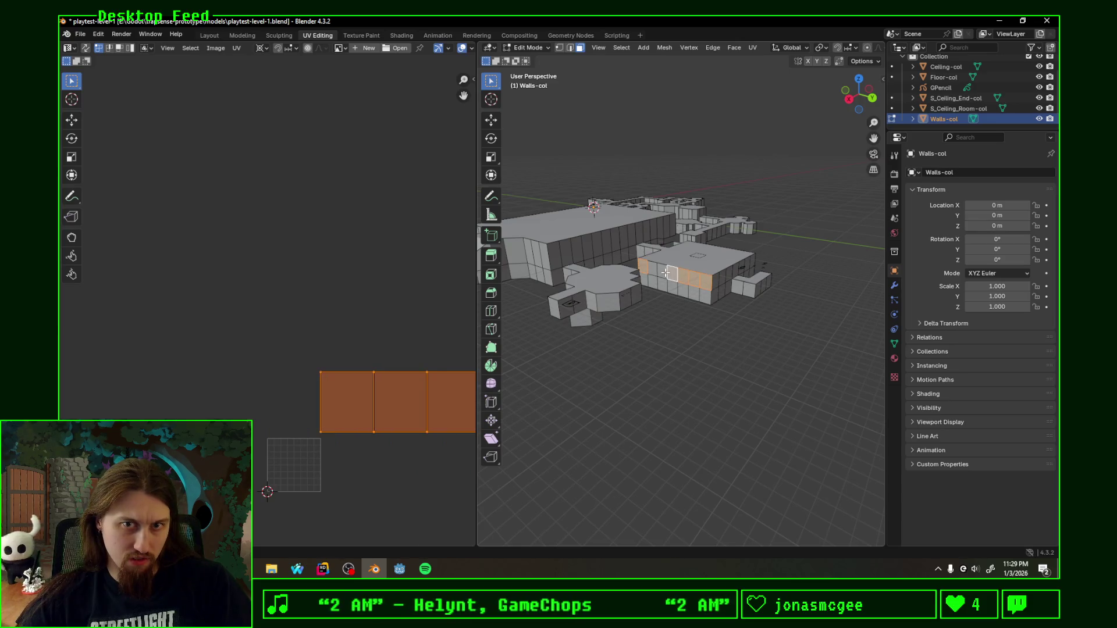
{"action": "key", "text": "alt+a"}
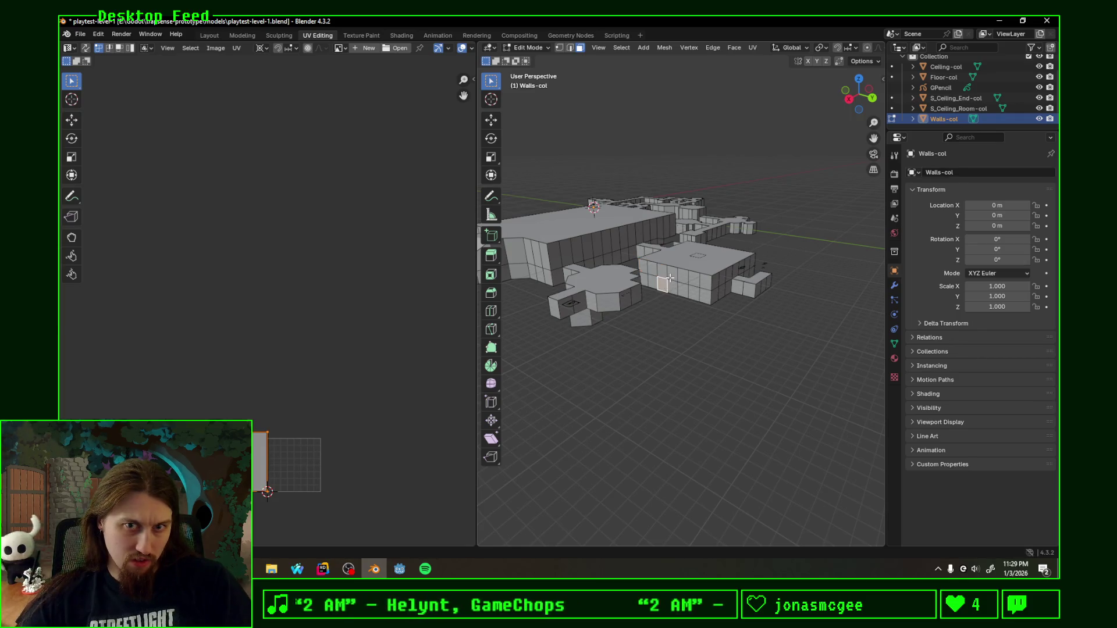
{"action": "left_click", "coordinate": [672, 275]}
{"action": "left_click", "coordinate": [678, 276]}
{"action": "scroll", "coordinate": [355, 325], "scroll_direction": "down", "scroll_amount": 3}
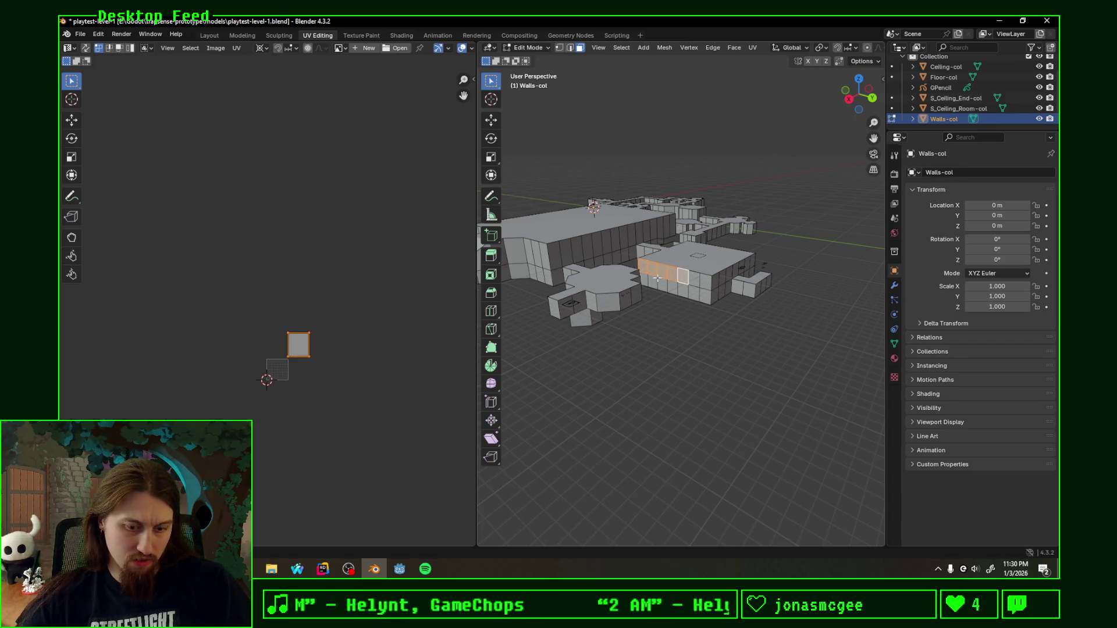
{"action": "key", "text": "u"}
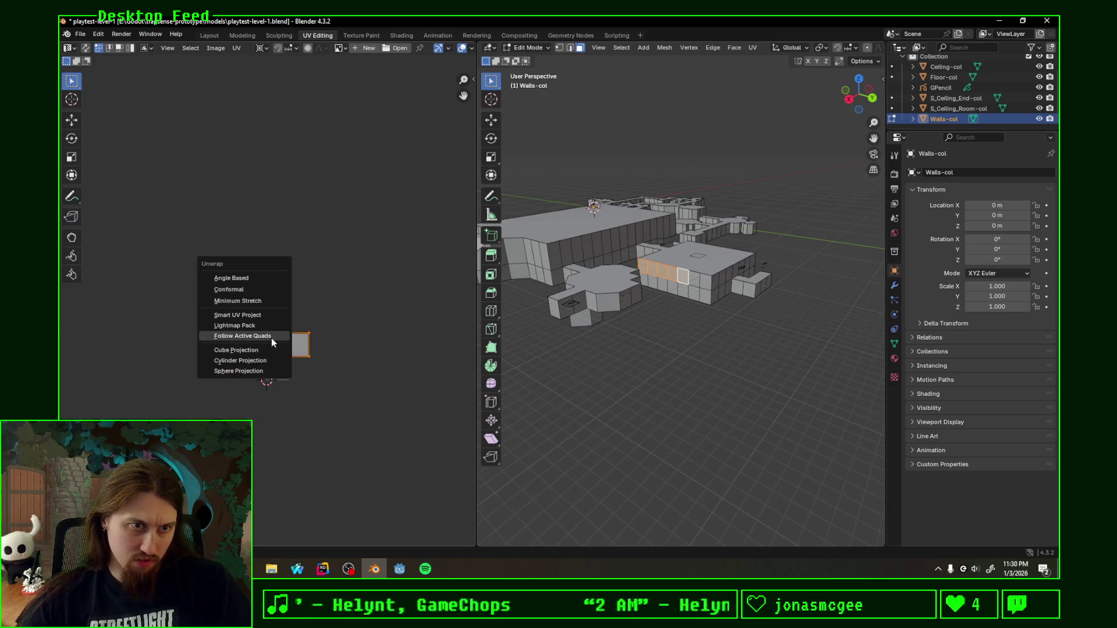
{"action": "left_click", "coordinate": [271, 337]}
{"action": "left_click", "coordinate": [270, 360]}
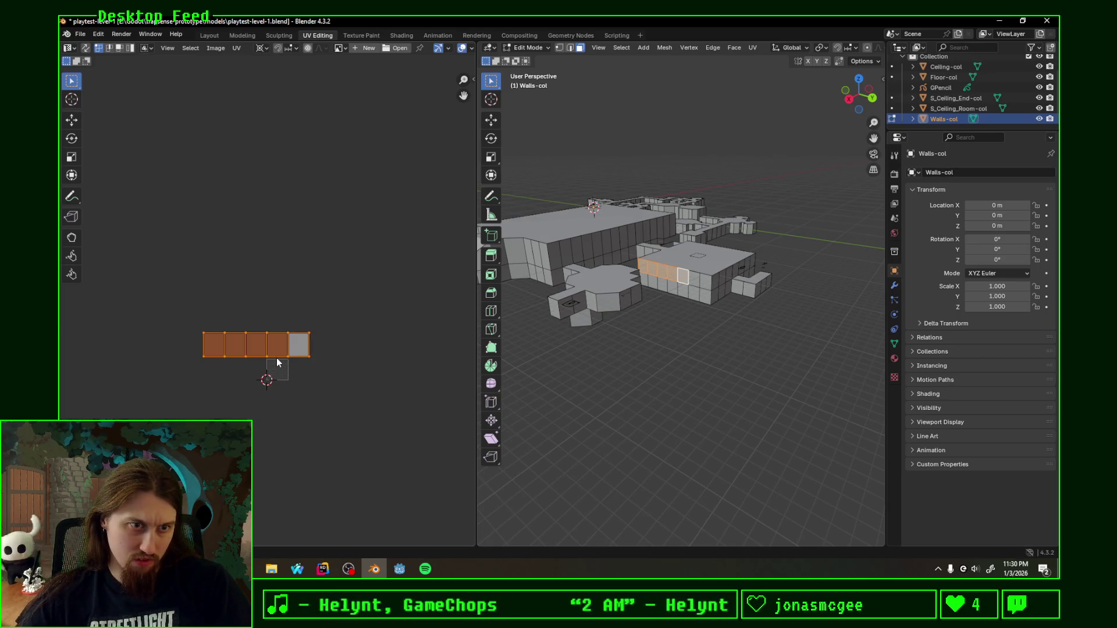
{"action": "scroll", "coordinate": [729, 314], "scroll_direction": "up", "scroll_amount": 3}
Step: Select a second pair of neighbouring wall faces and repeat the Follow Active Quads unwrap
{"action": "left_click", "coordinate": [686, 281]}
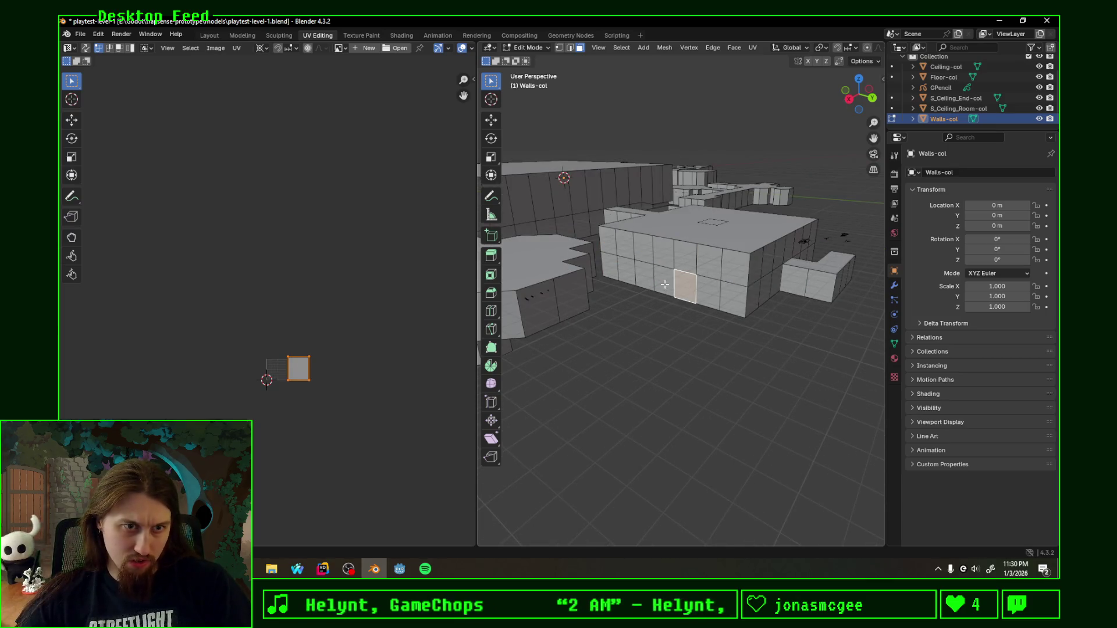
{"action": "left_click", "coordinate": [666, 281]}
{"action": "left_click", "coordinate": [609, 272]}
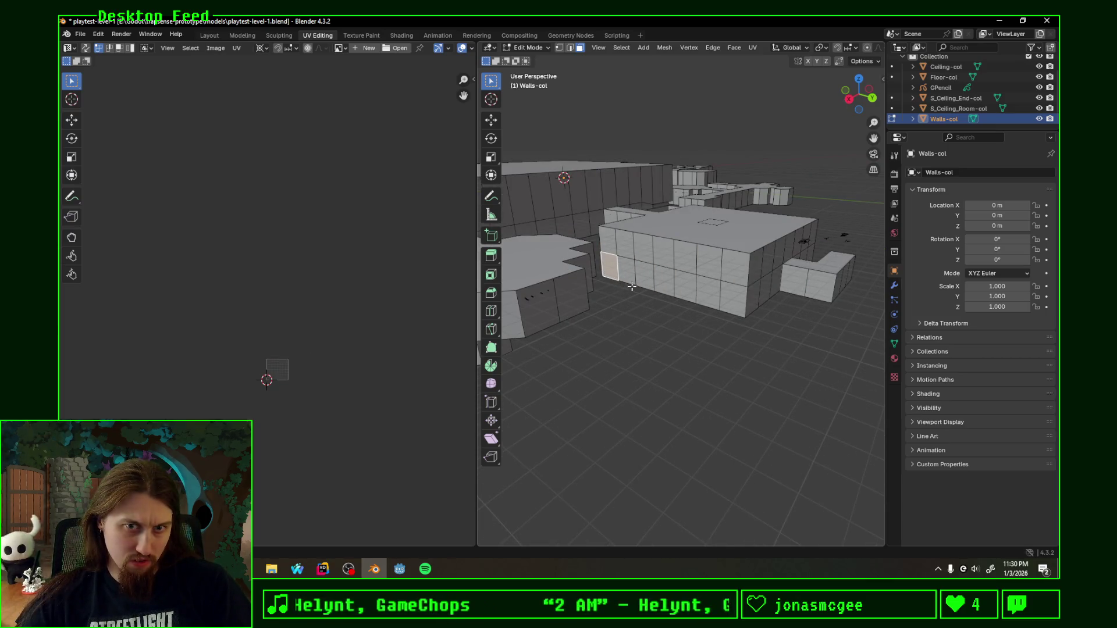
{"action": "left_click", "coordinate": [629, 272], "text": "shift"}
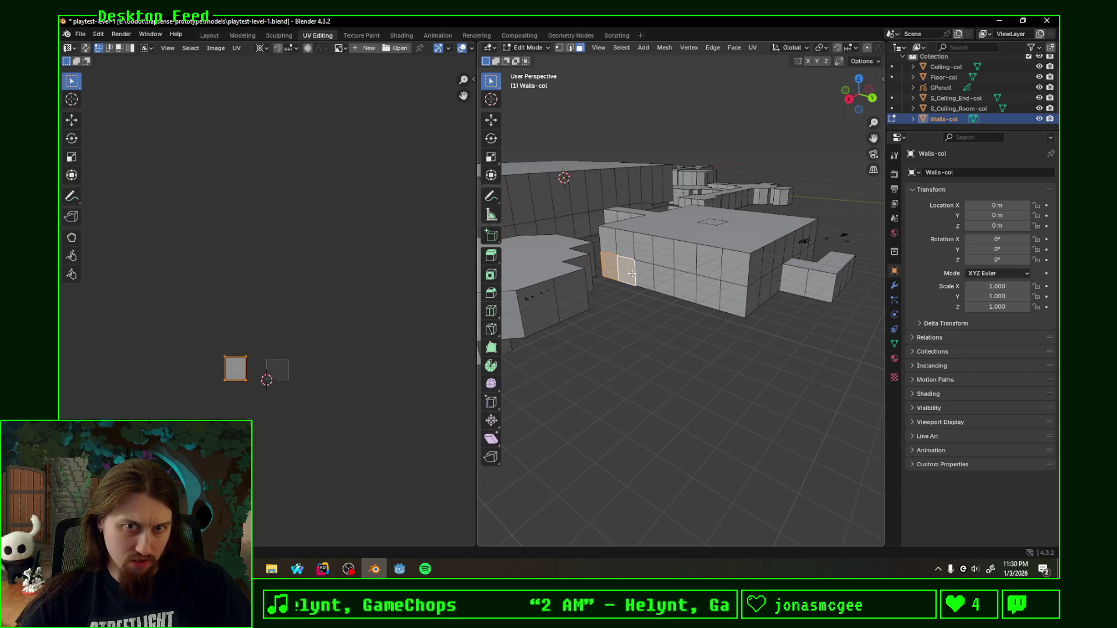
{"action": "key", "text": "u"}
{"action": "key", "text": "u"}
{"action": "left_click", "coordinate": [321, 274]}
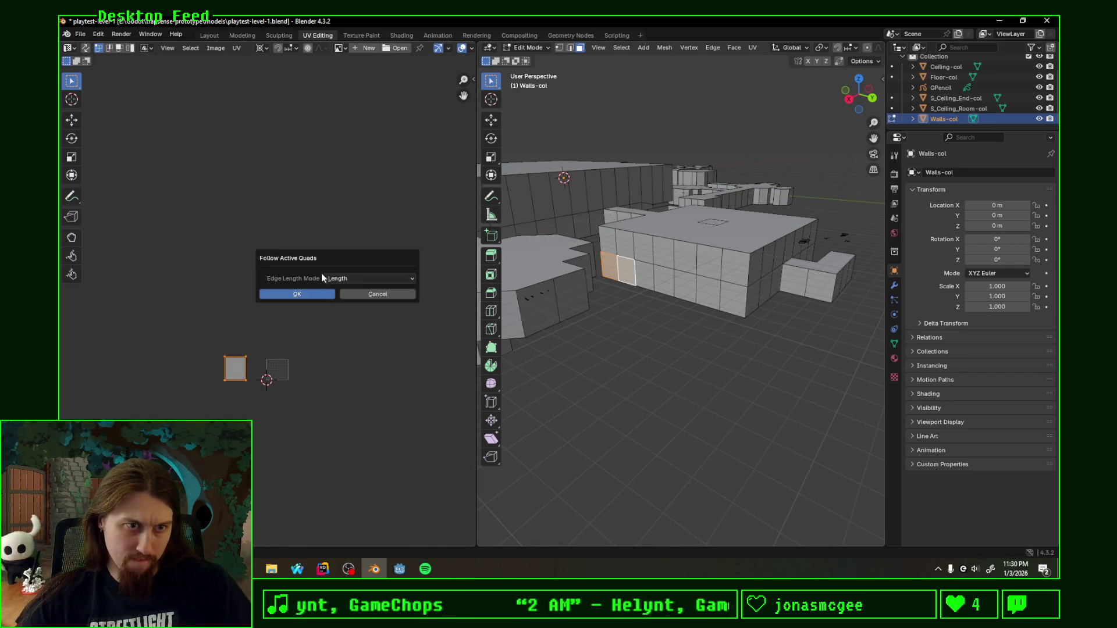
{"action": "left_click", "coordinate": [325, 295]}
Step: Select the whole mesh, save the level file, glance at it in Godot and return
{"action": "middle_click_drag", "start_coordinate": [683, 284], "coordinate": [748, 317]}
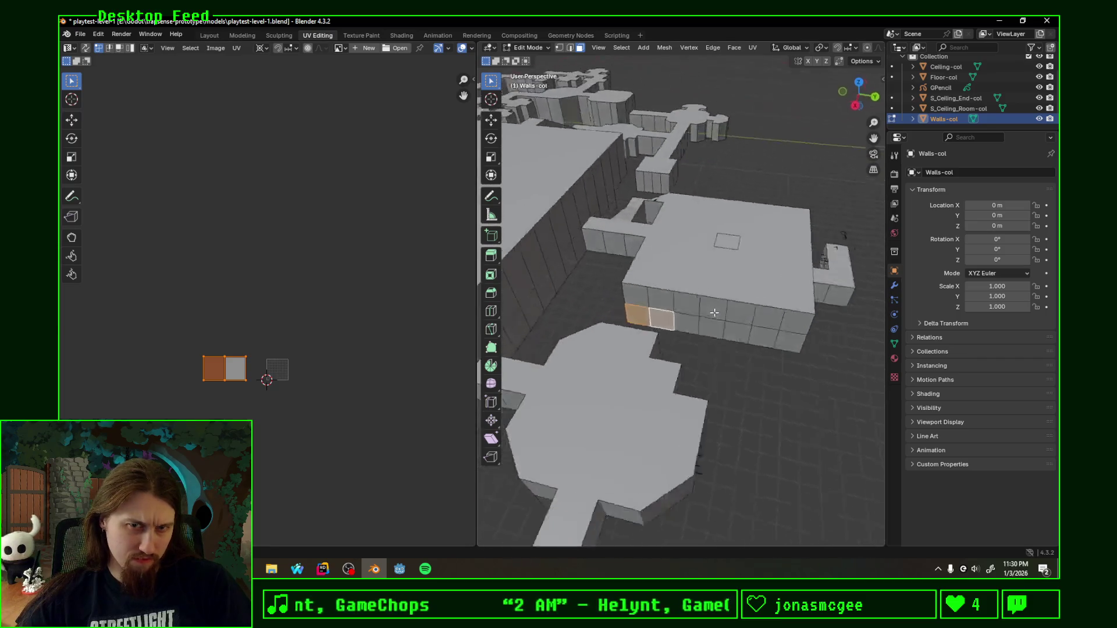
{"action": "key", "text": "a"}
{"action": "middle_click_drag", "start_coordinate": [574, 291], "coordinate": [669, 289]}
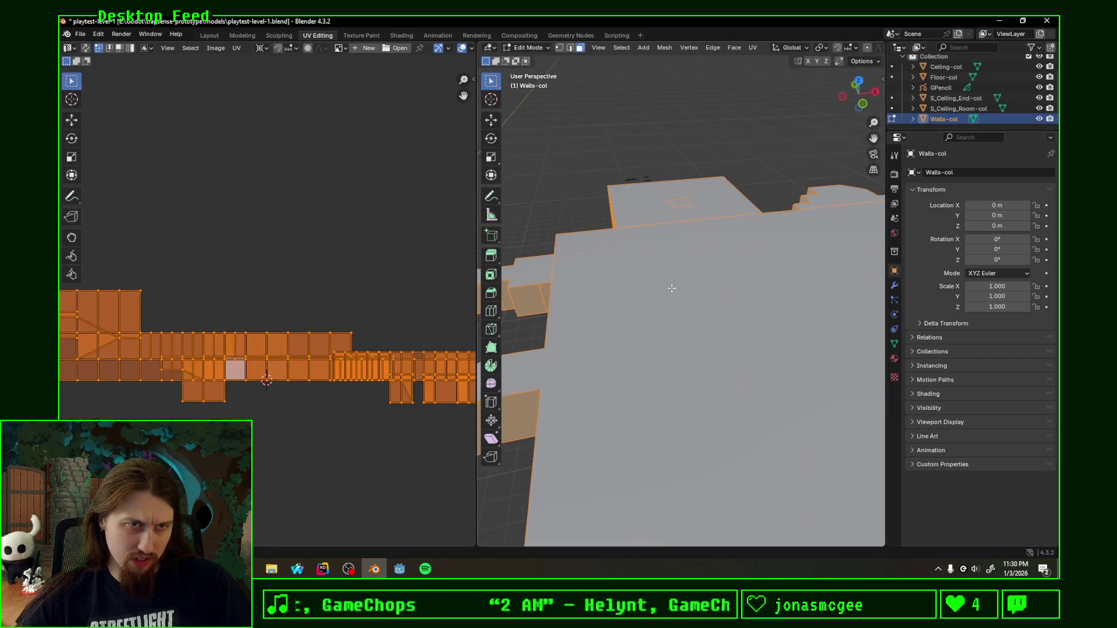
{"action": "key", "text": "ctrl+s"}
{"action": "left_click", "coordinate": [397, 569]}
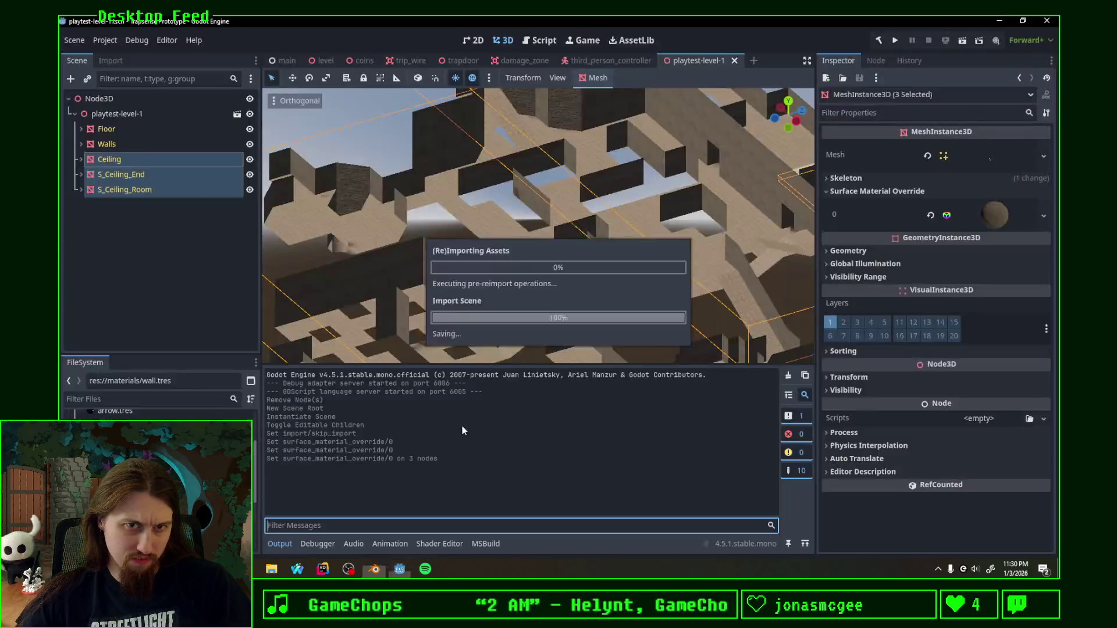
{"action": "mouse_move", "coordinate": [561, 304]}
{"action": "middle_mouse_down"}
{"action": "mouse_move", "coordinate": [734, 273]}
{"action": "mouse_move", "coordinate": [611, 297]}
{"action": "middle_mouse_up"}
{"action": "left_click", "coordinate": [374, 569]}
{"action": "middle_click_drag", "start_coordinate": [454, 469], "coordinate": [559, 386]}
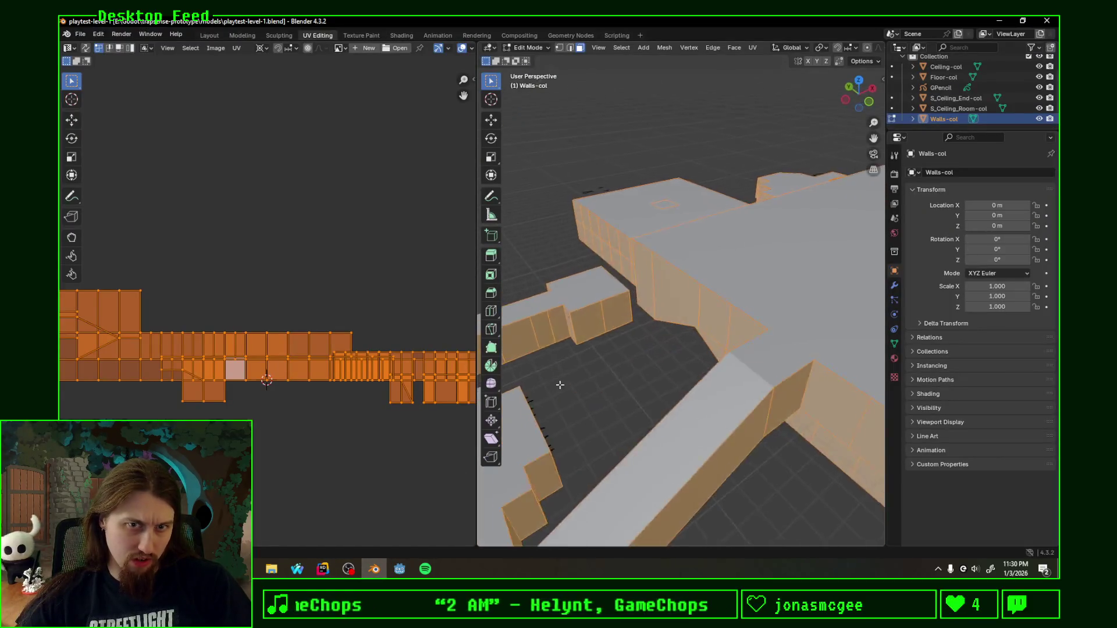
{"action": "scroll", "coordinate": [592, 269], "scroll_direction": "down", "scroll_amount": 3}
Step: Make Walls-col the active object in edit mode with nothing selected
{"action": "left_click", "coordinate": [639, 247]}
{"action": "key", "text": "Tab"}
{"action": "key", "text": "Tab"}
{"action": "key", "text": "Tab"}
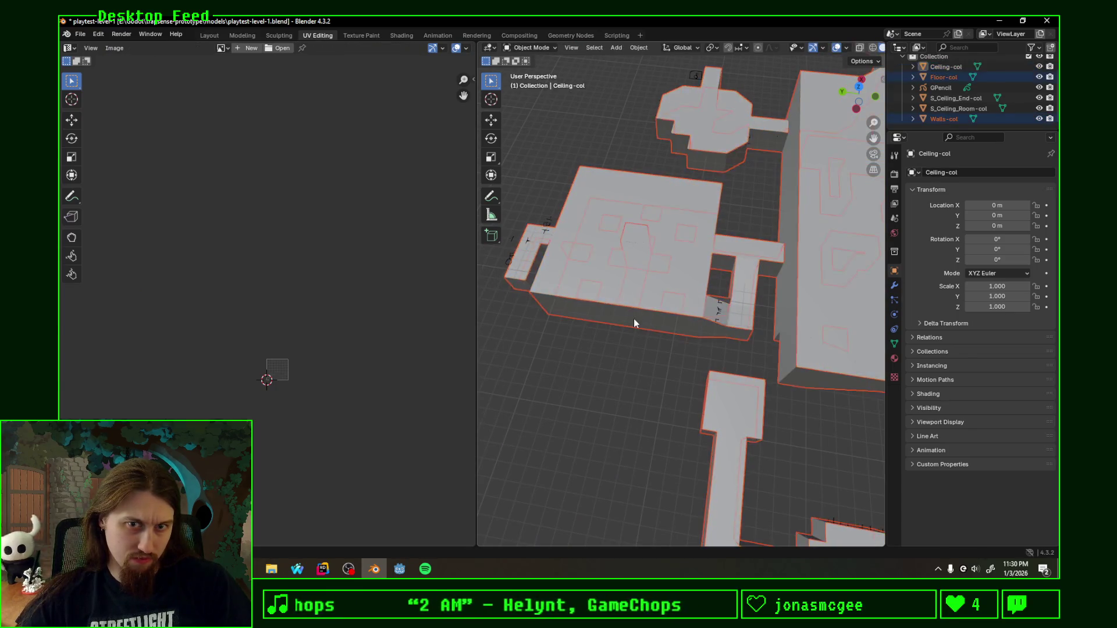
{"action": "key", "text": "alt+a"}
{"action": "left_click", "coordinate": [637, 243]}
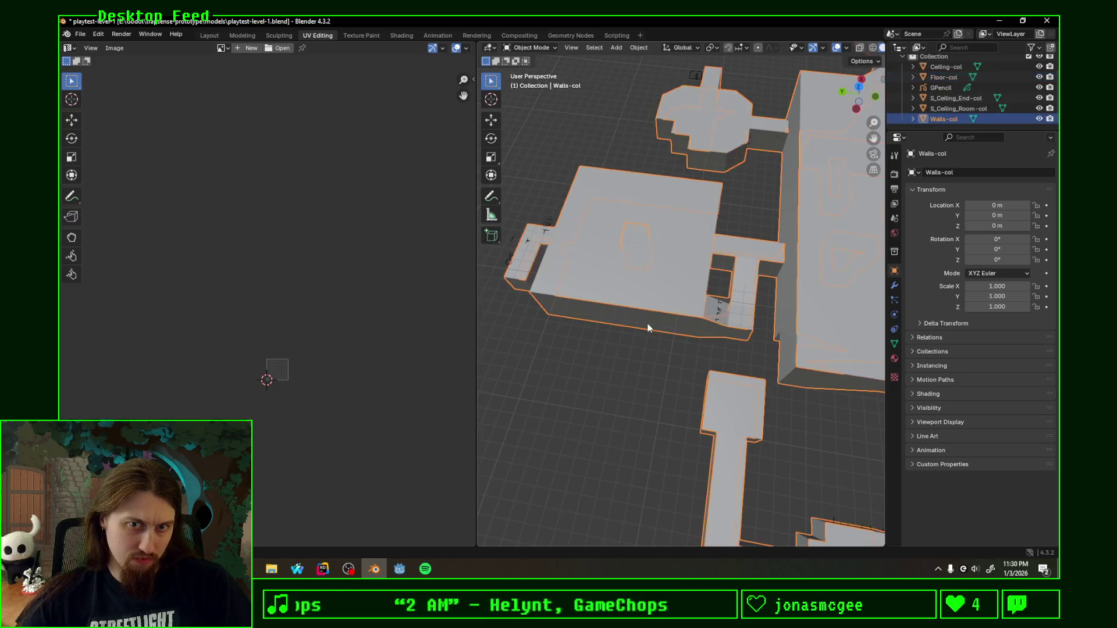
{"action": "key", "text": "alt+a"}
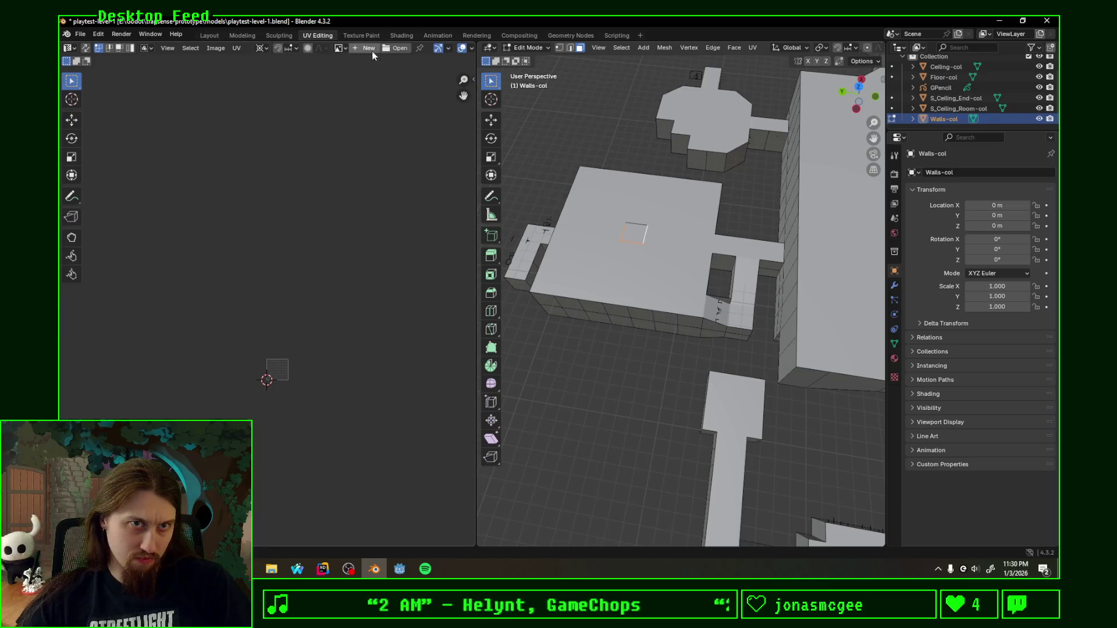
{"action": "scroll", "coordinate": [642, 202], "scroll_direction": "up", "scroll_amount": 10}
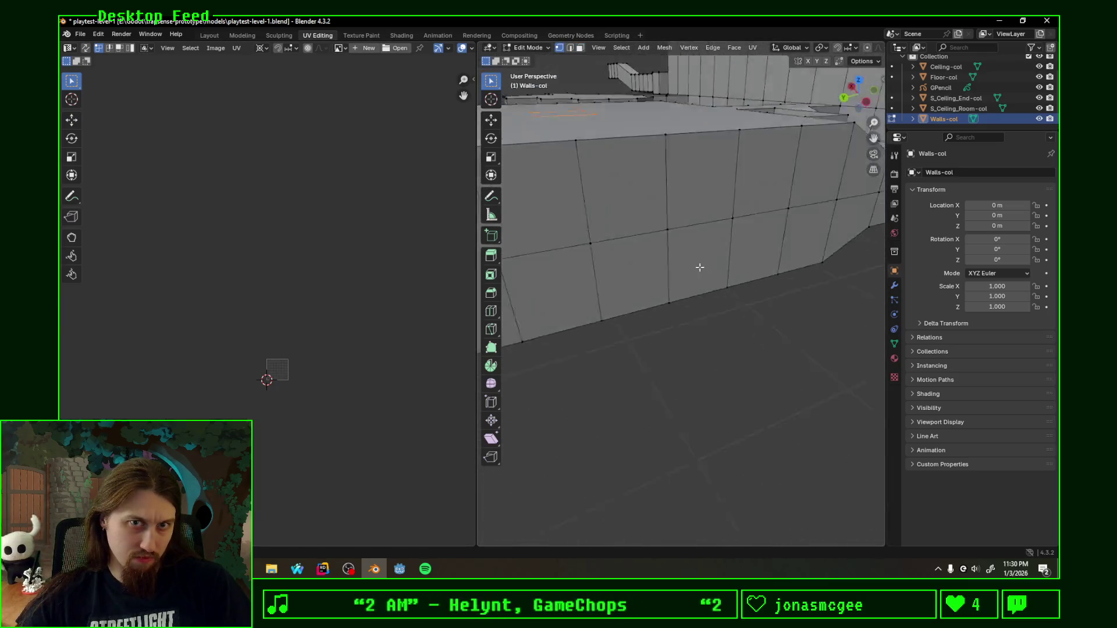
{"action": "scroll", "coordinate": [641, 242], "scroll_direction": "down", "scroll_amount": 5}
{"action": "scroll", "coordinate": [665, 257], "scroll_direction": "up", "scroll_amount": 4}
{"action": "scroll", "coordinate": [673, 262], "scroll_direction": "up", "scroll_amount": 3}
{"action": "scroll", "coordinate": [691, 265], "scroll_direction": "down", "scroll_amount": 5}
Step: Flip the normals of the inward-facing wall section, save, and switch to Godot
{"action": "mouse_move", "coordinate": [682, 269]}
{"action": "middle_mouse_down"}
{"action": "mouse_move", "coordinate": [652, 270]}
{"action": "mouse_move", "coordinate": [718, 273]}
{"action": "middle_mouse_up"}
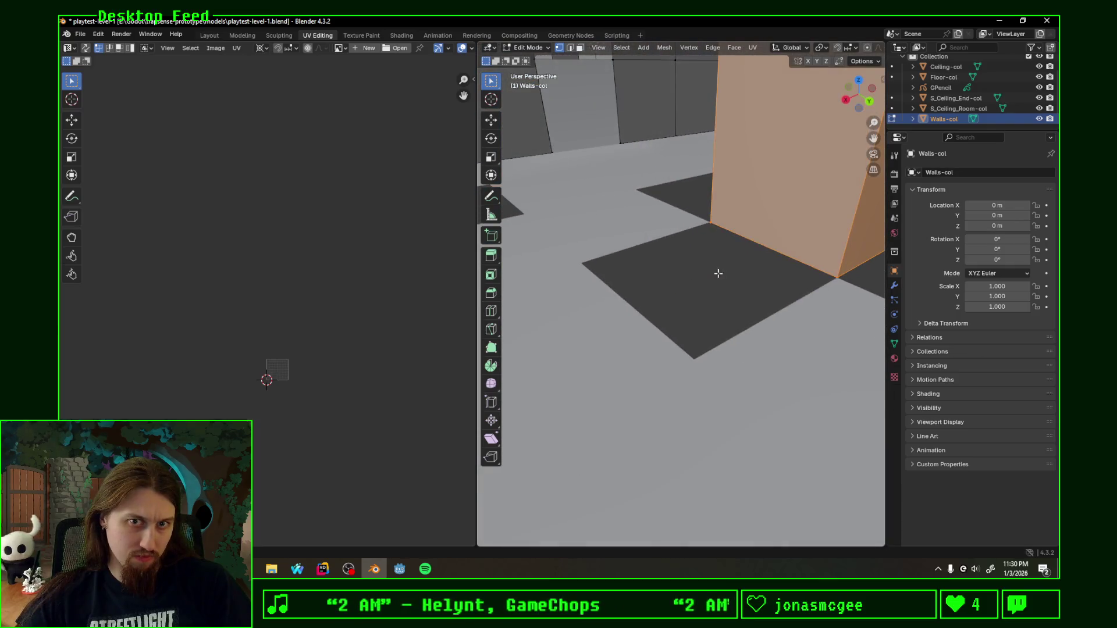
{"action": "key", "text": "alt+n"}
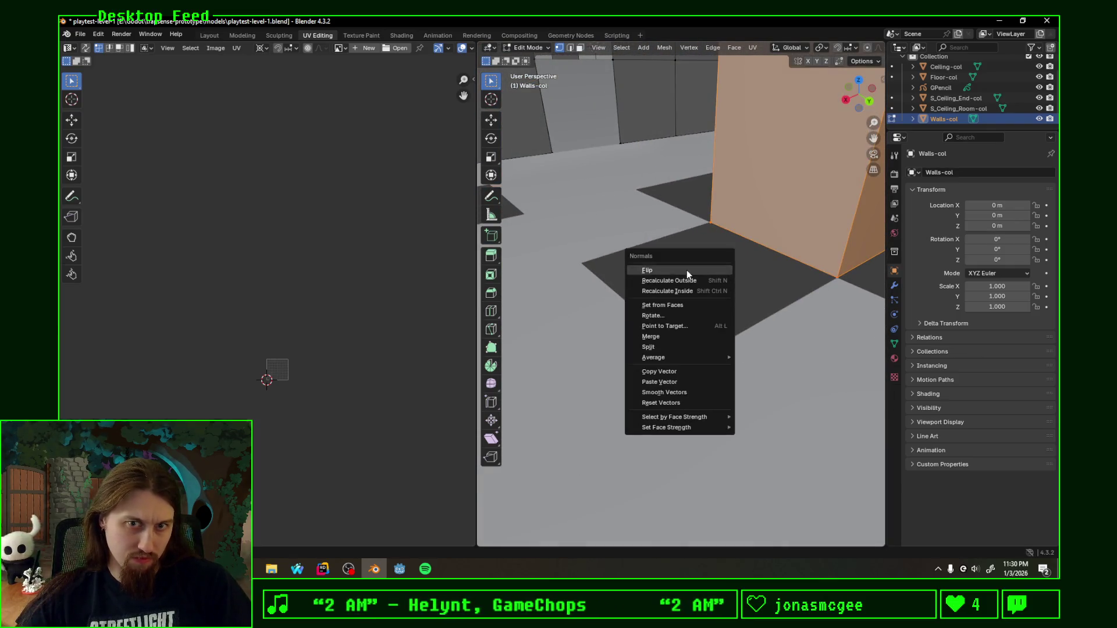
{"action": "left_click", "coordinate": [687, 269]}
{"action": "middle_click_drag", "start_coordinate": [687, 270], "coordinate": [628, 288]}
{"action": "key", "text": "ctrl+s"}
{"action": "scroll", "coordinate": [627, 288], "scroll_direction": "down", "scroll_amount": 5}
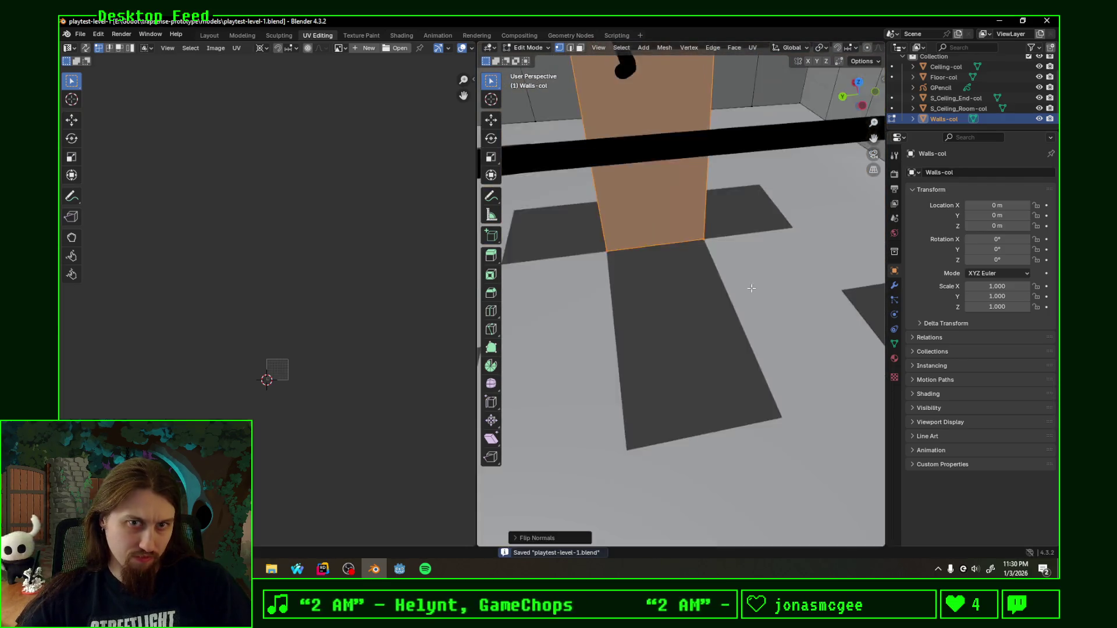
{"action": "scroll", "coordinate": [667, 368], "scroll_direction": "down", "scroll_amount": 4}
{"action": "key", "text": "a"}
{"action": "left_click", "coordinate": [399, 569]}
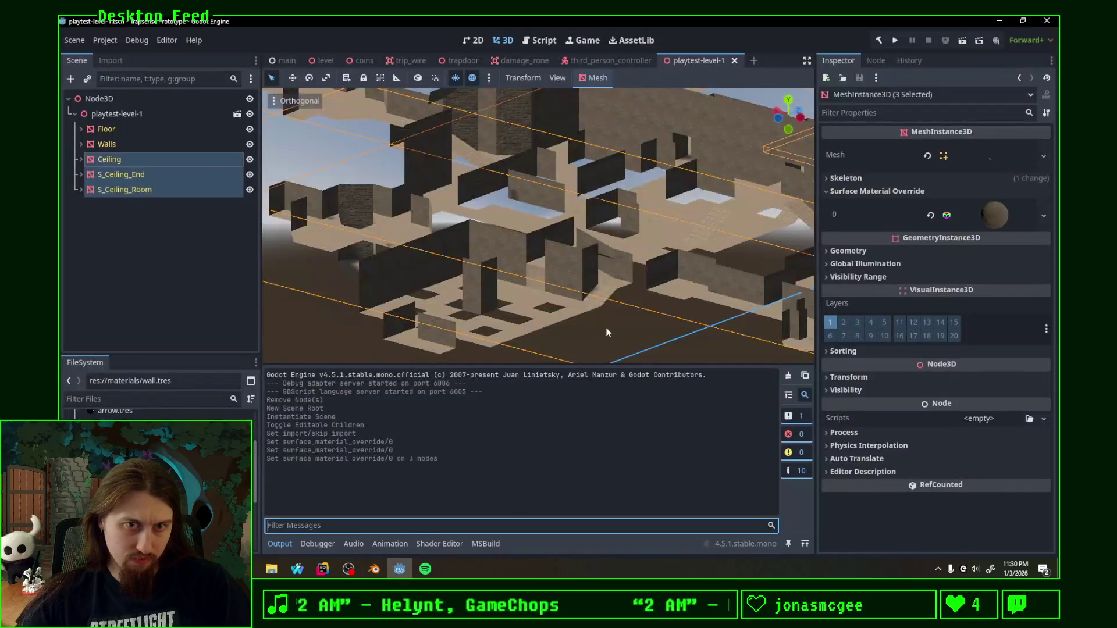
Step: Check the reimported walls up close in Godot, then return to Blender and select a wall vertex
{"action": "mouse_move", "coordinate": [559, 291]}
{"action": "middle_mouse_down"}
{"action": "mouse_move", "coordinate": [630, 294]}
{"action": "mouse_move", "coordinate": [567, 269]}
{"action": "mouse_move", "coordinate": [530, 273]}
{"action": "mouse_move", "coordinate": [589, 214]}
{"action": "mouse_move", "coordinate": [565, 198]}
{"action": "mouse_move", "coordinate": [467, 180]}
{"action": "mouse_move", "coordinate": [423, 285]}
{"action": "mouse_move", "coordinate": [533, 292]}
{"action": "mouse_move", "coordinate": [394, 481]}
{"action": "middle_mouse_up"}
{"action": "scroll", "coordinate": [530, 274], "scroll_direction": "up", "scroll_amount": 3}
{"action": "scroll", "coordinate": [530, 251], "scroll_direction": "up", "scroll_amount": 3}
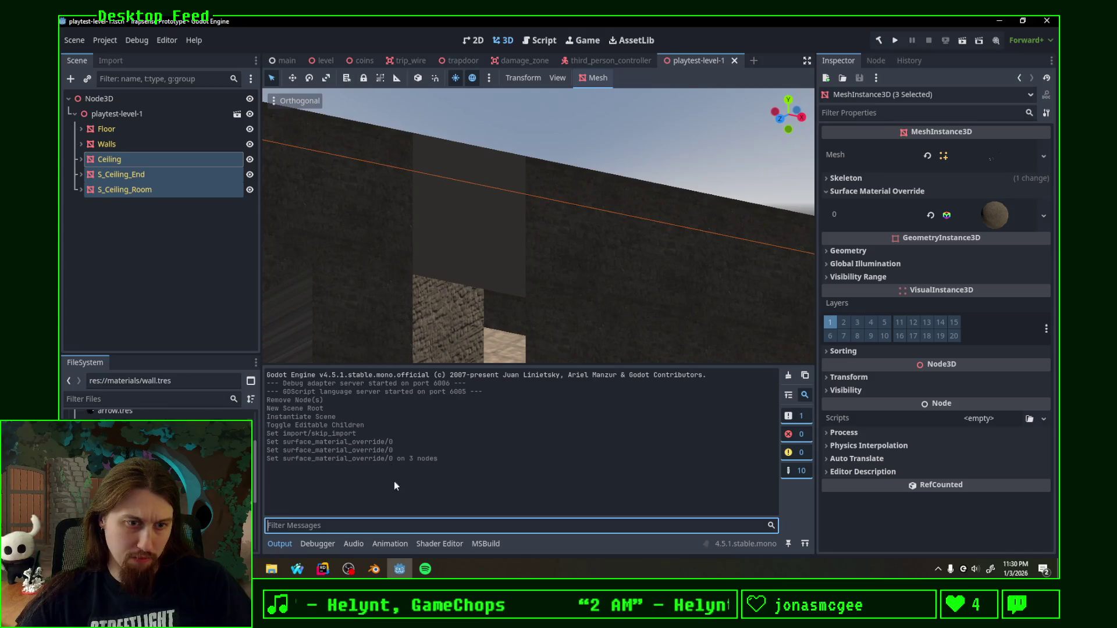
{"action": "left_click", "coordinate": [374, 569]}
{"action": "middle_click_drag", "start_coordinate": [619, 298], "coordinate": [611, 268]}
{"action": "left_click", "coordinate": [614, 280]}
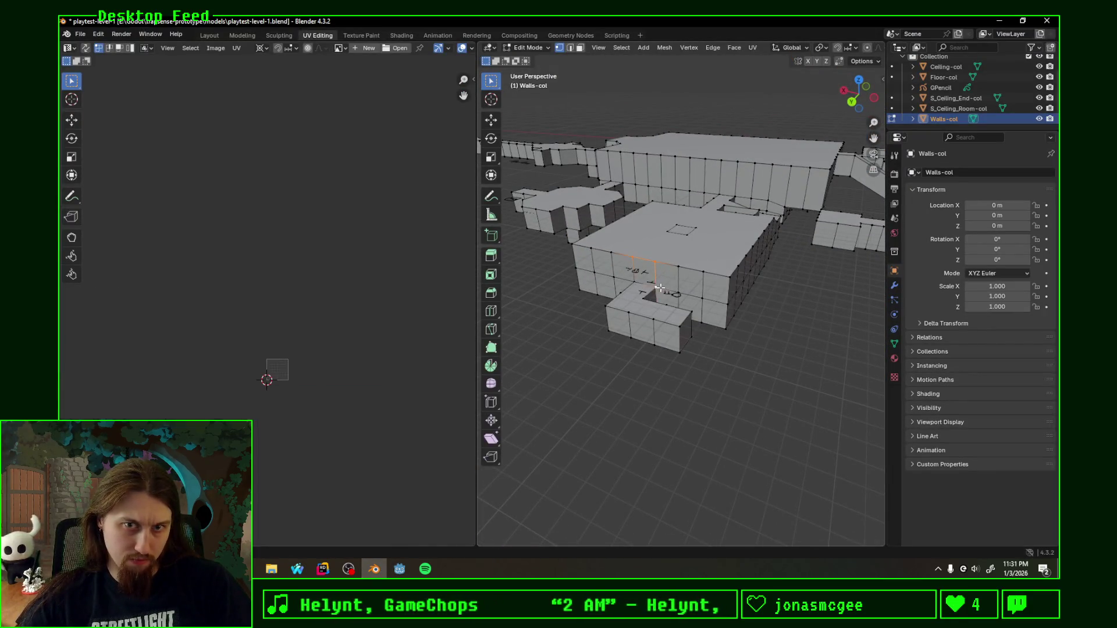
Step: Unwrap the two wall faces beside the opening using Follow Active Quads
{"action": "right_click", "coordinate": [583, 48]}
{"action": "left_click", "coordinate": [615, 291]}
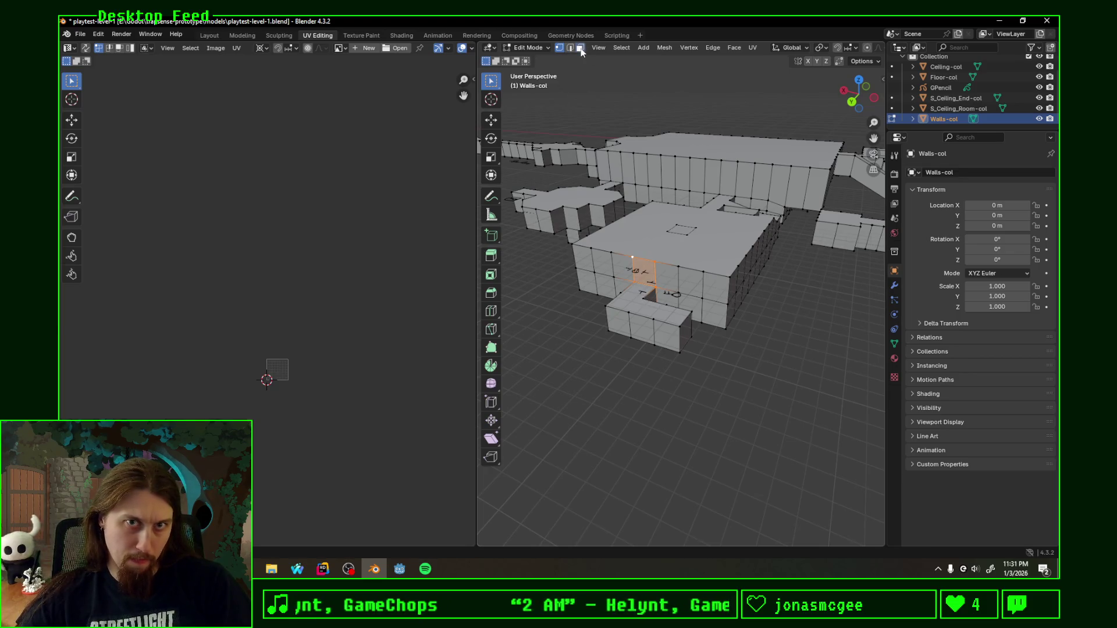
{"action": "middle_click_drag", "start_coordinate": [585, 301], "coordinate": [612, 308]}
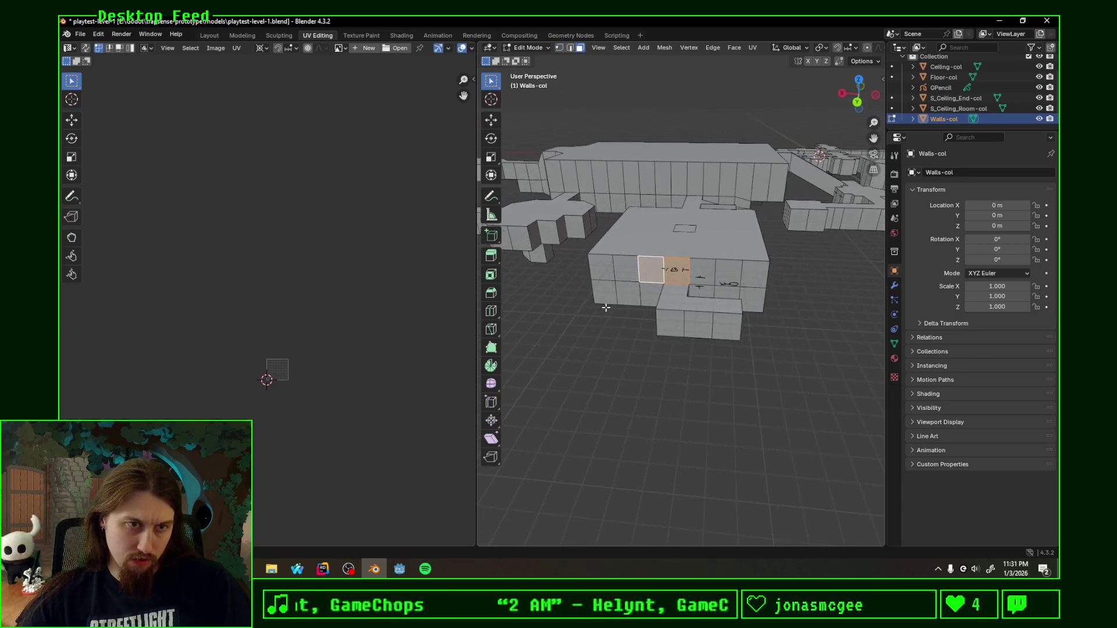
{"action": "key", "text": "u"}
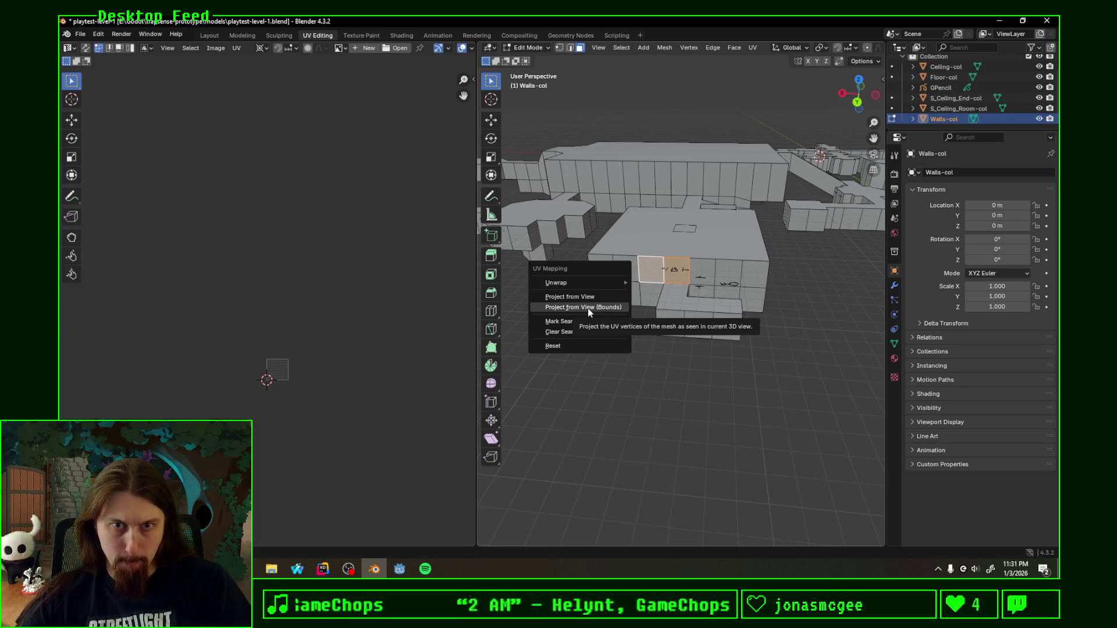
{"action": "key", "text": "u"}
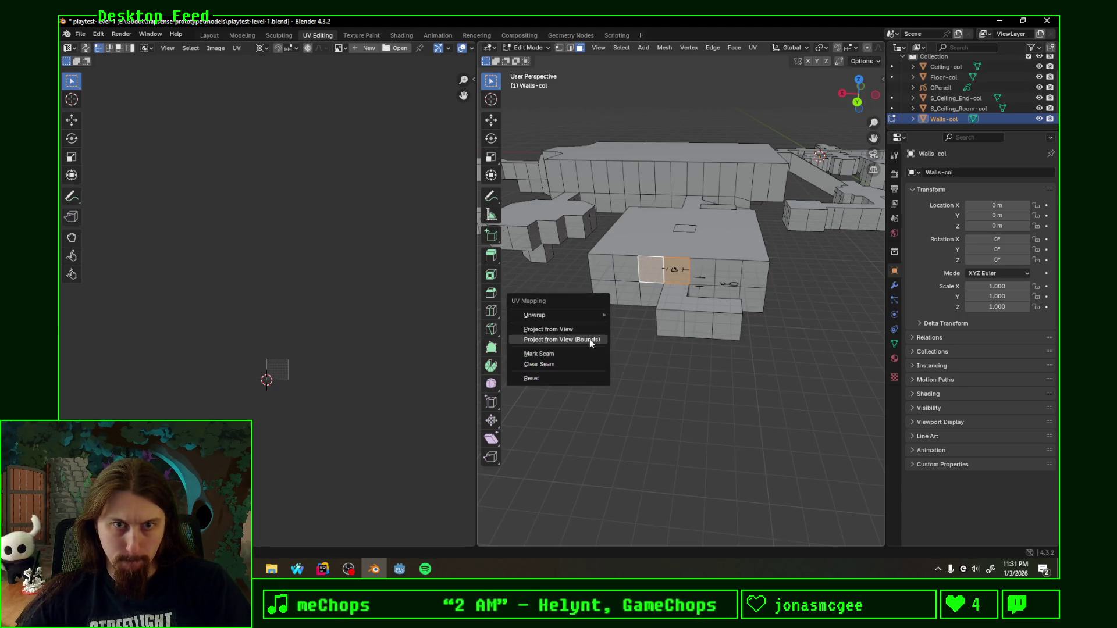
{"action": "key", "text": "u"}
{"action": "left_click", "coordinate": [313, 341]}
{"action": "left_click", "coordinate": [305, 364]}
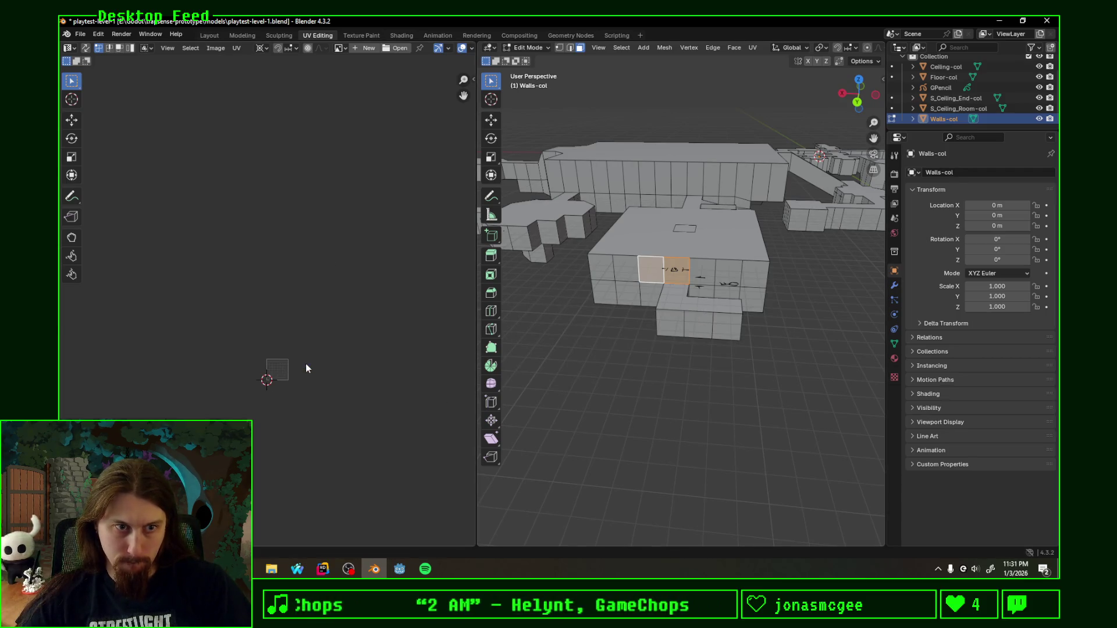
Step: Save the level file and switch over to the Godot editor
{"action": "key", "text": "ctrl+s"}
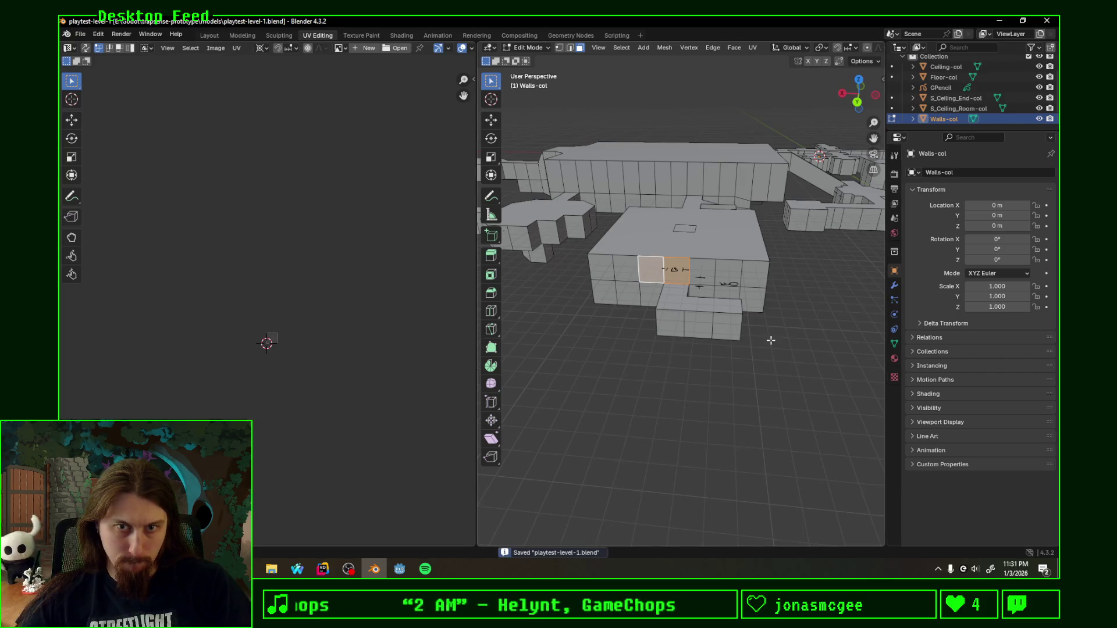
{"action": "left_click", "coordinate": [399, 567]}
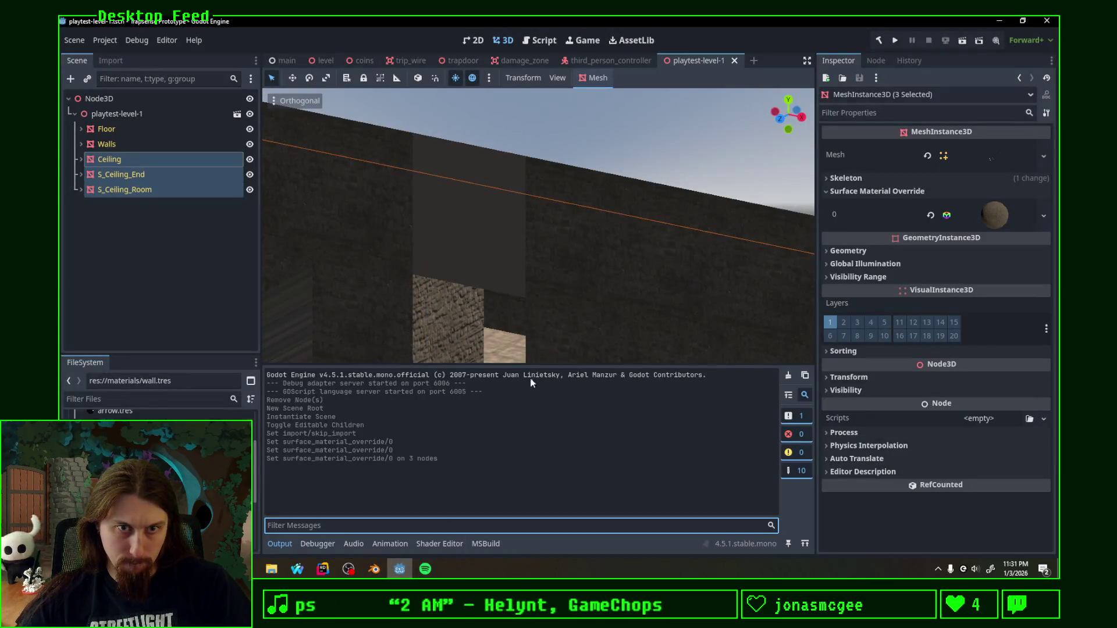
Step: Review the re-textured wall in Godot, nudge the ceiling nodes, then bring Blender back up
{"action": "mouse_move", "coordinate": [555, 320]}
{"action": "middle_mouse_down"}
{"action": "mouse_move", "coordinate": [661, 323]}
{"action": "mouse_move", "coordinate": [350, 325]}
{"action": "mouse_move", "coordinate": [737, 306]}
{"action": "mouse_move", "coordinate": [561, 256]}
{"action": "middle_mouse_up"}
{"action": "key", "text": "g"}
{"action": "left_click", "coordinate": [609, 297]}
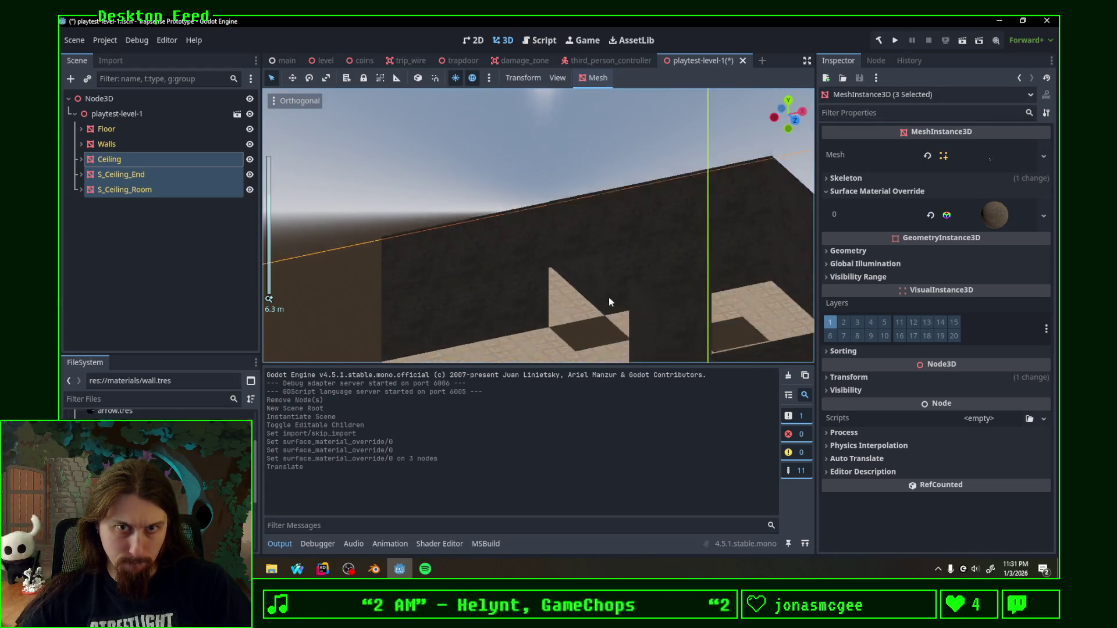
{"action": "scroll", "coordinate": [713, 300], "scroll_direction": "down", "scroll_amount": 3}
{"action": "mouse_move", "coordinate": [713, 301]}
{"action": "middle_mouse_down"}
{"action": "mouse_move", "coordinate": [692, 279]}
{"action": "mouse_move", "coordinate": [514, 285]}
{"action": "mouse_move", "coordinate": [724, 281]}
{"action": "mouse_move", "coordinate": [611, 419]}
{"action": "middle_mouse_up"}
{"action": "left_click", "coordinate": [374, 568]}
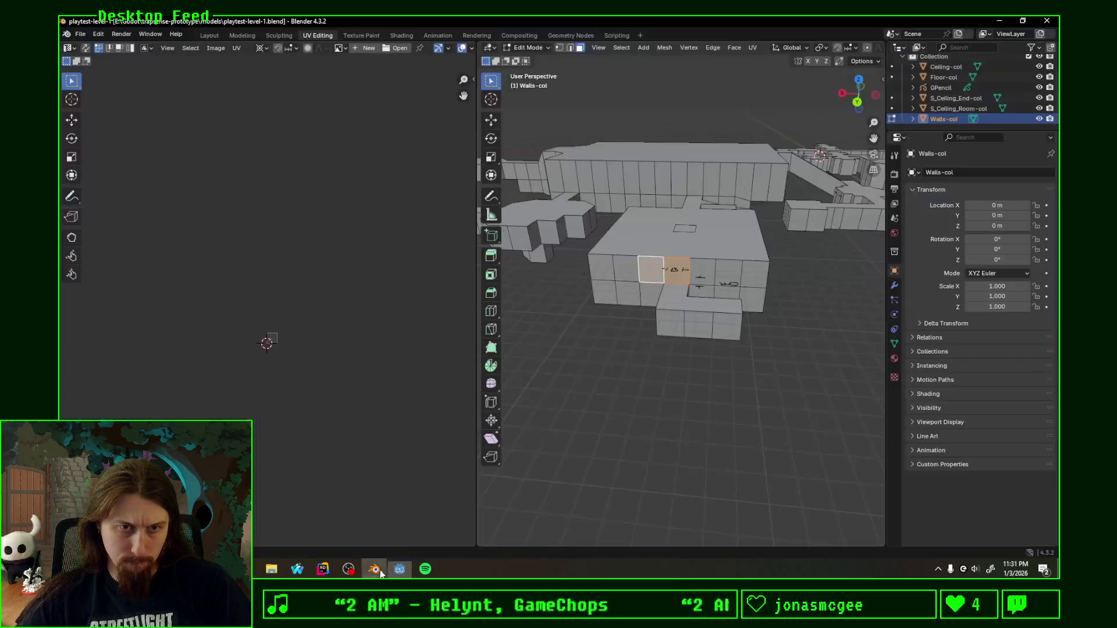
{"action": "scroll", "coordinate": [637, 338], "scroll_direction": "up", "scroll_amount": 5}
{"action": "scroll", "coordinate": [643, 320], "scroll_direction": "up", "scroll_amount": 3}
{"action": "scroll", "coordinate": [673, 317], "scroll_direction": "up", "scroll_amount": 2}
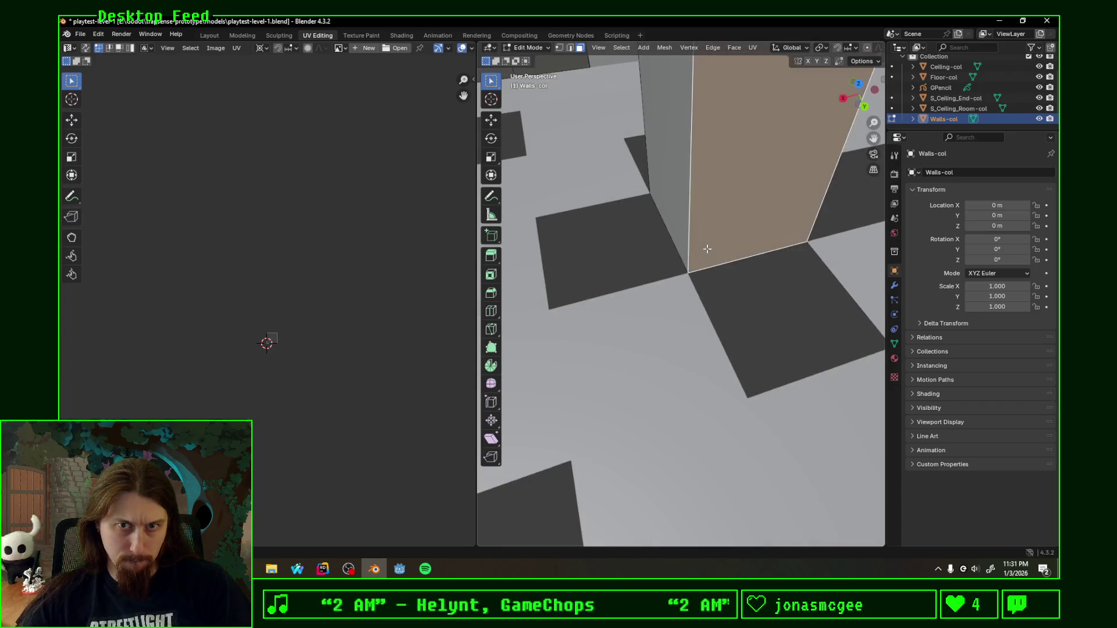
Step: Unwrap the corner wall faces with Follow Active Quads
{"action": "mouse_move", "coordinate": [671, 202]}
{"action": "middle_mouse_down"}
{"action": "mouse_move", "coordinate": [696, 220]}
{"action": "mouse_move", "coordinate": [641, 198]}
{"action": "middle_mouse_up"}
{"action": "scroll", "coordinate": [689, 232], "scroll_direction": "down", "scroll_amount": 3}
{"action": "left_click", "coordinate": [663, 197], "text": "shift"}
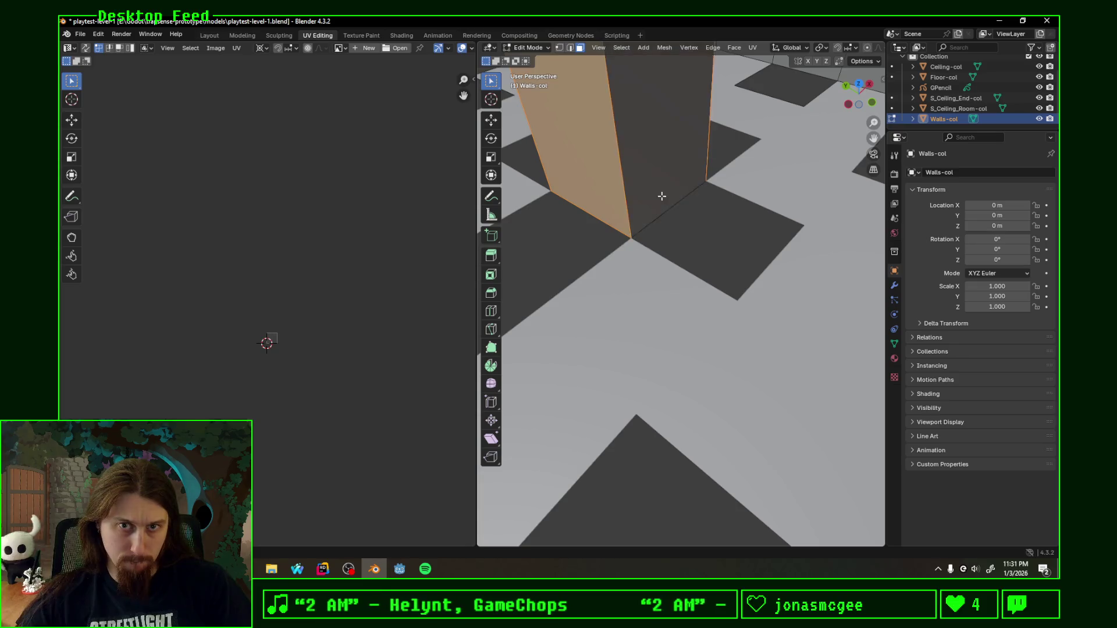
{"action": "key", "text": "u"}
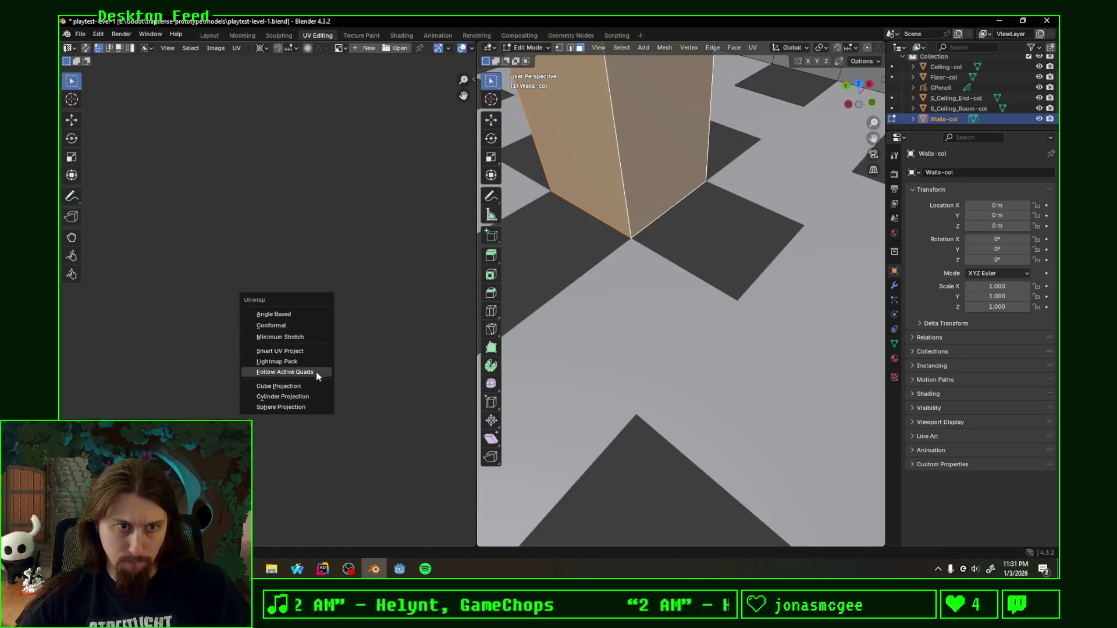
{"action": "left_click", "coordinate": [311, 372]}
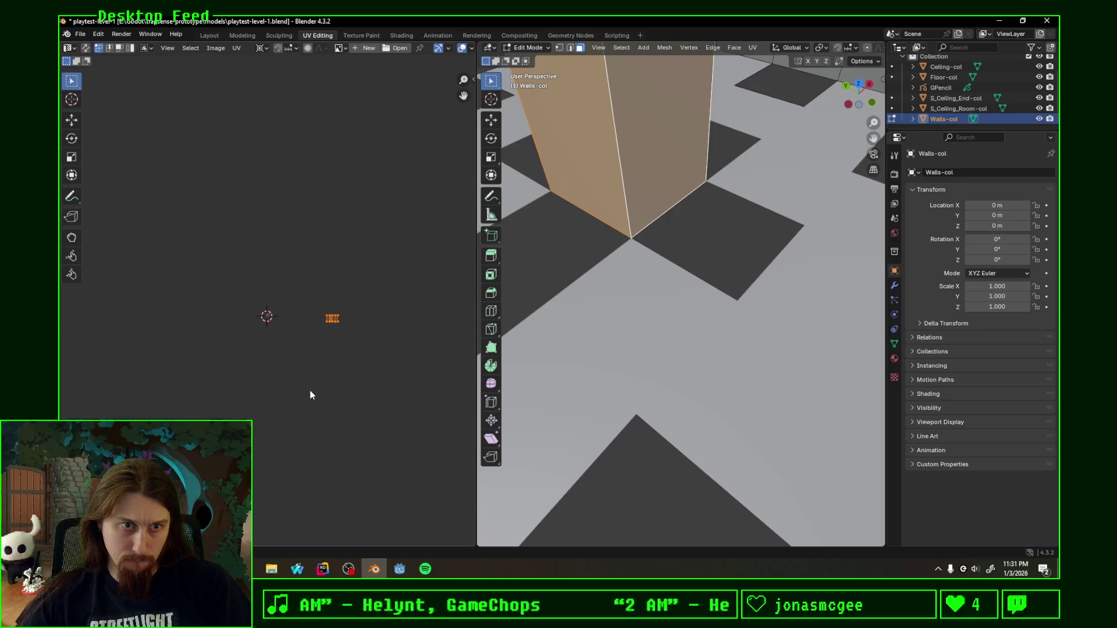
Step: Save the level and view the reimported walls at an angle in Godot
{"action": "key", "text": "ctrl+s"}
{"action": "key", "text": "alt+Tab"}
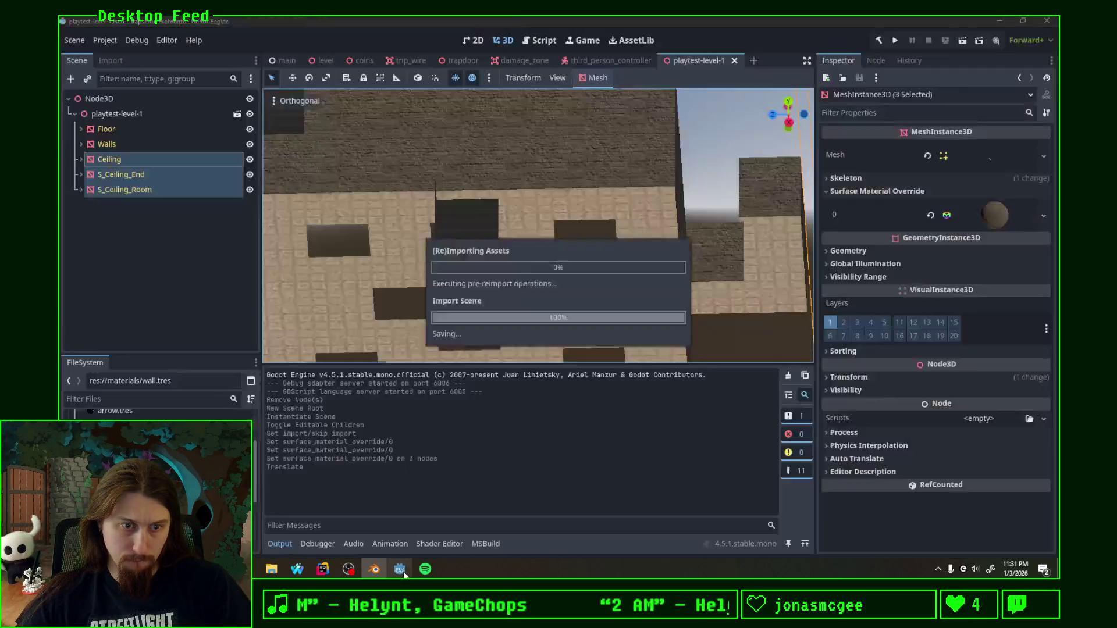
{"action": "mouse_move", "coordinate": [563, 305]}
{"action": "middle_mouse_down"}
{"action": "mouse_move", "coordinate": [532, 280]}
{"action": "mouse_move", "coordinate": [743, 282]}
{"action": "mouse_move", "coordinate": [636, 287]}
{"action": "mouse_move", "coordinate": [726, 281]}
{"action": "mouse_move", "coordinate": [617, 260]}
{"action": "mouse_move", "coordinate": [334, 257]}
{"action": "mouse_move", "coordinate": [572, 266]}
{"action": "mouse_move", "coordinate": [369, 336]}
{"action": "mouse_move", "coordinate": [498, 230]}
{"action": "mouse_move", "coordinate": [469, 244]}
{"action": "mouse_move", "coordinate": [609, 271]}
{"action": "mouse_move", "coordinate": [514, 252]}
{"action": "mouse_move", "coordinate": [420, 361]}
{"action": "middle_mouse_up"}
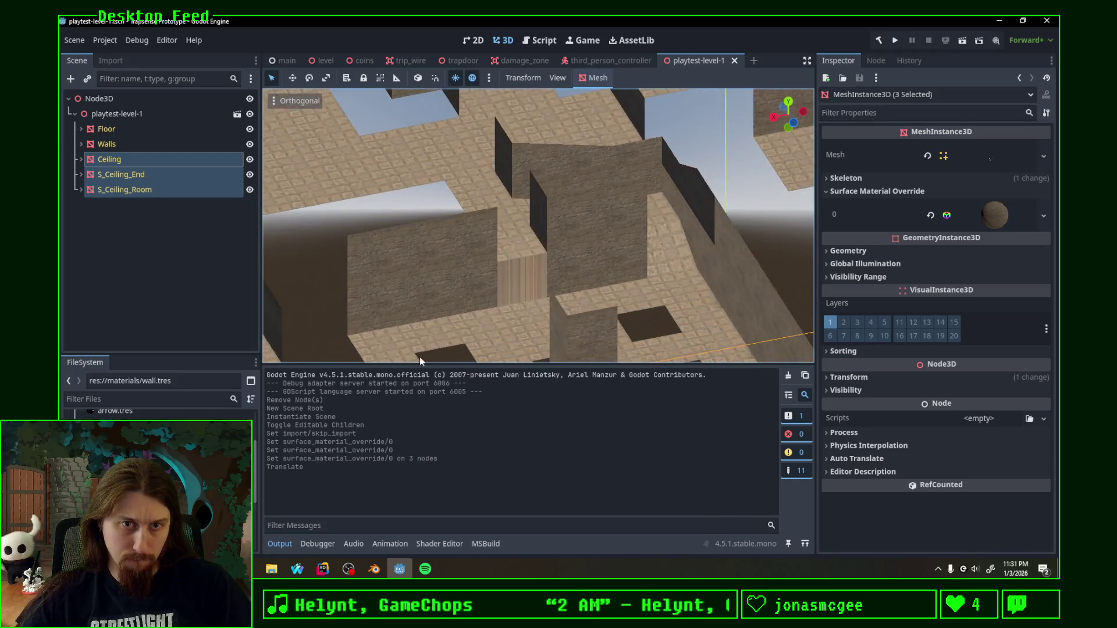
Step: Return to Blender's Layout workspace showing the whole Walls-col mesh
{"action": "left_click", "coordinate": [375, 569]}
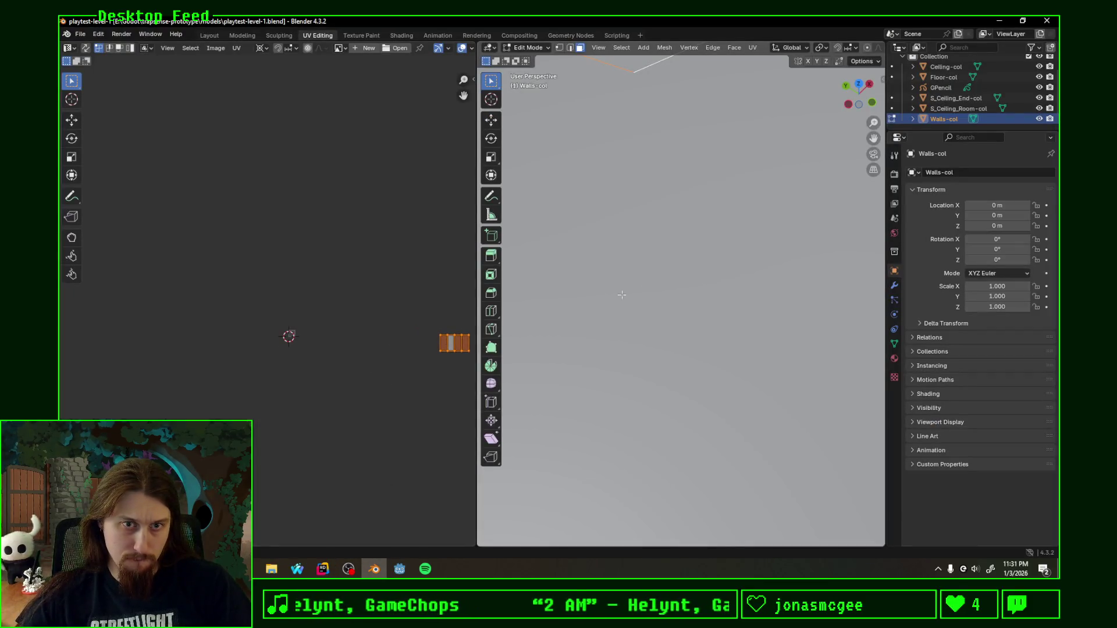
{"action": "left_click", "coordinate": [209, 35]}
{"action": "middle_click_drag", "start_coordinate": [559, 229], "coordinate": [554, 210]}
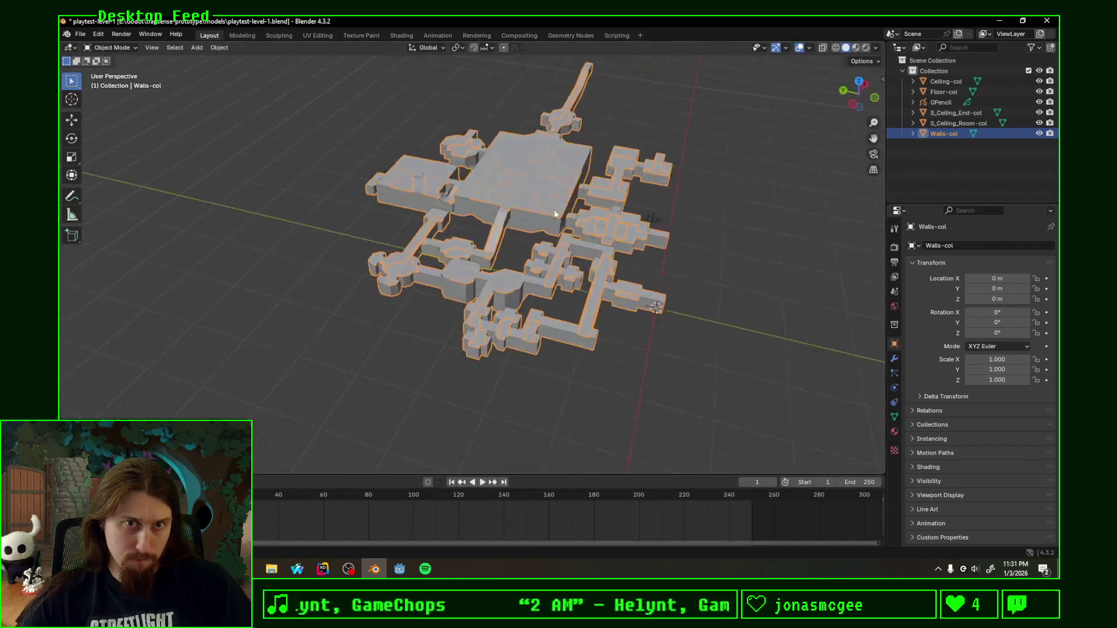
{"action": "scroll", "coordinate": [555, 210], "scroll_direction": "up", "scroll_amount": 5}
{"action": "scroll", "coordinate": [551, 397], "scroll_direction": "up", "scroll_amount": 3}
Step: Tour the level's walls up close and in first-person walk mode, then make Floor-col active
{"action": "mouse_move", "coordinate": [551, 397]}
{"action": "middle_mouse_down"}
{"action": "mouse_move", "coordinate": [546, 320]}
{"action": "mouse_move", "coordinate": [609, 367]}
{"action": "mouse_move", "coordinate": [711, 392]}
{"action": "mouse_move", "coordinate": [593, 294]}
{"action": "middle_mouse_up"}
{"action": "scroll", "coordinate": [593, 294], "scroll_direction": "up", "scroll_amount": 3}
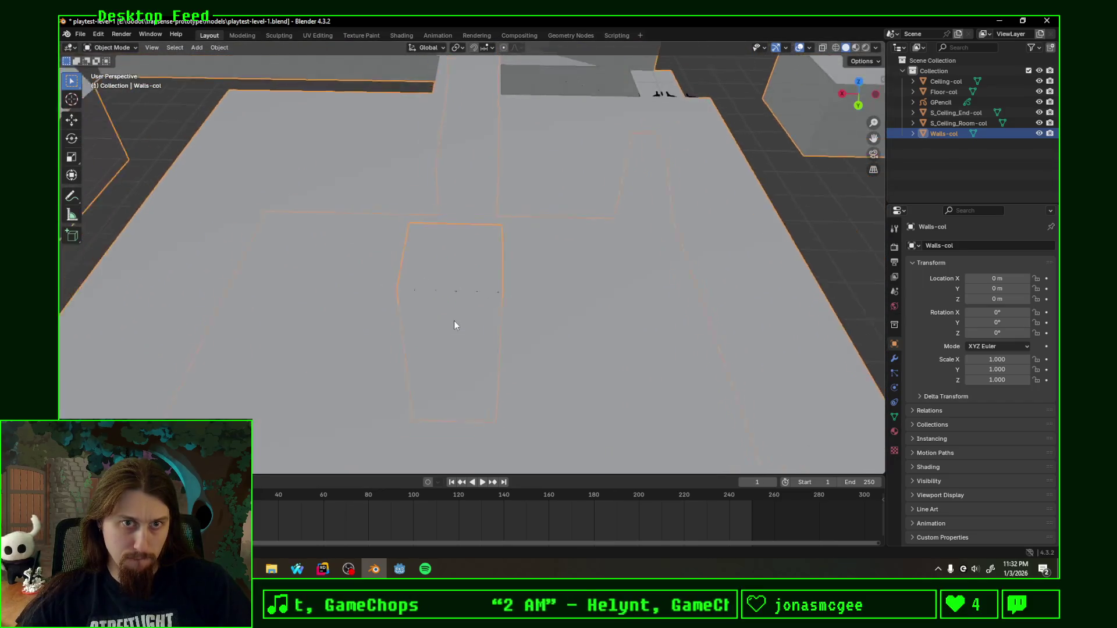
{"action": "scroll", "coordinate": [454, 321], "scroll_direction": "down", "scroll_amount": 4}
{"action": "scroll", "coordinate": [472, 312], "scroll_direction": "down", "scroll_amount": 6}
{"action": "mouse_move", "coordinate": [472, 311]}
{"action": "middle_mouse_down"}
{"action": "mouse_move", "coordinate": [444, 301]}
{"action": "mouse_move", "coordinate": [518, 266]}
{"action": "middle_mouse_up"}
{"action": "scroll", "coordinate": [456, 293], "scroll_direction": "up", "scroll_amount": 5}
{"action": "scroll", "coordinate": [457, 304], "scroll_direction": "up", "scroll_amount": 2}
{"action": "scroll", "coordinate": [519, 266], "scroll_direction": "up", "scroll_amount": 4}
{"action": "scroll", "coordinate": [444, 311], "scroll_direction": "down", "scroll_amount": 4}
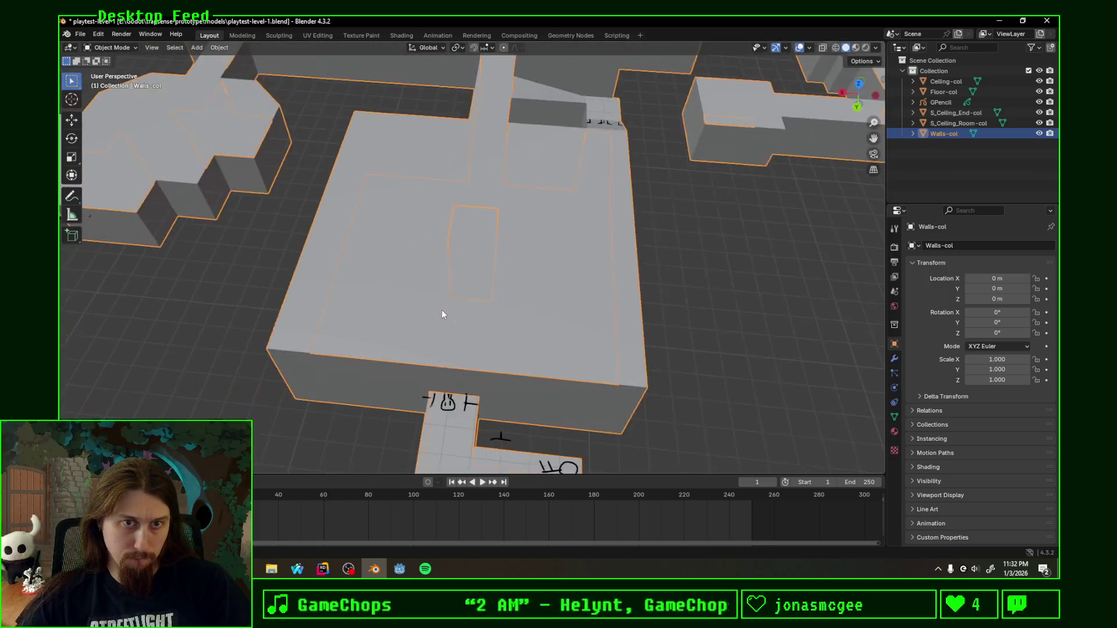
{"action": "scroll", "coordinate": [443, 312], "scroll_direction": "down", "scroll_amount": 3}
{"action": "middle_click_drag", "start_coordinate": [444, 311], "coordinate": [514, 223]}
{"action": "scroll", "coordinate": [514, 223], "scroll_direction": "up", "scroll_amount": 5}
{"action": "middle_click_drag", "start_coordinate": [484, 259], "coordinate": [548, 259]}
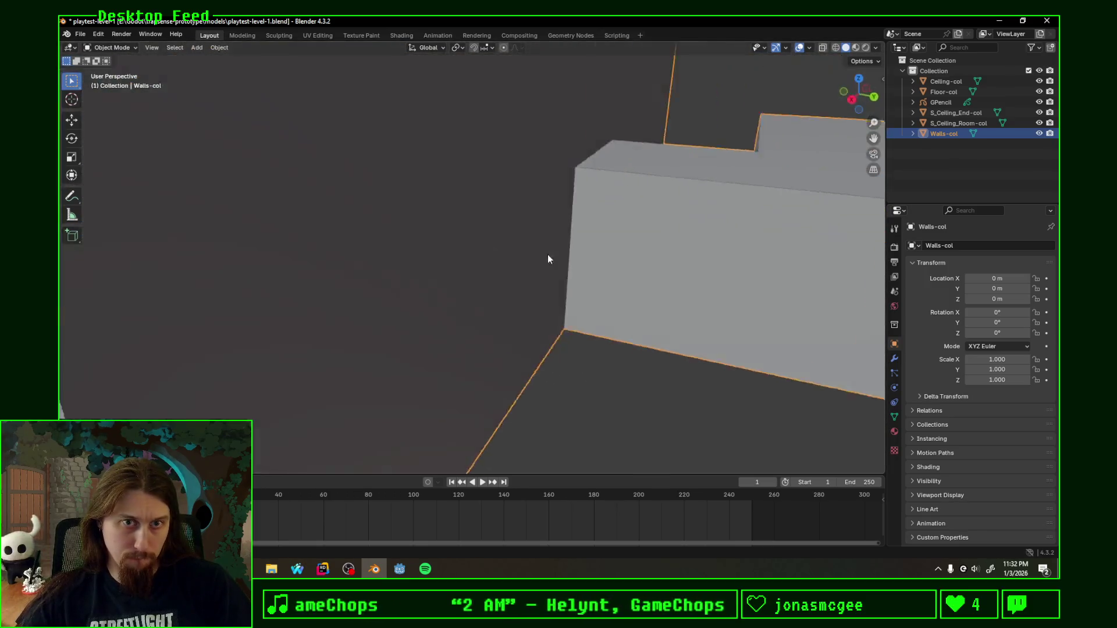
{"action": "scroll", "coordinate": [549, 260], "scroll_direction": "up", "scroll_amount": 3}
{"action": "mouse_move", "coordinate": [708, 245]}
{"action": "middle_mouse_down"}
{"action": "mouse_move", "coordinate": [563, 307]}
{"action": "mouse_move", "coordinate": [407, 332]}
{"action": "mouse_move", "coordinate": [333, 420]}
{"action": "mouse_move", "coordinate": [456, 328]}
{"action": "mouse_move", "coordinate": [457, 424]}
{"action": "mouse_move", "coordinate": [641, 170]}
{"action": "mouse_move", "coordinate": [681, 143]}
{"action": "mouse_move", "coordinate": [493, 100]}
{"action": "mouse_move", "coordinate": [715, 177]}
{"action": "middle_mouse_up"}
{"action": "scroll", "coordinate": [508, 251], "scroll_direction": "up", "scroll_amount": 5}
{"action": "mouse_move", "coordinate": [508, 251]}
{"action": "middle_mouse_down"}
{"action": "mouse_move", "coordinate": [526, 242]}
{"action": "mouse_move", "coordinate": [542, 286]}
{"action": "mouse_move", "coordinate": [540, 256]}
{"action": "mouse_move", "coordinate": [531, 296]}
{"action": "mouse_move", "coordinate": [584, 354]}
{"action": "mouse_move", "coordinate": [529, 234]}
{"action": "middle_mouse_up"}
{"action": "scroll", "coordinate": [529, 234], "scroll_direction": "up", "scroll_amount": 3}
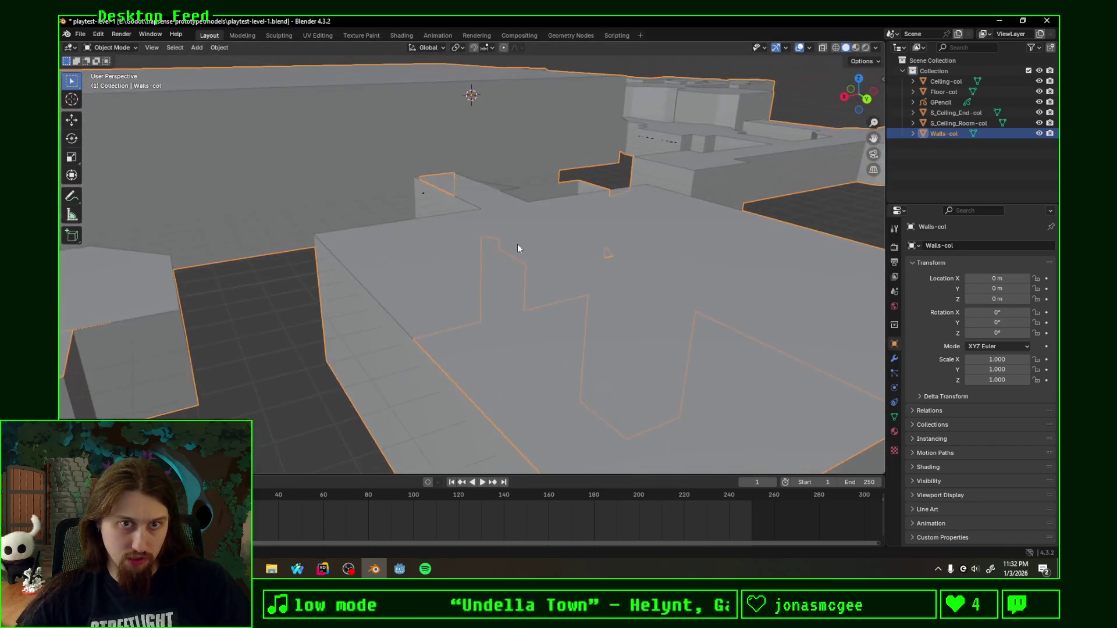
{"action": "scroll", "coordinate": [518, 244], "scroll_direction": "up", "scroll_amount": 2}
{"action": "key", "text": "shift+grave"}
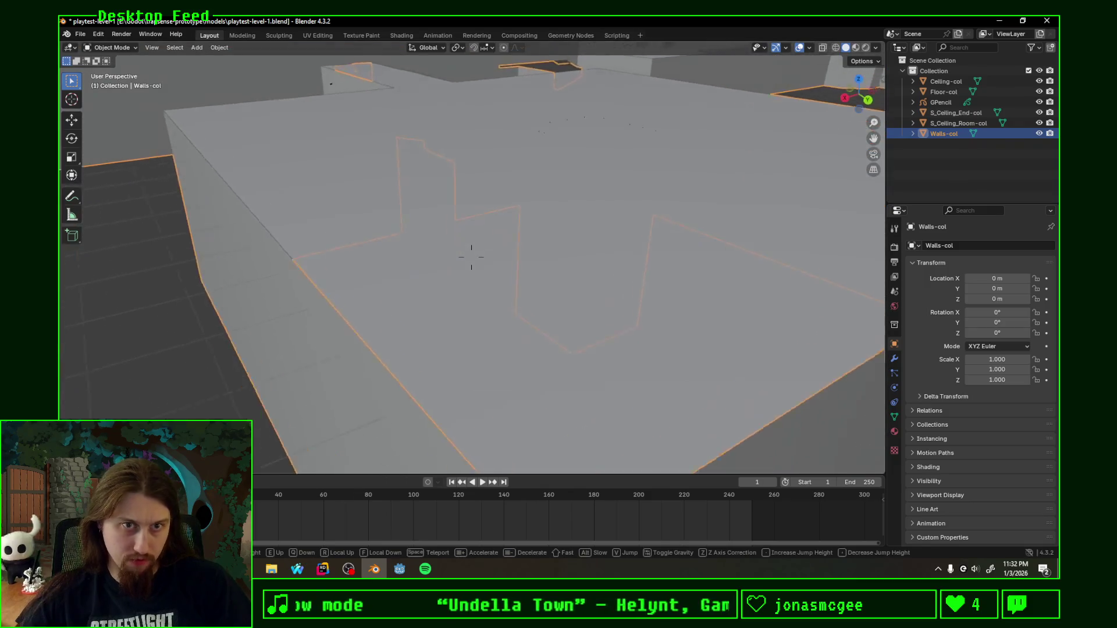
{"action": "left_click", "coordinate": [460, 227]}
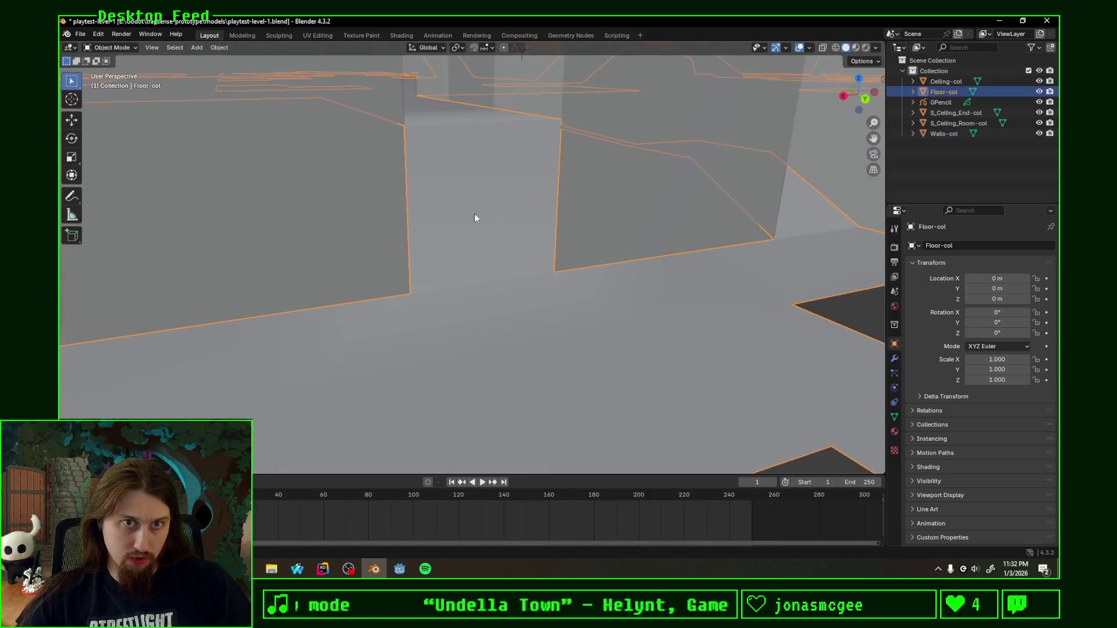
Step: Delete the stray wall-block face from the Floor-col mesh
{"action": "key", "text": "Tab"}
{"action": "left_click", "coordinate": [489, 234]}
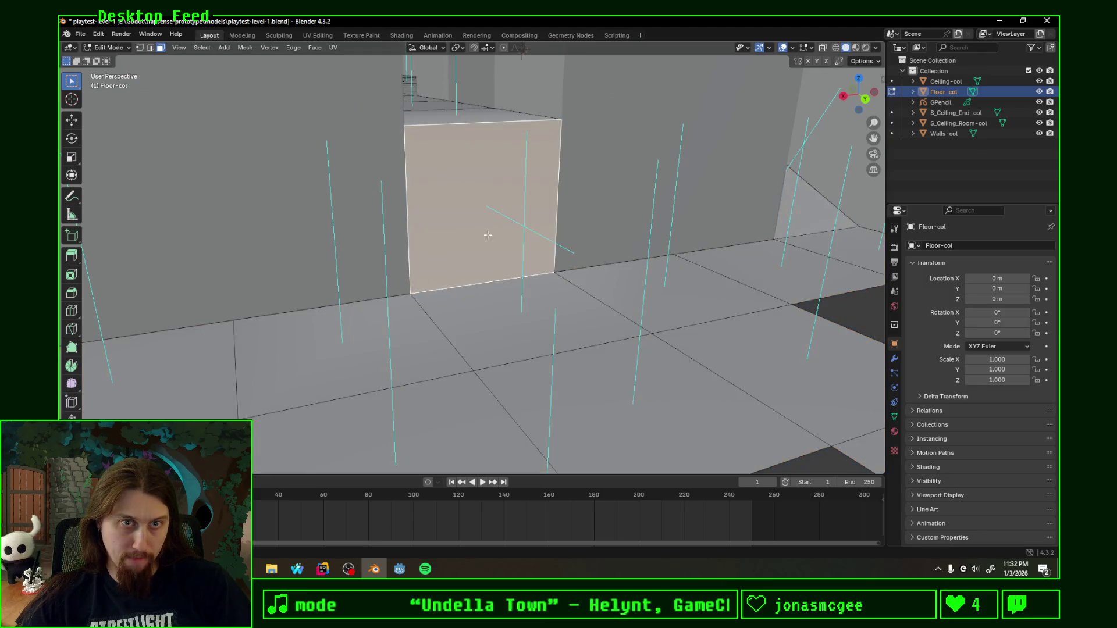
{"action": "key", "text": "x"}
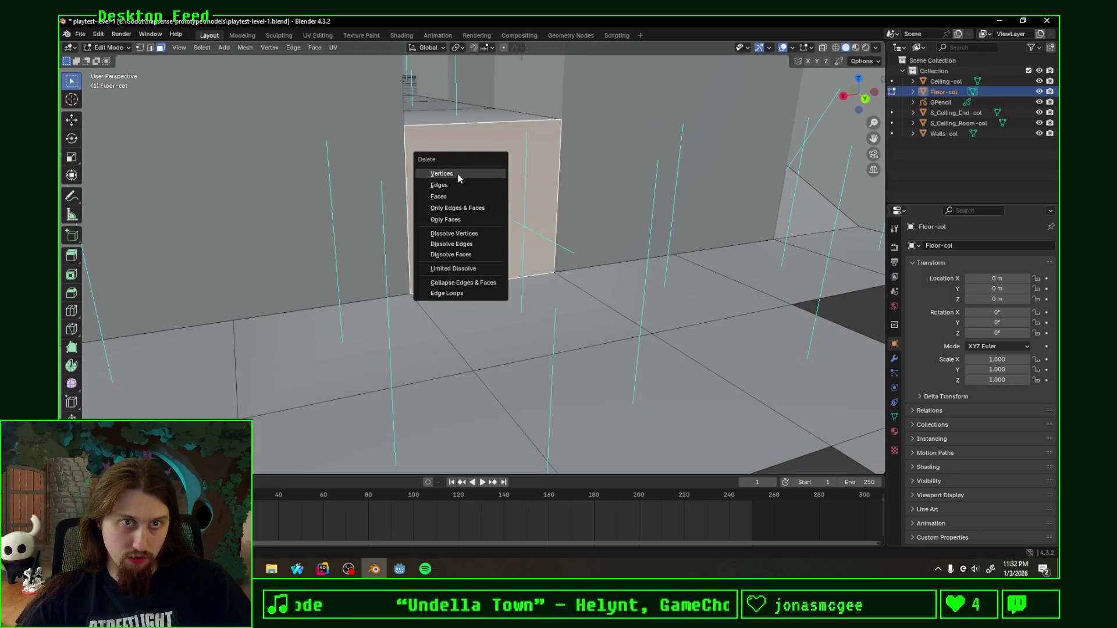
{"action": "left_click", "coordinate": [459, 191]}
{"action": "key", "text": "Tab"}
Step: Enter edit mode on Walls-col and select the left wall face
{"action": "left_click", "coordinate": [381, 172]}
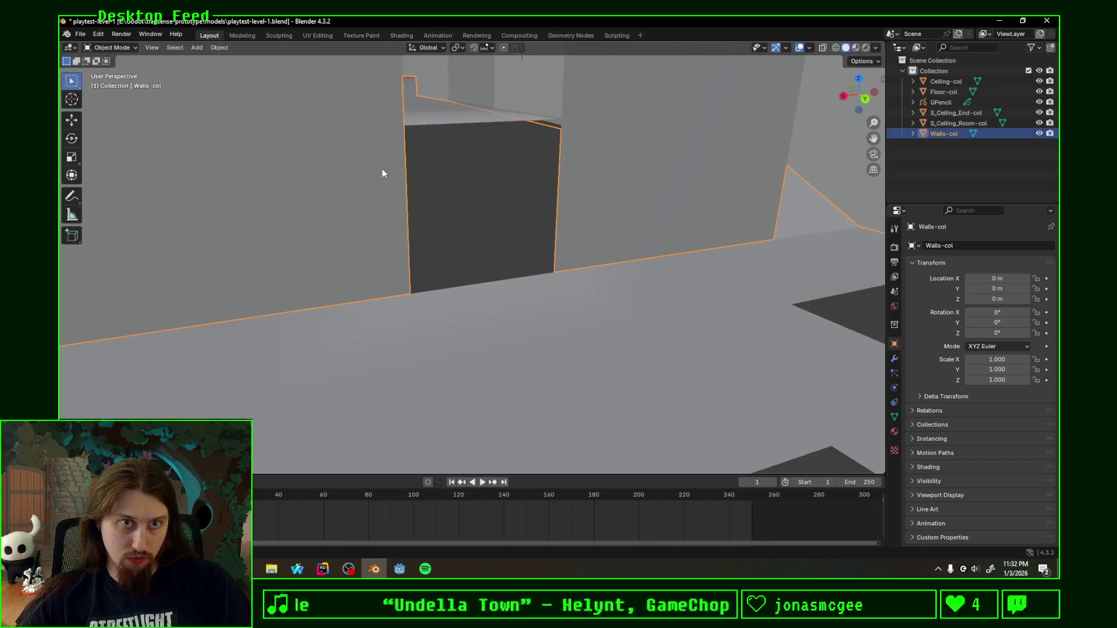
{"action": "key", "text": "Tab"}
{"action": "left_click", "coordinate": [401, 136]}
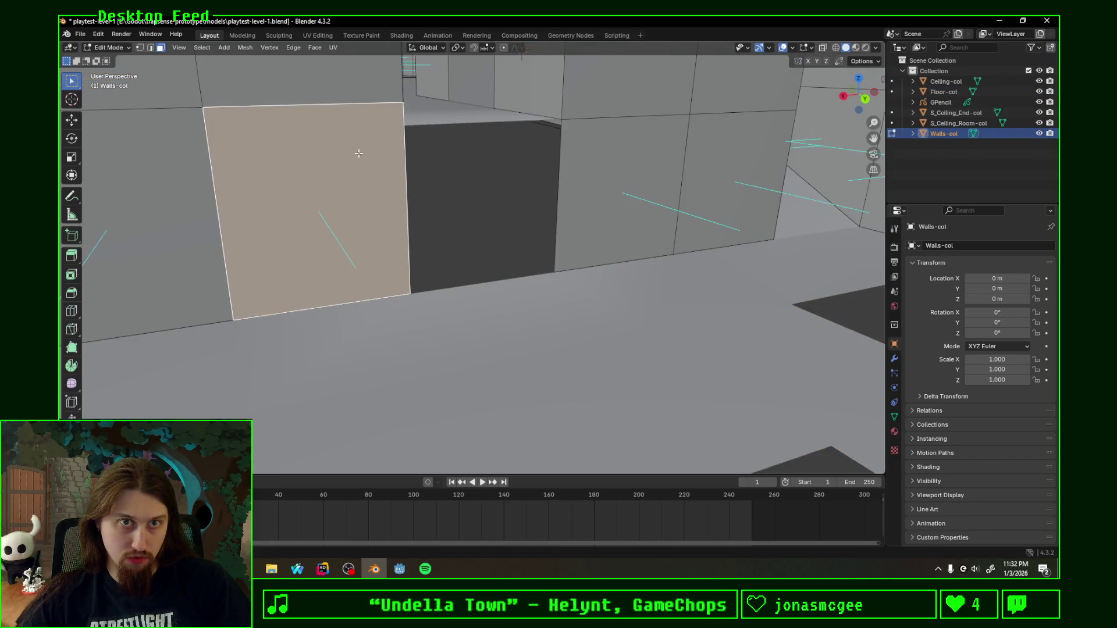
Step: Move the wall's top corner vertex down along Z into line
{"action": "left_click", "coordinate": [139, 47]}
{"action": "left_click", "coordinate": [404, 103]}
{"action": "key", "text": "g"}
{"action": "key", "text": "z"}
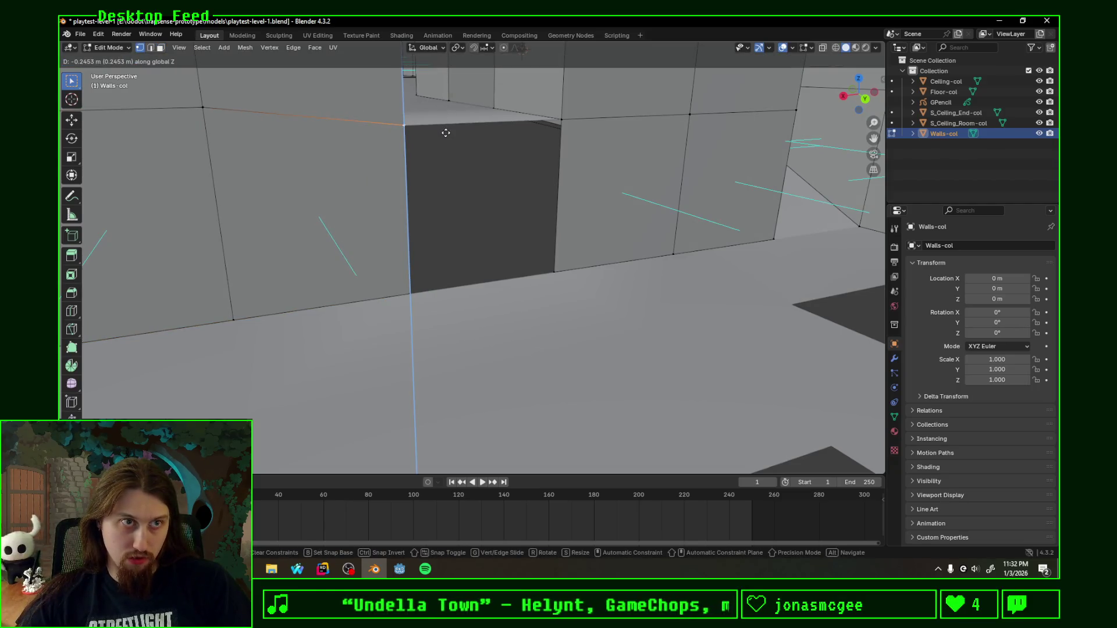
{"action": "key", "text": "Return"}
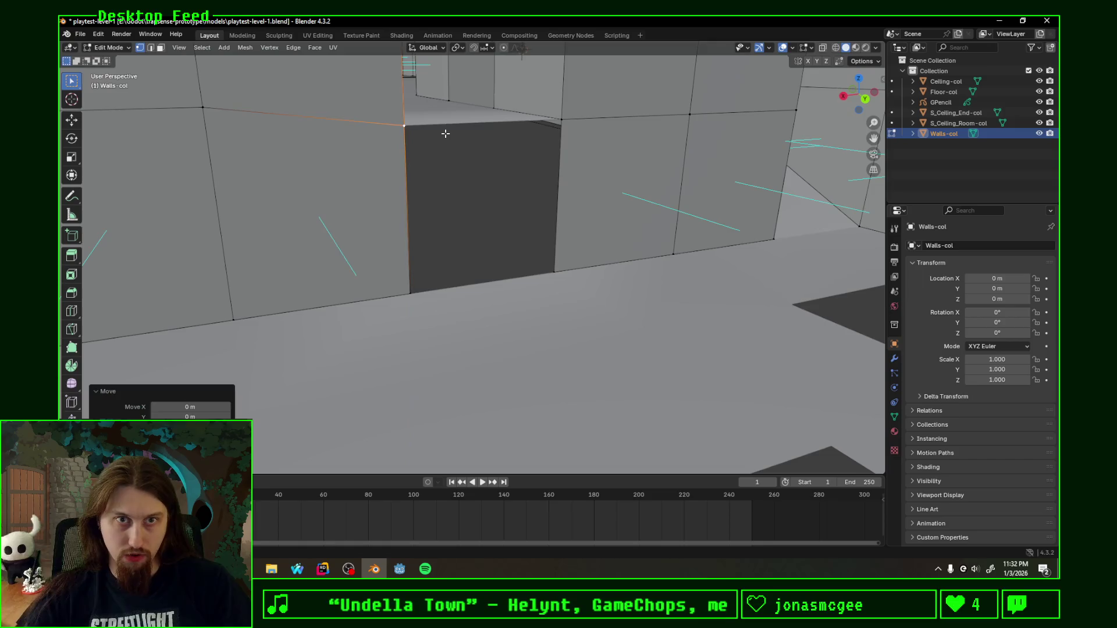
Step: Fill the doorway gap with a new face and select it with its neighbouring wall face
{"action": "left_click", "coordinate": [546, 128]}
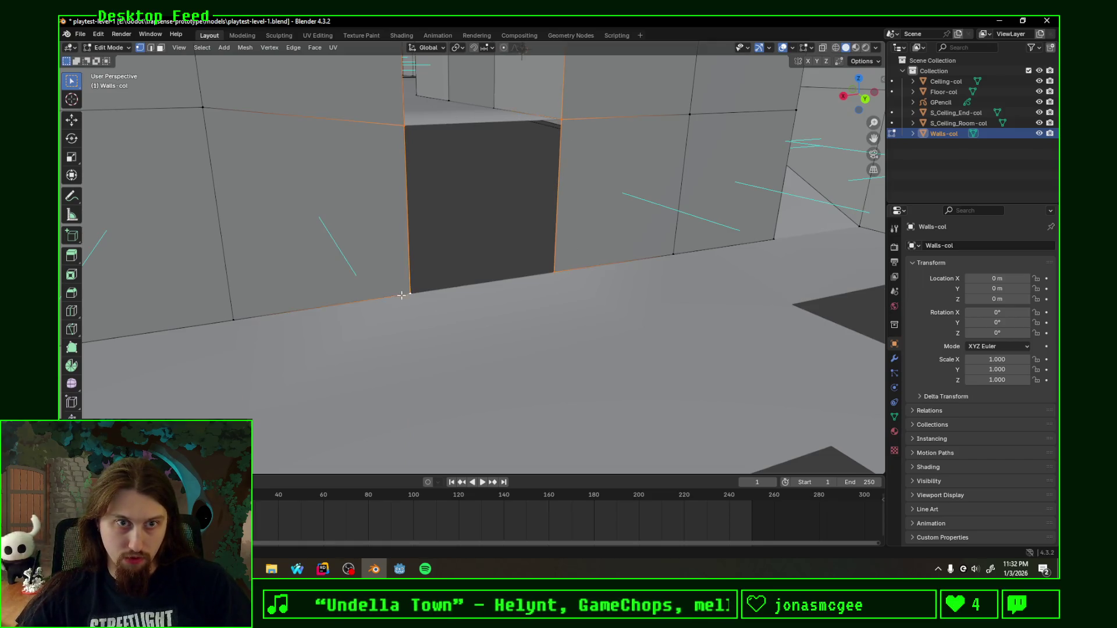
{"action": "key", "text": "f"}
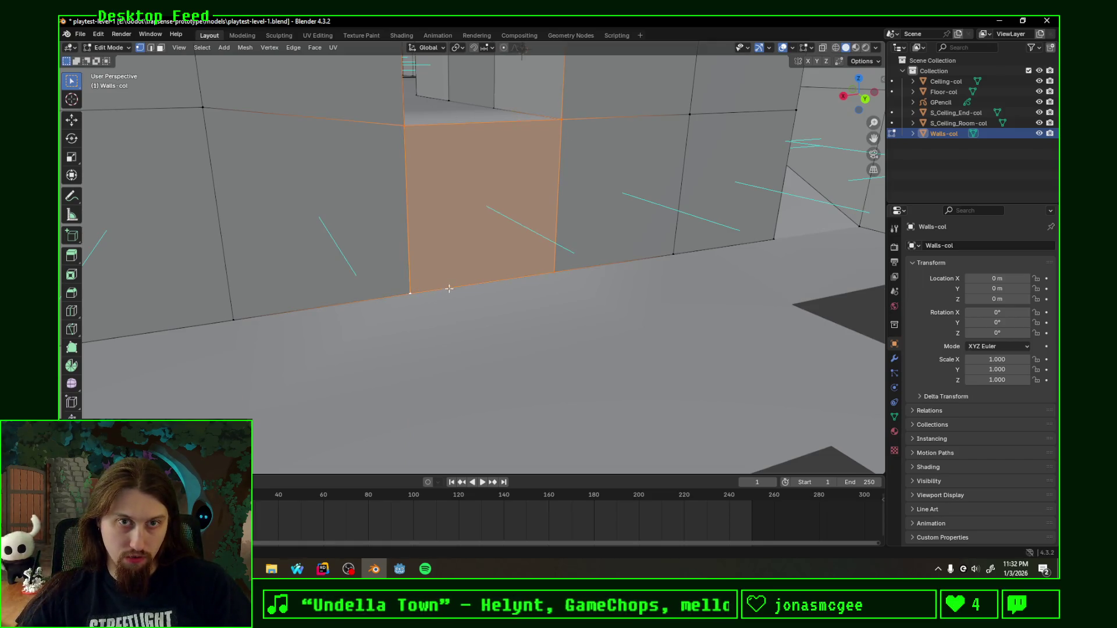
{"action": "left_click", "coordinate": [154, 49]}
{"action": "left_click", "coordinate": [566, 183]}
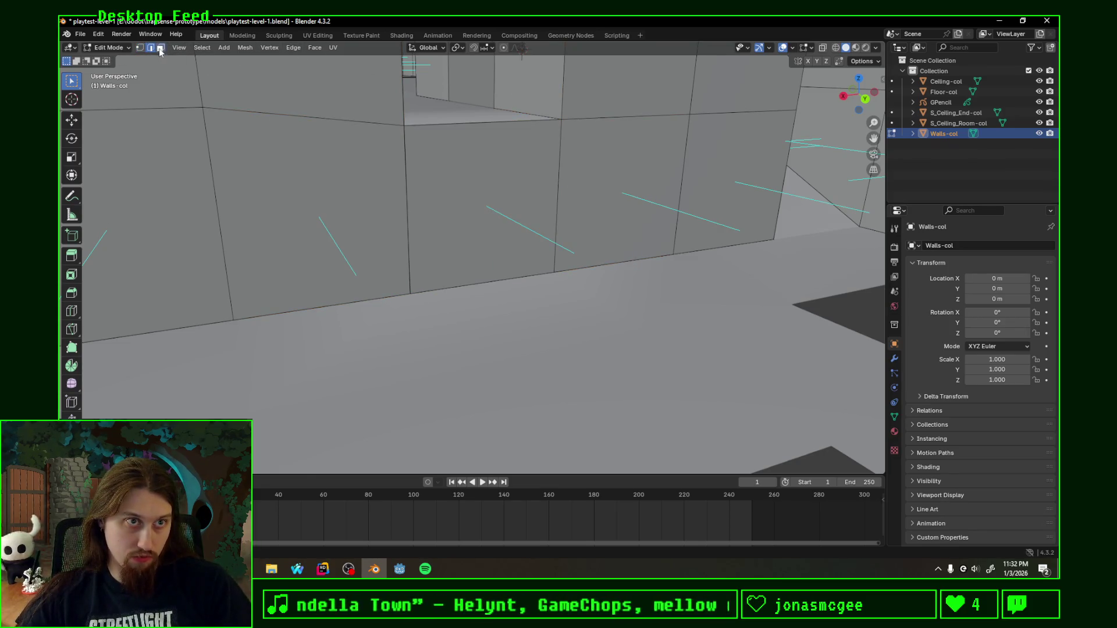
{"action": "left_click", "coordinate": [592, 149]}
{"action": "left_click", "coordinate": [552, 180], "text": "shift"}
{"action": "left_click", "coordinate": [621, 180], "text": "shift"}
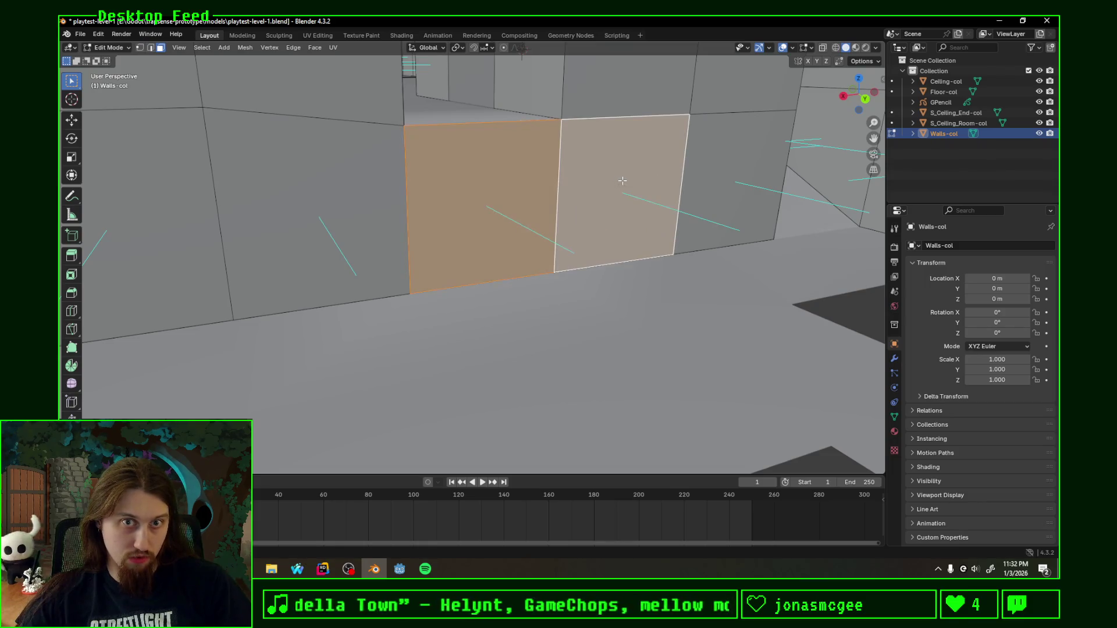
Step: Try Smart UV Project from search, cancel it, and switch to the UV Editing workspace
{"action": "key", "text": "F3"}
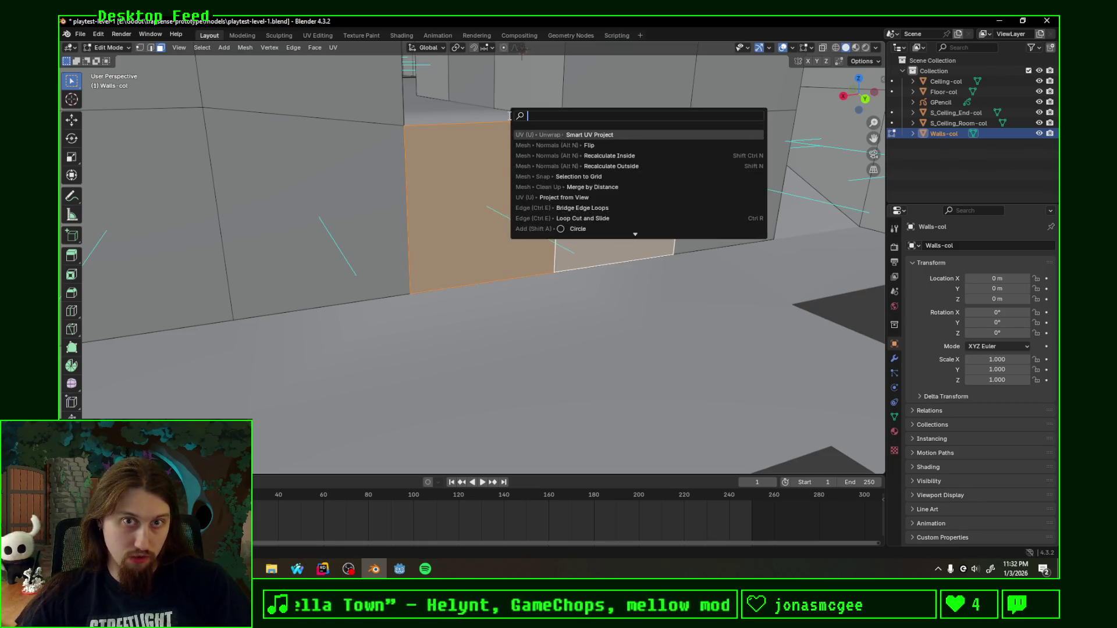
{"action": "key", "text": "Return"}
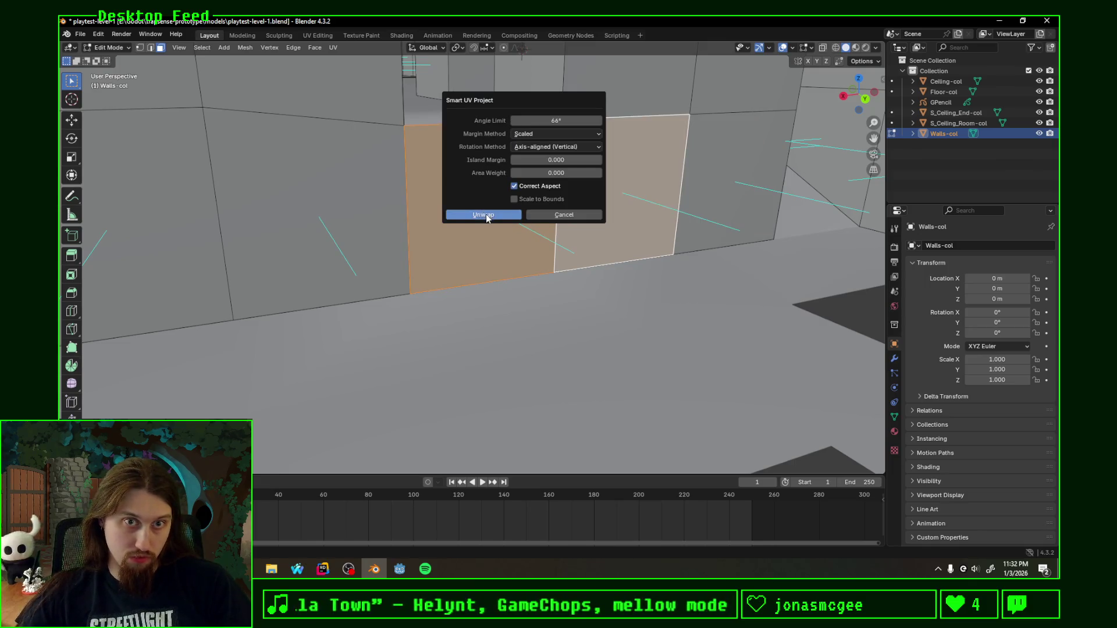
{"action": "key", "text": "F3"}
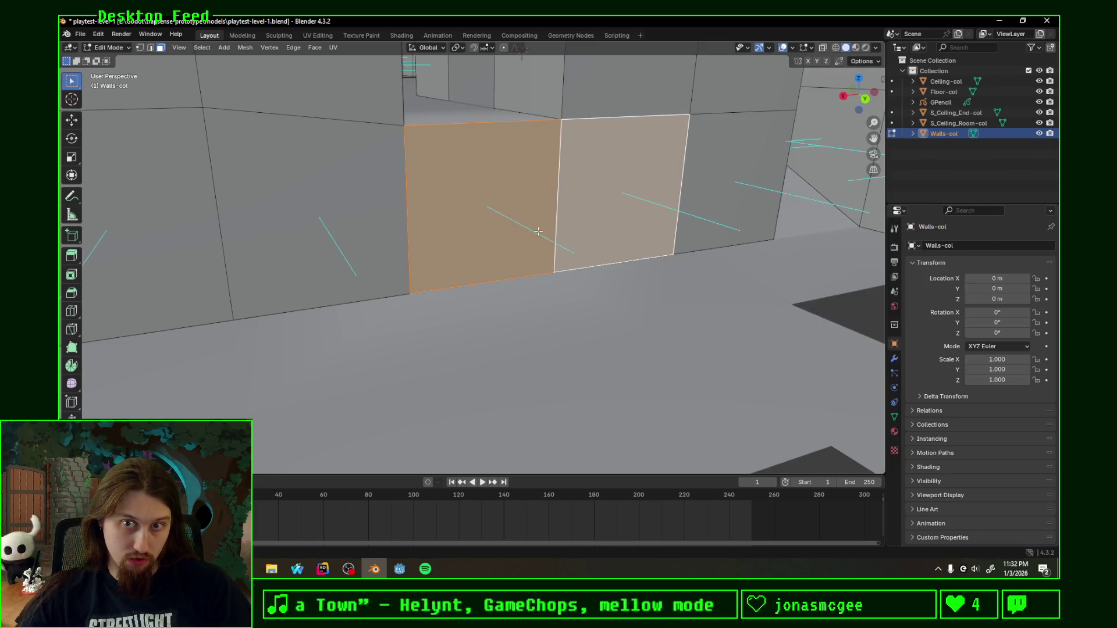
{"action": "left_click", "coordinate": [317, 35]}
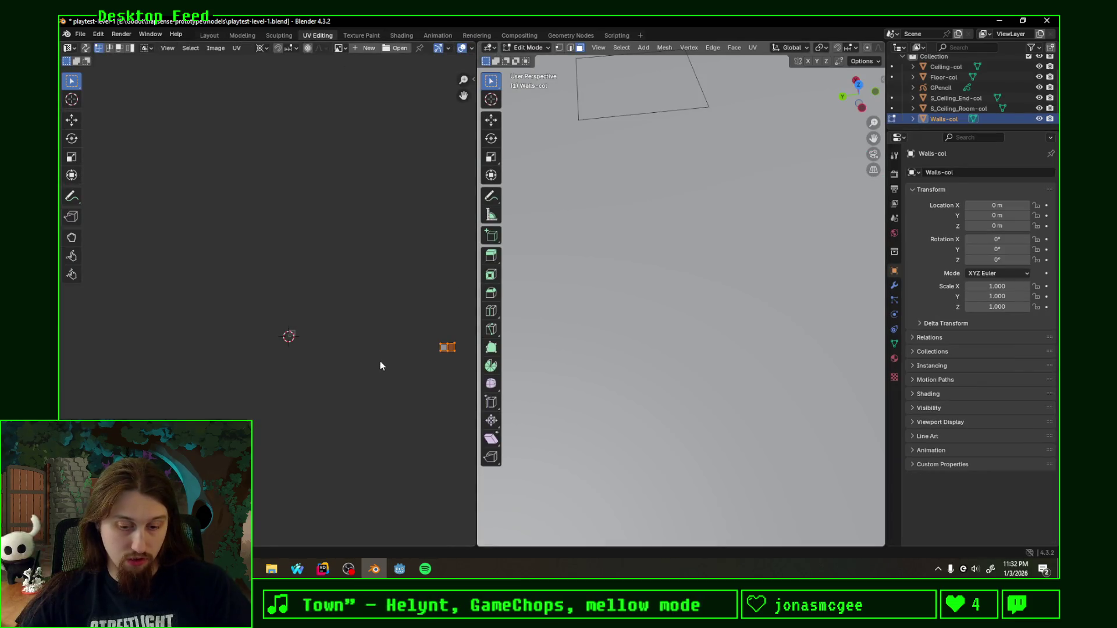
Step: Unwrap the selected doorway faces with Follow Active Quads and save the level
{"action": "key", "text": "u"}
{"action": "left_click", "coordinate": [362, 363]}
{"action": "left_click", "coordinate": [342, 379]}
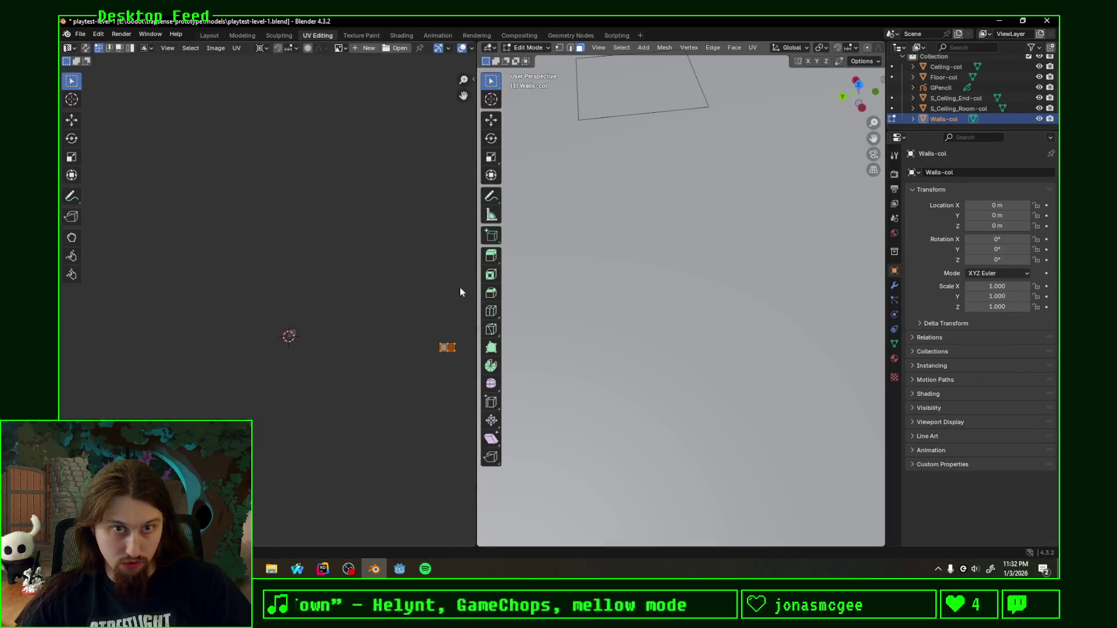
{"action": "scroll", "coordinate": [596, 287], "scroll_direction": "down", "scroll_amount": 3}
{"action": "key", "text": "ctrl+s"}
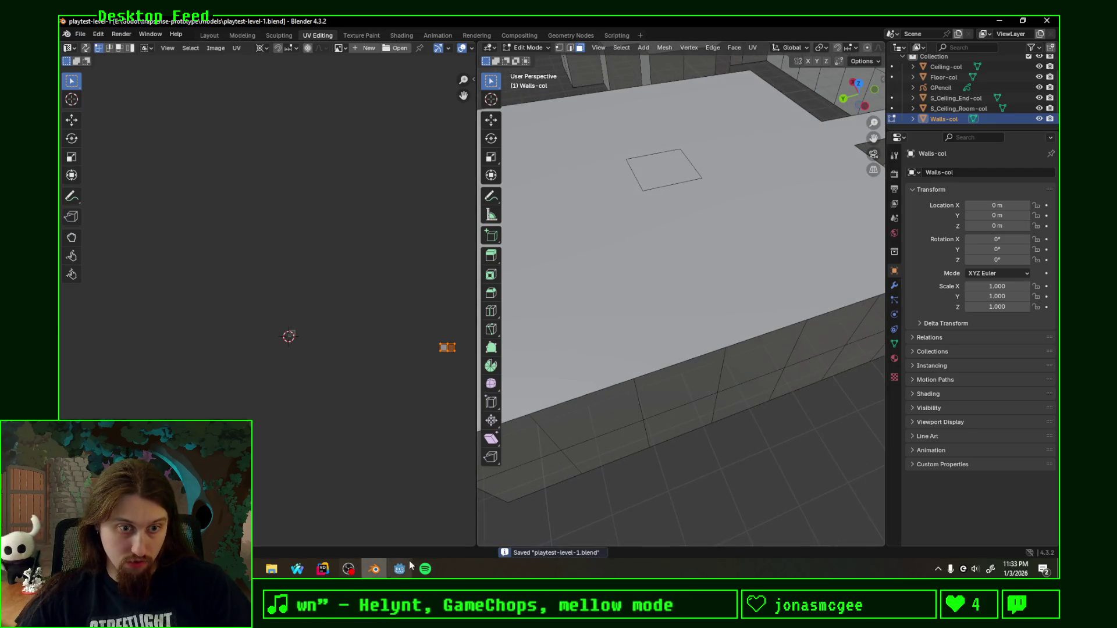
Step: Check the walls and floor in Godot, then return to Blender facing the tall wall
{"action": "left_click", "coordinate": [399, 570]}
{"action": "mouse_move", "coordinate": [535, 318]}
{"action": "middle_mouse_down"}
{"action": "mouse_move", "coordinate": [651, 305]}
{"action": "mouse_move", "coordinate": [363, 276]}
{"action": "mouse_move", "coordinate": [536, 311]}
{"action": "middle_mouse_up"}
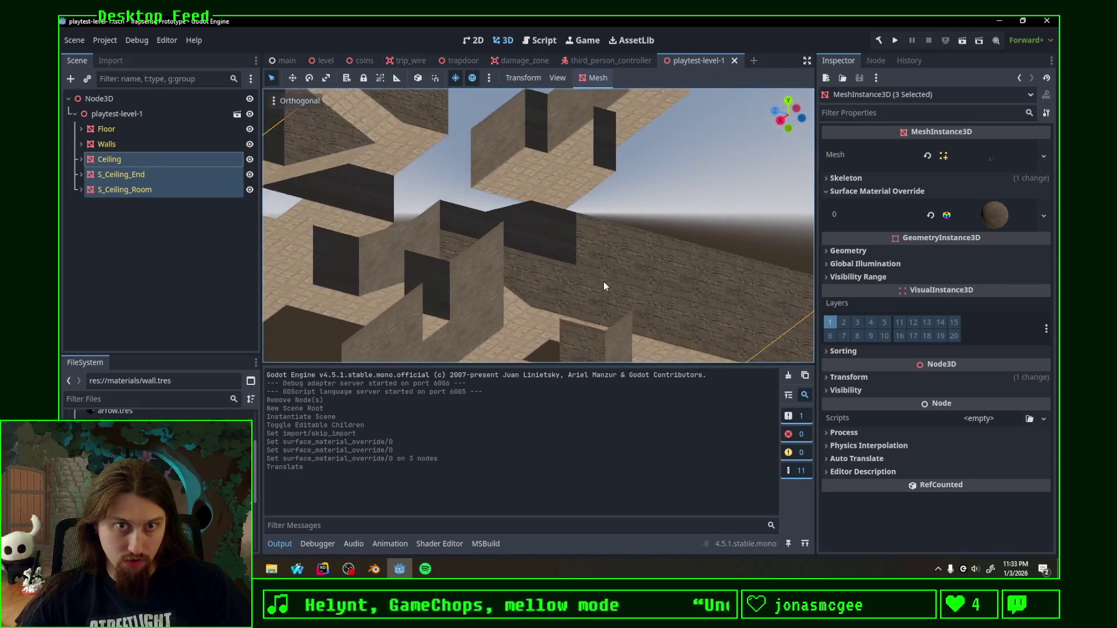
{"action": "left_click", "coordinate": [374, 569]}
{"action": "middle_click_drag", "start_coordinate": [528, 366], "coordinate": [768, 207]}
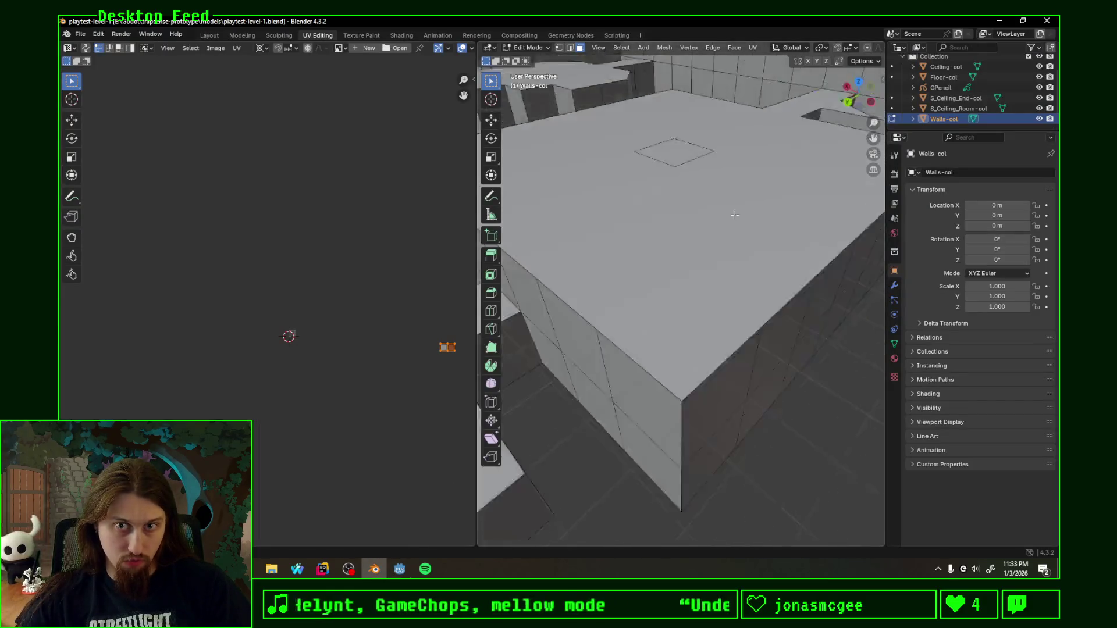
{"action": "scroll", "coordinate": [679, 282], "scroll_direction": "up", "scroll_amount": 4}
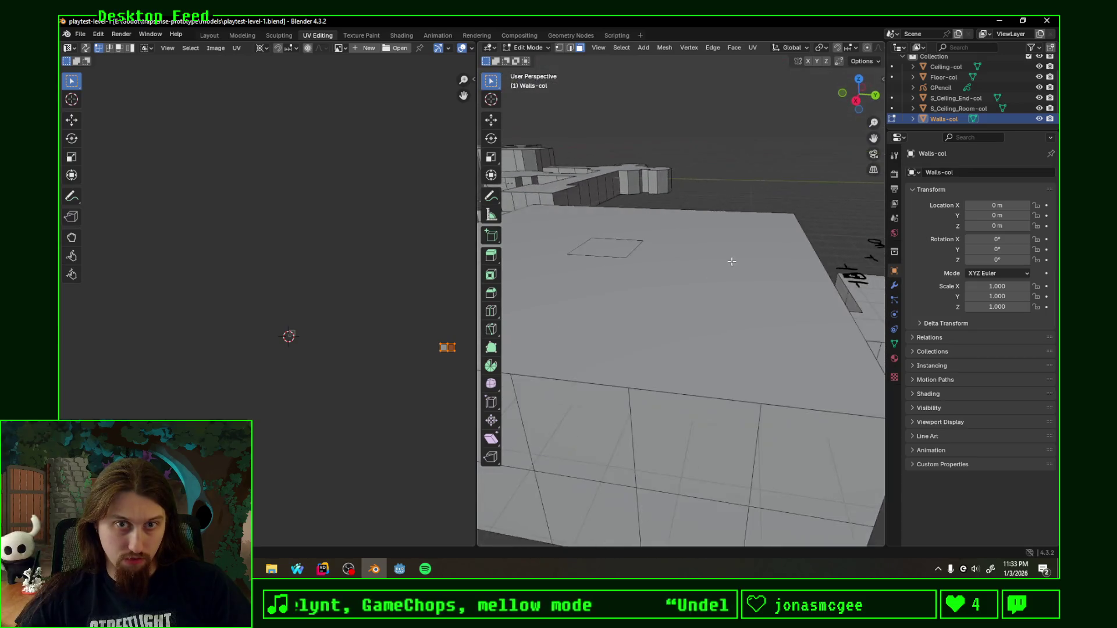
{"action": "scroll", "coordinate": [680, 282], "scroll_direction": "up", "scroll_amount": 4}
{"action": "scroll", "coordinate": [679, 262], "scroll_direction": "up", "scroll_amount": 3}
Step: Select three neighbouring wall faces inside the room
{"action": "left_click", "coordinate": [683, 158]}
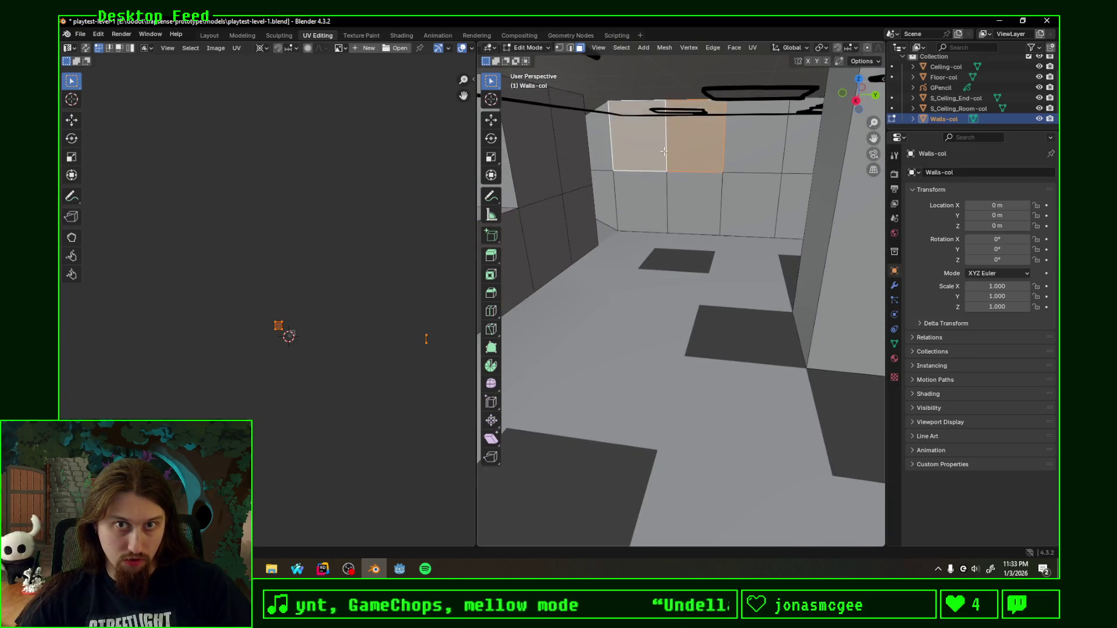
{"action": "scroll", "coordinate": [682, 145], "scroll_direction": "up", "scroll_amount": 2}
{"action": "scroll", "coordinate": [646, 152], "scroll_direction": "up", "scroll_amount": 2}
{"action": "left_click", "coordinate": [571, 131]}
{"action": "middle_click_drag", "start_coordinate": [576, 131], "coordinate": [641, 145]}
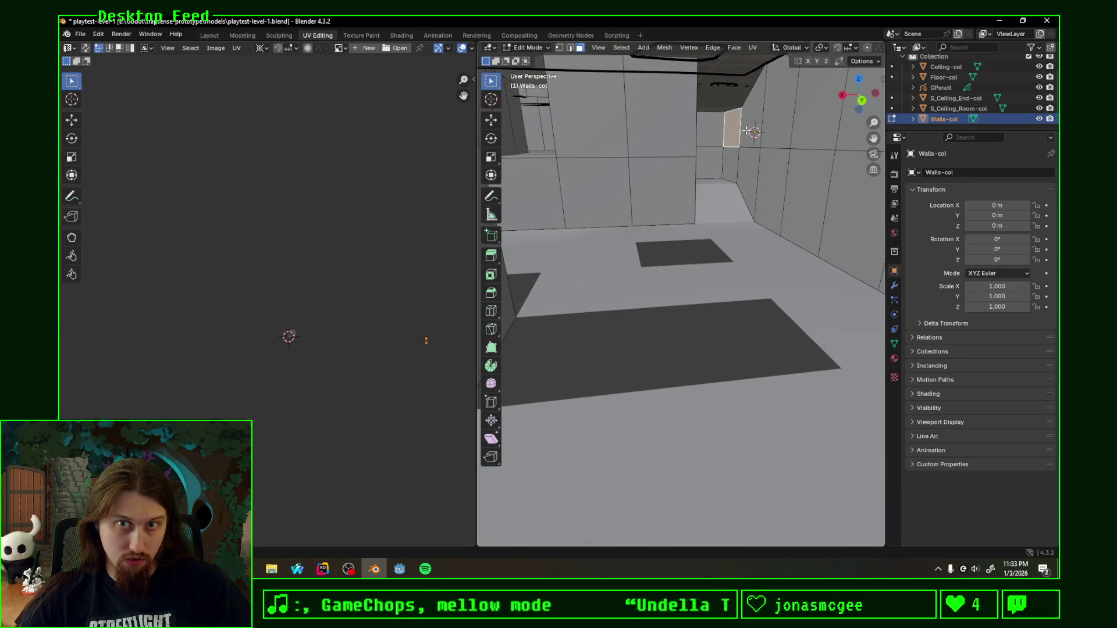
{"action": "left_click", "coordinate": [807, 111], "text": "shift"}
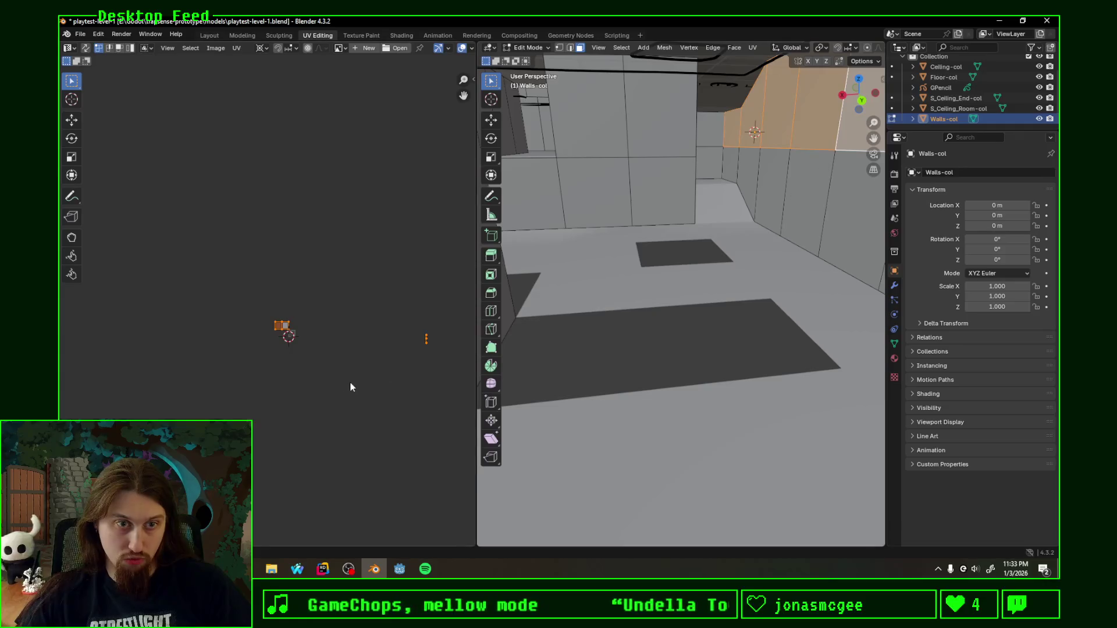
Step: Unwrap the selected room wall faces with Follow Active Quads
{"action": "key", "text": "u"}
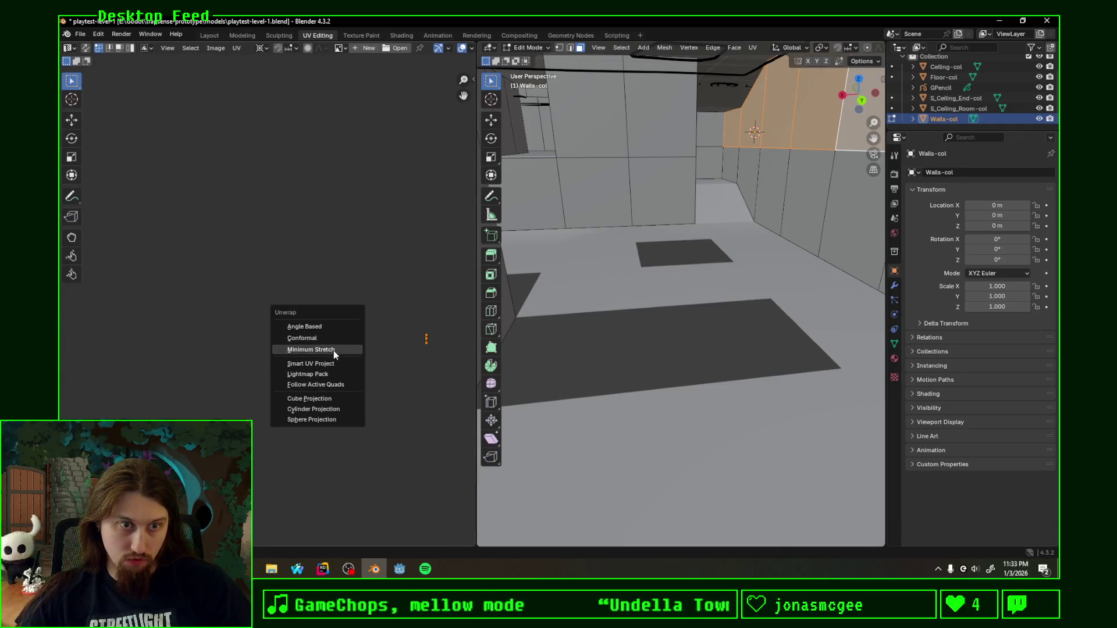
{"action": "left_click", "coordinate": [329, 385]}
{"action": "left_click", "coordinate": [330, 404]}
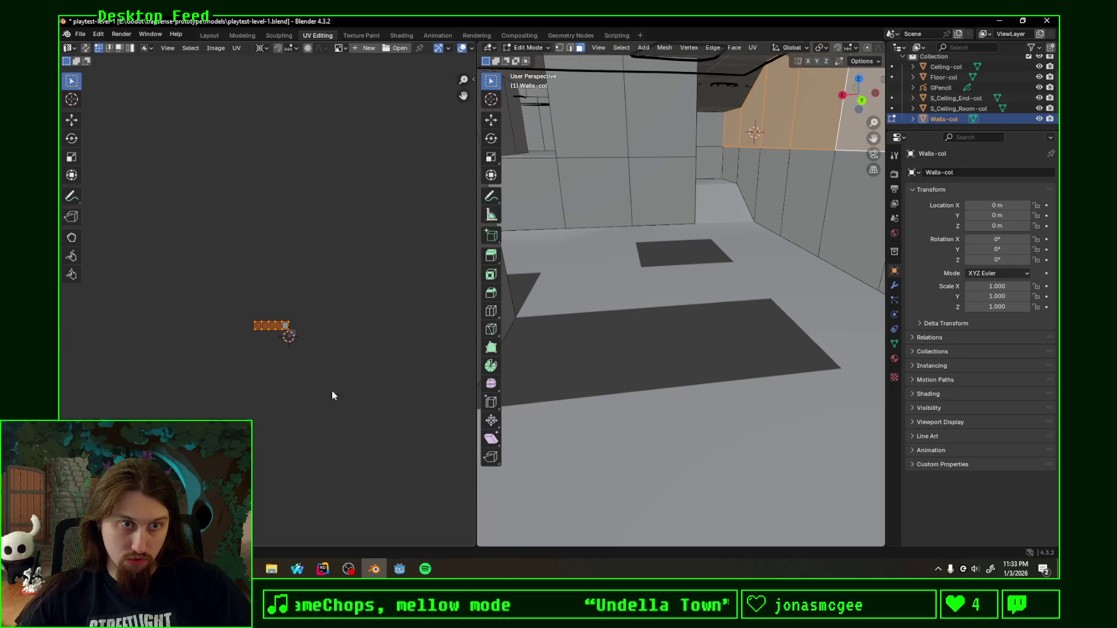
Step: Re-unwrap the far and near wall faces as a Follow Active Quads strip
{"action": "middle_click_drag", "start_coordinate": [680, 289], "coordinate": [733, 263]}
{"action": "left_click", "coordinate": [789, 125]}
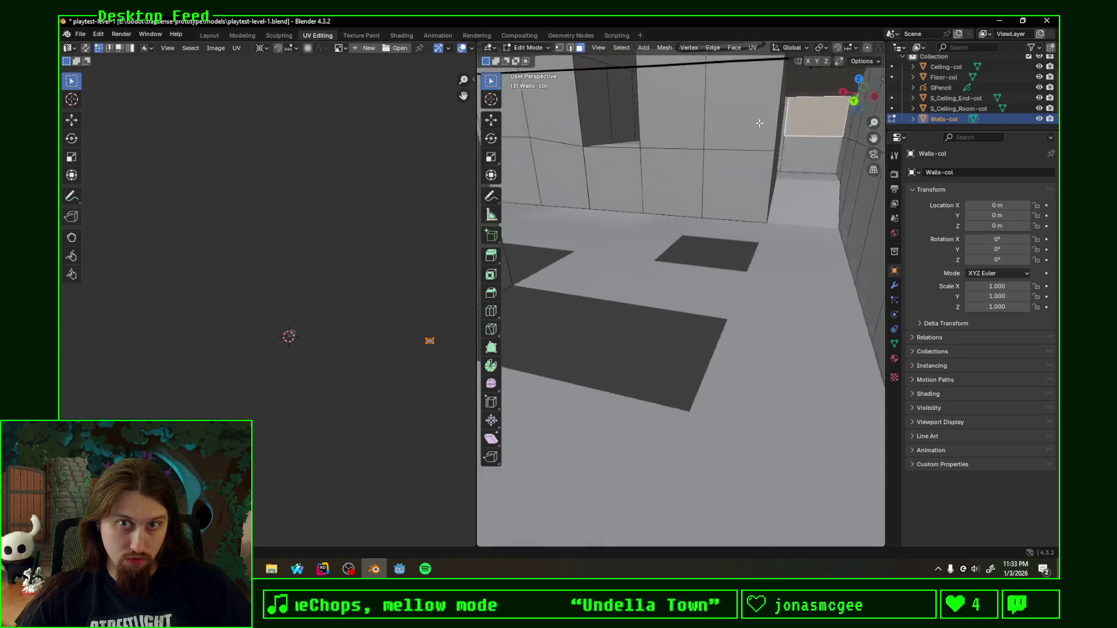
{"action": "middle_click_drag", "start_coordinate": [759, 123], "coordinate": [804, 124]}
{"action": "left_click", "coordinate": [803, 123]}
{"action": "left_click", "coordinate": [798, 128], "text": "shift"}
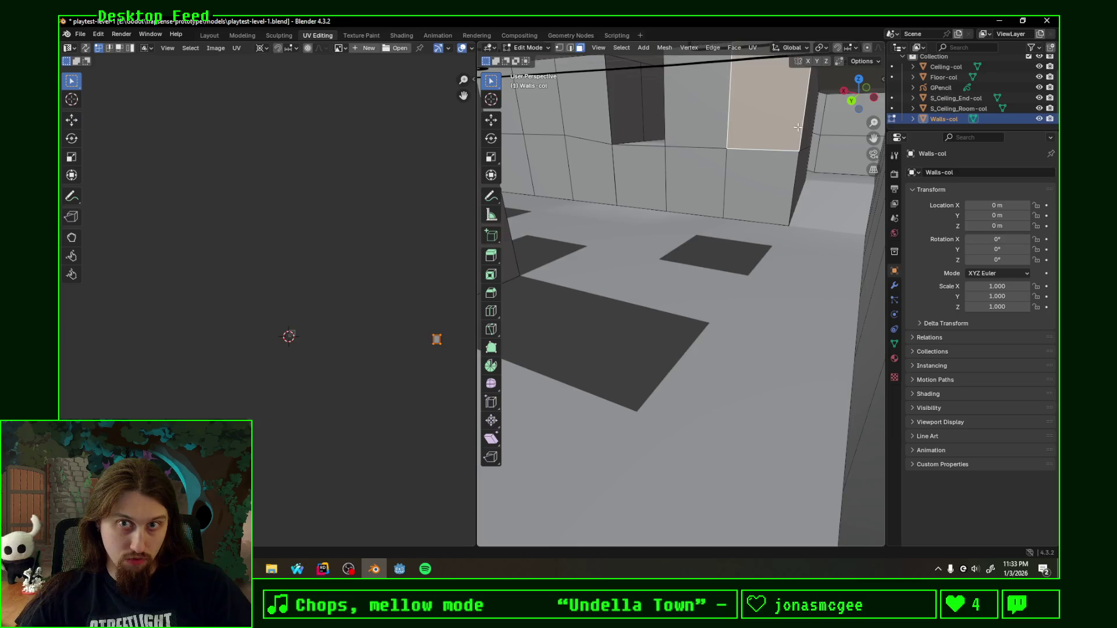
{"action": "key", "text": "u"}
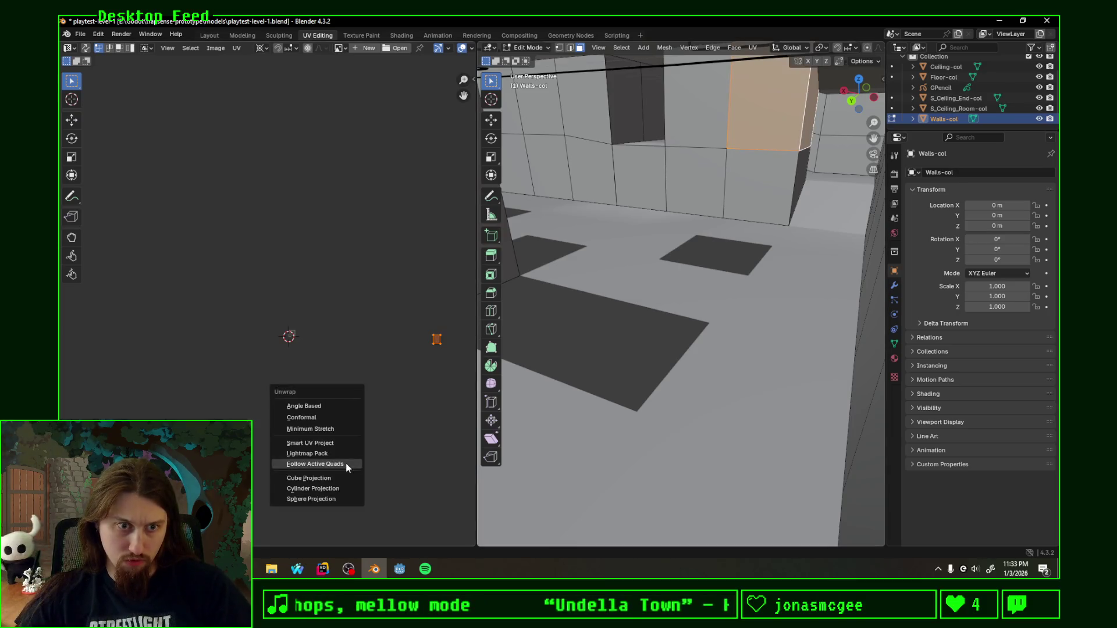
{"action": "left_click", "coordinate": [346, 469]}
{"action": "left_click", "coordinate": [338, 485]}
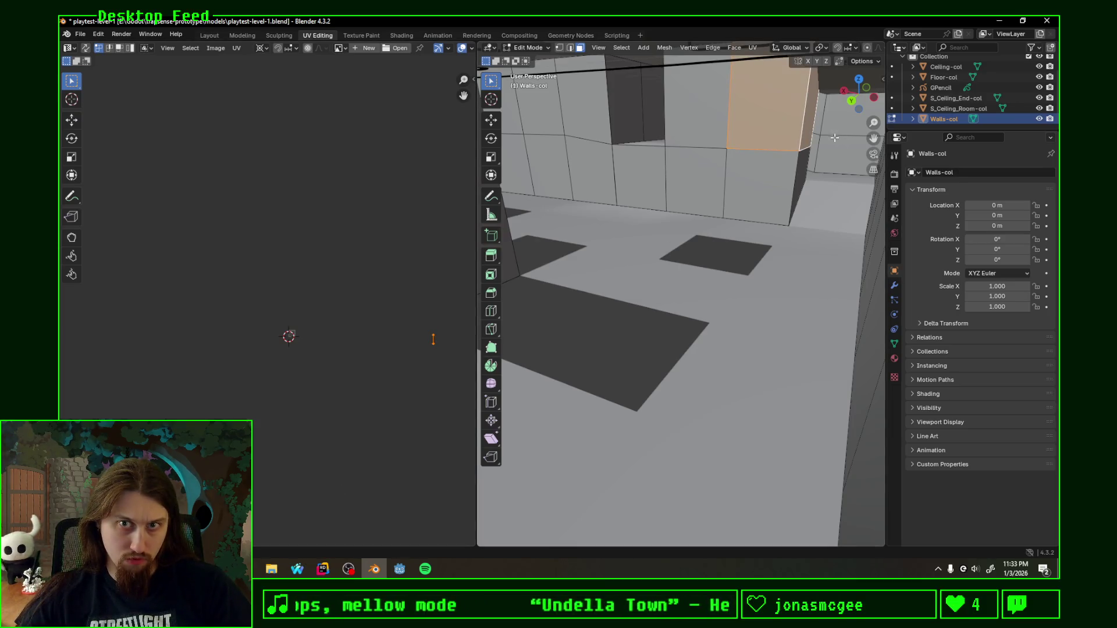
Step: Re-unwrap the front face and its neighbour into a Follow Active Quads strip
{"action": "left_click", "coordinate": [772, 130], "text": "shift"}
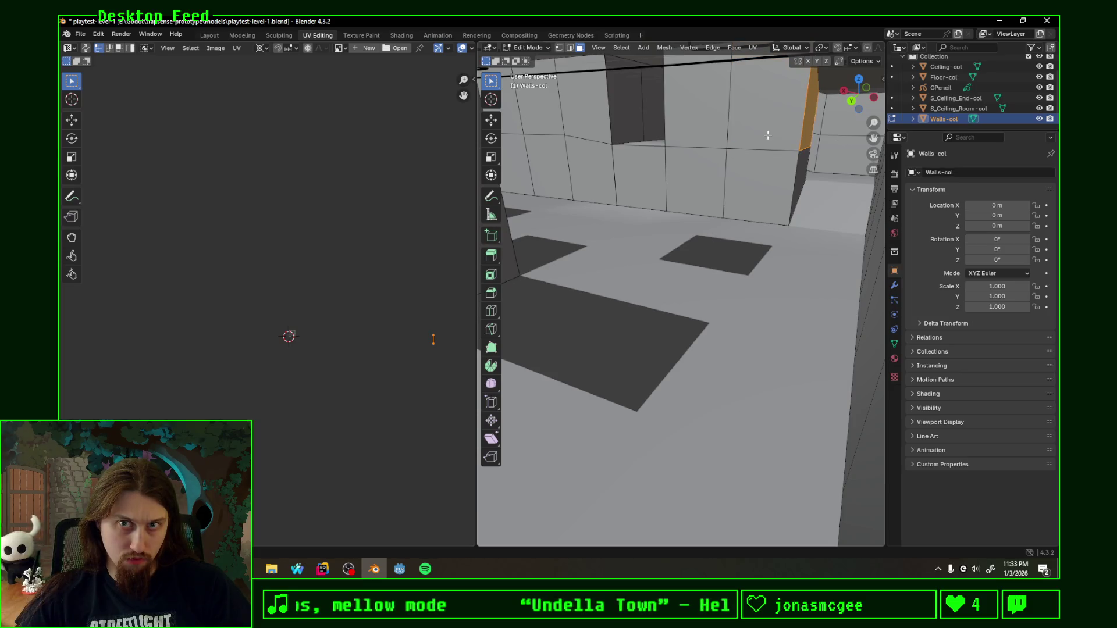
{"action": "left_click", "coordinate": [696, 131], "text": "shift"}
{"action": "key", "text": "u"}
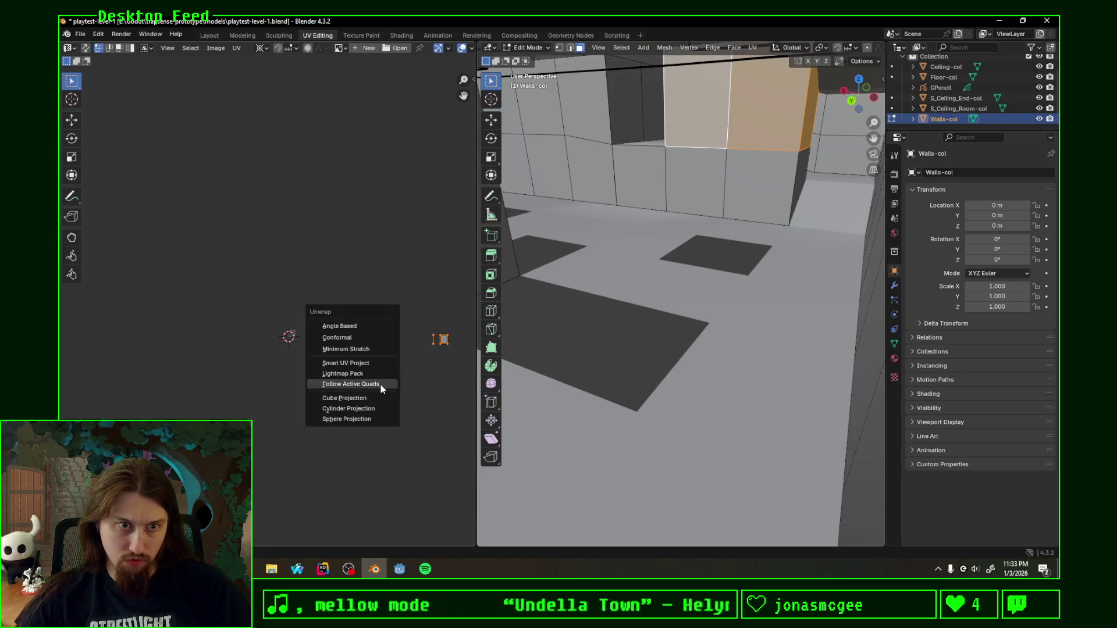
{"action": "left_click", "coordinate": [380, 385]}
{"action": "left_click", "coordinate": [373, 406]}
Step: Re-unwrap the narrow wall face and its left neighbours with Follow Active Quads
{"action": "left_click", "coordinate": [633, 115]}
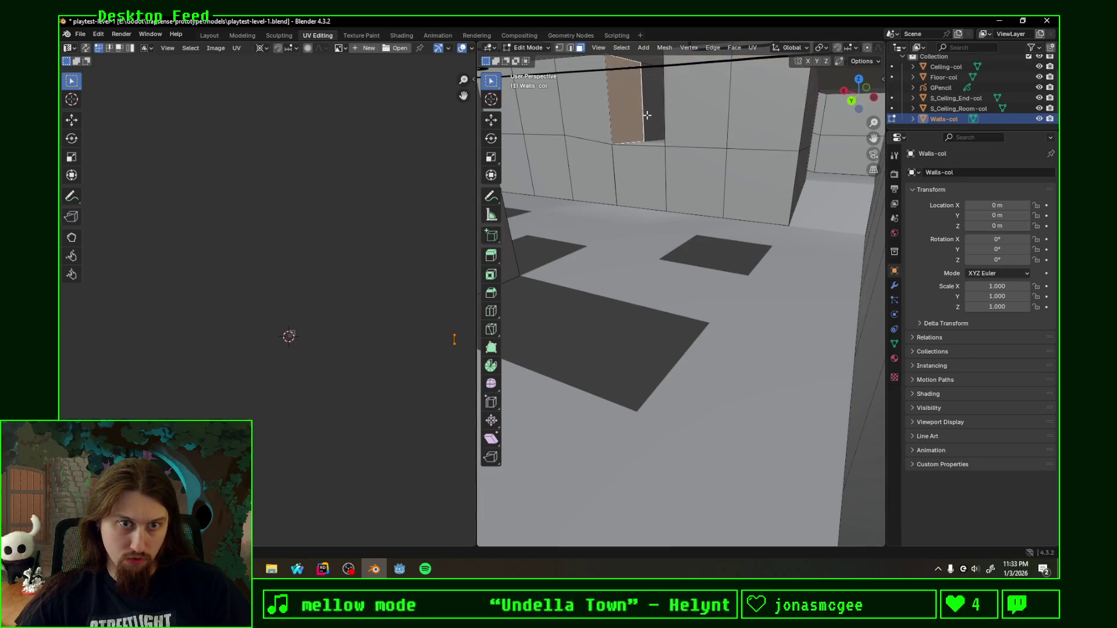
{"action": "left_click", "coordinate": [605, 120]}
{"action": "left_click", "coordinate": [632, 112], "text": "shift"}
{"action": "mouse_move", "coordinate": [633, 112]}
{"action": "middle_mouse_down"}
{"action": "mouse_move", "coordinate": [594, 125]}
{"action": "mouse_move", "coordinate": [605, 130]}
{"action": "middle_mouse_up"}
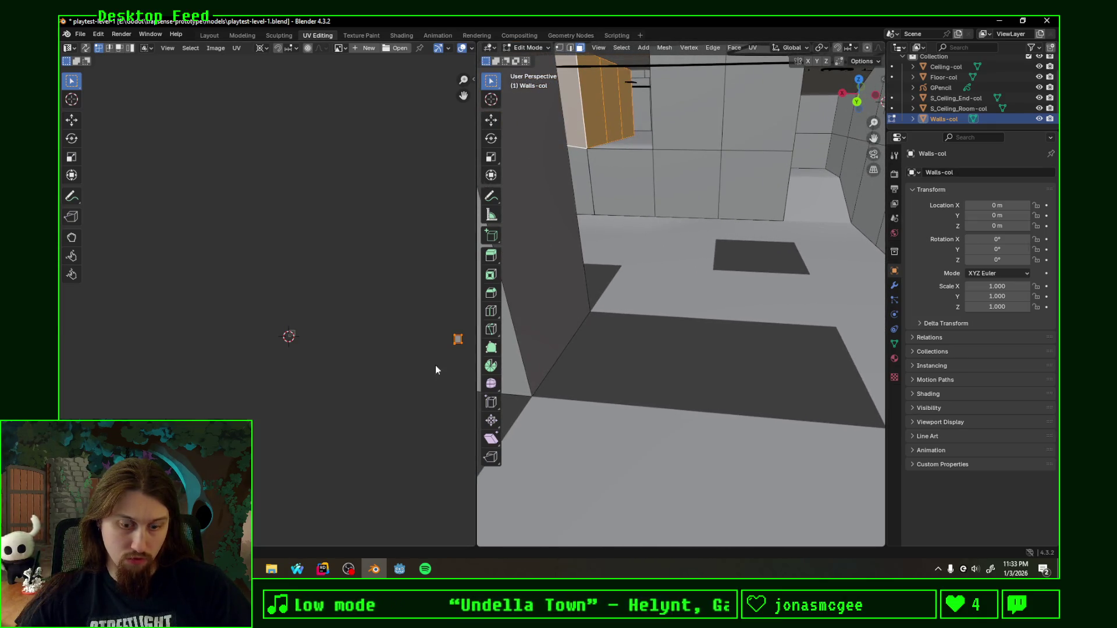
{"action": "key", "text": "u"}
{"action": "left_click", "coordinate": [320, 419]}
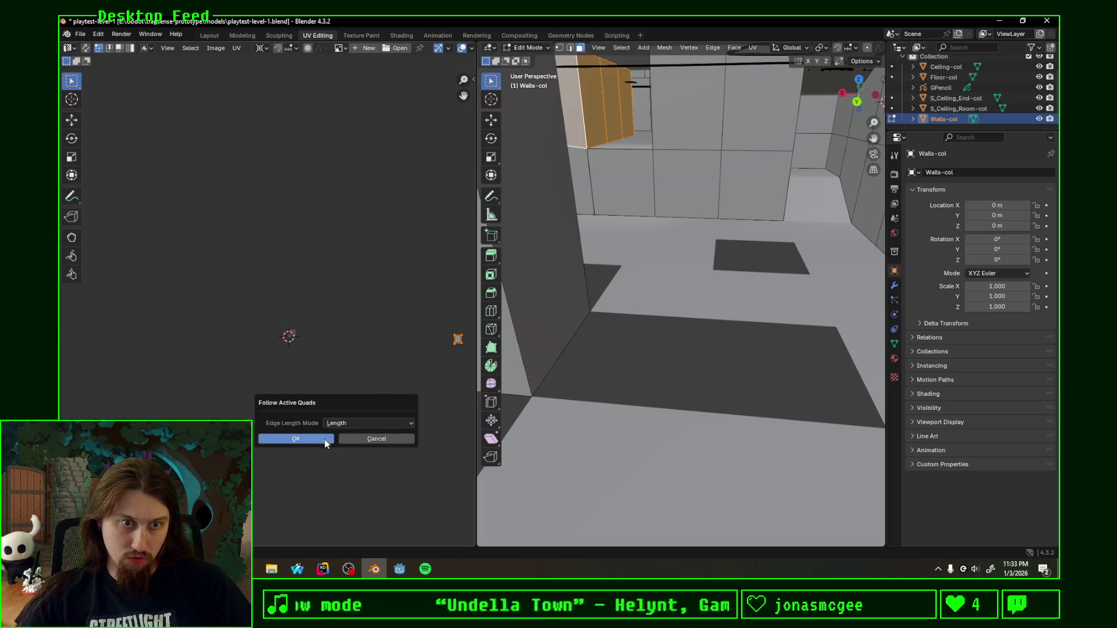
{"action": "left_click", "coordinate": [301, 442]}
Step: Re-unwrap the corridor's side wall faces into a Follow Active Quads strip
{"action": "mouse_move", "coordinate": [588, 111]}
{"action": "middle_mouse_down"}
{"action": "mouse_move", "coordinate": [688, 105]}
{"action": "mouse_move", "coordinate": [590, 107]}
{"action": "mouse_move", "coordinate": [679, 138]}
{"action": "mouse_move", "coordinate": [626, 142]}
{"action": "mouse_move", "coordinate": [636, 141]}
{"action": "middle_mouse_up"}
{"action": "mouse_move", "coordinate": [709, 172]}
{"action": "middle_mouse_down"}
{"action": "mouse_move", "coordinate": [748, 224]}
{"action": "mouse_move", "coordinate": [806, 218]}
{"action": "mouse_move", "coordinate": [676, 218]}
{"action": "mouse_move", "coordinate": [760, 213]}
{"action": "mouse_move", "coordinate": [788, 245]}
{"action": "middle_mouse_up"}
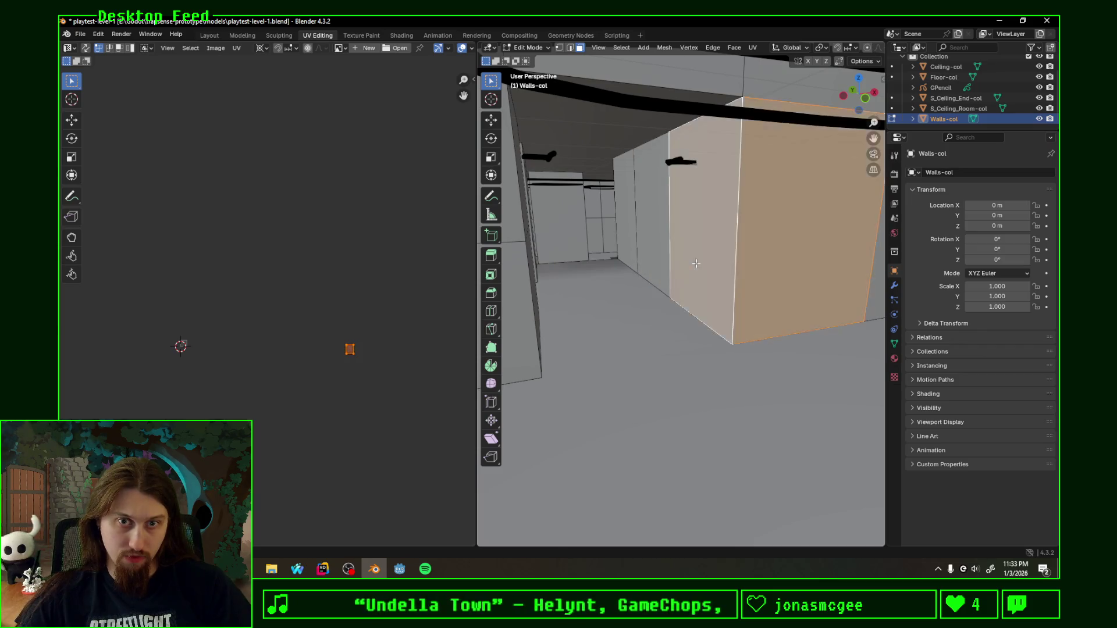
{"action": "left_click", "coordinate": [782, 249], "text": "alt"}
{"action": "left_click", "coordinate": [772, 254], "text": "shift"}
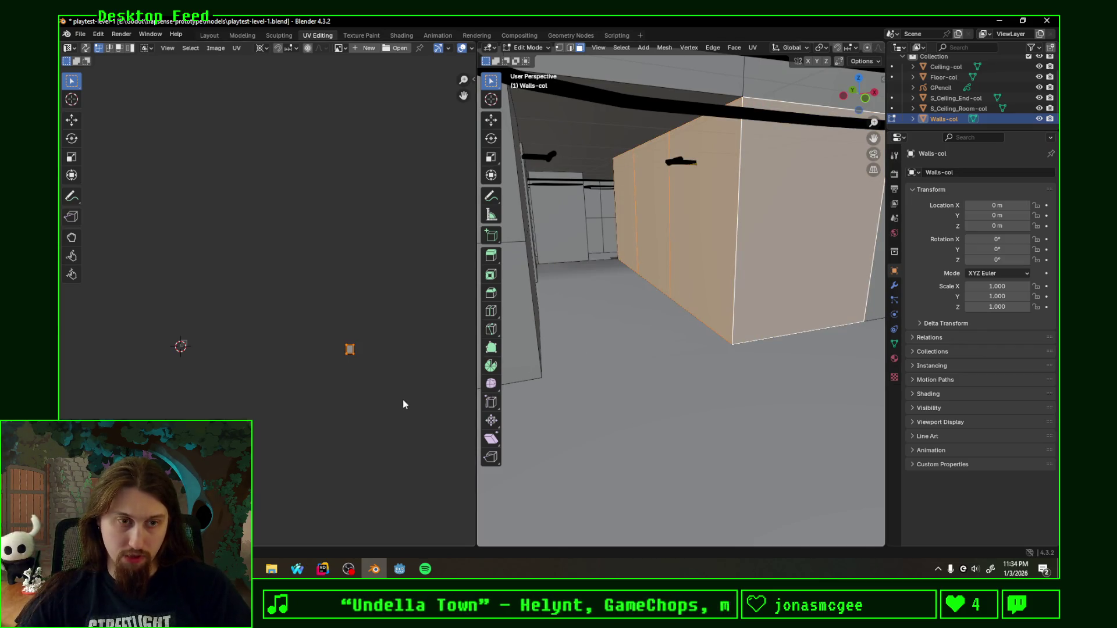
{"action": "key", "text": "u"}
{"action": "left_click", "coordinate": [379, 406]}
{"action": "left_click", "coordinate": [372, 429]}
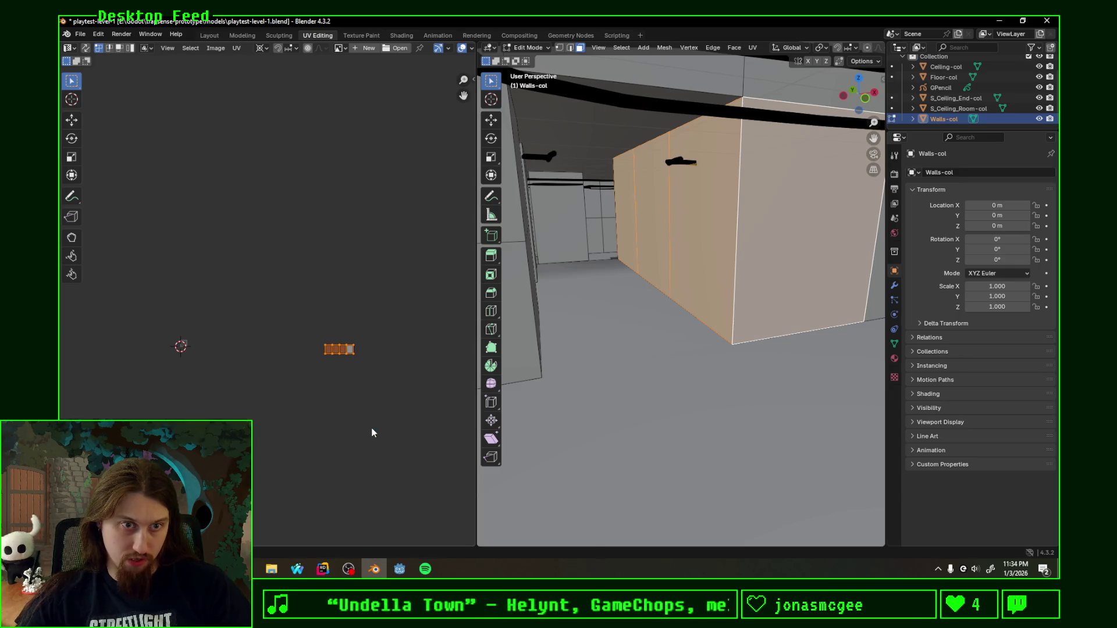
Step: Switch between the Blender and Godot taskbar icons, ending on Godot for the reimport
{"action": "middle_click_drag", "start_coordinate": [621, 290], "coordinate": [695, 303]}
{"action": "left_click", "coordinate": [403, 570]}
{"action": "left_click", "coordinate": [374, 570]}
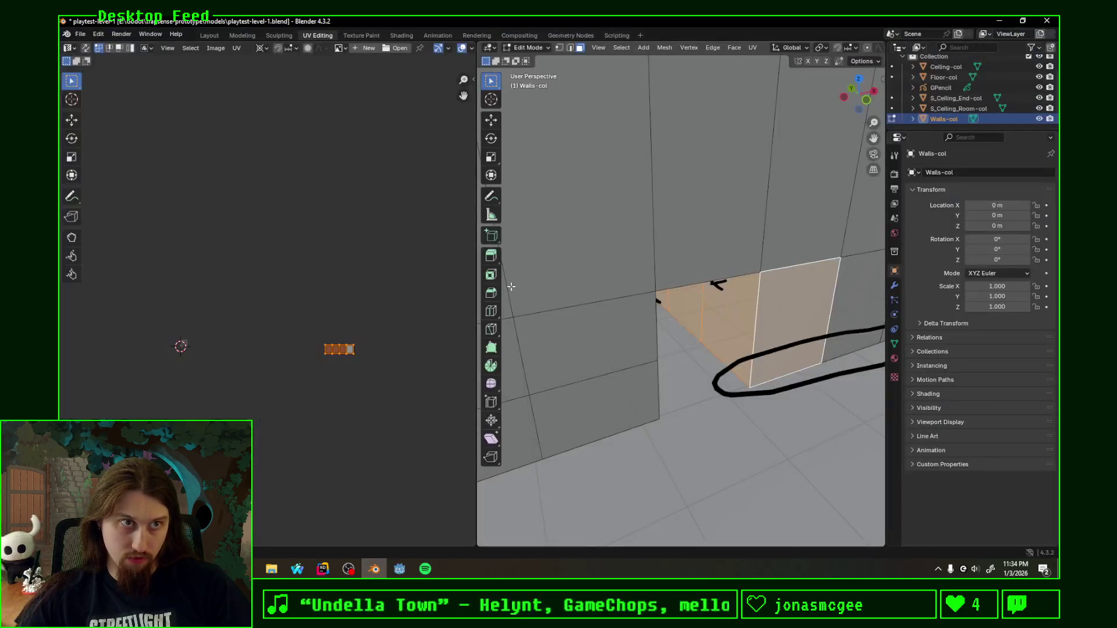
{"action": "left_click", "coordinate": [400, 570]}
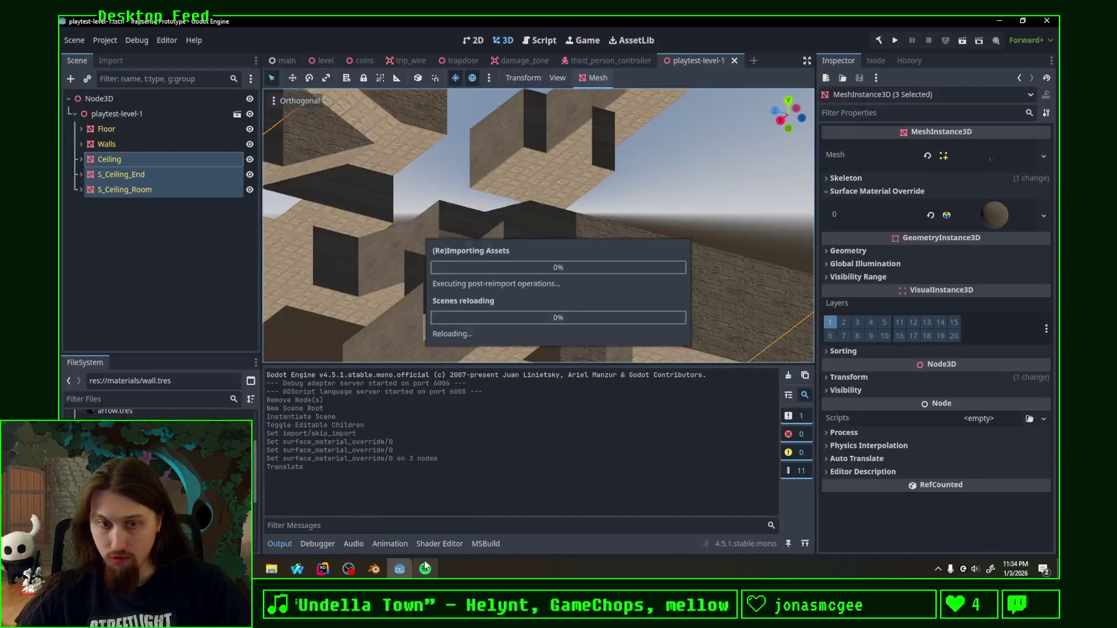
Step: Orbit the Godot view to check the wall textures, then return to Blender and select a small wall face
{"action": "mouse_move", "coordinate": [604, 275]}
{"action": "middle_mouse_down"}
{"action": "mouse_move", "coordinate": [668, 268]}
{"action": "mouse_move", "coordinate": [746, 285]}
{"action": "mouse_move", "coordinate": [570, 297]}
{"action": "mouse_move", "coordinate": [794, 298]}
{"action": "mouse_move", "coordinate": [605, 298]}
{"action": "mouse_move", "coordinate": [710, 277]}
{"action": "mouse_move", "coordinate": [624, 303]}
{"action": "mouse_move", "coordinate": [636, 314]}
{"action": "mouse_move", "coordinate": [489, 285]}
{"action": "mouse_move", "coordinate": [651, 277]}
{"action": "mouse_move", "coordinate": [431, 301]}
{"action": "mouse_move", "coordinate": [697, 281]}
{"action": "mouse_move", "coordinate": [692, 262]}
{"action": "mouse_move", "coordinate": [428, 304]}
{"action": "mouse_move", "coordinate": [490, 332]}
{"action": "middle_mouse_up"}
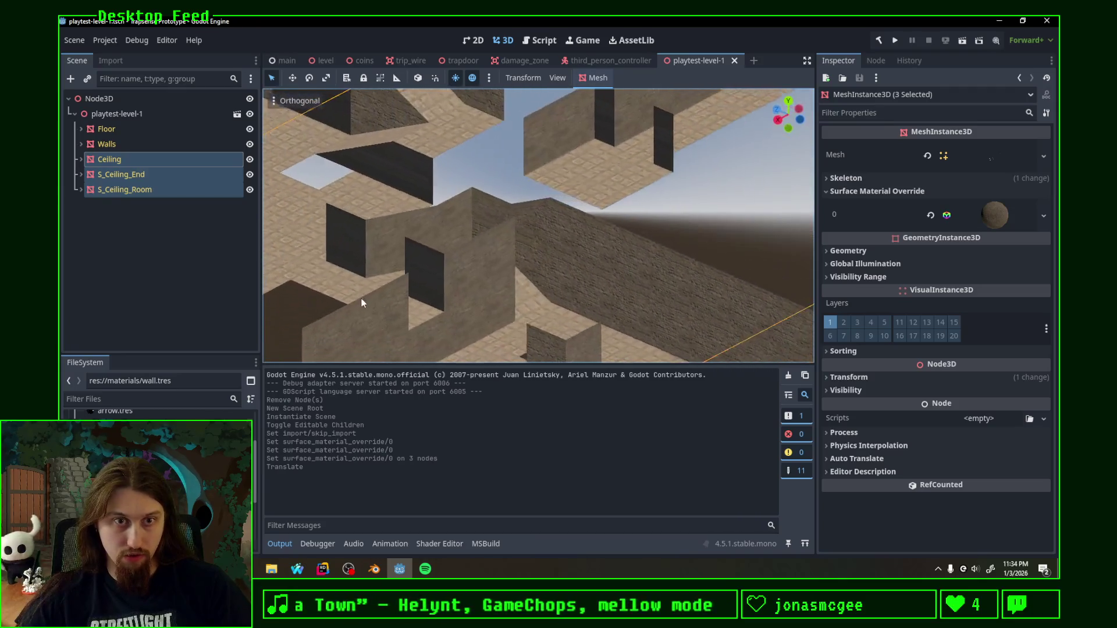
{"action": "left_click", "coordinate": [374, 569]}
{"action": "mouse_move", "coordinate": [668, 359]}
{"action": "middle_mouse_down"}
{"action": "mouse_move", "coordinate": [682, 317]}
{"action": "mouse_move", "coordinate": [783, 324]}
{"action": "mouse_move", "coordinate": [614, 294]}
{"action": "middle_mouse_up"}
{"action": "left_click", "coordinate": [541, 241]}
Step: Unwrap the box's selected faces with Follow Active Quads
{"action": "left_click", "coordinate": [594, 246], "text": "shift"}
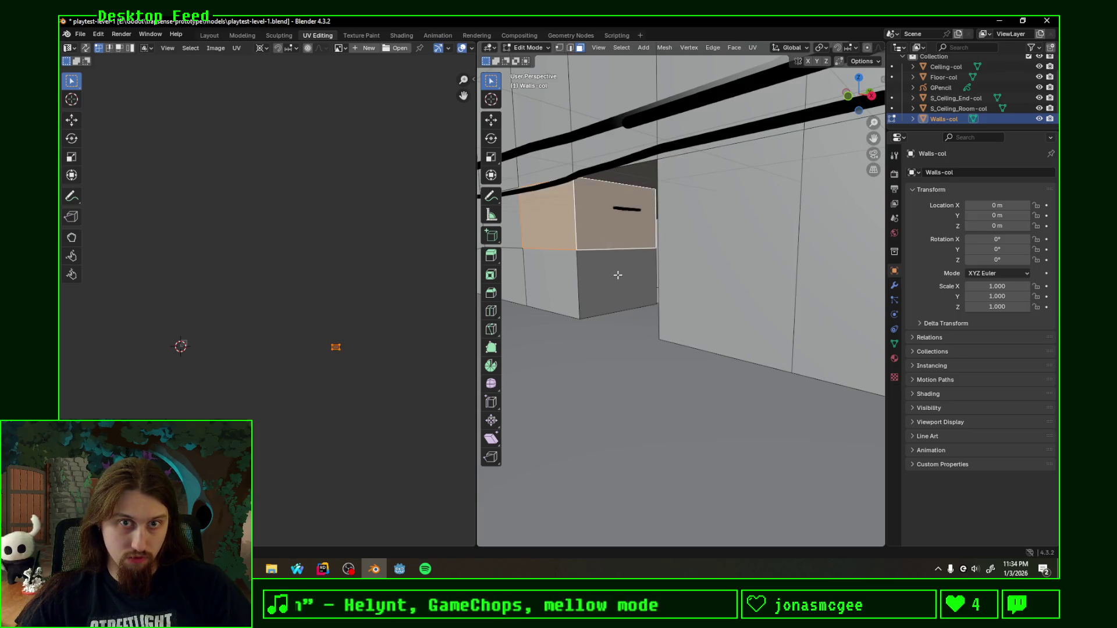
{"action": "left_click", "coordinate": [597, 287], "text": "shift"}
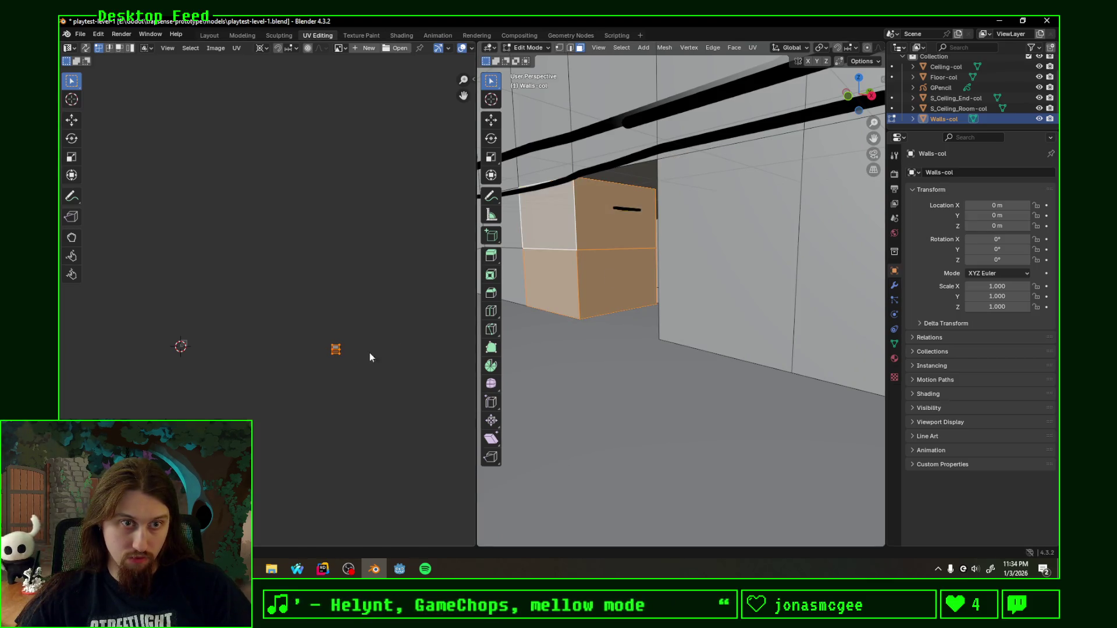
{"action": "key", "text": "u"}
{"action": "left_click", "coordinate": [338, 365]}
{"action": "left_click", "coordinate": [332, 388]}
Step: Unwrap the grey wall block's faces as Follow Active Quads and save the level file
{"action": "mouse_move", "coordinate": [611, 340]}
{"action": "middle_mouse_down"}
{"action": "mouse_move", "coordinate": [656, 322]}
{"action": "mouse_move", "coordinate": [572, 328]}
{"action": "mouse_move", "coordinate": [694, 323]}
{"action": "mouse_move", "coordinate": [635, 306]}
{"action": "mouse_move", "coordinate": [617, 262]}
{"action": "middle_mouse_up"}
{"action": "left_click", "coordinate": [618, 262]}
{"action": "left_click", "coordinate": [585, 250]}
{"action": "left_click", "coordinate": [638, 247], "text": "shift"}
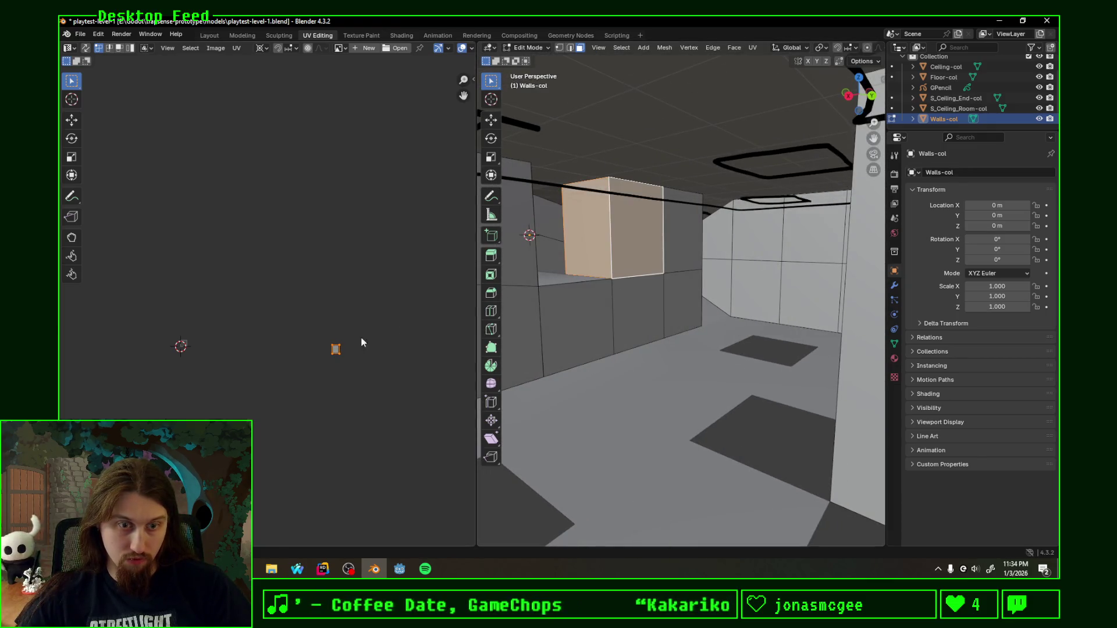
{"action": "key", "text": "u"}
{"action": "left_click", "coordinate": [332, 380]}
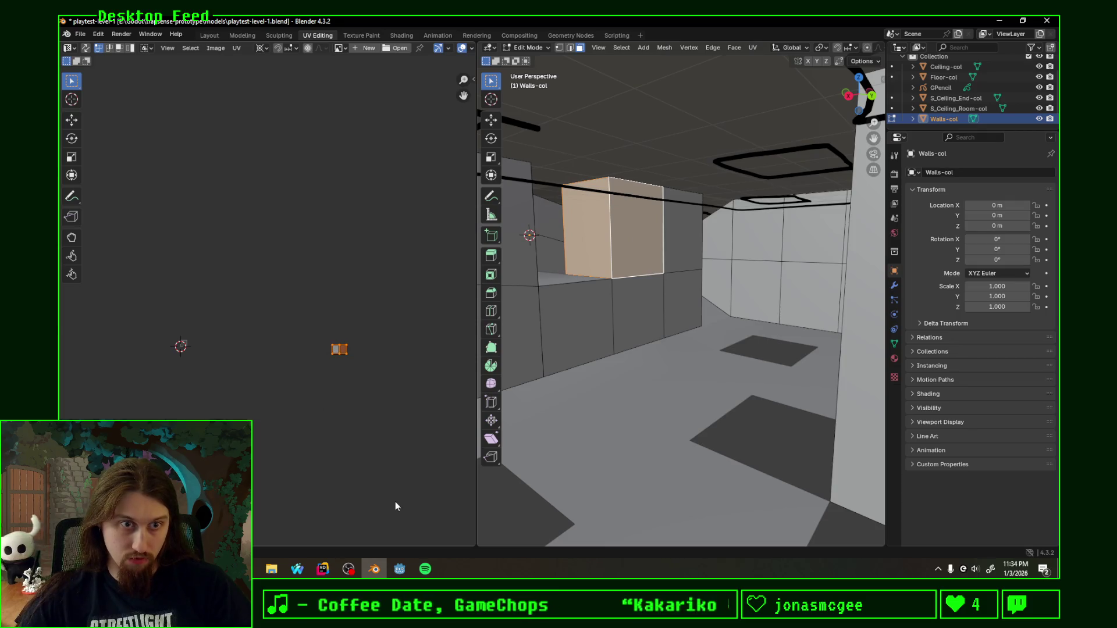
{"action": "key", "text": "ctrl+s"}
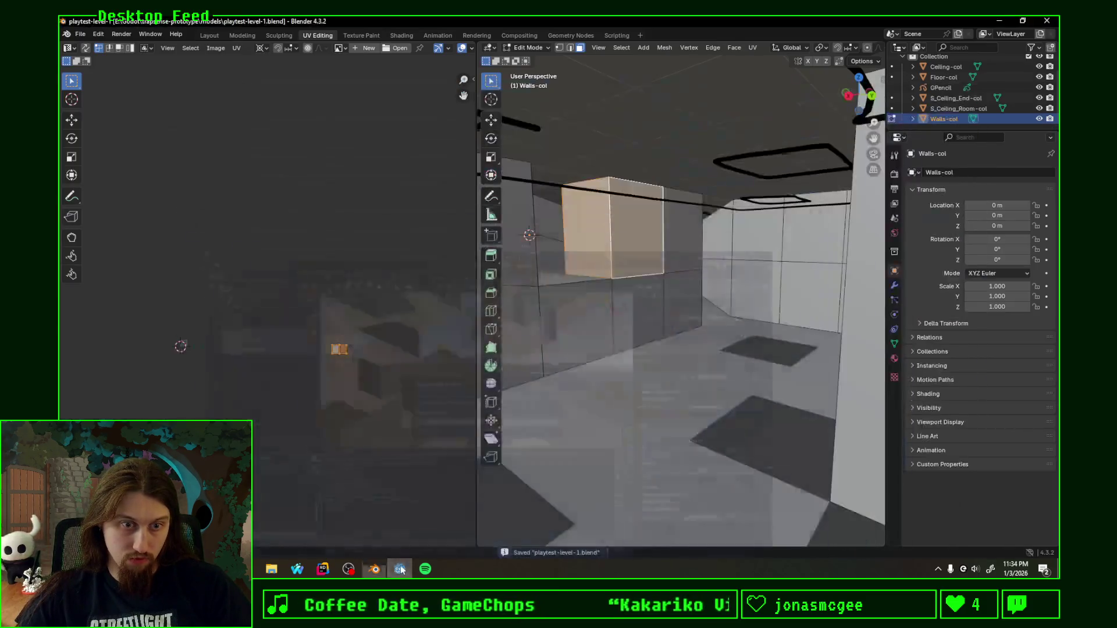
Step: Check the walls in Godot, then back in Blender select a vertical wall edge
{"action": "left_click", "coordinate": [399, 569]}
{"action": "mouse_move", "coordinate": [596, 262]}
{"action": "middle_mouse_down"}
{"action": "mouse_move", "coordinate": [661, 247]}
{"action": "mouse_move", "coordinate": [760, 252]}
{"action": "mouse_move", "coordinate": [794, 300]}
{"action": "mouse_move", "coordinate": [703, 337]}
{"action": "mouse_move", "coordinate": [369, 257]}
{"action": "mouse_move", "coordinate": [500, 249]}
{"action": "middle_mouse_up"}
{"action": "scroll", "coordinate": [603, 253], "scroll_direction": "down", "scroll_amount": 2}
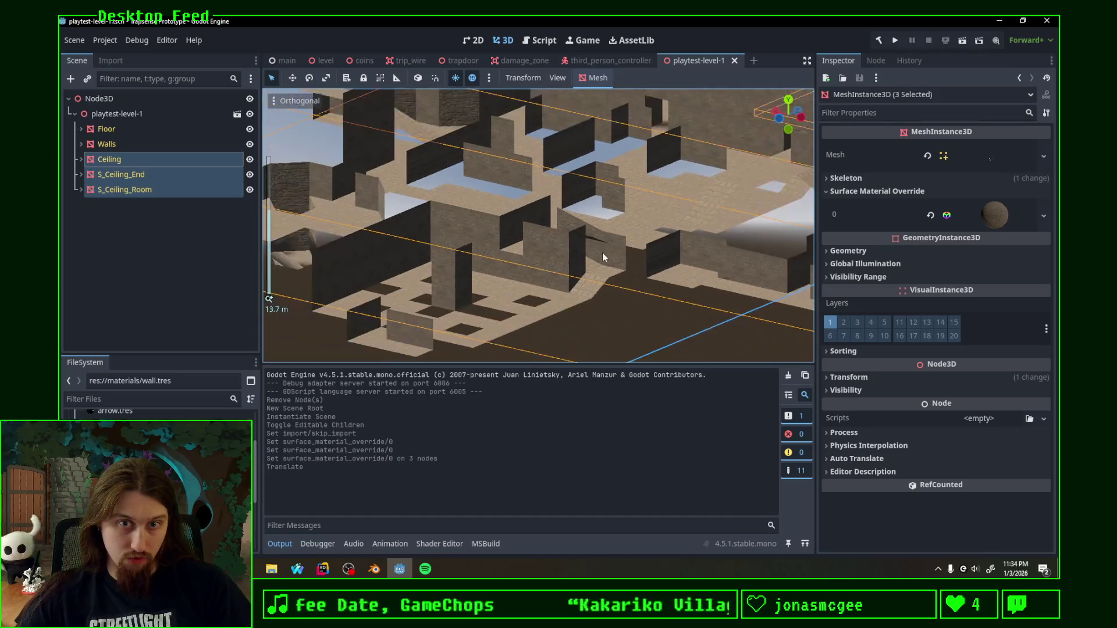
{"action": "scroll", "coordinate": [622, 261], "scroll_direction": "down", "scroll_amount": 2}
{"action": "left_click", "coordinate": [375, 569]}
{"action": "mouse_move", "coordinate": [611, 305]}
{"action": "middle_mouse_down"}
{"action": "mouse_move", "coordinate": [635, 344]}
{"action": "mouse_move", "coordinate": [714, 287]}
{"action": "middle_mouse_up"}
{"action": "left_click", "coordinate": [714, 287]}
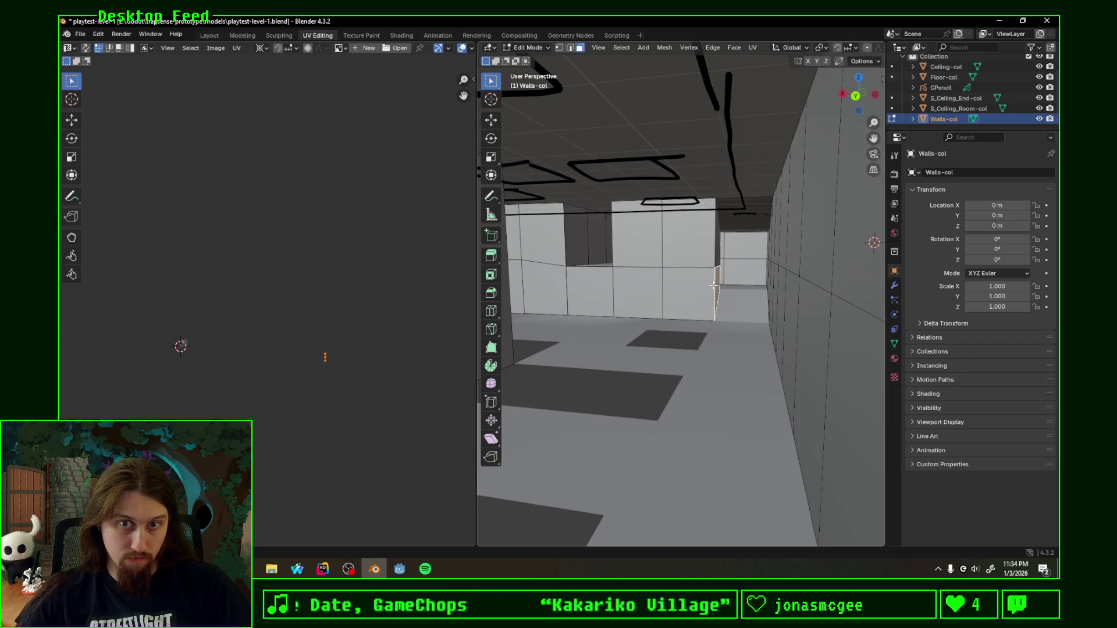
Step: Unwrap the selected faces as Follow Active Quads, save, and inspect the reimported walls in Godot
{"action": "key", "text": "u"}
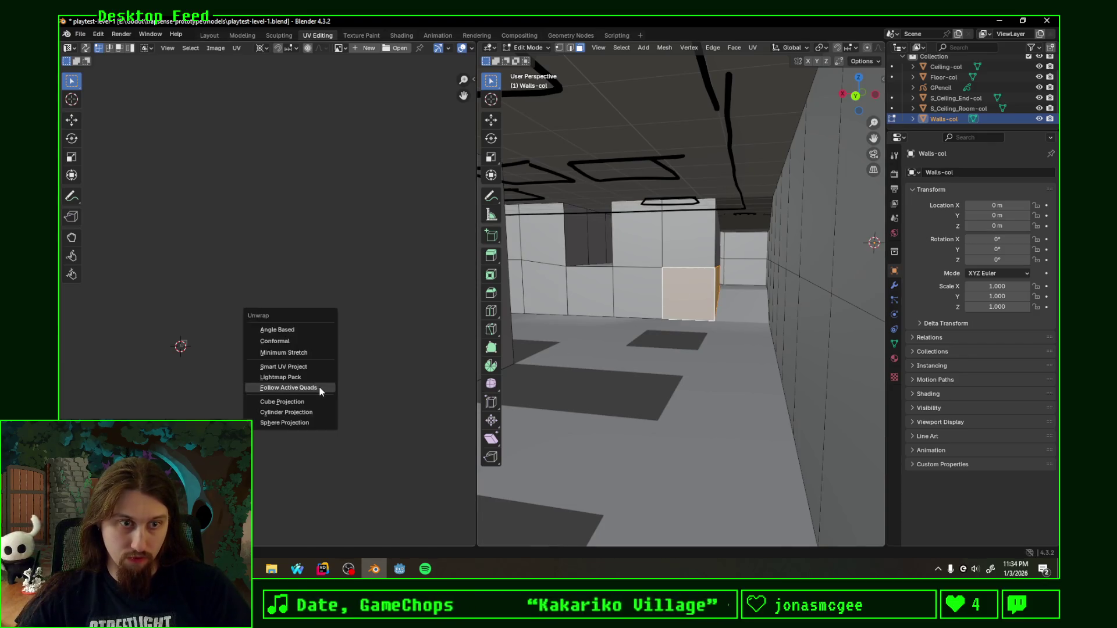
{"action": "left_click", "coordinate": [320, 390]}
{"action": "left_click", "coordinate": [316, 409]}
{"action": "mouse_move", "coordinate": [675, 313]}
{"action": "middle_mouse_down"}
{"action": "mouse_move", "coordinate": [728, 333]}
{"action": "mouse_move", "coordinate": [649, 362]}
{"action": "mouse_move", "coordinate": [748, 324]}
{"action": "mouse_move", "coordinate": [669, 318]}
{"action": "mouse_move", "coordinate": [745, 314]}
{"action": "middle_mouse_up"}
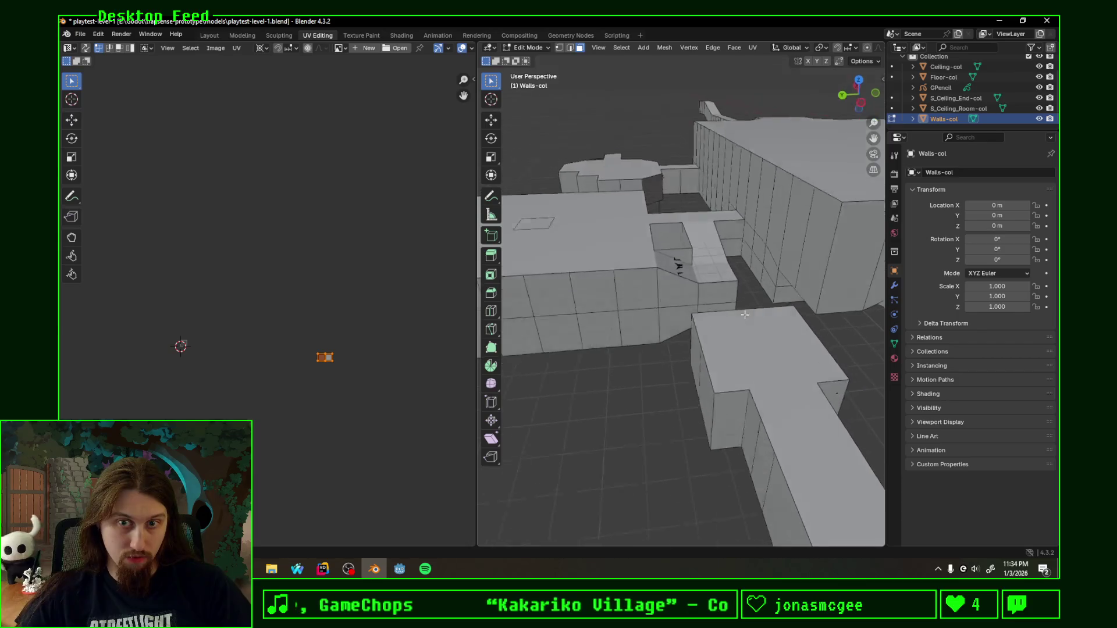
{"action": "key", "text": "w"}
{"action": "key", "text": "ctrl+s"}
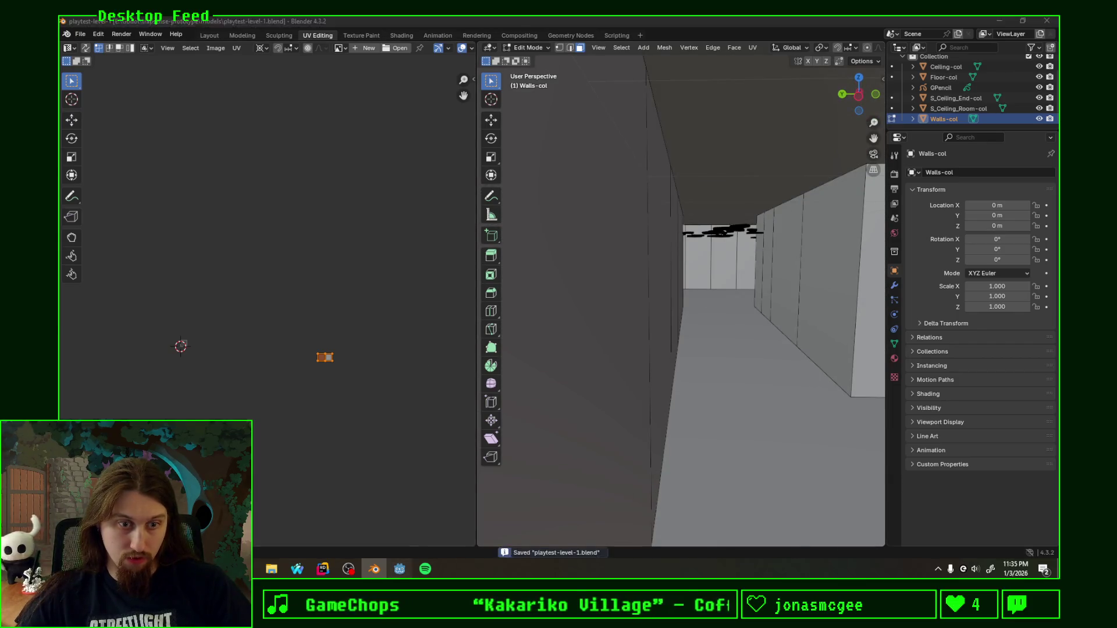
{"action": "key", "text": "alt+Tab"}
{"action": "mouse_move", "coordinate": [683, 265]}
{"action": "middle_mouse_down"}
{"action": "mouse_move", "coordinate": [556, 236]}
{"action": "mouse_move", "coordinate": [618, 249]}
{"action": "mouse_move", "coordinate": [661, 280]}
{"action": "mouse_move", "coordinate": [497, 251]}
{"action": "mouse_move", "coordinate": [475, 214]}
{"action": "mouse_move", "coordinate": [441, 218]}
{"action": "mouse_move", "coordinate": [630, 213]}
{"action": "mouse_move", "coordinate": [573, 217]}
{"action": "mouse_move", "coordinate": [559, 250]}
{"action": "mouse_move", "coordinate": [568, 281]}
{"action": "mouse_move", "coordinate": [632, 189]}
{"action": "mouse_move", "coordinate": [569, 278]}
{"action": "mouse_move", "coordinate": [565, 267]}
{"action": "middle_mouse_up"}
{"action": "left_click", "coordinate": [375, 570]}
Step: Select every face of the Walls mesh and unwrap it all into one Follow Active Quads strip
{"action": "mouse_move", "coordinate": [512, 339]}
{"action": "middle_mouse_down"}
{"action": "mouse_move", "coordinate": [569, 319]}
{"action": "mouse_move", "coordinate": [836, 357]}
{"action": "mouse_move", "coordinate": [742, 345]}
{"action": "middle_mouse_up"}
{"action": "key", "text": "a"}
{"action": "scroll", "coordinate": [681, 334], "scroll_direction": "up", "scroll_amount": 5}
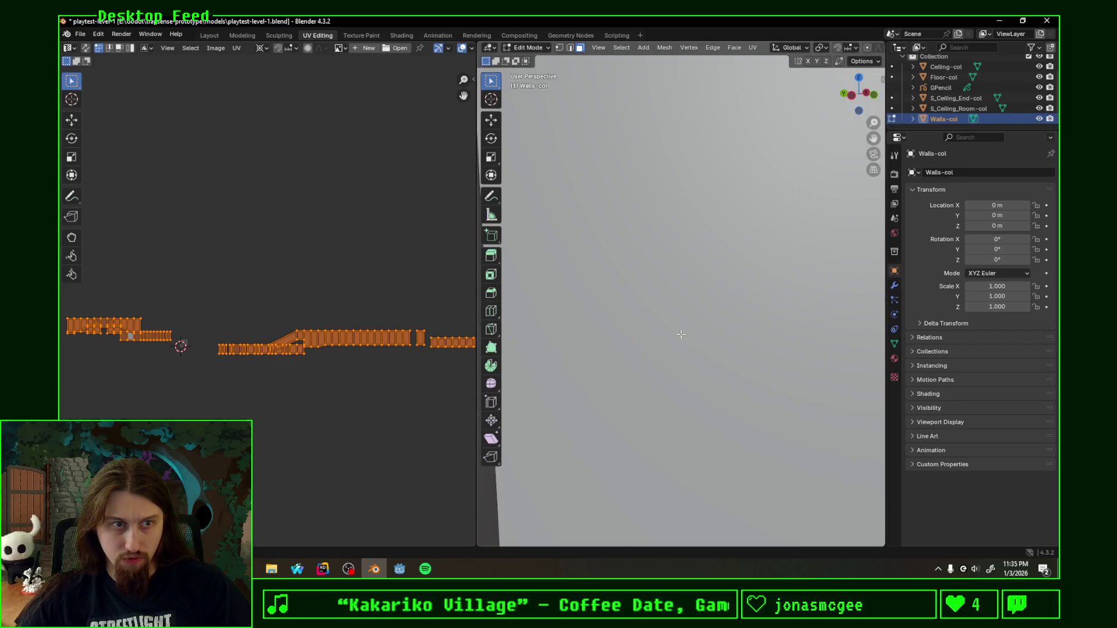
{"action": "scroll", "coordinate": [322, 350], "scroll_direction": "down", "scroll_amount": 3}
{"action": "scroll", "coordinate": [696, 339], "scroll_direction": "down", "scroll_amount": 3}
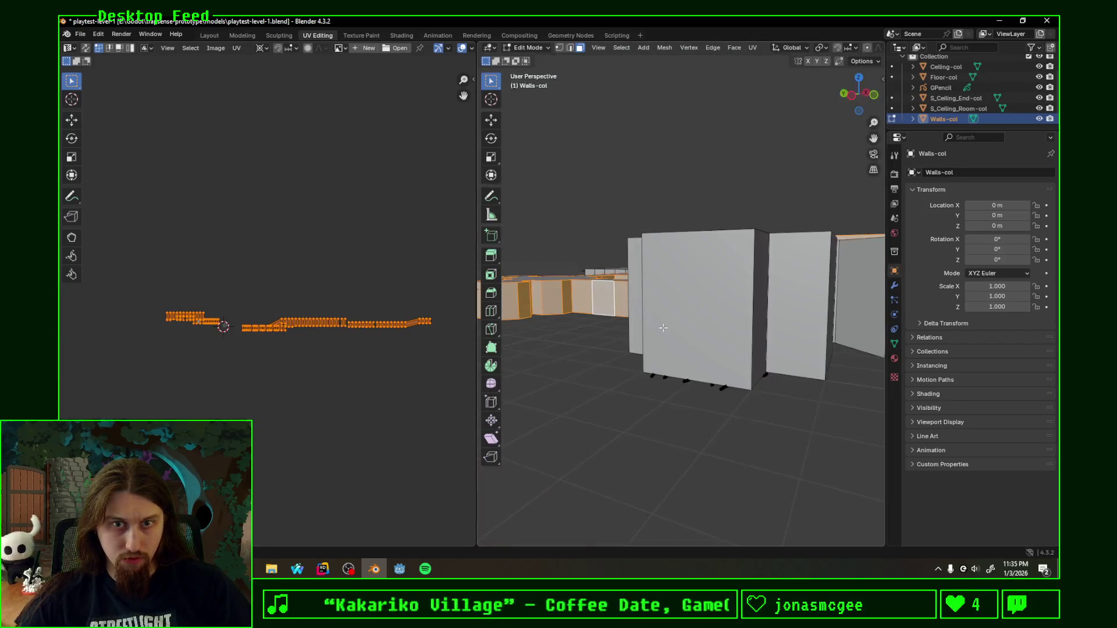
{"action": "scroll", "coordinate": [696, 339], "scroll_direction": "down", "scroll_amount": 3}
{"action": "scroll", "coordinate": [695, 339], "scroll_direction": "down", "scroll_amount": 2}
{"action": "middle_click_drag", "start_coordinate": [696, 339], "coordinate": [727, 407]}
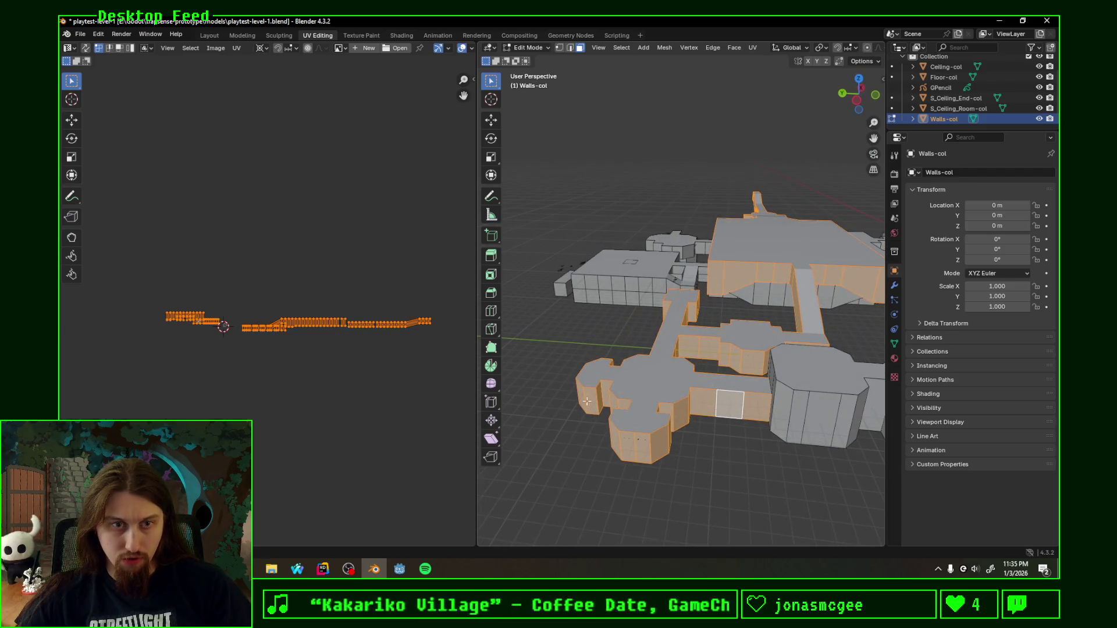
{"action": "key", "text": "F3"}
{"action": "key", "text": "u"}
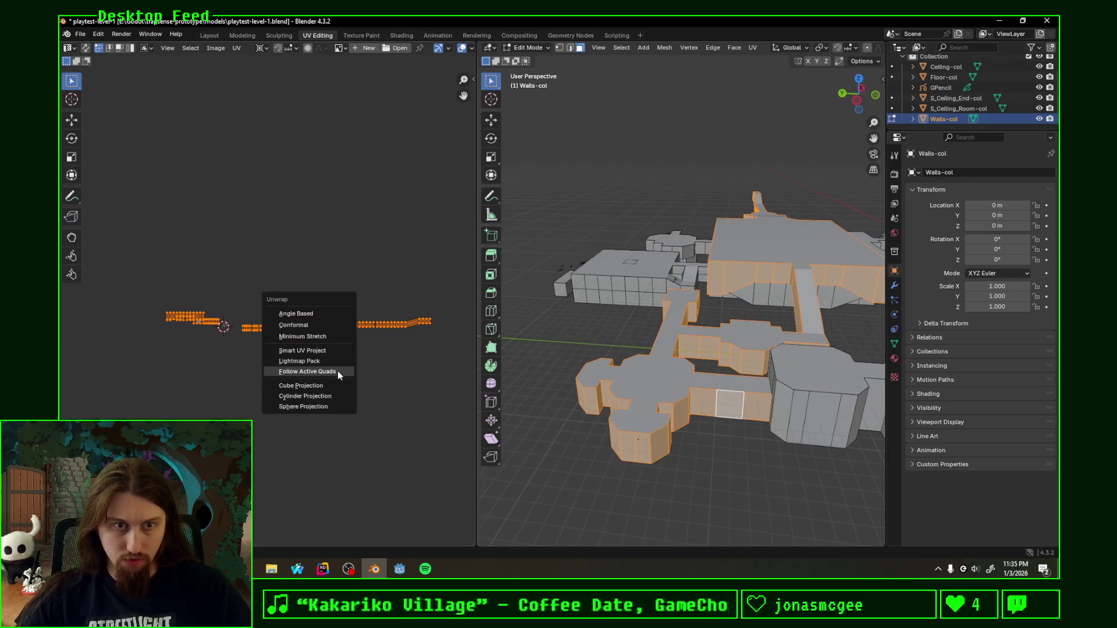
{"action": "left_click", "coordinate": [318, 368]}
{"action": "left_click", "coordinate": [312, 390]}
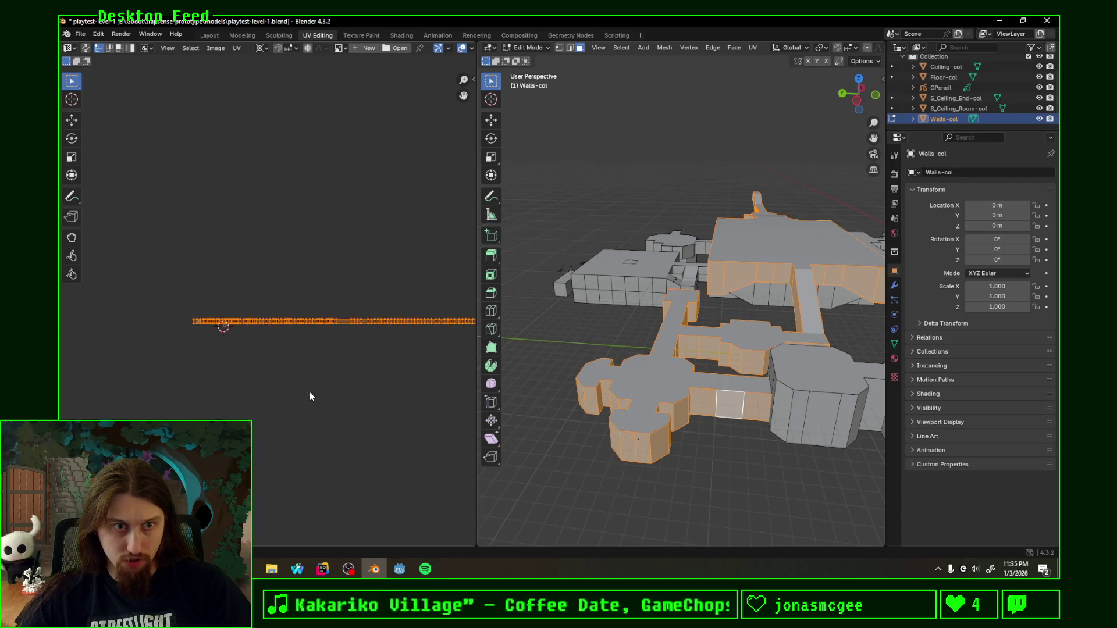
Step: Frame the long UV strip, then bring up Godot and orbit toward the walls
{"action": "middle_click_drag", "start_coordinate": [323, 363], "coordinate": [171, 361]}
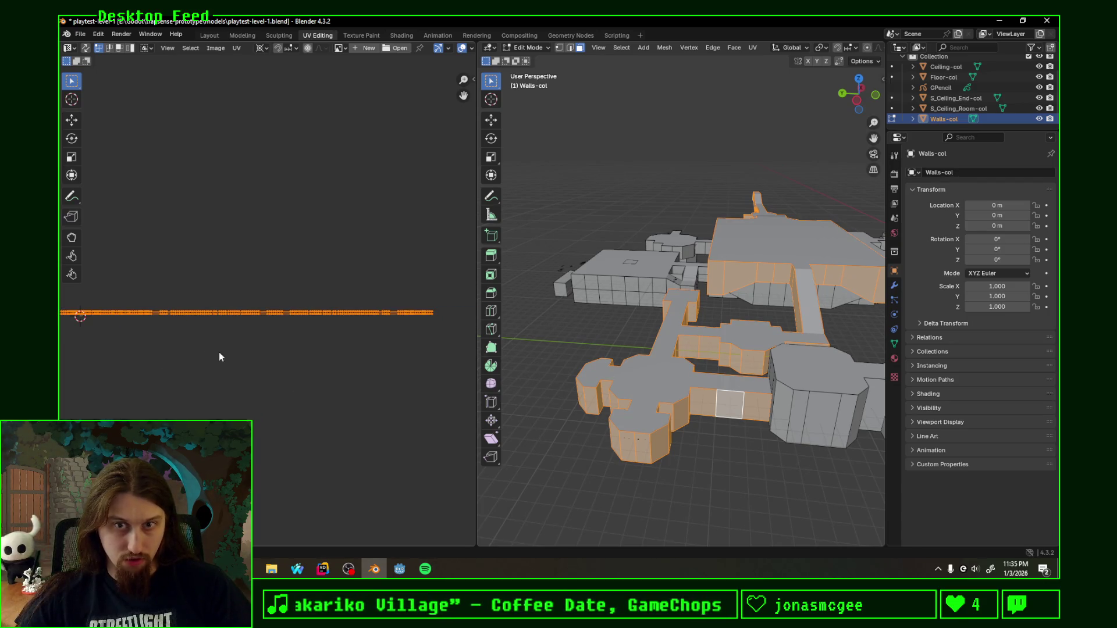
{"action": "middle_click_drag", "start_coordinate": [269, 350], "coordinate": [278, 354]}
{"action": "left_click", "coordinate": [399, 569]}
{"action": "mouse_move", "coordinate": [605, 314]}
{"action": "middle_mouse_down"}
{"action": "mouse_move", "coordinate": [670, 277]}
{"action": "mouse_move", "coordinate": [506, 333]}
{"action": "mouse_move", "coordinate": [570, 303]}
{"action": "middle_mouse_up"}
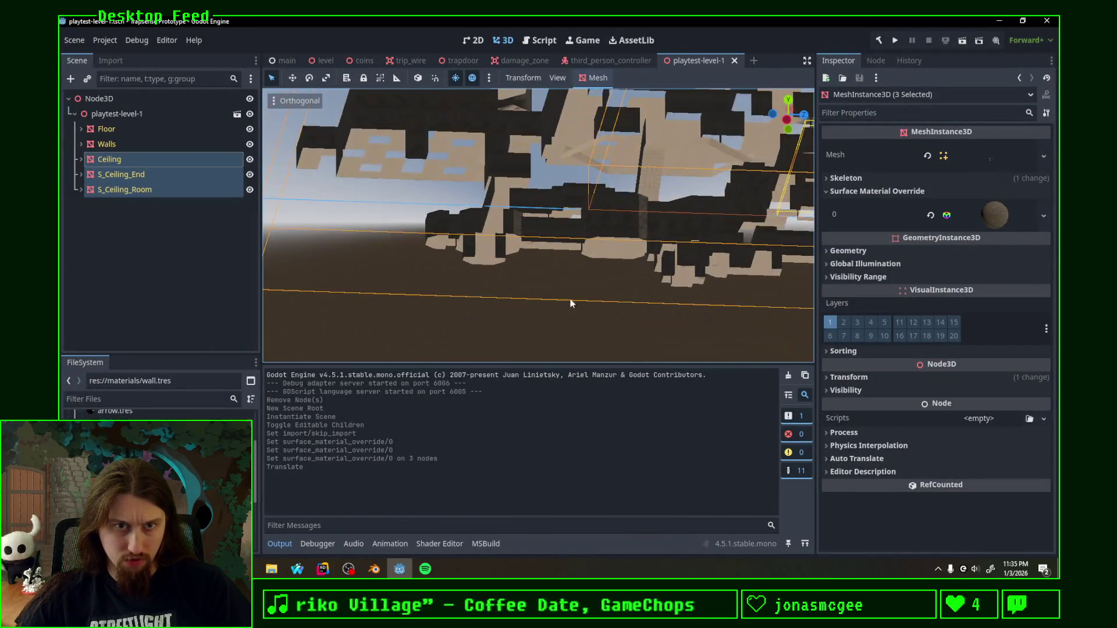
Step: Recheck the reimported wall blocks from above in Godot, then Alt+Tab back to Blender
{"action": "left_click", "coordinate": [372, 569]}
{"action": "left_click", "coordinate": [404, 559]}
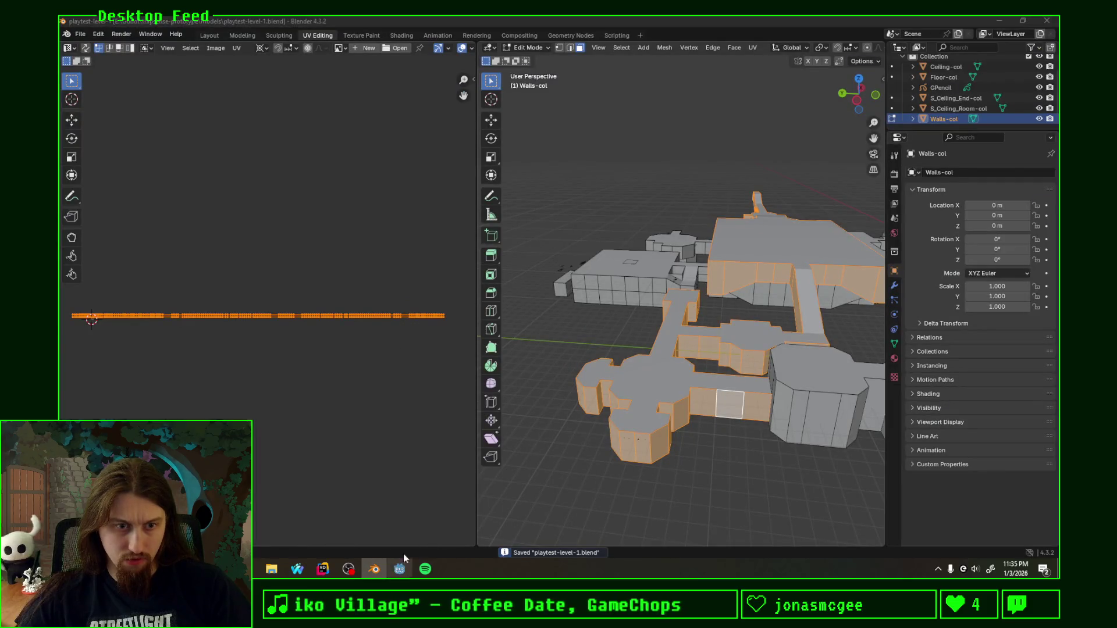
{"action": "scroll", "coordinate": [574, 280], "scroll_direction": "up", "scroll_amount": 3}
{"action": "scroll", "coordinate": [590, 267], "scroll_direction": "up", "scroll_amount": 3}
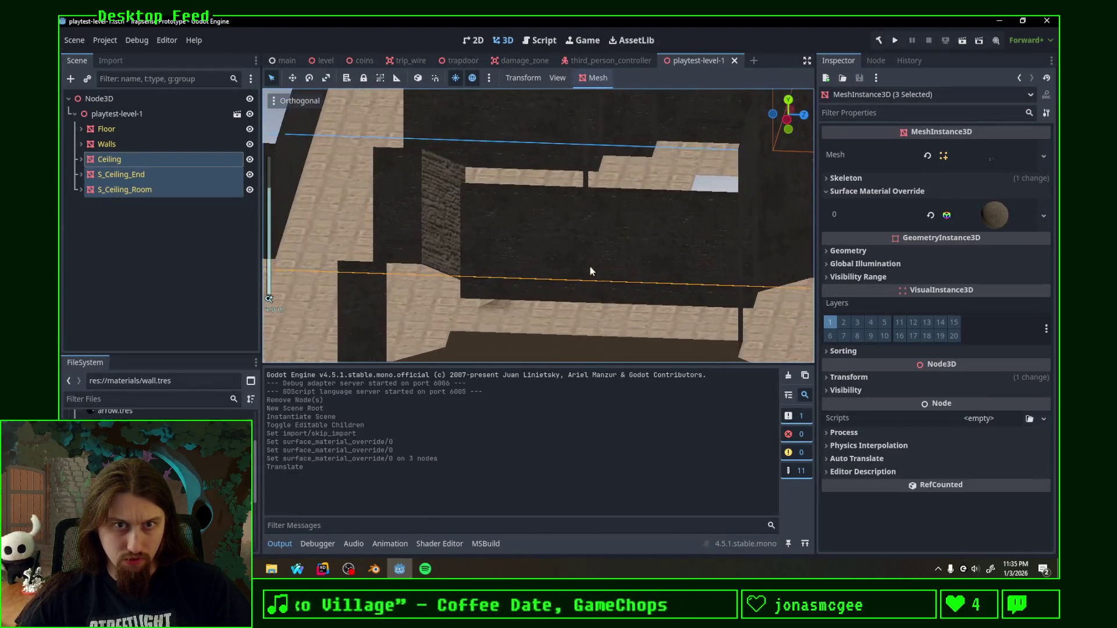
{"action": "scroll", "coordinate": [591, 267], "scroll_direction": "down", "scroll_amount": 3}
{"action": "mouse_move", "coordinate": [610, 260]}
{"action": "middle_mouse_down"}
{"action": "mouse_move", "coordinate": [747, 283]}
{"action": "mouse_move", "coordinate": [683, 265]}
{"action": "mouse_move", "coordinate": [603, 274]}
{"action": "middle_mouse_up"}
{"action": "scroll", "coordinate": [652, 270], "scroll_direction": "down", "scroll_amount": 2}
{"action": "scroll", "coordinate": [604, 273], "scroll_direction": "down", "scroll_amount": 3}
{"action": "key", "text": "alt+Tab"}
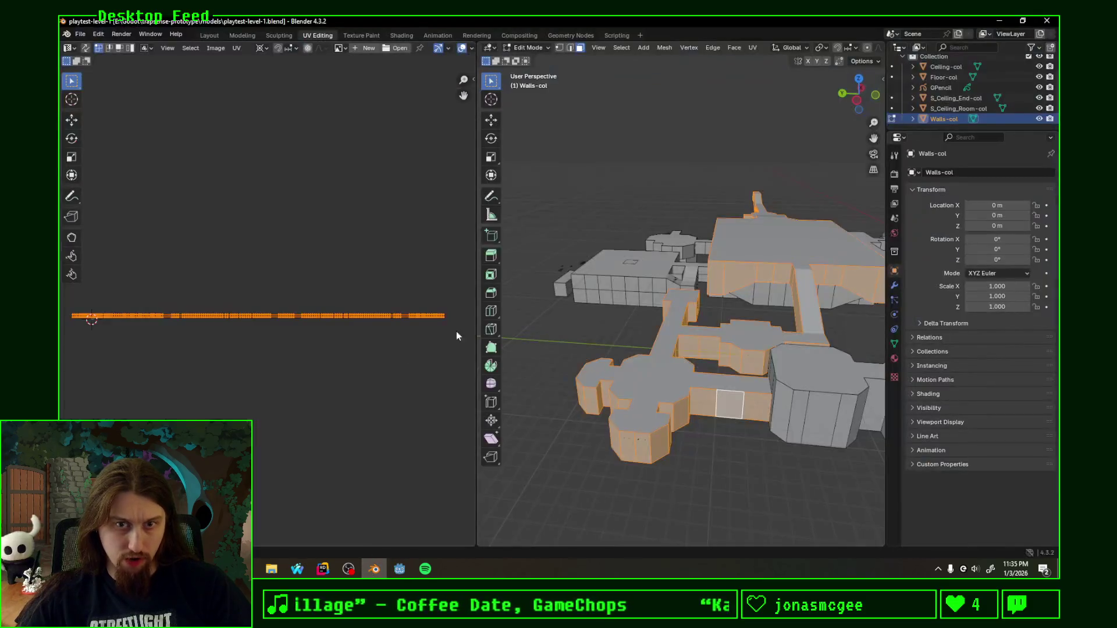
Step: Select the octagonal block's linked faces and unwrap them as Follow Active Quads
{"action": "middle_click_drag", "start_coordinate": [612, 337], "coordinate": [709, 342]}
{"action": "left_click", "coordinate": [700, 379]}
{"action": "key", "text": "ctrl+l"}
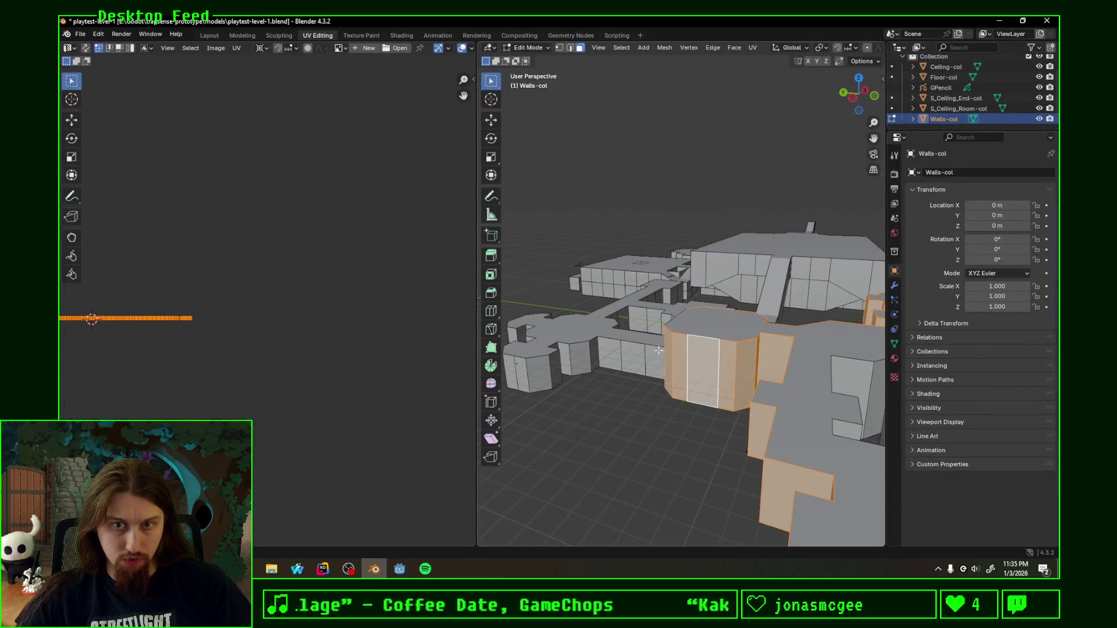
{"action": "scroll", "coordinate": [658, 350], "scroll_direction": "up", "scroll_amount": 3}
{"action": "scroll", "coordinate": [673, 345], "scroll_direction": "down", "scroll_amount": 3}
{"action": "middle_click_drag", "start_coordinate": [672, 345], "coordinate": [698, 336]}
{"action": "scroll", "coordinate": [711, 333], "scroll_direction": "up", "scroll_amount": 3}
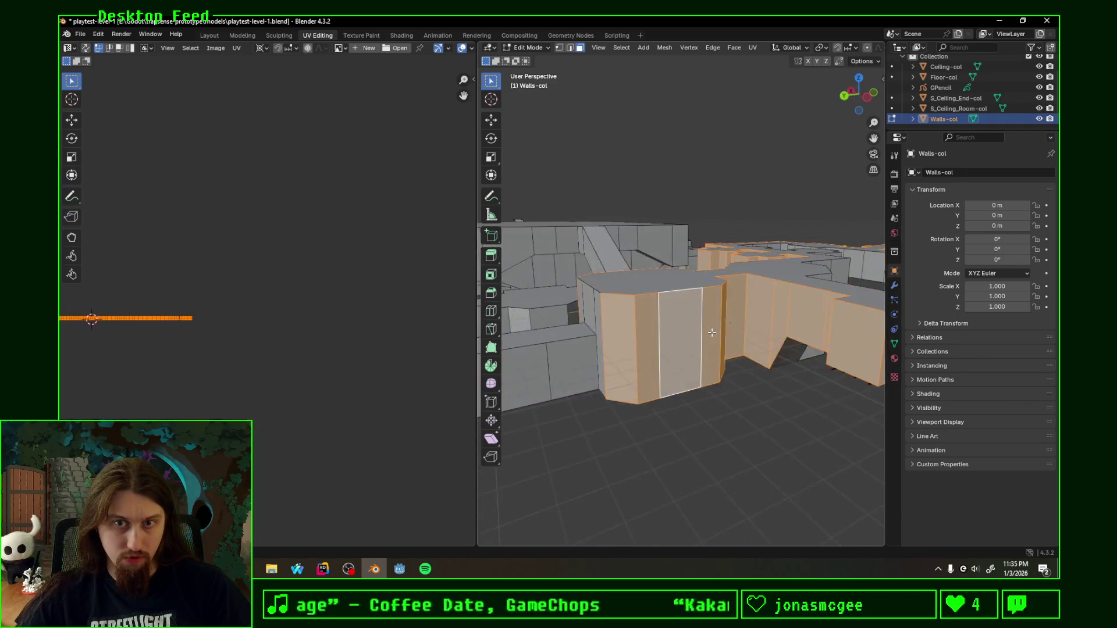
{"action": "scroll", "coordinate": [712, 333], "scroll_direction": "down", "scroll_amount": 2}
{"action": "key", "text": "u"}
{"action": "left_click", "coordinate": [246, 381]}
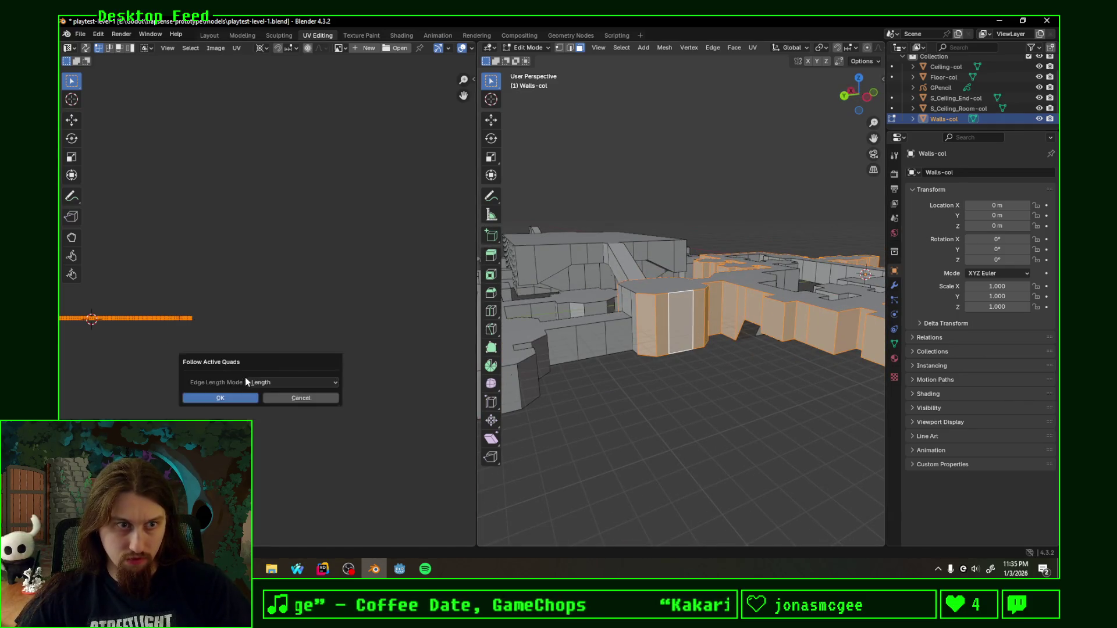
{"action": "left_click", "coordinate": [238, 395]}
{"action": "scroll", "coordinate": [672, 332], "scroll_direction": "down", "scroll_amount": 2}
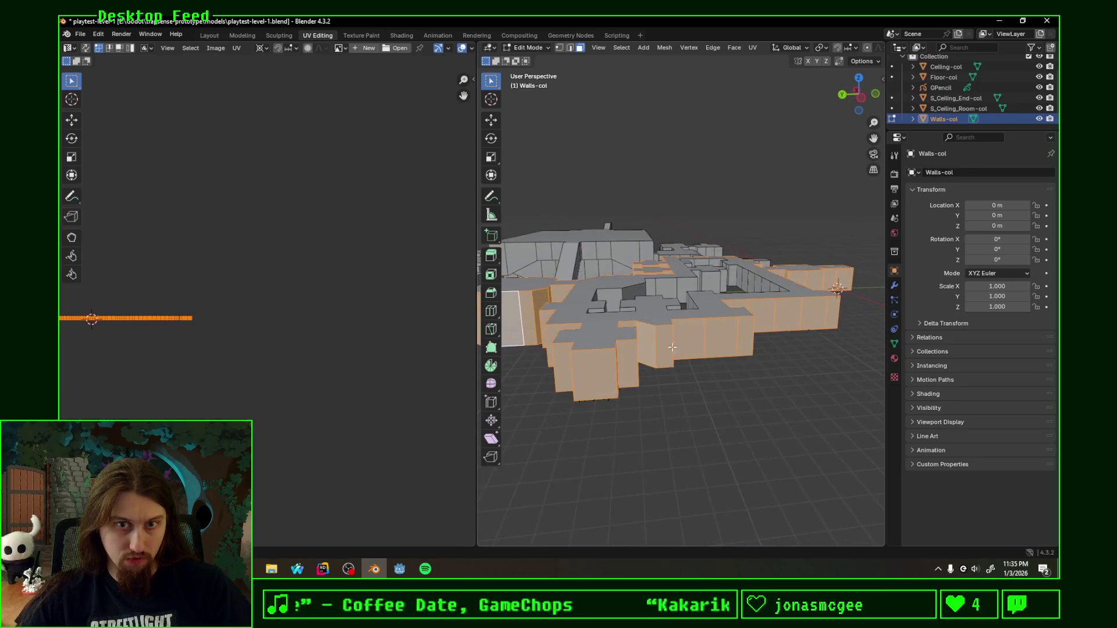
Step: Unwrap a single wall face with Follow Active Quads and pan across its UV strip
{"action": "left_click", "coordinate": [667, 288]}
{"action": "key", "text": "u"}
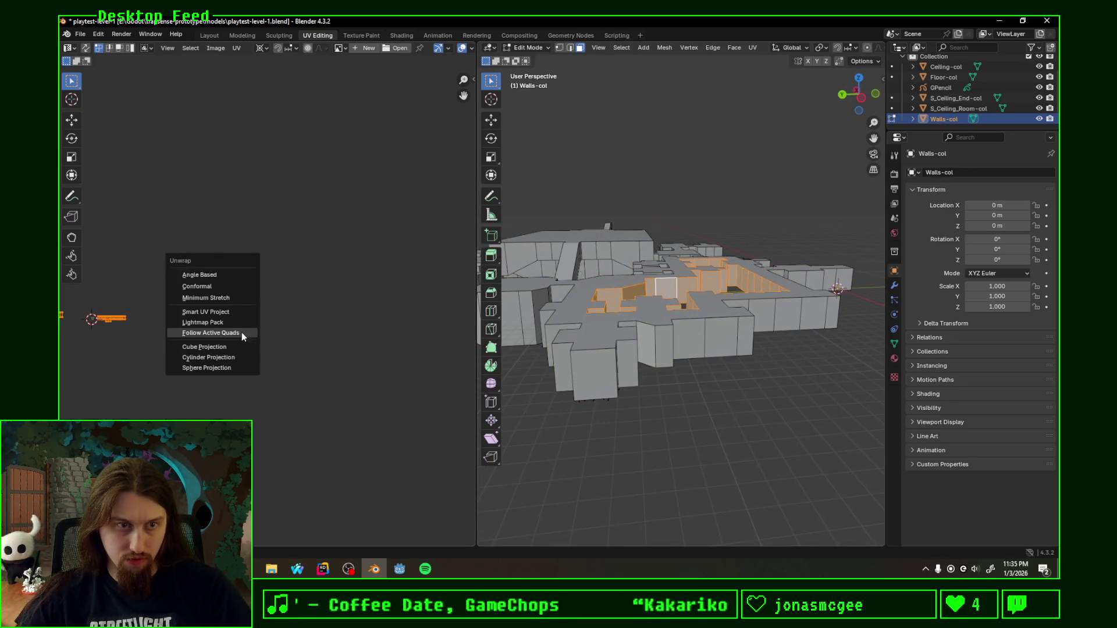
{"action": "left_click", "coordinate": [242, 336]}
{"action": "left_click", "coordinate": [231, 358]}
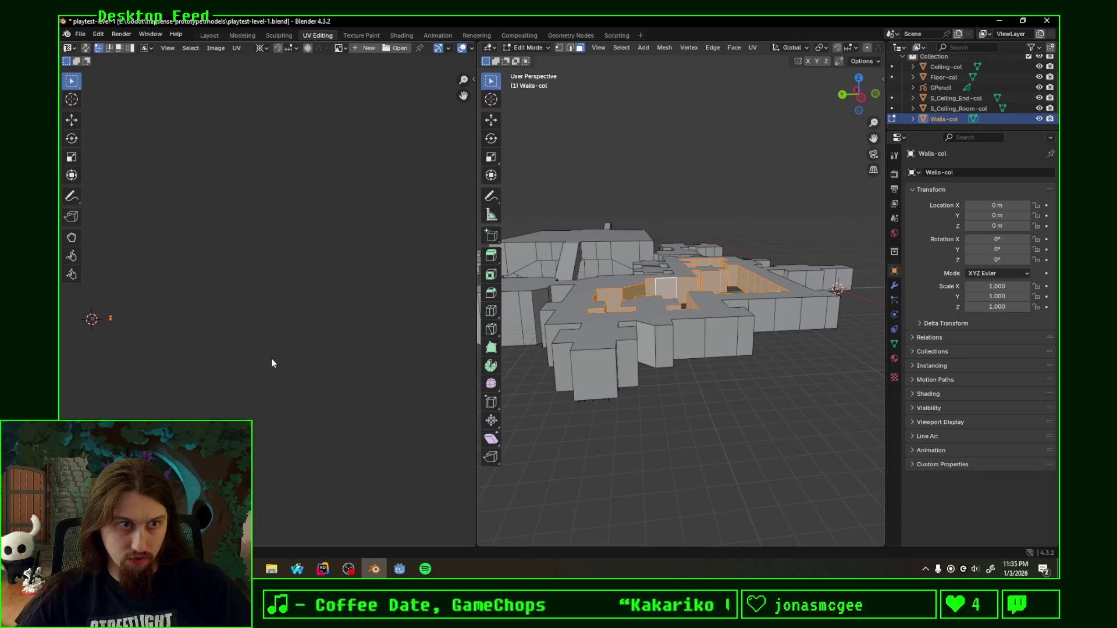
{"action": "middle_click_drag", "start_coordinate": [175, 352], "coordinate": [433, 354]}
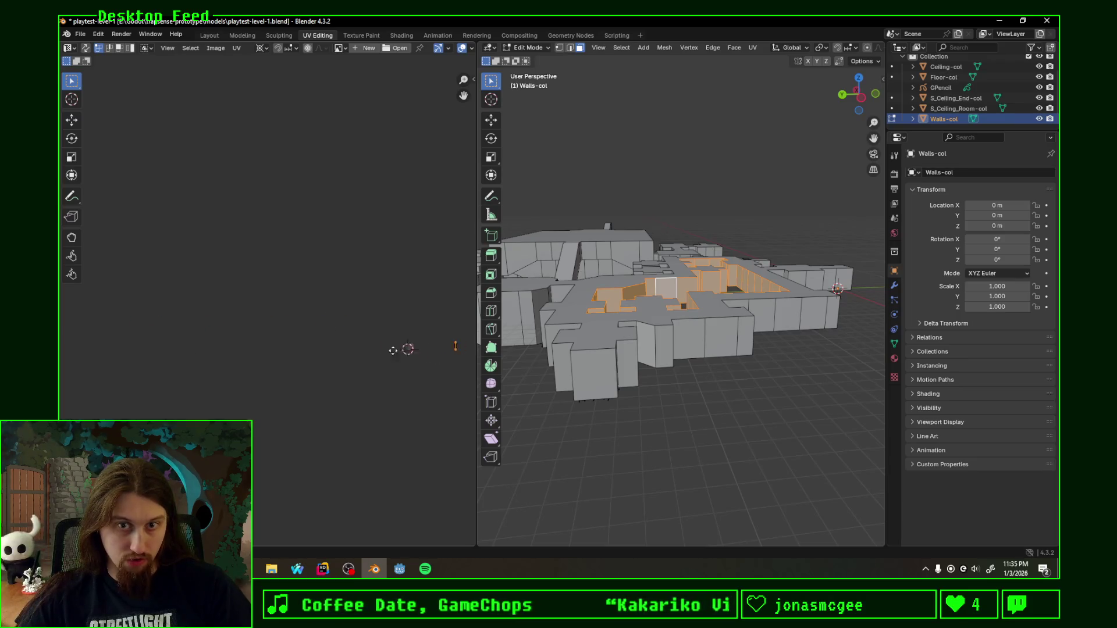
Step: Select the linked inner wall faces, unwrap them into one strip, and bring up Godot
{"action": "left_click", "coordinate": [630, 295]}
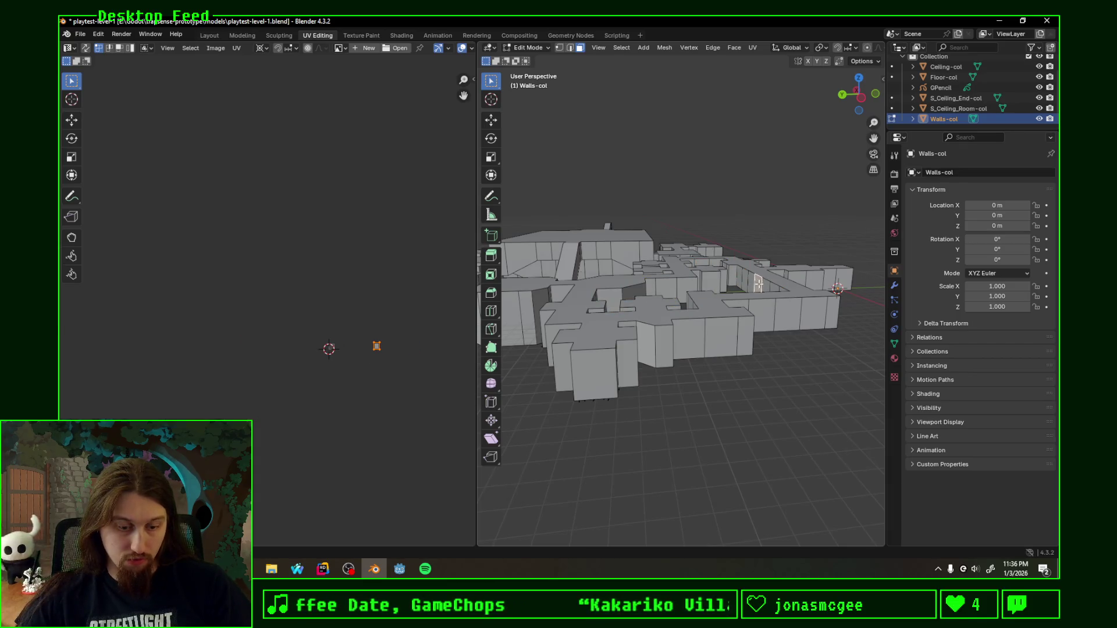
{"action": "key", "text": "l"}
{"action": "key", "text": "F3"}
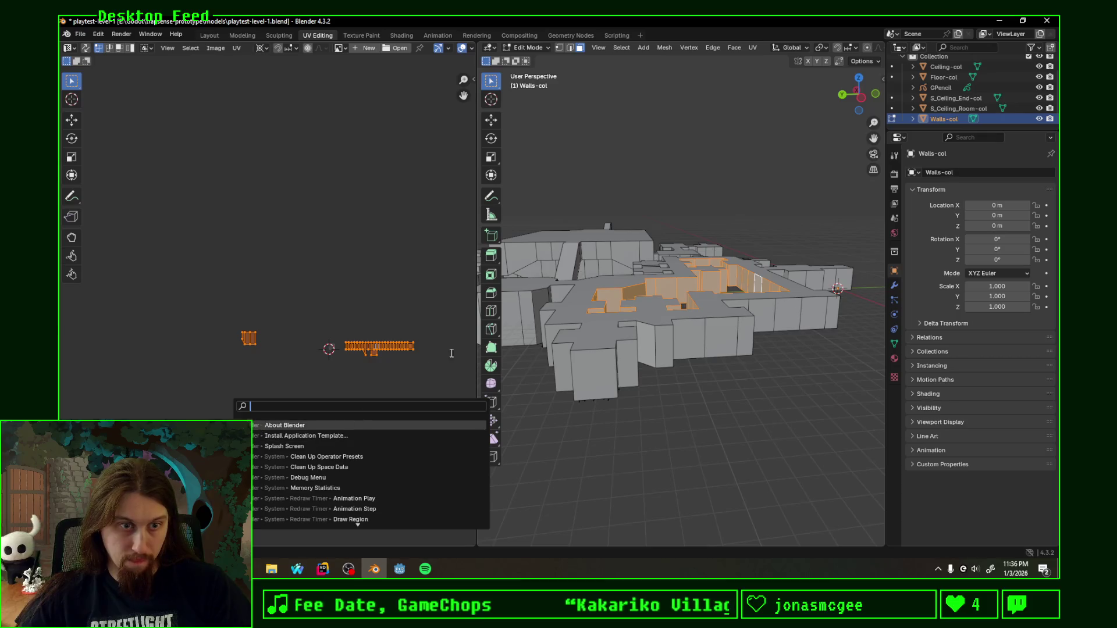
{"action": "key", "text": "u"}
{"action": "left_click", "coordinate": [311, 354]}
{"action": "left_click", "coordinate": [302, 374]}
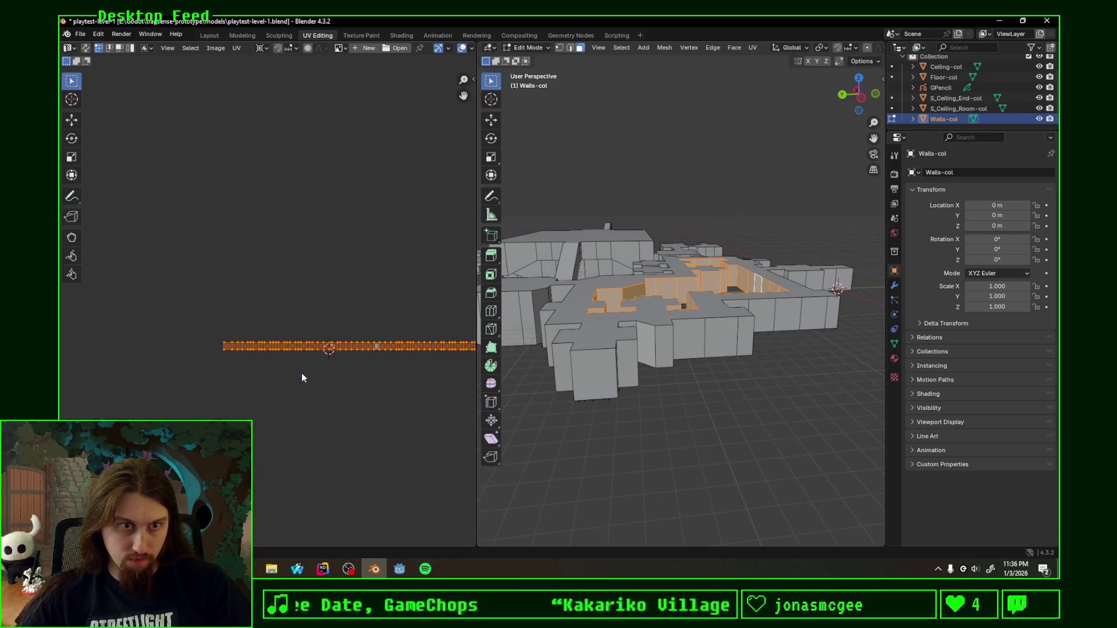
{"action": "middle_click_drag", "start_coordinate": [663, 300], "coordinate": [694, 356]}
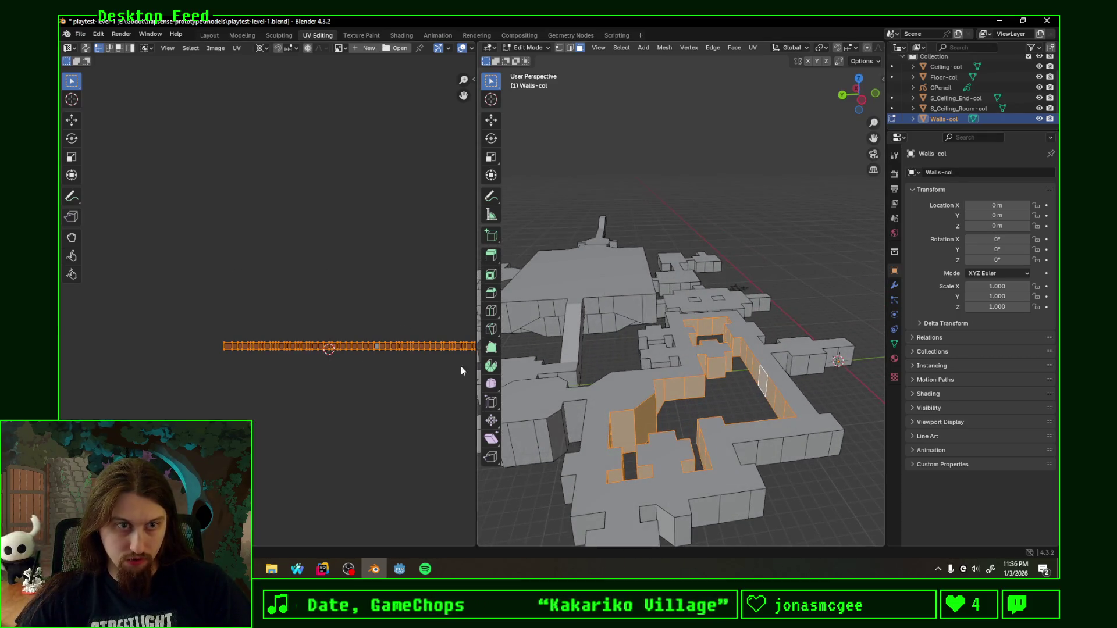
{"action": "left_click", "coordinate": [399, 568]}
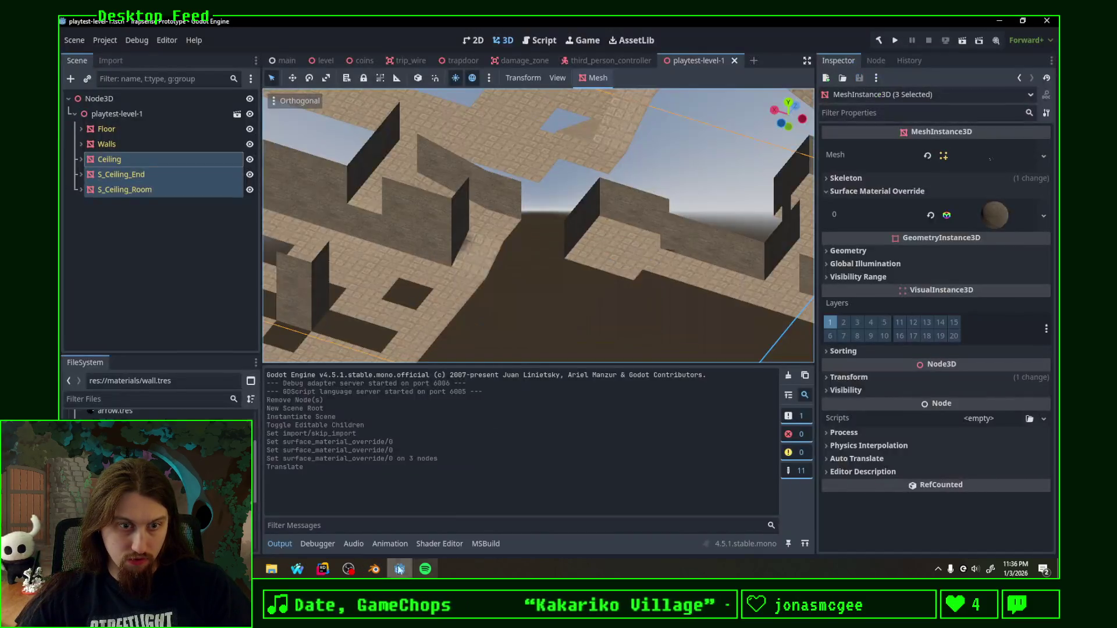
Step: Survey the level from a side angle, then open the main scene with preview sunlight on
{"action": "mouse_move", "coordinate": [517, 292]}
{"action": "middle_mouse_down"}
{"action": "mouse_move", "coordinate": [379, 280]}
{"action": "mouse_move", "coordinate": [485, 274]}
{"action": "mouse_move", "coordinate": [442, 255]}
{"action": "mouse_move", "coordinate": [569, 271]}
{"action": "middle_mouse_up"}
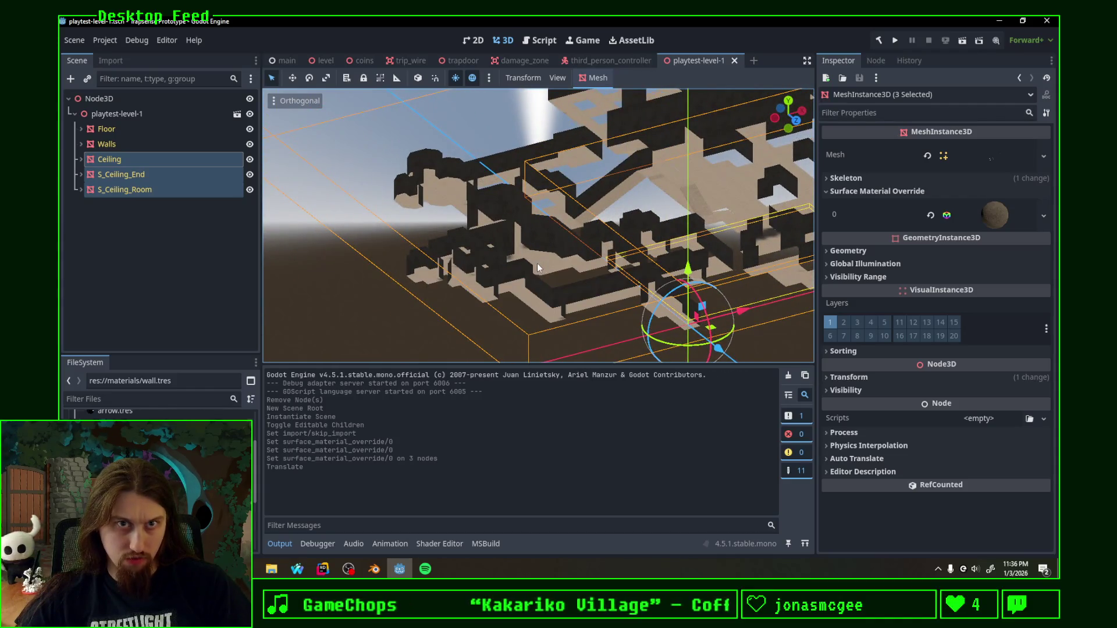
{"action": "left_click", "coordinate": [284, 61]}
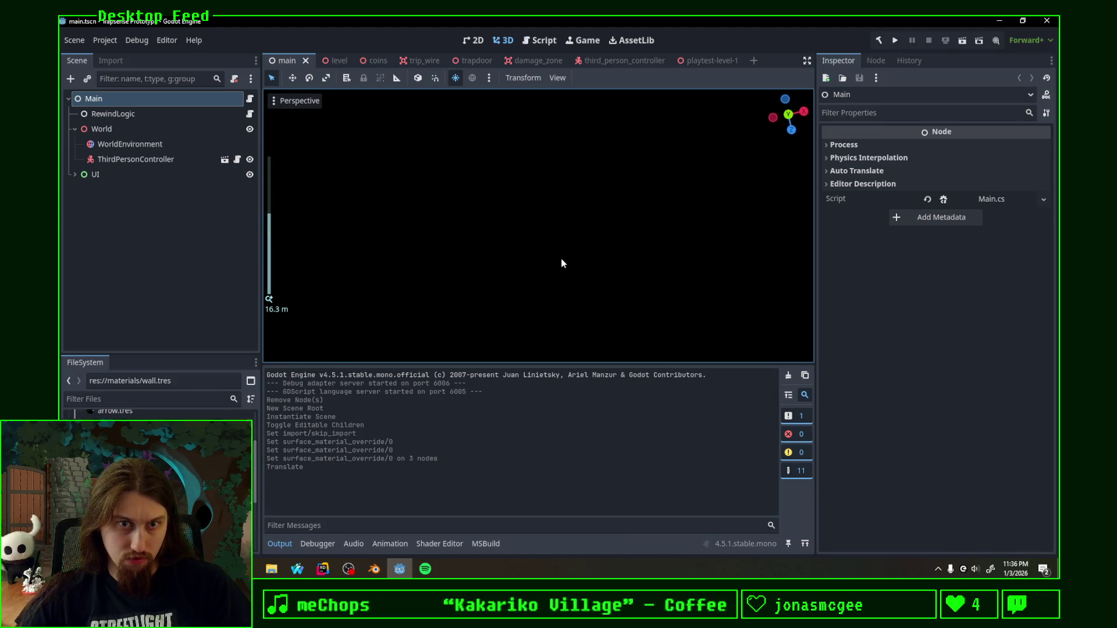
{"action": "left_click", "coordinate": [456, 79]}
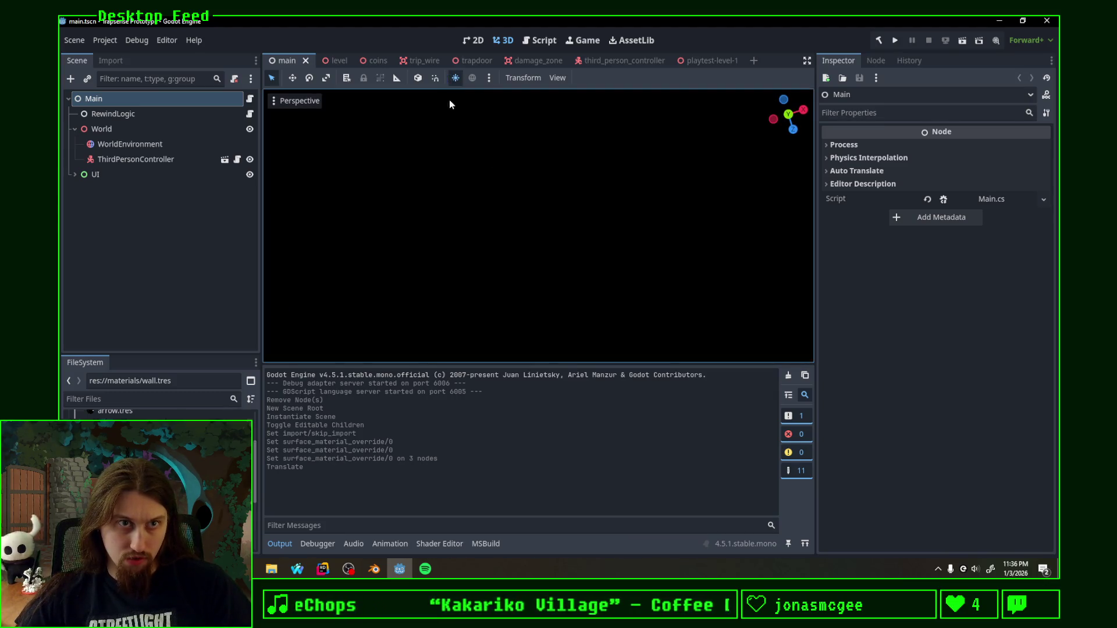
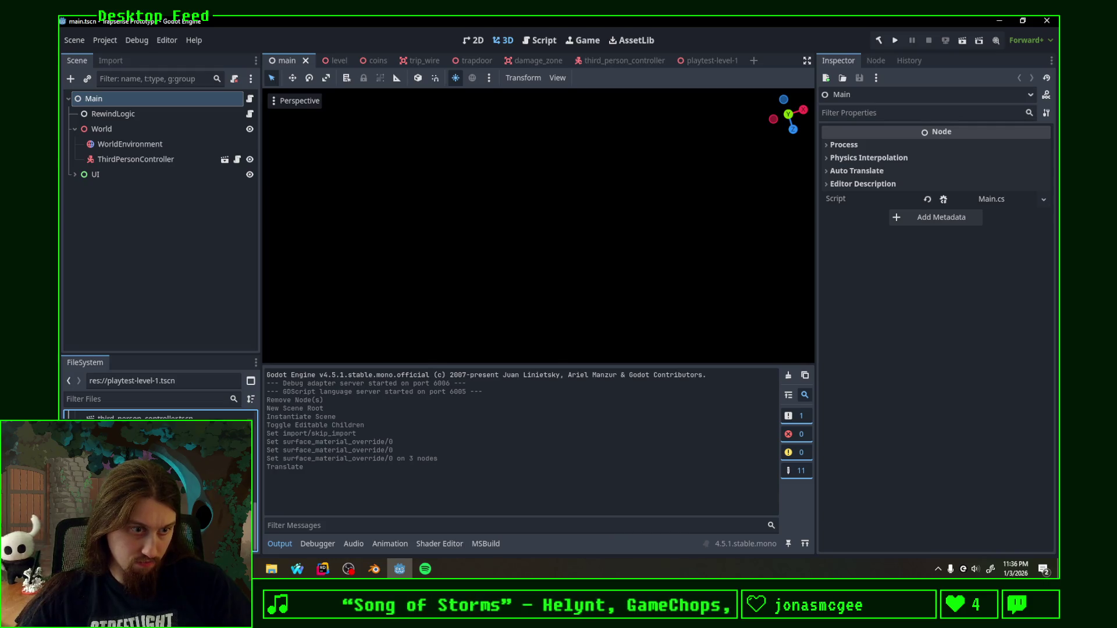
{"action": "scroll", "coordinate": [160, 485], "scroll_direction": "down", "scroll_amount": 3}
{"action": "scroll", "coordinate": [160, 484], "scroll_direction": "down", "scroll_amount": 3}
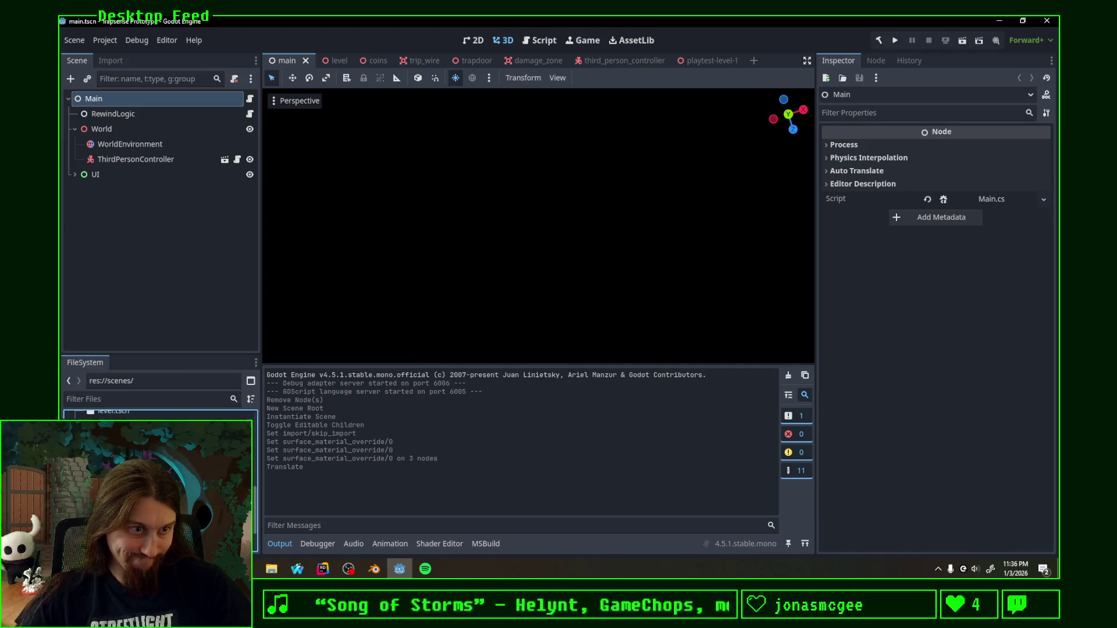
Step: Add playtest-level-1.tscn as a child of World and select the ThirdPersonController node
{"action": "left_click_drag", "start_coordinate": [160, 485], "coordinate": [111, 130]}
{"action": "scroll", "coordinate": [448, 252], "scroll_direction": "down", "scroll_amount": 3}
{"action": "scroll", "coordinate": [468, 253], "scroll_direction": "down", "scroll_amount": 5}
{"action": "mouse_move", "coordinate": [518, 223]}
{"action": "middle_mouse_down"}
{"action": "mouse_move", "coordinate": [757, 240]}
{"action": "mouse_move", "coordinate": [619, 289]}
{"action": "mouse_move", "coordinate": [560, 273]}
{"action": "mouse_move", "coordinate": [600, 241]}
{"action": "middle_mouse_up"}
{"action": "left_click", "coordinate": [849, 144]}
{"action": "left_click", "coordinate": [136, 159]}
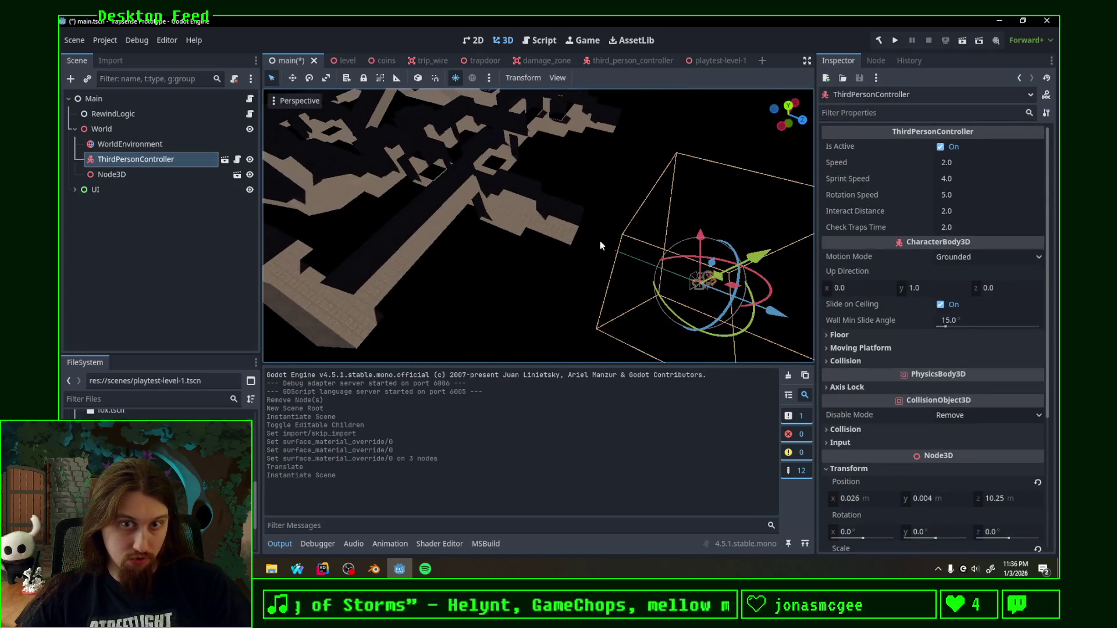
Step: Move the player controller along Z into the level start, then save and run the main scene
{"action": "left_click_drag", "start_coordinate": [775, 316], "coordinate": [638, 297]}
{"action": "mouse_move", "coordinate": [637, 297]}
{"action": "middle_mouse_down"}
{"action": "mouse_move", "coordinate": [597, 265]}
{"action": "mouse_move", "coordinate": [621, 261]}
{"action": "mouse_move", "coordinate": [611, 253]}
{"action": "middle_mouse_up"}
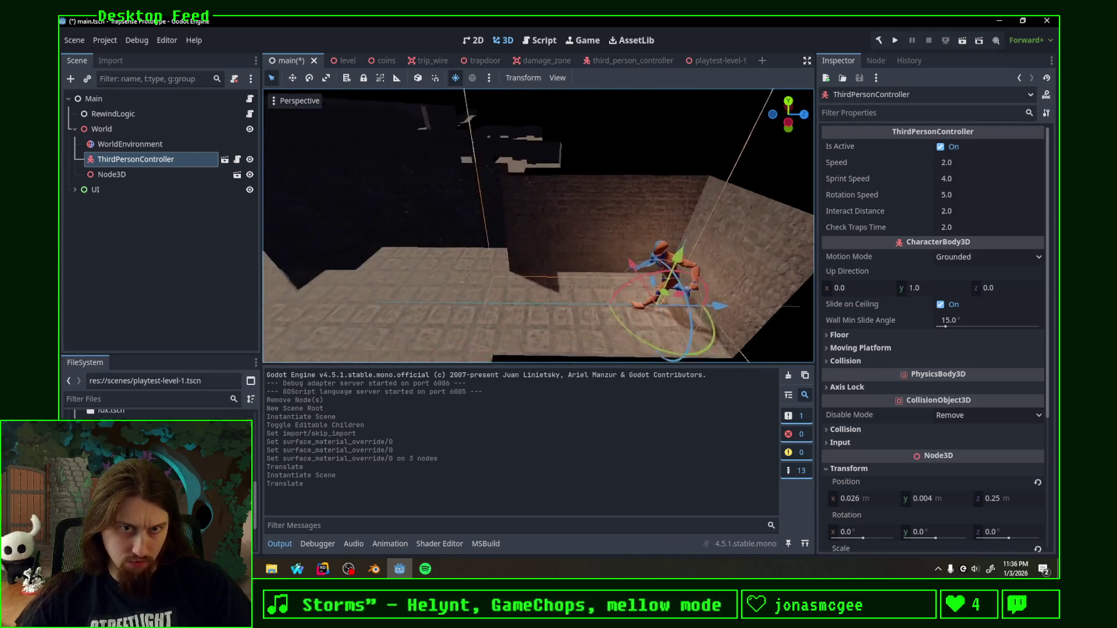
{"action": "middle_click_drag", "start_coordinate": [611, 254], "coordinate": [456, 76]}
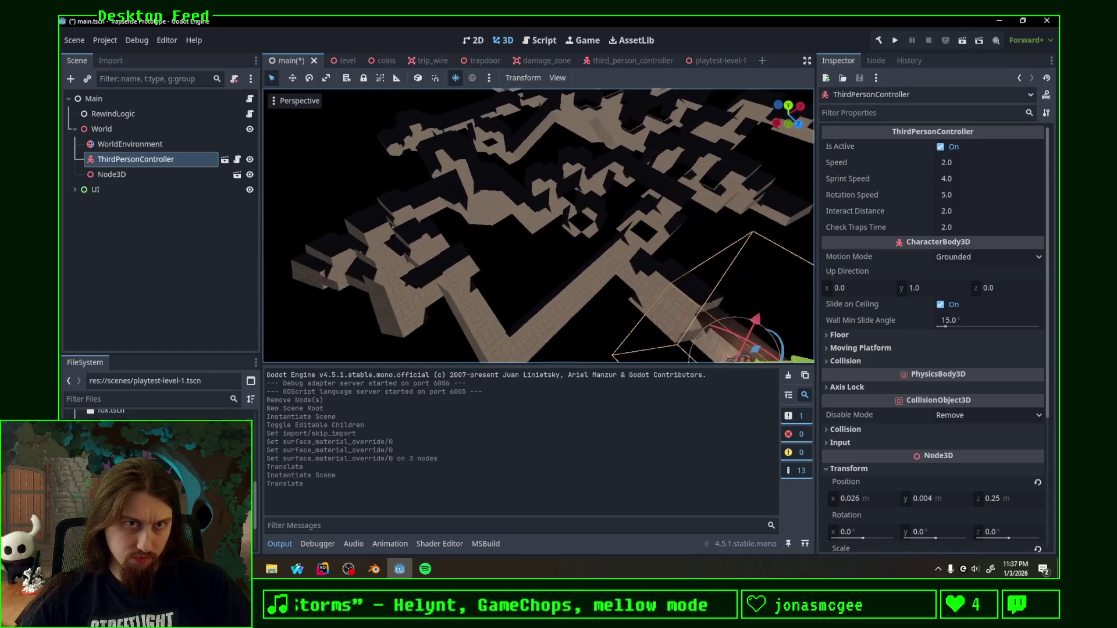
{"action": "left_click", "coordinate": [455, 77]}
{"action": "key", "text": "f"}
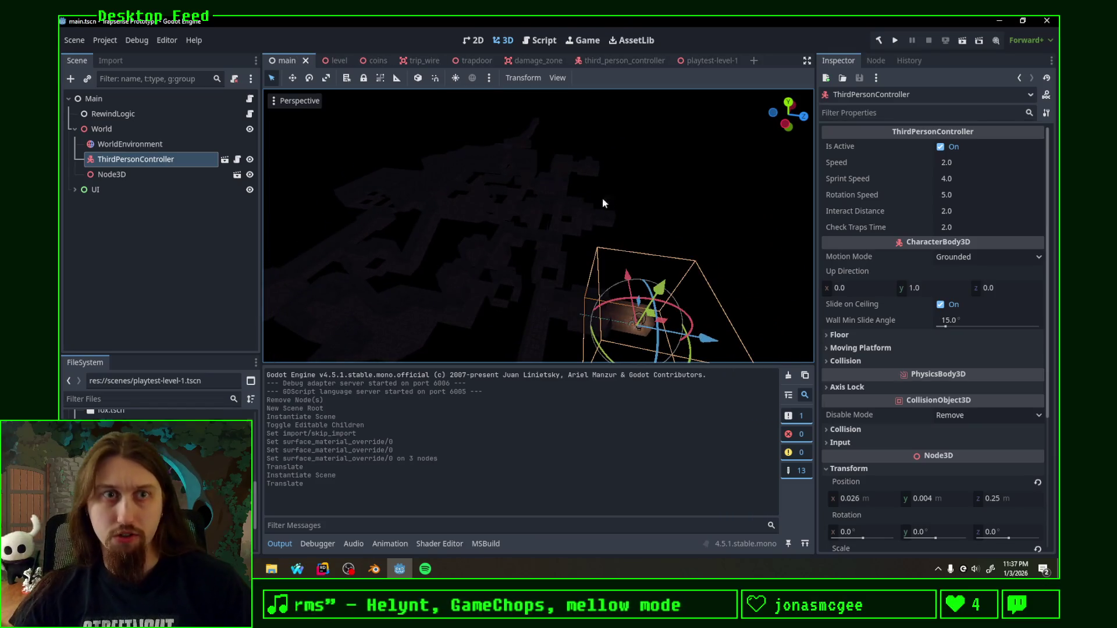
{"action": "left_click", "coordinate": [895, 40]}
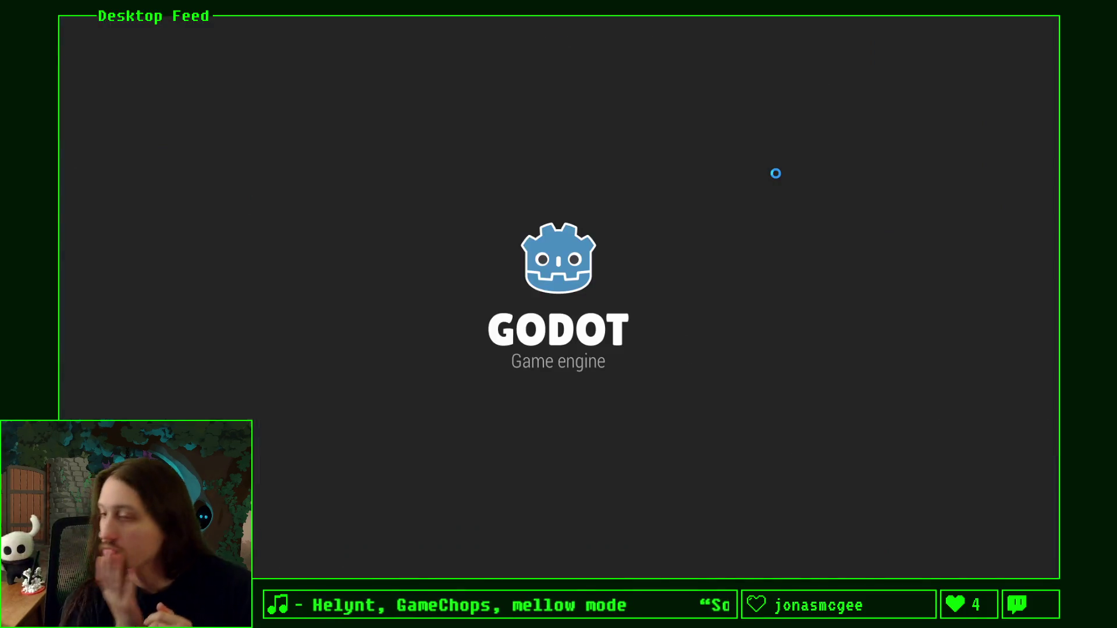
Step: Walk the character through the corridor, then return to the Godot editor and stop the game
{"action": "key", "text": "w"}
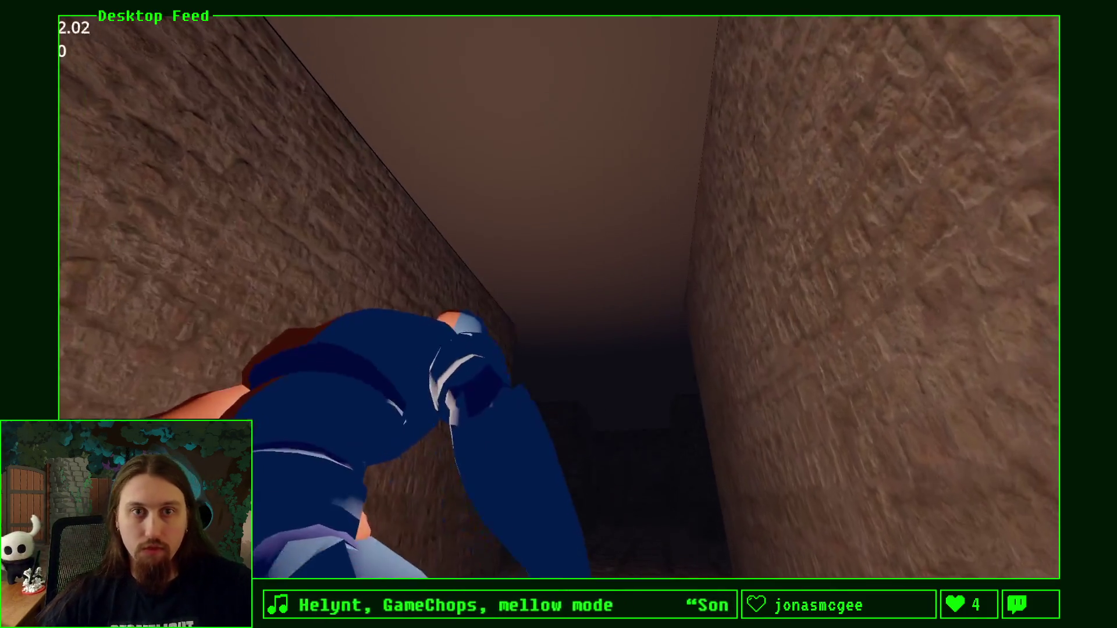
{"action": "key", "text": "d"}
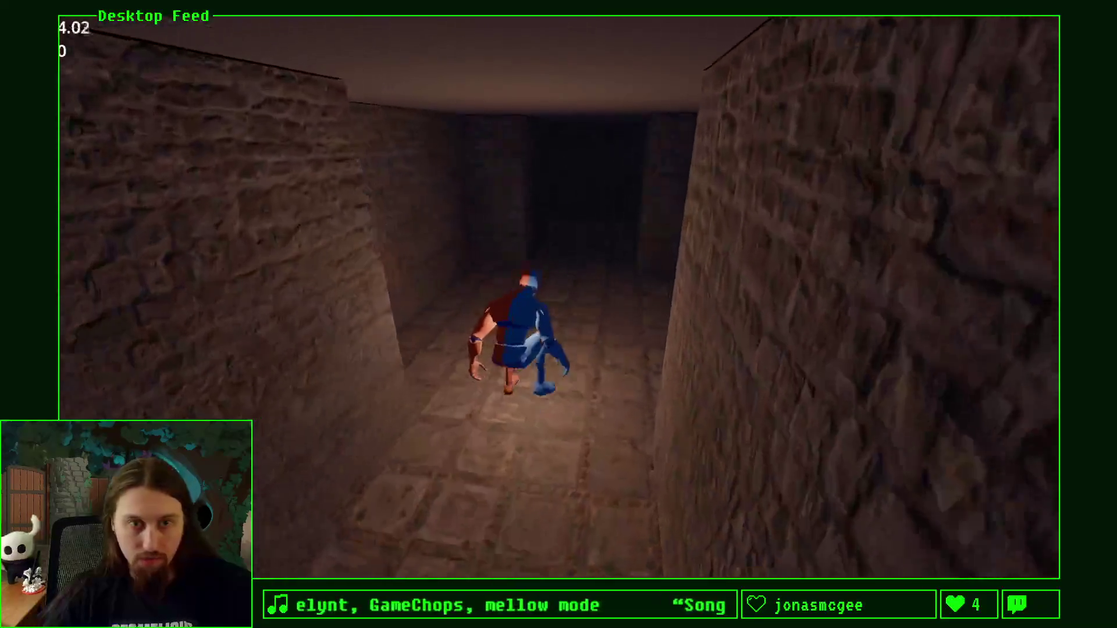
{"action": "key", "text": "super+Tab"}
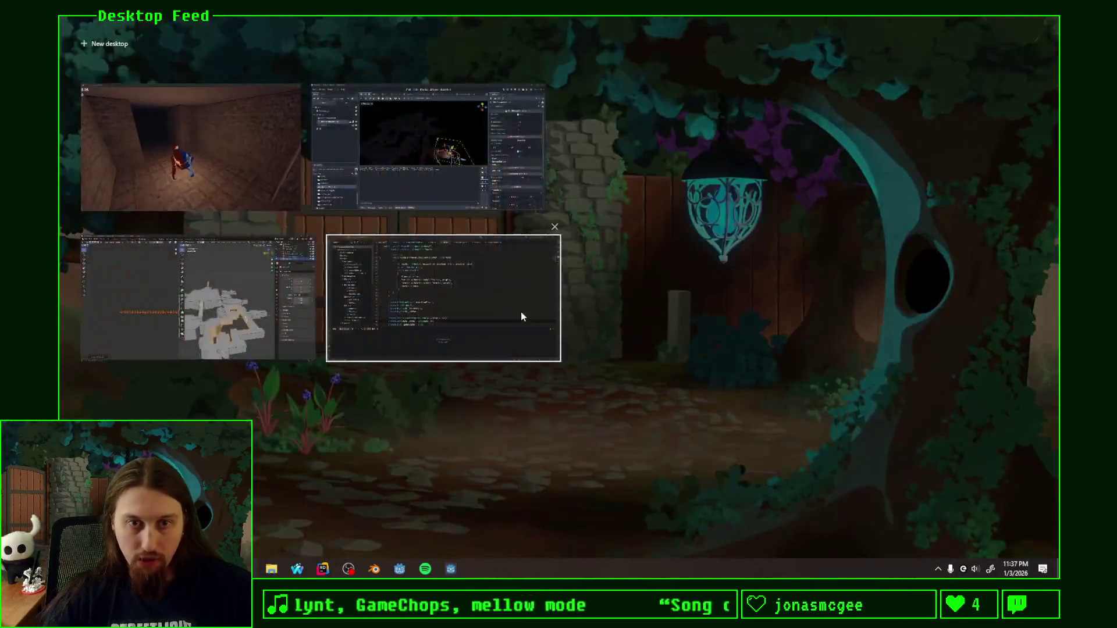
{"action": "left_click", "coordinate": [853, 280]}
{"action": "key", "text": "alt+Tab"}
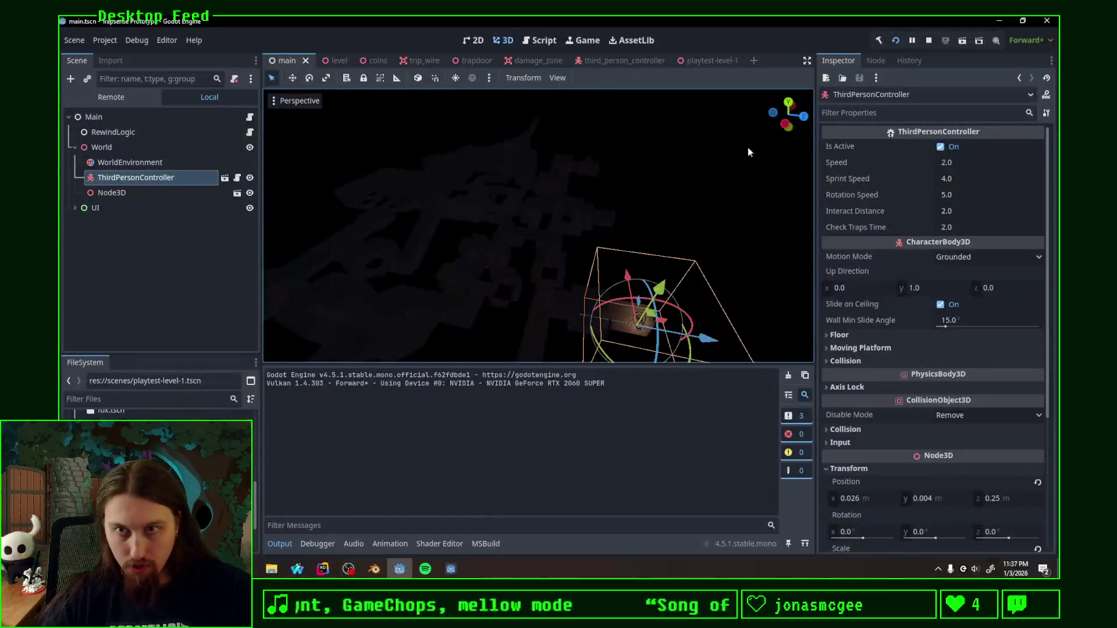
{"action": "left_click", "coordinate": [931, 40]}
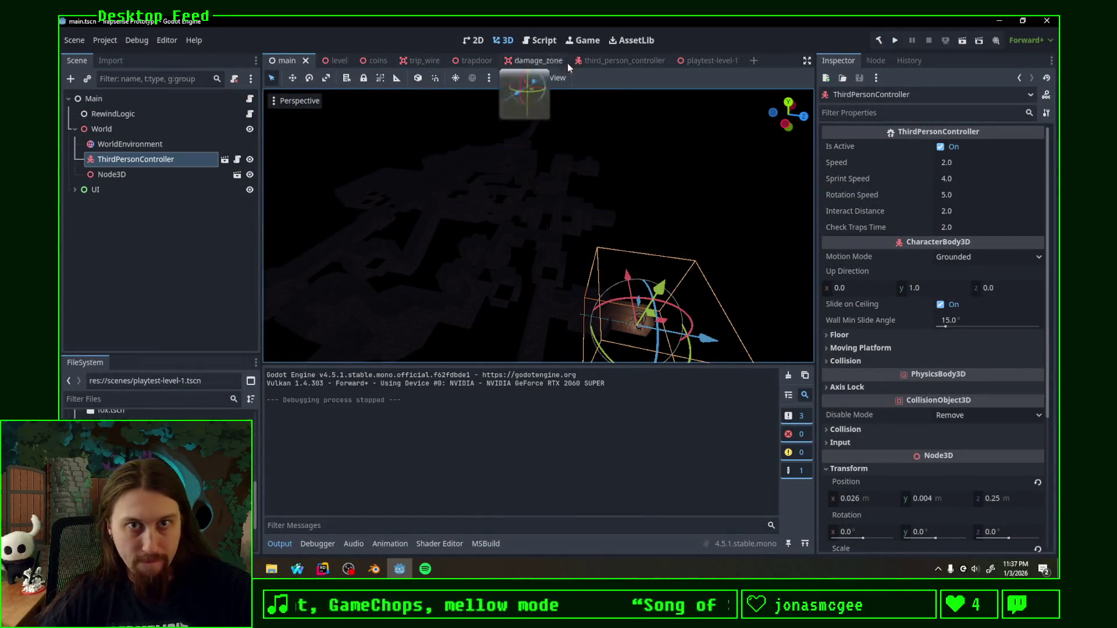
Step: Open the playtest-level-1 scene, switch to Blender and select the Ceiling-col object
{"action": "left_click", "coordinate": [711, 60]}
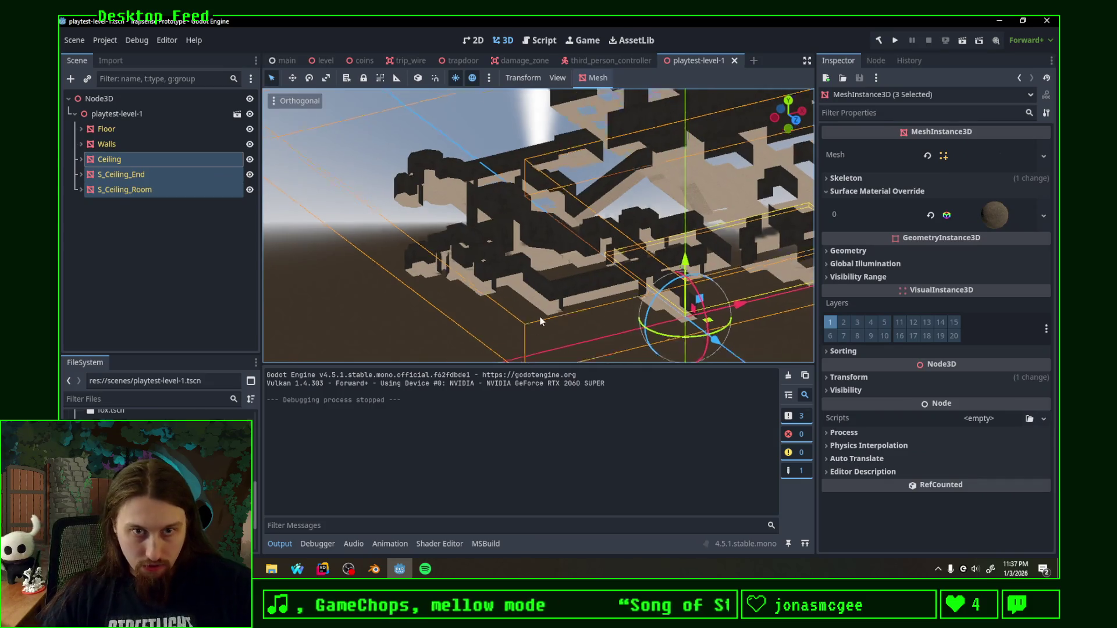
{"action": "middle_click_drag", "start_coordinate": [644, 258], "coordinate": [476, 228]}
{"action": "left_click", "coordinate": [374, 568]}
{"action": "mouse_move", "coordinate": [611, 349]}
{"action": "middle_mouse_down"}
{"action": "mouse_move", "coordinate": [668, 316]}
{"action": "mouse_move", "coordinate": [793, 324]}
{"action": "mouse_move", "coordinate": [635, 331]}
{"action": "mouse_move", "coordinate": [675, 325]}
{"action": "middle_mouse_up"}
{"action": "scroll", "coordinate": [669, 316], "scroll_direction": "down", "scroll_amount": 5}
{"action": "left_click", "coordinate": [642, 289]}
Step: Project the Ceiling-col mesh's UVs from the top view
{"action": "key", "text": "Tab"}
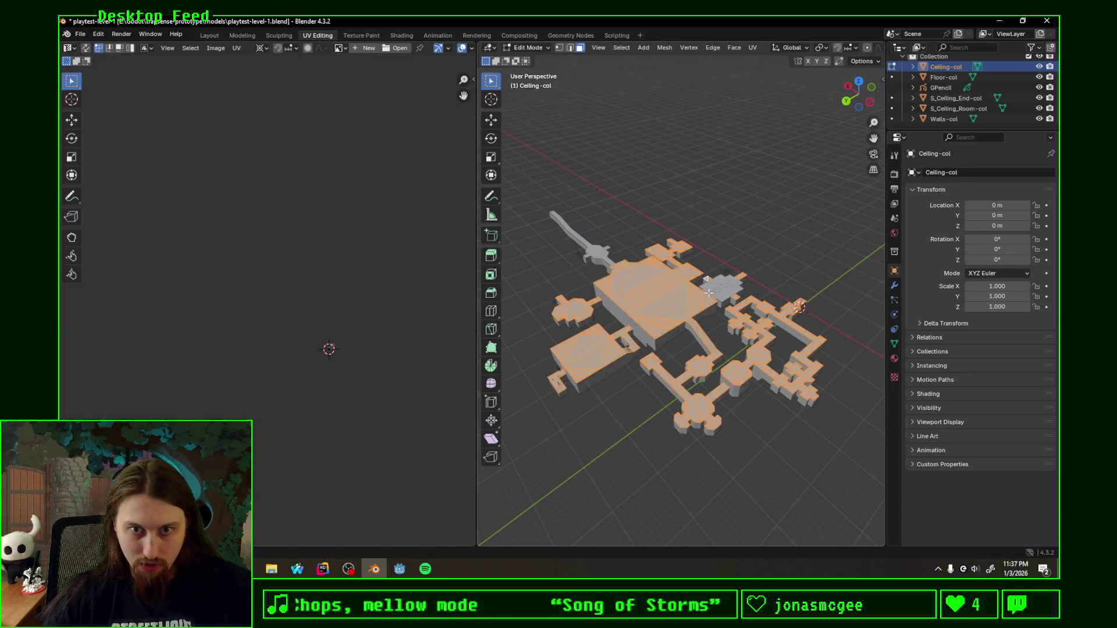
{"action": "left_click", "coordinate": [859, 81]}
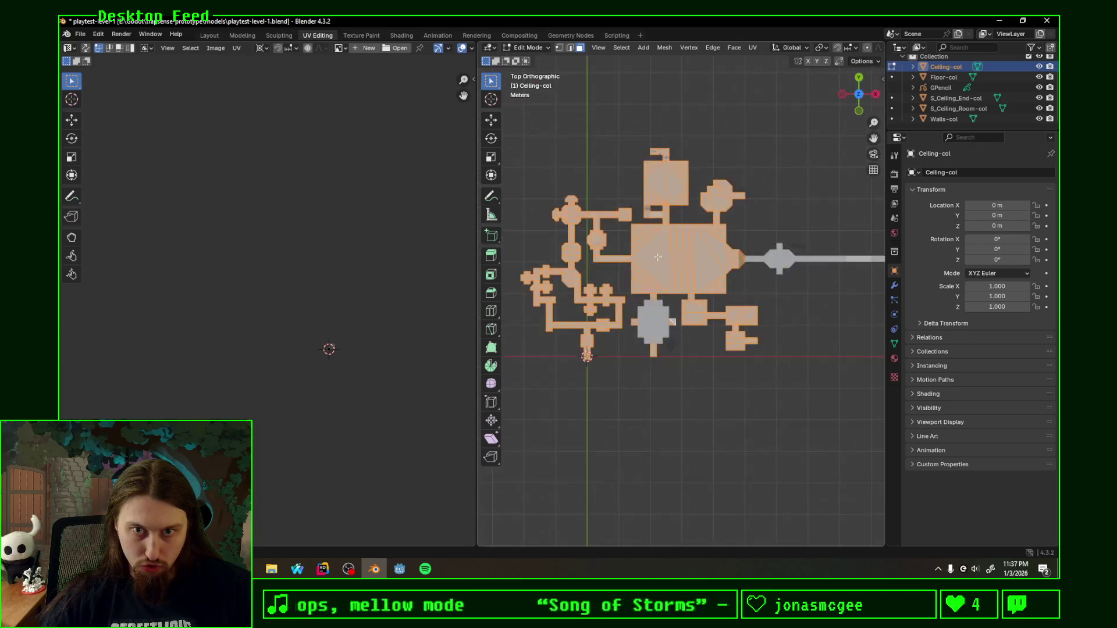
{"action": "key", "text": "F3"}
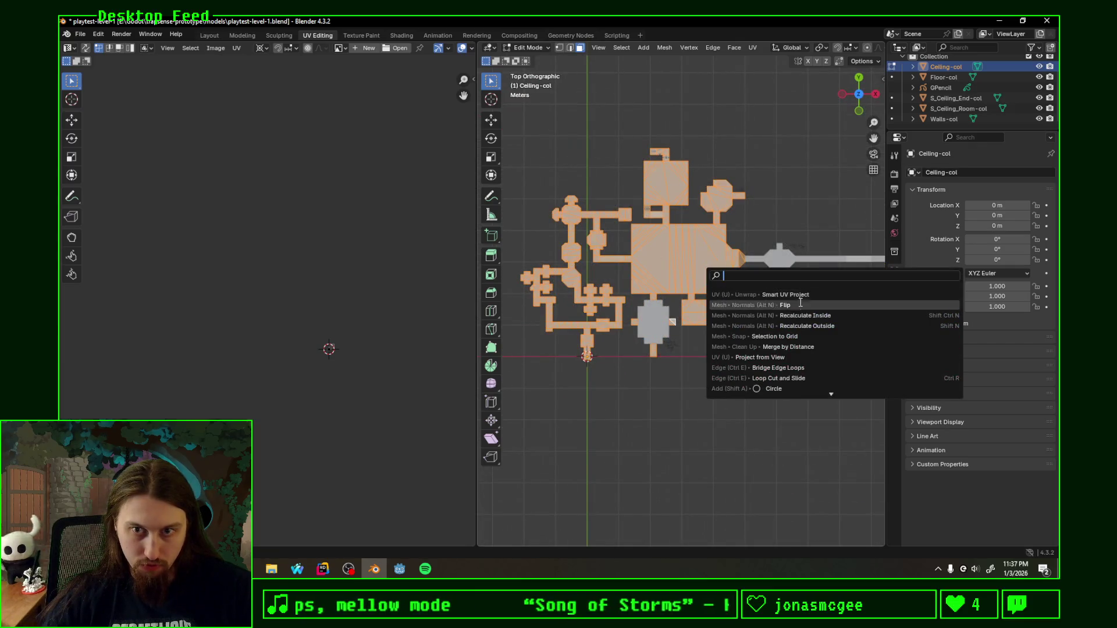
{"action": "key", "text": "Escape"}
{"action": "key", "text": "u"}
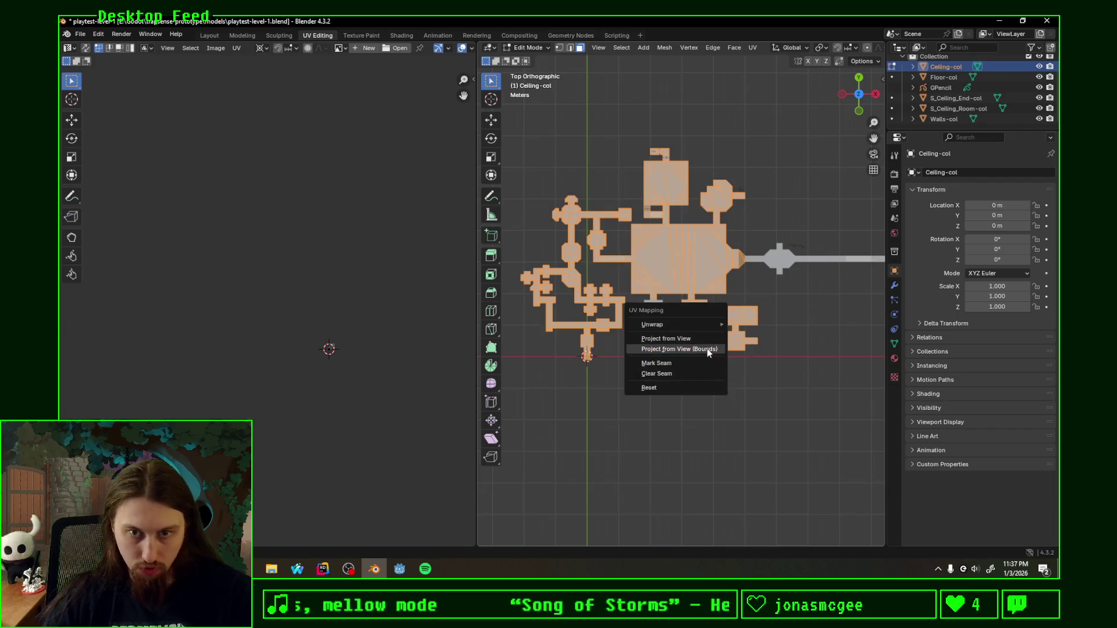
{"action": "left_click", "coordinate": [703, 338]}
{"action": "scroll", "coordinate": [343, 365], "scroll_direction": "up", "scroll_amount": 6}
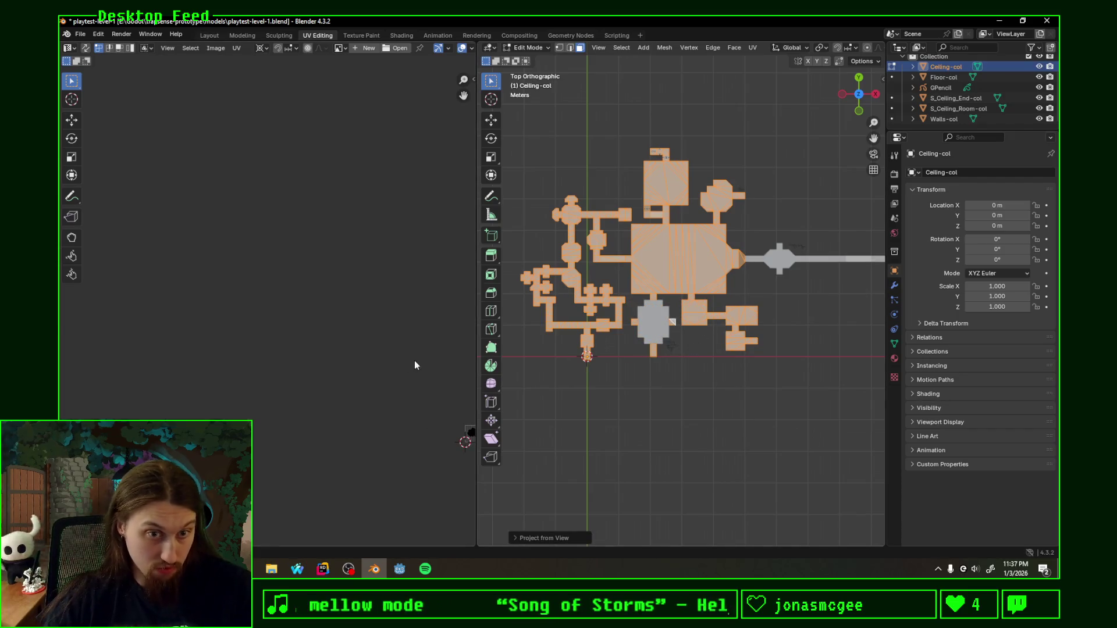
{"action": "scroll", "coordinate": [282, 392], "scroll_direction": "up", "scroll_amount": 5}
Step: Move the T-shaped ceiling UV island to the origin corner and scale it up to fill the UV bounds
{"action": "middle_click_drag", "start_coordinate": [287, 462], "coordinate": [298, 264]}
{"action": "scroll", "coordinate": [297, 265], "scroll_direction": "up", "scroll_amount": 2}
{"action": "scroll", "coordinate": [361, 341], "scroll_direction": "up", "scroll_amount": 2}
{"action": "scroll", "coordinate": [340, 419], "scroll_direction": "up", "scroll_amount": 2}
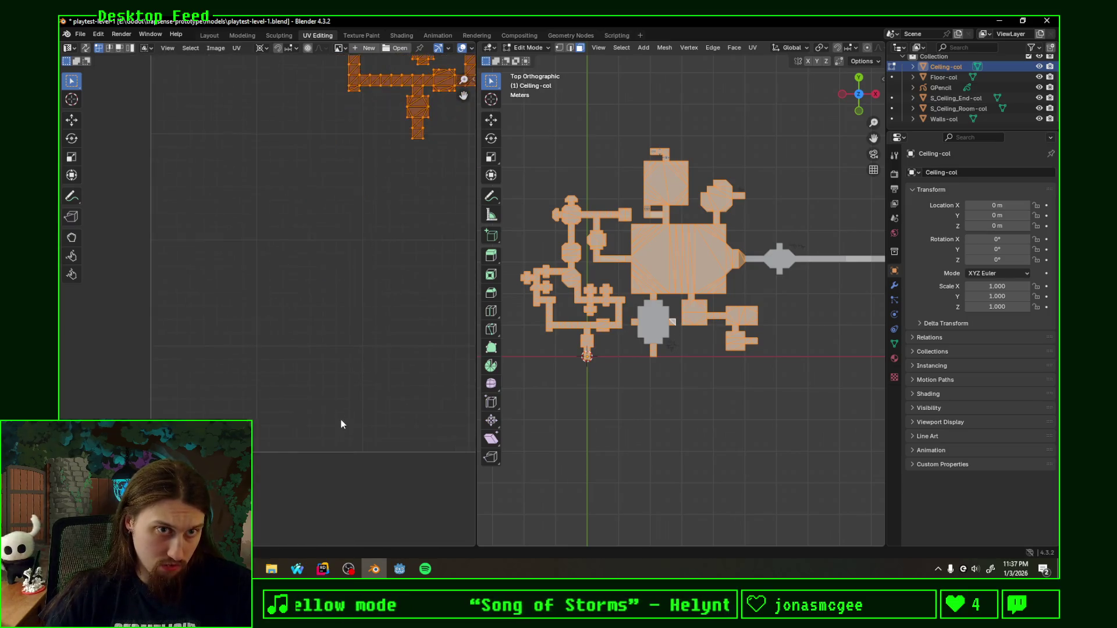
{"action": "scroll", "coordinate": [404, 352], "scroll_direction": "up", "scroll_amount": 1}
{"action": "scroll", "coordinate": [403, 351], "scroll_direction": "down", "scroll_amount": 4}
{"action": "scroll", "coordinate": [349, 262], "scroll_direction": "up", "scroll_amount": 1}
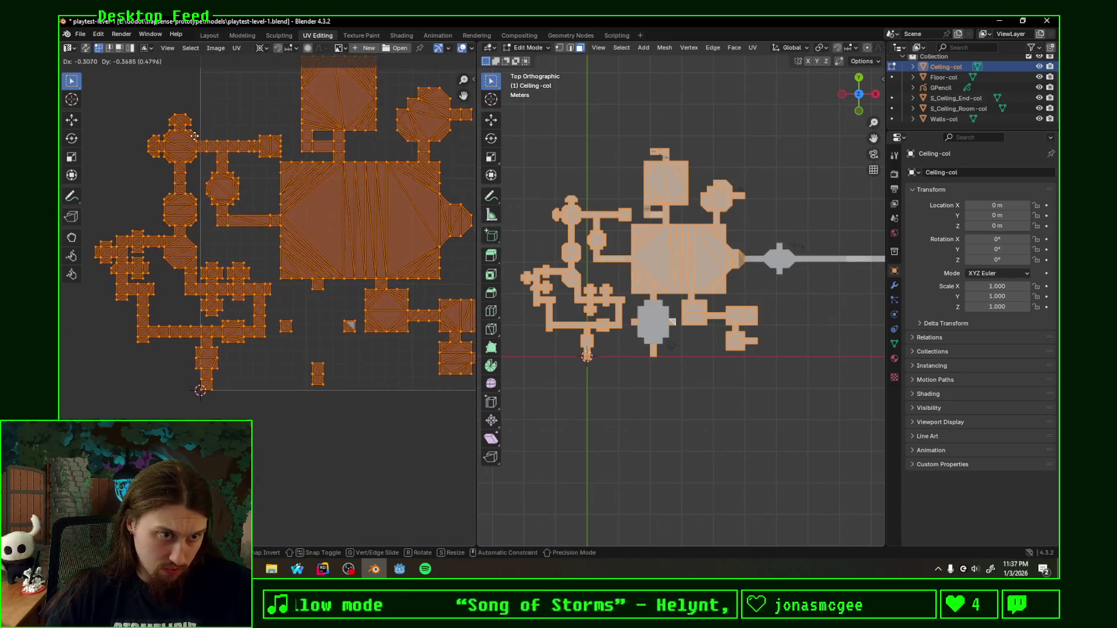
{"action": "scroll", "coordinate": [203, 152], "scroll_direction": "up", "scroll_amount": 2}
{"action": "scroll", "coordinate": [203, 150], "scroll_direction": "up", "scroll_amount": 2}
{"action": "scroll", "coordinate": [314, 277], "scroll_direction": "up", "scroll_amount": 2}
{"action": "scroll", "coordinate": [352, 164], "scroll_direction": "up", "scroll_amount": 1}
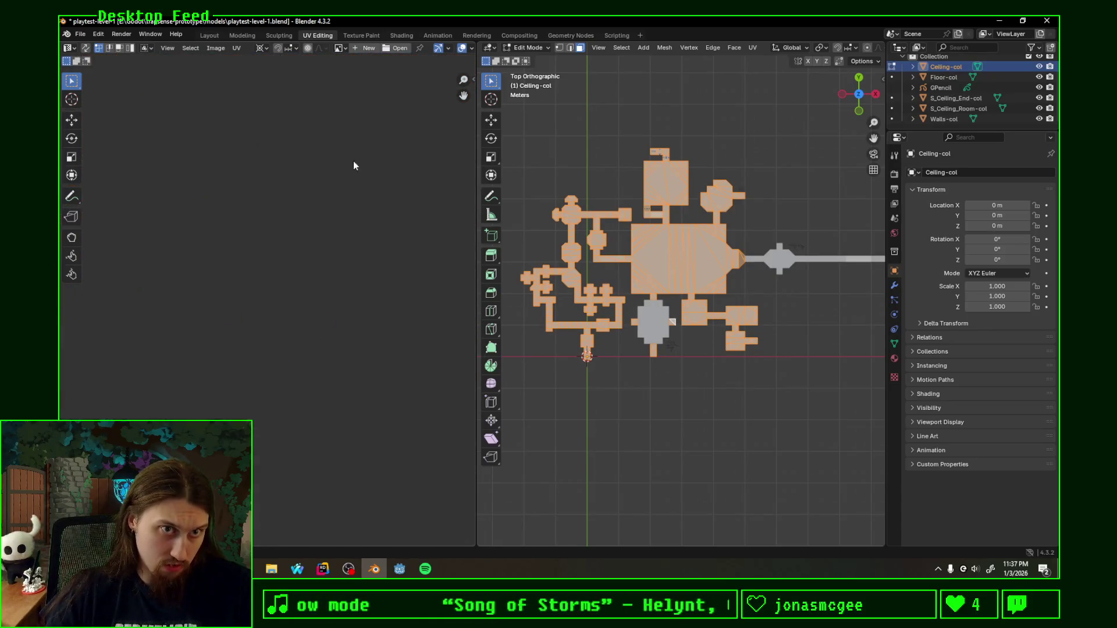
{"action": "middle_click_drag", "start_coordinate": [352, 165], "coordinate": [276, 400]}
{"action": "scroll", "coordinate": [192, 367], "scroll_direction": "up", "scroll_amount": 3}
{"action": "scroll", "coordinate": [88, 323], "scroll_direction": "down", "scroll_amount": 2}
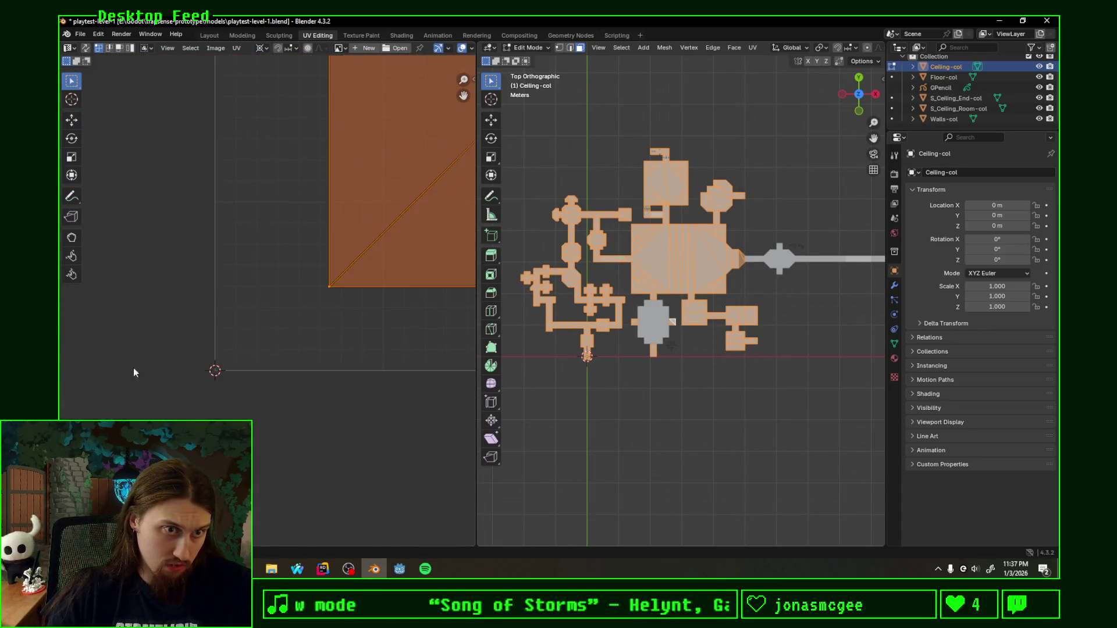
{"action": "middle_click_drag", "start_coordinate": [133, 373], "coordinate": [260, 381]}
{"action": "key", "text": "g"}
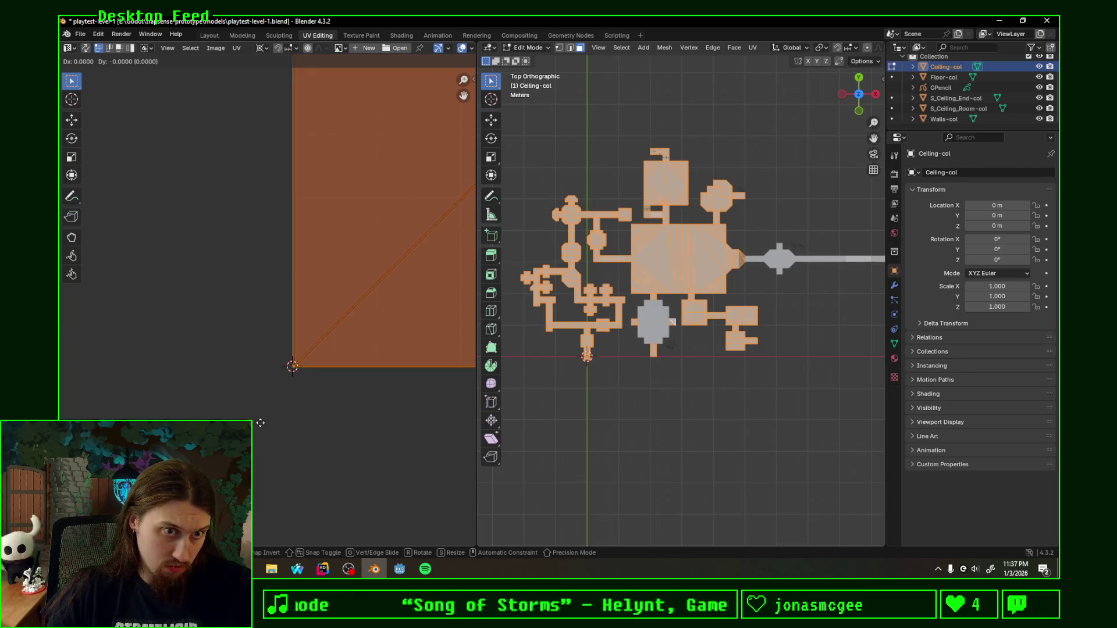
{"action": "left_click", "coordinate": [260, 423]}
{"action": "scroll", "coordinate": [264, 411], "scroll_direction": "down", "scroll_amount": 1}
{"action": "scroll", "coordinate": [288, 306], "scroll_direction": "down", "scroll_amount": 2}
{"action": "scroll", "coordinate": [164, 415], "scroll_direction": "down", "scroll_amount": 1}
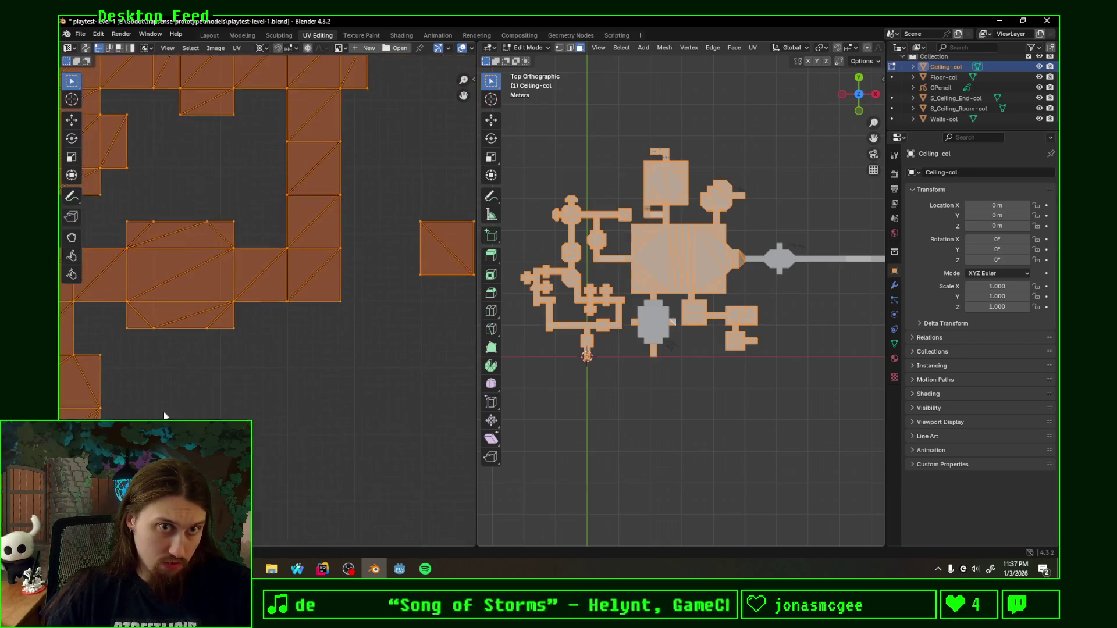
{"action": "scroll", "coordinate": [164, 415], "scroll_direction": "down", "scroll_amount": 3}
{"action": "middle_click_drag", "start_coordinate": [324, 318], "coordinate": [267, 374]}
{"action": "scroll", "coordinate": [267, 374], "scroll_direction": "down", "scroll_amount": 2}
{"action": "scroll", "coordinate": [345, 315], "scroll_direction": "down", "scroll_amount": 1}
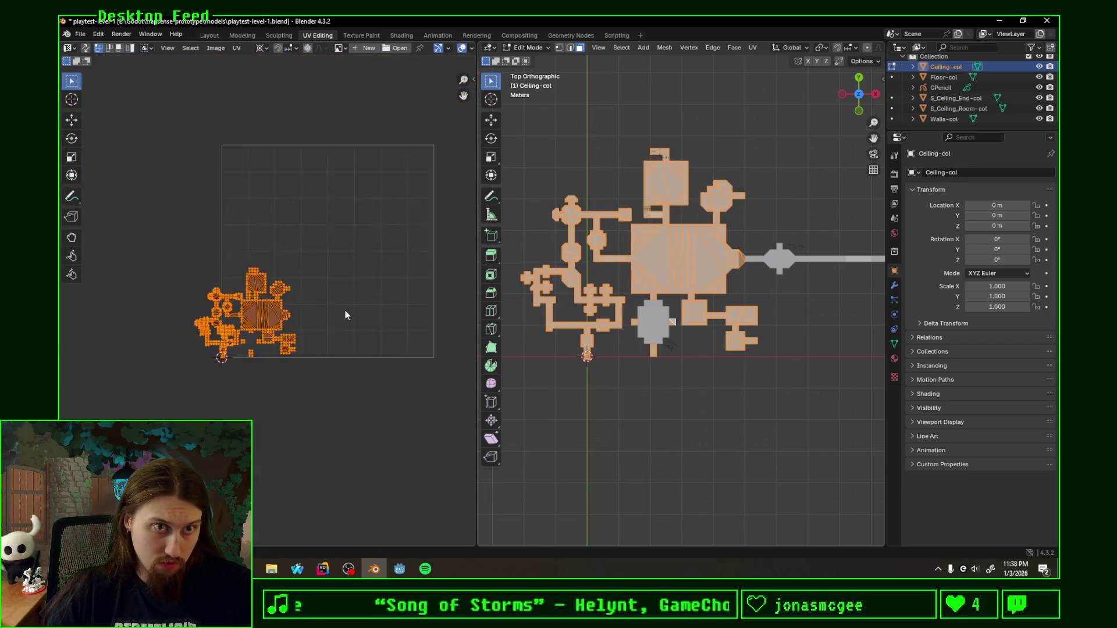
{"action": "scroll", "coordinate": [345, 315], "scroll_direction": "down", "scroll_amount": 1}
{"action": "middle_click_drag", "start_coordinate": [387, 254], "coordinate": [325, 317]}
{"action": "key", "text": "s"}
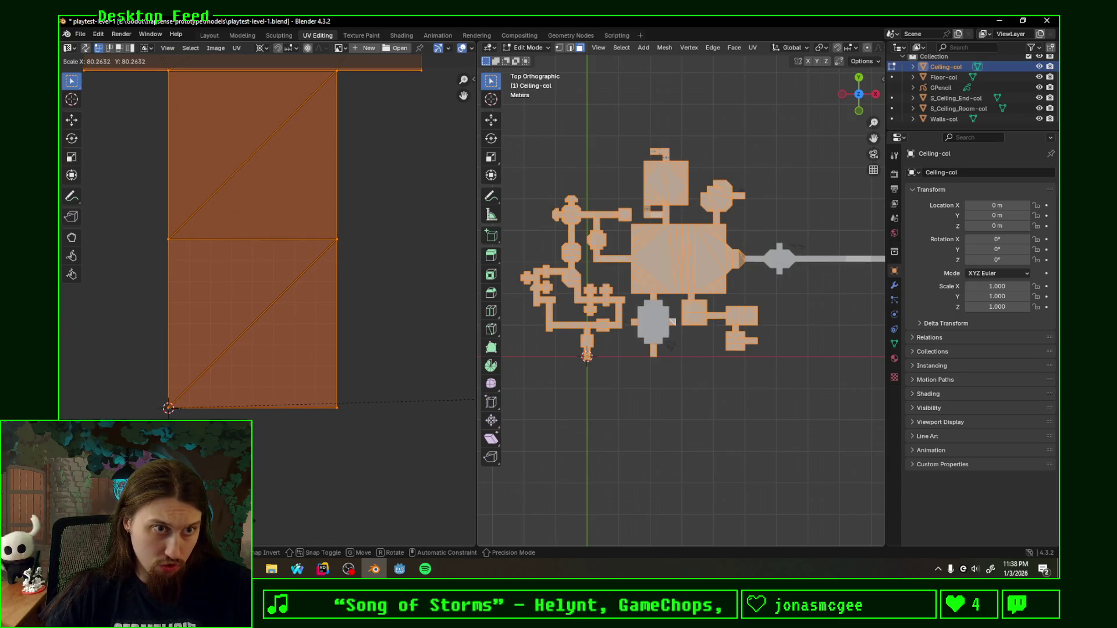
{"action": "key", "text": "Return"}
{"action": "scroll", "coordinate": [288, 443], "scroll_direction": "up", "scroll_amount": 5}
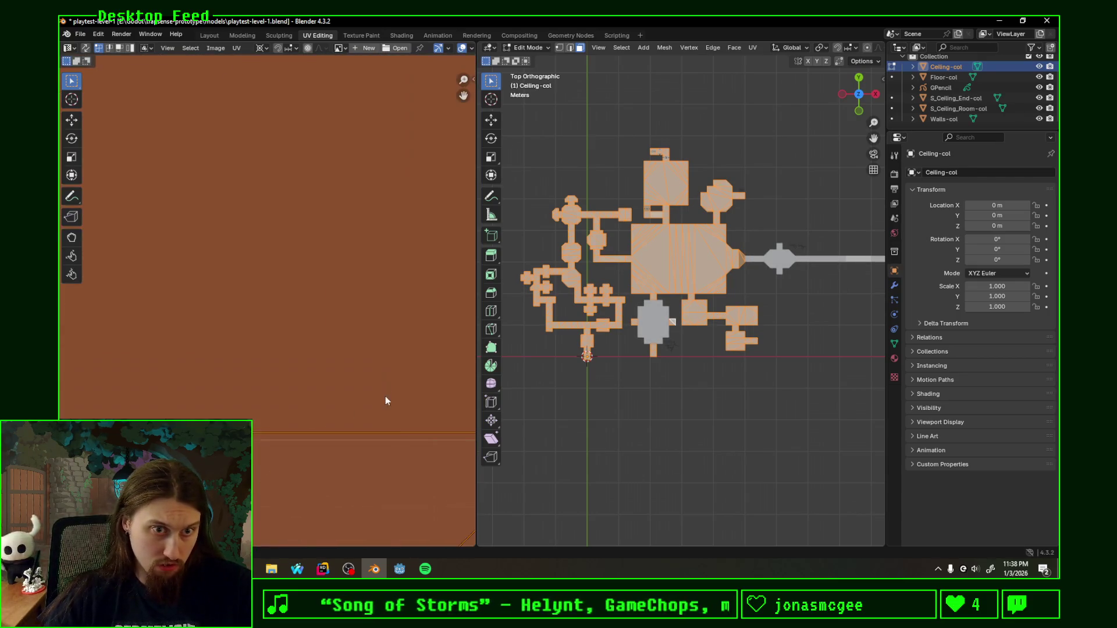
{"action": "scroll", "coordinate": [272, 334], "scroll_direction": "down", "scroll_amount": 2}
{"action": "scroll", "coordinate": [290, 362], "scroll_direction": "down", "scroll_amount": 1}
{"action": "scroll", "coordinate": [290, 361], "scroll_direction": "up", "scroll_amount": 1}
{"action": "scroll", "coordinate": [299, 340], "scroll_direction": "up", "scroll_amount": 1}
Step: Fine-tune the ceiling island's size and position, then save the blend file
{"action": "key", "text": "g"}
{"action": "key", "text": "s"}
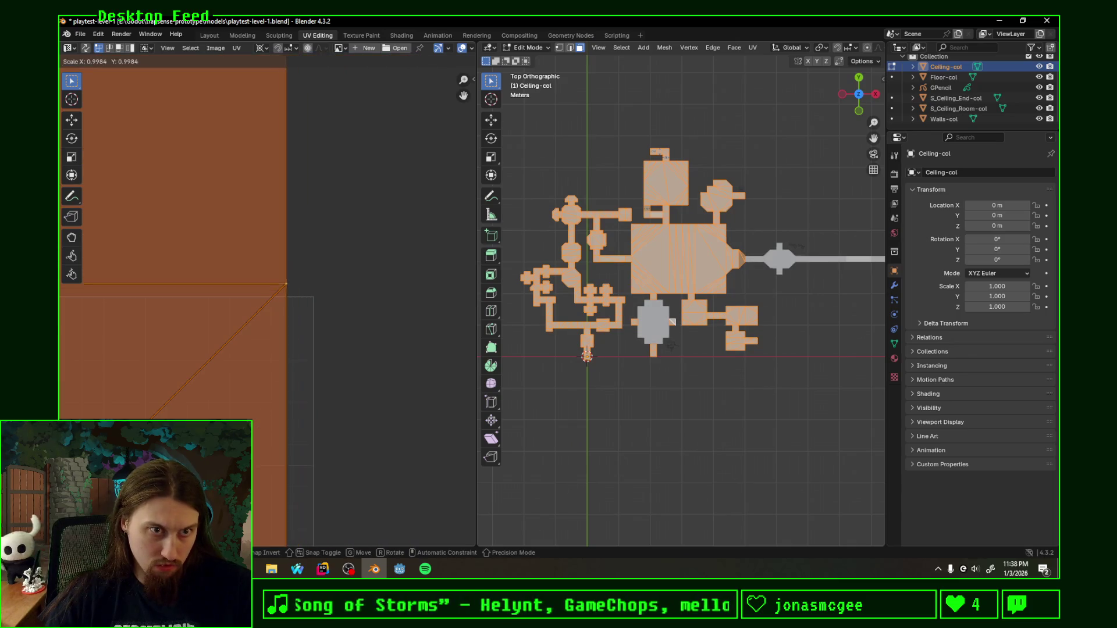
{"action": "key", "text": "Return"}
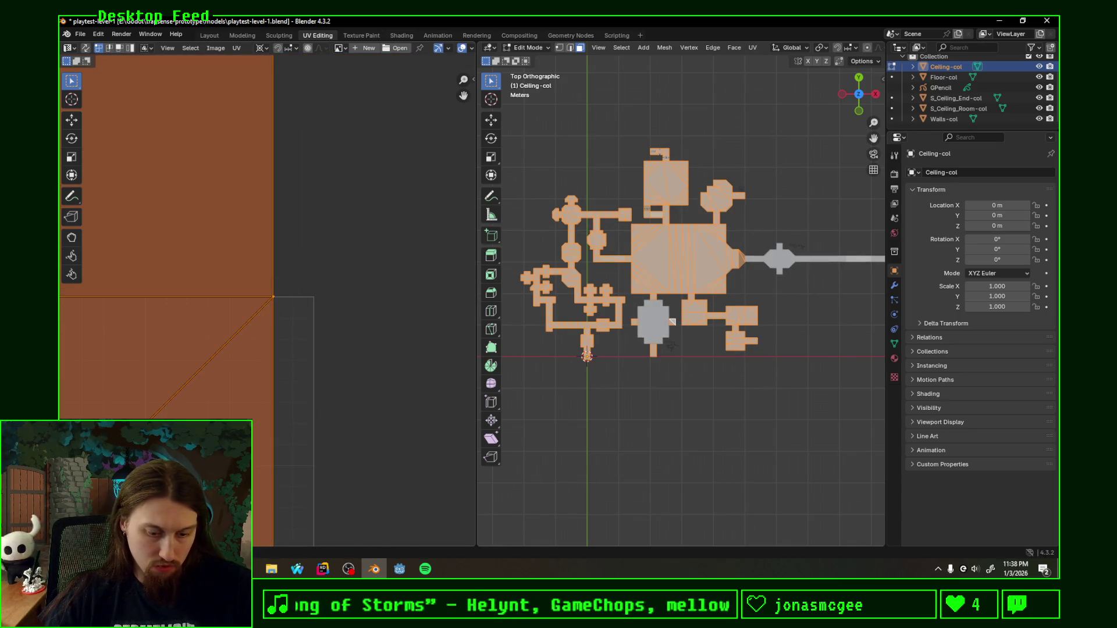
{"action": "key", "text": "g"}
{"action": "key", "text": "Return"}
{"action": "key", "text": "ctrl+s"}
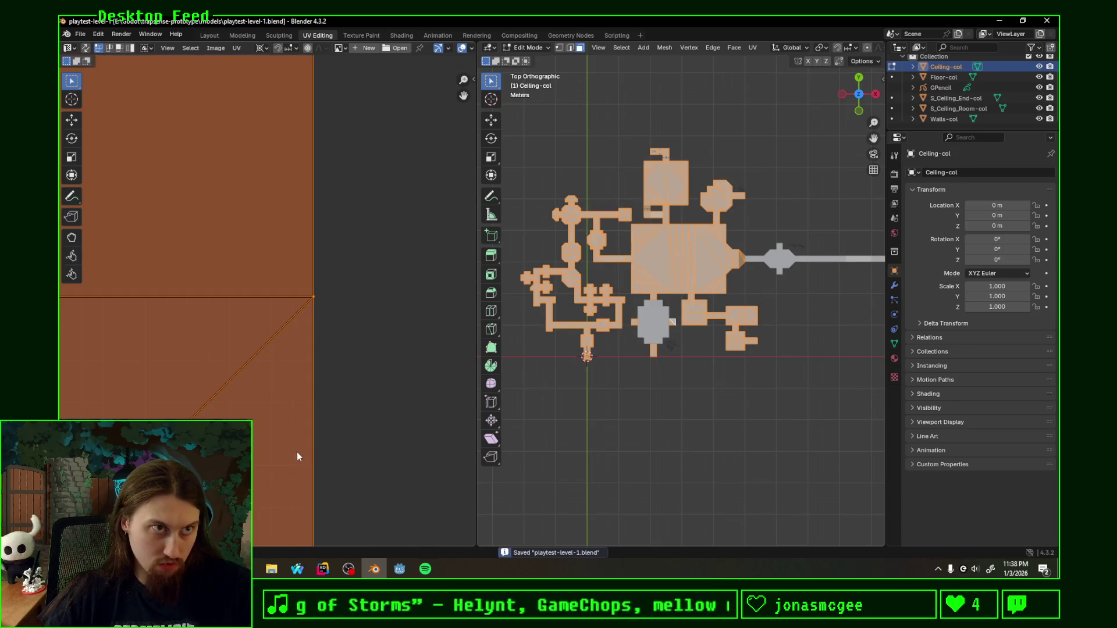
{"action": "scroll", "coordinate": [297, 452], "scroll_direction": "down", "scroll_amount": 1}
{"action": "scroll", "coordinate": [258, 432], "scroll_direction": "down", "scroll_amount": 1}
{"action": "scroll", "coordinate": [246, 406], "scroll_direction": "down", "scroll_amount": 5}
{"action": "scroll", "coordinate": [242, 406], "scroll_direction": "down", "scroll_amount": 1}
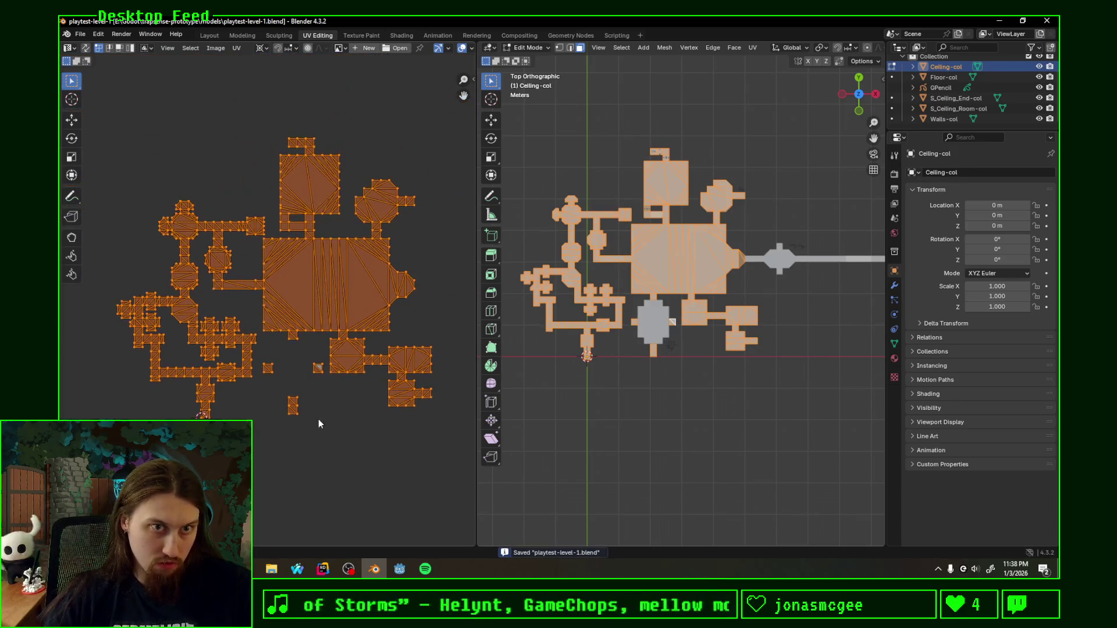
Step: Cancel a further UV scaling and select the S_Ceiling_Room-col piece in object mode
{"action": "key", "text": "s"}
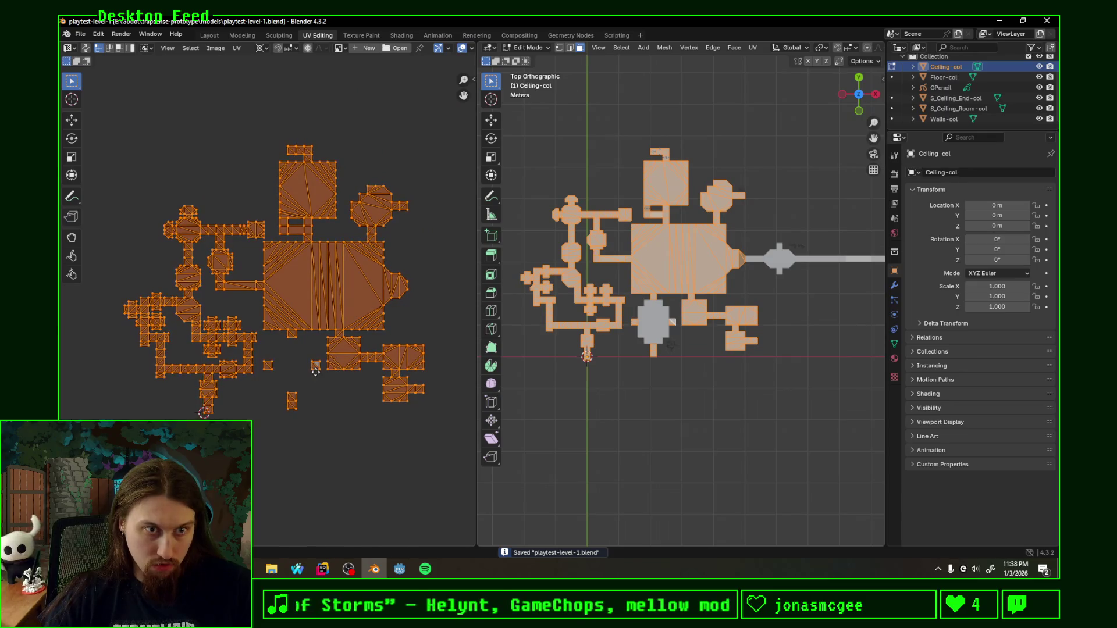
{"action": "key", "text": "Escape"}
{"action": "key", "text": "Tab"}
{"action": "left_click", "coordinate": [653, 326]}
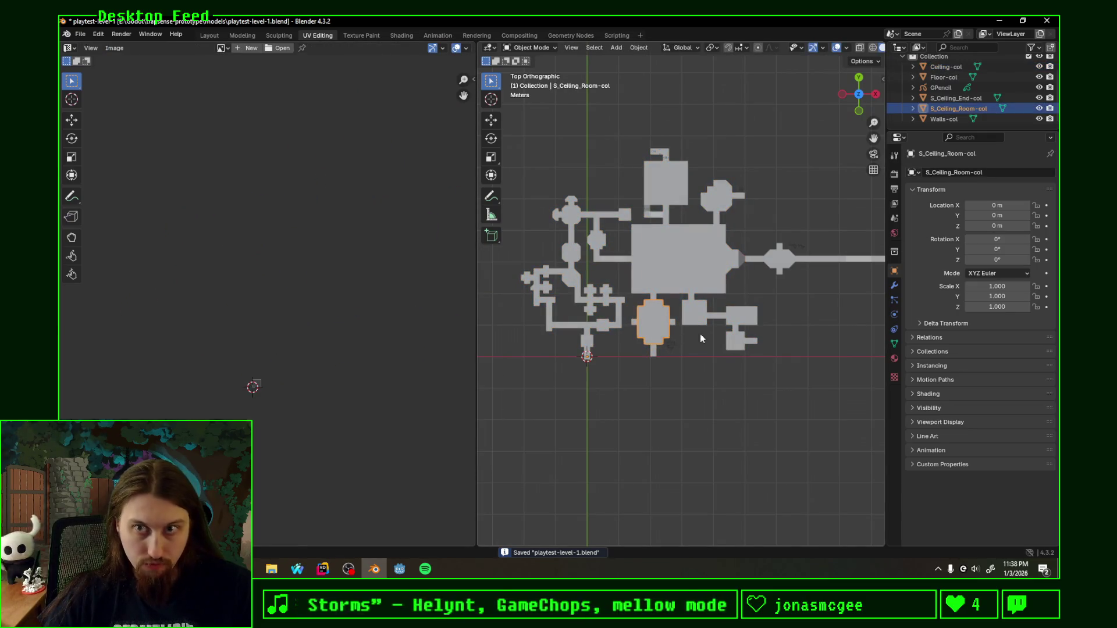
Step: Project the ceiling room mesh's UVs from the top view and select its whole island
{"action": "key", "text": "Tab"}
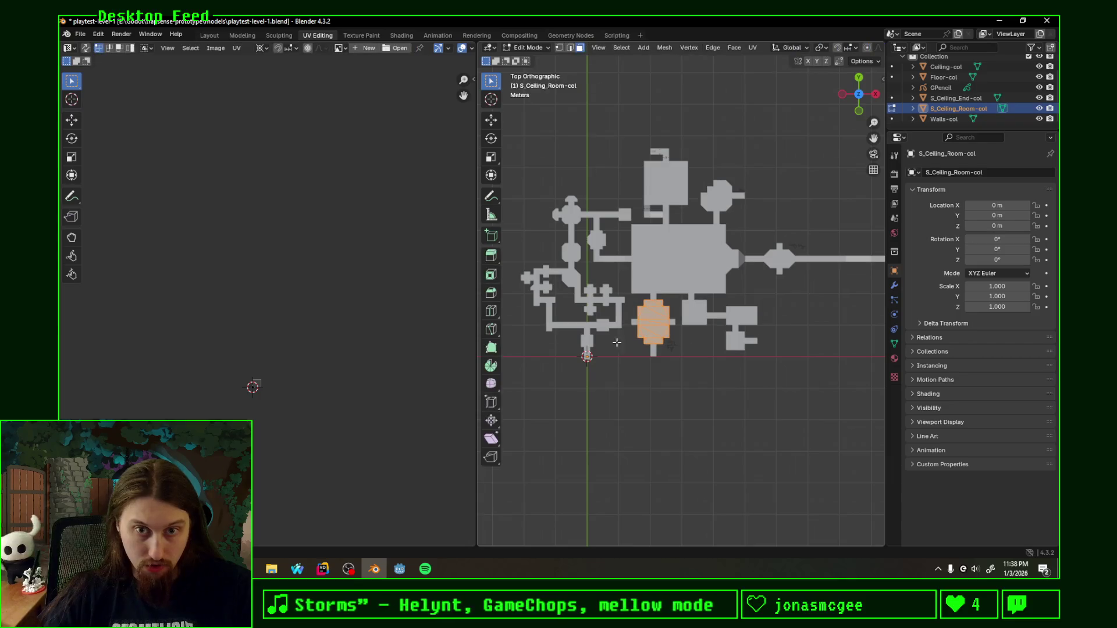
{"action": "key", "text": "F3"}
{"action": "key", "text": "Escape"}
{"action": "key", "text": "u"}
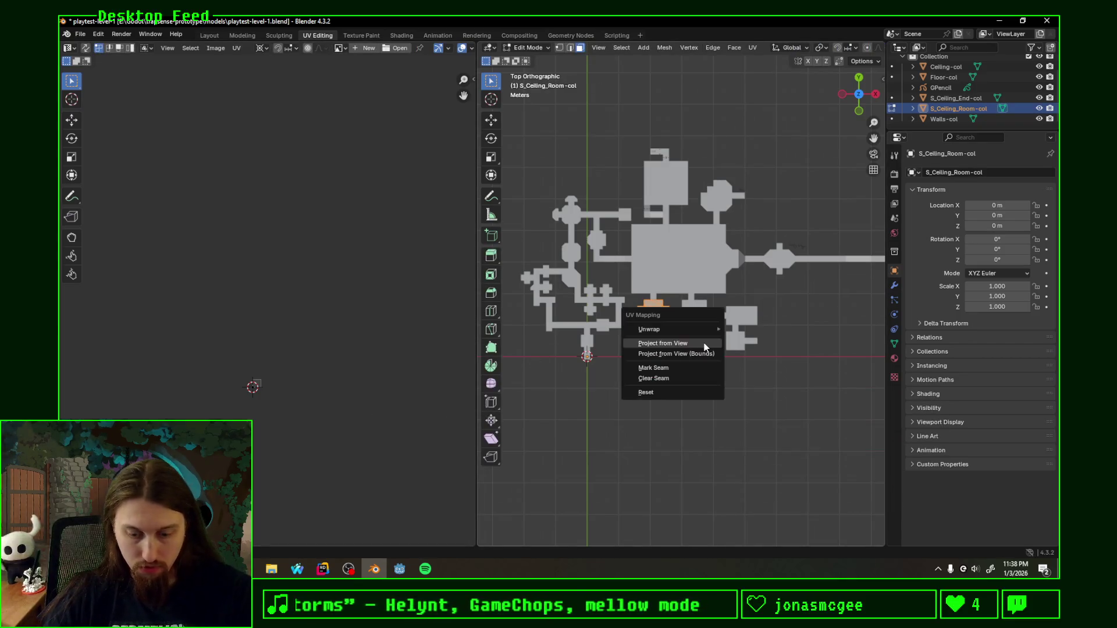
{"action": "left_click", "coordinate": [671, 343]}
{"action": "scroll", "coordinate": [292, 385], "scroll_direction": "down", "scroll_amount": 3}
{"action": "scroll", "coordinate": [344, 317], "scroll_direction": "up", "scroll_amount": 3}
{"action": "middle_click_drag", "start_coordinate": [344, 316], "coordinate": [234, 393]}
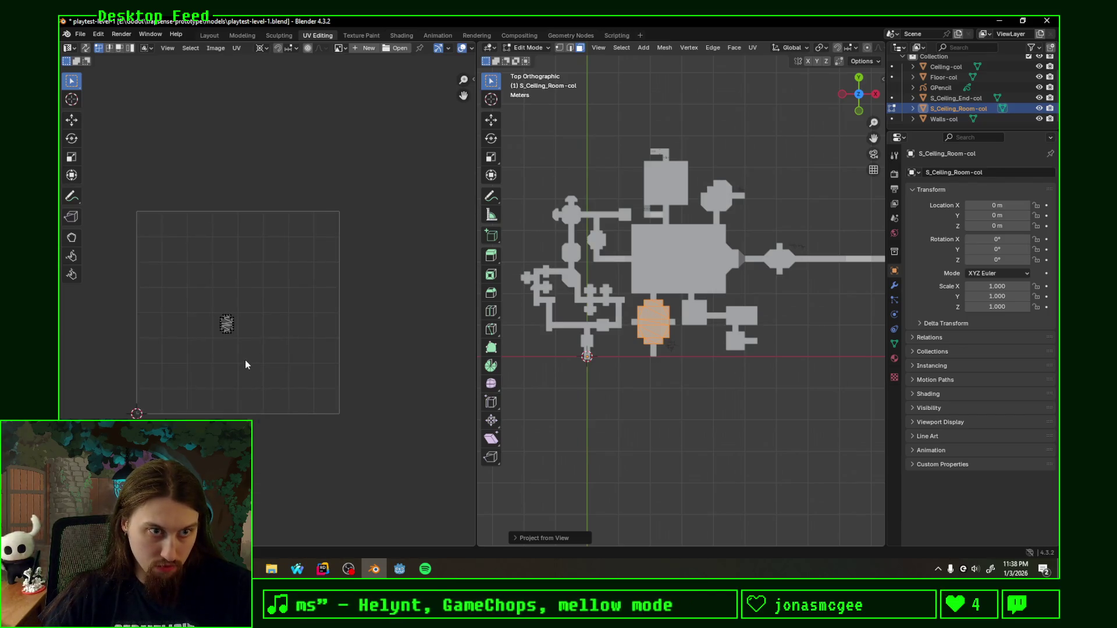
{"action": "key", "text": "a"}
Step: Move the room UV island to the grid corner, enlarge it about five times and save the file
{"action": "key", "text": "g"}
{"action": "left_click", "coordinate": [151, 394]}
{"action": "scroll", "coordinate": [320, 286], "scroll_direction": "up", "scroll_amount": 5}
{"action": "key", "text": "g"}
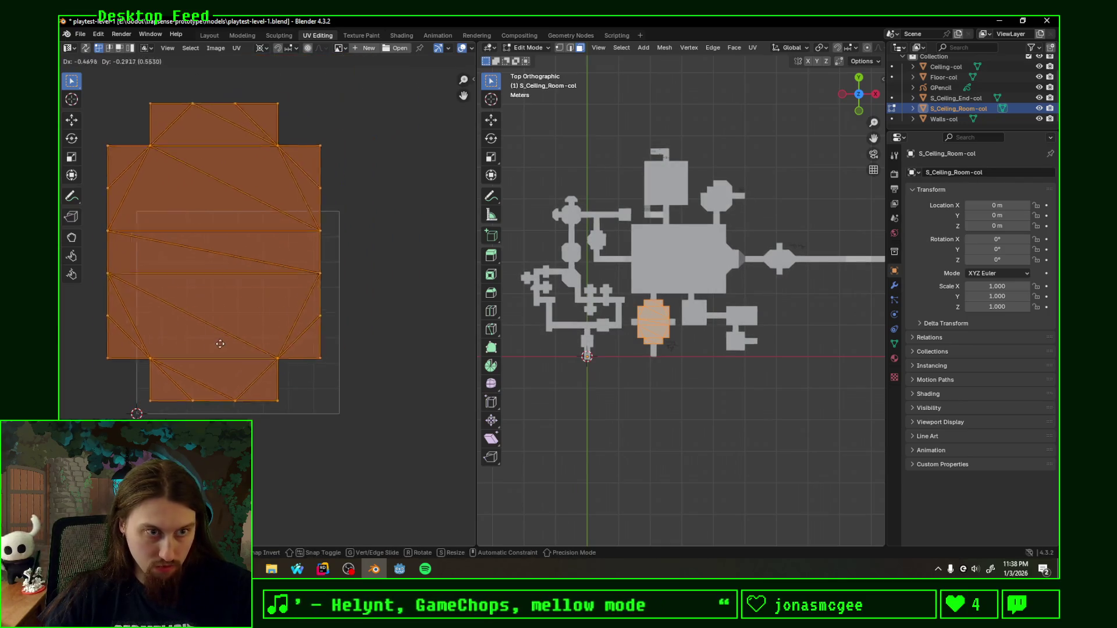
{"action": "key", "text": "s"}
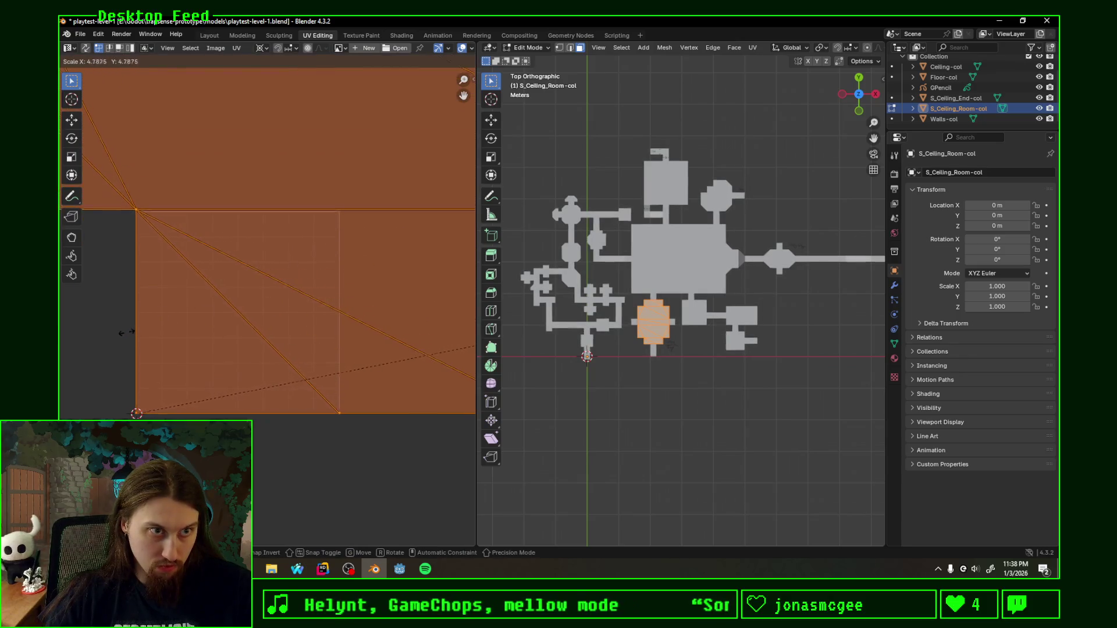
{"action": "left_click", "coordinate": [125, 337]}
{"action": "scroll", "coordinate": [149, 336], "scroll_direction": "down", "scroll_amount": 5}
{"action": "key", "text": "ctrl+s"}
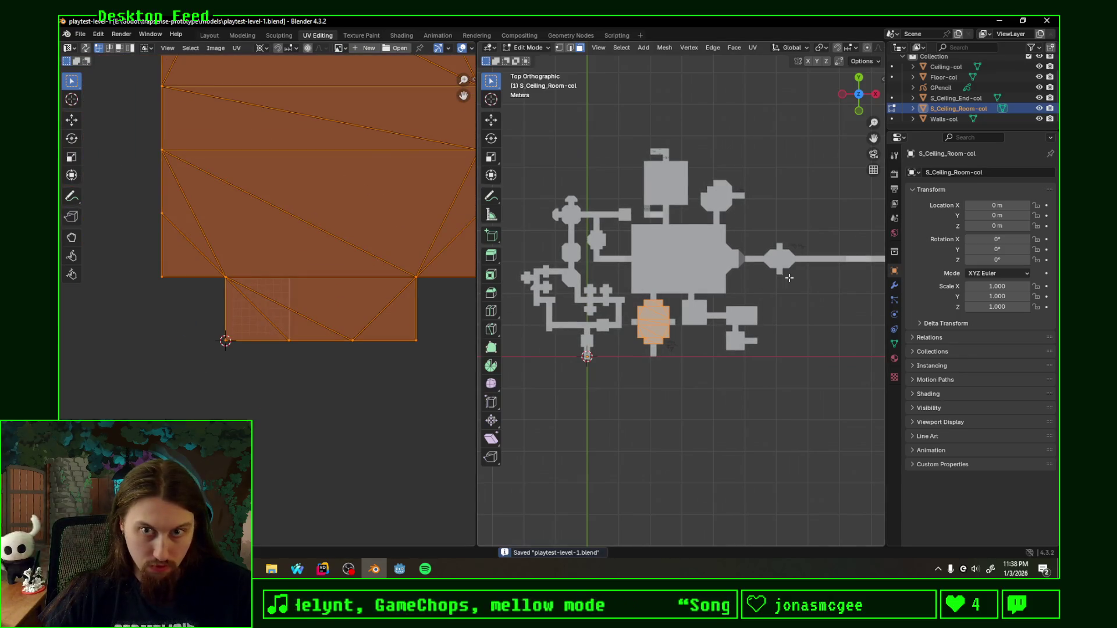
{"action": "key", "text": "Tab"}
Step: Select the ceiling end corridor piece and project all its faces' UVs from the top view
{"action": "left_click", "coordinate": [785, 254]}
{"action": "key", "text": "Tab"}
{"action": "key", "text": "F3"}
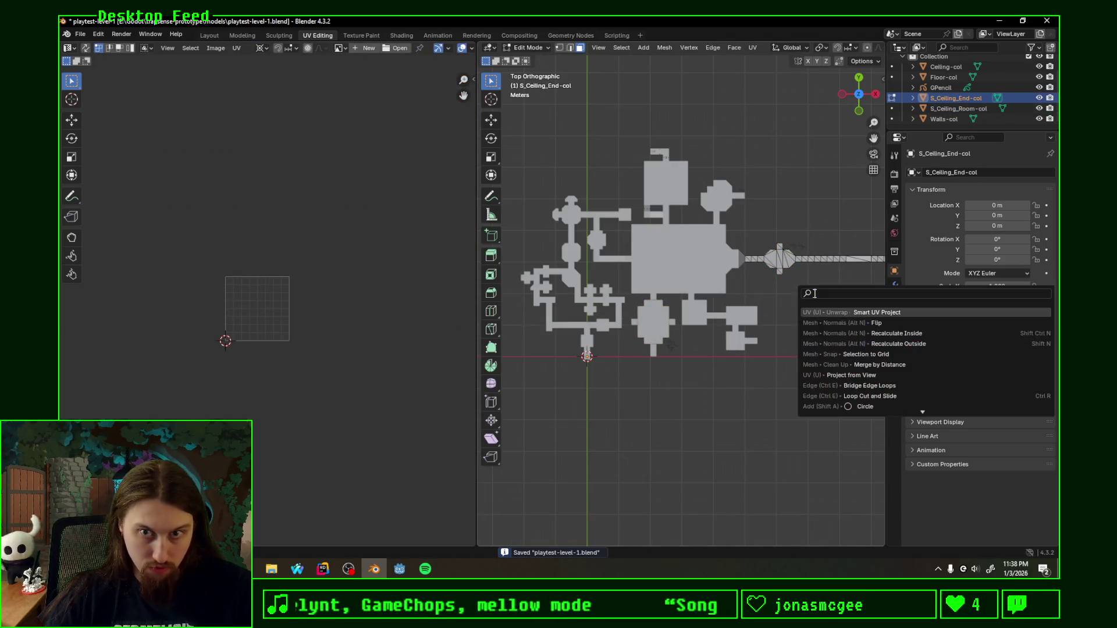
{"action": "key", "text": "Escape"}
{"action": "key", "text": "a"}
{"action": "key", "text": "u"}
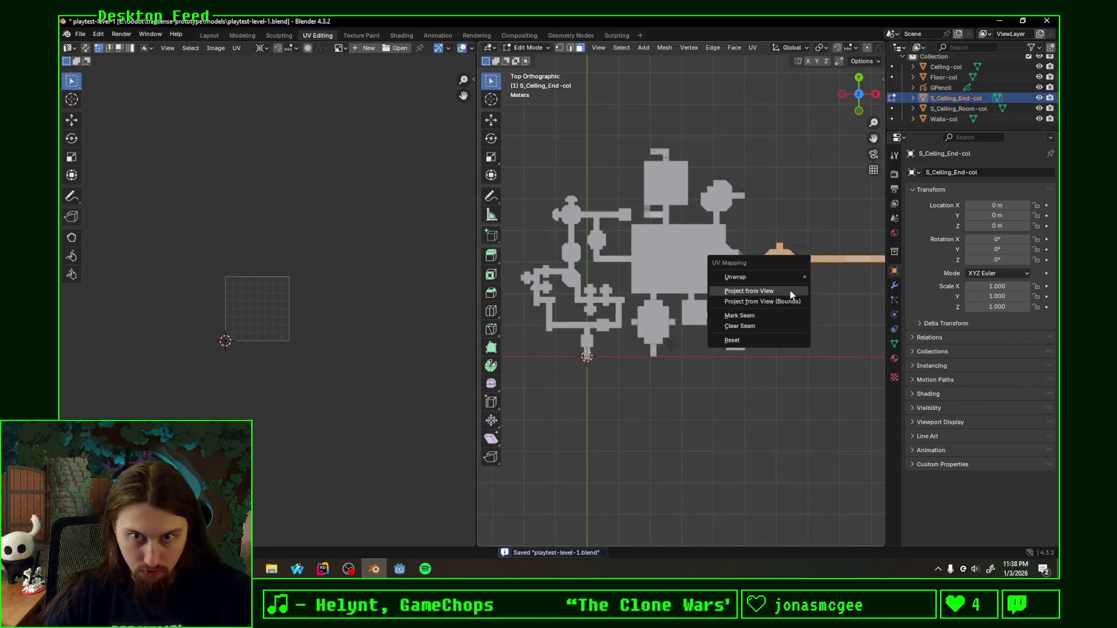
{"action": "left_click", "coordinate": [790, 290]}
{"action": "key", "text": "a"}
{"action": "scroll", "coordinate": [340, 336], "scroll_direction": "up", "scroll_amount": 4}
Step: Reposition and enlarge the corridor UV island, save the file and switch to the Godot editor
{"action": "key", "text": "g"}
{"action": "key", "text": "s"}
{"action": "key", "text": "g"}
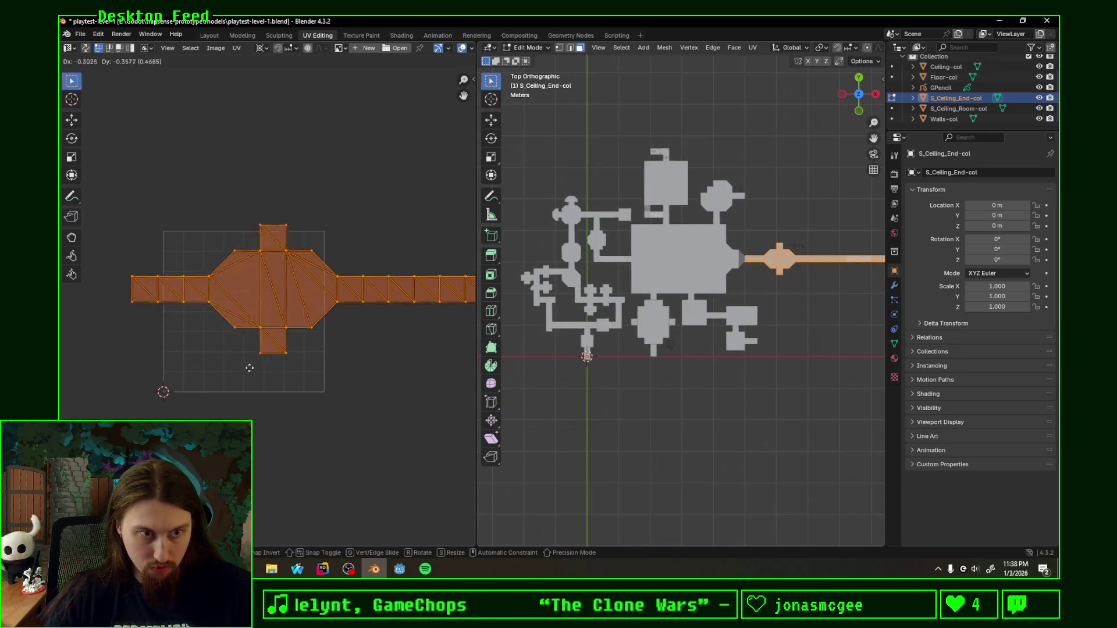
{"action": "left_click", "coordinate": [285, 451]}
{"action": "scroll", "coordinate": [284, 452], "scroll_direction": "up", "scroll_amount": 5}
{"action": "scroll", "coordinate": [304, 324], "scroll_direction": "down", "scroll_amount": 3}
{"action": "scroll", "coordinate": [310, 349], "scroll_direction": "up", "scroll_amount": 1}
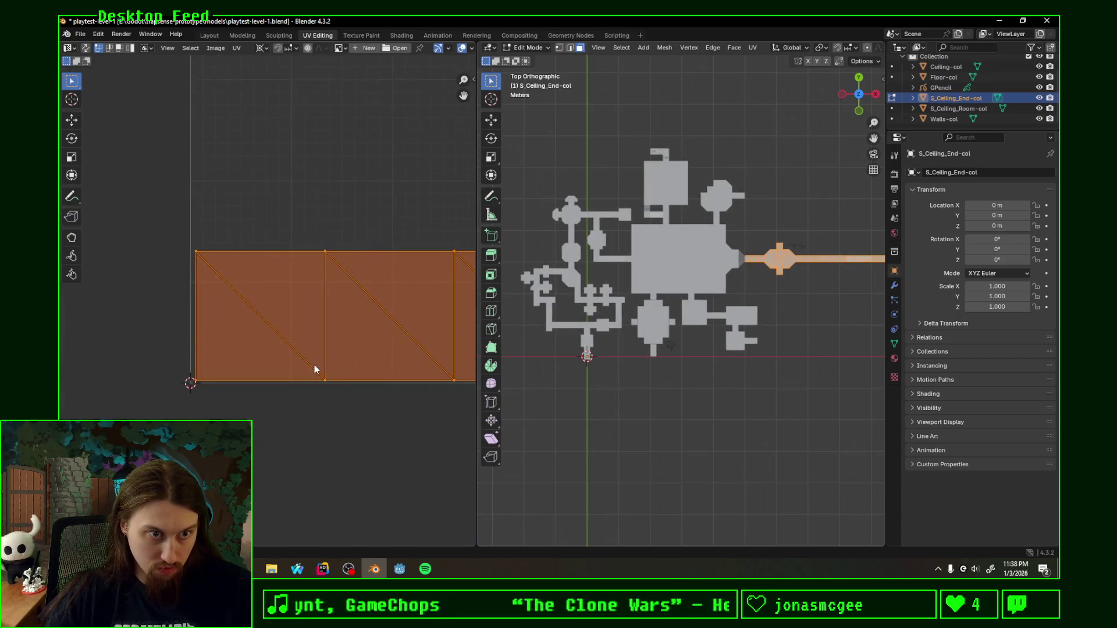
{"action": "scroll", "coordinate": [314, 369], "scroll_direction": "up", "scroll_amount": 3}
{"action": "key", "text": "g"}
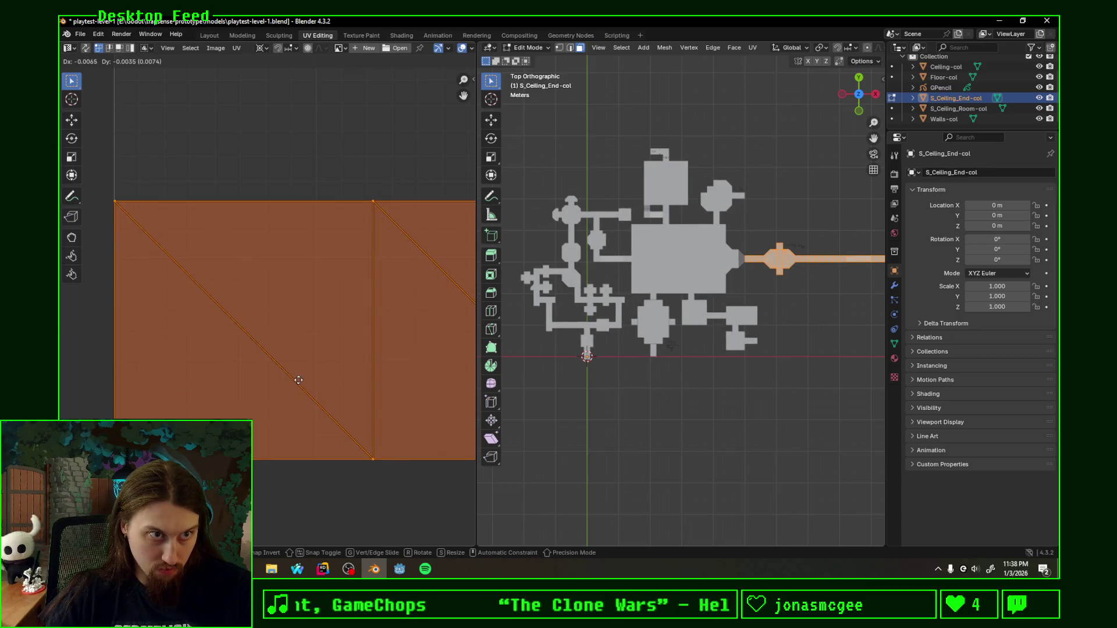
{"action": "left_click", "coordinate": [298, 380]}
{"action": "scroll", "coordinate": [299, 382], "scroll_direction": "down", "scroll_amount": 3}
{"action": "scroll", "coordinate": [285, 370], "scroll_direction": "up", "scroll_amount": 2}
{"action": "key", "text": "s"}
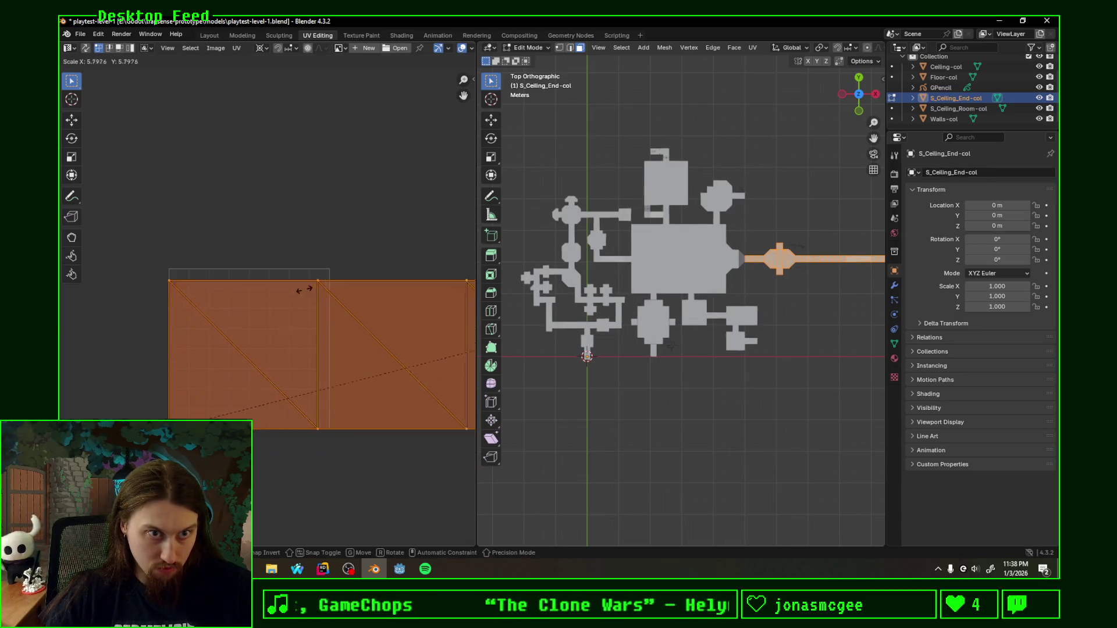
{"action": "left_click", "coordinate": [345, 298]}
{"action": "key", "text": "ctrl+s"}
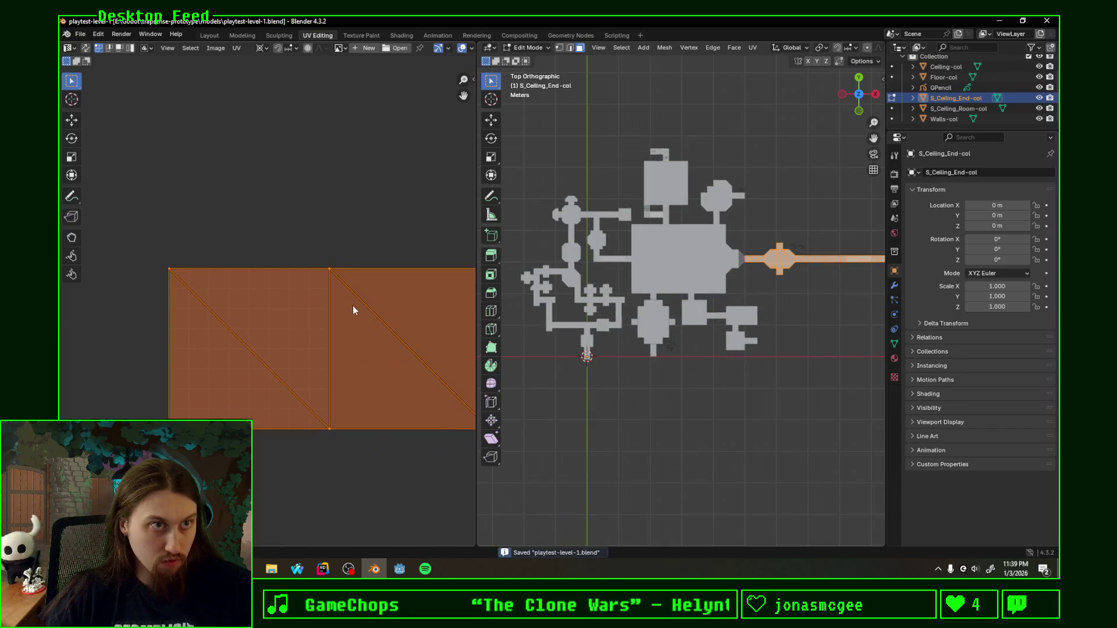
{"action": "left_click", "coordinate": [398, 569]}
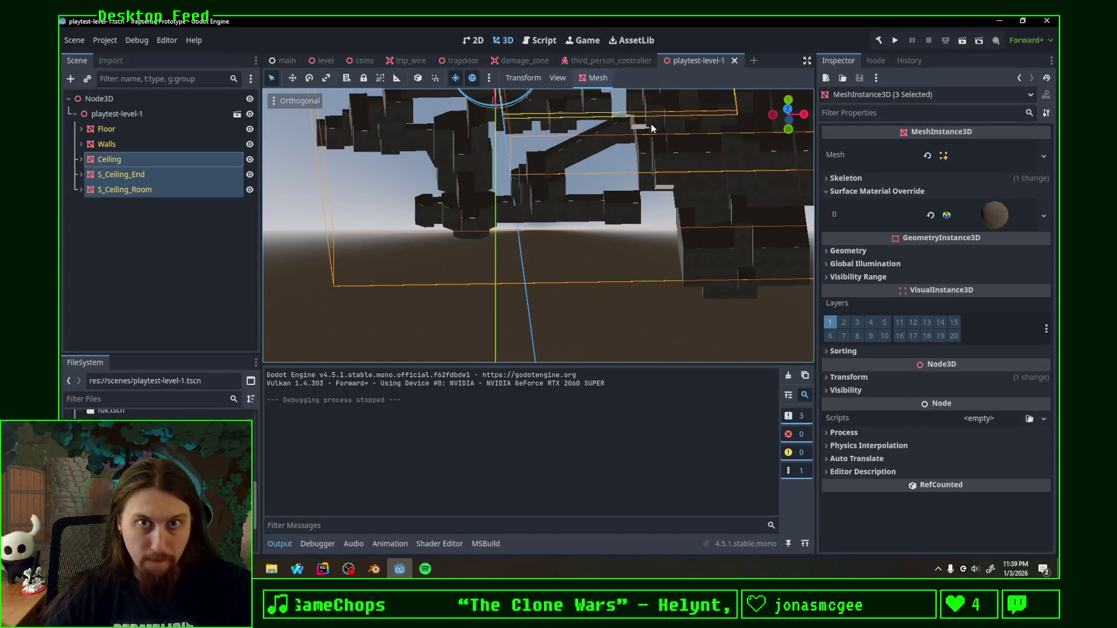
Step: Run the character through the textured corridors and climb the wall toward the ceiling opening
{"action": "middle_click_drag", "start_coordinate": [651, 123], "coordinate": [590, 250]}
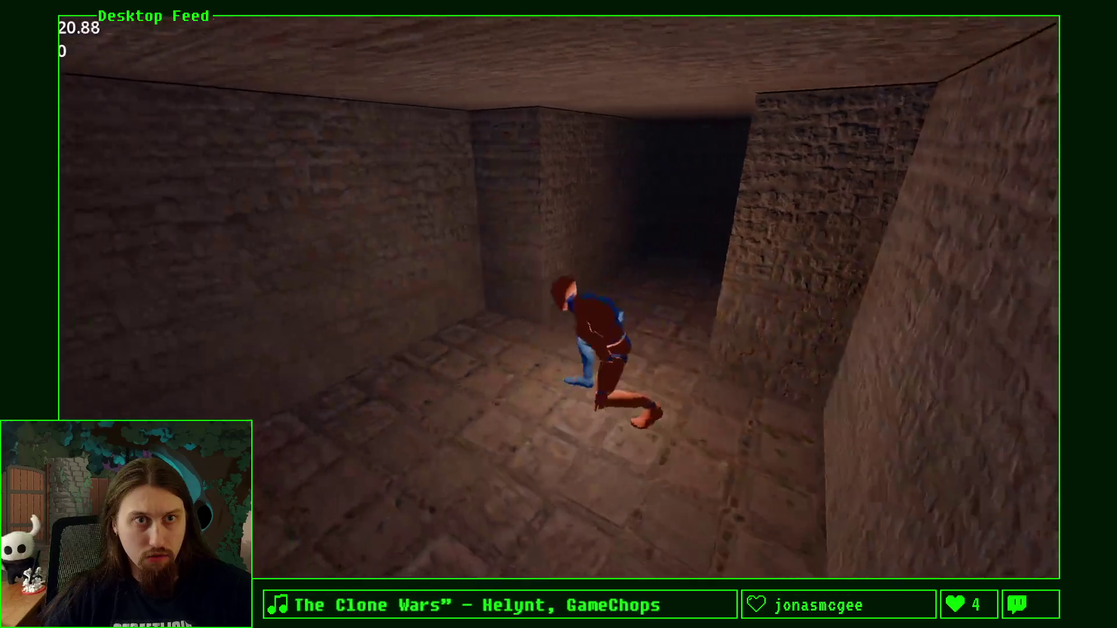
{"action": "key", "text": "w"}
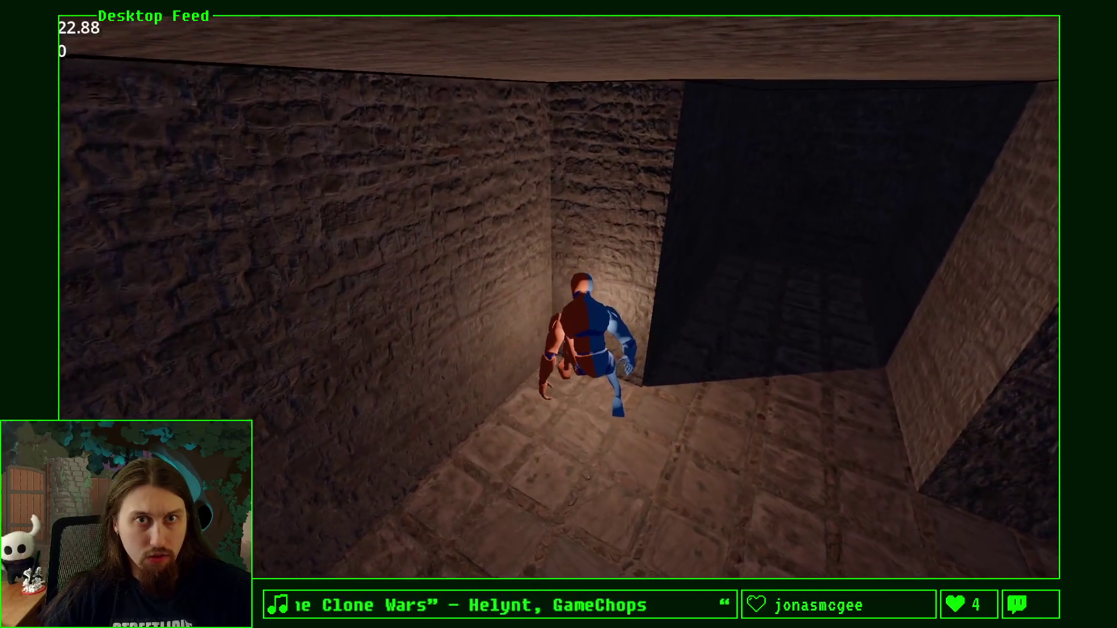
{"action": "key", "text": "w"}
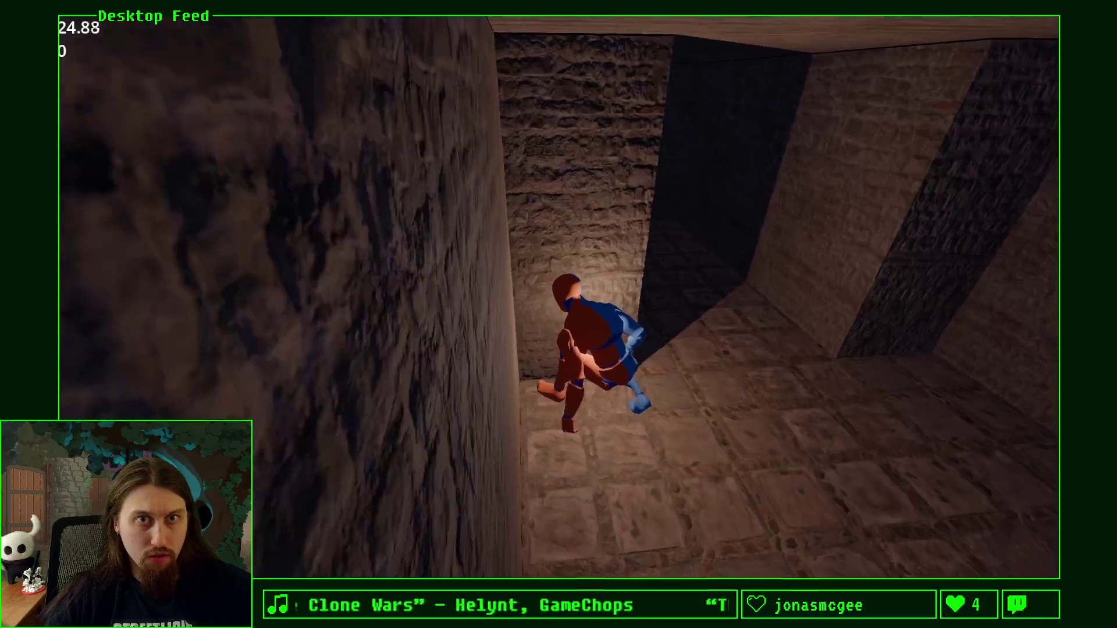
{"action": "key", "text": "w"}
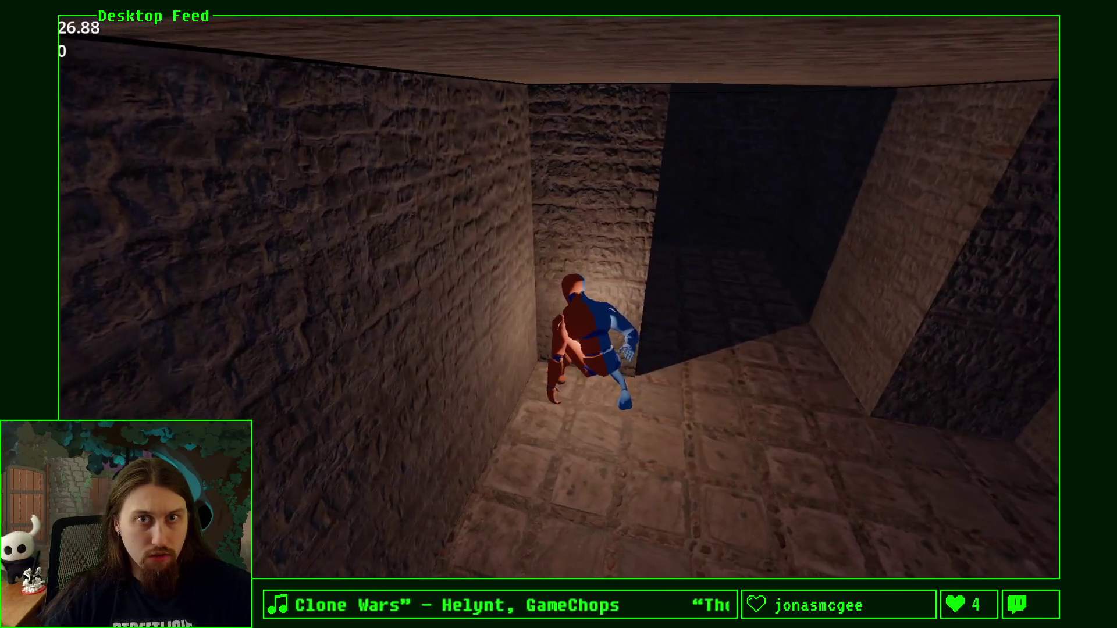
{"action": "key", "text": "w"}
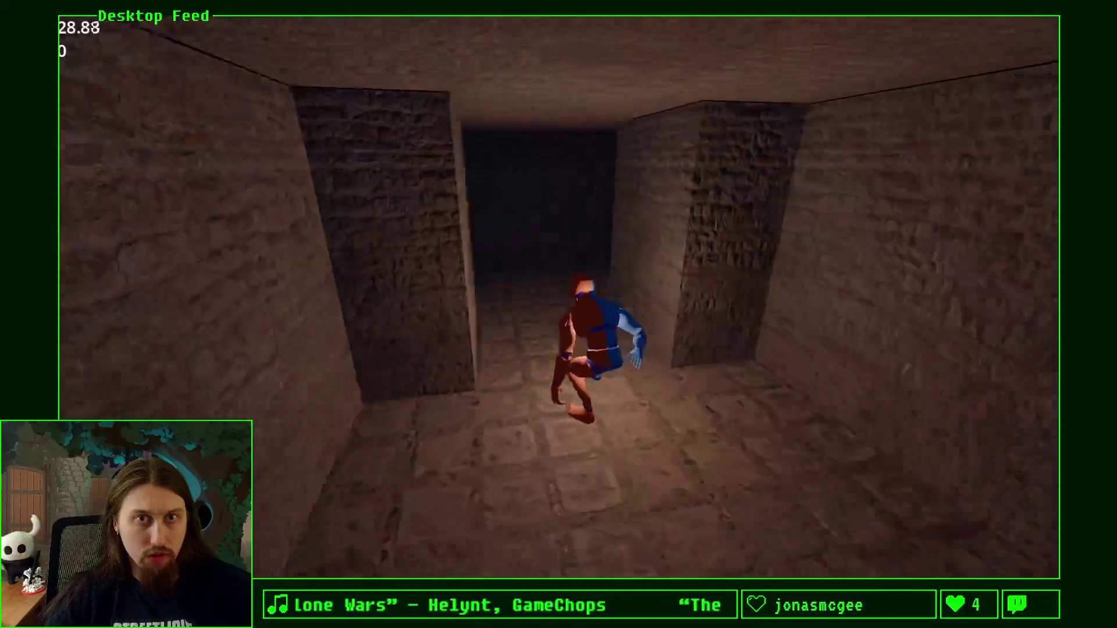
{"action": "key", "text": "w"}
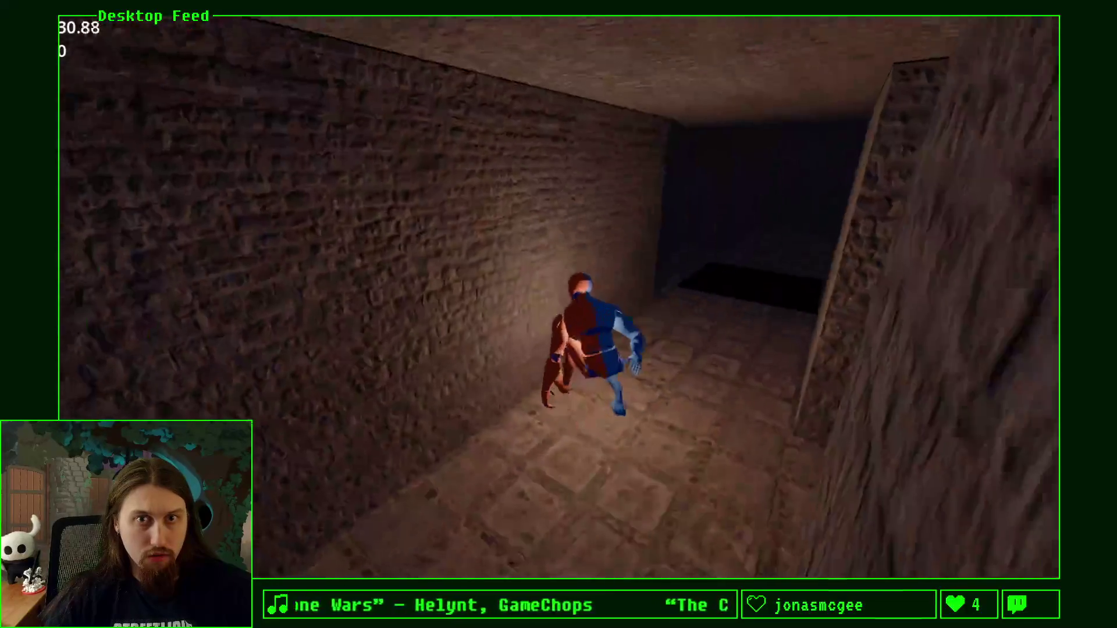
{"action": "key", "text": "w"}
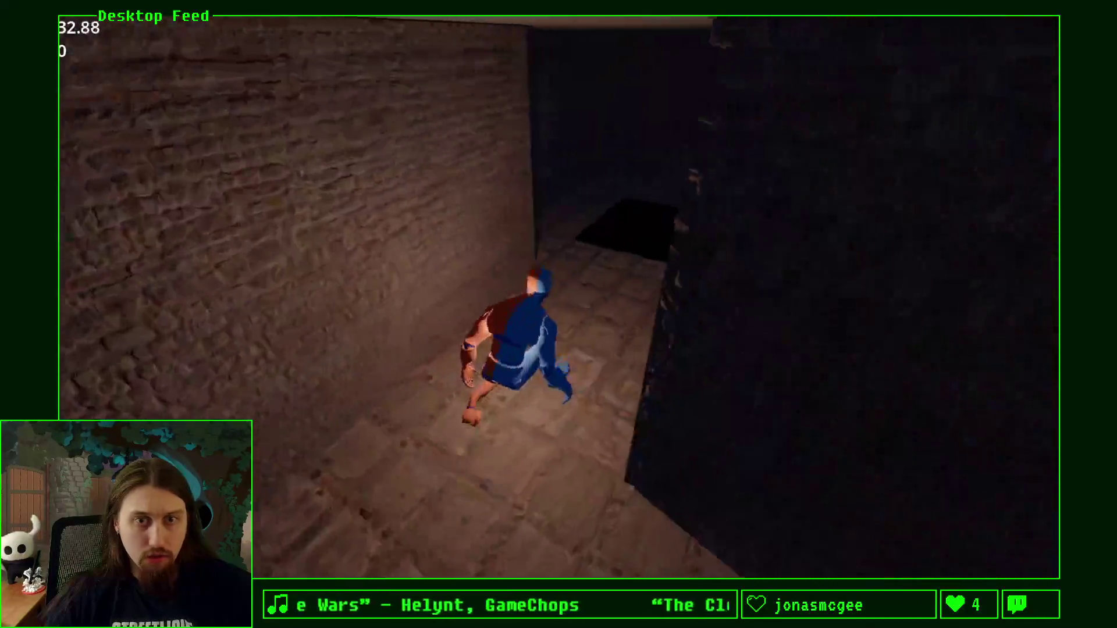
{"action": "key", "text": "w"}
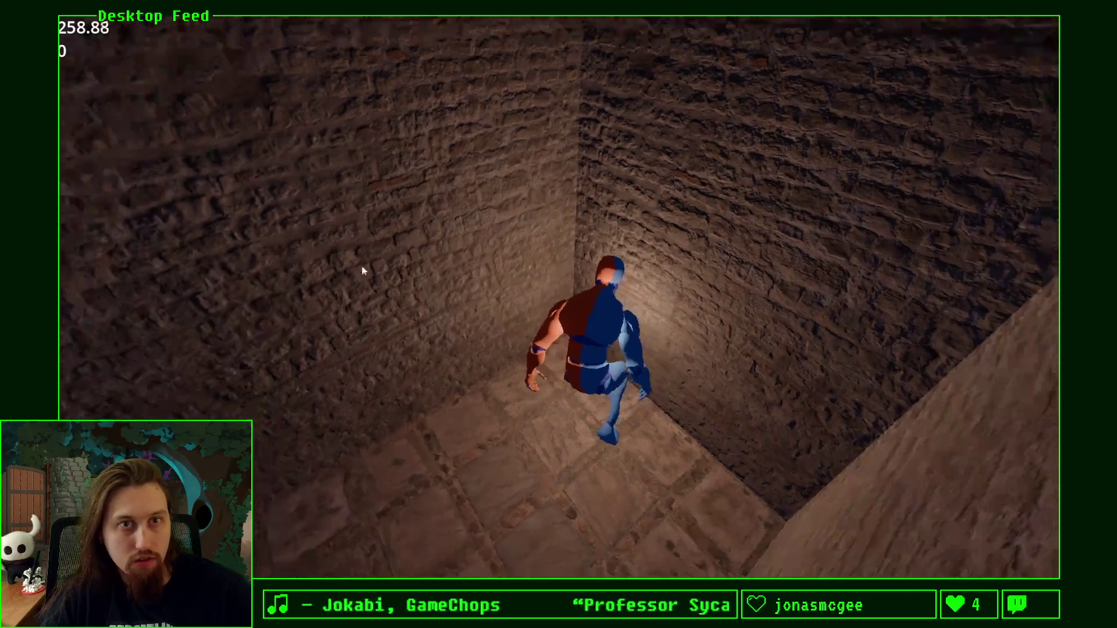
Step: Stop the game, inspect the level walls in the editor, then return to Blender and pick the main ceiling piece
{"action": "key", "text": "alt+Tab"}
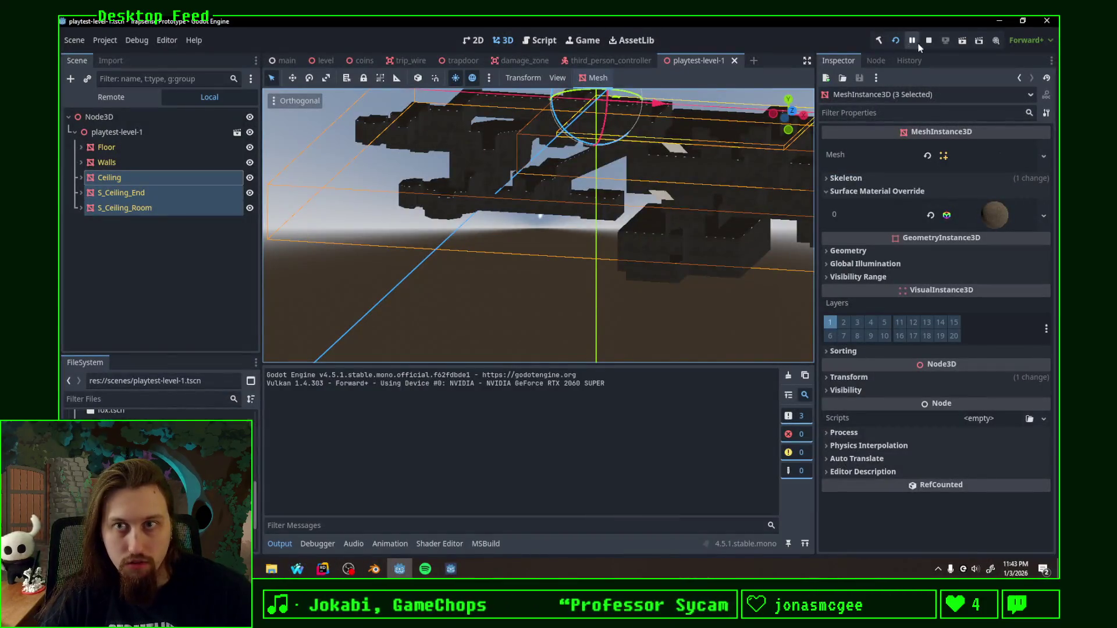
{"action": "middle_click_drag", "start_coordinate": [669, 167], "coordinate": [559, 262]}
{"action": "scroll", "coordinate": [558, 263], "scroll_direction": "up", "scroll_amount": 5}
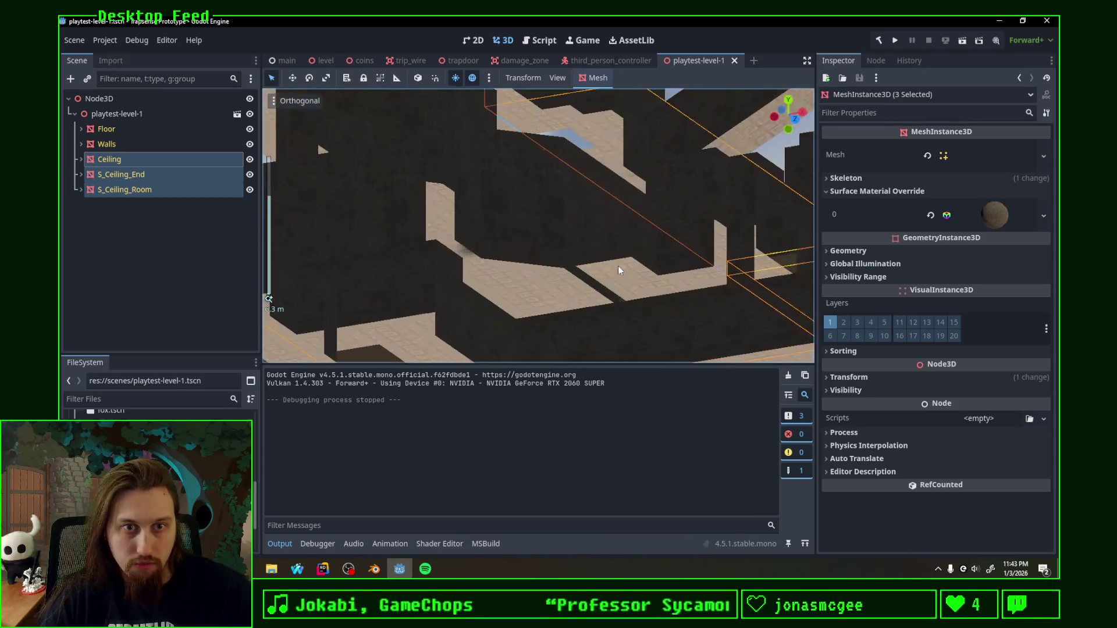
{"action": "left_click", "coordinate": [375, 569]}
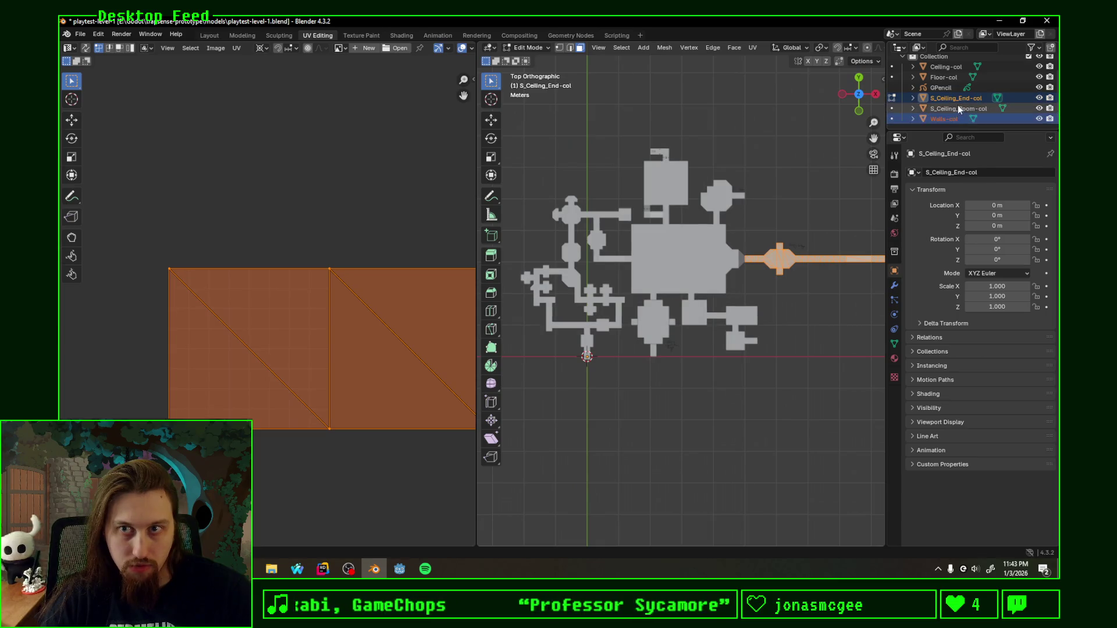
{"action": "key", "text": "Up"}
{"action": "key", "text": "Up"}
{"action": "key", "text": "Up"}
Step: Select the main ceiling piece, check it from a low side angle and save the level file
{"action": "key", "text": "Tab"}
{"action": "left_click", "coordinate": [704, 255]}
{"action": "scroll", "coordinate": [687, 264], "scroll_direction": "up", "scroll_amount": 2}
{"action": "scroll", "coordinate": [677, 280], "scroll_direction": "up", "scroll_amount": 4}
{"action": "scroll", "coordinate": [678, 285], "scroll_direction": "up", "scroll_amount": 3}
{"action": "mouse_move", "coordinate": [693, 240]}
{"action": "middle_mouse_down"}
{"action": "mouse_move", "coordinate": [720, 334]}
{"action": "mouse_move", "coordinate": [688, 307]}
{"action": "mouse_move", "coordinate": [773, 301]}
{"action": "mouse_move", "coordinate": [757, 298]}
{"action": "middle_mouse_up"}
{"action": "scroll", "coordinate": [757, 298], "scroll_direction": "up", "scroll_amount": 3}
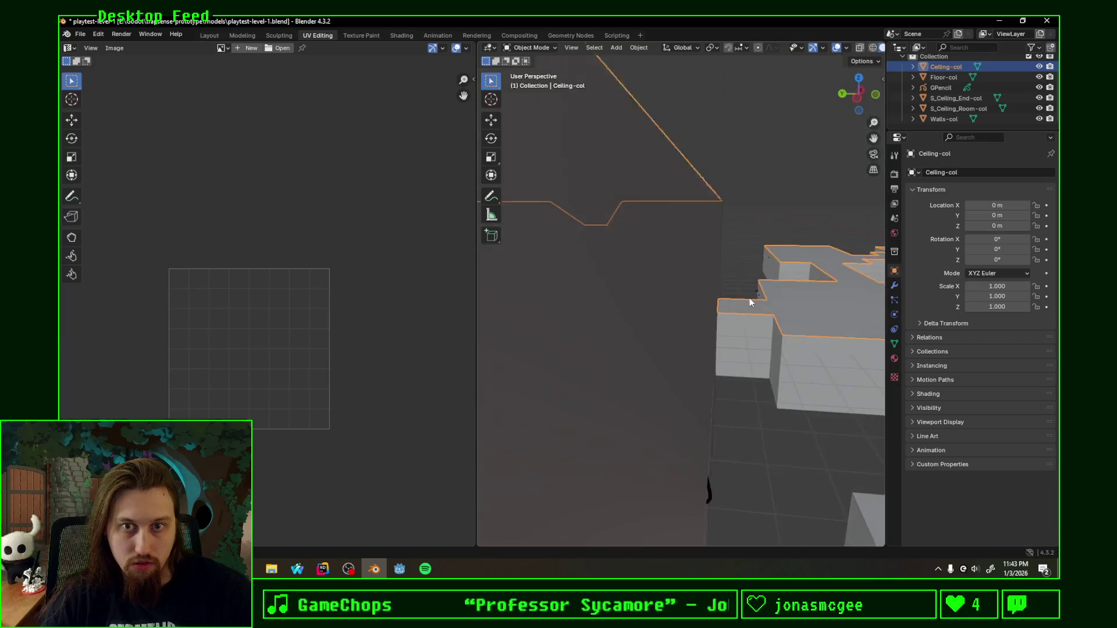
{"action": "scroll", "coordinate": [749, 298], "scroll_direction": "up", "scroll_amount": 3}
{"action": "key", "text": "Tab"}
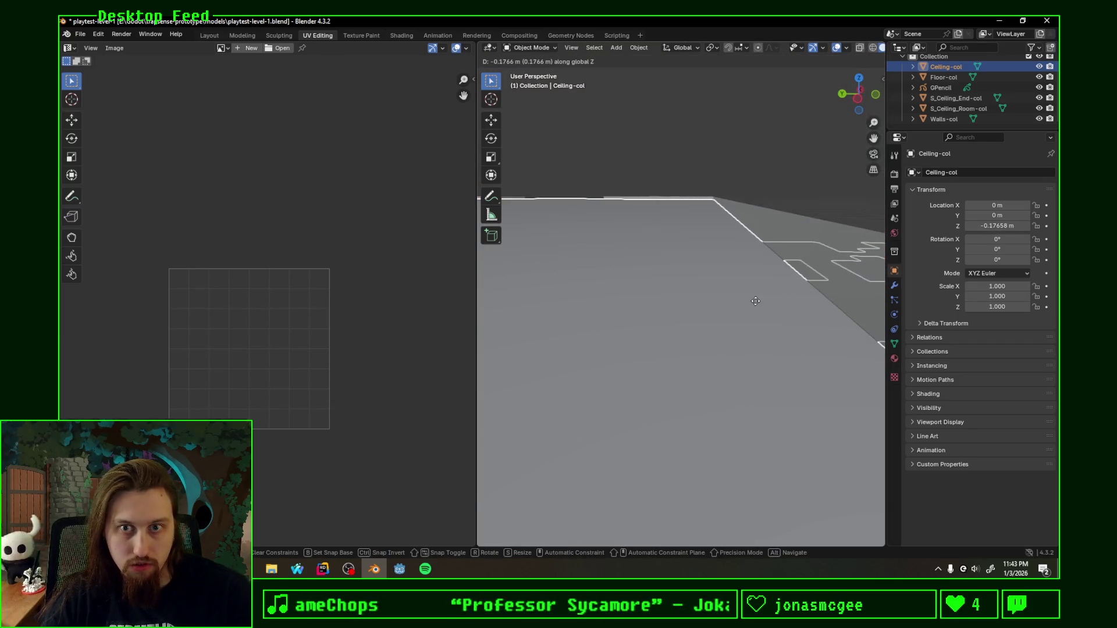
{"action": "key", "text": "Tab"}
{"action": "scroll", "coordinate": [761, 294], "scroll_direction": "down", "scroll_amount": 3}
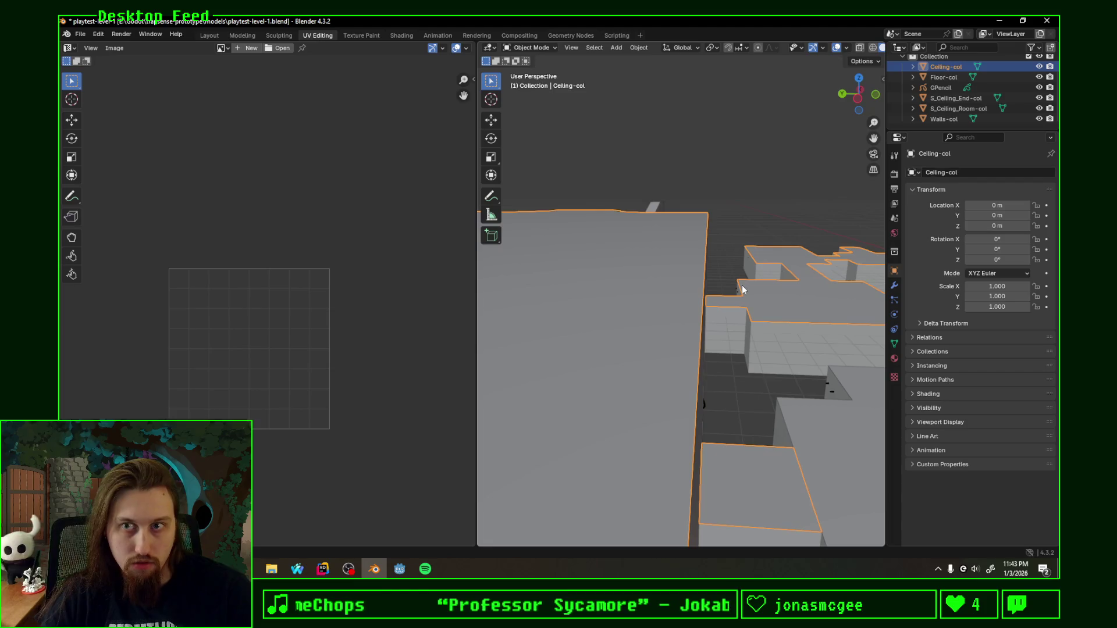
{"action": "key", "text": "ctrl+s"}
{"action": "mouse_move", "coordinate": [743, 289]}
{"action": "middle_mouse_down"}
{"action": "mouse_move", "coordinate": [659, 296]}
{"action": "mouse_move", "coordinate": [706, 325]}
{"action": "mouse_move", "coordinate": [650, 334]}
{"action": "middle_mouse_up"}
{"action": "key", "text": "Tab"}
{"action": "key", "text": "Tab"}
Step: Select Walls-col, hide the ceiling, toggle the floor hidden and shown, and enter edit mode on the walls
{"action": "left_click", "coordinate": [957, 120]}
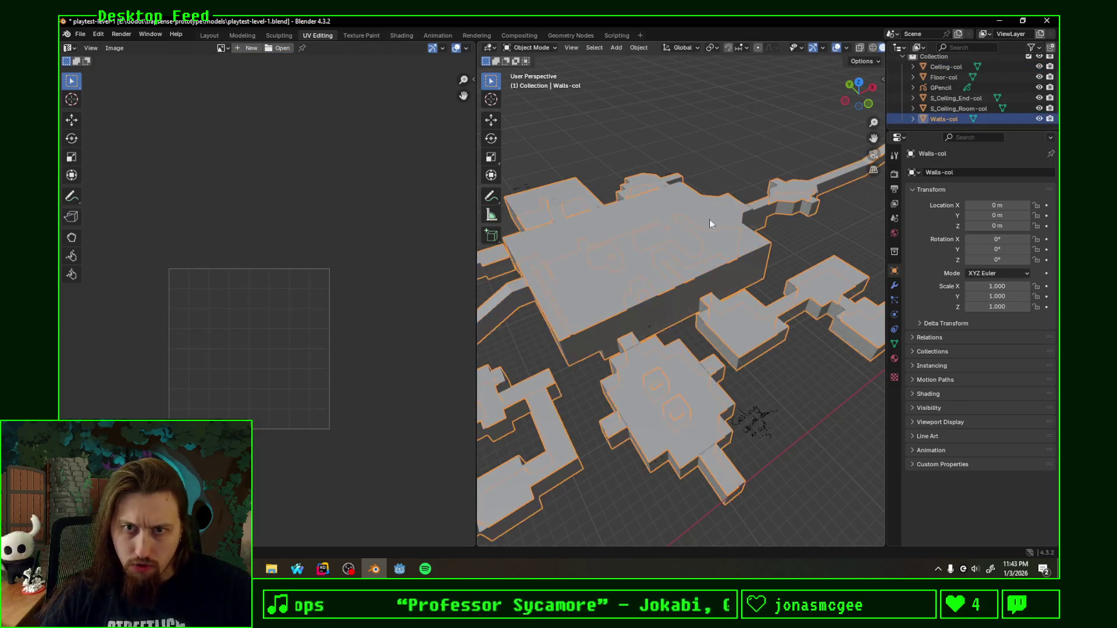
{"action": "middle_click_drag", "start_coordinate": [710, 224], "coordinate": [801, 224]}
{"action": "middle_click_drag", "start_coordinate": [640, 368], "coordinate": [714, 350]}
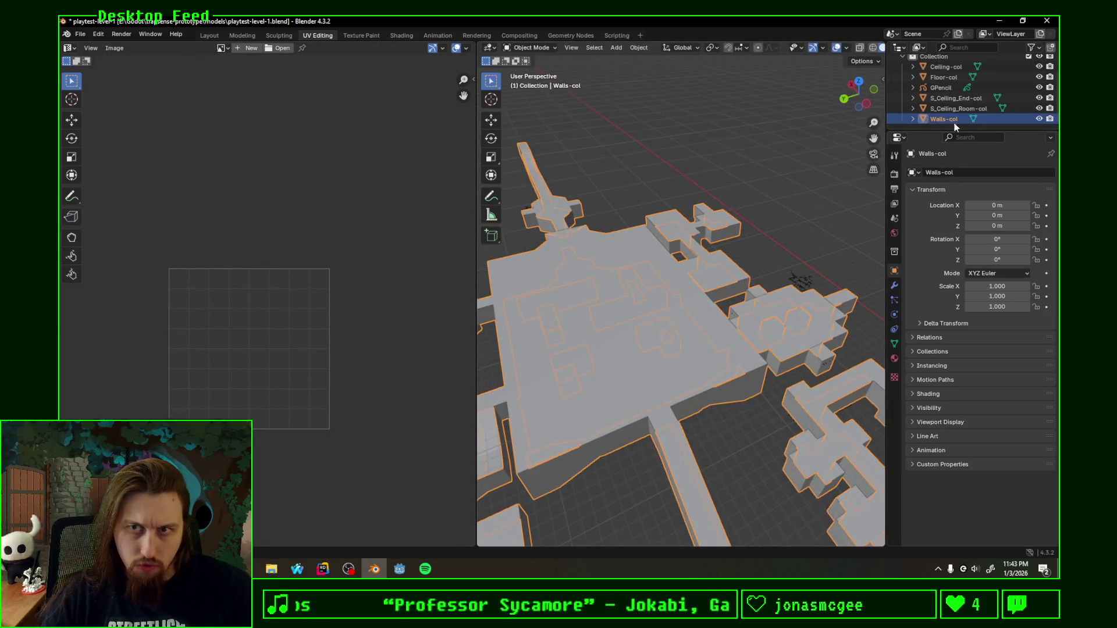
{"action": "left_click", "coordinate": [1039, 67]}
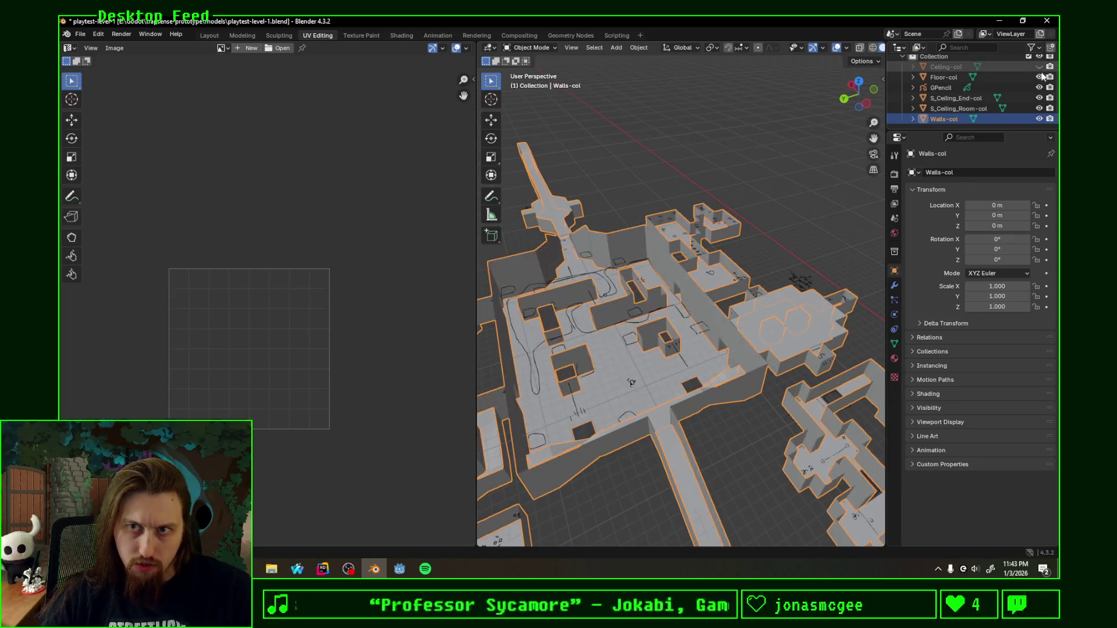
{"action": "left_click", "coordinate": [1039, 78]}
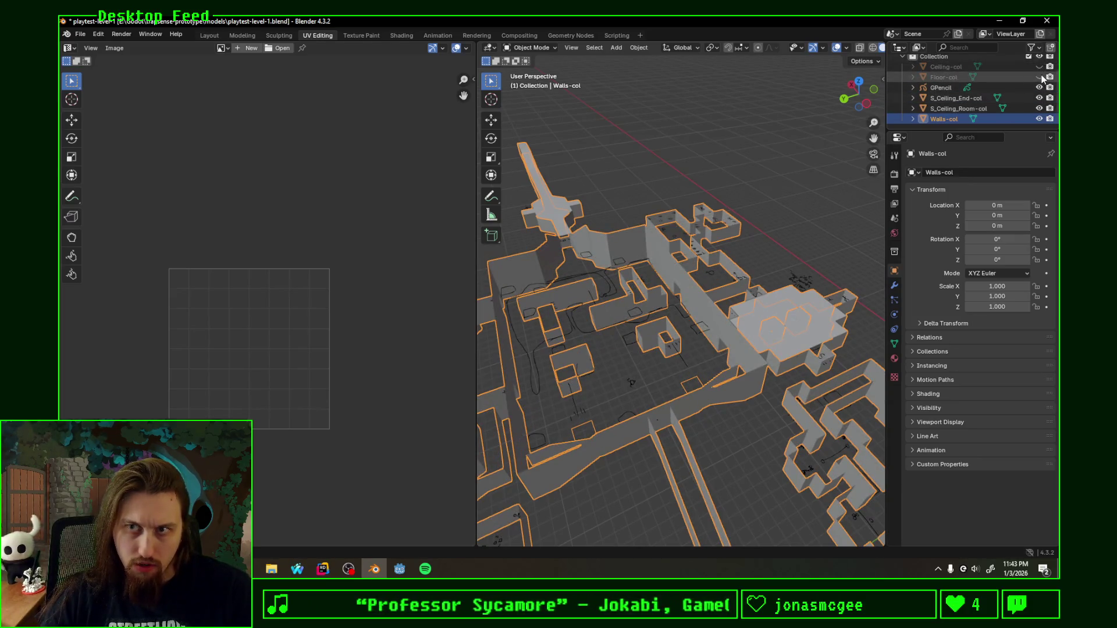
{"action": "left_click", "coordinate": [1039, 76]}
{"action": "middle_click_drag", "start_coordinate": [698, 314], "coordinate": [652, 330]}
{"action": "key", "text": "Tab"}
Step: Select several connected wall sections and flip their normals
{"action": "left_click", "coordinate": [605, 355]}
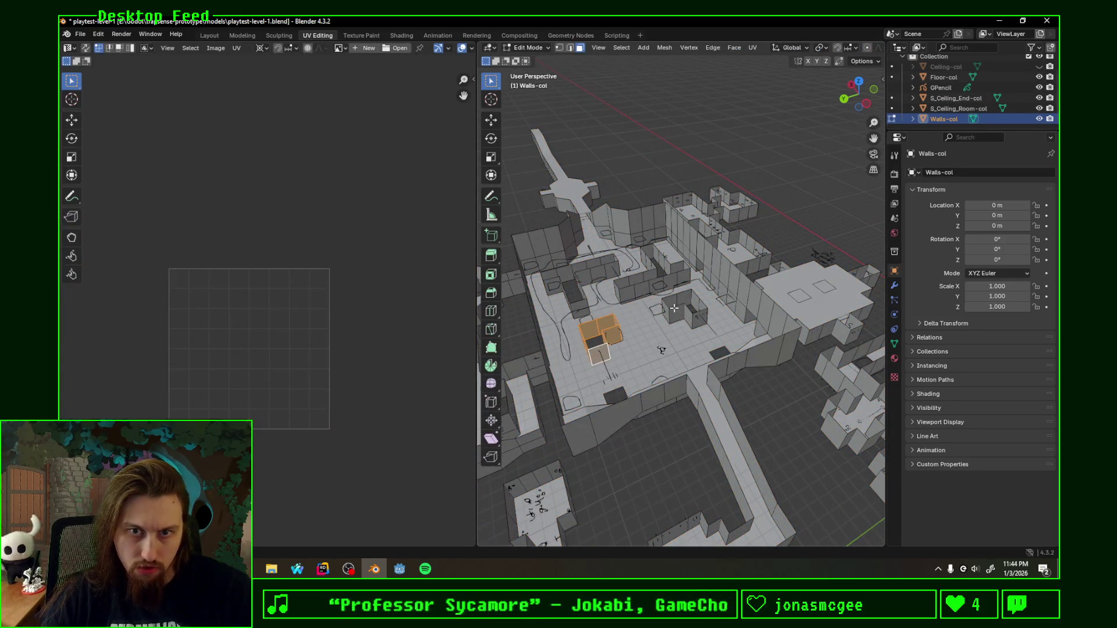
{"action": "left_click", "coordinate": [672, 306], "text": "shift"}
{"action": "left_click", "coordinate": [631, 288], "text": "shift"}
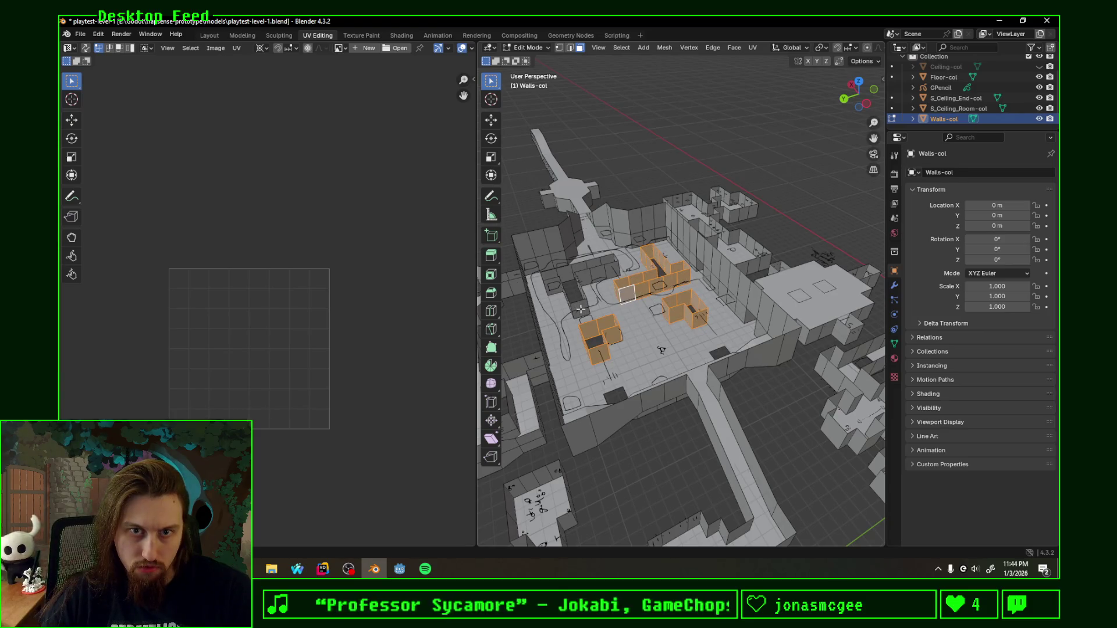
{"action": "left_click", "coordinate": [590, 301], "text": "shift"}
{"action": "right_click", "coordinate": [596, 295]}
{"action": "left_click", "coordinate": [596, 294]}
{"action": "mouse_move", "coordinate": [596, 294]}
{"action": "middle_mouse_down"}
{"action": "mouse_move", "coordinate": [646, 298]}
{"action": "mouse_move", "coordinate": [677, 348]}
{"action": "mouse_move", "coordinate": [661, 300]}
{"action": "middle_mouse_up"}
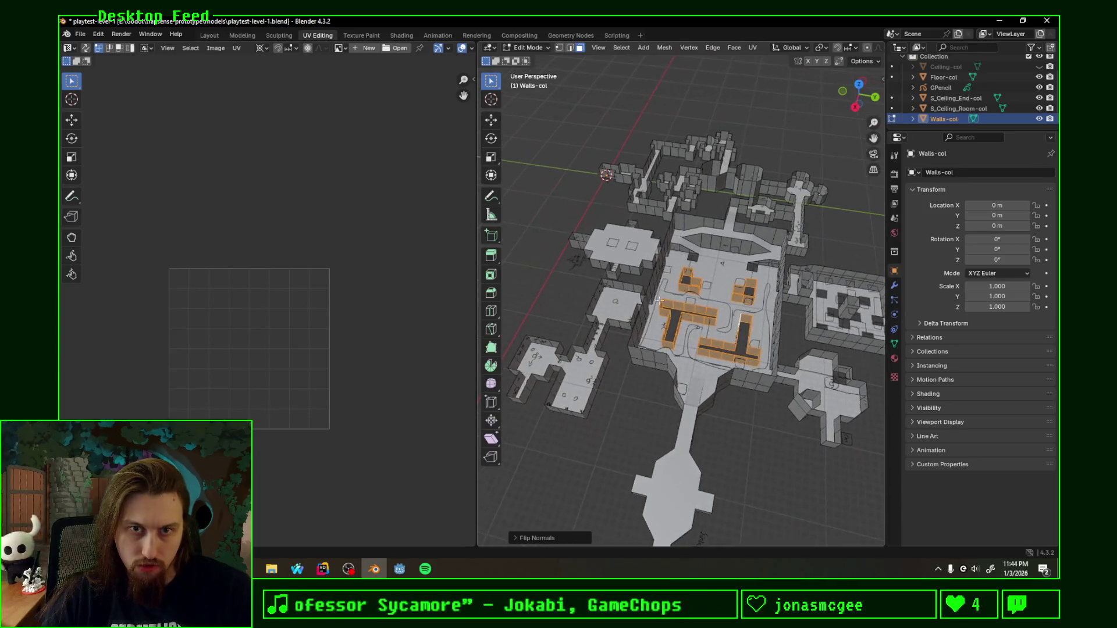
{"action": "scroll", "coordinate": [660, 301], "scroll_direction": "up", "scroll_amount": 3}
{"action": "scroll", "coordinate": [652, 233], "scroll_direction": "up", "scroll_amount": 2}
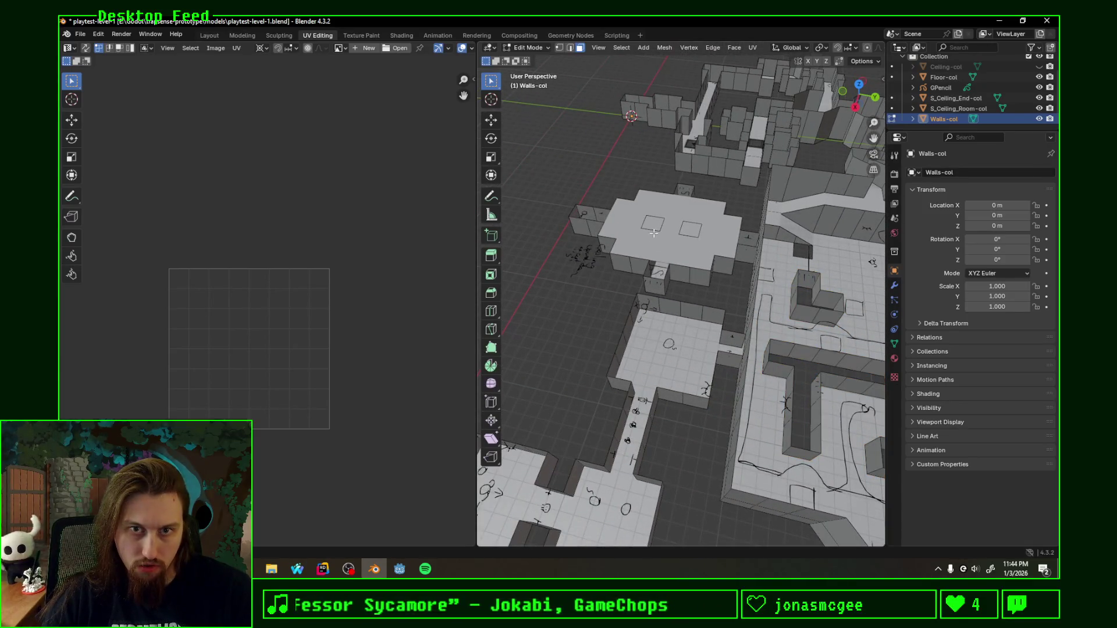
Step: Check the walls from eye level and flip the normals of the selected faces again
{"action": "middle_click_drag", "start_coordinate": [635, 233], "coordinate": [588, 315]}
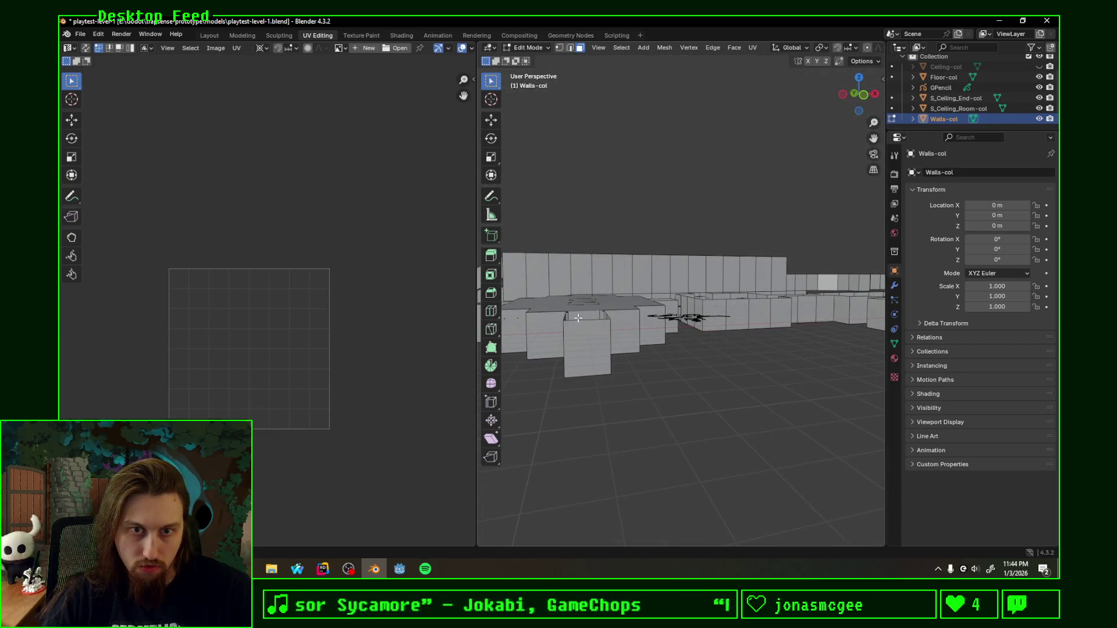
{"action": "mouse_move", "coordinate": [568, 317]}
{"action": "middle_mouse_down"}
{"action": "mouse_move", "coordinate": [592, 317]}
{"action": "mouse_move", "coordinate": [642, 352]}
{"action": "mouse_move", "coordinate": [659, 399]}
{"action": "middle_mouse_up"}
{"action": "right_click", "coordinate": [642, 351]}
{"action": "left_click", "coordinate": [641, 353]}
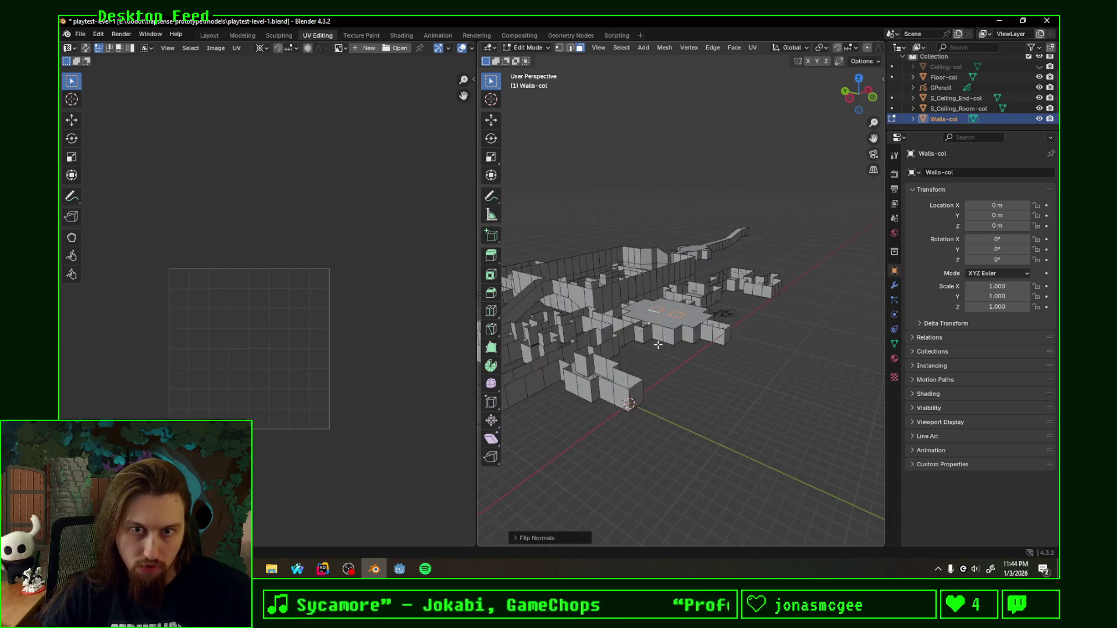
{"action": "scroll", "coordinate": [659, 398], "scroll_direction": "up", "scroll_amount": 3}
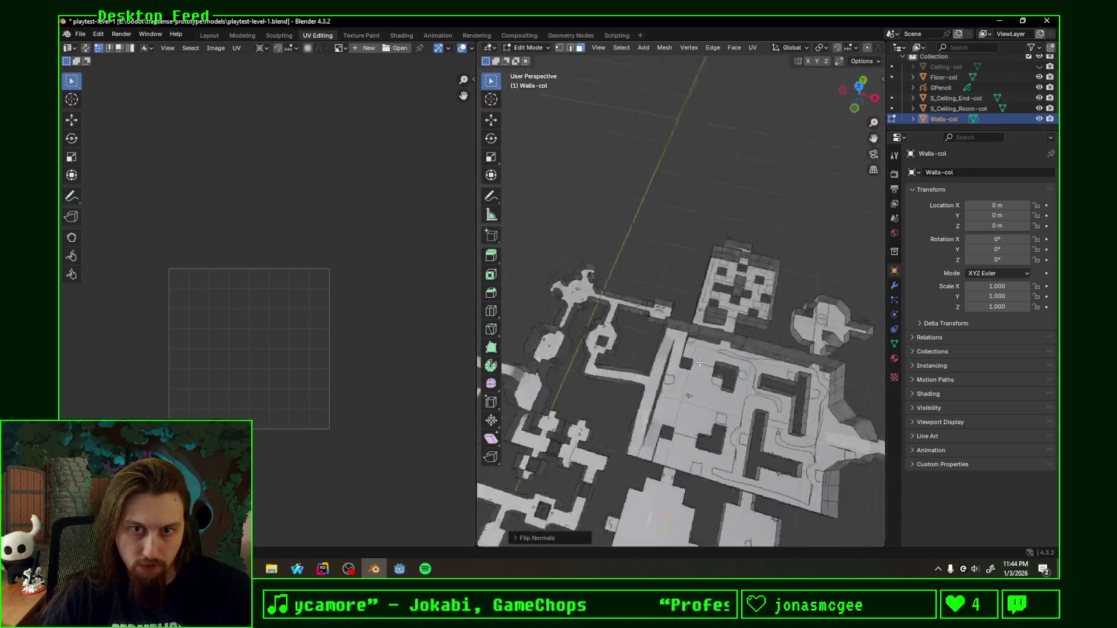
{"action": "mouse_move", "coordinate": [658, 398]}
{"action": "middle_mouse_down"}
{"action": "mouse_move", "coordinate": [583, 340]}
{"action": "mouse_move", "coordinate": [672, 348]}
{"action": "mouse_move", "coordinate": [638, 377]}
{"action": "middle_mouse_up"}
Step: Select strips of faces along the walls and view them straight from the side
{"action": "left_click", "coordinate": [660, 341]}
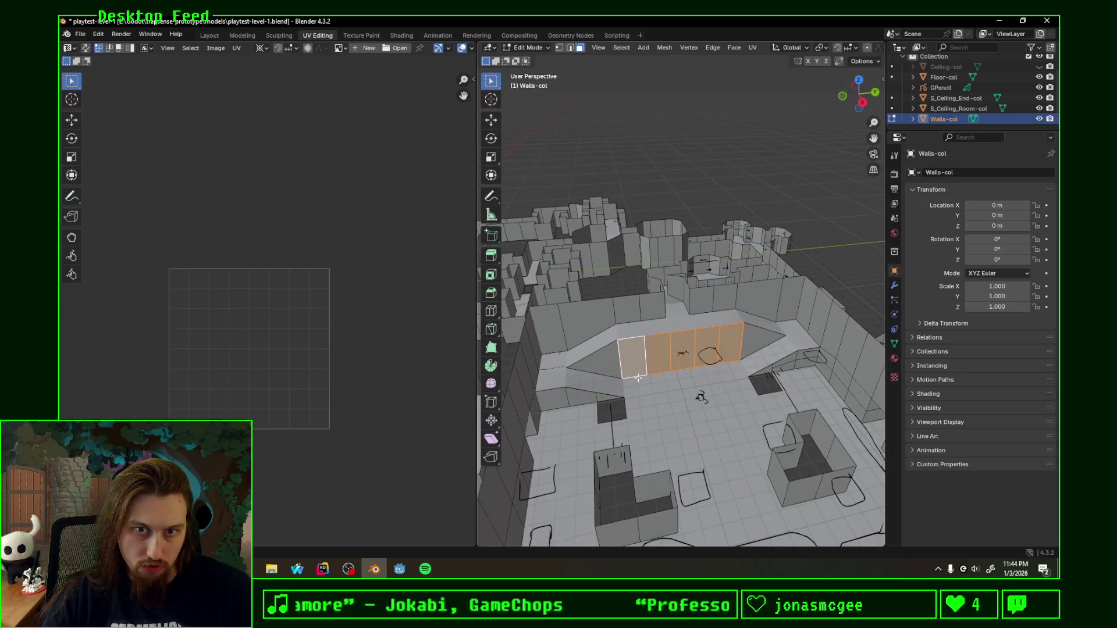
{"action": "left_click", "coordinate": [573, 395]}
{"action": "left_click", "coordinate": [636, 317]}
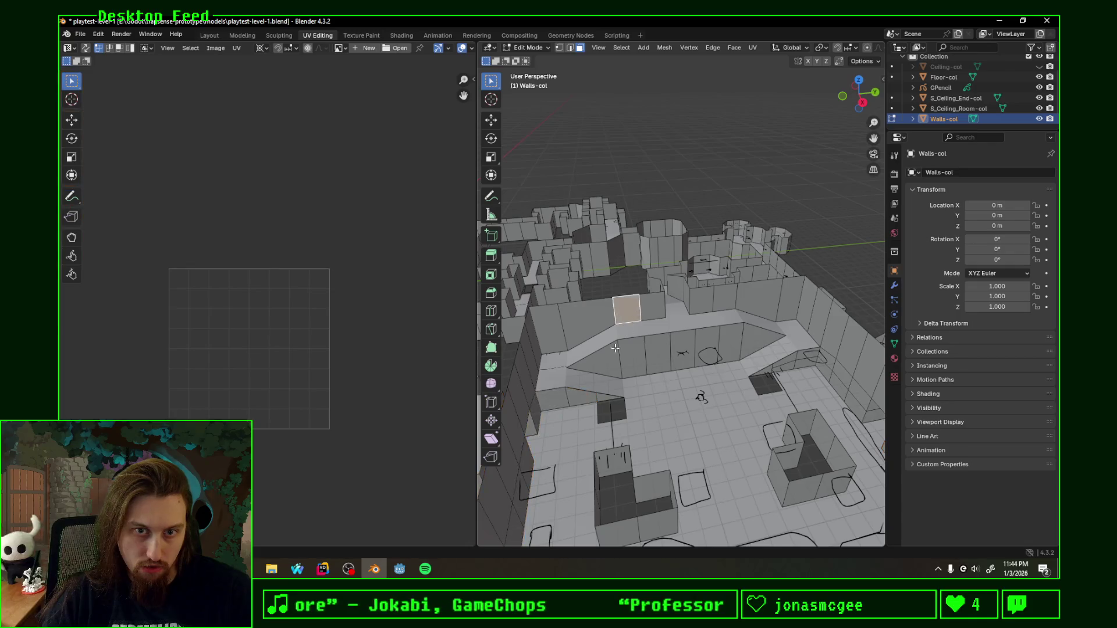
{"action": "left_click", "coordinate": [632, 357]}
{"action": "left_click", "coordinate": [865, 105]}
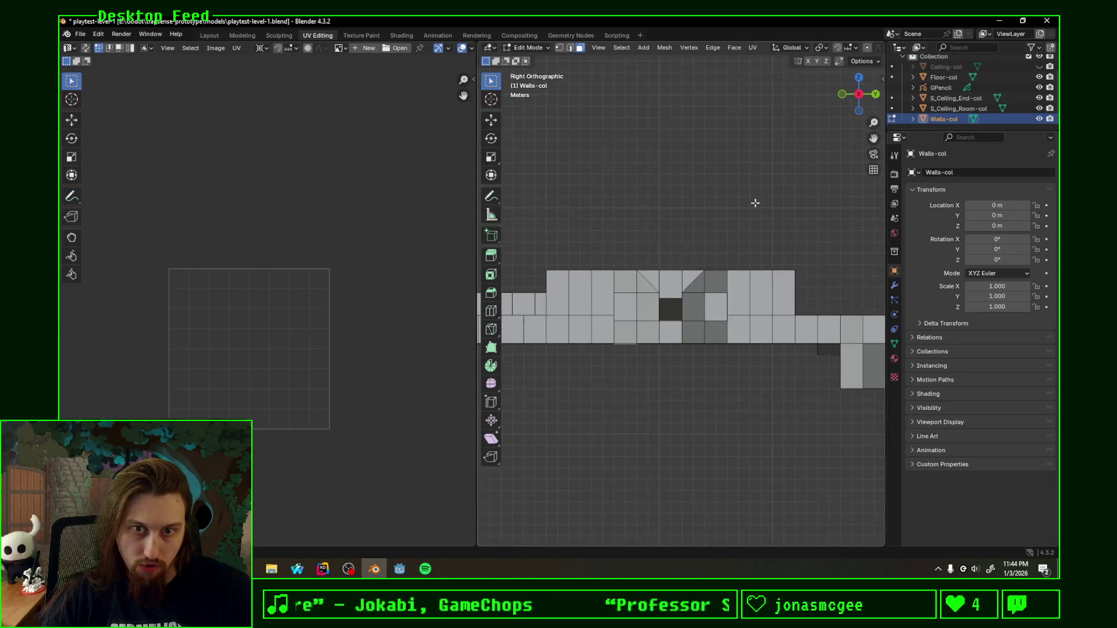
Step: Project the wall faces' UVs from the side view, then move and scale the island larger
{"action": "key", "text": "F3"}
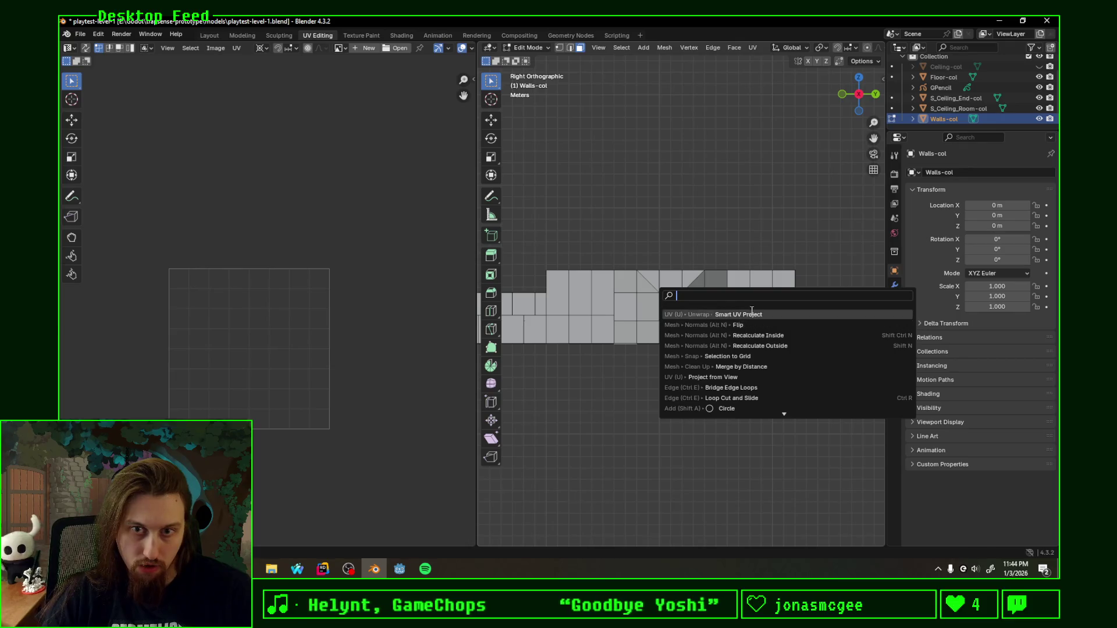
{"action": "key", "text": "Escape"}
{"action": "key", "text": "u"}
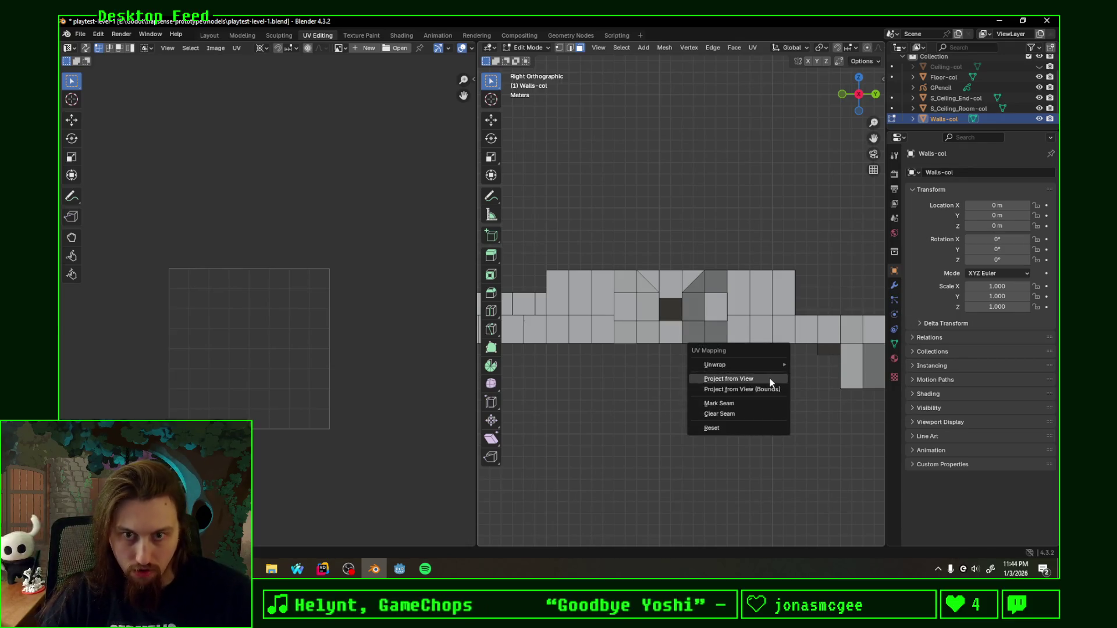
{"action": "left_click", "coordinate": [770, 379]}
{"action": "key", "text": "g"}
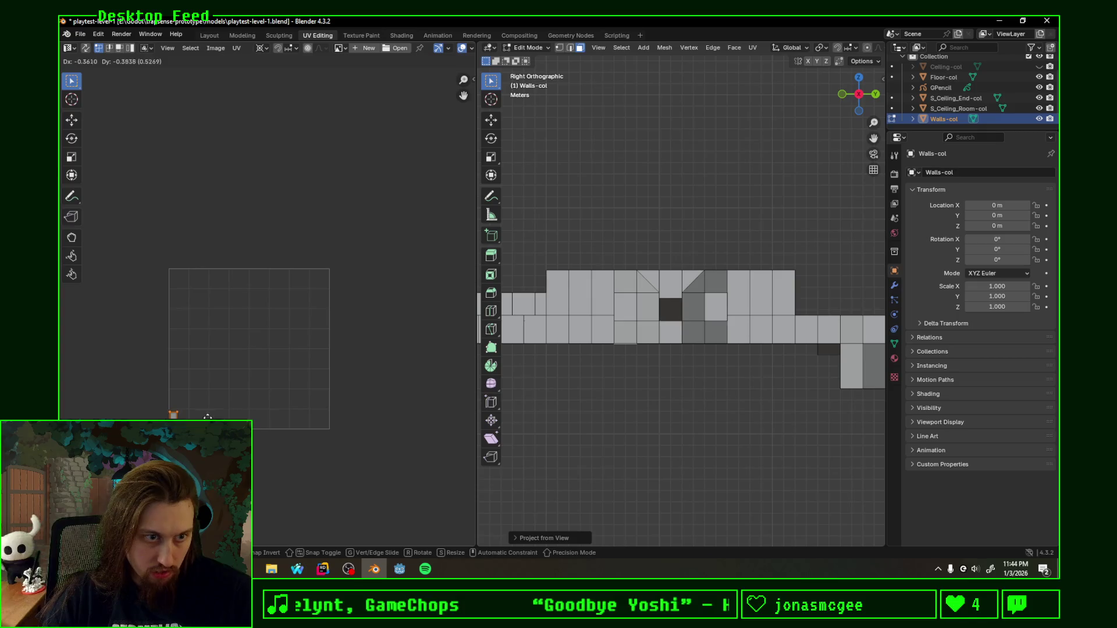
{"action": "left_click", "coordinate": [207, 418]}
{"action": "key", "text": "s"}
{"action": "left_click", "coordinate": [274, 350]}
{"action": "key", "text": "g"}
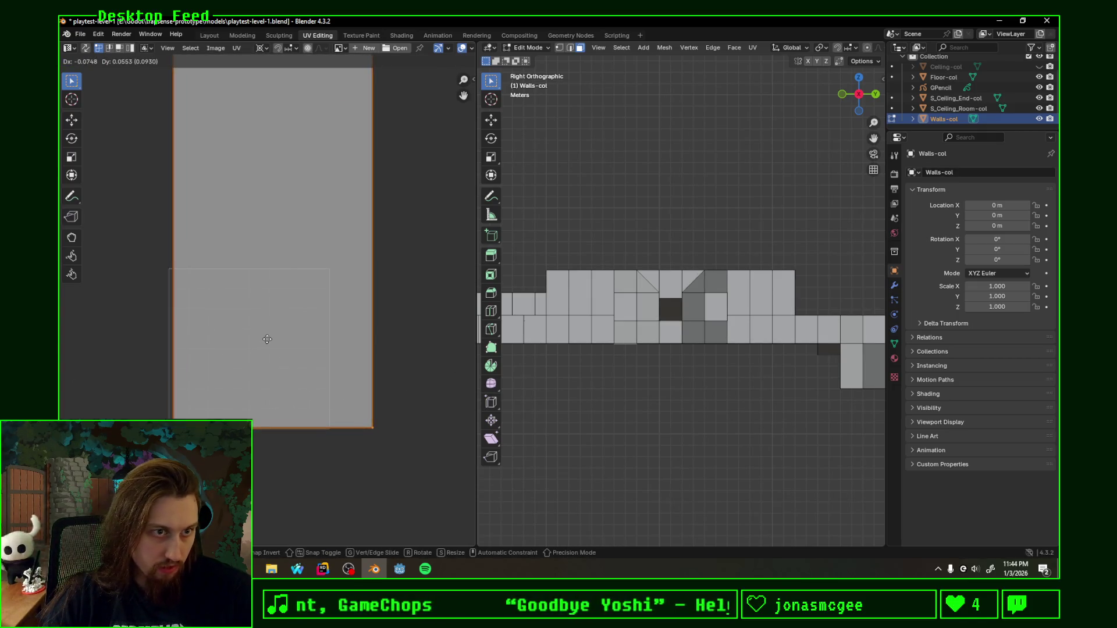
{"action": "left_click", "coordinate": [263, 340]}
{"action": "key", "text": "s"}
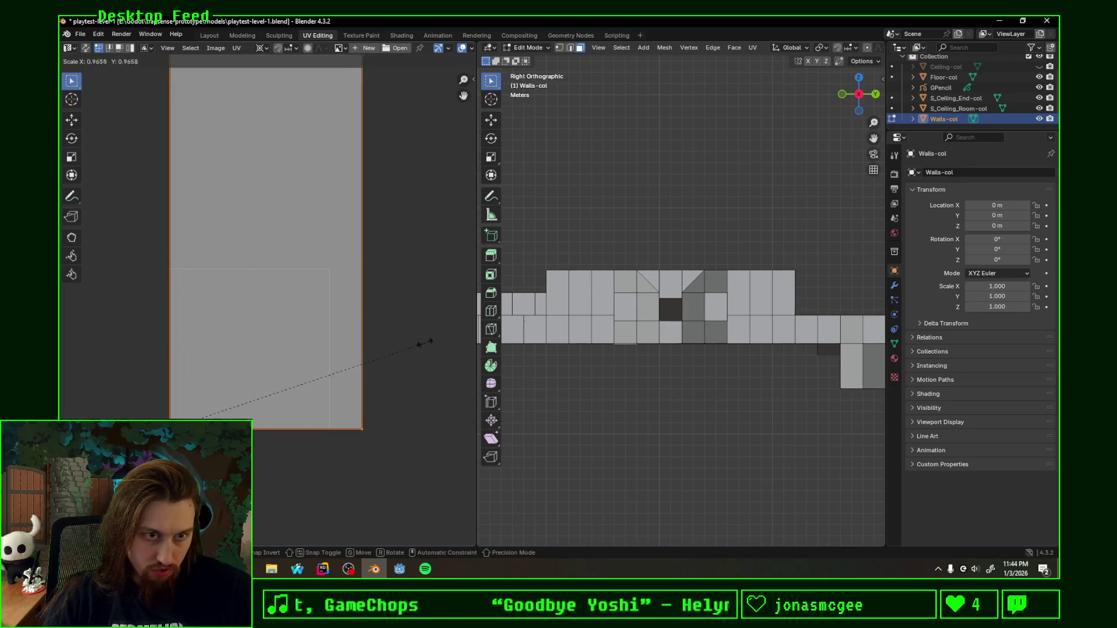
{"action": "left_click", "coordinate": [377, 350]}
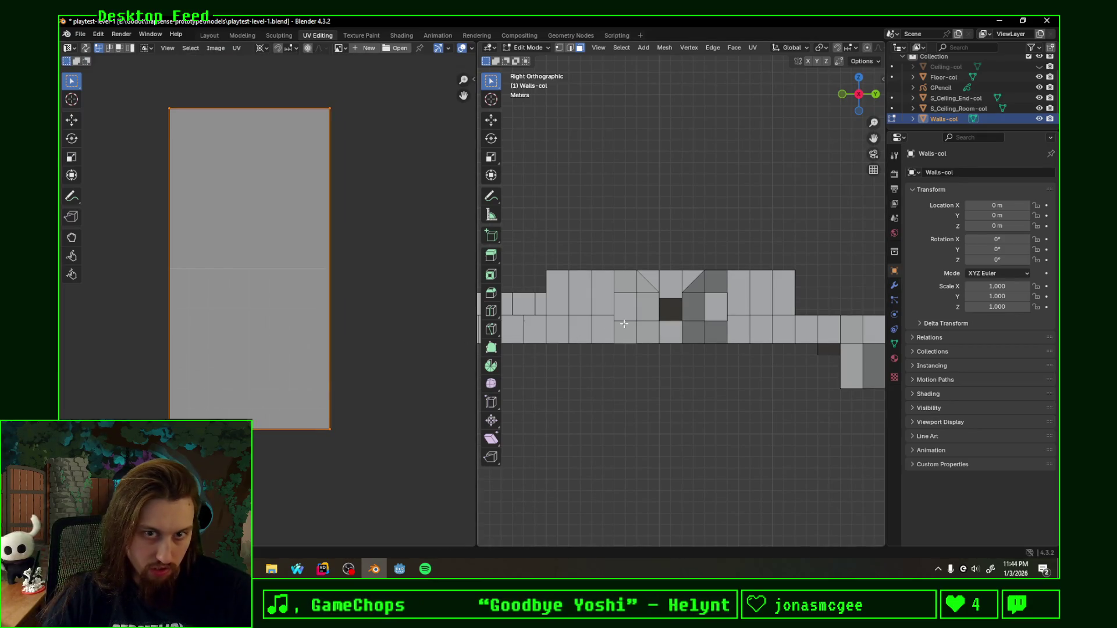
Step: Select the recessed wall faces and unwrap them following the active rectangular face
{"action": "middle_click_drag", "start_coordinate": [664, 411], "coordinate": [646, 358]}
{"action": "left_click", "coordinate": [648, 353], "text": "shift"}
{"action": "left_click", "coordinate": [593, 351], "text": "shift"}
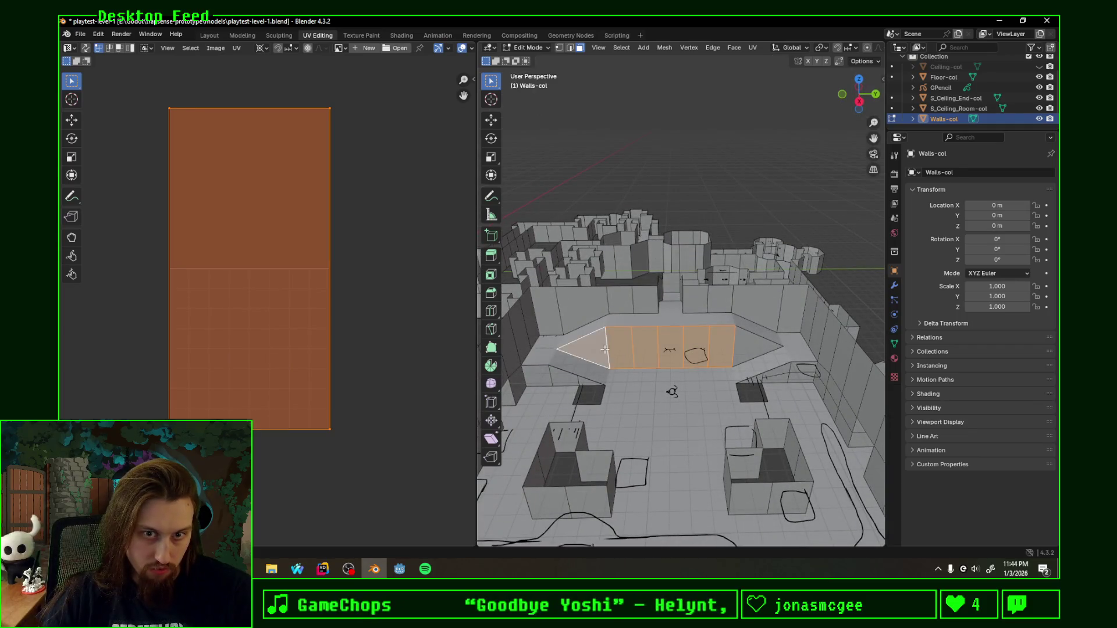
{"action": "left_click", "coordinate": [755, 348], "text": "shift"}
{"action": "left_click", "coordinate": [617, 347], "text": "shift"}
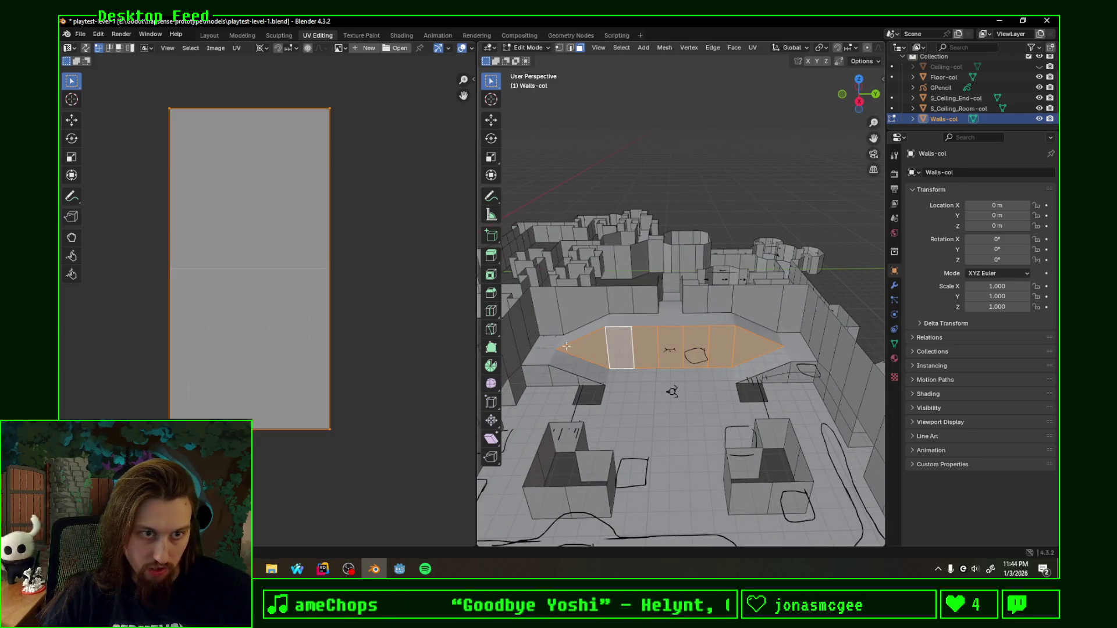
{"action": "key", "text": "u"}
{"action": "left_click", "coordinate": [291, 409]}
{"action": "left_click", "coordinate": [291, 436]}
{"action": "scroll", "coordinate": [285, 434], "scroll_direction": "down", "scroll_amount": 3}
{"action": "scroll", "coordinate": [309, 384], "scroll_direction": "down", "scroll_amount": 1}
{"action": "scroll", "coordinate": [310, 384], "scroll_direction": "down", "scroll_amount": 1}
{"action": "scroll", "coordinate": [335, 376], "scroll_direction": "down", "scroll_amount": 1}
Step: Select the two triangular end faces and project their UVs from the side view
{"action": "left_click", "coordinate": [609, 331]}
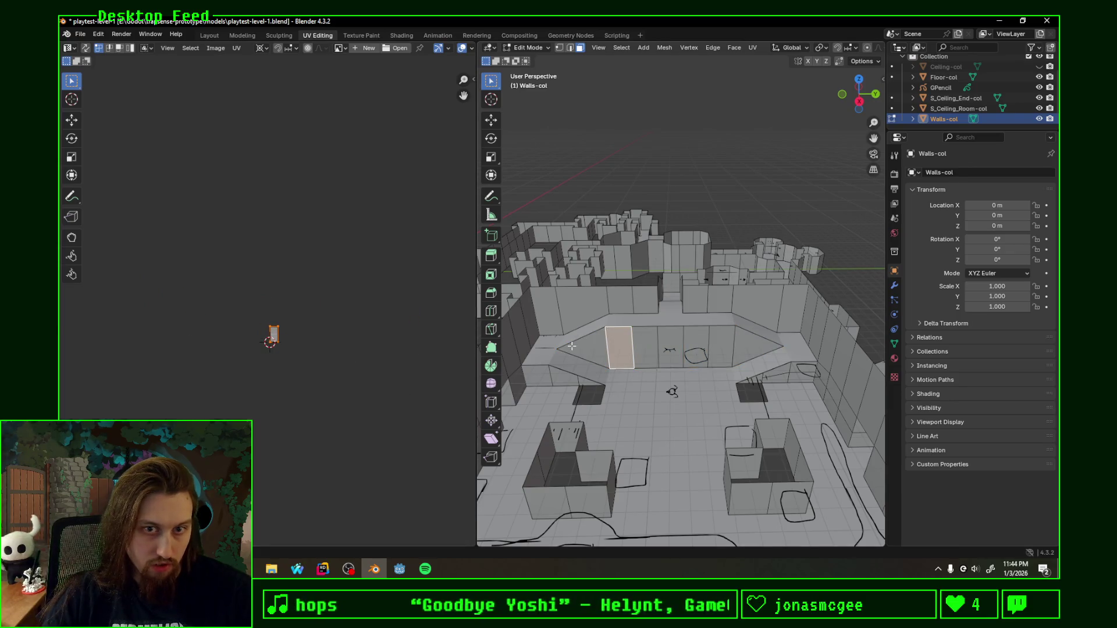
{"action": "left_click", "coordinate": [571, 346]}
{"action": "left_click", "coordinate": [750, 348], "text": "ctrl"}
{"action": "left_click", "coordinate": [579, 354], "text": "shift"}
{"action": "left_click", "coordinate": [860, 101]}
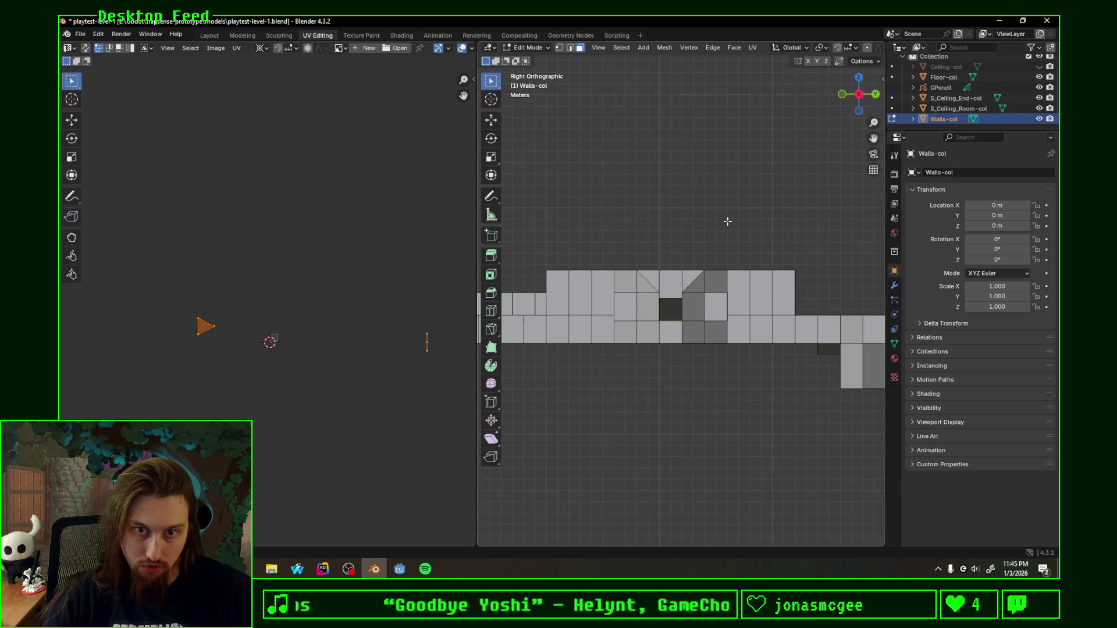
{"action": "key", "text": "F3"}
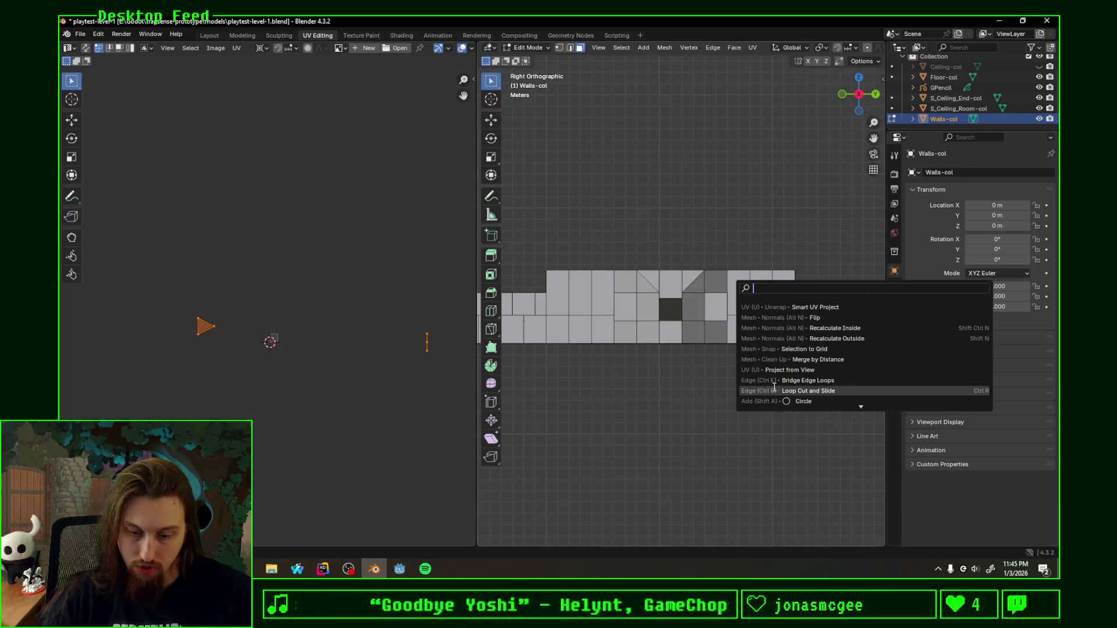
{"action": "type", "text": "p"}
{"action": "key", "text": "Escape"}
{"action": "key", "text": "u"}
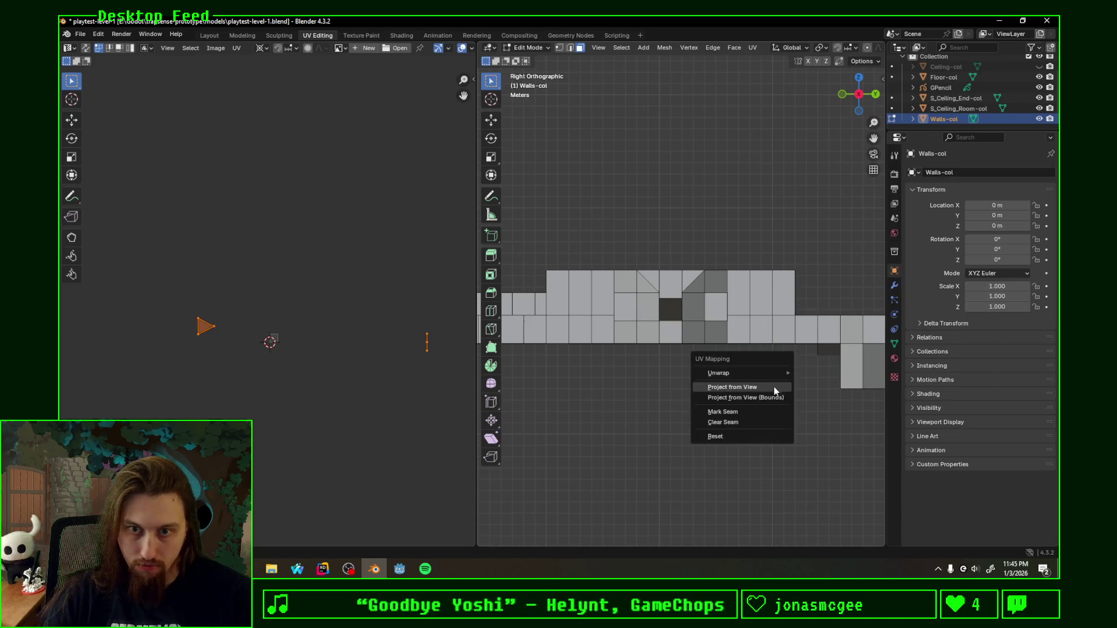
{"action": "left_click", "coordinate": [775, 386]}
{"action": "scroll", "coordinate": [361, 389], "scroll_direction": "up", "scroll_amount": 4}
{"action": "scroll", "coordinate": [336, 352], "scroll_direction": "up", "scroll_amount": 2}
Step: Slide the UV islands' vertical edges horizontally to the texture bounds and save the level file
{"action": "mouse_move", "coordinate": [336, 351]}
{"action": "middle_mouse_down"}
{"action": "mouse_move", "coordinate": [276, 241]}
{"action": "mouse_move", "coordinate": [276, 219]}
{"action": "middle_mouse_up"}
{"action": "left_click_drag", "start_coordinate": [213, 237], "coordinate": [236, 405]}
{"action": "key", "text": "g"}
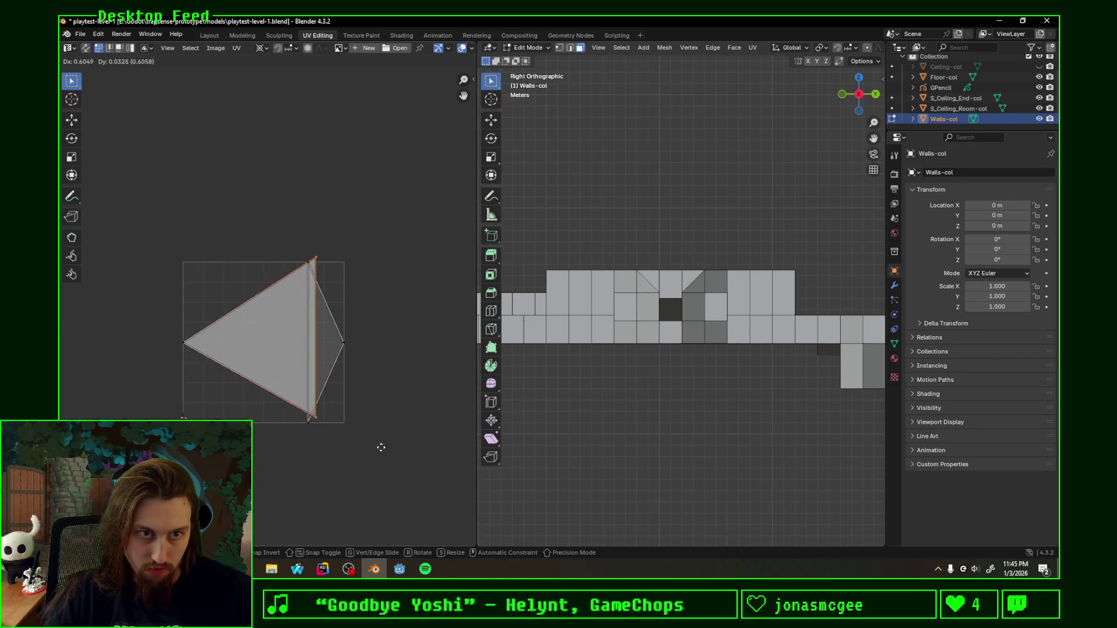
{"action": "key", "text": "x"}
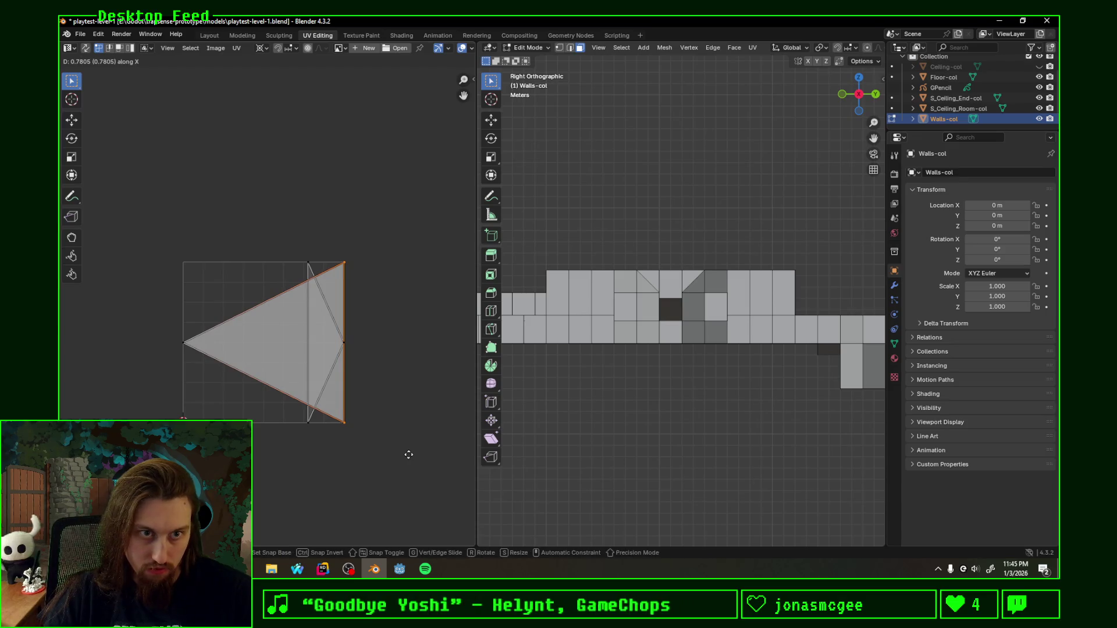
{"action": "left_click", "coordinate": [406, 452]}
{"action": "left_click_drag", "start_coordinate": [318, 408], "coordinate": [319, 409]}
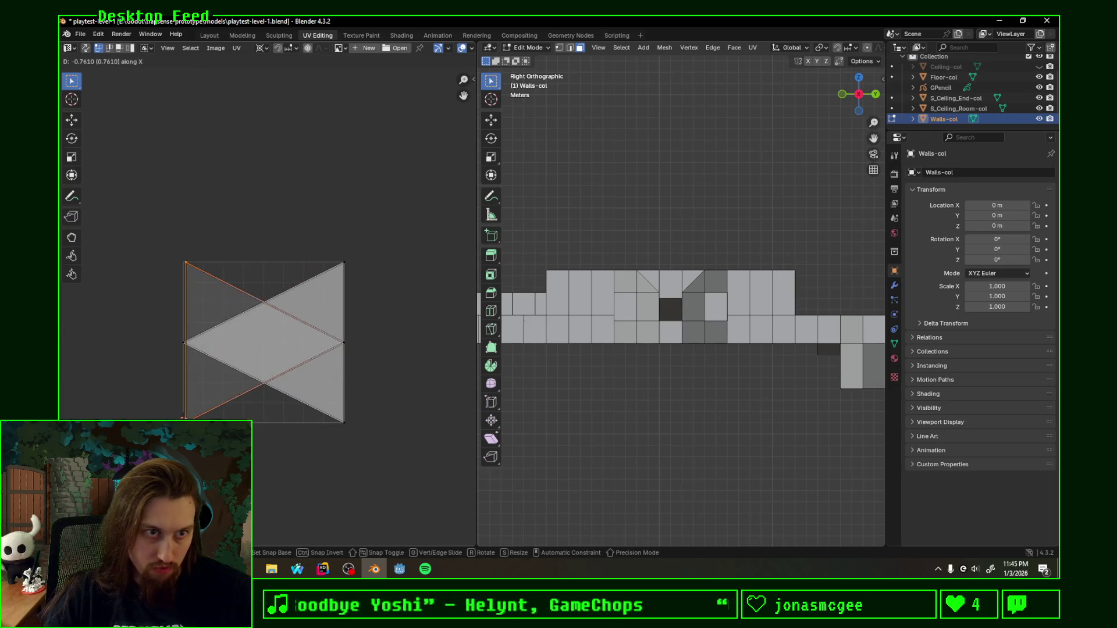
{"action": "left_click", "coordinate": [224, 449]}
{"action": "key", "text": "ctrl+s"}
Step: Leave the wall mesh and select the room ceiling object
{"action": "mouse_move", "coordinate": [663, 384]}
{"action": "middle_mouse_down"}
{"action": "mouse_move", "coordinate": [712, 389]}
{"action": "mouse_move", "coordinate": [623, 362]}
{"action": "mouse_move", "coordinate": [709, 351]}
{"action": "middle_mouse_up"}
{"action": "mouse_move", "coordinate": [633, 361]}
{"action": "middle_mouse_down"}
{"action": "mouse_move", "coordinate": [756, 367]}
{"action": "mouse_move", "coordinate": [713, 364]}
{"action": "middle_mouse_up"}
{"action": "key", "text": "Tab"}
{"action": "left_click", "coordinate": [753, 367]}
Step: Extrude all room ceiling faces straight up about 3 m
{"action": "key", "text": "Tab"}
{"action": "key", "text": "alt+a"}
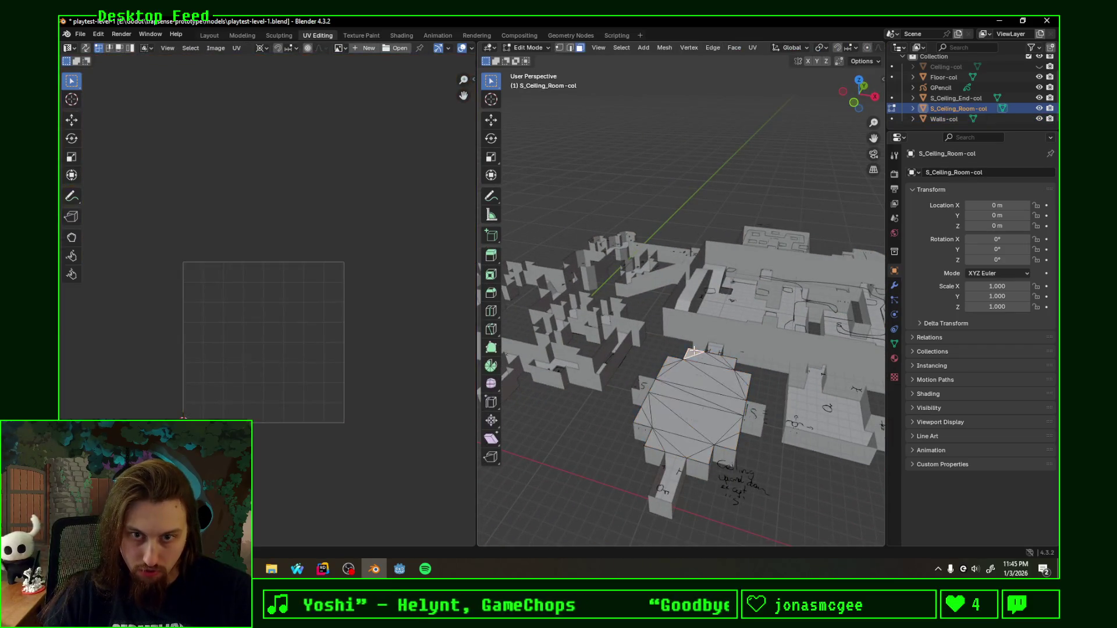
{"action": "left_click", "coordinate": [704, 375]}
{"action": "key", "text": "a"}
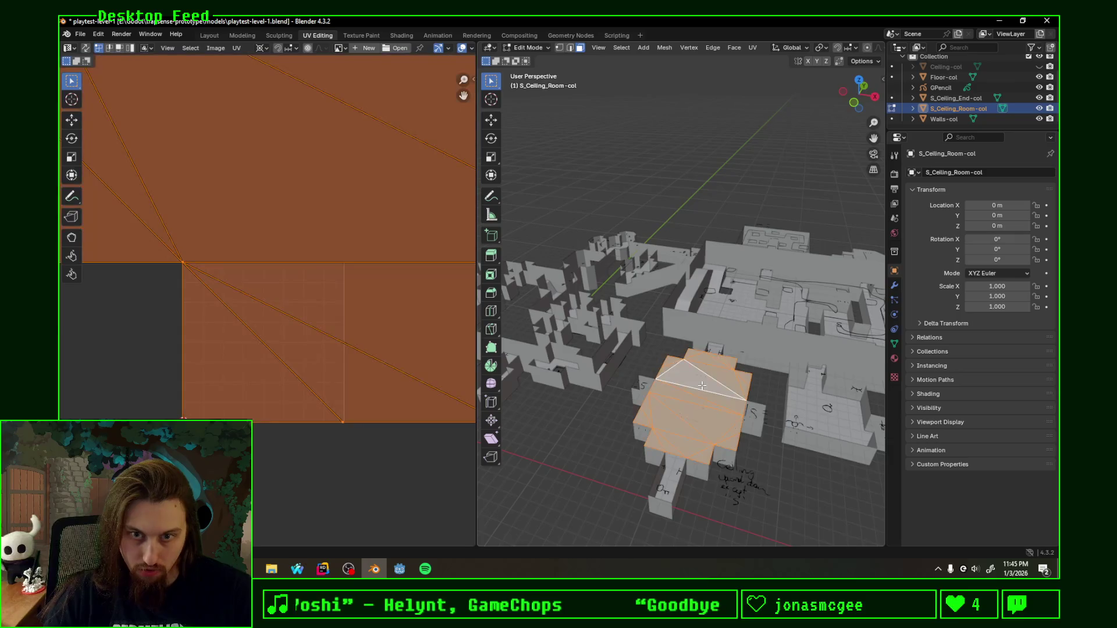
{"action": "key", "text": "g"}
{"action": "key", "text": "z"}
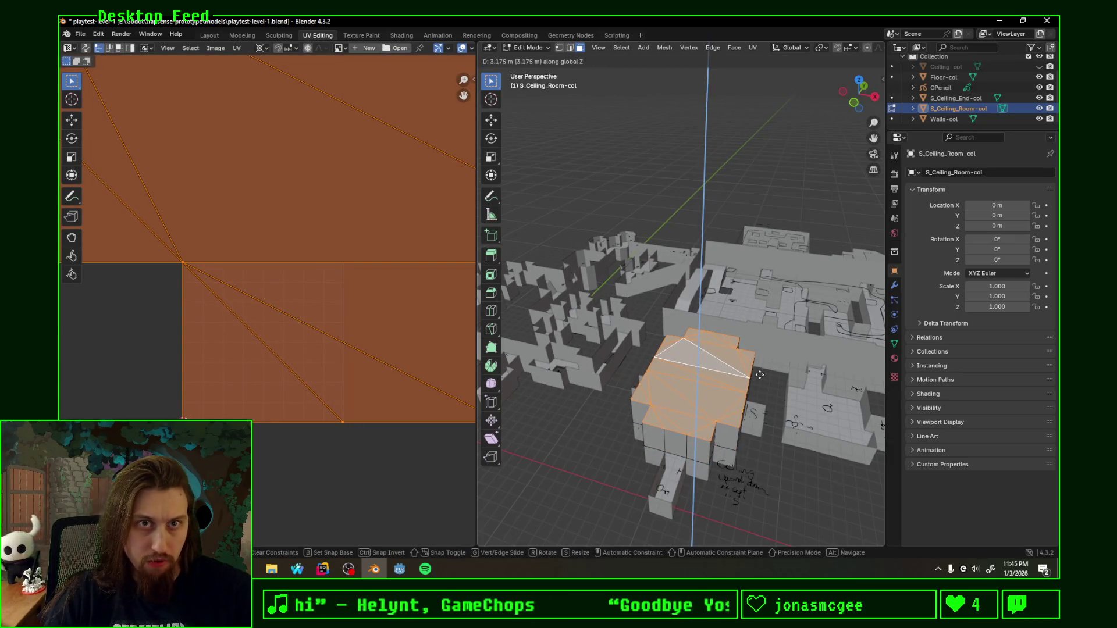
{"action": "left_click", "coordinate": [760, 373]}
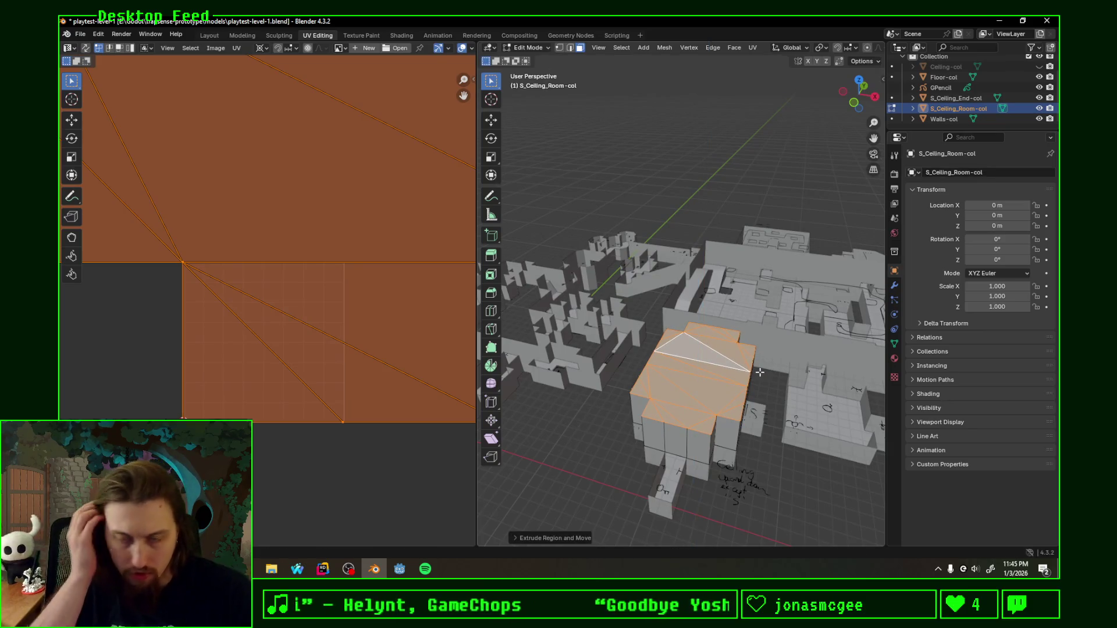
{"action": "scroll", "coordinate": [704, 341], "scroll_direction": "up", "scroll_amount": 4}
{"action": "scroll", "coordinate": [725, 358], "scroll_direction": "down", "scroll_amount": 3}
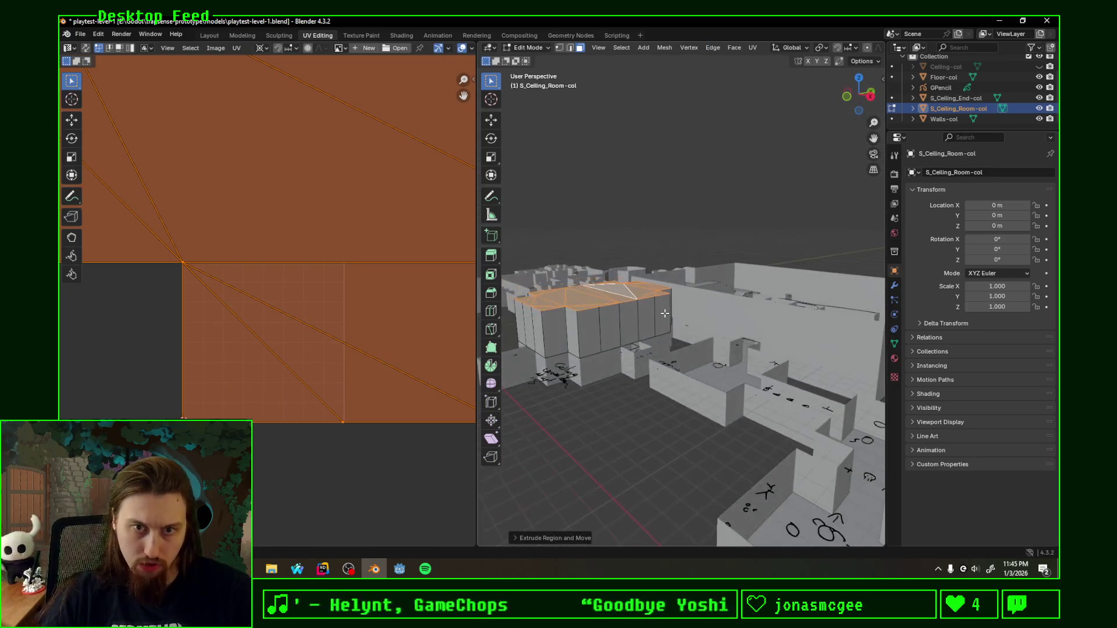
{"action": "scroll", "coordinate": [733, 367], "scroll_direction": "down", "scroll_amount": 2}
{"action": "scroll", "coordinate": [746, 373], "scroll_direction": "down", "scroll_amount": 2}
{"action": "scroll", "coordinate": [746, 373], "scroll_direction": "up", "scroll_amount": 2}
Step: Extrude the corridor ceiling end faces 4 m and save the level file
{"action": "mouse_move", "coordinate": [745, 372]}
{"action": "middle_mouse_down"}
{"action": "mouse_move", "coordinate": [666, 365]}
{"action": "mouse_move", "coordinate": [682, 367]}
{"action": "middle_mouse_up"}
{"action": "key", "text": "Tab"}
{"action": "left_click", "coordinate": [666, 363]}
{"action": "key", "text": "Tab"}
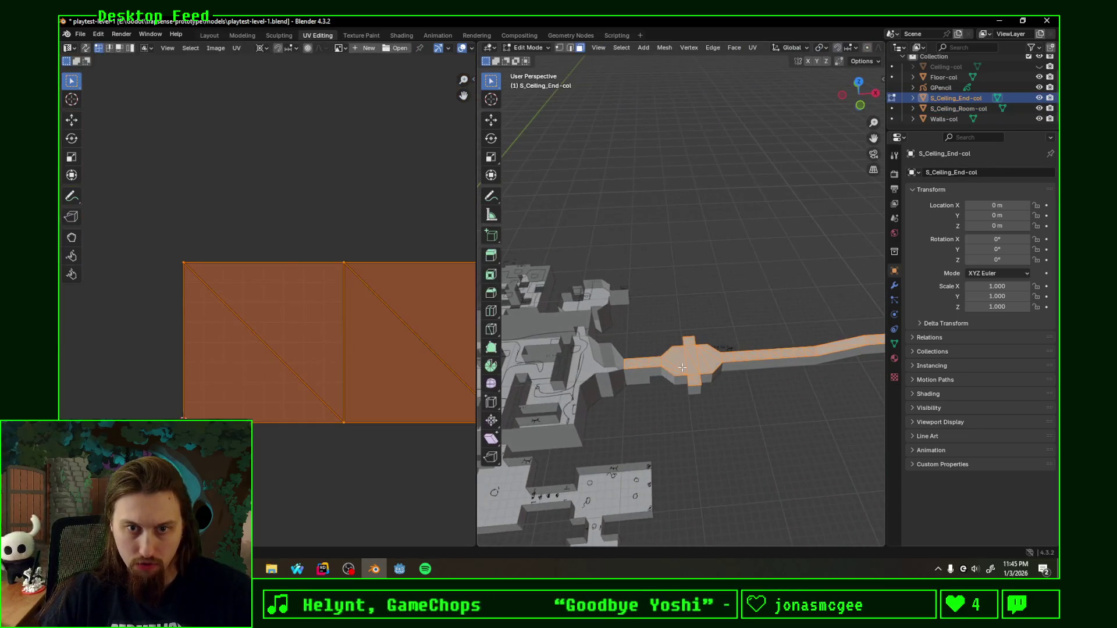
{"action": "middle_click_drag", "start_coordinate": [750, 374], "coordinate": [731, 371]}
{"action": "key", "text": "g"}
{"action": "key", "text": "z"}
{"action": "key", "text": "z"}
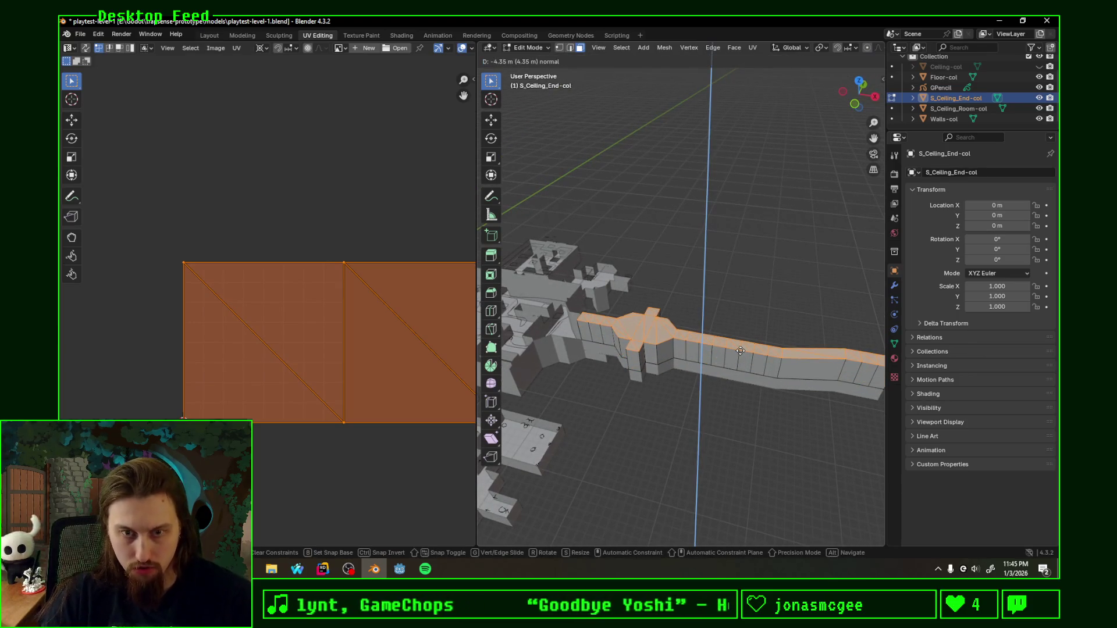
{"action": "type", "text": "54"}
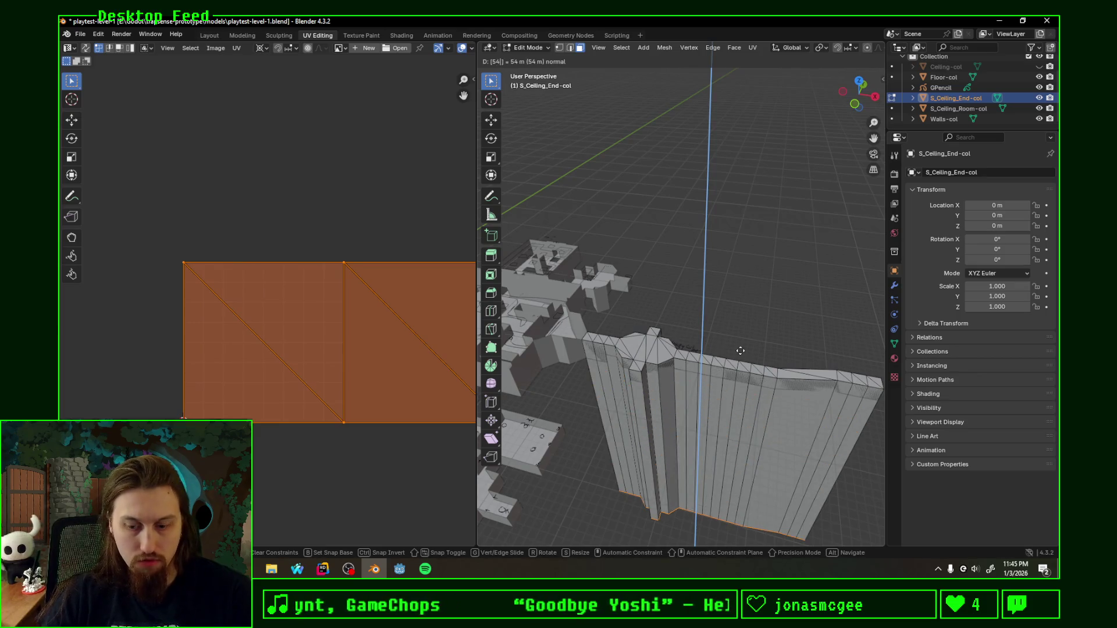
{"action": "key", "text": "BackSpace"}
{"action": "key", "text": "BackSpace"}
{"action": "type", "text": "4"}
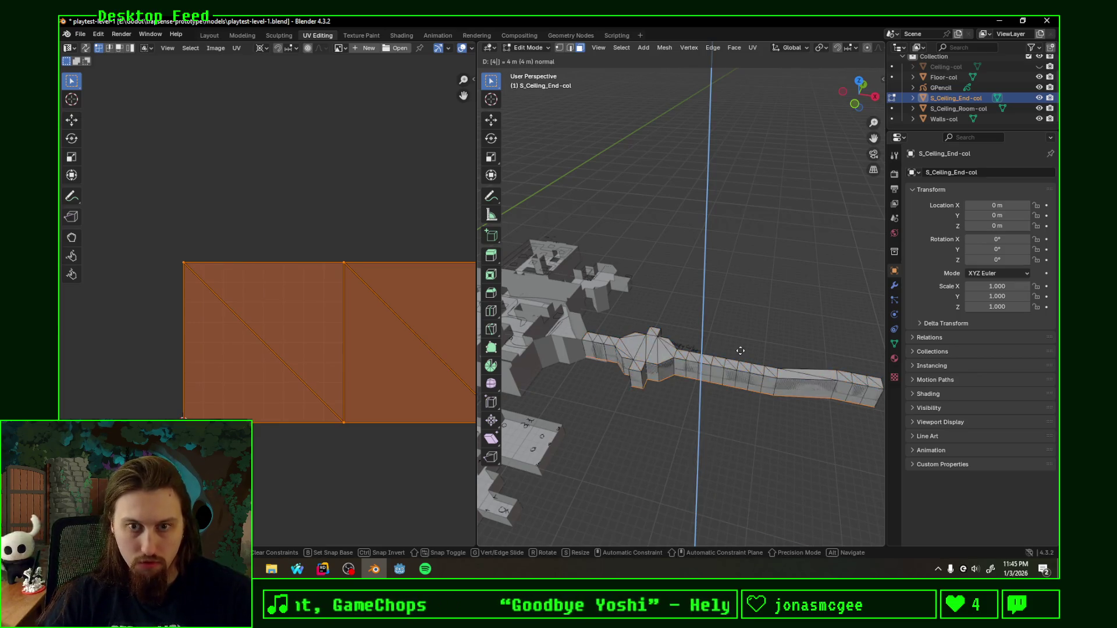
{"action": "key", "text": "Return"}
{"action": "key", "text": "ctrl+s"}
{"action": "mouse_move", "coordinate": [740, 350]}
{"action": "middle_mouse_down"}
{"action": "mouse_move", "coordinate": [687, 393]}
{"action": "mouse_move", "coordinate": [734, 388]}
{"action": "mouse_move", "coordinate": [673, 387]}
{"action": "middle_mouse_up"}
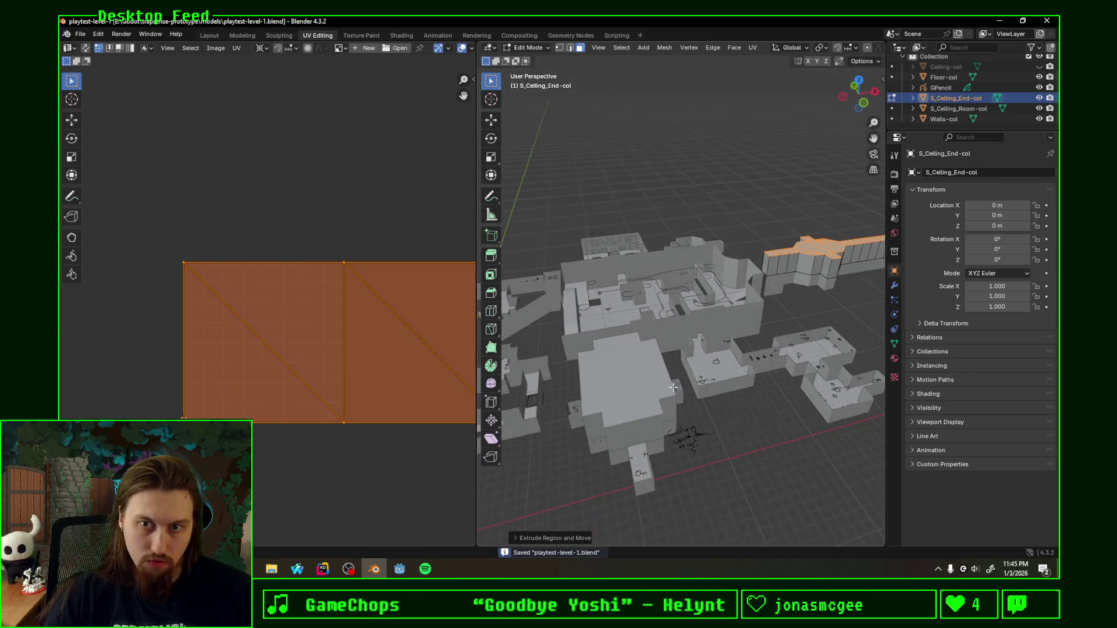
{"action": "left_click", "coordinate": [393, 572]}
{"action": "scroll", "coordinate": [598, 316], "scroll_direction": "down", "scroll_amount": 3}
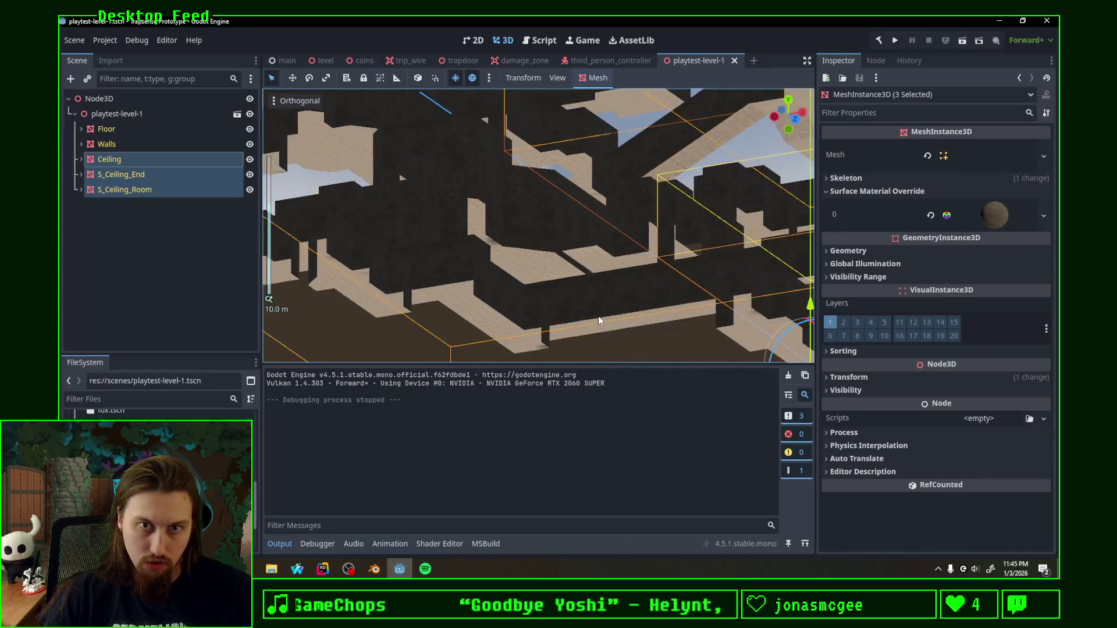
{"action": "scroll", "coordinate": [600, 309], "scroll_direction": "down", "scroll_amount": 3}
{"action": "middle_click_drag", "start_coordinate": [622, 284], "coordinate": [551, 343]}
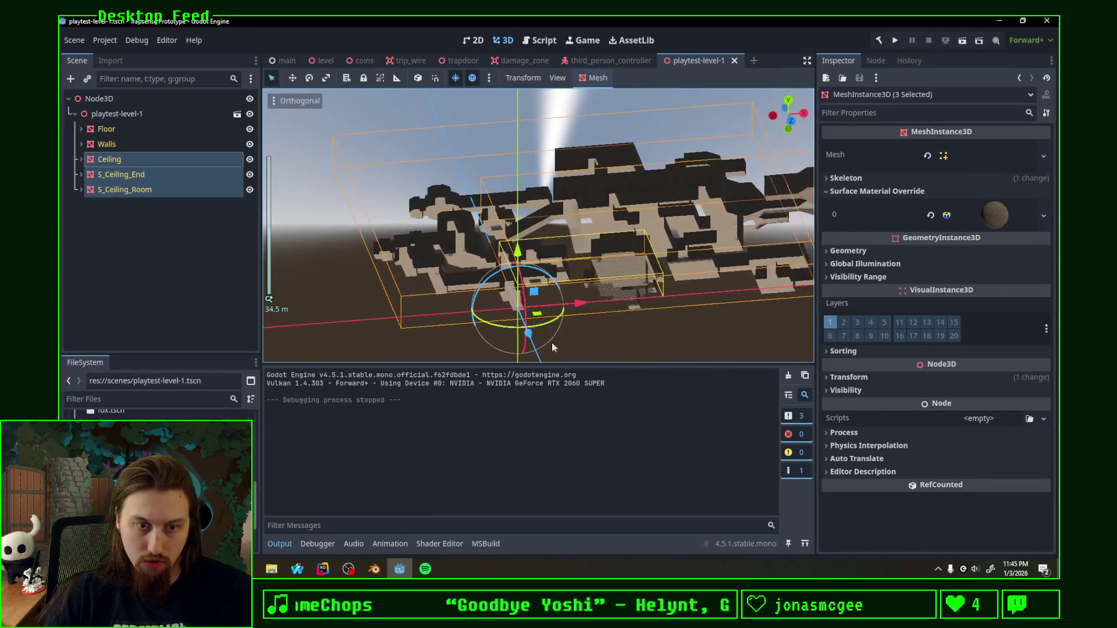
{"action": "key", "text": "alt+Tab"}
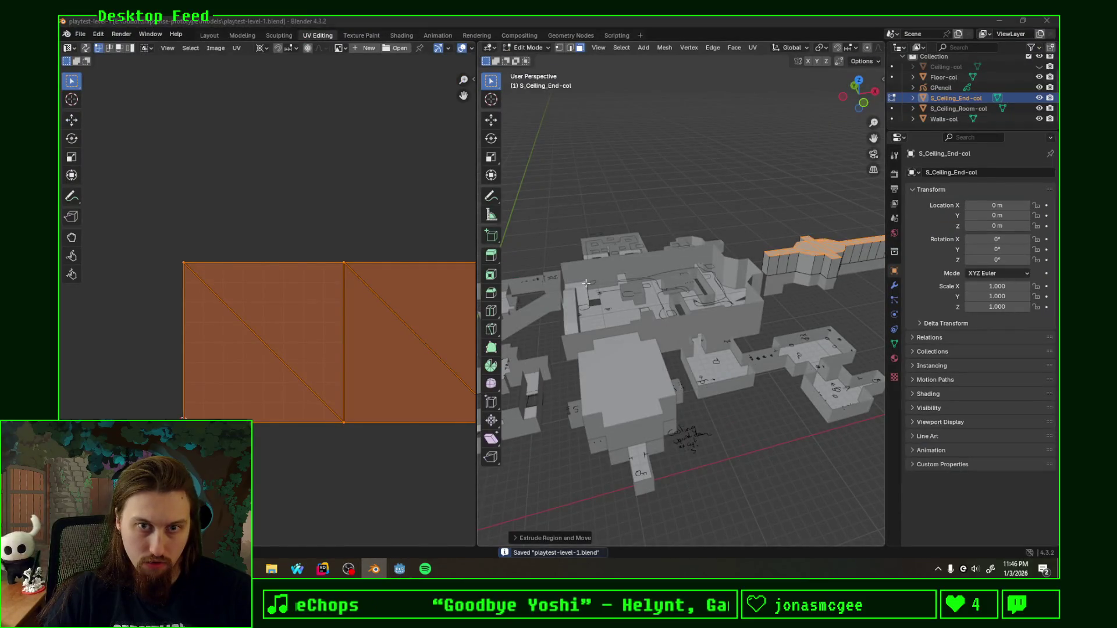
{"action": "key", "text": "alt+Tab"}
{"action": "mouse_move", "coordinate": [621, 253]}
{"action": "middle_mouse_down"}
{"action": "mouse_move", "coordinate": [633, 236]}
{"action": "mouse_move", "coordinate": [490, 150]}
{"action": "mouse_move", "coordinate": [418, 115]}
{"action": "mouse_move", "coordinate": [374, 125]}
{"action": "mouse_move", "coordinate": [404, 156]}
{"action": "mouse_move", "coordinate": [506, 207]}
{"action": "mouse_move", "coordinate": [571, 124]}
{"action": "mouse_move", "coordinate": [611, 138]}
{"action": "mouse_move", "coordinate": [629, 175]}
{"action": "middle_mouse_up"}
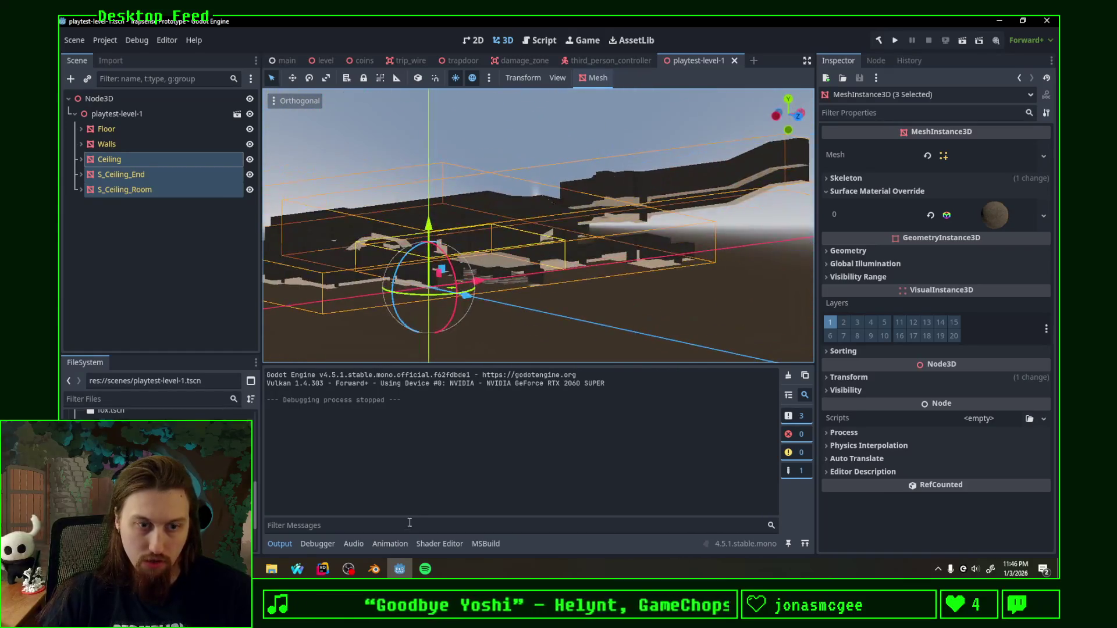
{"action": "key", "text": "alt+Tab"}
{"action": "middle_click_drag", "start_coordinate": [703, 303], "coordinate": [723, 307]}
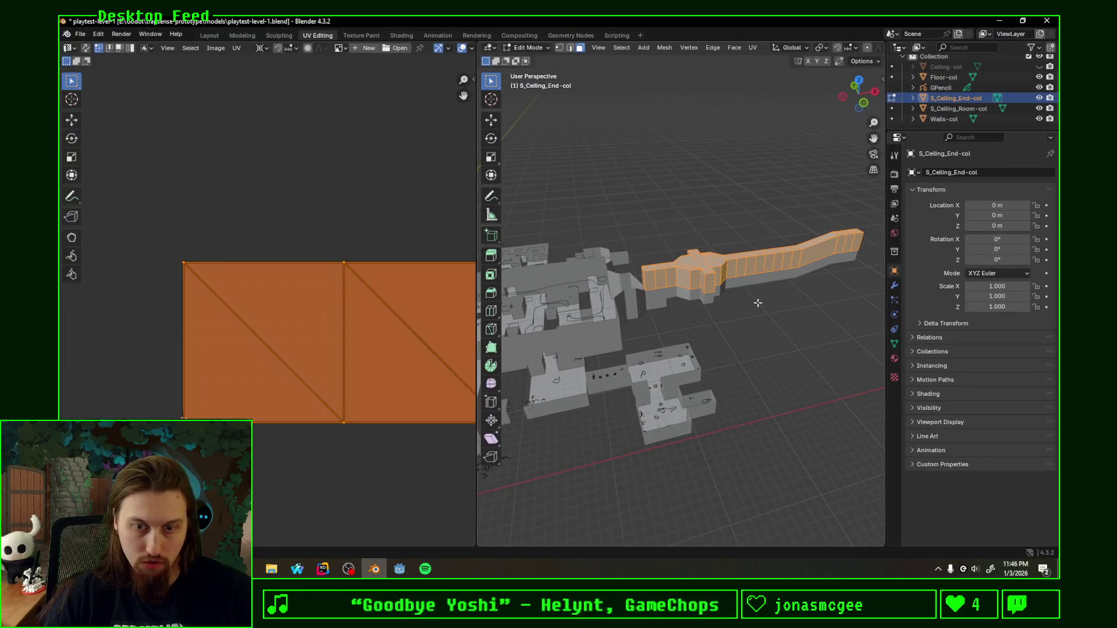
Step: Recalculate the corridor ceiling normals to face outward and save
{"action": "key", "text": "n"}
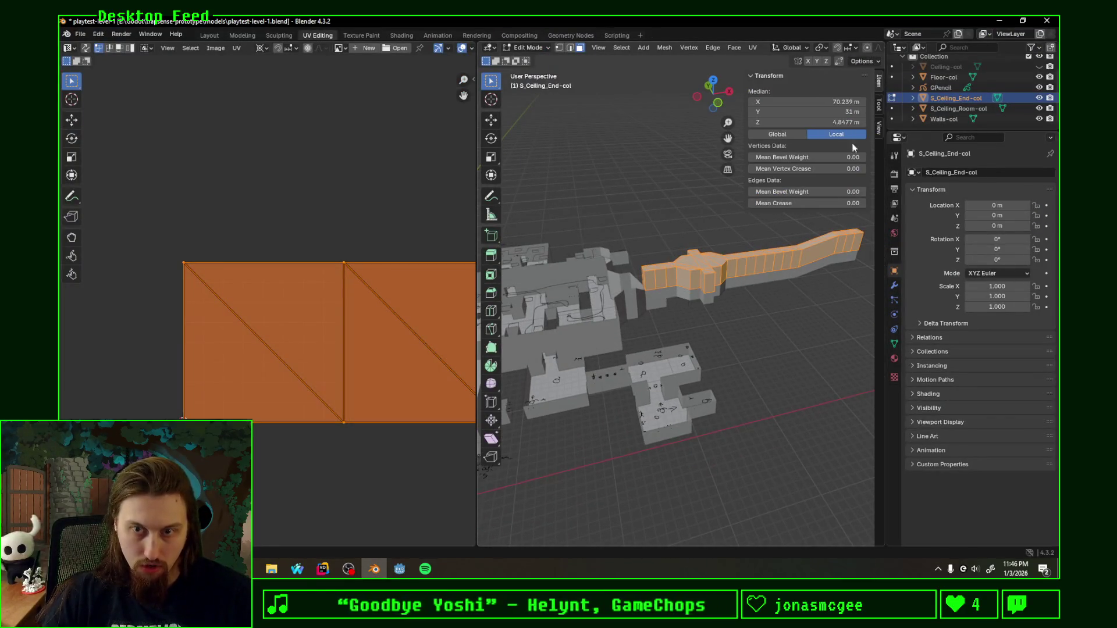
{"action": "key", "text": "n"}
{"action": "key", "text": "alt+n"}
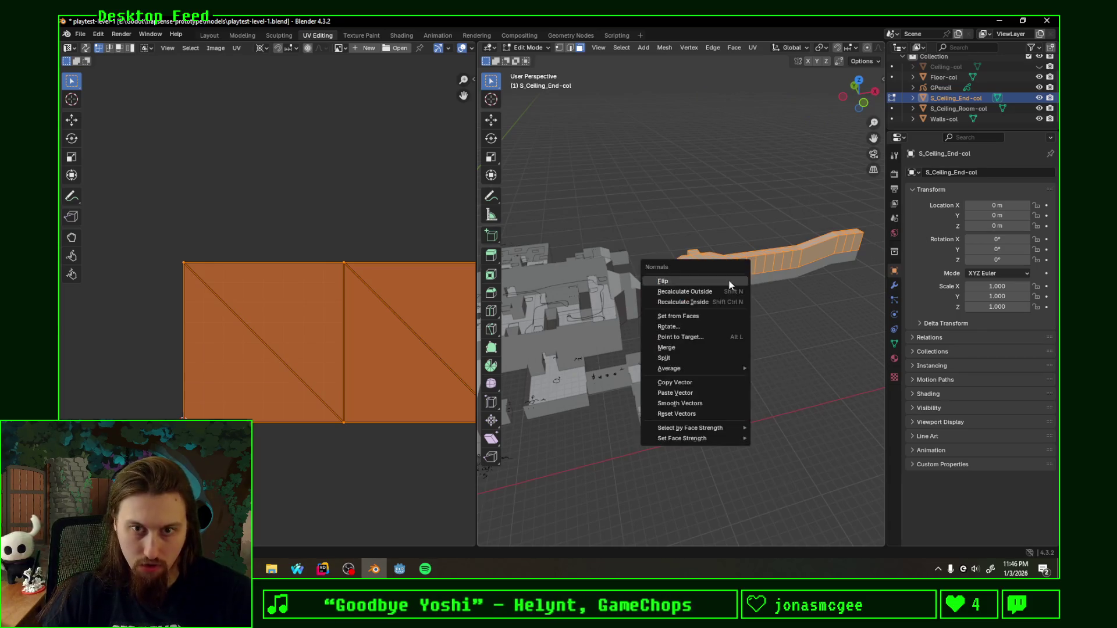
{"action": "left_click", "coordinate": [709, 292]}
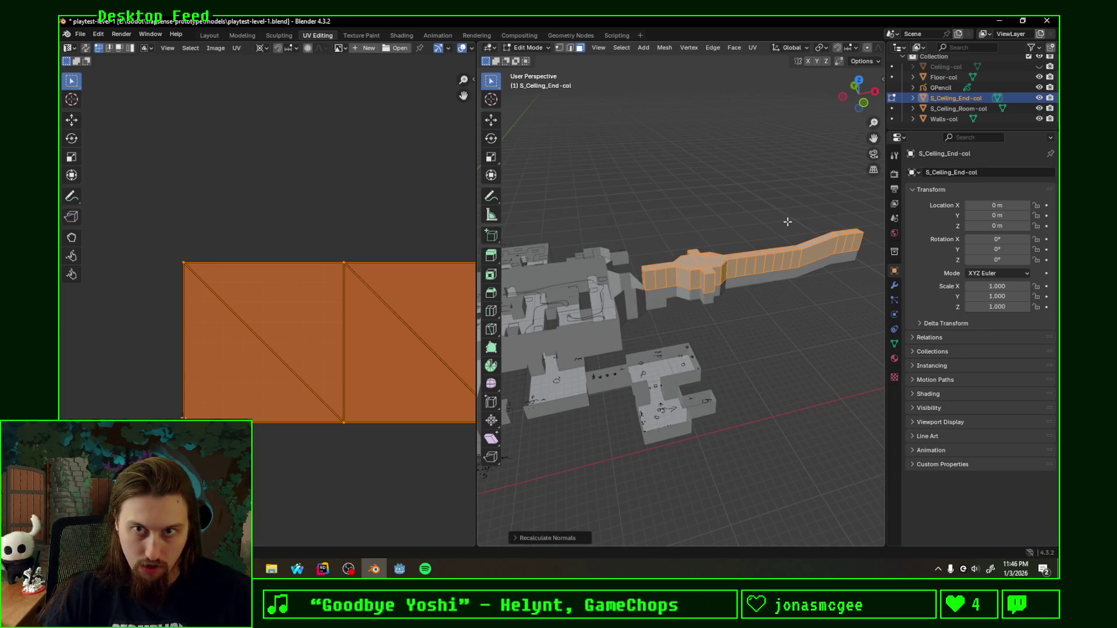
{"action": "key", "text": "ctrl+s"}
{"action": "middle_click_drag", "start_coordinate": [787, 222], "coordinate": [531, 476]}
Step: Recalculate the room ceiling normals outward and check both ceilings in Godot
{"action": "key", "text": "Tab"}
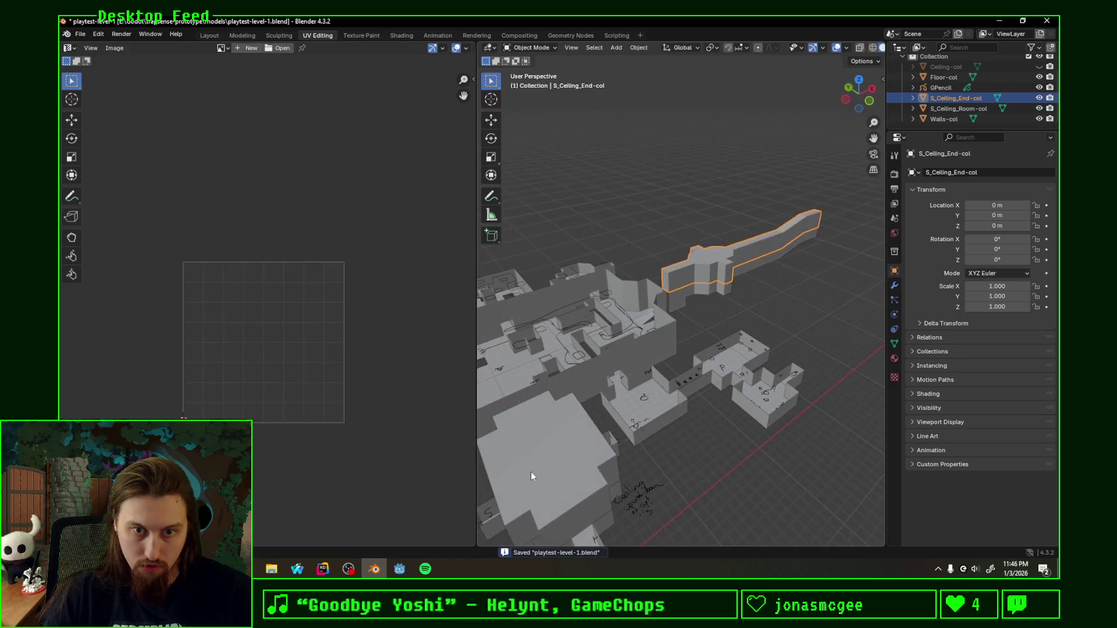
{"action": "left_click", "coordinate": [531, 476]}
{"action": "key", "text": "Tab"}
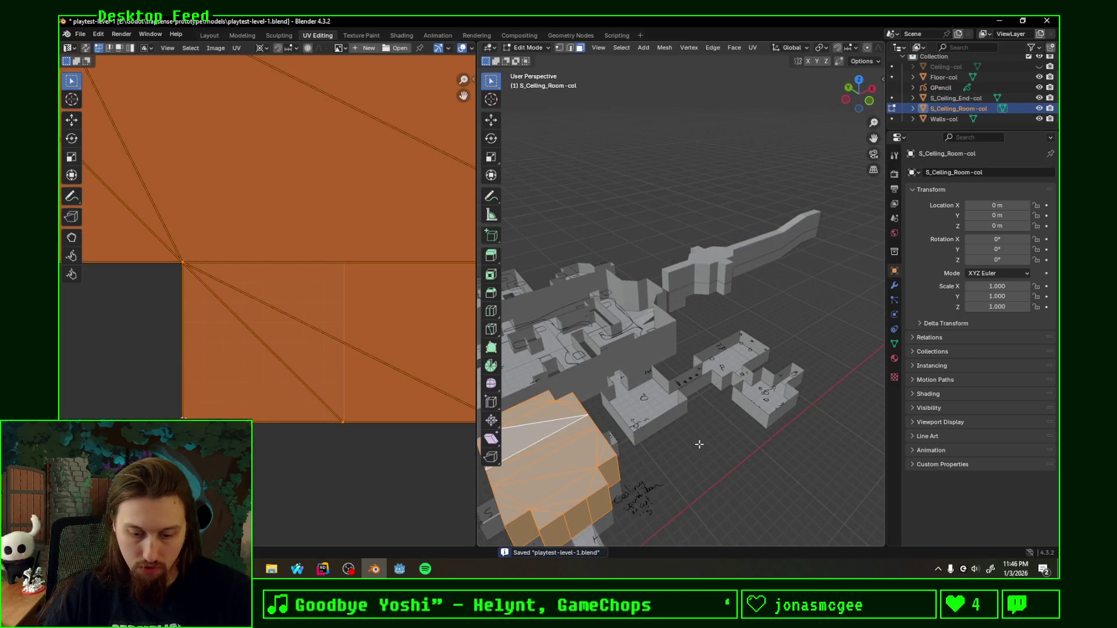
{"action": "key", "text": "alt+n"}
{"action": "left_click", "coordinate": [683, 405]}
{"action": "key", "text": "alt+Tab"}
{"action": "middle_click_drag", "start_coordinate": [660, 252], "coordinate": [501, 167]}
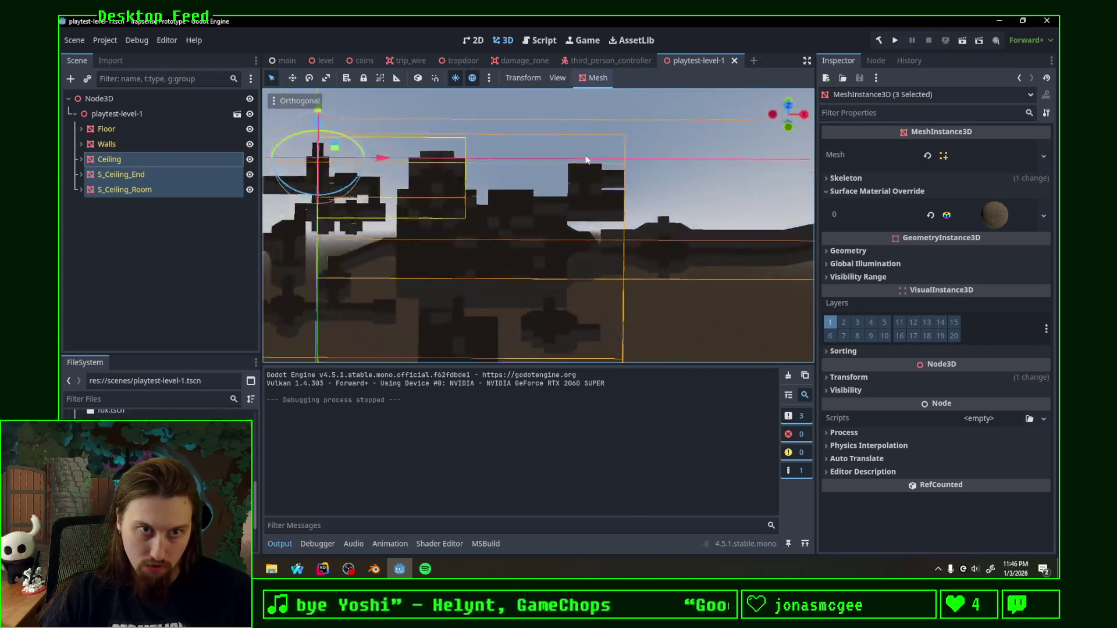
{"action": "mouse_move", "coordinate": [502, 167]}
{"action": "middle_mouse_down"}
{"action": "mouse_move", "coordinate": [666, 325]}
{"action": "mouse_move", "coordinate": [623, 269]}
{"action": "middle_mouse_up"}
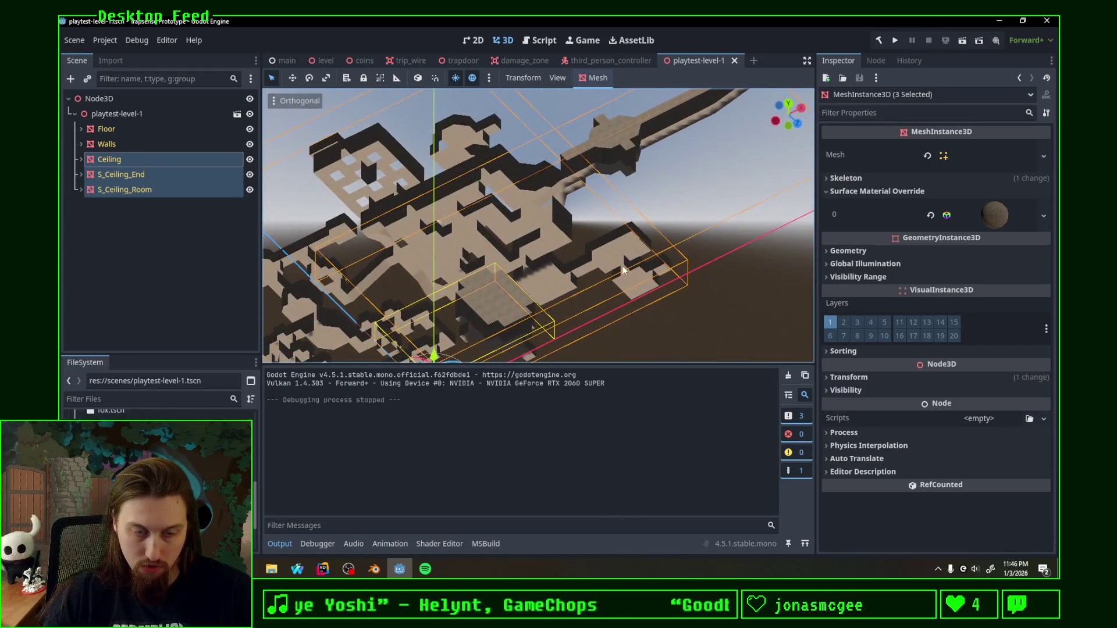
{"action": "left_click", "coordinate": [376, 567]}
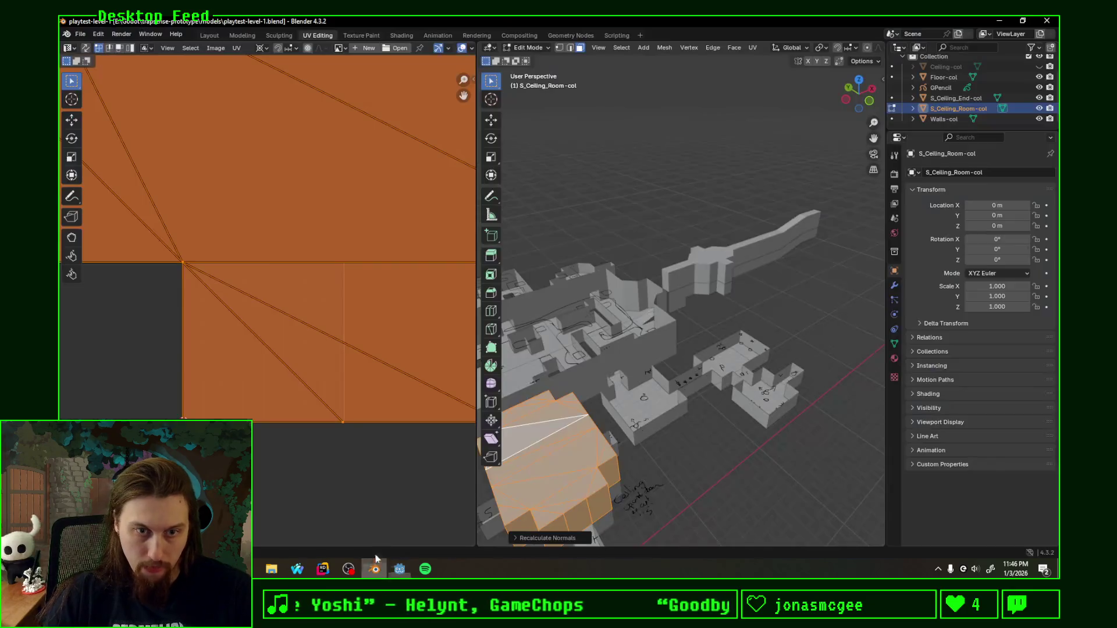
{"action": "left_click", "coordinate": [563, 460]}
Step: Select the connected top faces of the room ceiling dome
{"action": "left_click", "coordinate": [581, 495]}
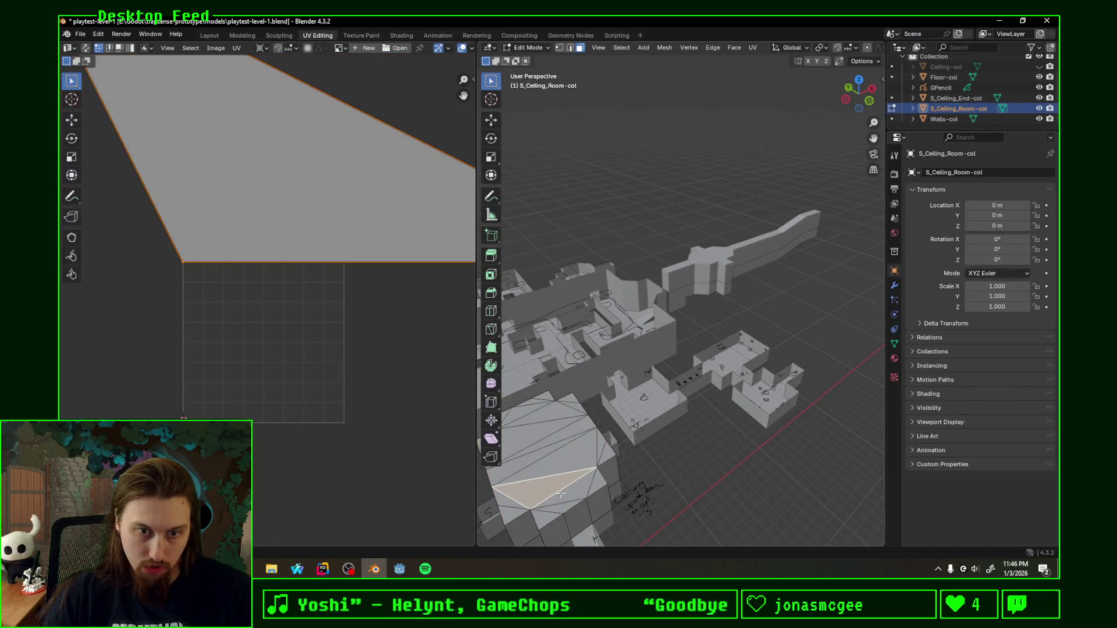
{"action": "middle_click_drag", "start_coordinate": [561, 495], "coordinate": [638, 433]}
{"action": "left_click", "coordinate": [602, 483]}
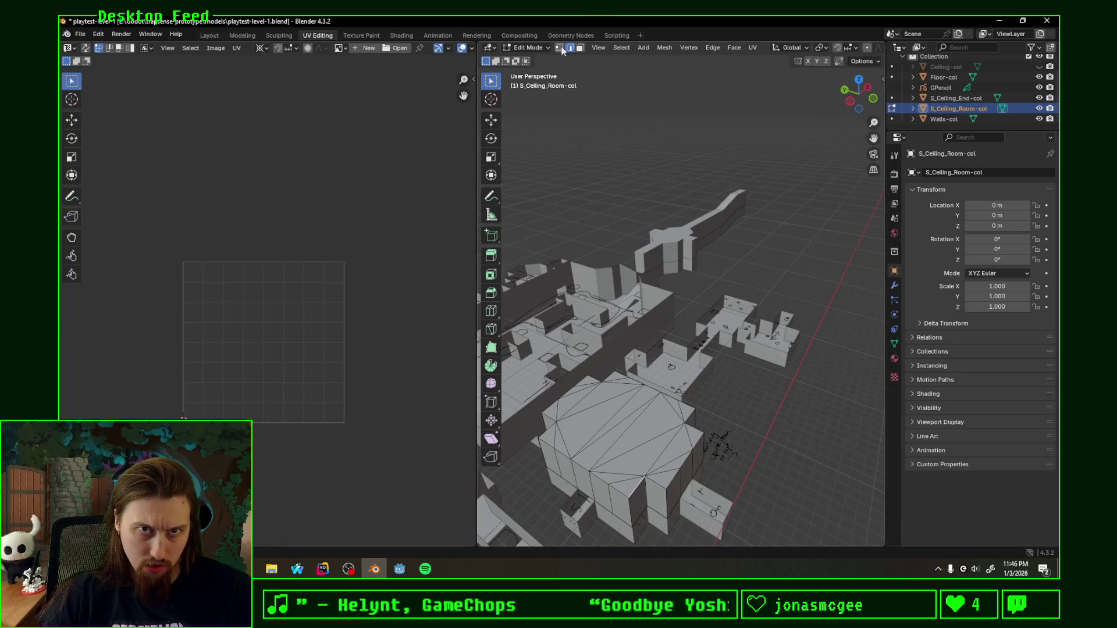
{"action": "left_click", "coordinate": [539, 439], "text": "ctrl"}
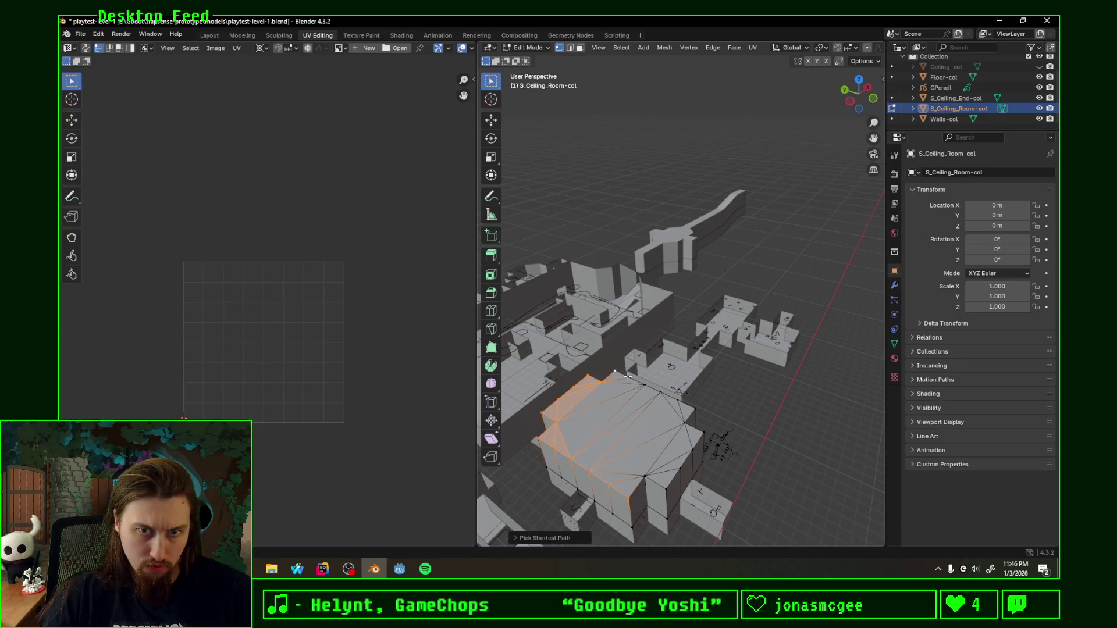
{"action": "left_click", "coordinate": [693, 428], "text": "ctrl"}
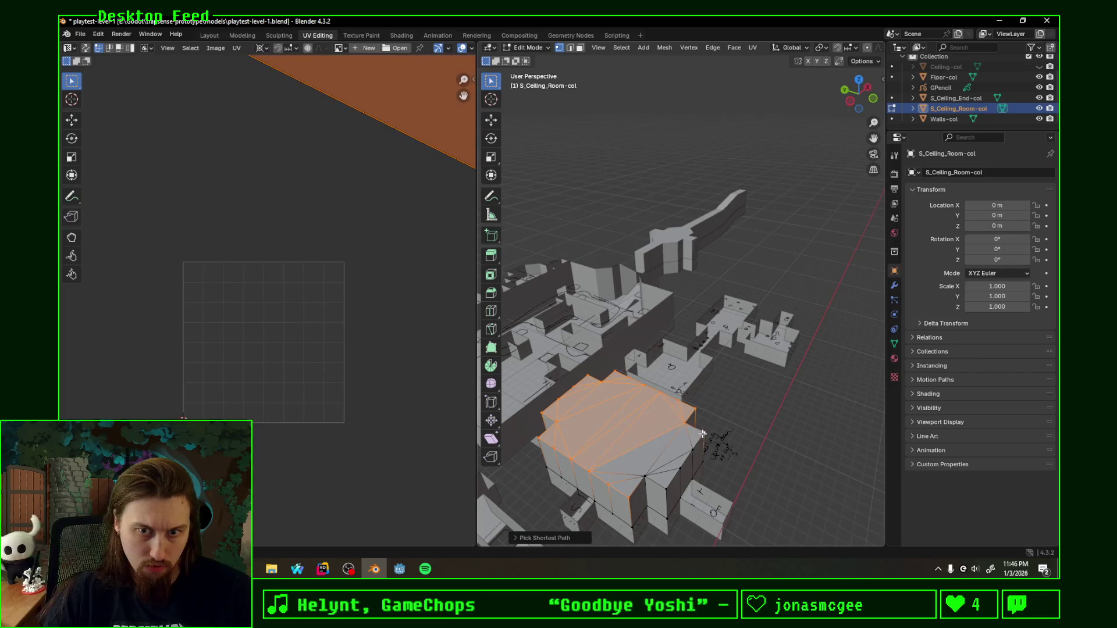
Step: Try deleting the selection's edges and faces, undoing each attempt, then dissolve edges
{"action": "key", "text": "x"}
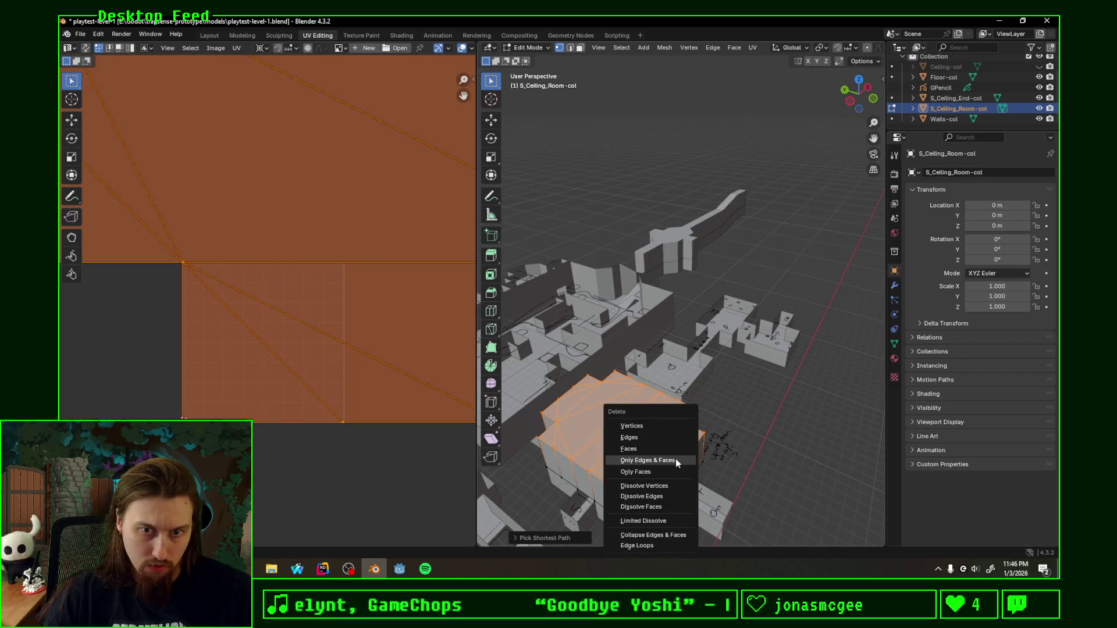
{"action": "left_click", "coordinate": [677, 459]}
{"action": "key", "text": "ctrl+z"}
{"action": "key", "text": "x"}
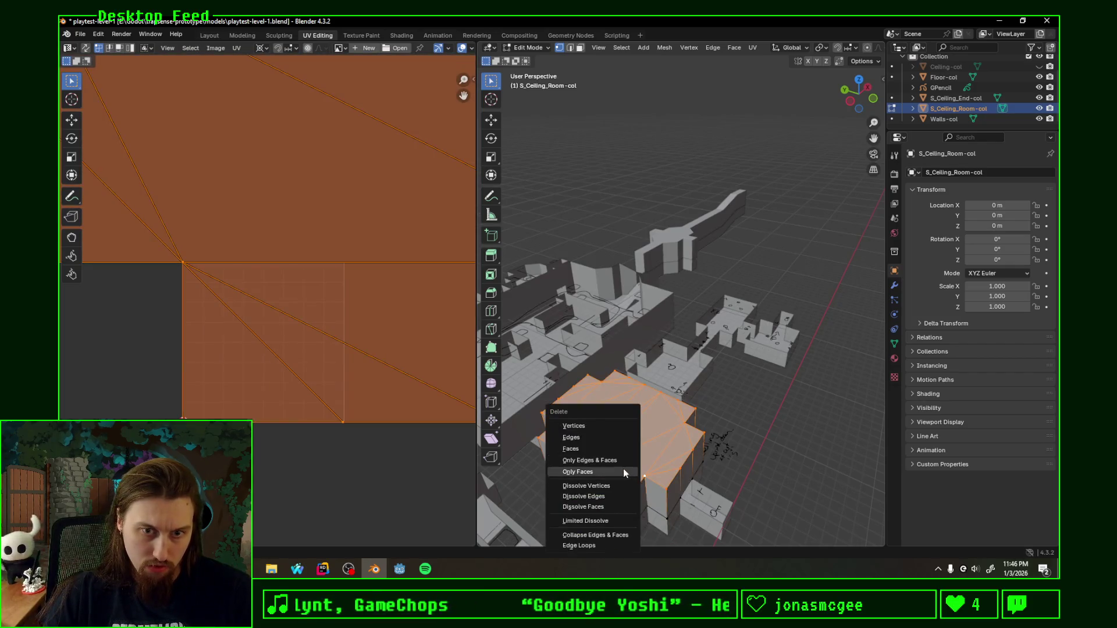
{"action": "left_click", "coordinate": [623, 468]}
{"action": "key", "text": "ctrl+z"}
{"action": "key", "text": "x"}
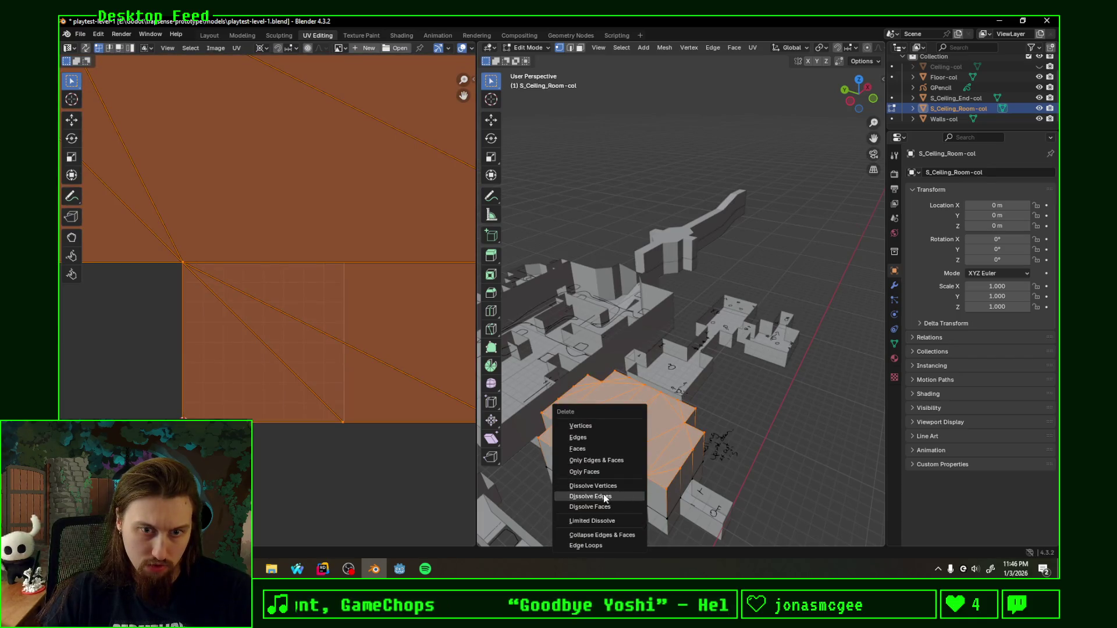
{"action": "left_click", "coordinate": [617, 497]}
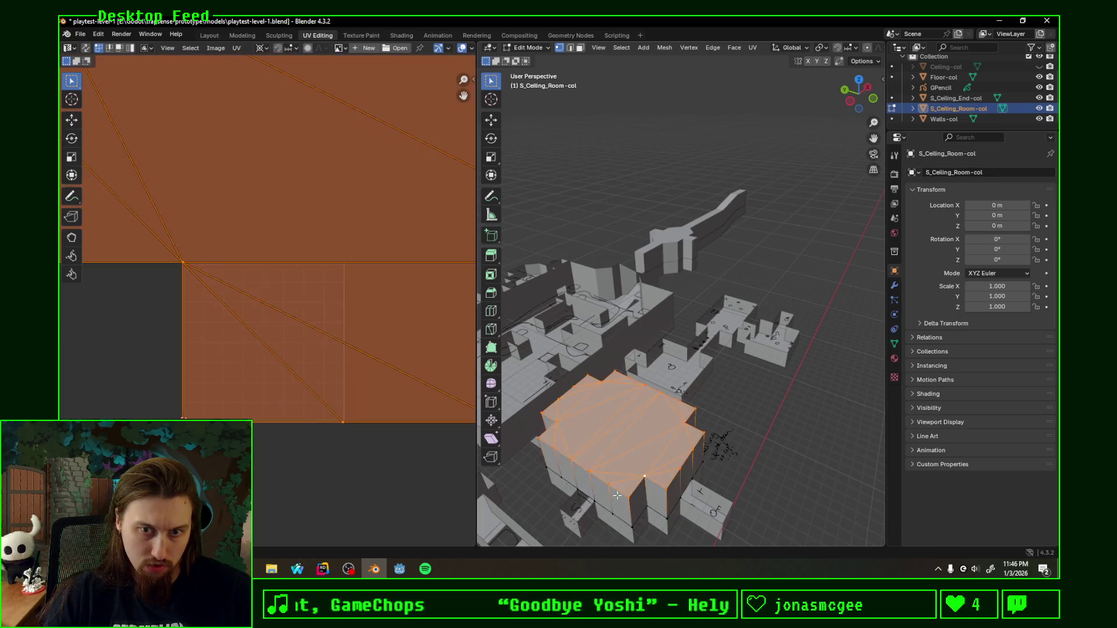
Step: Merge the top faces into one, delete only that face, and return to object mode
{"action": "right_click", "coordinate": [617, 496]}
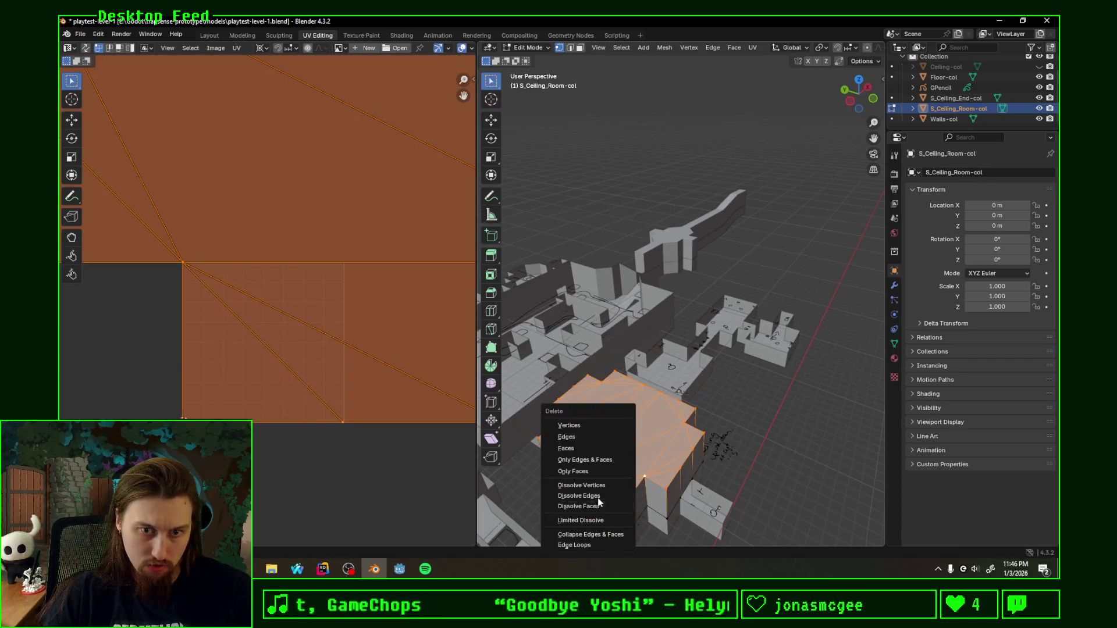
{"action": "left_click", "coordinate": [603, 505]}
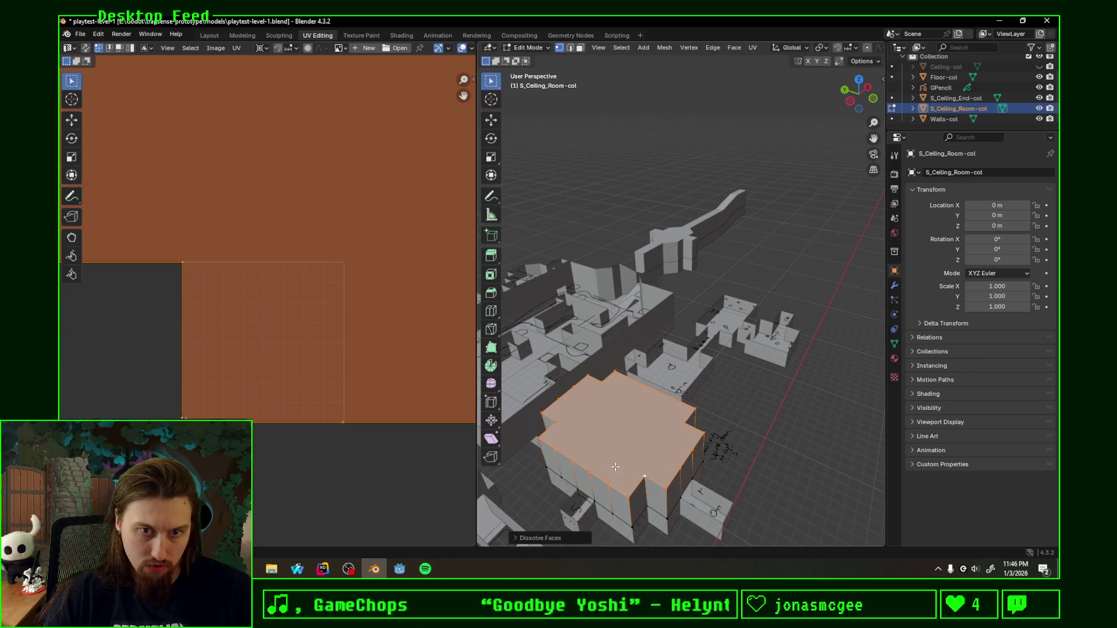
{"action": "key", "text": "x"}
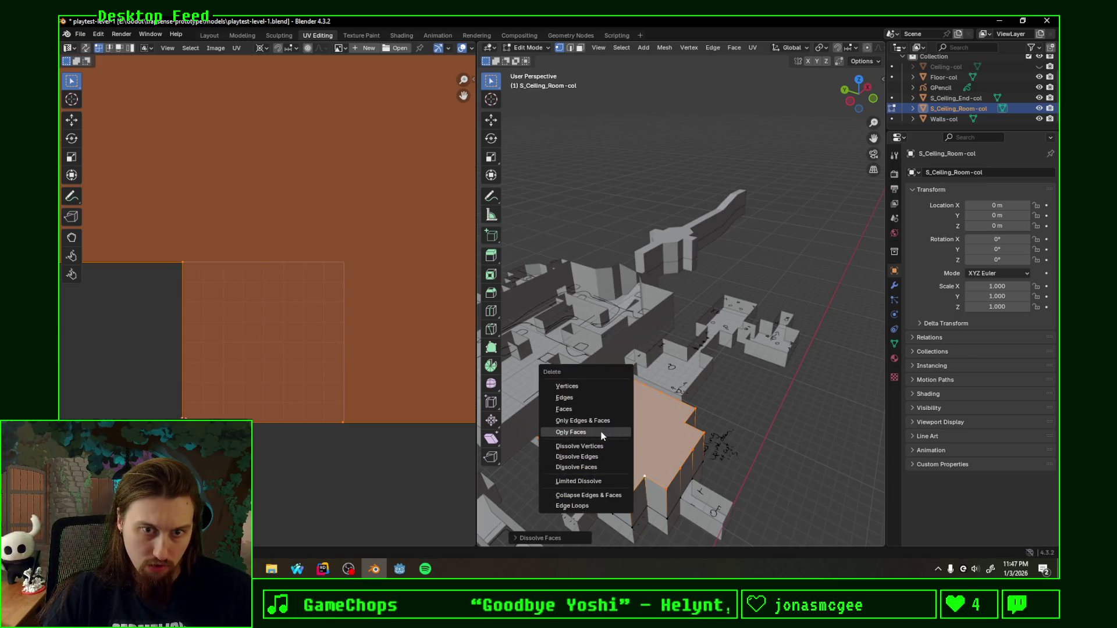
{"action": "left_click", "coordinate": [600, 432]}
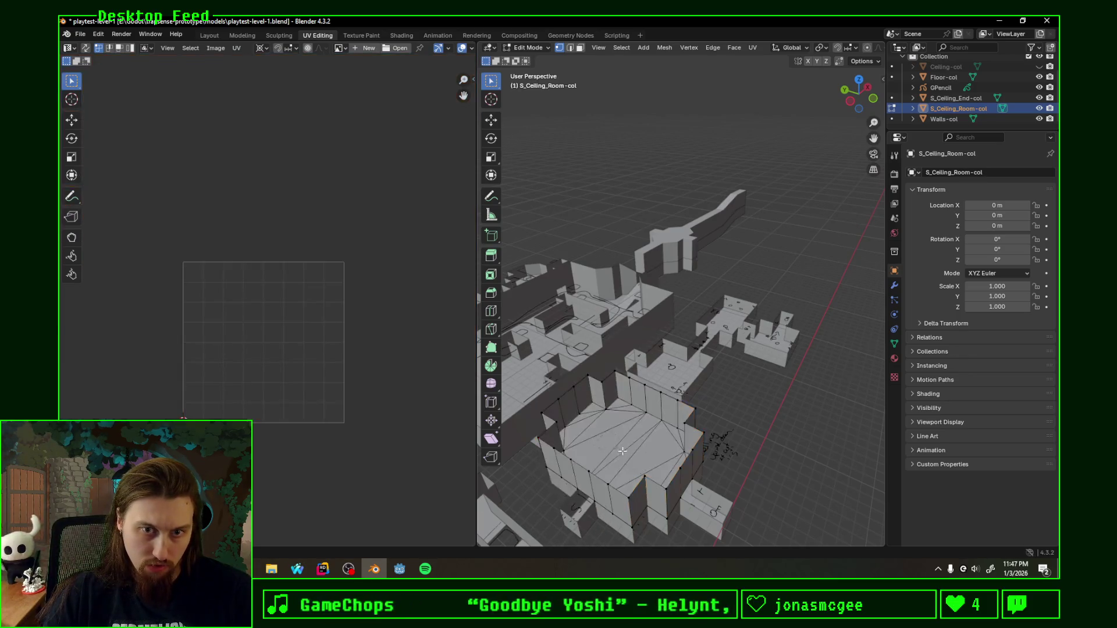
{"action": "middle_click_drag", "start_coordinate": [601, 432], "coordinate": [700, 359]}
{"action": "key", "text": "Tab"}
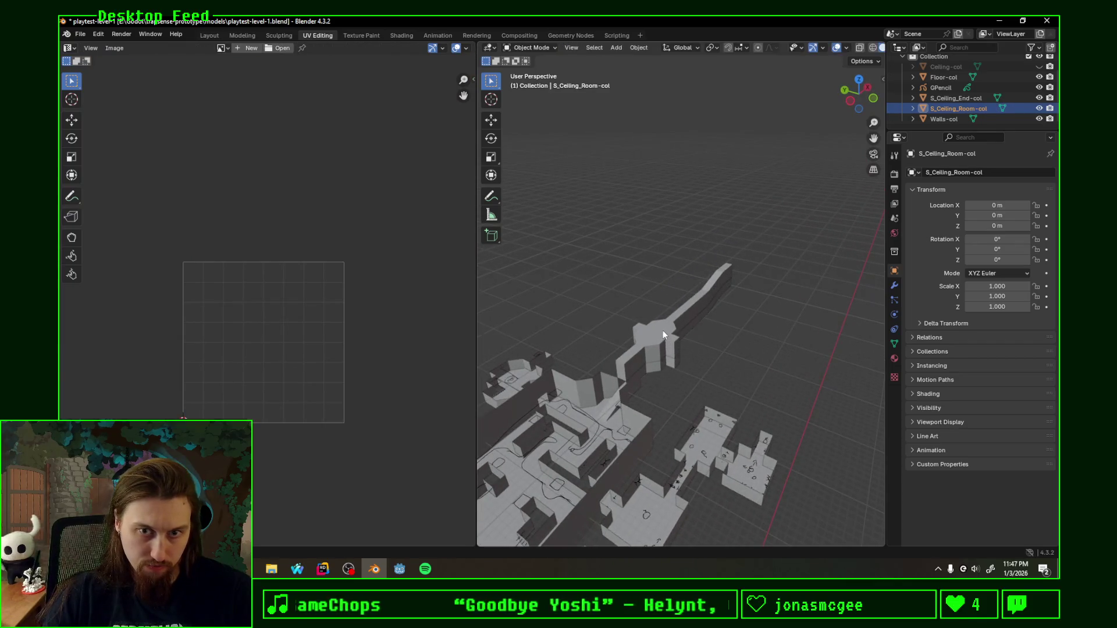
Step: Select the faces along the S_Ceiling_End-col strip in edit mode
{"action": "left_click", "coordinate": [663, 331]}
{"action": "key", "text": "Tab"}
{"action": "left_click", "coordinate": [634, 399]}
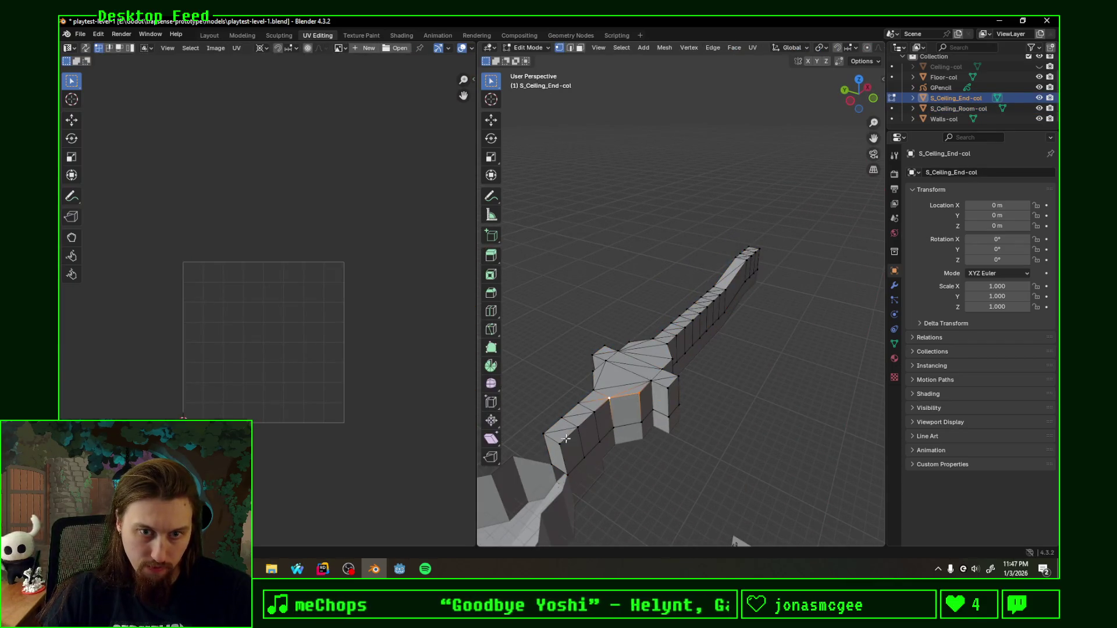
{"action": "left_click", "coordinate": [545, 434], "text": "ctrl"}
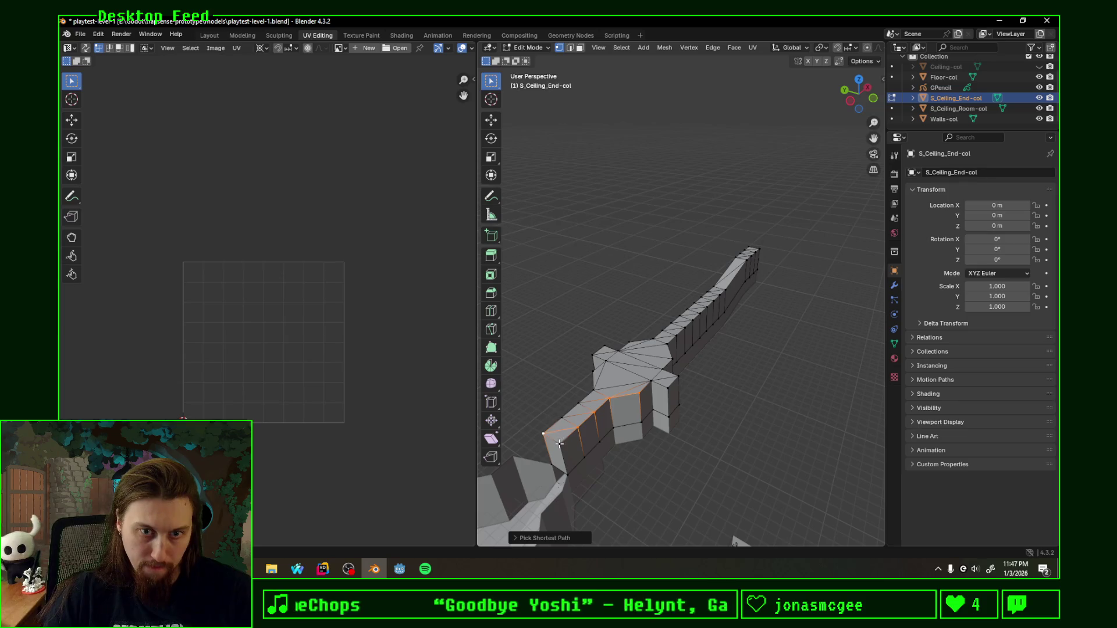
{"action": "left_click", "coordinate": [594, 393], "text": "ctrl"}
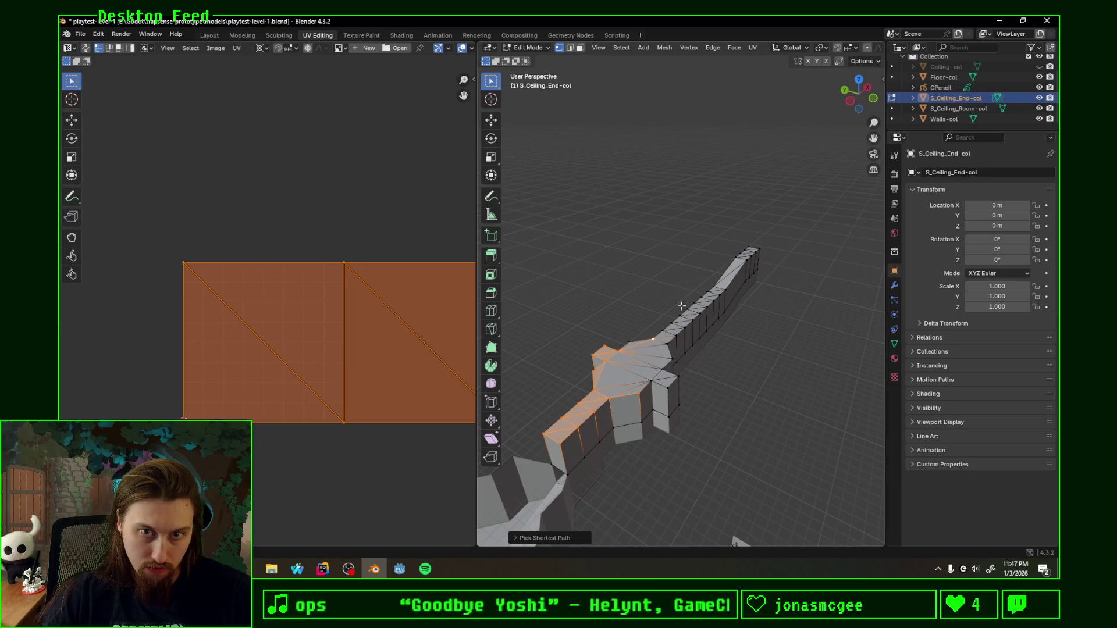
{"action": "left_click", "coordinate": [751, 249], "text": "ctrl"}
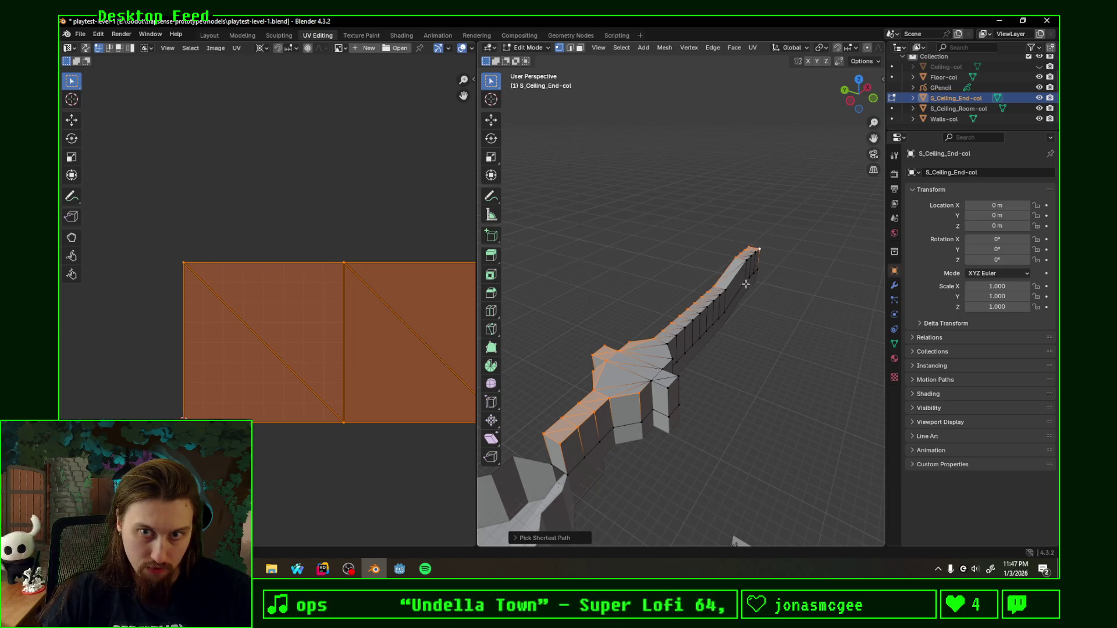
{"action": "left_click", "coordinate": [666, 353], "text": "ctrl"}
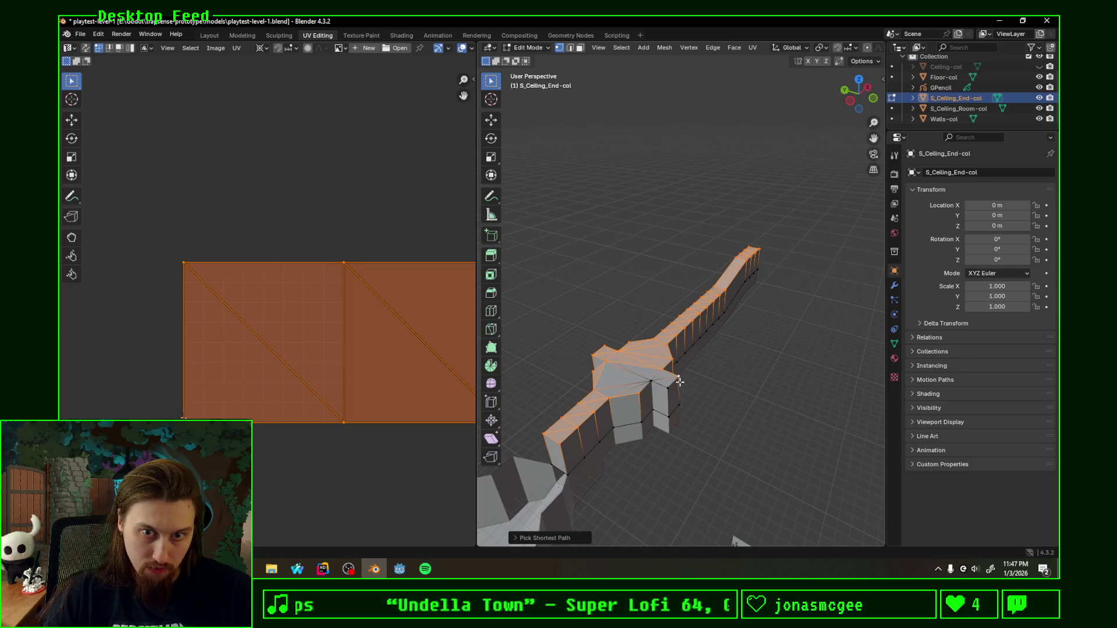
Step: Dissolve and delete the strip's ceiling faces, save, and view the result in Godot
{"action": "key", "text": "x"}
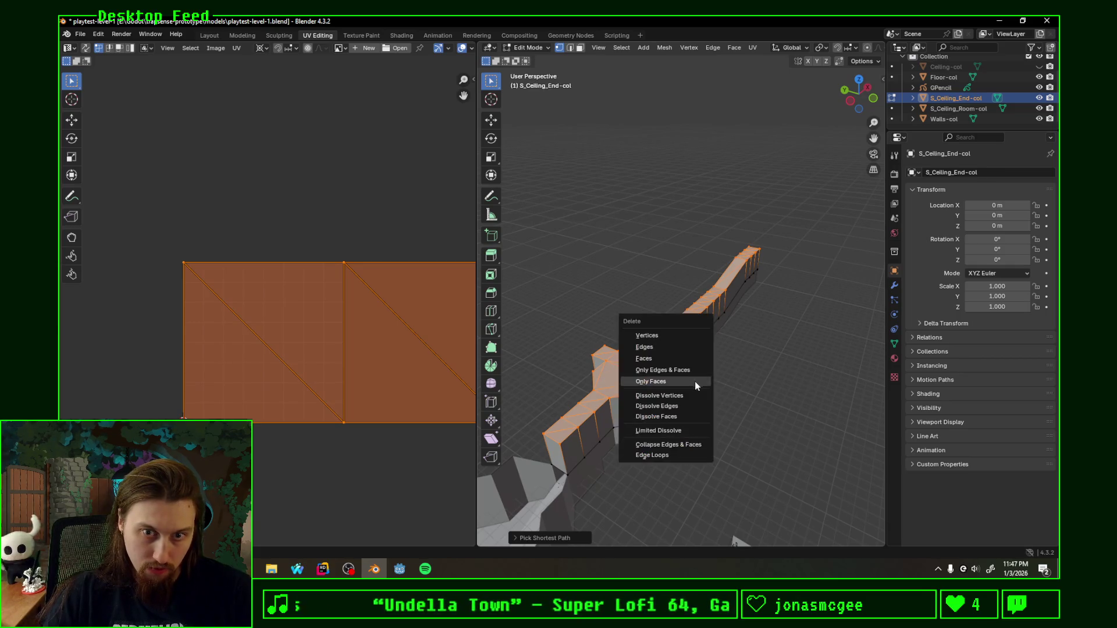
{"action": "left_click", "coordinate": [681, 412]}
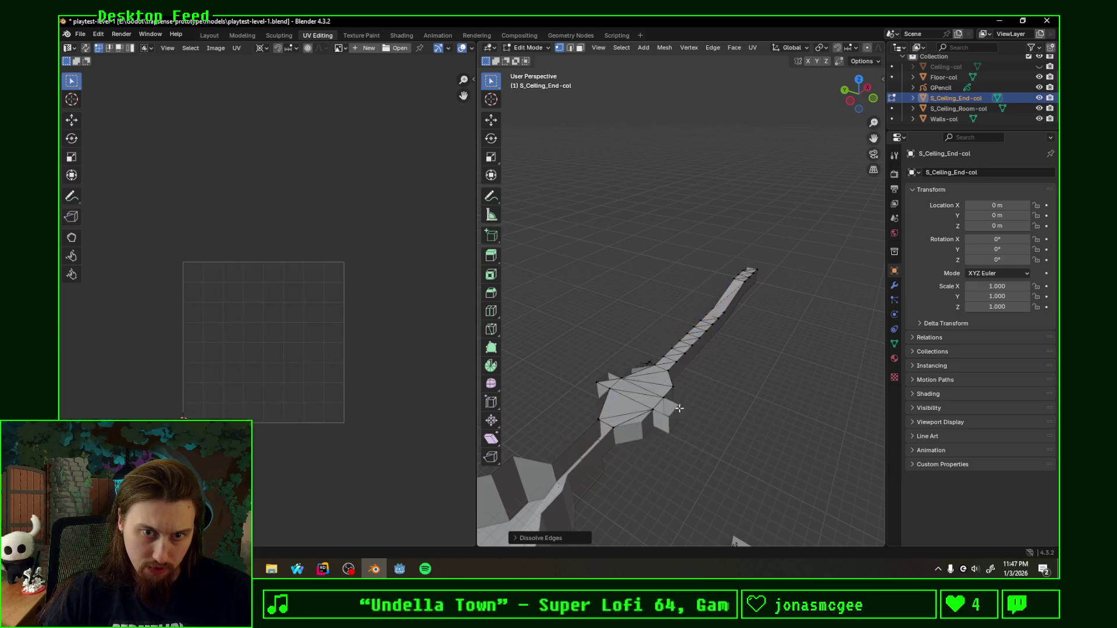
{"action": "key", "text": "ctrl+z"}
{"action": "key", "text": "x"}
{"action": "left_click", "coordinate": [676, 416]}
{"action": "mouse_move", "coordinate": [676, 417]}
{"action": "middle_mouse_down"}
{"action": "mouse_move", "coordinate": [657, 370]}
{"action": "mouse_move", "coordinate": [669, 542]}
{"action": "middle_mouse_up"}
{"action": "key", "text": "x"}
{"action": "left_click", "coordinate": [635, 382]}
{"action": "key", "text": "ctrl+s"}
{"action": "key", "text": "alt+Tab"}
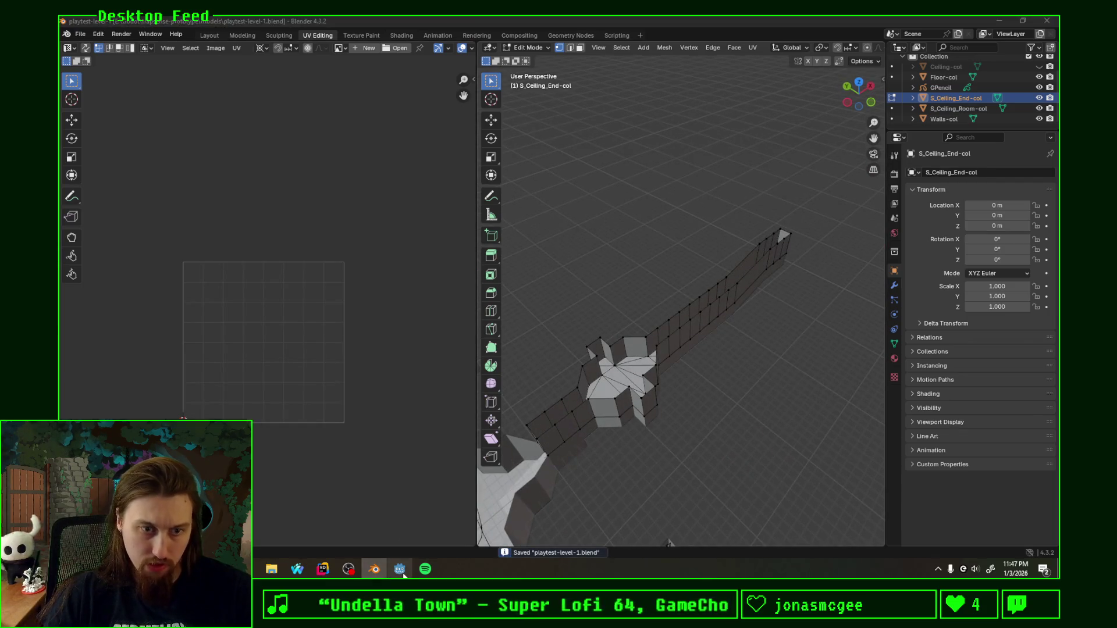
{"action": "mouse_move", "coordinate": [677, 258]}
{"action": "middle_mouse_down"}
{"action": "mouse_move", "coordinate": [597, 260]}
{"action": "mouse_move", "coordinate": [601, 291]}
{"action": "mouse_move", "coordinate": [441, 271]}
{"action": "mouse_move", "coordinate": [354, 122]}
{"action": "mouse_move", "coordinate": [537, 296]}
{"action": "mouse_move", "coordinate": [618, 322]}
{"action": "mouse_move", "coordinate": [557, 238]}
{"action": "middle_mouse_up"}
{"action": "scroll", "coordinate": [618, 322], "scroll_direction": "down", "scroll_amount": 3}
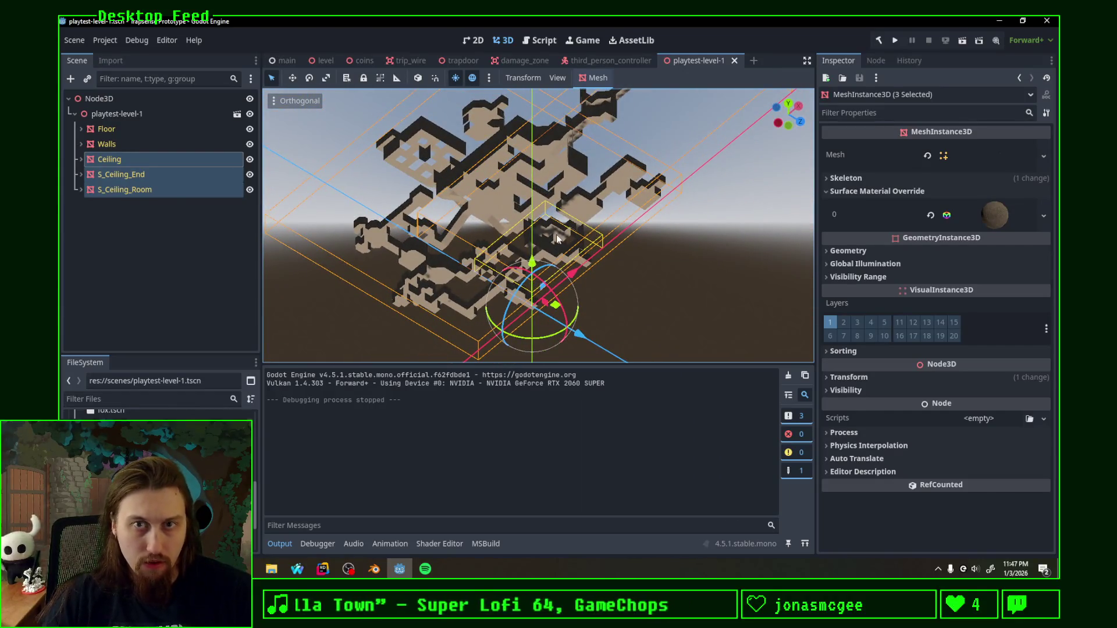
Step: Switch from the playtest-level-1 scene to the main scene
{"action": "left_click", "coordinate": [284, 61]}
{"action": "scroll", "coordinate": [560, 271], "scroll_direction": "down", "scroll_amount": 2}
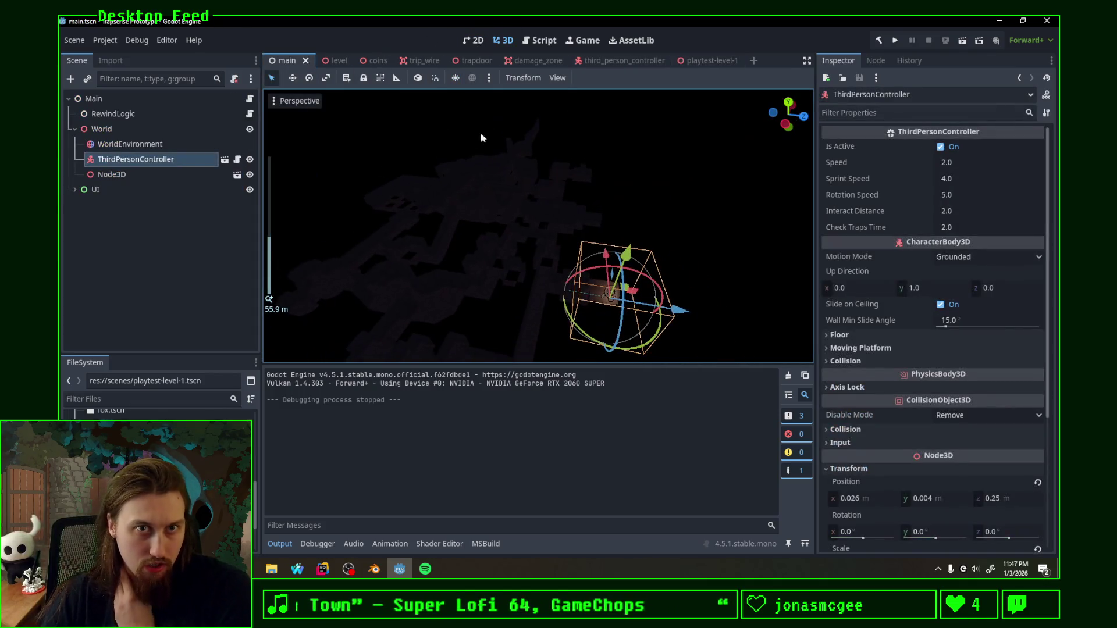
Step: Enable the preview sun and orbit around the lit level layout
{"action": "left_click", "coordinate": [451, 78]}
{"action": "mouse_move", "coordinate": [560, 187]}
{"action": "middle_mouse_down"}
{"action": "mouse_move", "coordinate": [449, 214]}
{"action": "mouse_move", "coordinate": [361, 204]}
{"action": "mouse_move", "coordinate": [337, 222]}
{"action": "mouse_move", "coordinate": [429, 278]}
{"action": "middle_mouse_up"}
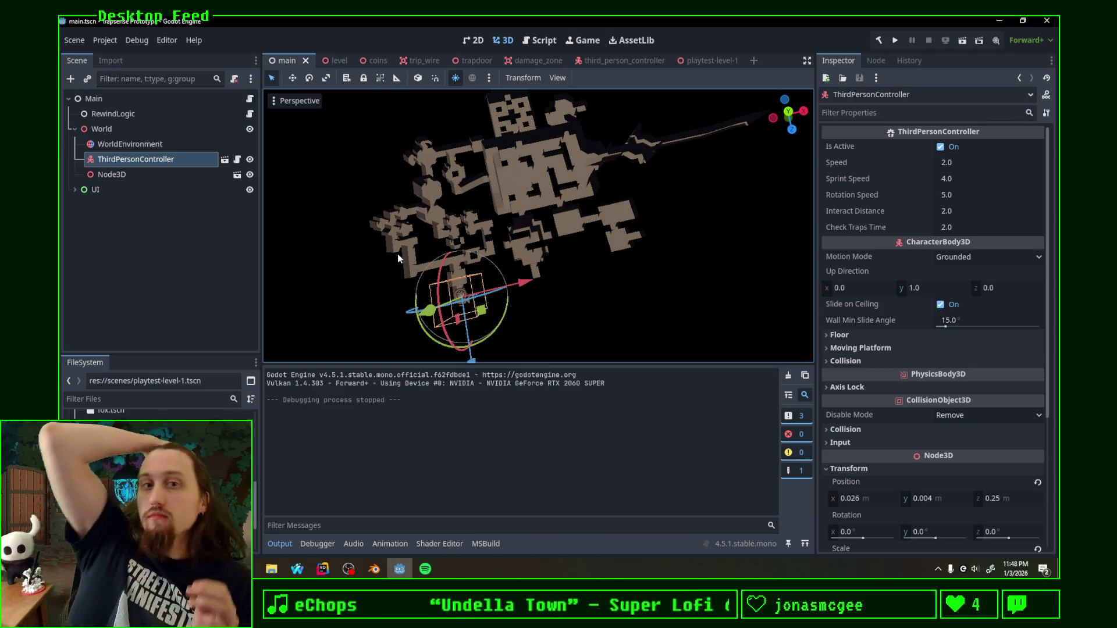
{"action": "mouse_move", "coordinate": [345, 240]}
{"action": "middle_mouse_down"}
{"action": "mouse_move", "coordinate": [470, 250]}
{"action": "mouse_move", "coordinate": [580, 163]}
{"action": "mouse_move", "coordinate": [650, 152]}
{"action": "mouse_move", "coordinate": [656, 173]}
{"action": "mouse_move", "coordinate": [523, 210]}
{"action": "mouse_move", "coordinate": [530, 189]}
{"action": "mouse_move", "coordinate": [612, 259]}
{"action": "mouse_move", "coordinate": [615, 299]}
{"action": "mouse_move", "coordinate": [573, 294]}
{"action": "middle_mouse_up"}
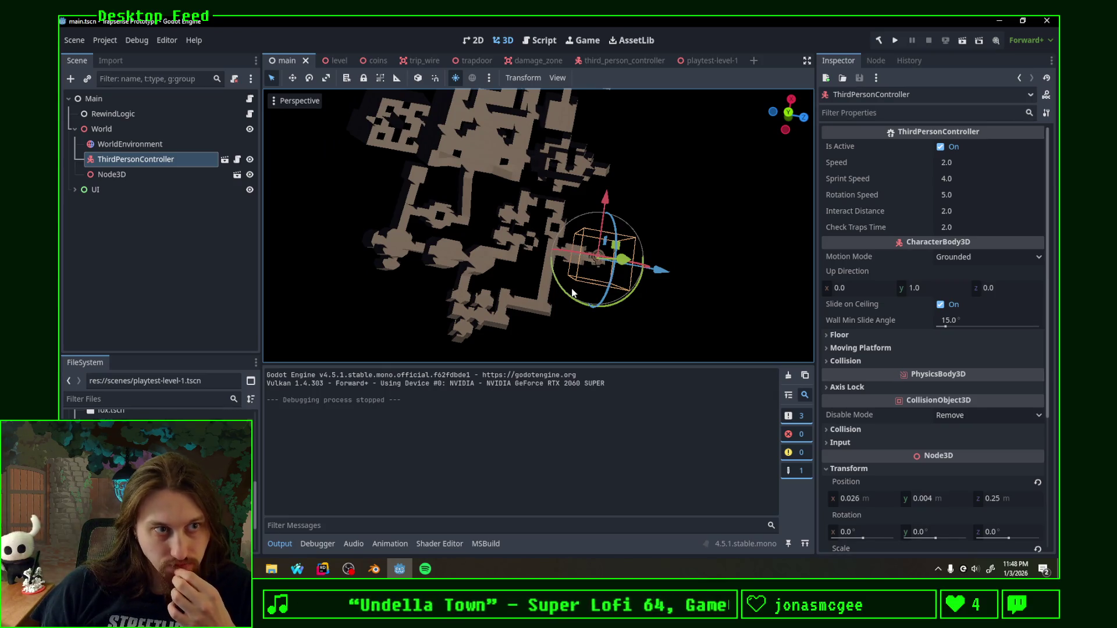
{"action": "middle_click_drag", "start_coordinate": [574, 294], "coordinate": [565, 292]}
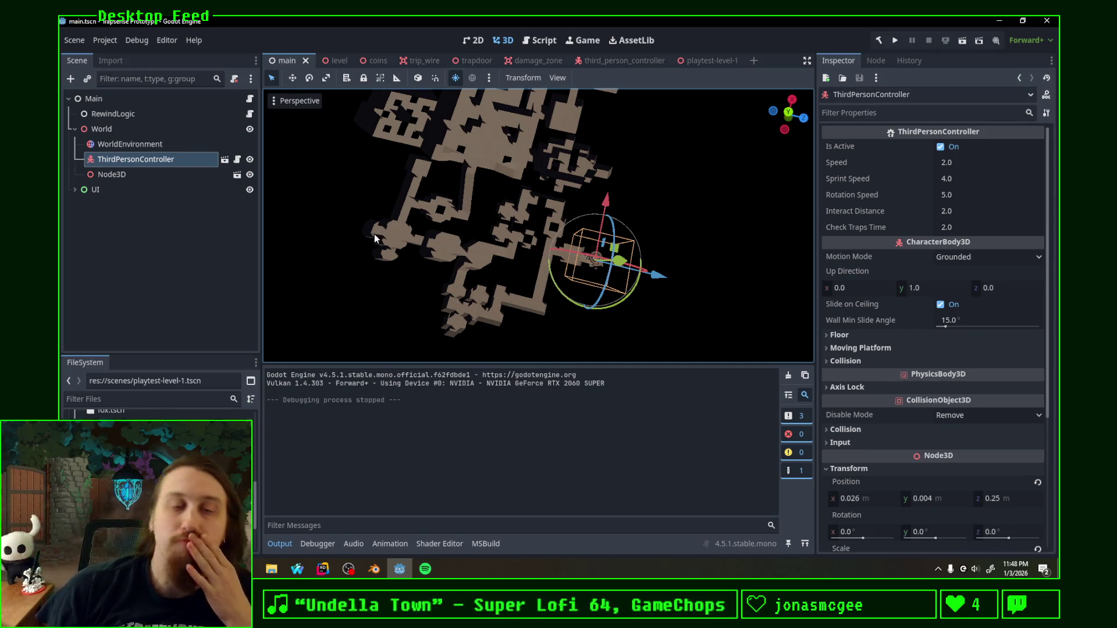
{"action": "middle_click_drag", "start_coordinate": [403, 187], "coordinate": [515, 252]}
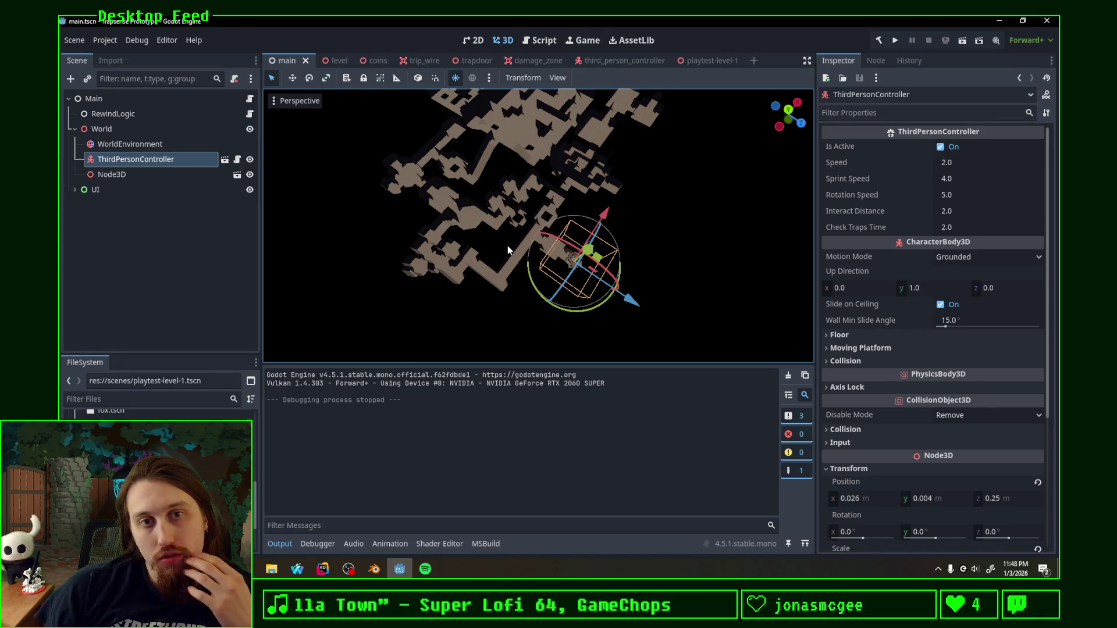
{"action": "mouse_move", "coordinate": [508, 246]}
{"action": "middle_mouse_down"}
{"action": "mouse_move", "coordinate": [462, 298]}
{"action": "mouse_move", "coordinate": [378, 240]}
{"action": "mouse_move", "coordinate": [352, 242]}
{"action": "middle_mouse_up"}
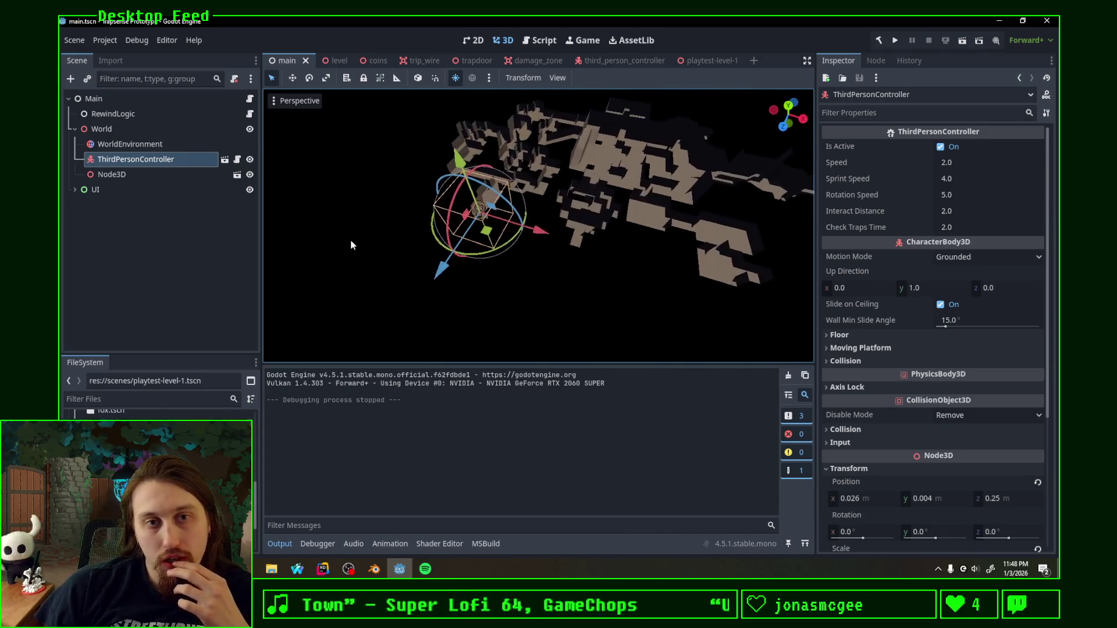
Step: Run the game, steer the character through the corridors into the pit, then stop it with F8
{"action": "left_click", "coordinate": [895, 41]}
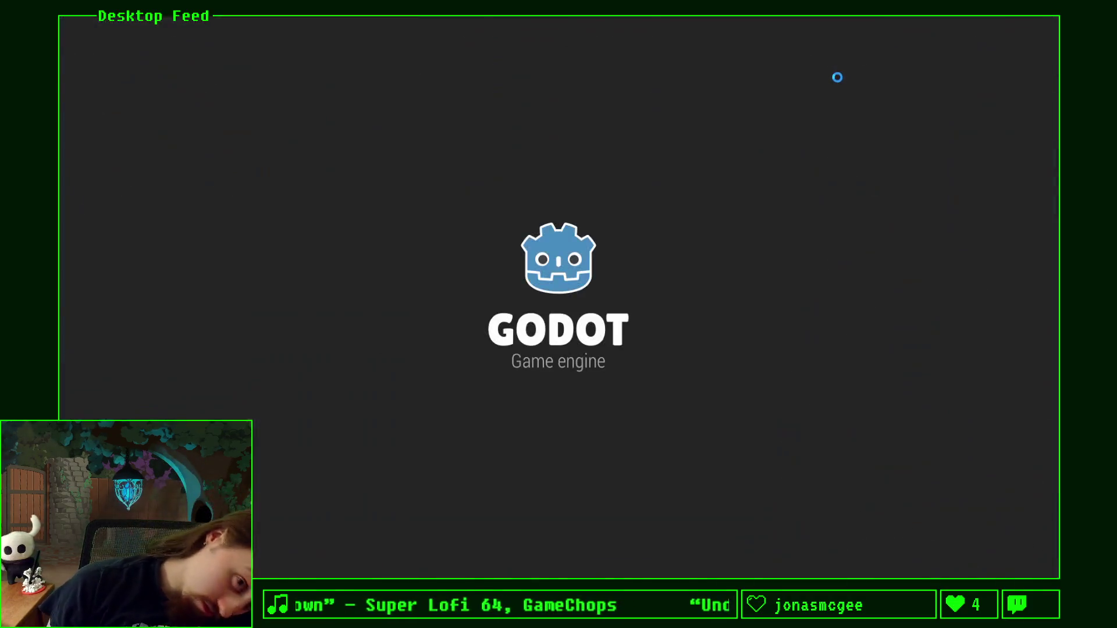
{"action": "key", "text": "w"}
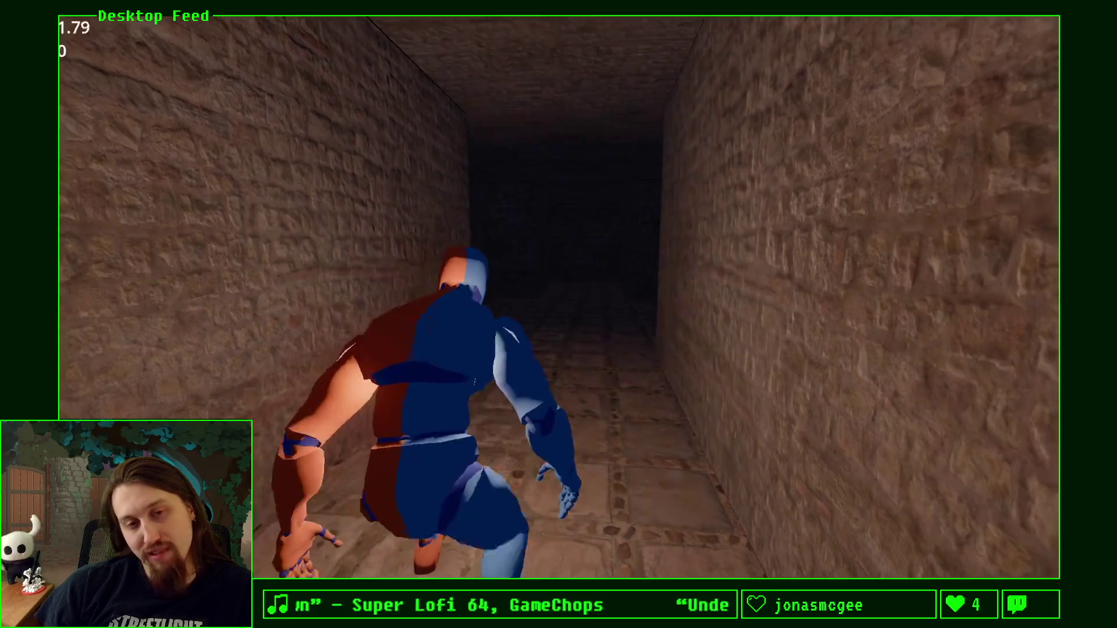
{"action": "key", "text": "d"}
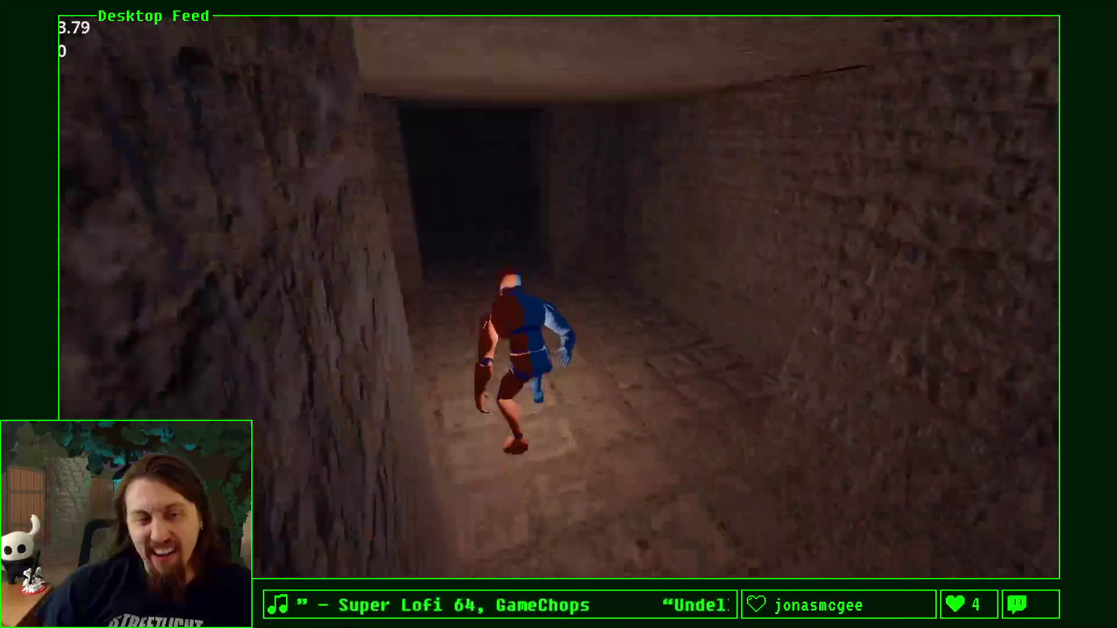
{"action": "key", "text": "a"}
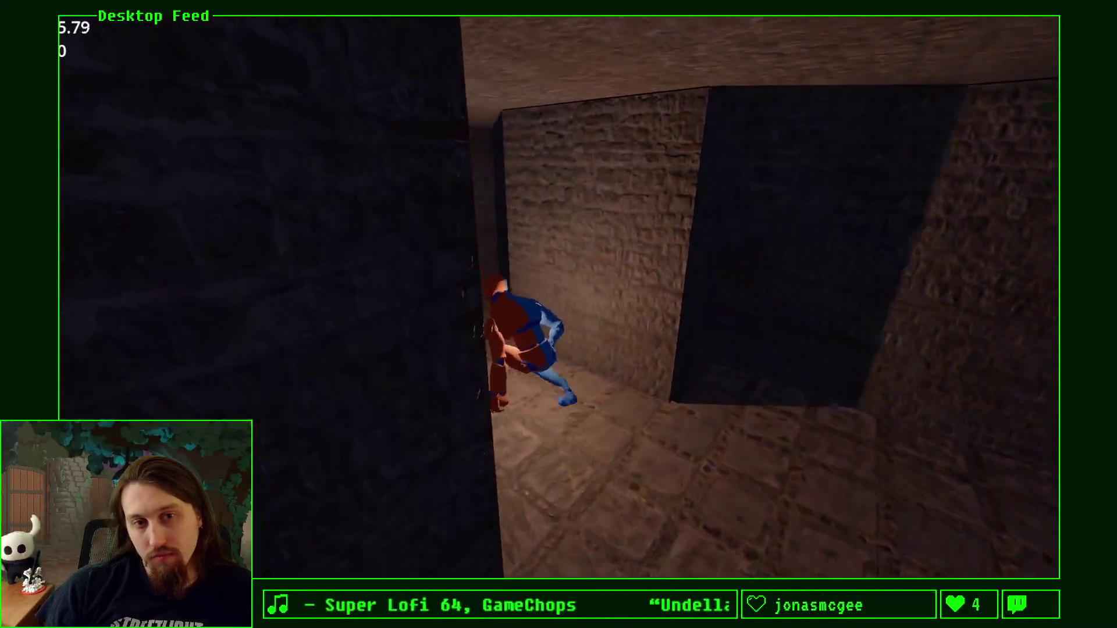
{"action": "key", "text": "w"}
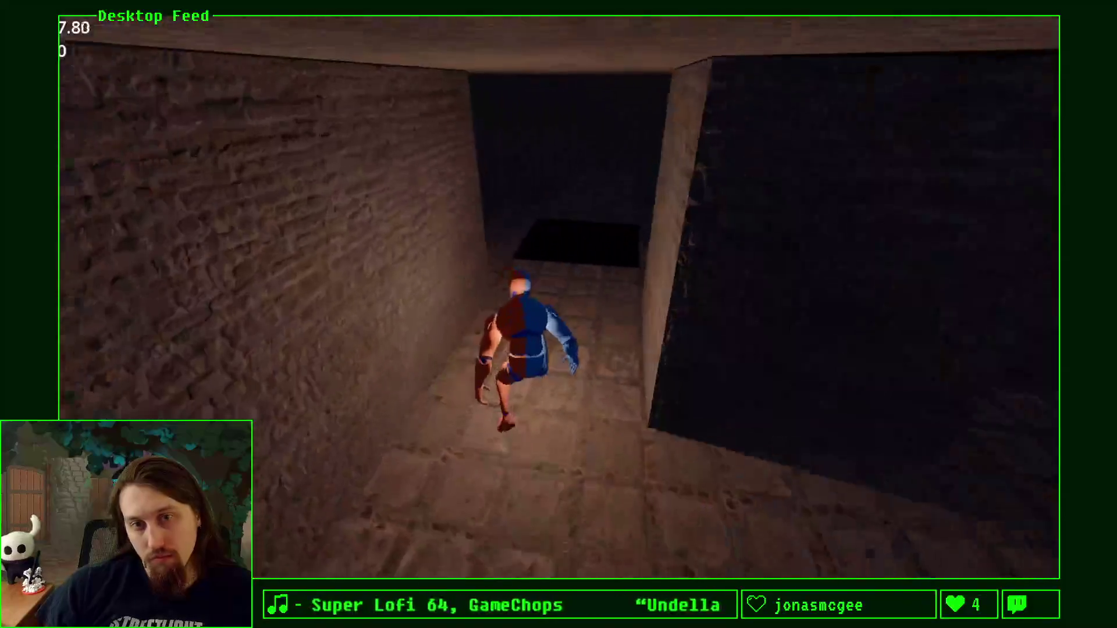
{"action": "key", "text": "space"}
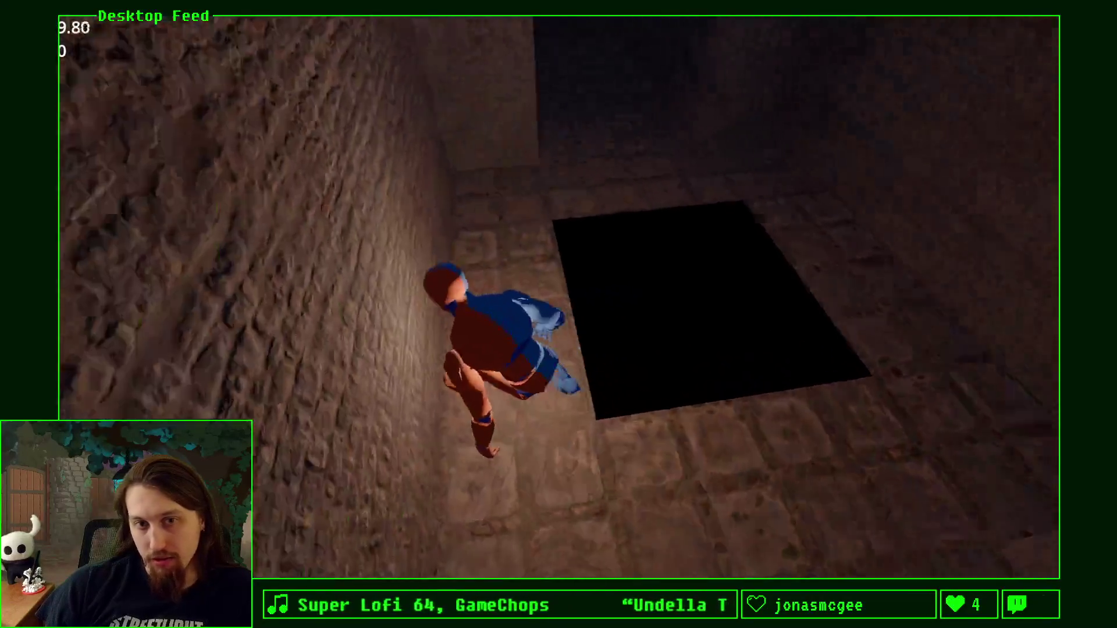
{"action": "key", "text": "w"}
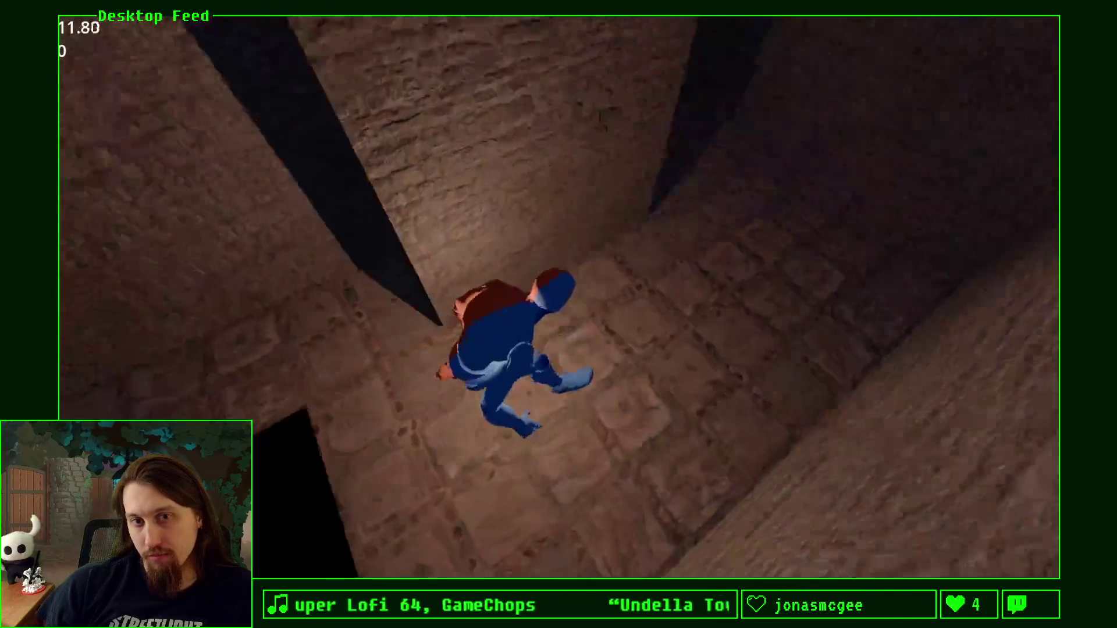
{"action": "key", "text": "w"}
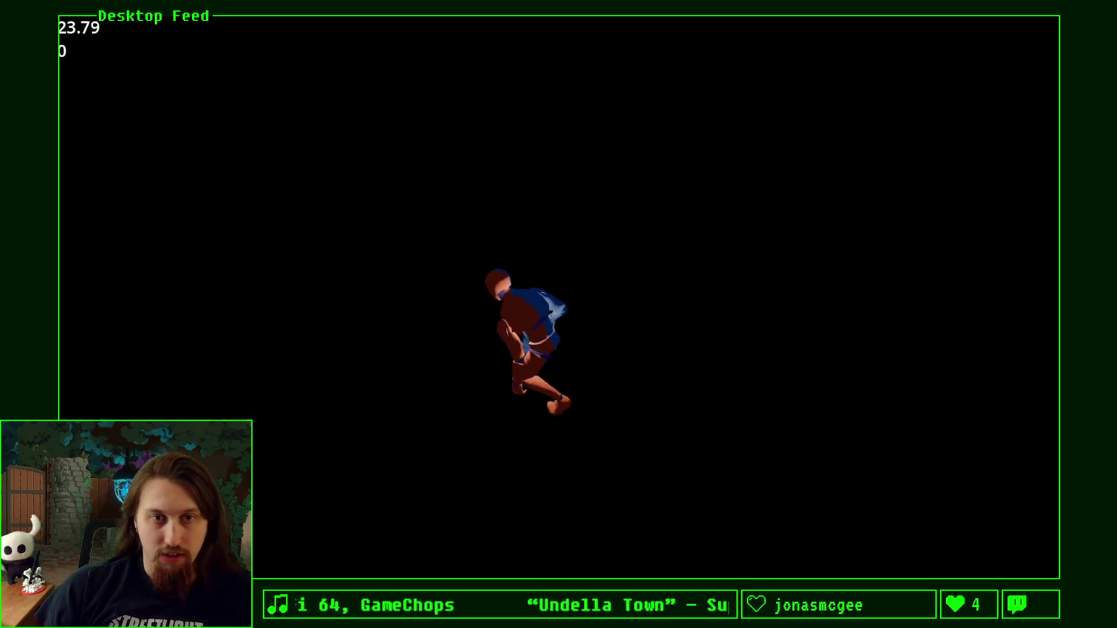
{"action": "key", "text": "F8"}
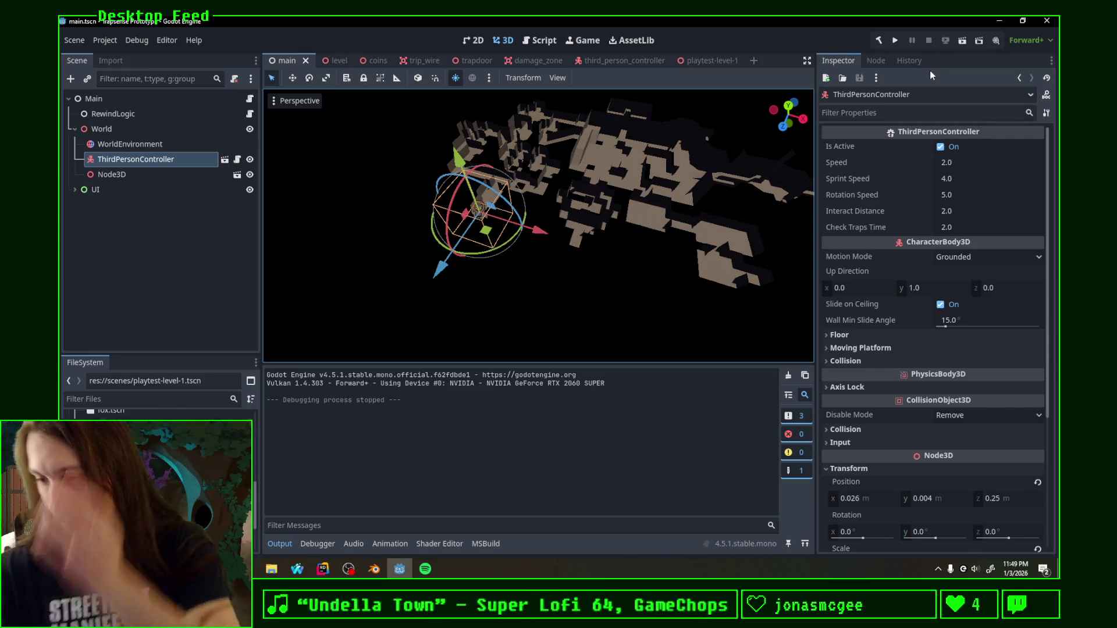
{"action": "key", "text": "alt+Tab"}
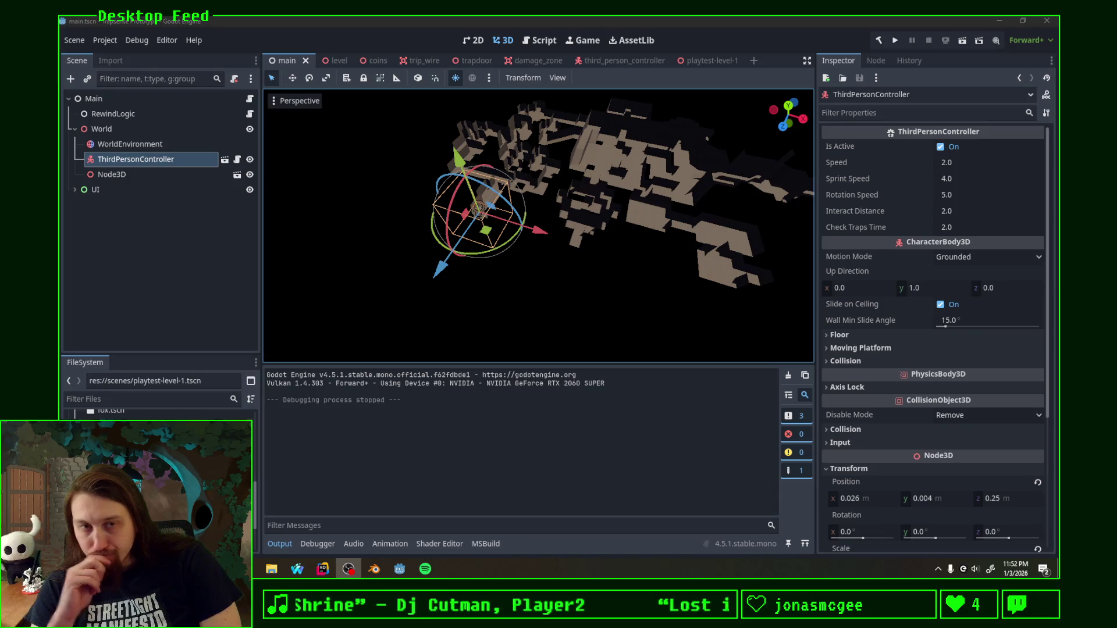
Step: Orbit the level to another side, then bring the Blender level file forward
{"action": "mouse_move", "coordinate": [541, 324]}
{"action": "middle_mouse_down"}
{"action": "mouse_move", "coordinate": [706, 322]}
{"action": "mouse_move", "coordinate": [644, 359]}
{"action": "mouse_move", "coordinate": [691, 325]}
{"action": "mouse_move", "coordinate": [575, 300]}
{"action": "middle_mouse_up"}
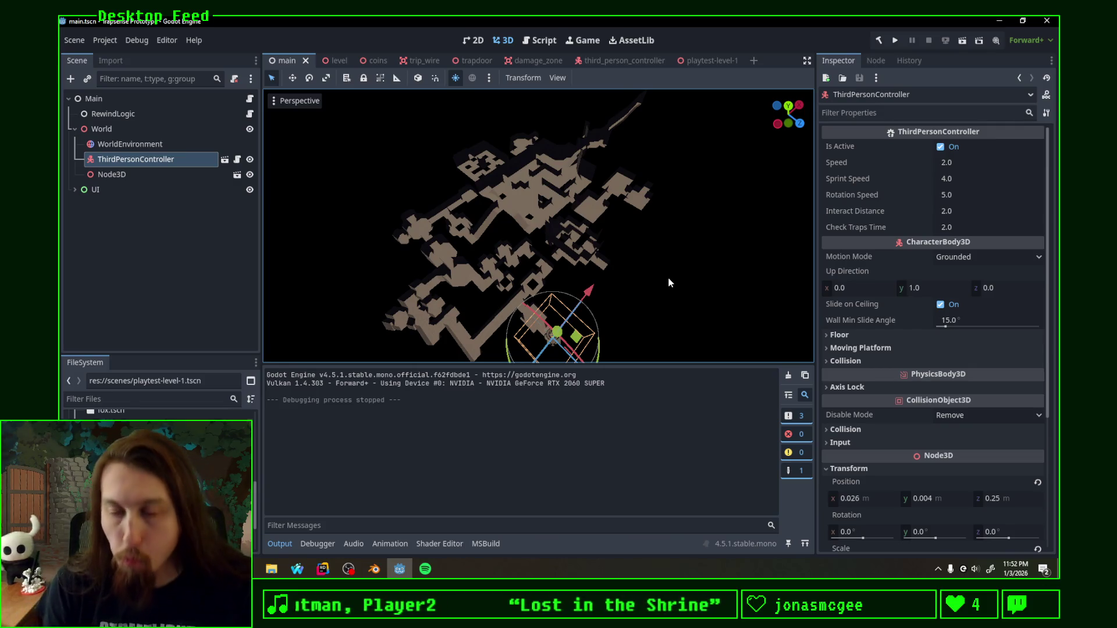
{"action": "left_click", "coordinate": [374, 568]}
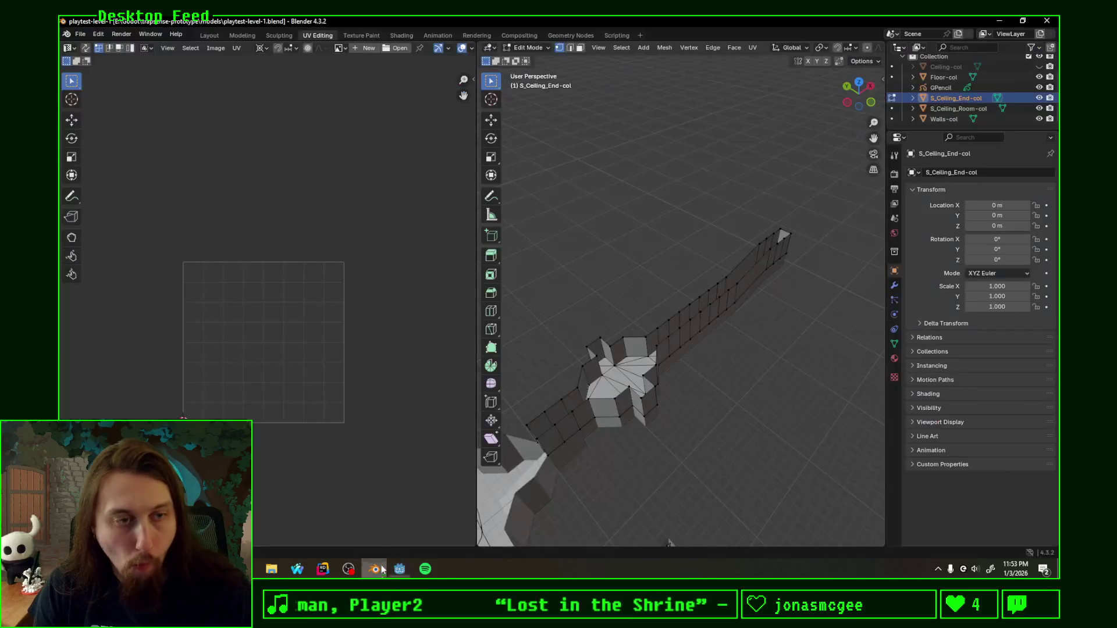
Step: Return to object mode in the Layout workspace, view from above, save, and open the File menu
{"action": "key", "text": "Tab"}
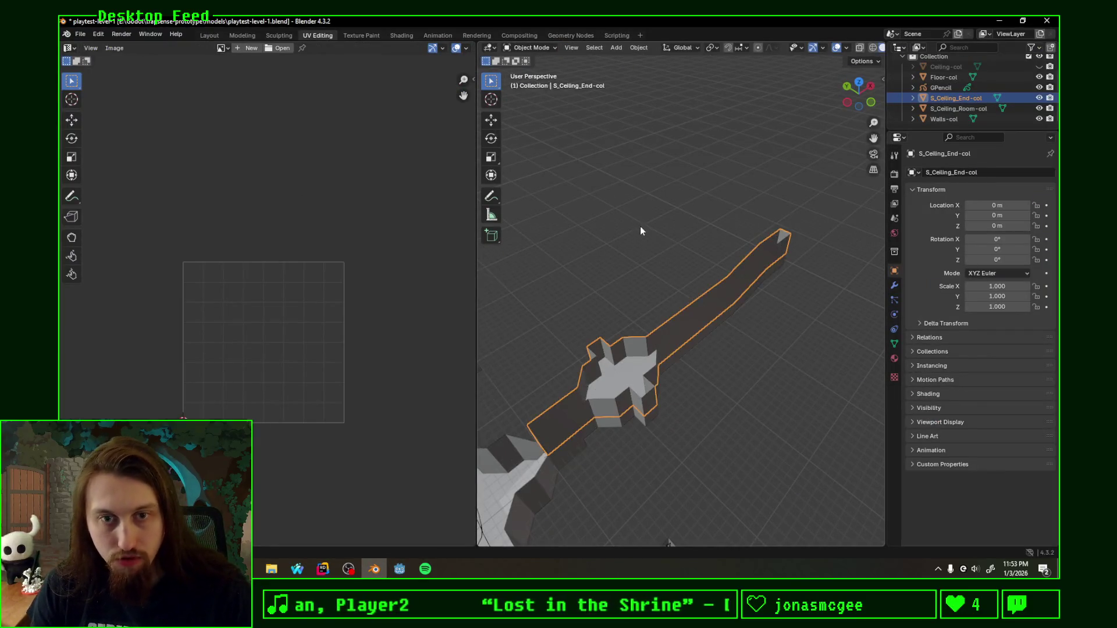
{"action": "left_click", "coordinate": [209, 35]}
{"action": "scroll", "coordinate": [469, 217], "scroll_direction": "down", "scroll_amount": 5}
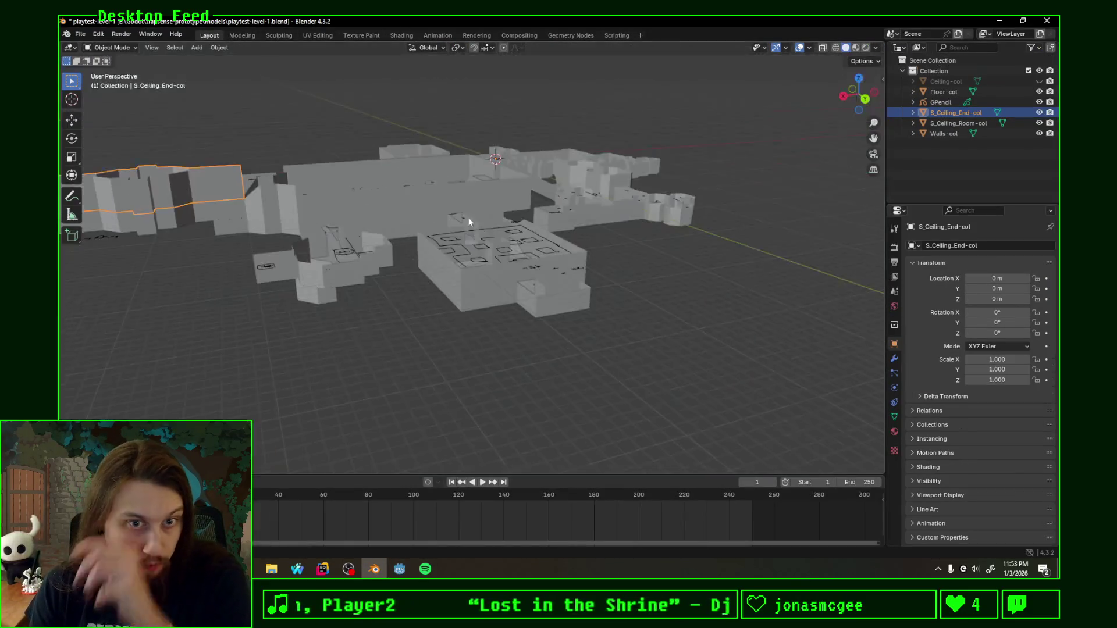
{"action": "scroll", "coordinate": [512, 243], "scroll_direction": "down", "scroll_amount": 3}
{"action": "middle_click_drag", "start_coordinate": [511, 244], "coordinate": [496, 297]}
{"action": "scroll", "coordinate": [526, 247], "scroll_direction": "up", "scroll_amount": 2}
{"action": "scroll", "coordinate": [559, 227], "scroll_direction": "up", "scroll_amount": 3}
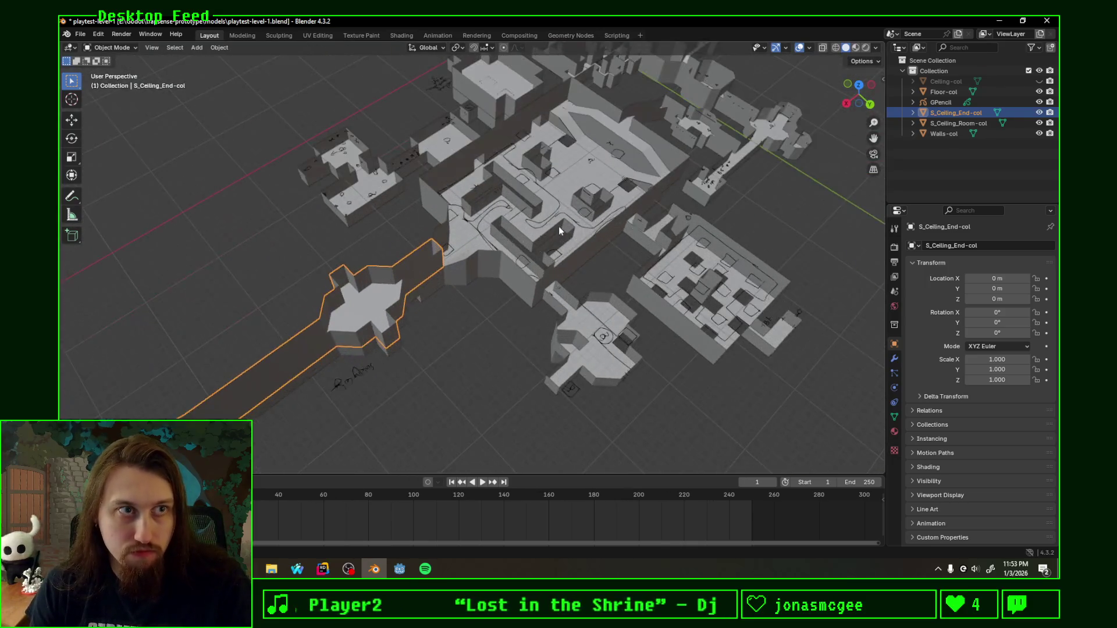
{"action": "scroll", "coordinate": [550, 244], "scroll_direction": "up", "scroll_amount": 2}
{"action": "scroll", "coordinate": [540, 266], "scroll_direction": "up", "scroll_amount": 2}
{"action": "scroll", "coordinate": [547, 268], "scroll_direction": "down", "scroll_amount": 3}
{"action": "mouse_move", "coordinate": [554, 269]}
{"action": "middle_mouse_down"}
{"action": "mouse_move", "coordinate": [701, 273]}
{"action": "mouse_move", "coordinate": [829, 136]}
{"action": "middle_mouse_up"}
{"action": "left_click", "coordinate": [860, 85]}
{"action": "scroll", "coordinate": [576, 258], "scroll_direction": "up", "scroll_amount": 2}
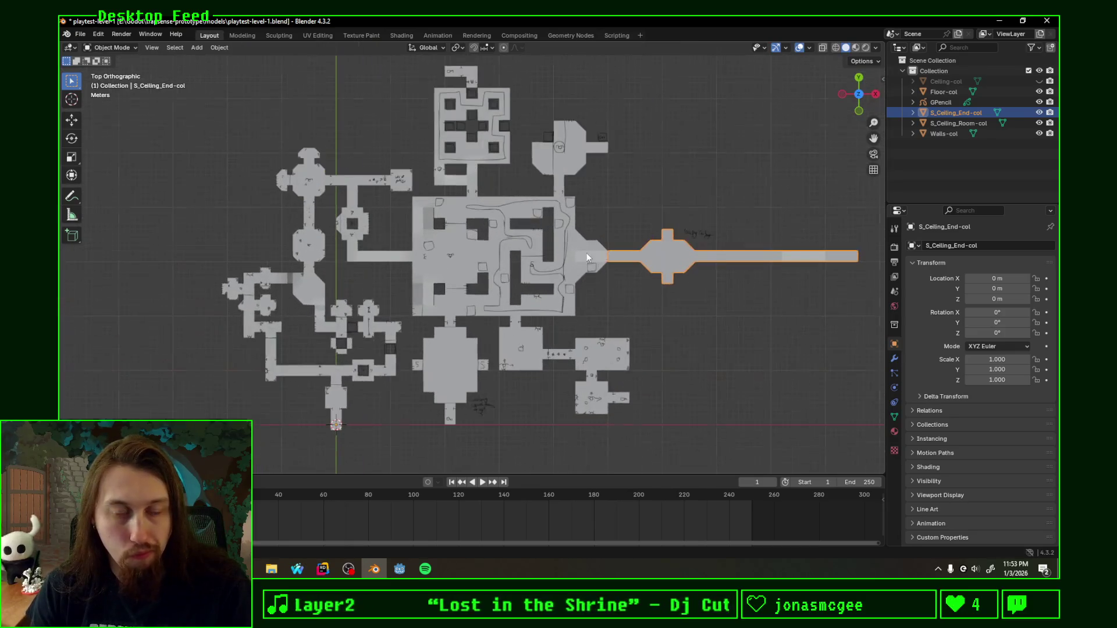
{"action": "key", "text": "ctrl+s"}
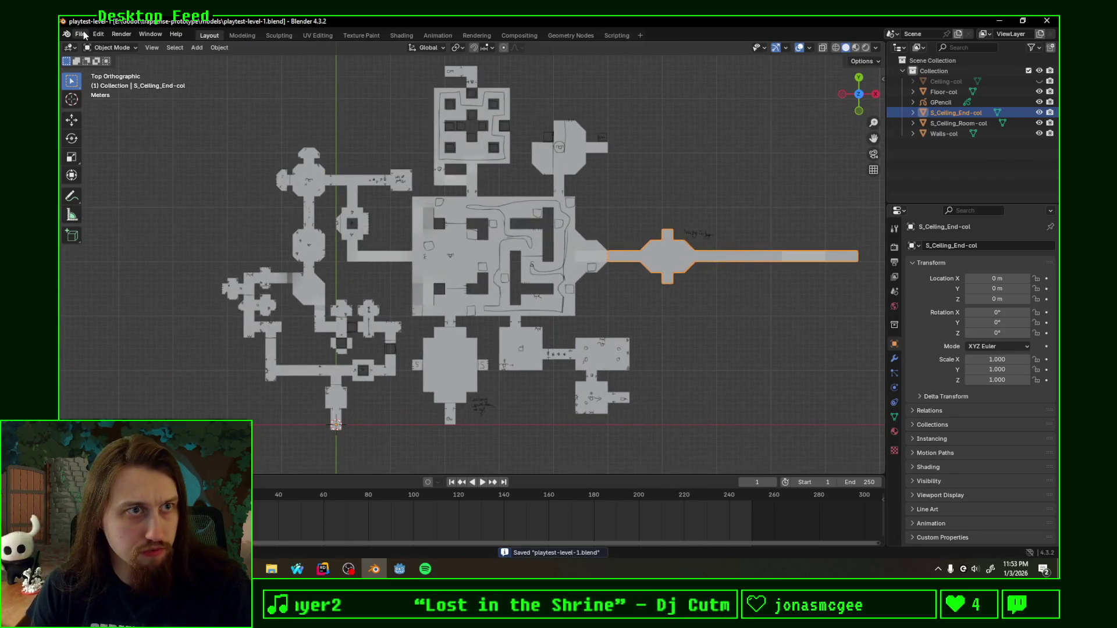
{"action": "left_click", "coordinate": [83, 32]}
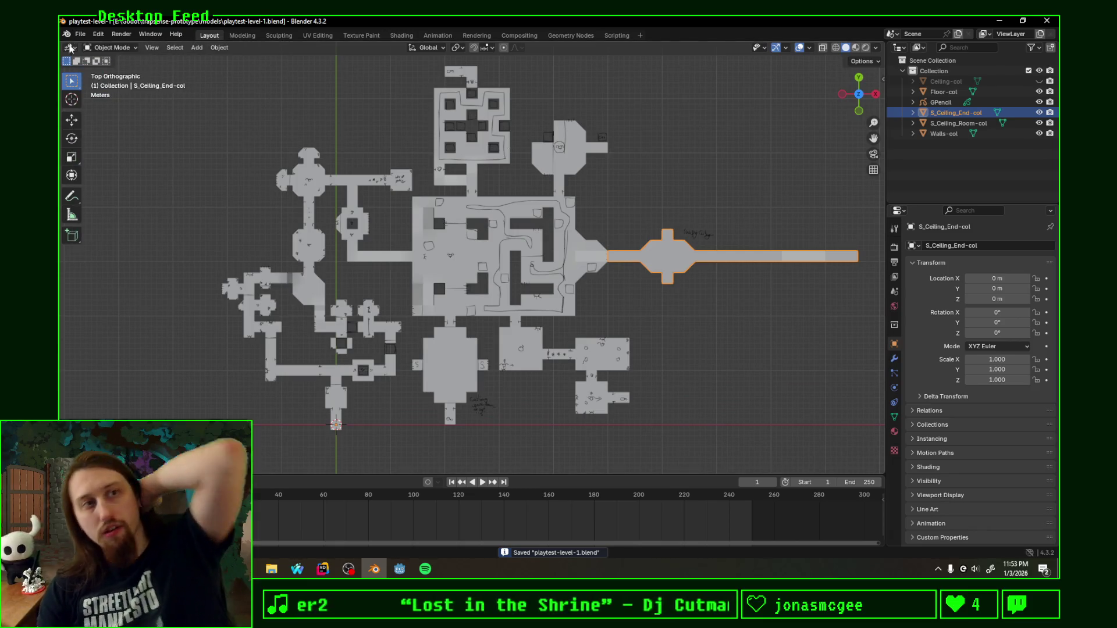
{"action": "left_click", "coordinate": [77, 37]}
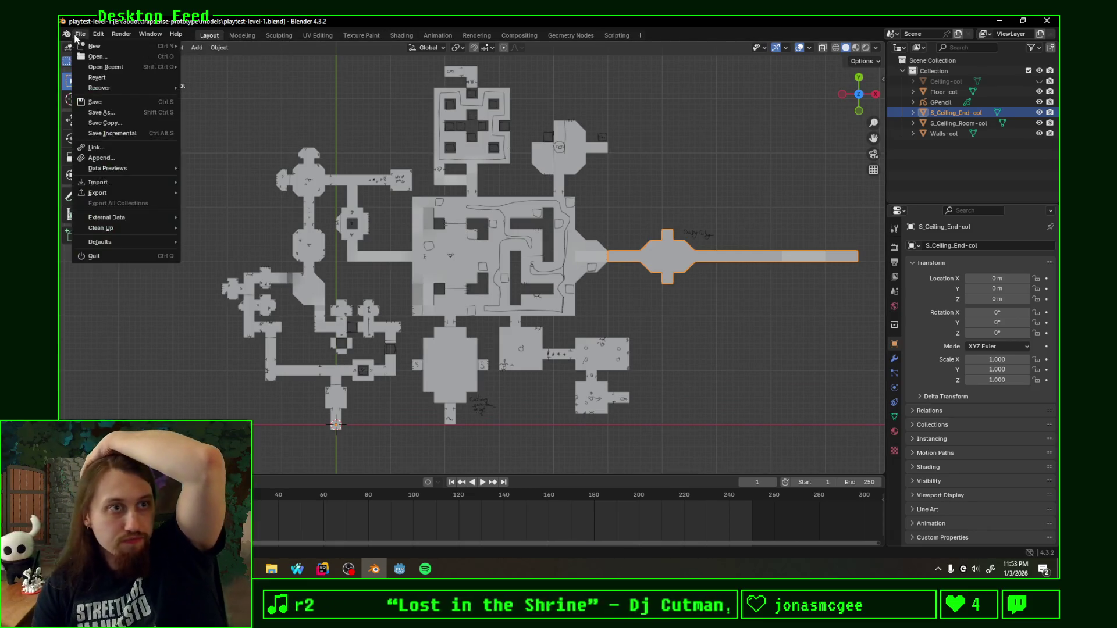
Step: Start a new General scene, delete the default objects and add a plane at the origin
{"action": "mouse_move", "coordinate": [95, 46]}
{"action": "left_click", "coordinate": [200, 42]}
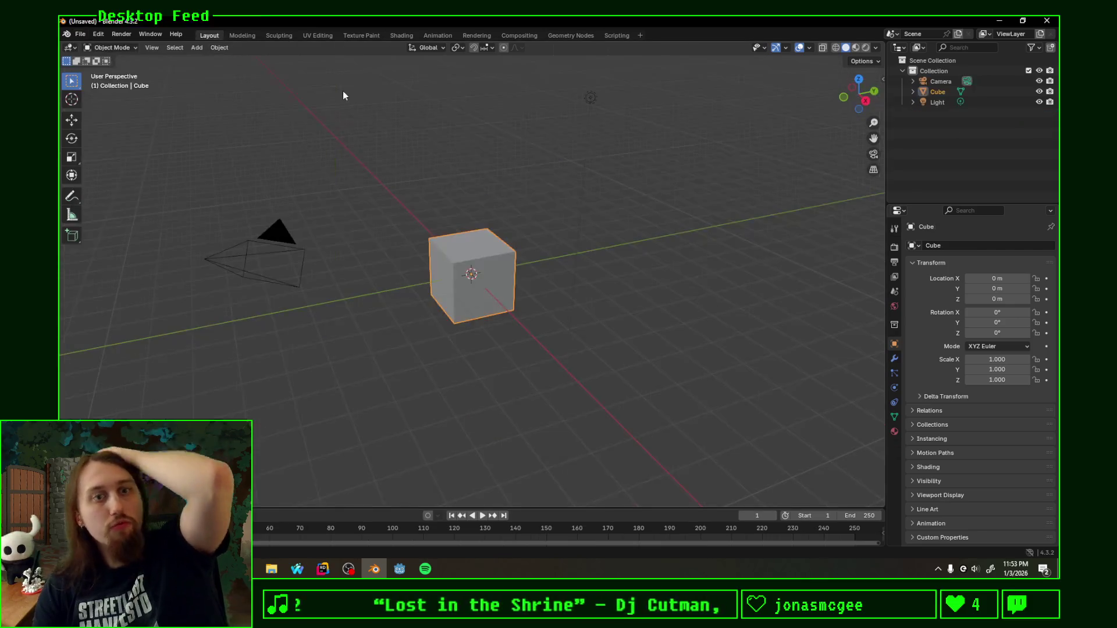
{"action": "key", "text": "a"}
{"action": "key", "text": "x"}
{"action": "left_click", "coordinate": [420, 201]}
{"action": "key", "text": "shift+a"}
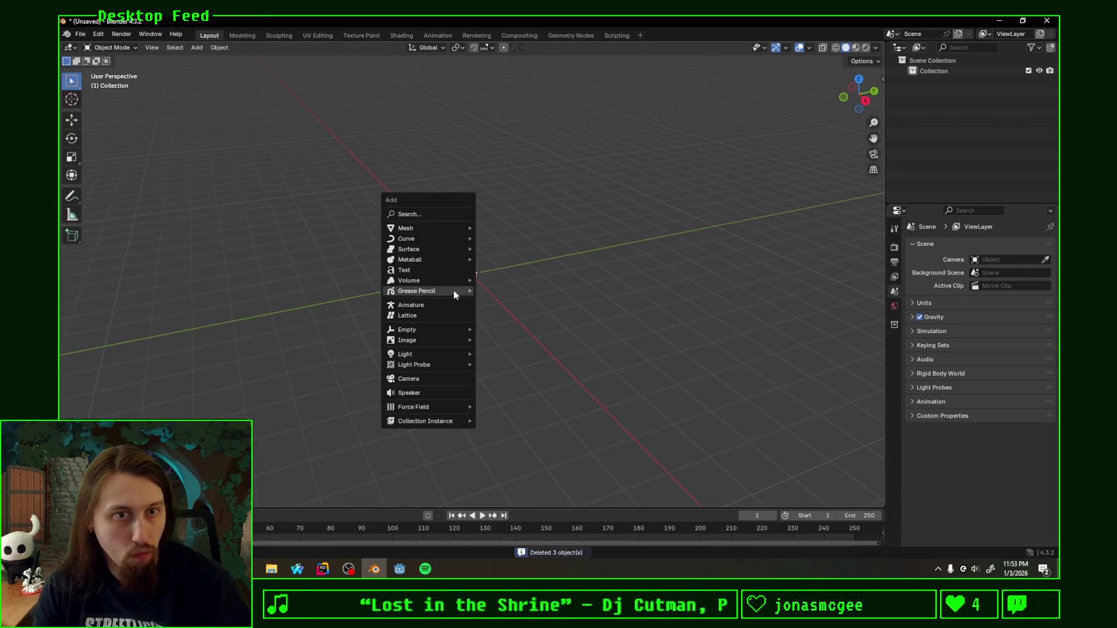
{"action": "left_click", "coordinate": [522, 230]}
Step: Extrude the plane 4 m downward into a box
{"action": "key", "text": "Tab"}
{"action": "middle_click_drag", "start_coordinate": [505, 288], "coordinate": [574, 265]}
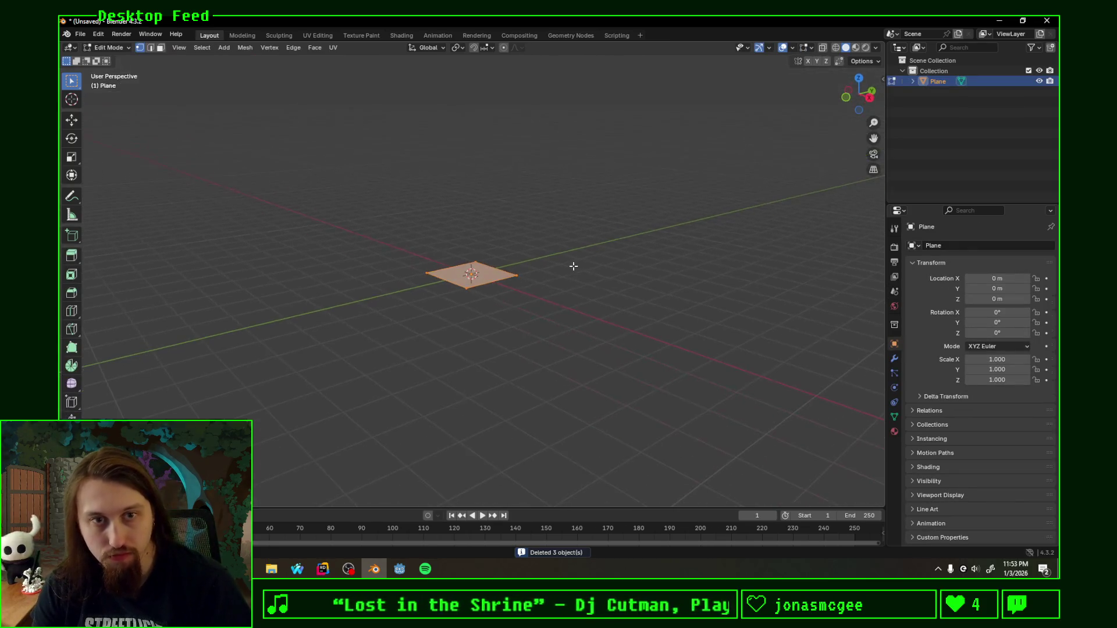
{"action": "key", "text": "e"}
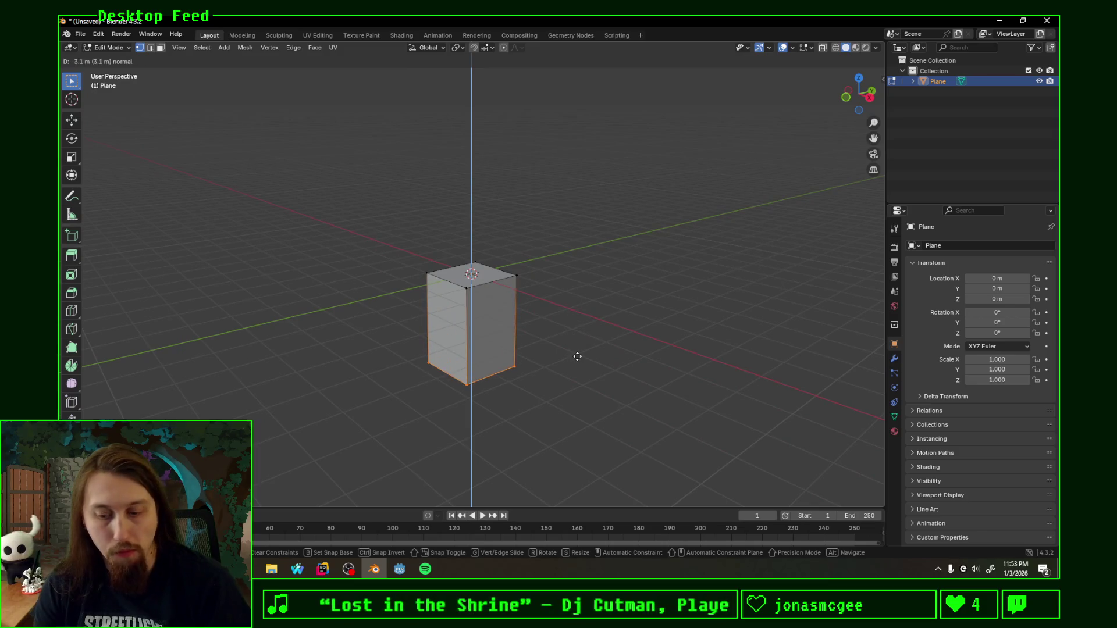
{"action": "type", "text": "-4"}
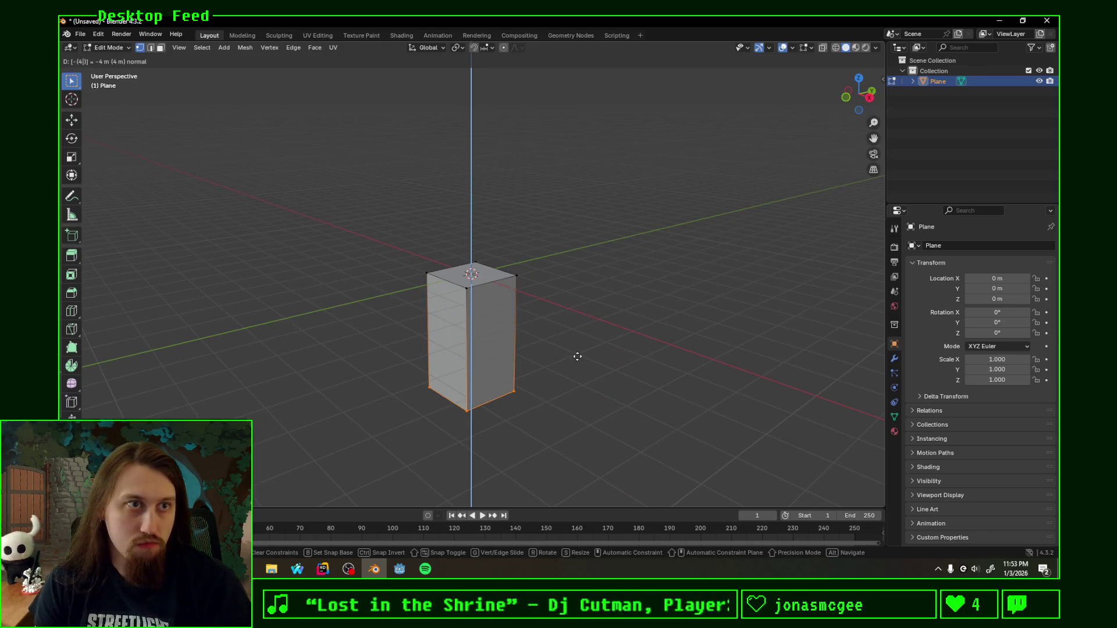
{"action": "key", "text": "Return"}
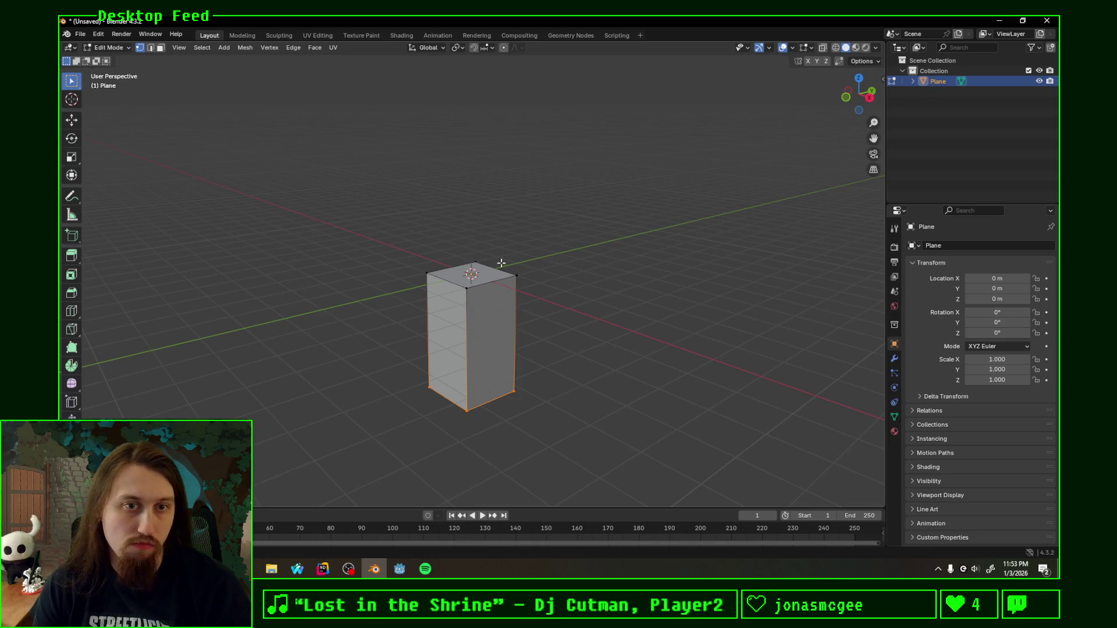
Step: Delete the box's top face so it is open-topped
{"action": "middle_click_drag", "start_coordinate": [501, 263], "coordinate": [501, 277]}
{"action": "left_click", "coordinate": [463, 267]}
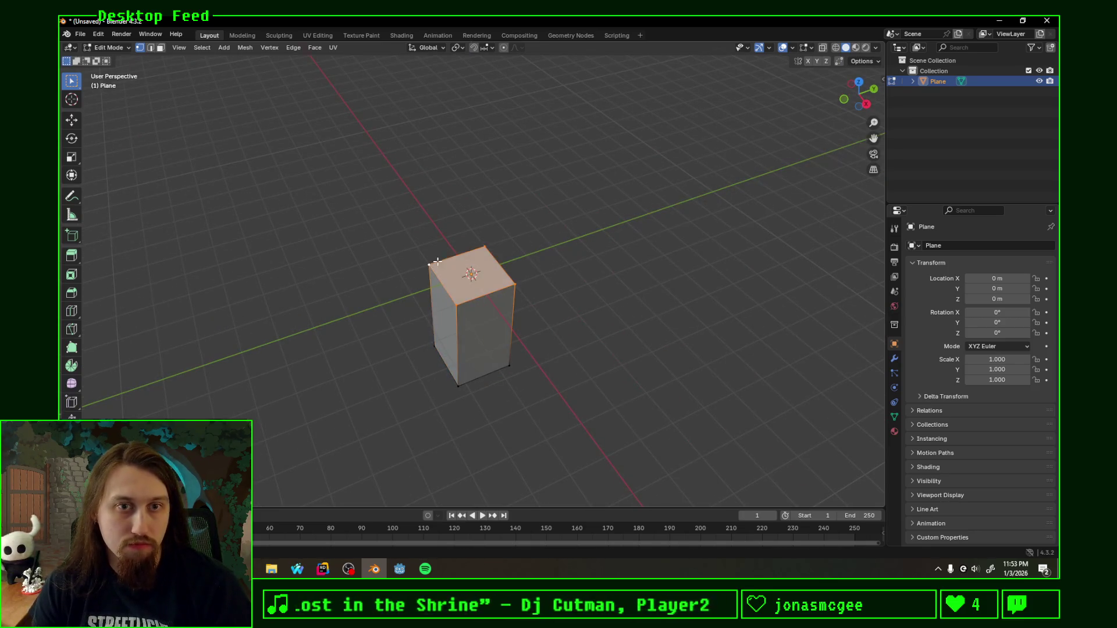
{"action": "key", "text": "x"}
{"action": "left_click", "coordinate": [430, 244]}
Step: Separate the bottom face into its own object (P > Selection)
{"action": "mouse_move", "coordinate": [513, 312]}
{"action": "middle_mouse_down"}
{"action": "mouse_move", "coordinate": [511, 356]}
{"action": "mouse_move", "coordinate": [502, 300]}
{"action": "middle_mouse_up"}
{"action": "scroll", "coordinate": [455, 256], "scroll_direction": "up", "scroll_amount": 1}
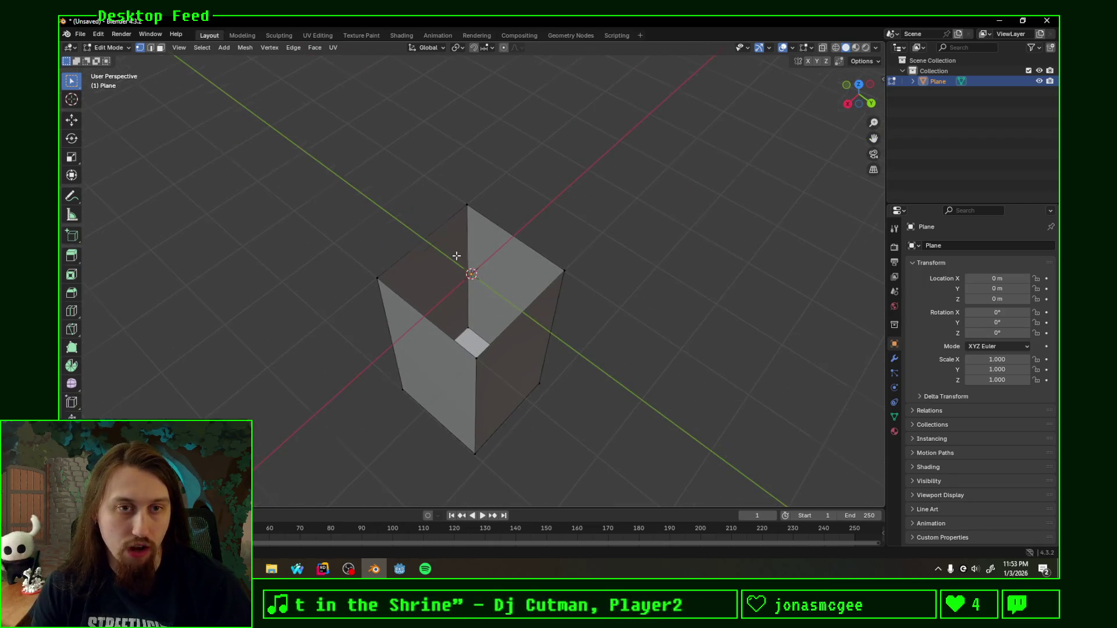
{"action": "middle_click_drag", "start_coordinate": [456, 313], "coordinate": [473, 273]}
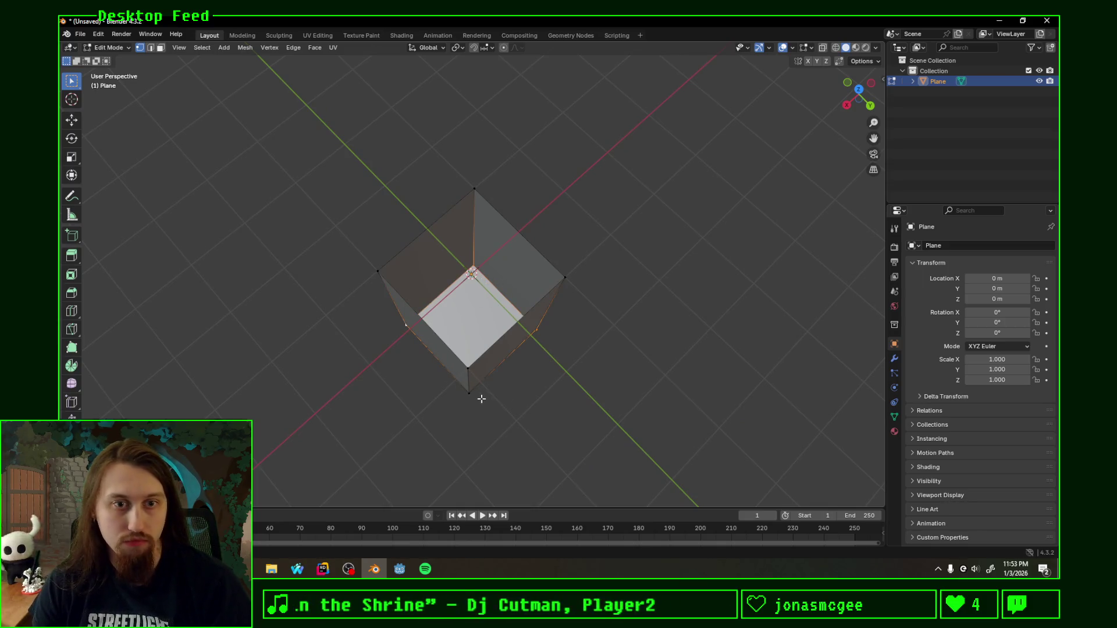
{"action": "key", "text": "p"}
{"action": "left_click", "coordinate": [517, 376]}
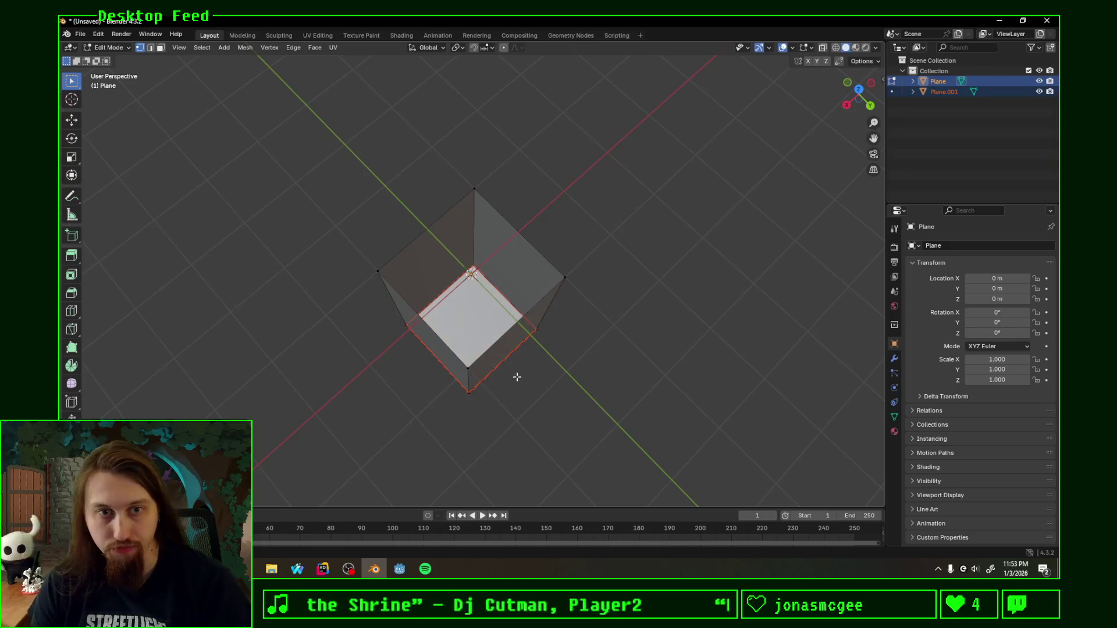
Step: Rename Plane to Bottom-col and Plane.001 to Walls-col in the Outliner
{"action": "double_click", "coordinate": [937, 82]}
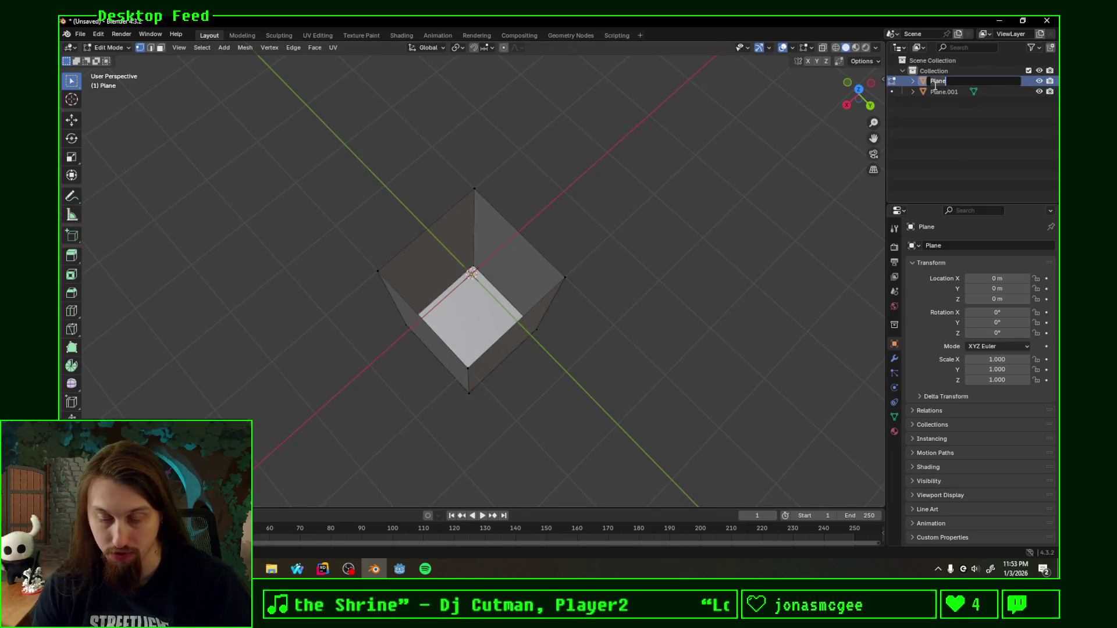
{"action": "type", "text": "Bottom-co"}
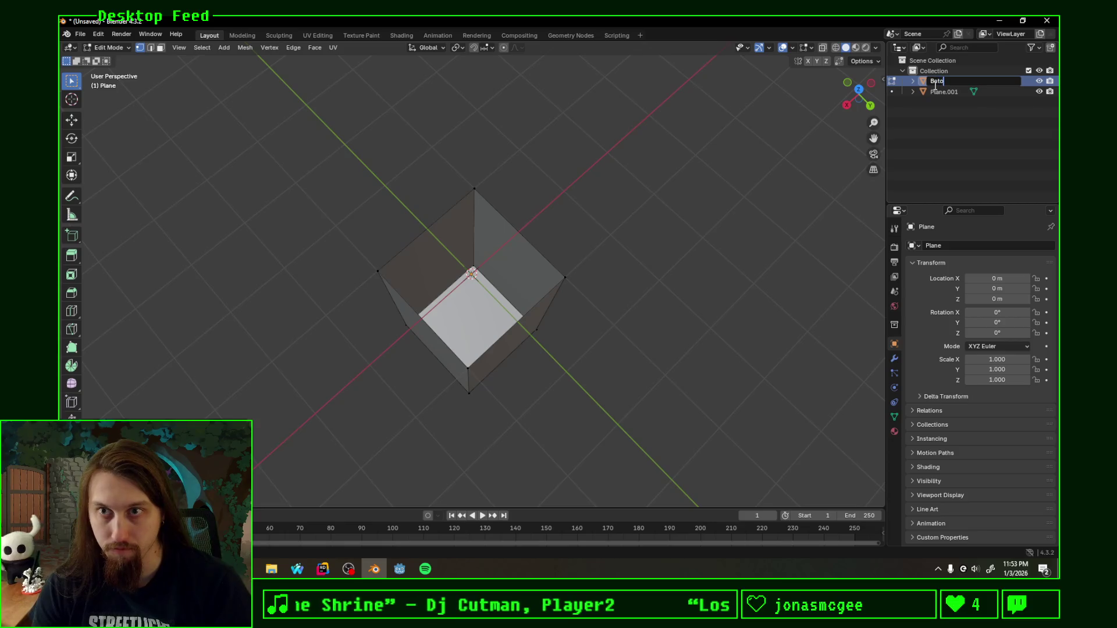
{"action": "type", "text": "l"}
{"action": "key", "text": "Return"}
{"action": "double_click", "coordinate": [944, 91]}
{"action": "type", "text": "Wa"}
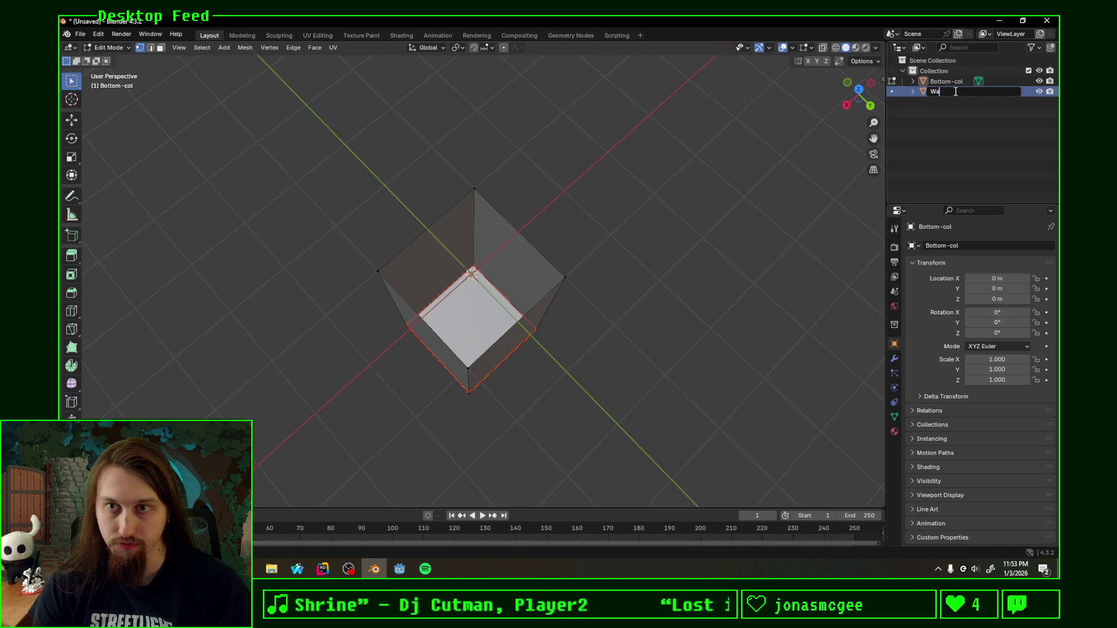
{"action": "type", "text": "lls-col"}
{"action": "key", "text": "Return"}
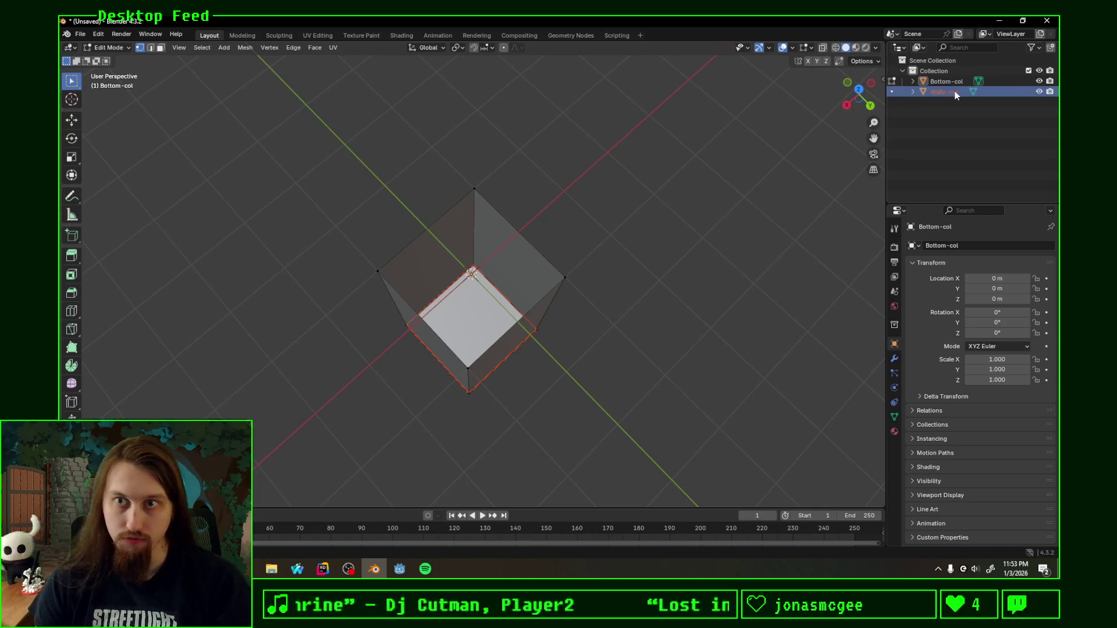
Step: Swap the names so the walls mesh is Walls-col and the floor mesh is Bottom-col
{"action": "key", "text": "Up"}
{"action": "middle_click_drag", "start_coordinate": [545, 256], "coordinate": [529, 242]}
{"action": "key", "text": "Tab"}
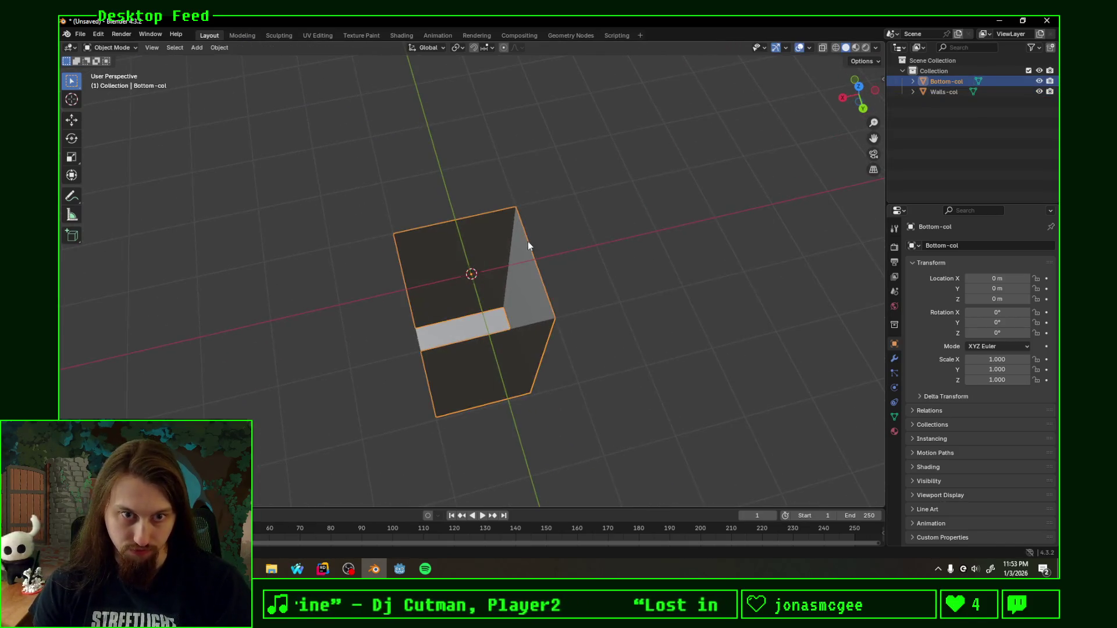
{"action": "left_click", "coordinate": [947, 92]}
{"action": "double_click", "coordinate": [939, 94]}
{"action": "type", "text": "Bo"}
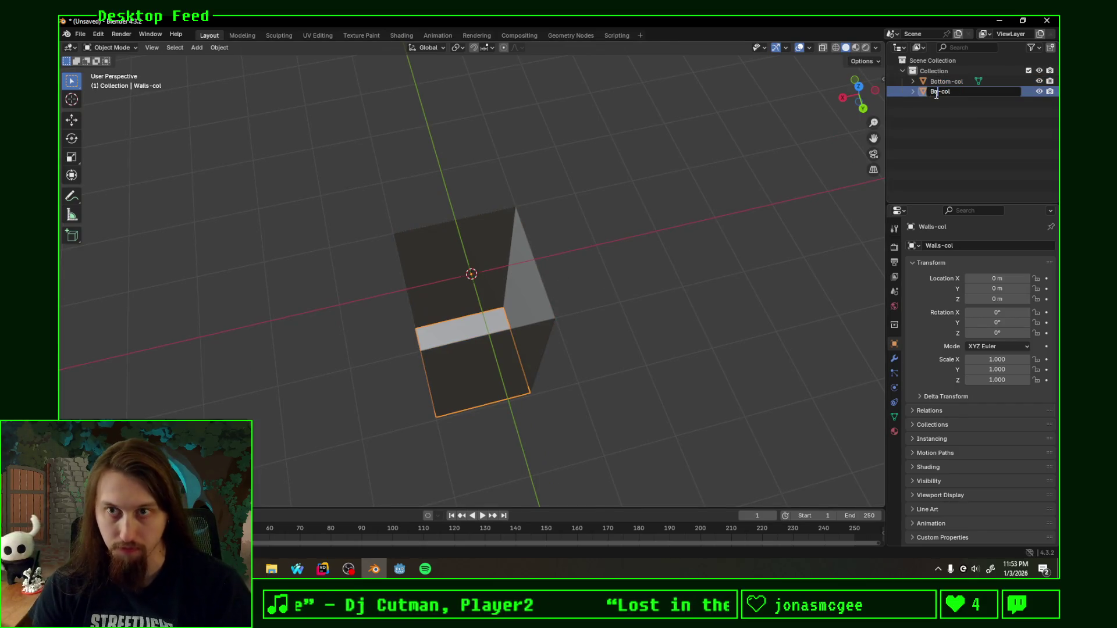
{"action": "type", "text": "ttom"}
{"action": "key", "text": "Return"}
{"action": "double_click", "coordinate": [934, 79]}
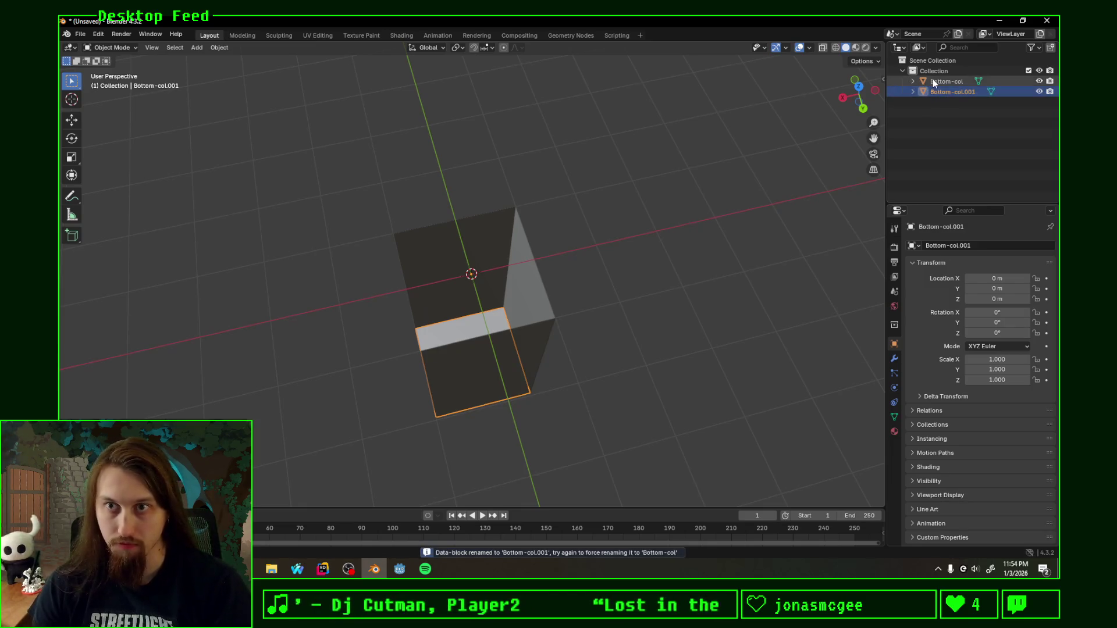
{"action": "left_click", "coordinate": [951, 80]}
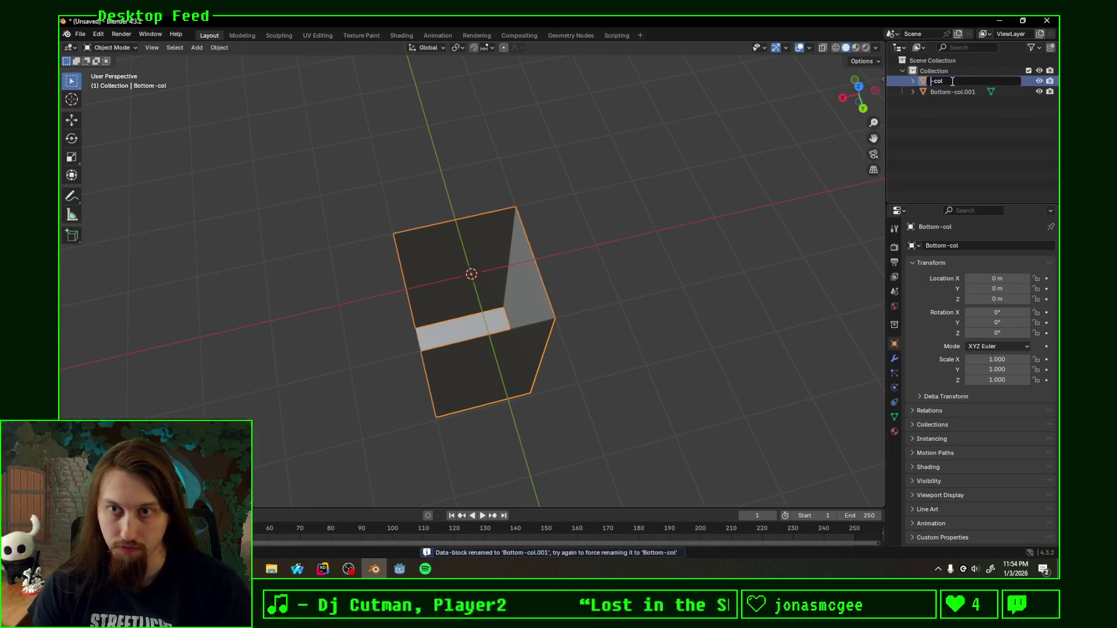
{"action": "type", "text": "Walls"}
{"action": "key", "text": "Return"}
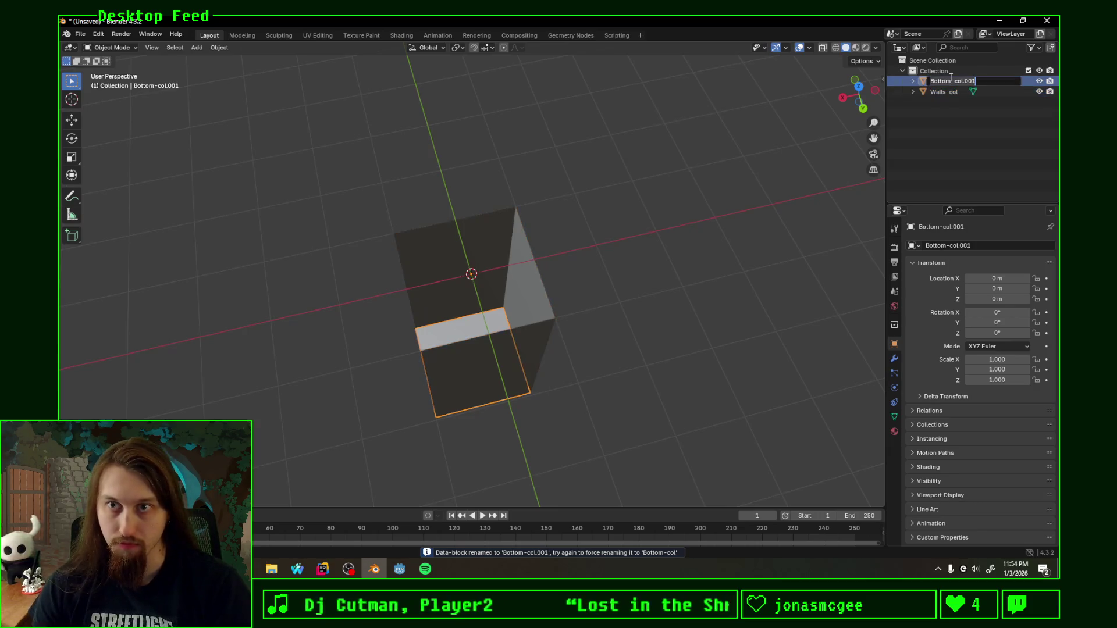
{"action": "double_click", "coordinate": [950, 80]}
{"action": "key", "text": "Return"}
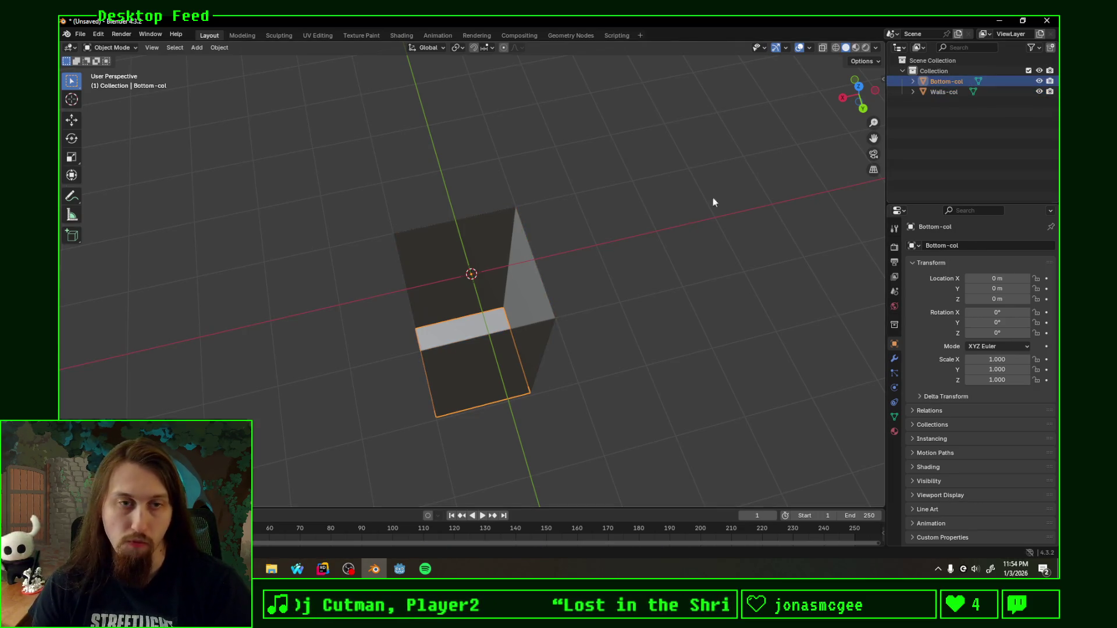
Step: Select Walls-col and enter Edit Mode on it
{"action": "left_click", "coordinate": [939, 91]}
{"action": "middle_click_drag", "start_coordinate": [675, 278], "coordinate": [573, 270]}
{"action": "key", "text": "Tab"}
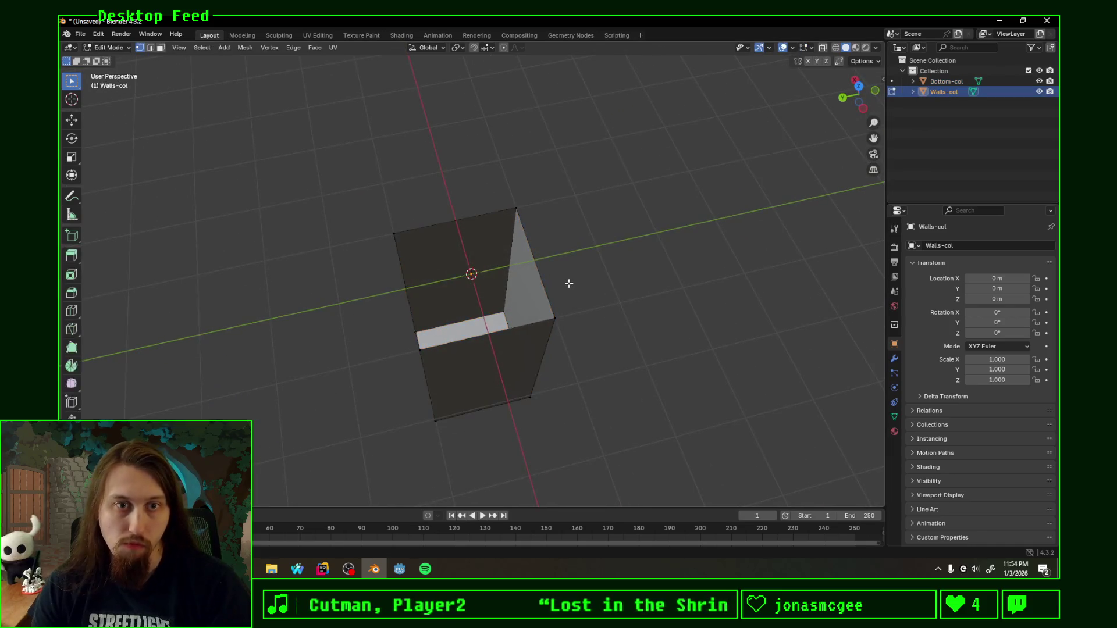
Step: Select the whole walls mesh, check the edit-mode overlays, and leave Edit Mode
{"action": "key", "text": "a"}
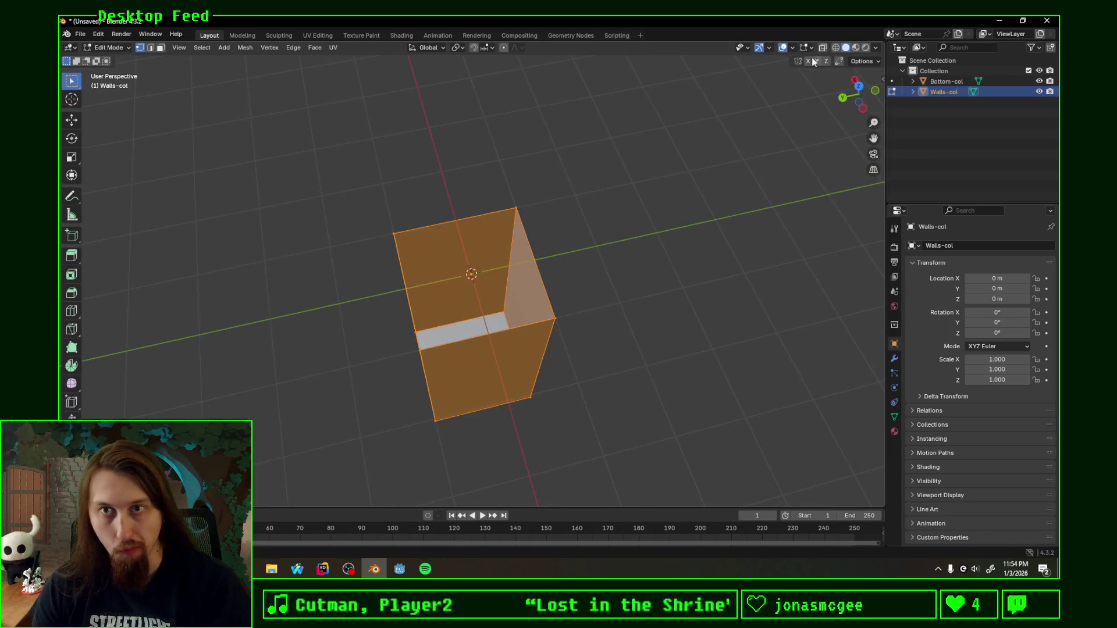
{"action": "left_click", "coordinate": [812, 48]}
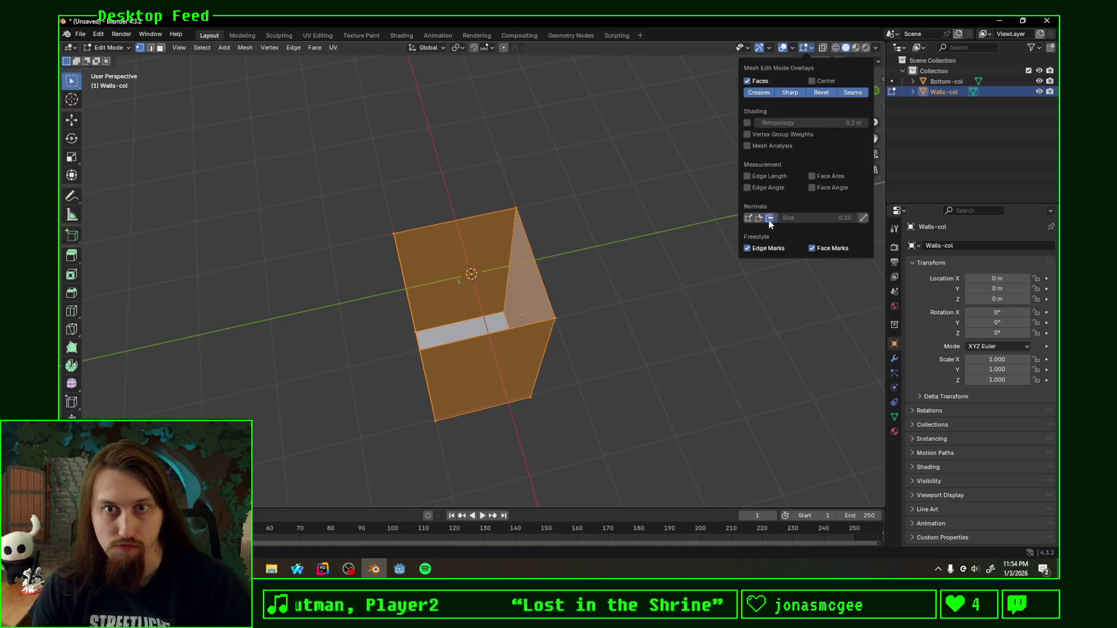
{"action": "mouse_move", "coordinate": [611, 287]}
{"action": "middle_mouse_down"}
{"action": "mouse_move", "coordinate": [554, 312]}
{"action": "mouse_move", "coordinate": [589, 212]}
{"action": "mouse_move", "coordinate": [559, 317]}
{"action": "middle_mouse_up"}
{"action": "key", "text": "Tab"}
Step: Inspect the Bottom-col floor face in Edit Mode with overlays, then return to Object Mode
{"action": "left_click", "coordinate": [497, 282]}
{"action": "key", "text": "Tab"}
{"action": "left_click", "coordinate": [587, 367]}
{"action": "mouse_move", "coordinate": [593, 357]}
{"action": "middle_mouse_down"}
{"action": "mouse_move", "coordinate": [617, 459]}
{"action": "mouse_move", "coordinate": [682, 349]}
{"action": "middle_mouse_up"}
{"action": "left_click", "coordinate": [812, 49]}
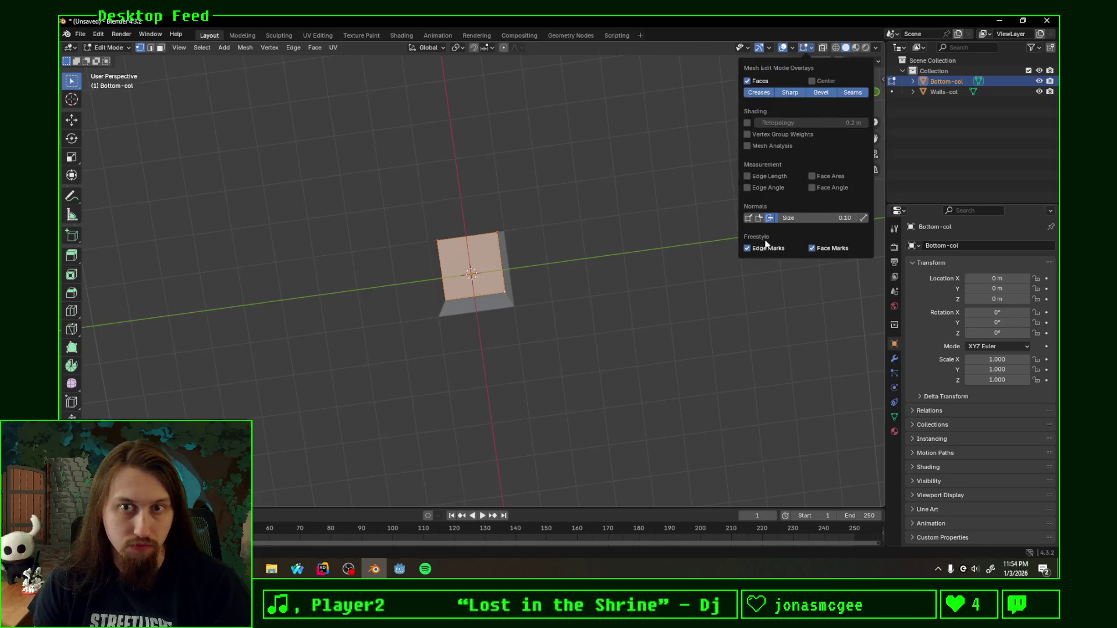
{"action": "mouse_move", "coordinate": [807, 219]}
{"action": "middle_mouse_down"}
{"action": "mouse_move", "coordinate": [650, 112]}
{"action": "mouse_move", "coordinate": [661, 107]}
{"action": "mouse_move", "coordinate": [671, 242]}
{"action": "mouse_move", "coordinate": [683, 235]}
{"action": "mouse_move", "coordinate": [663, 206]}
{"action": "middle_mouse_up"}
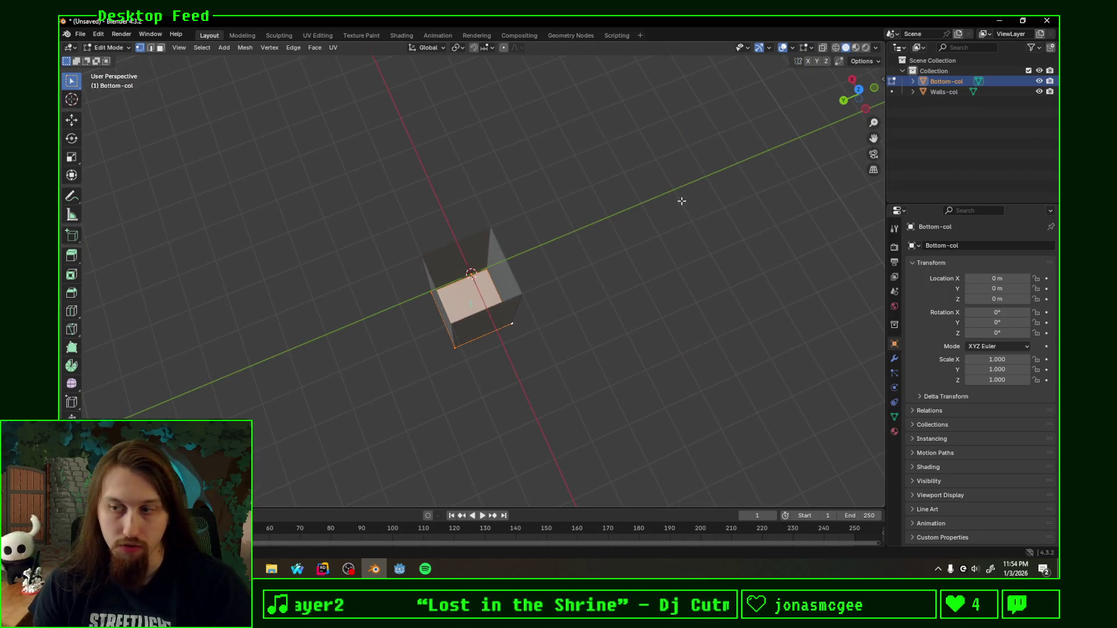
{"action": "key", "text": "Tab"}
Step: Orbit above the box and bring up the Shift+A add menu
{"action": "mouse_move", "coordinate": [692, 241]}
{"action": "middle_mouse_down"}
{"action": "mouse_move", "coordinate": [618, 292]}
{"action": "mouse_move", "coordinate": [561, 215]}
{"action": "mouse_move", "coordinate": [524, 229]}
{"action": "middle_mouse_up"}
{"action": "mouse_move", "coordinate": [617, 224]}
{"action": "middle_mouse_down"}
{"action": "mouse_move", "coordinate": [576, 288]}
{"action": "mouse_move", "coordinate": [833, 114]}
{"action": "mouse_move", "coordinate": [648, 261]}
{"action": "mouse_move", "coordinate": [641, 170]}
{"action": "mouse_move", "coordinate": [620, 201]}
{"action": "middle_mouse_up"}
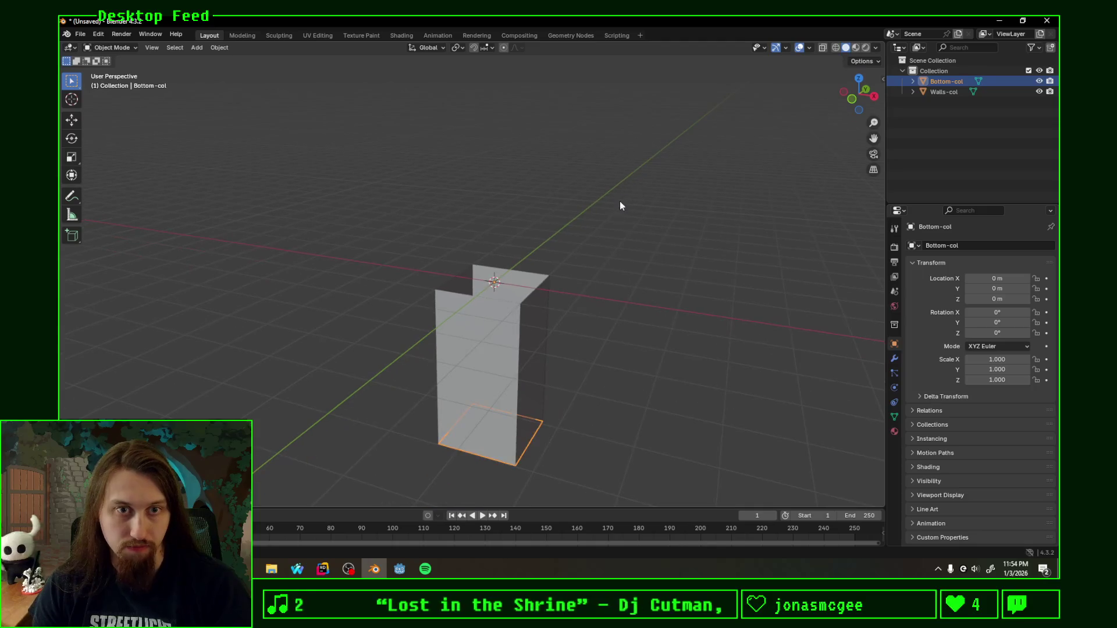
{"action": "key", "text": "shift+a"}
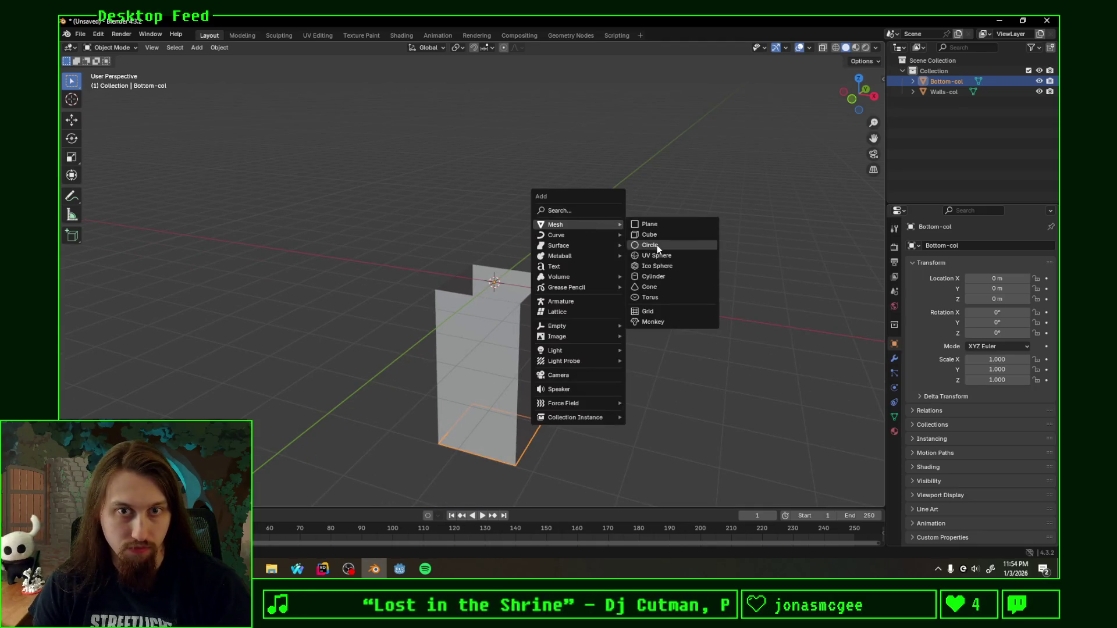
Step: Add a circle mesh and reduce it to 8 vertices
{"action": "left_click", "coordinate": [657, 246]}
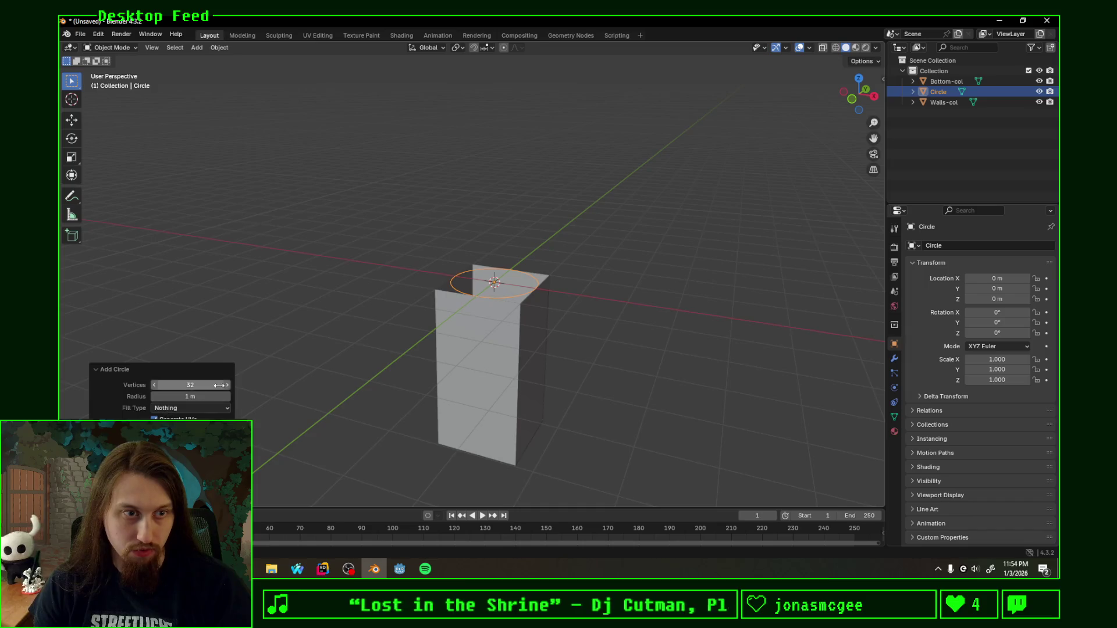
{"action": "left_click", "coordinate": [229, 387]}
{"action": "mouse_move", "coordinate": [199, 384]}
{"action": "left_mouse_down"}
{"action": "mouse_move", "coordinate": [236, 385]}
{"action": "mouse_move", "coordinate": [162, 384]}
{"action": "left_mouse_up"}
{"action": "type", "text": "8"}
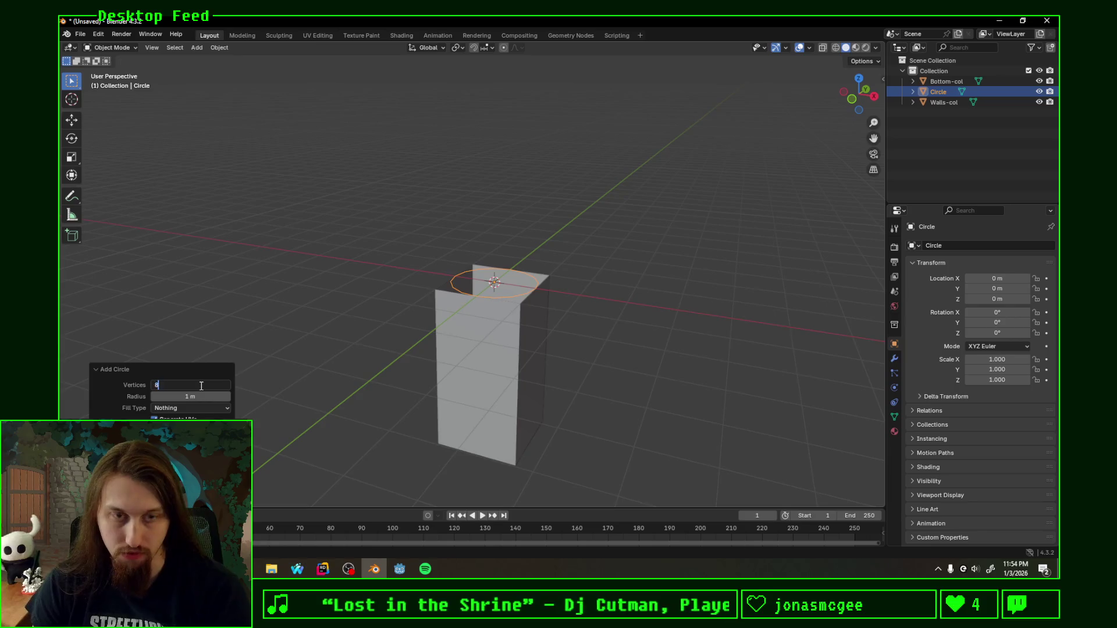
{"action": "middle_click_drag", "start_coordinate": [506, 330], "coordinate": [539, 321]}
Step: Shape the circle into a cone spike and merge its tip vertices with Merge by Distance
{"action": "key", "text": "Tab"}
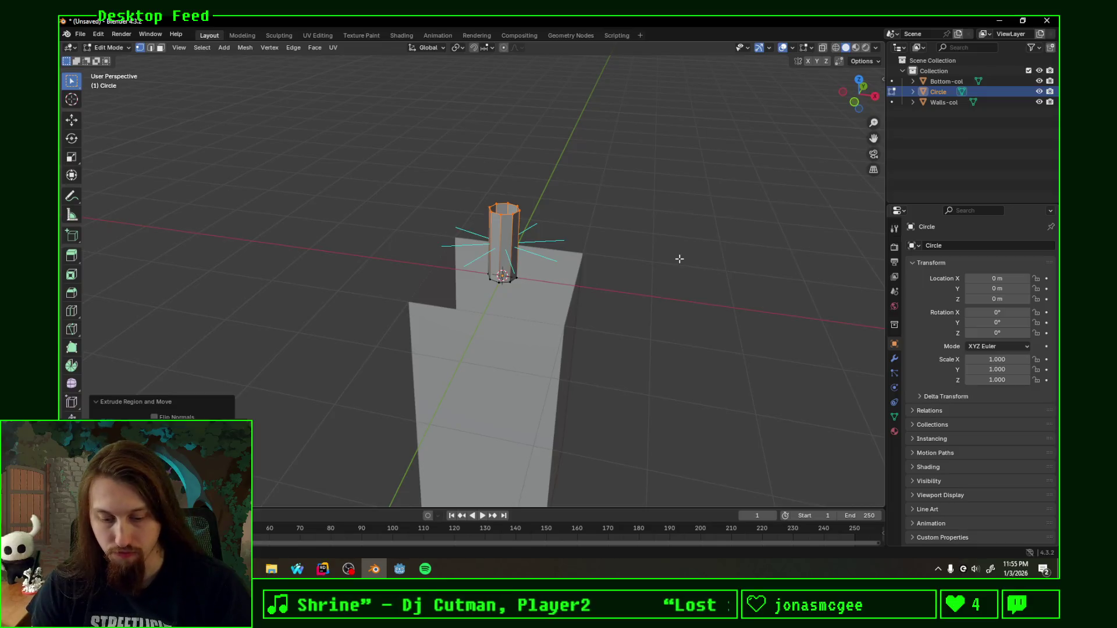
{"action": "key", "text": "F3"}
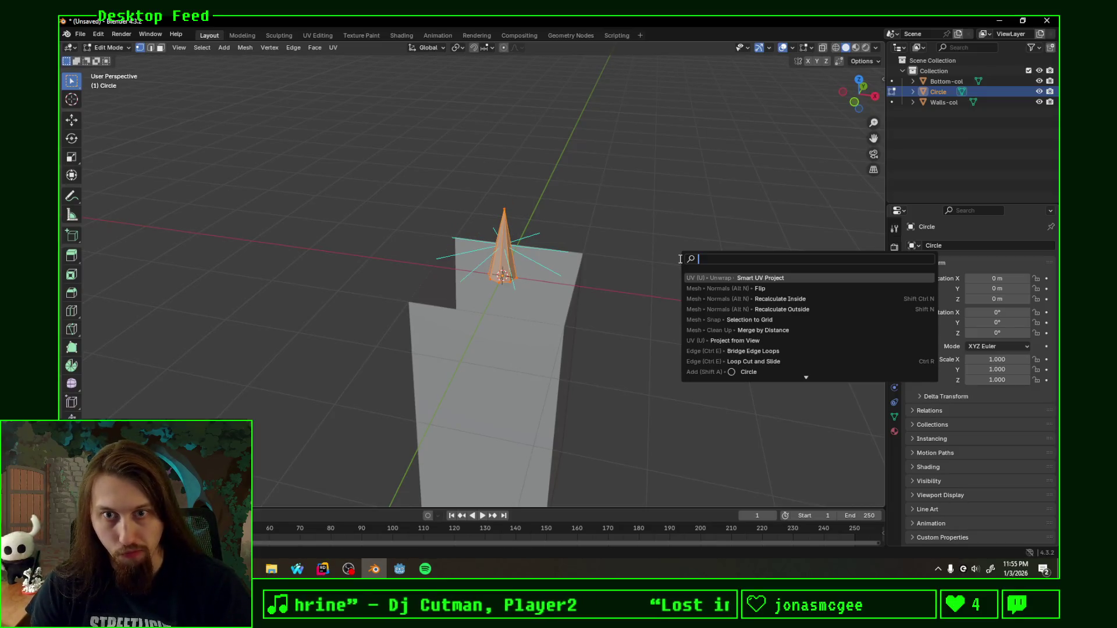
{"action": "left_click", "coordinate": [767, 331]}
{"action": "middle_click_drag", "start_coordinate": [532, 304], "coordinate": [570, 273]}
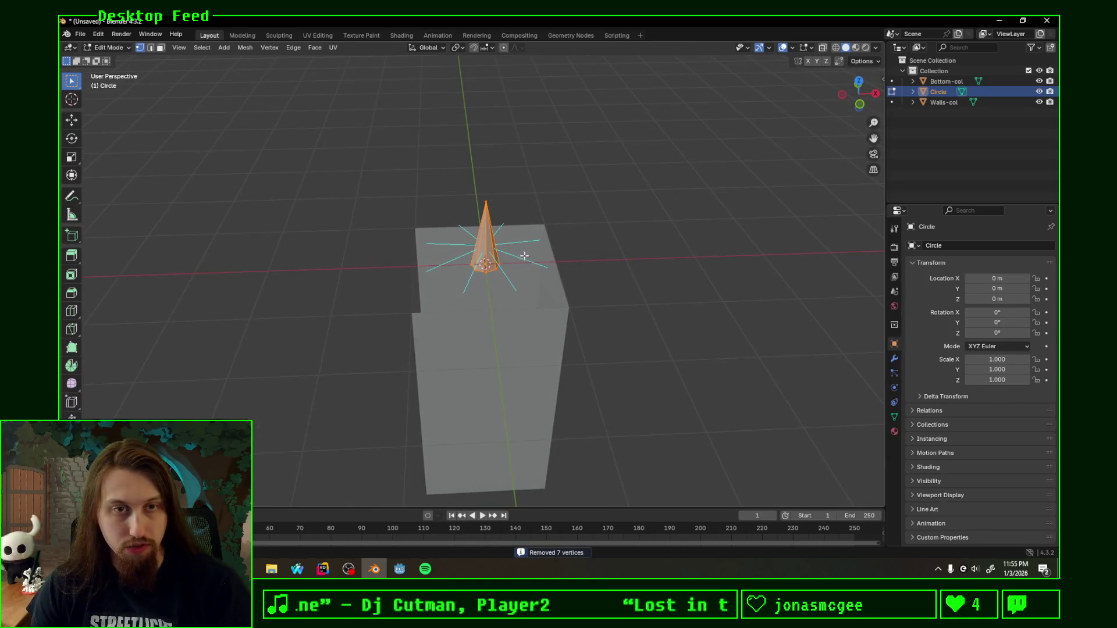
{"action": "key", "text": "Tab"}
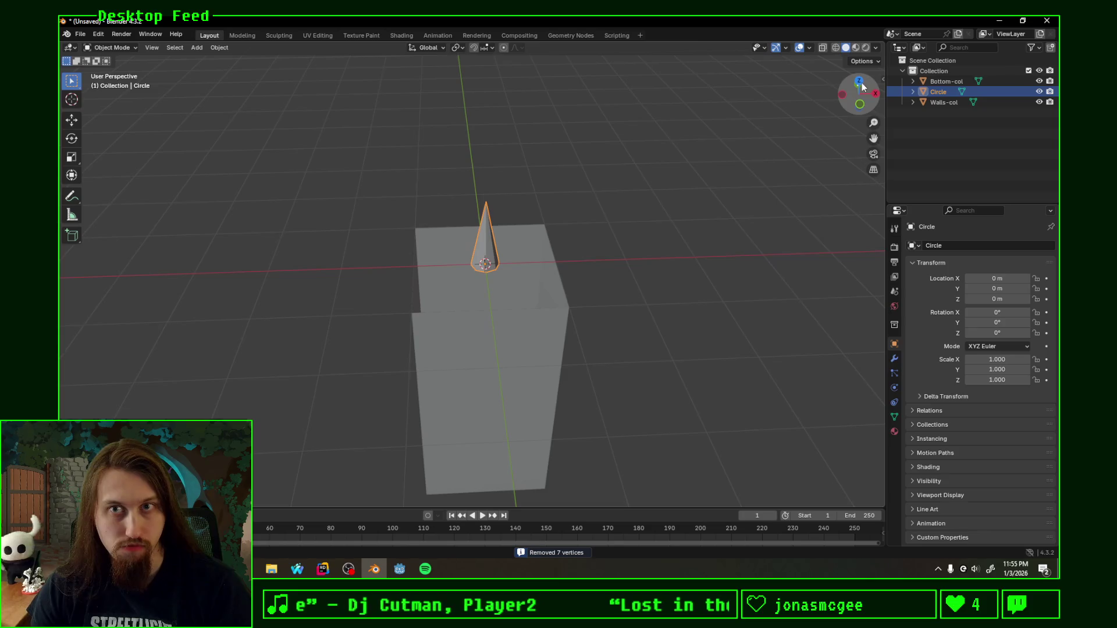
{"action": "left_click", "coordinate": [876, 94]}
{"action": "scroll", "coordinate": [681, 274], "scroll_direction": "down", "scroll_amount": 3}
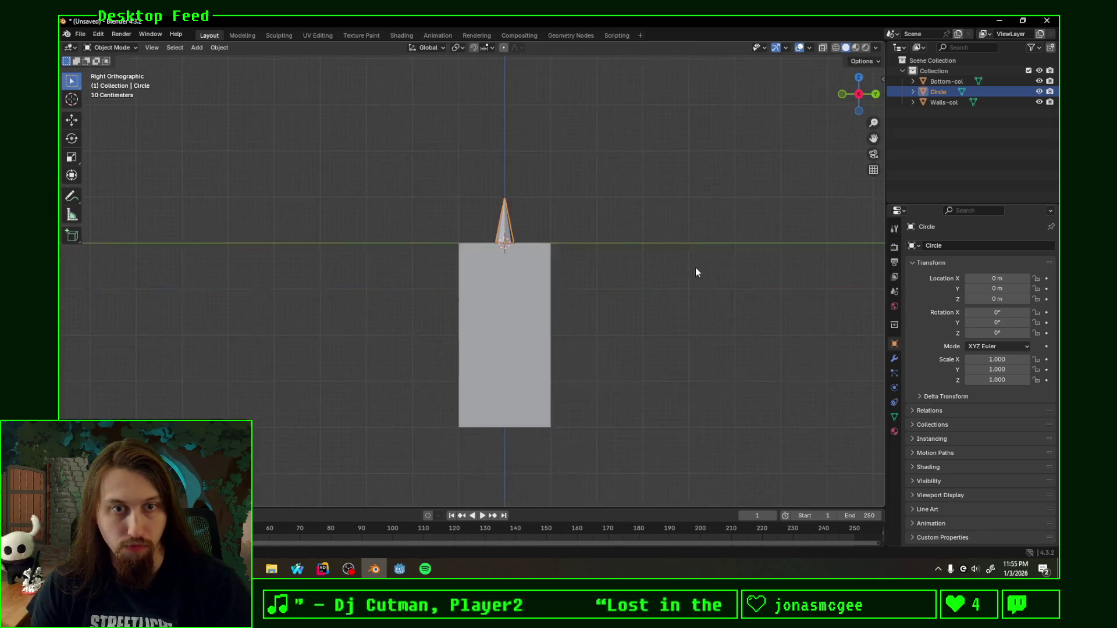
Step: In wireframe side view, move the cone 4 m down along Z to the pit floor
{"action": "middle_click_drag", "start_coordinate": [696, 268], "coordinate": [717, 215], "text": "shift"}
{"action": "key", "text": "z"}
{"action": "left_click", "coordinate": [591, 235]}
{"action": "scroll", "coordinate": [611, 311], "scroll_direction": "up", "scroll_amount": 3}
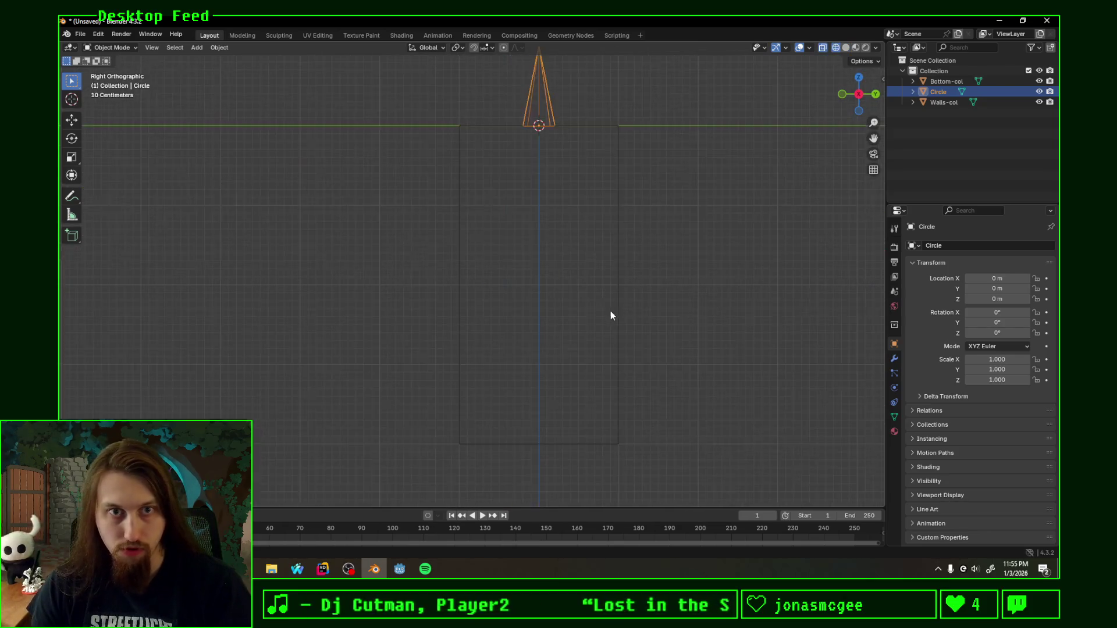
{"action": "key", "text": "g"}
{"action": "key", "text": "z"}
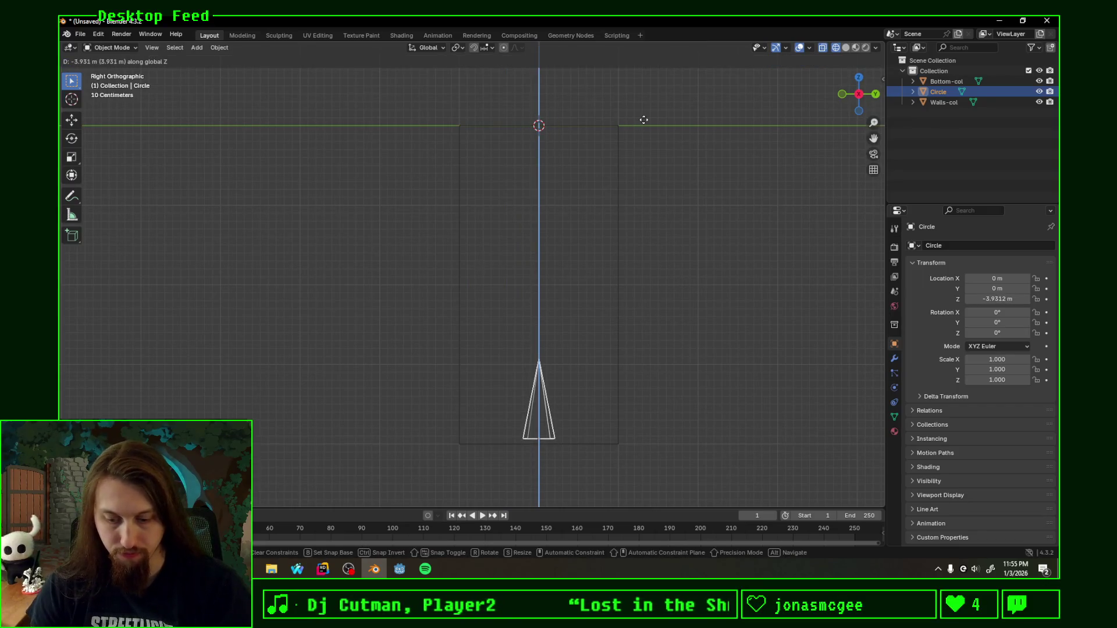
{"action": "left_click", "coordinate": [645, 124]}
Step: In top view, move the cone to X and Y −0.7 m, then show its Modifiers tab
{"action": "middle_click_drag", "start_coordinate": [735, 301], "coordinate": [711, 219], "text": "shift"}
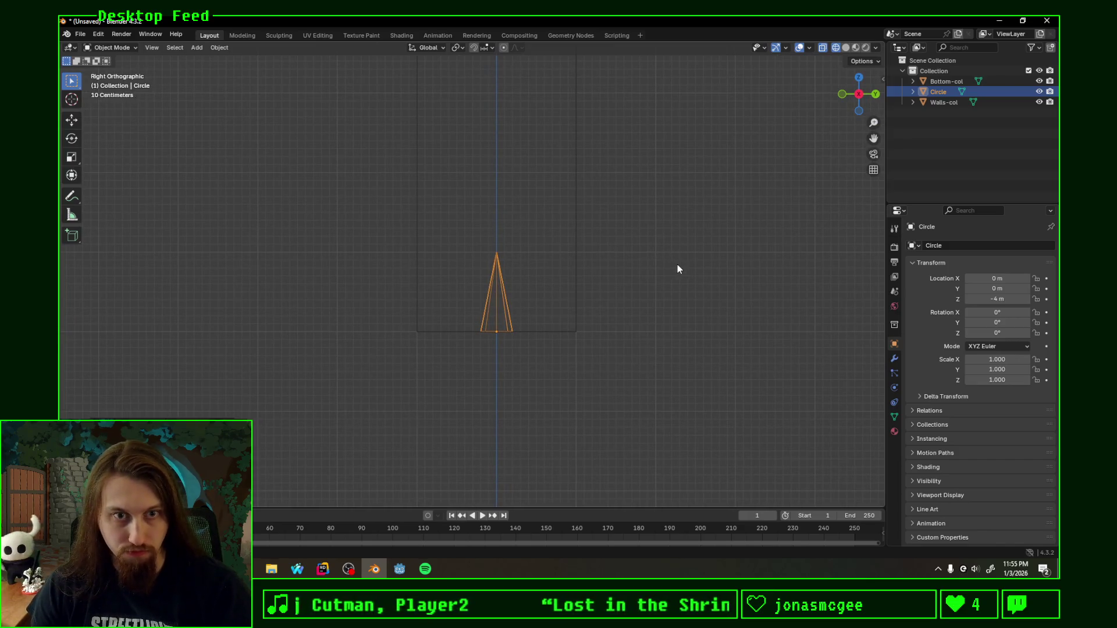
{"action": "middle_click_drag", "start_coordinate": [649, 262], "coordinate": [650, 372]}
{"action": "left_click", "coordinate": [859, 92]}
{"action": "key", "text": "g"}
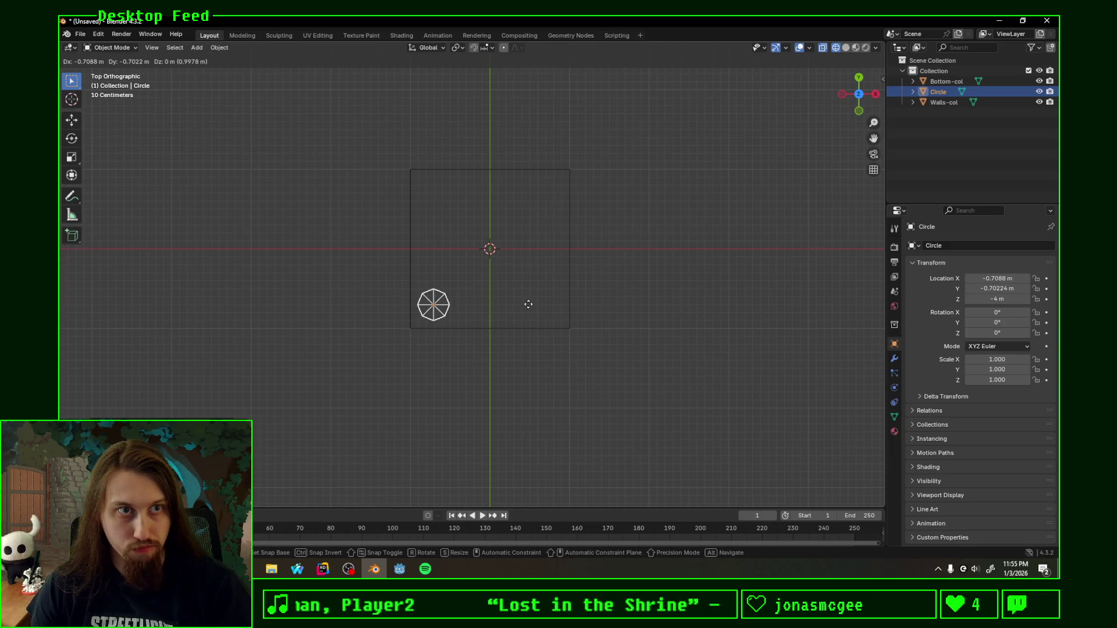
{"action": "key", "text": "x"}
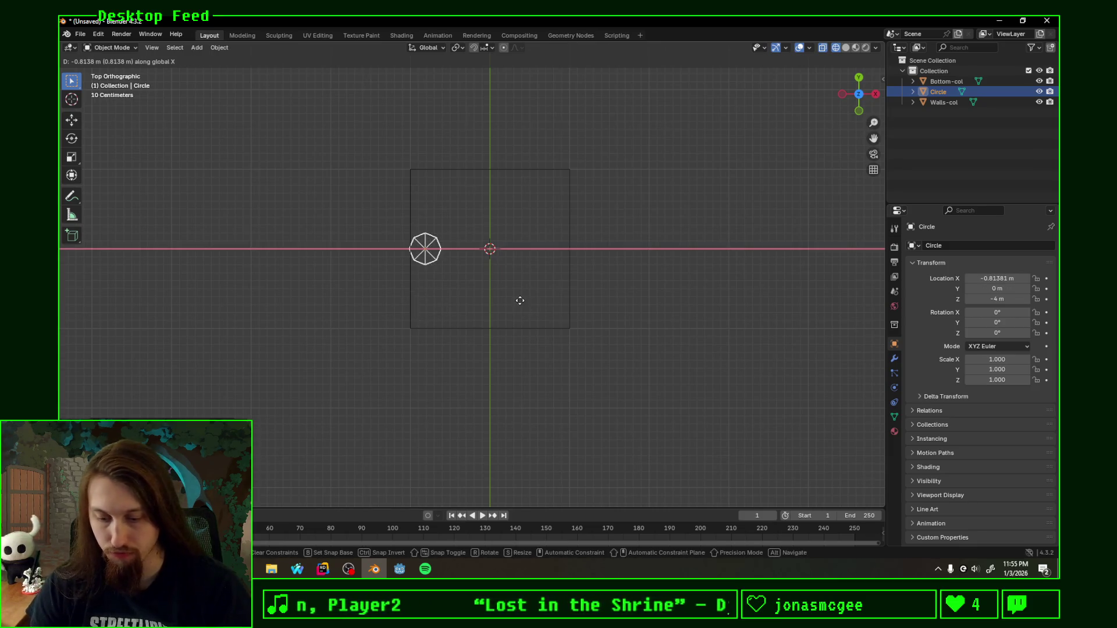
{"action": "type", "text": "-.7"}
{"action": "left_click", "coordinate": [521, 304]}
{"action": "type", "text": "gy-0.7"}
{"action": "key", "text": "Return"}
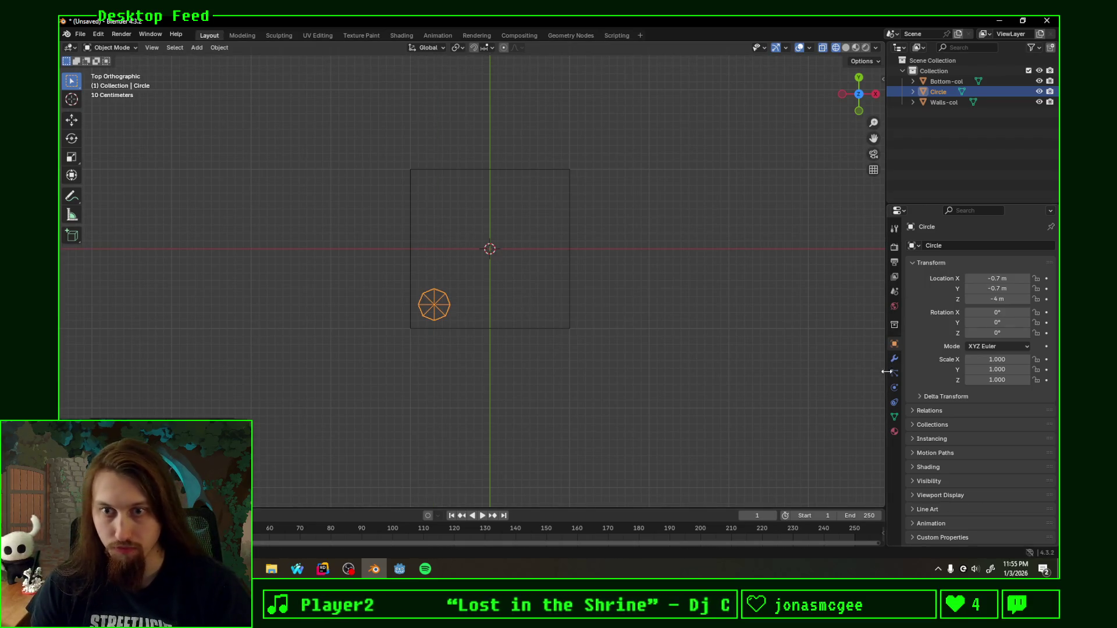
{"action": "left_click", "coordinate": [893, 359]}
{"action": "left_click", "coordinate": [894, 373]}
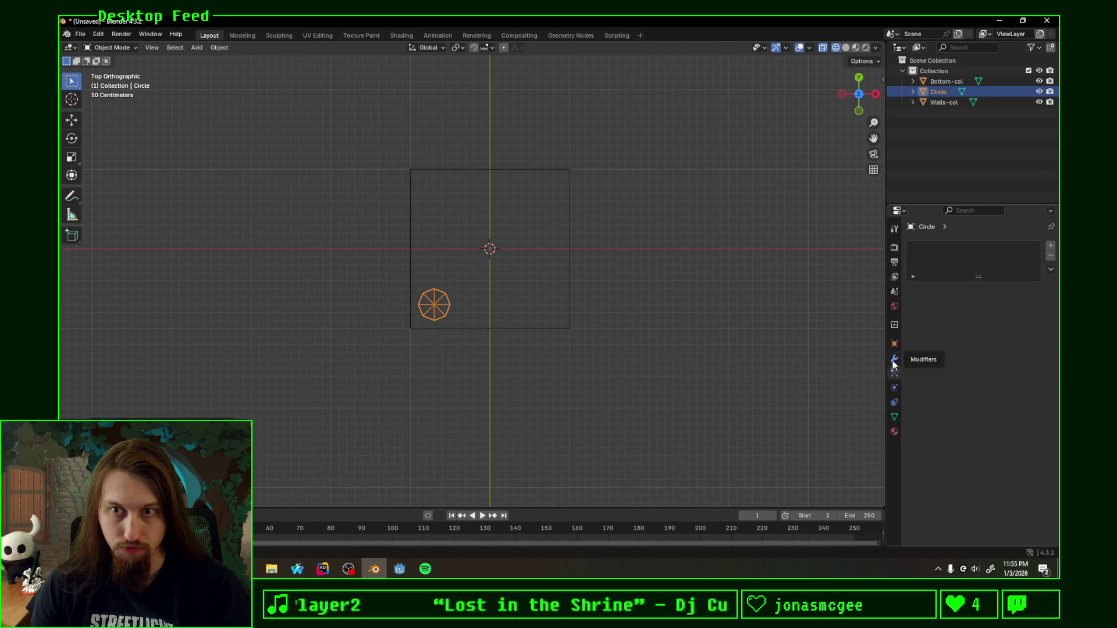
Step: Add an Array modifier to the cone
{"action": "left_click", "coordinate": [893, 373]}
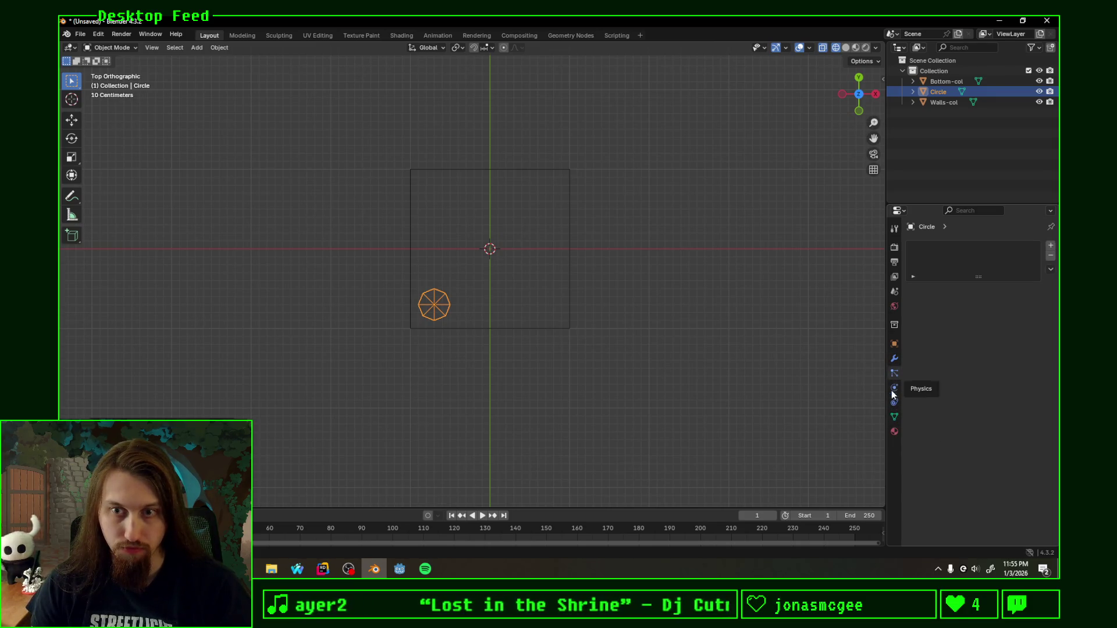
{"action": "left_click", "coordinate": [892, 362]}
{"action": "left_click", "coordinate": [925, 245]}
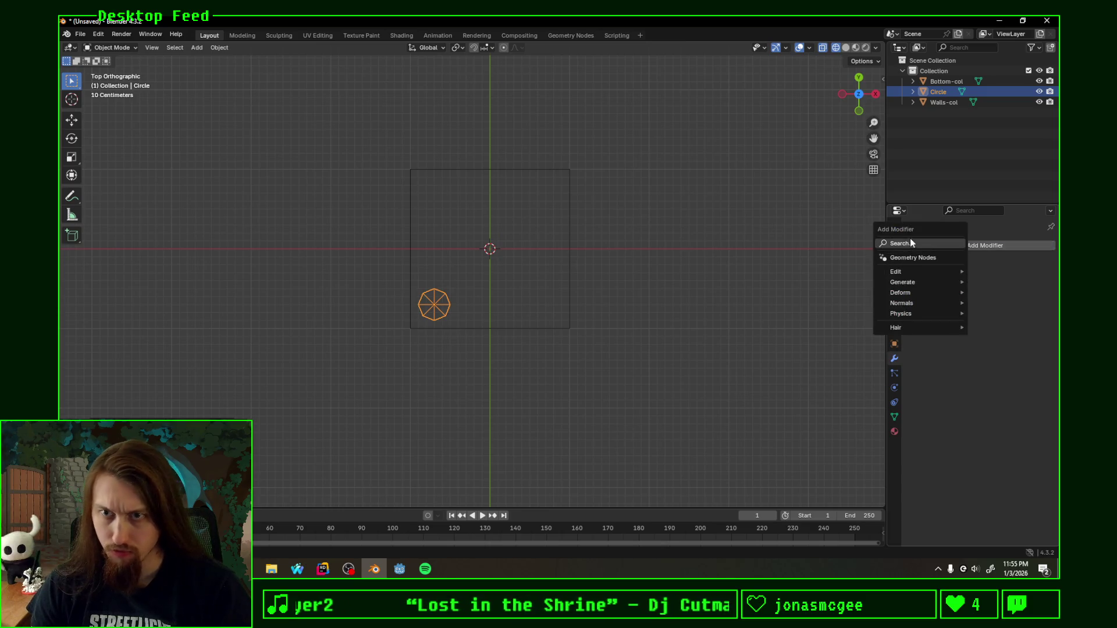
{"action": "left_click", "coordinate": [957, 244]}
{"action": "type", "text": "array"}
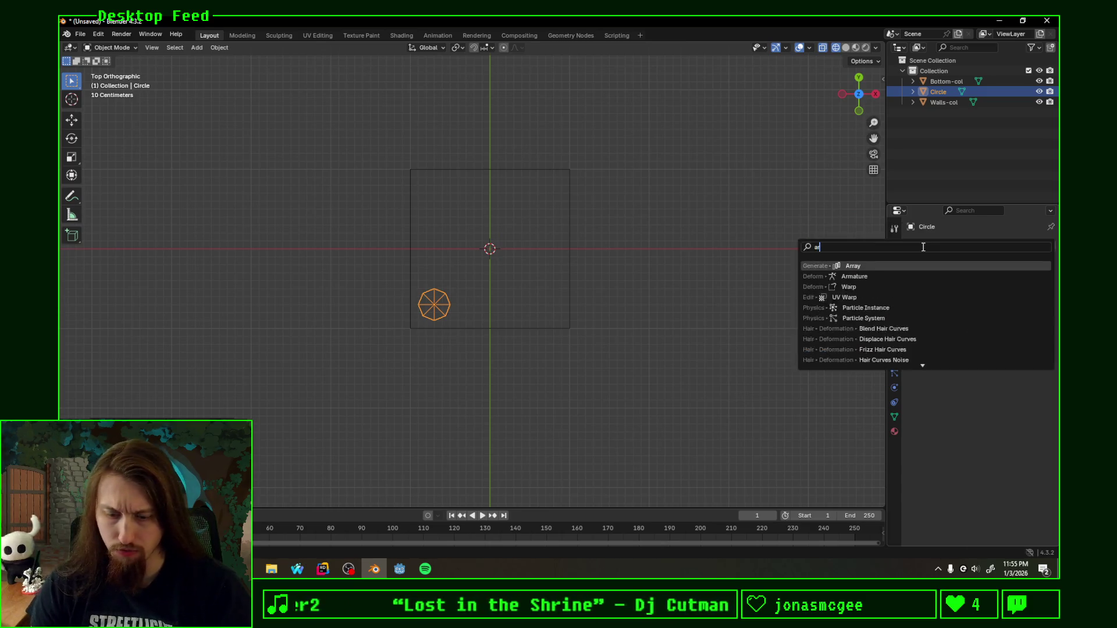
{"action": "left_click", "coordinate": [900, 265]}
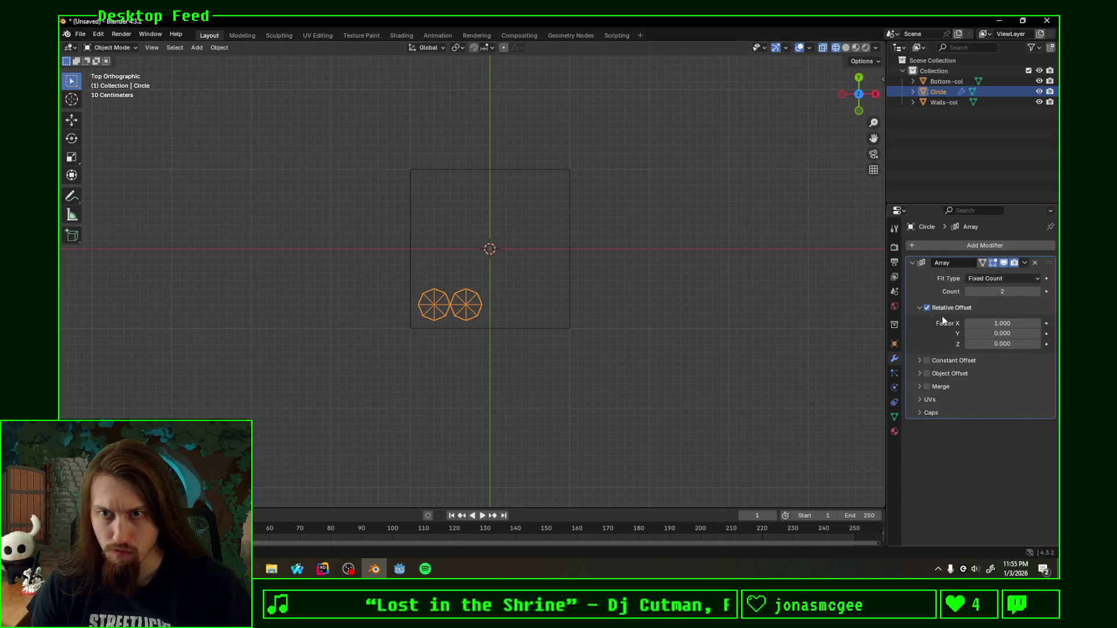
Step: Set the array to Relative Offset X 1.2 with Count 4, Constant Offset off, and collapse it
{"action": "left_click", "coordinate": [926, 360]}
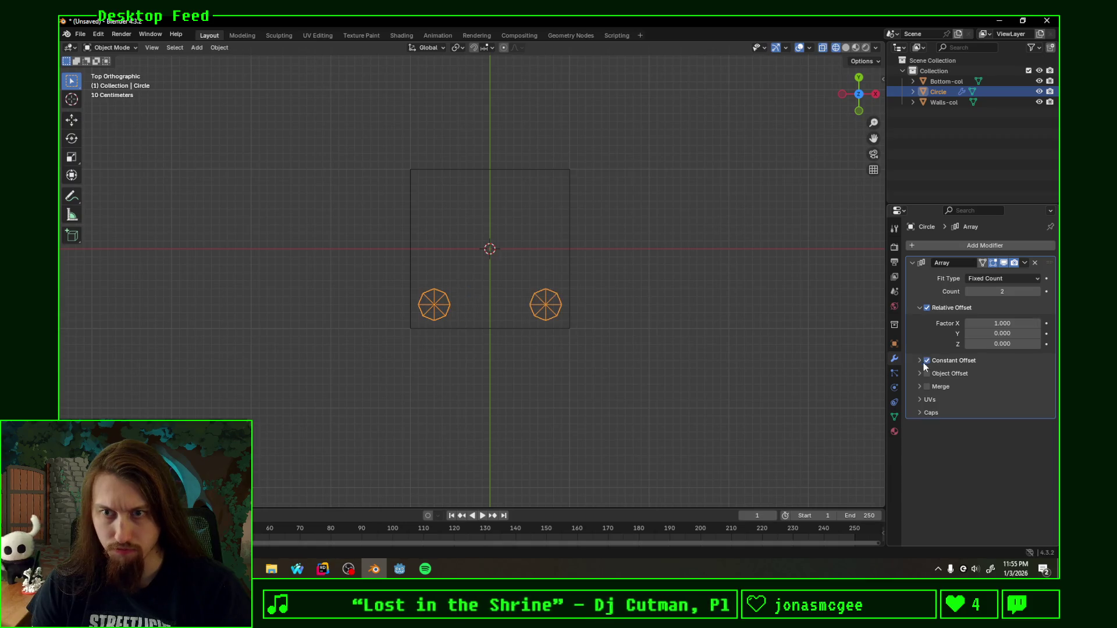
{"action": "left_click", "coordinate": [920, 361]}
{"action": "left_click", "coordinate": [919, 361]}
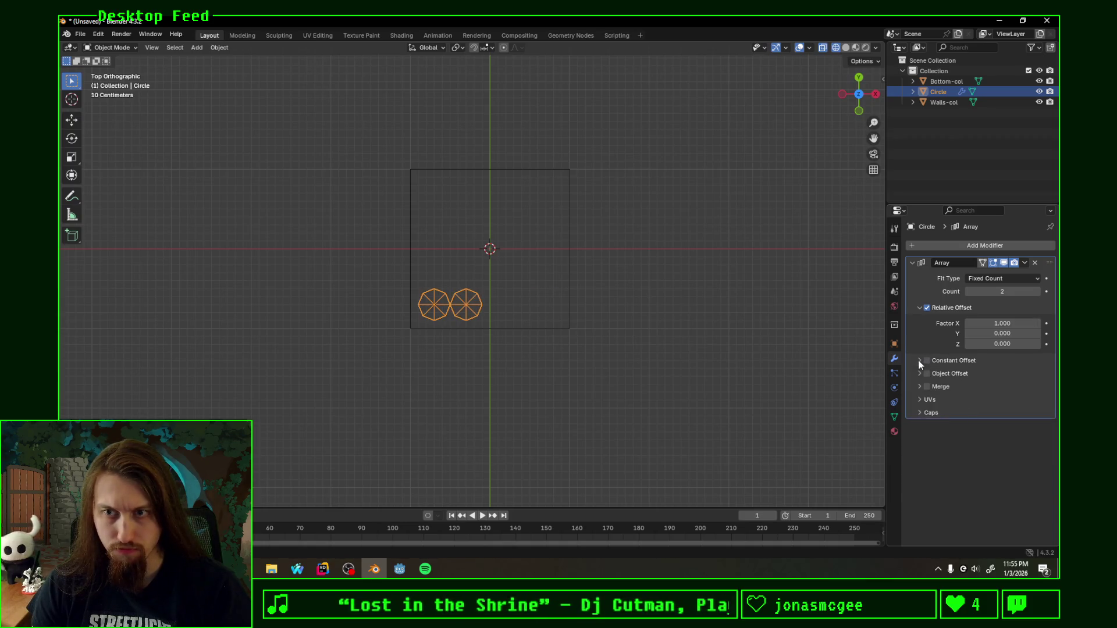
{"action": "mouse_move", "coordinate": [983, 323]}
{"action": "left_mouse_down"}
{"action": "mouse_move", "coordinate": [1026, 323]}
{"action": "mouse_move", "coordinate": [986, 323]}
{"action": "mouse_move", "coordinate": [986, 292]}
{"action": "left_mouse_up"}
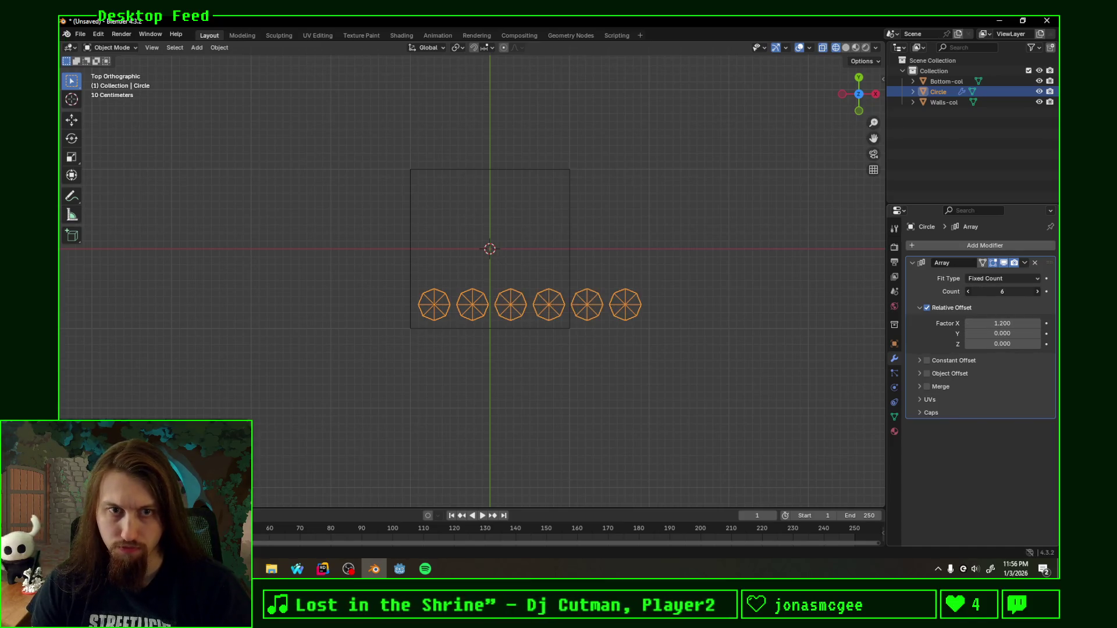
{"action": "left_click", "coordinate": [1037, 291]}
{"action": "mouse_move", "coordinate": [995, 334]}
{"action": "left_mouse_down"}
{"action": "mouse_move", "coordinate": [1017, 334]}
{"action": "mouse_move", "coordinate": [977, 333]}
{"action": "left_mouse_up"}
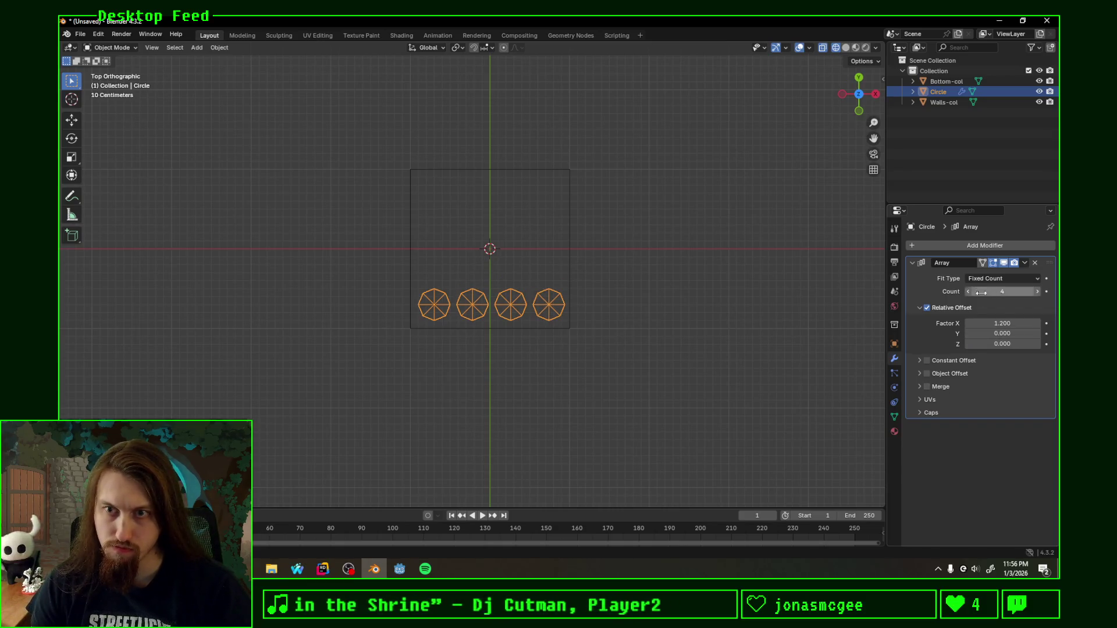
{"action": "left_click", "coordinate": [911, 264]}
{"action": "left_click", "coordinate": [1003, 248]}
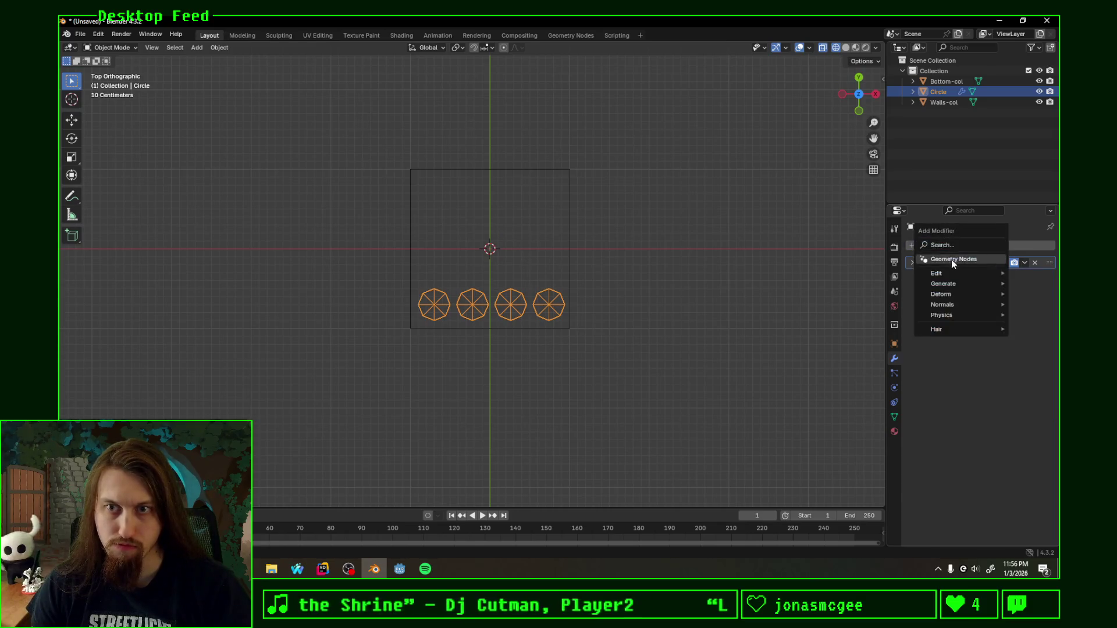
Step: Add a second Array with Factor X 0, Factor Y 1 and Count 4 for four rows
{"action": "left_click", "coordinate": [860, 260]}
{"action": "left_click", "coordinate": [1002, 337]}
{"action": "type", "text": "0"}
{"action": "key", "text": "Return"}
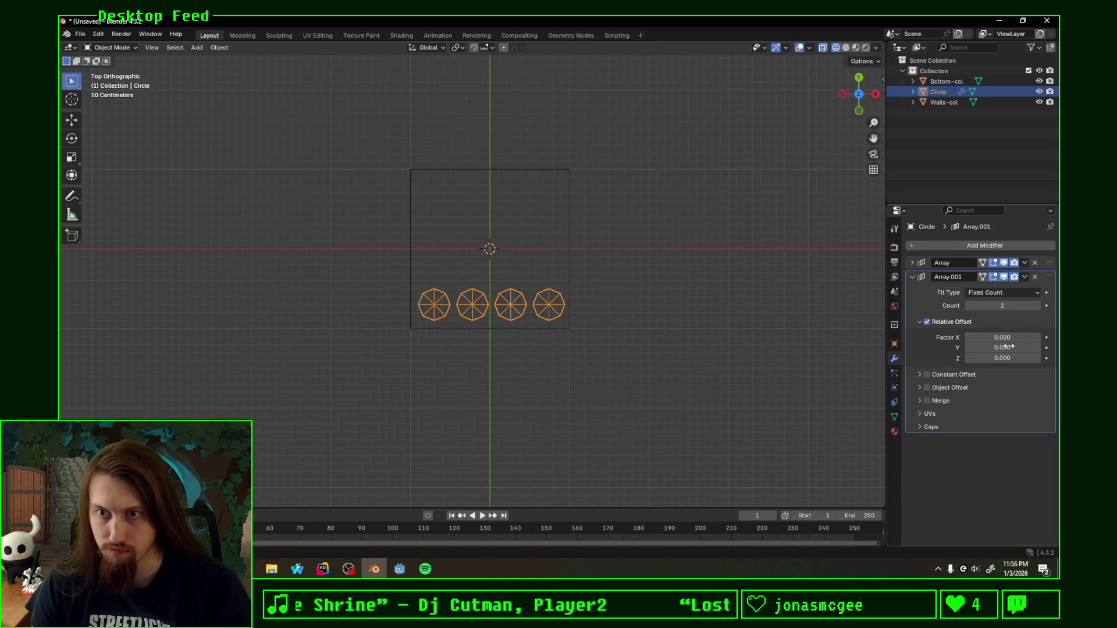
{"action": "left_click", "coordinate": [1010, 348]}
{"action": "type", "text": "1"}
{"action": "key", "text": "Return"}
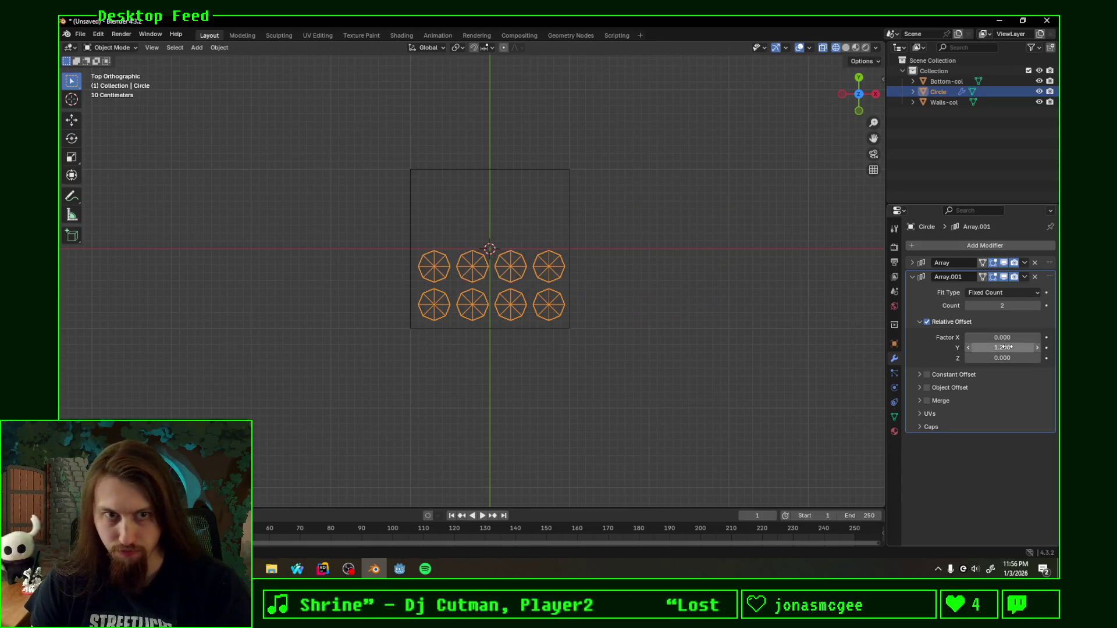
{"action": "left_click", "coordinate": [1036, 306]}
{"action": "left_click", "coordinate": [1035, 307]}
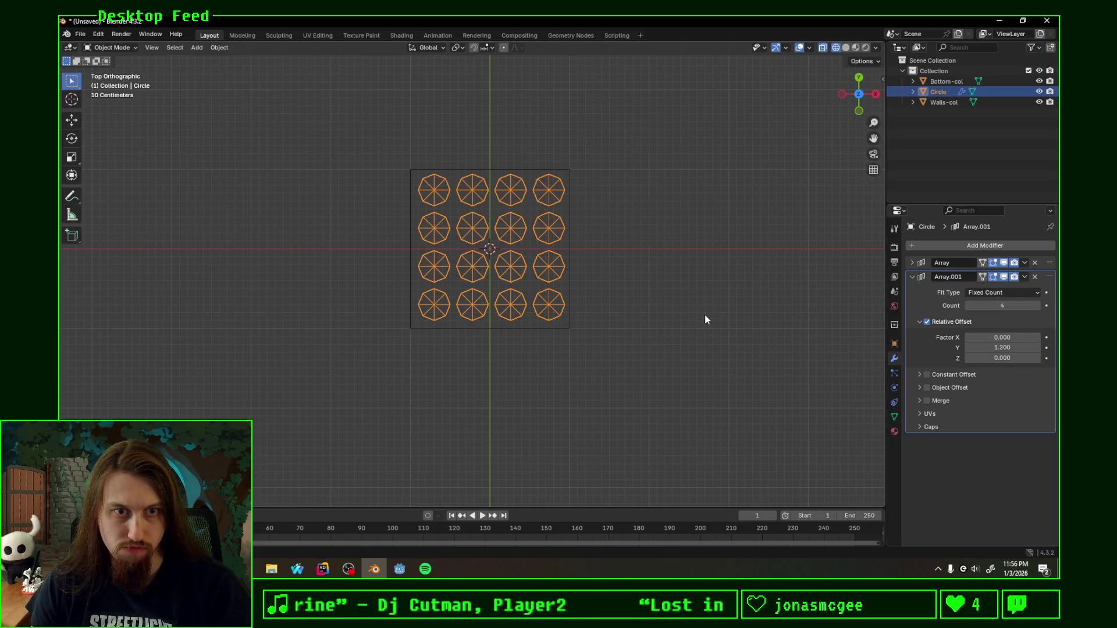
Step: Start moving the grid, including along Z, and cancel both moves
{"action": "key", "text": "g"}
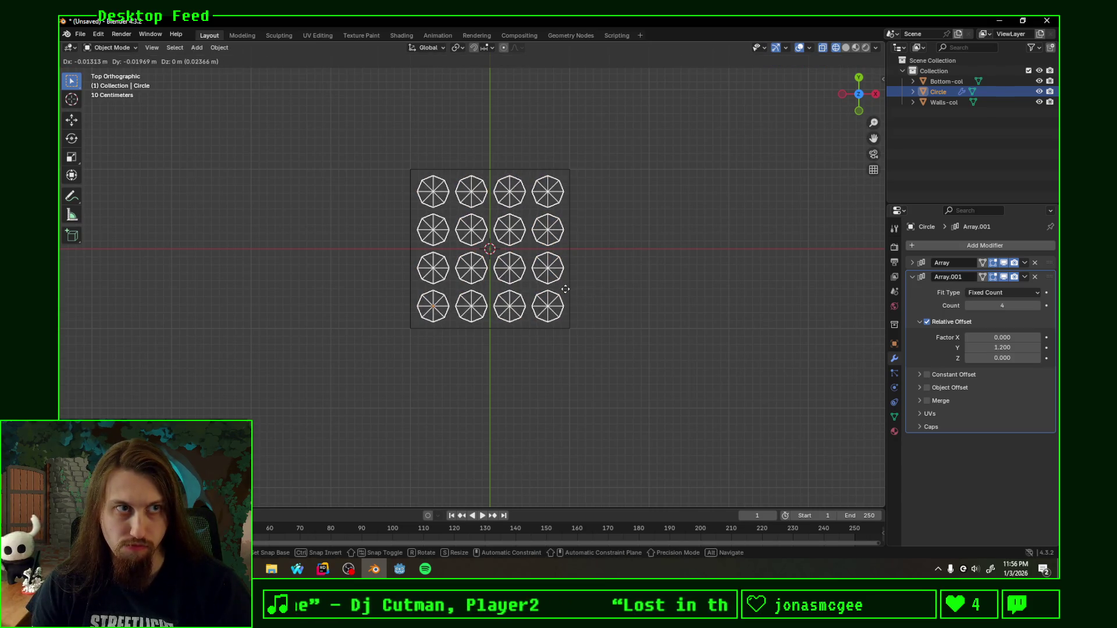
{"action": "right_click", "coordinate": [565, 294]}
{"action": "key", "text": "g"}
{"action": "key", "text": "z"}
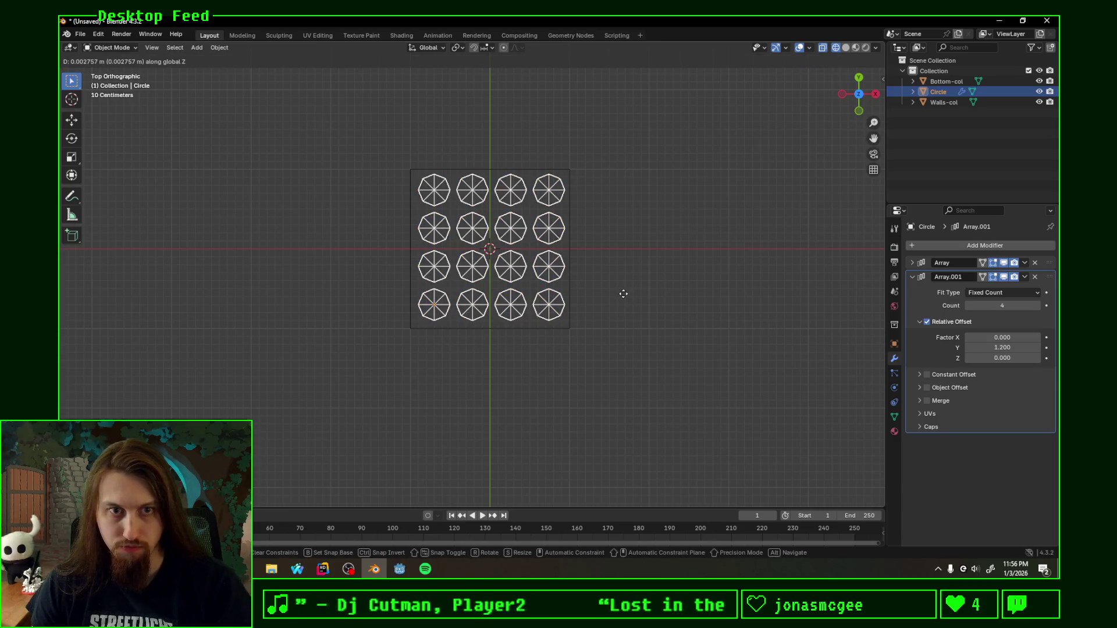
{"action": "right_click", "coordinate": [622, 294]}
Step: Tune the row spacing through 1.1 and 1.15, settling on Factor Y 1.17
{"action": "left_click", "coordinate": [968, 348]}
{"action": "type", "text": "1.1"}
{"action": "key", "text": "Return"}
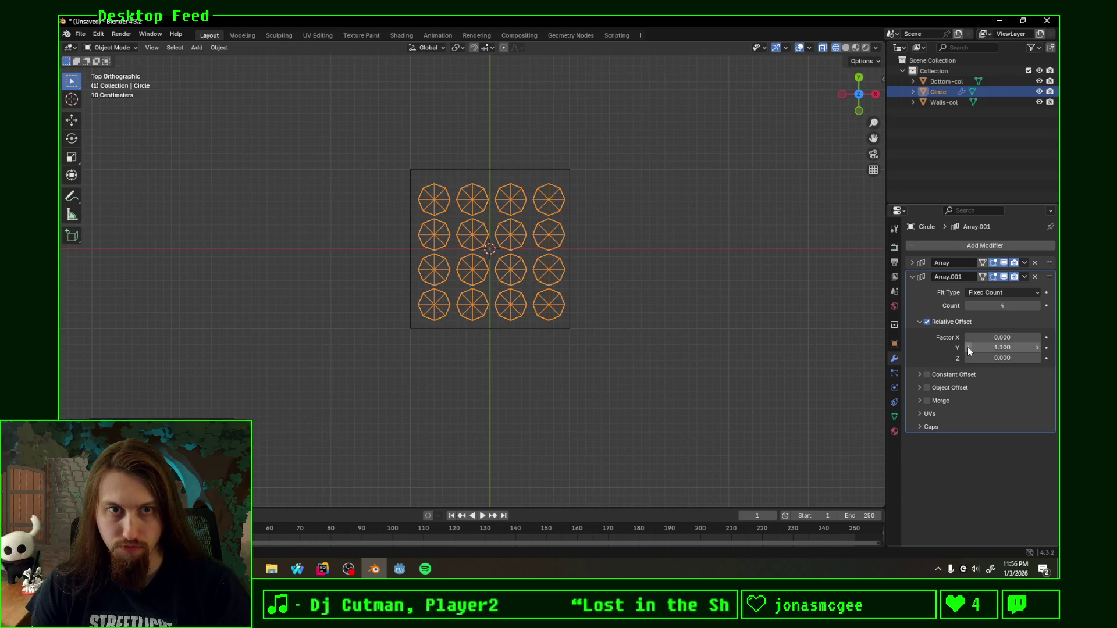
{"action": "left_click", "coordinate": [1009, 347]}
{"action": "type", "text": "1.1"}
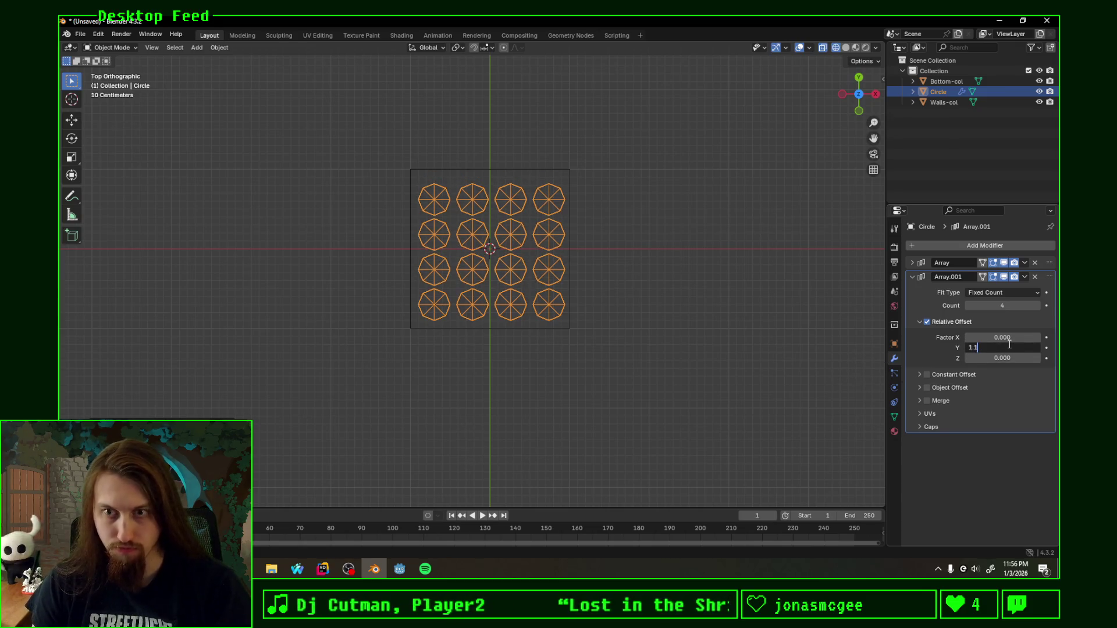
{"action": "type", "text": "5"}
{"action": "key", "text": "Return"}
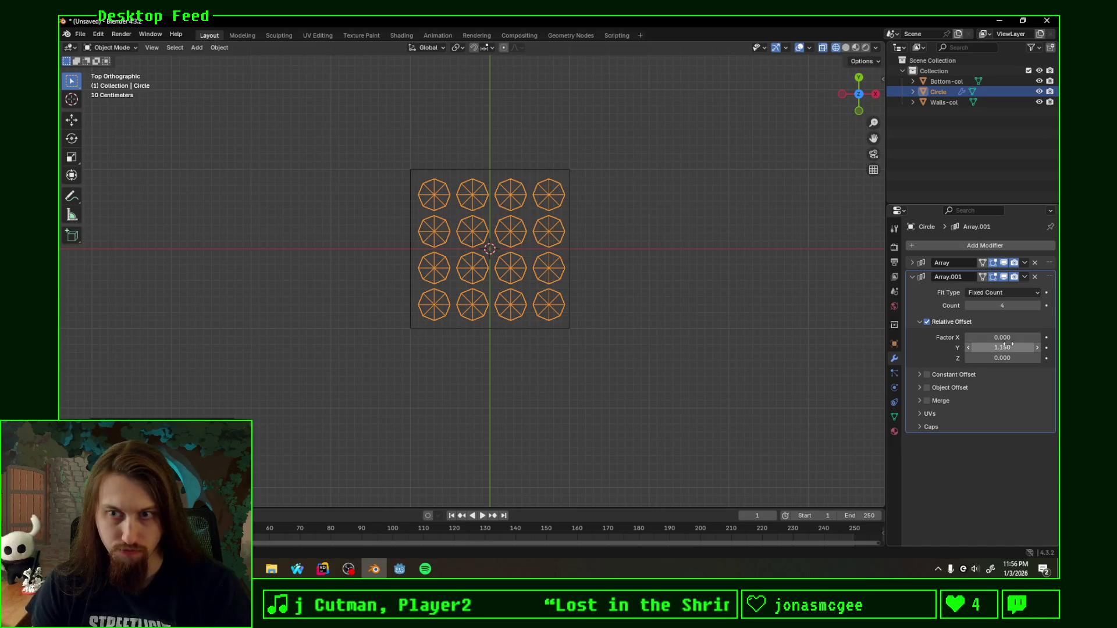
{"action": "left_click", "coordinate": [1009, 347]}
{"action": "type", "text": "1.190"}
{"action": "key", "text": "Return"}
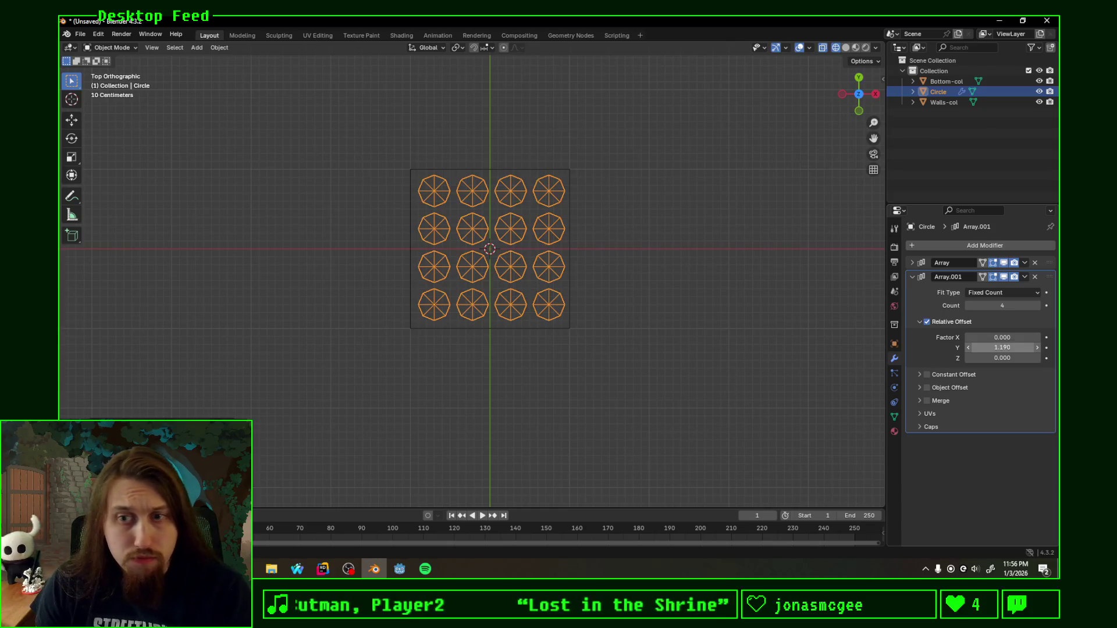
{"action": "left_click", "coordinate": [1010, 345]}
{"action": "key", "text": "Return"}
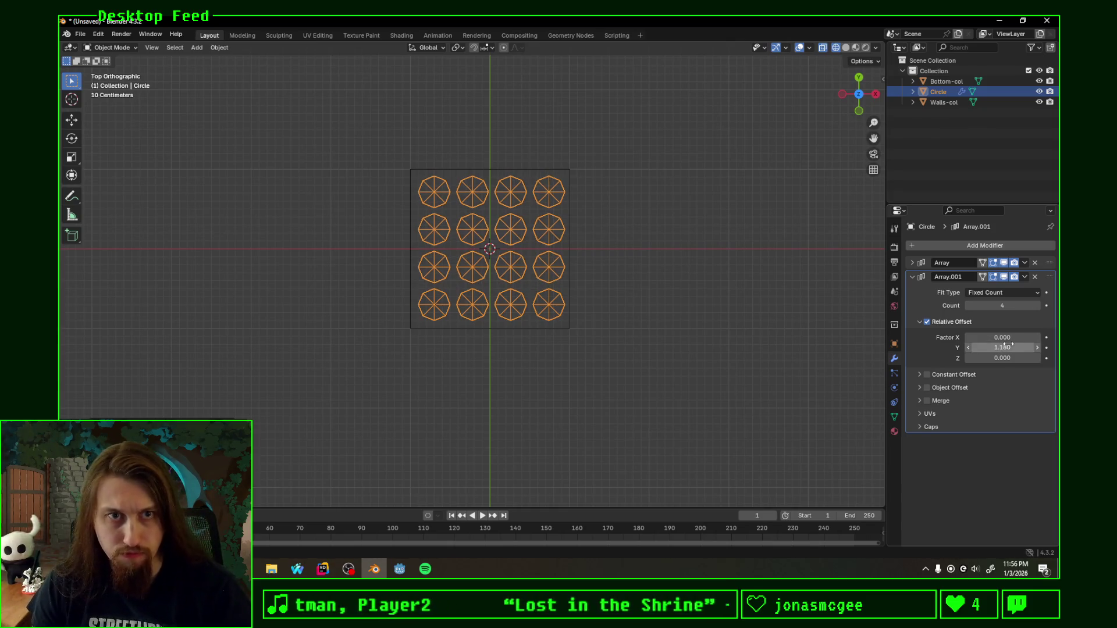
{"action": "left_click", "coordinate": [1025, 345]}
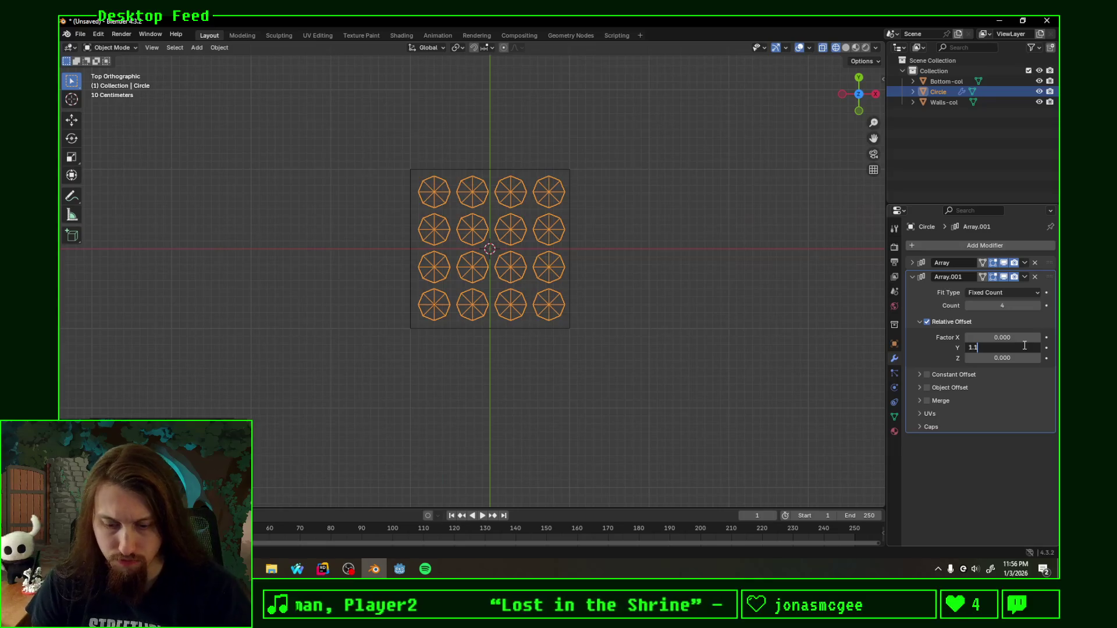
{"action": "type", "text": "7"}
{"action": "key", "text": "Return"}
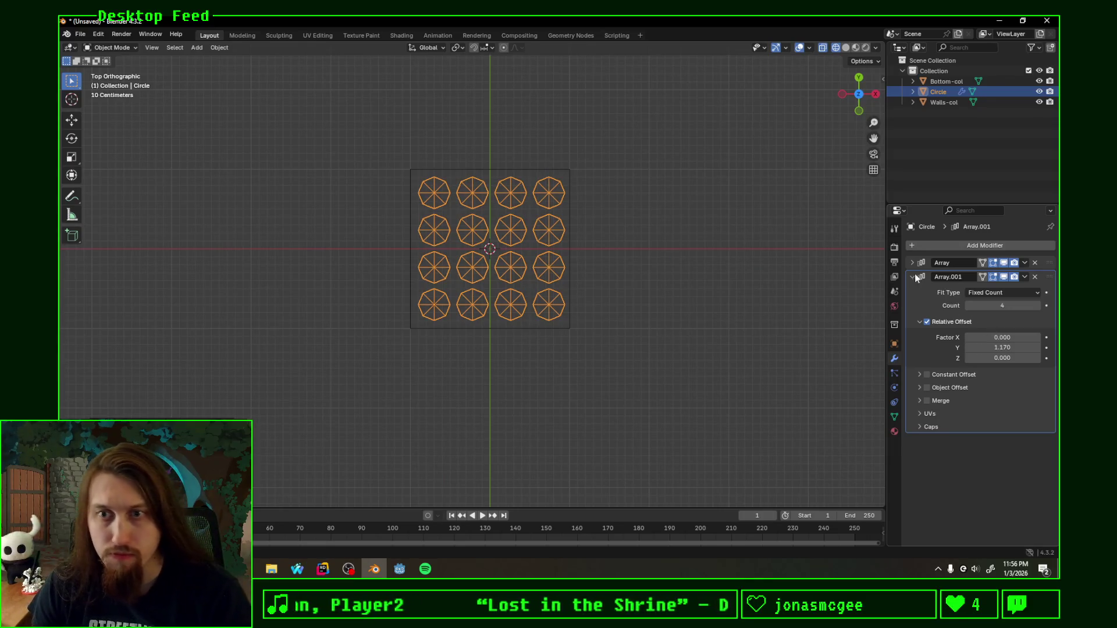
Step: Expand the first array and try column spacings of 1.07 and 1.7
{"action": "left_click", "coordinate": [915, 275]}
{"action": "left_click", "coordinate": [912, 263]}
{"action": "left_click", "coordinate": [1010, 322]}
{"action": "type", "text": "1"}
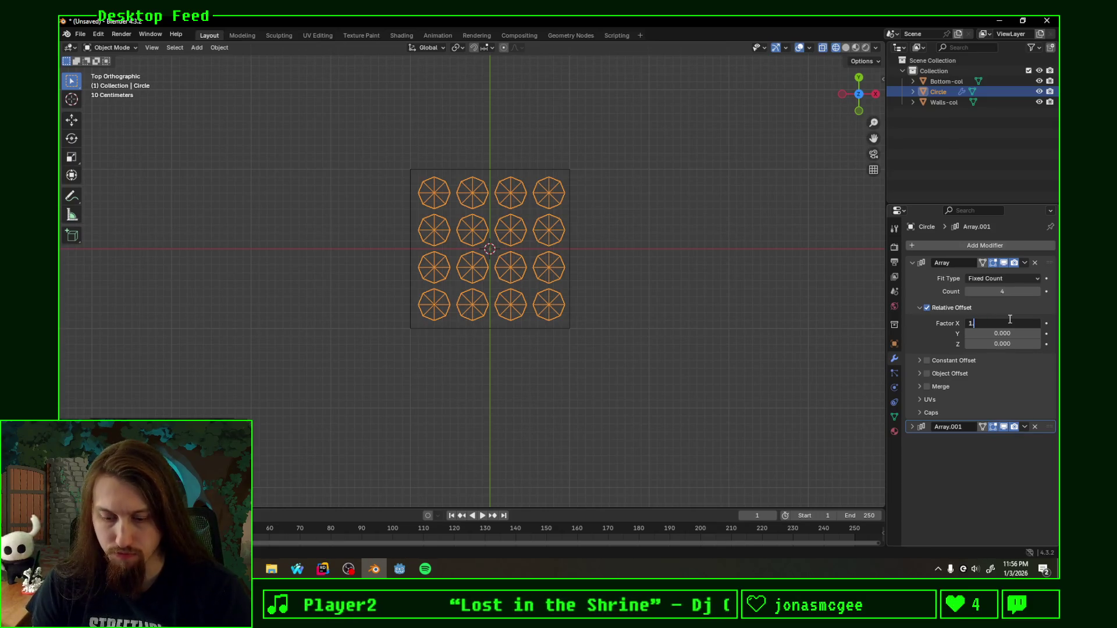
{"action": "type", "text": ".07"}
{"action": "key", "text": "Return"}
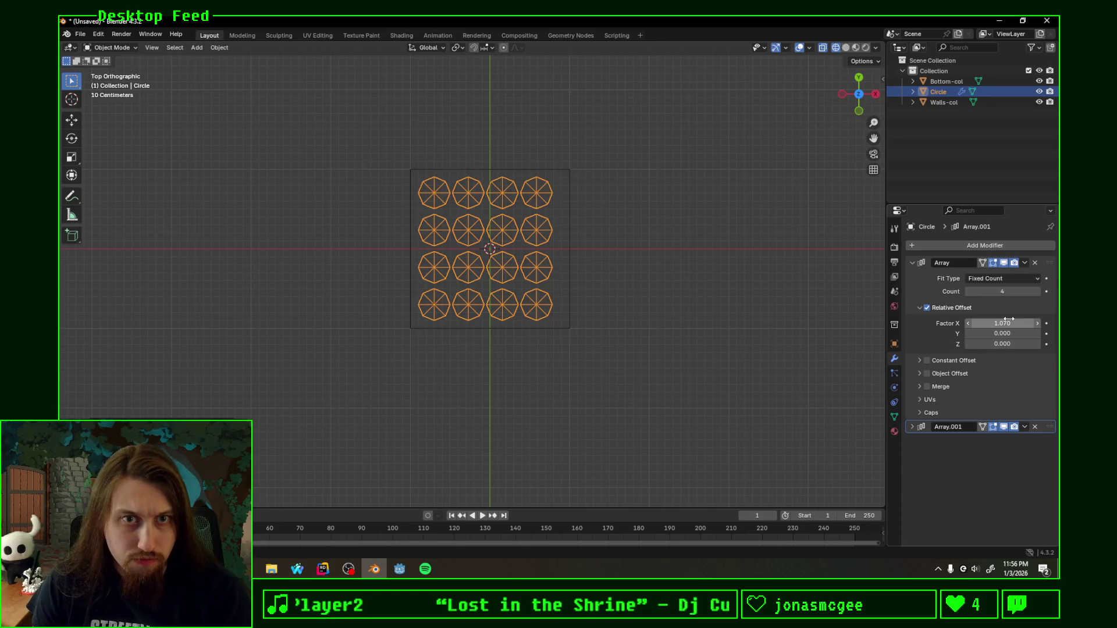
{"action": "left_click", "coordinate": [1010, 320]}
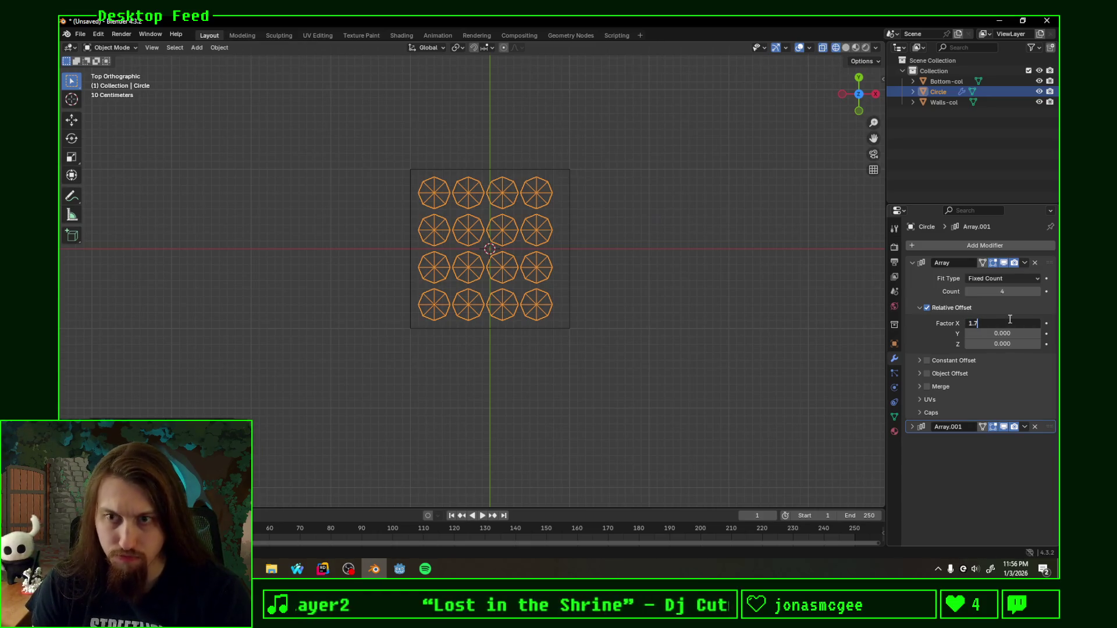
{"action": "key", "text": "Return"}
{"action": "left_click", "coordinate": [1009, 319]}
Step: Check the row spacing, set the first array's Factor X to 1.17, and deselect the grid
{"action": "left_click", "coordinate": [923, 264]}
{"action": "left_click", "coordinate": [912, 277]}
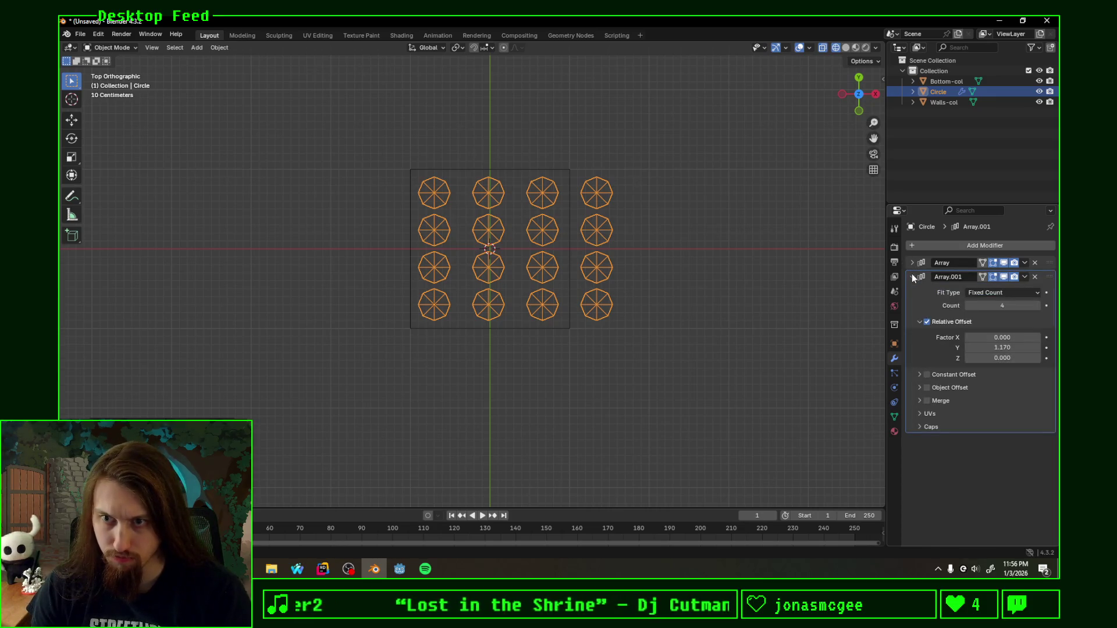
{"action": "left_click", "coordinate": [912, 277]}
{"action": "left_click", "coordinate": [1016, 323]}
{"action": "type", "text": "1.7"}
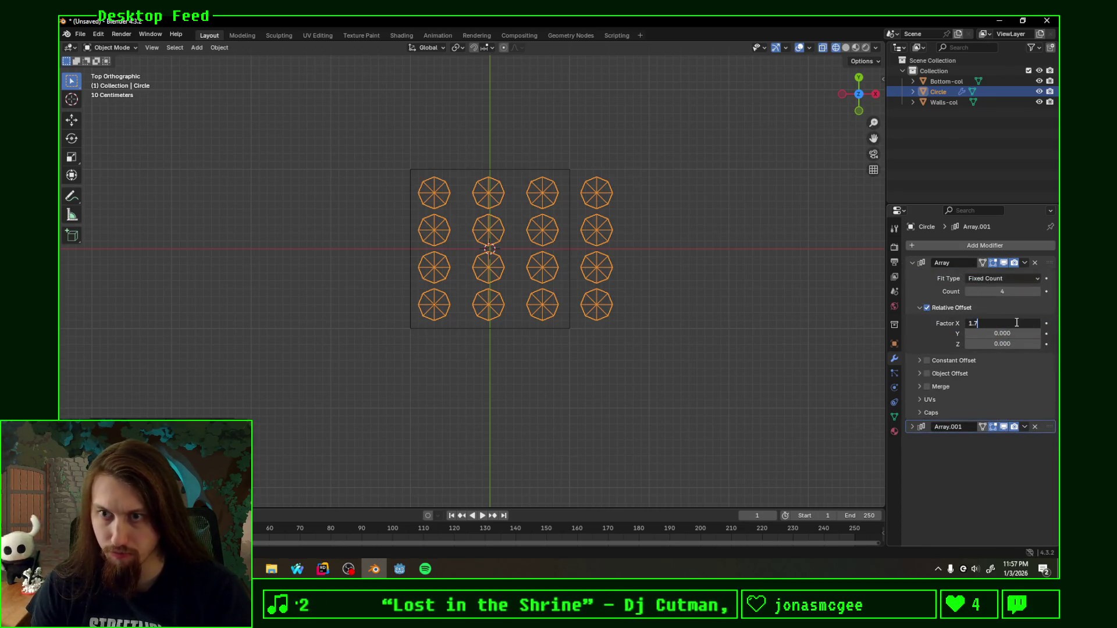
{"action": "key", "text": "BackSpace"}
{"action": "key", "text": "BackSpace"}
{"action": "type", "text": "7"}
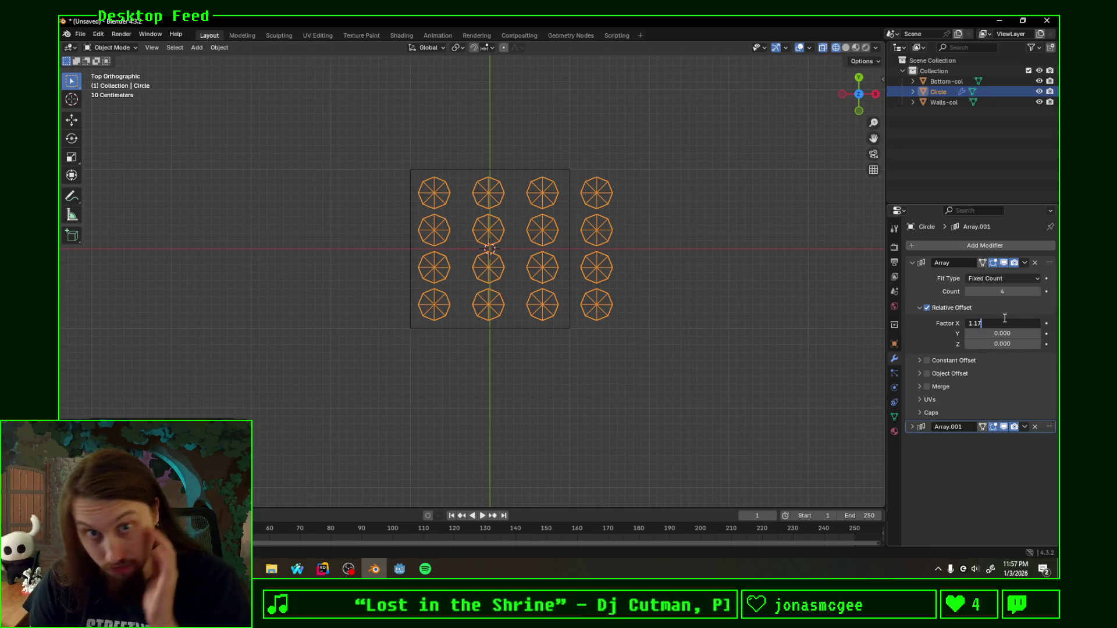
{"action": "key", "text": "Return"}
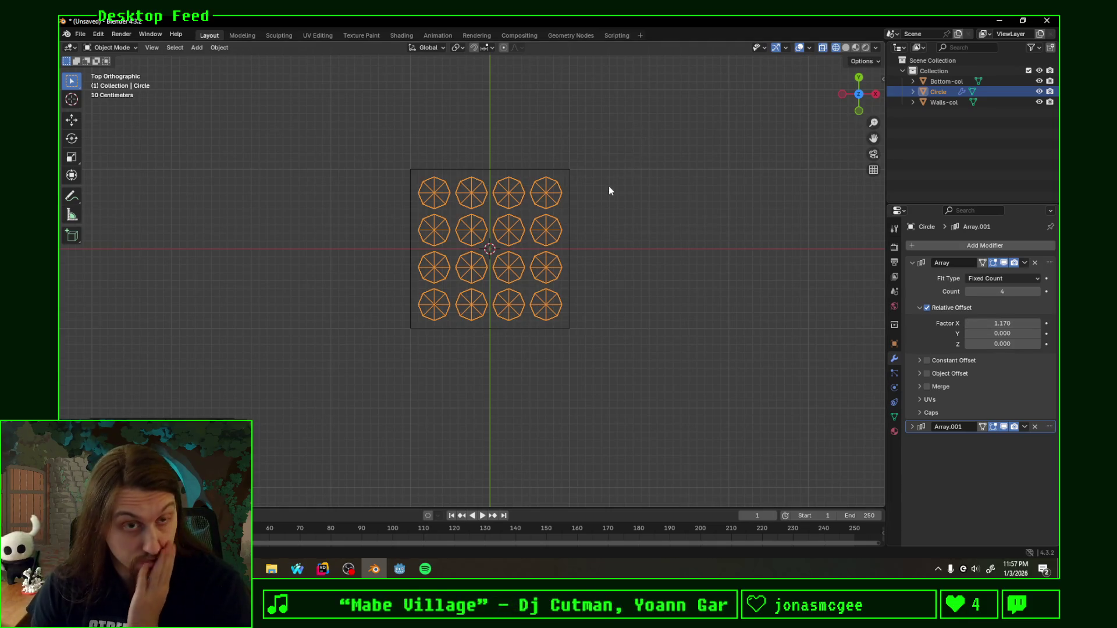
{"action": "left_click", "coordinate": [652, 297]}
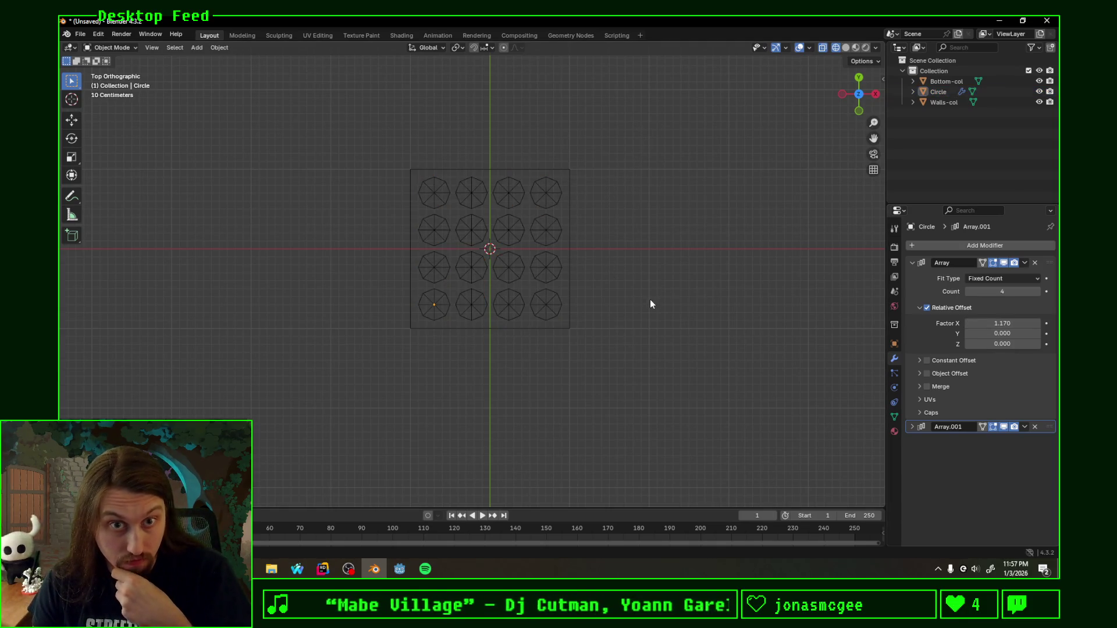
Step: Save the model as pit.blend
{"action": "key", "text": "ctrl+s"}
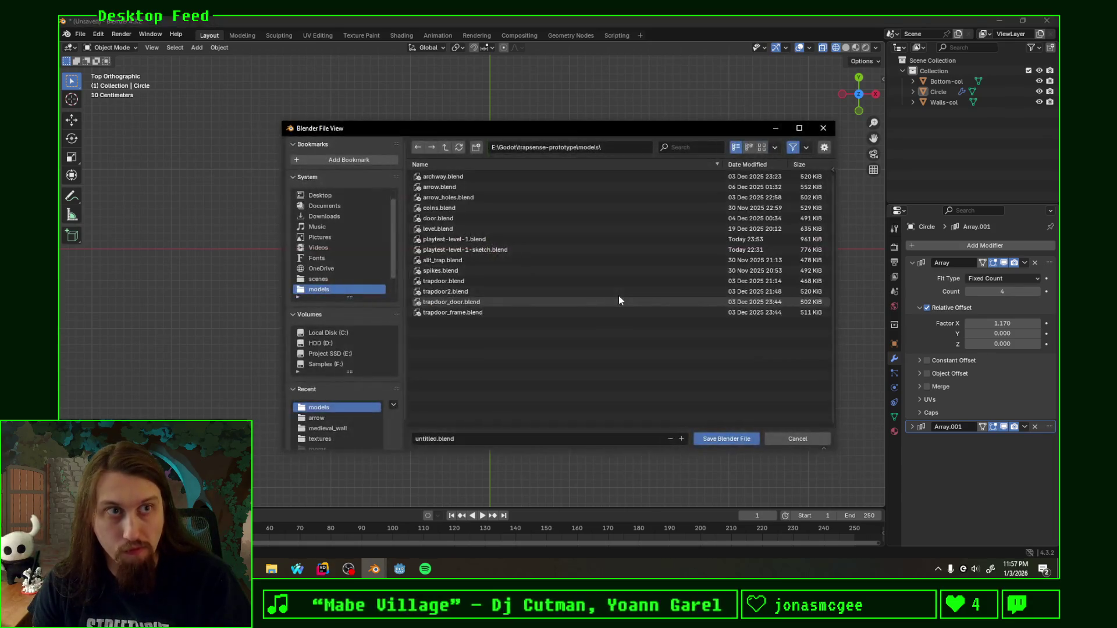
{"action": "left_click", "coordinate": [468, 440]}
{"action": "key", "text": "Home"}
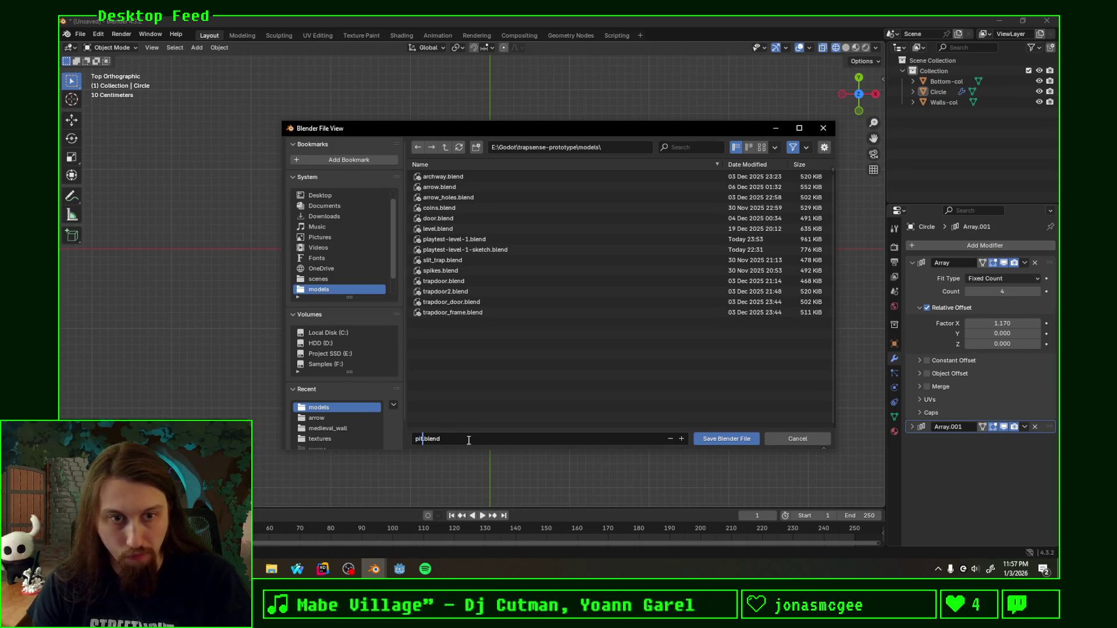
{"action": "left_click", "coordinate": [723, 440]}
Step: Deselect the cone's geometry, save again, and switch over to Godot Engine
{"action": "mouse_move", "coordinate": [588, 343]}
{"action": "middle_mouse_down"}
{"action": "mouse_move", "coordinate": [569, 265]}
{"action": "mouse_move", "coordinate": [605, 220]}
{"action": "mouse_move", "coordinate": [574, 230]}
{"action": "mouse_move", "coordinate": [623, 213]}
{"action": "mouse_move", "coordinate": [602, 217]}
{"action": "mouse_move", "coordinate": [626, 247]}
{"action": "mouse_move", "coordinate": [626, 206]}
{"action": "mouse_move", "coordinate": [655, 283]}
{"action": "middle_mouse_up"}
{"action": "key", "text": "Tab"}
{"action": "key", "text": "alt+a"}
{"action": "key", "text": "Tab"}
{"action": "key", "text": "ctrl+a"}
{"action": "key", "text": "ctrl+s"}
{"action": "left_click", "coordinate": [413, 567]}
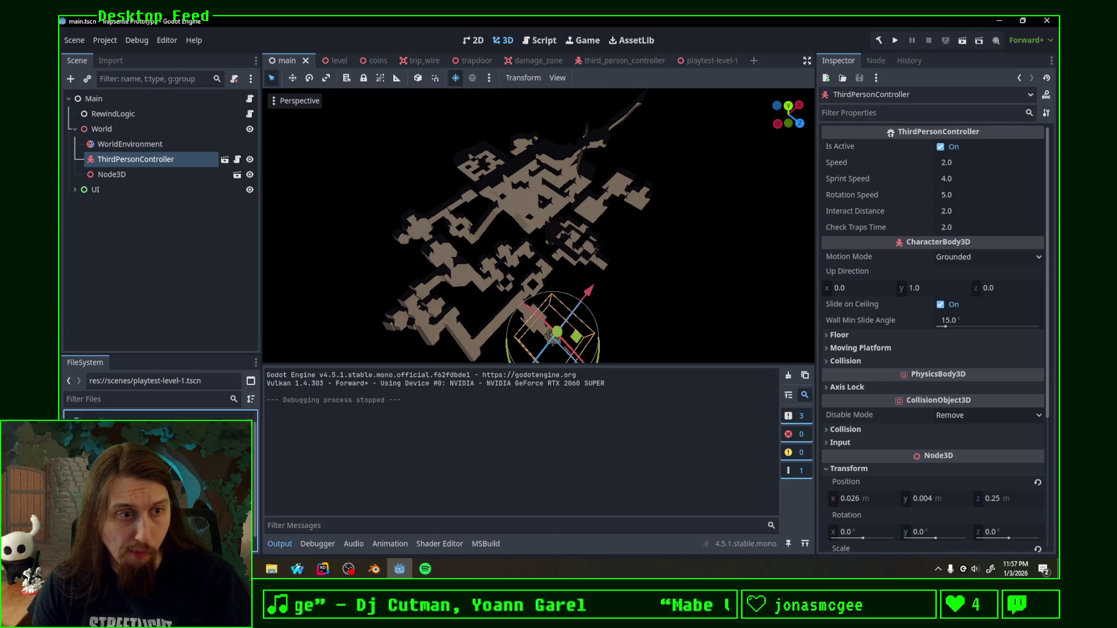
Step: Create a new scene with a Node3D root and drop pit.blend onto it from the FileSystem dock
{"action": "key", "text": "ctrl+n"}
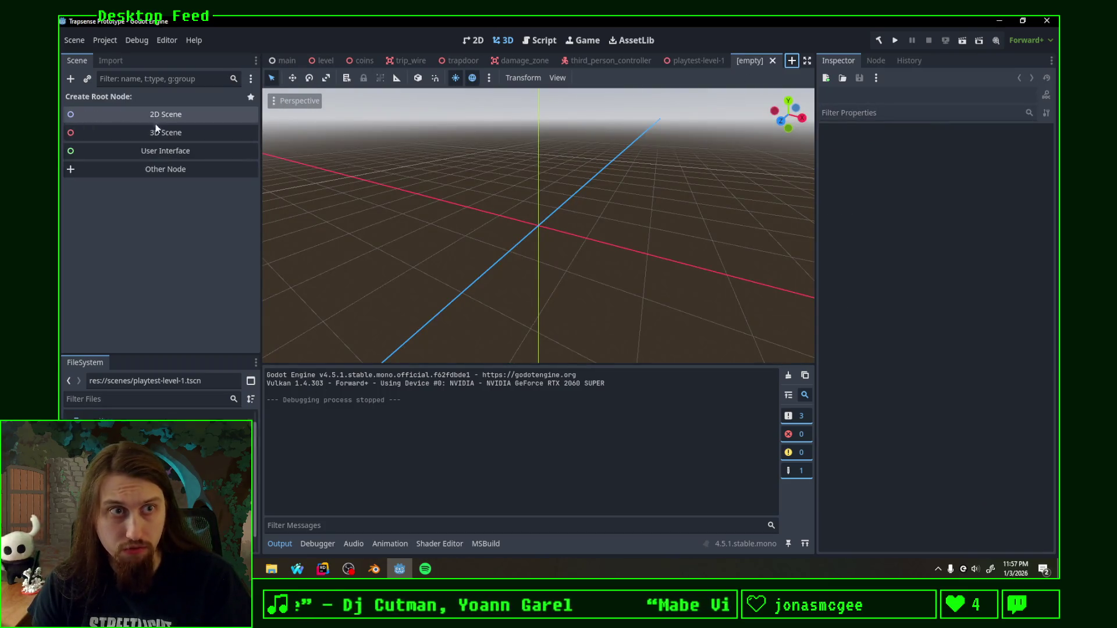
{"action": "left_click", "coordinate": [153, 132]}
{"action": "left_click", "coordinate": [161, 489]}
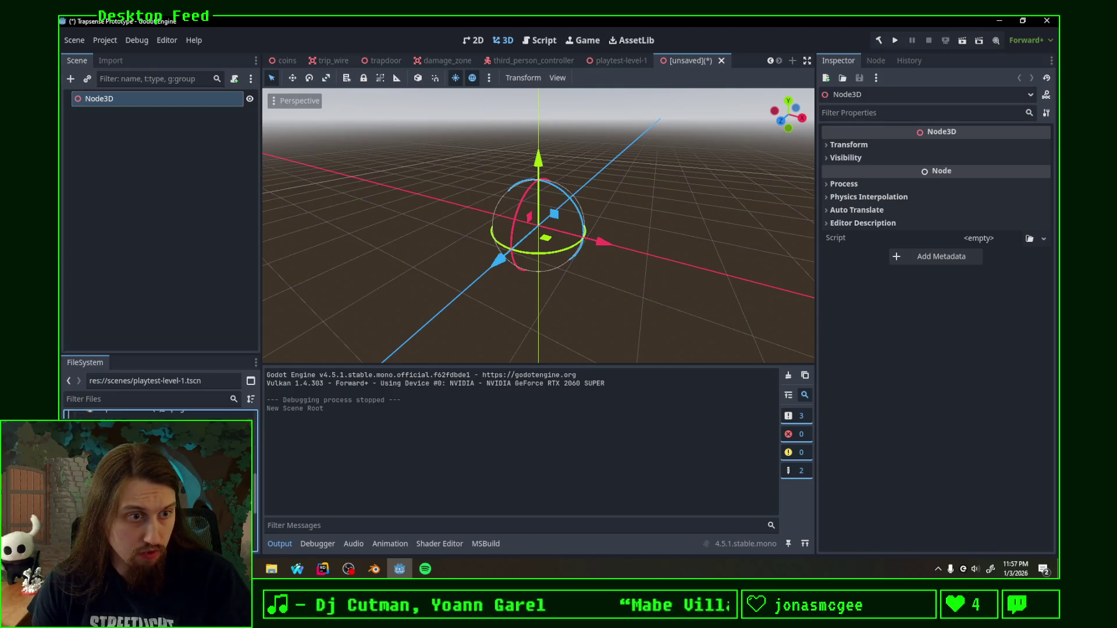
{"action": "left_click_drag", "start_coordinate": [131, 462], "coordinate": [127, 105]}
{"action": "mouse_move", "coordinate": [314, 278]}
{"action": "middle_mouse_down"}
{"action": "mouse_move", "coordinate": [539, 188]}
{"action": "mouse_move", "coordinate": [346, 199]}
{"action": "middle_mouse_up"}
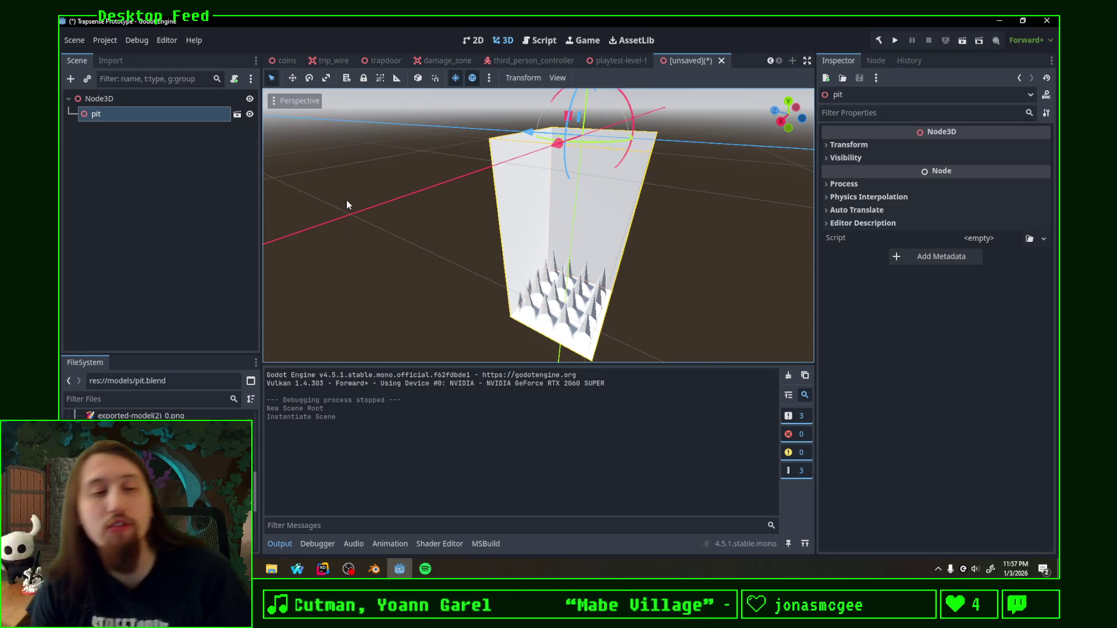
Step: Switch back to Blender and select the whole Circle spike mesh in Edit Mode
{"action": "left_click", "coordinate": [374, 568]}
{"action": "middle_click_drag", "start_coordinate": [475, 258], "coordinate": [541, 343]}
{"action": "key", "text": "Tab"}
{"action": "key", "text": "Tab"}
{"action": "left_click", "coordinate": [504, 373]}
{"action": "key", "text": "Tab"}
{"action": "key", "text": "l"}
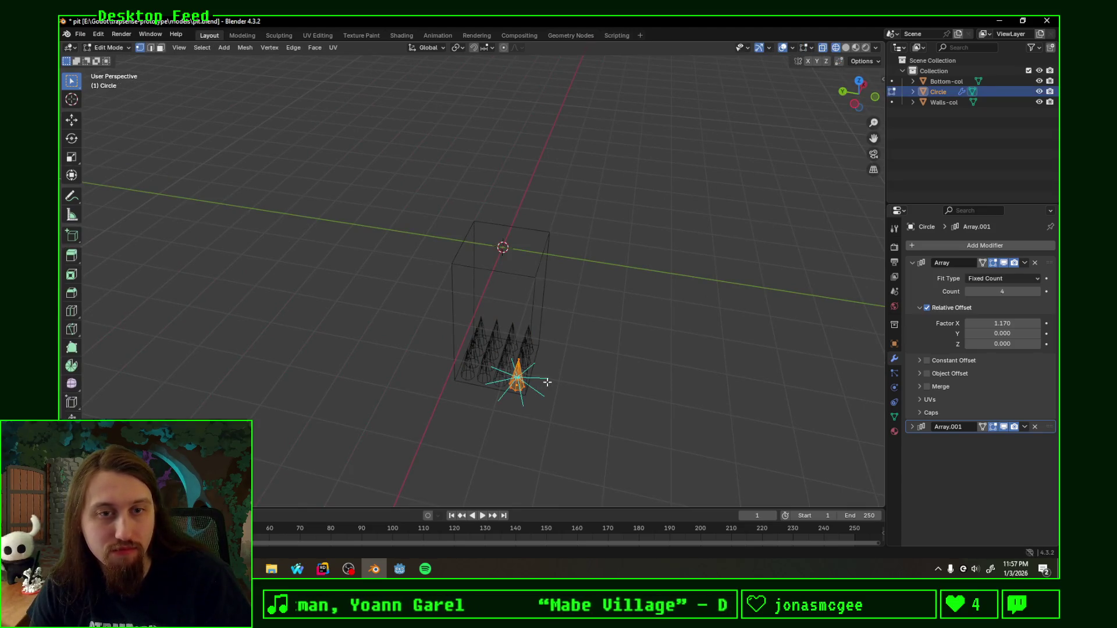
{"action": "scroll", "coordinate": [561, 312], "scroll_direction": "up", "scroll_amount": 2}
{"action": "scroll", "coordinate": [562, 324], "scroll_direction": "up", "scroll_amount": 1}
{"action": "scroll", "coordinate": [598, 334], "scroll_direction": "up", "scroll_amount": 1}
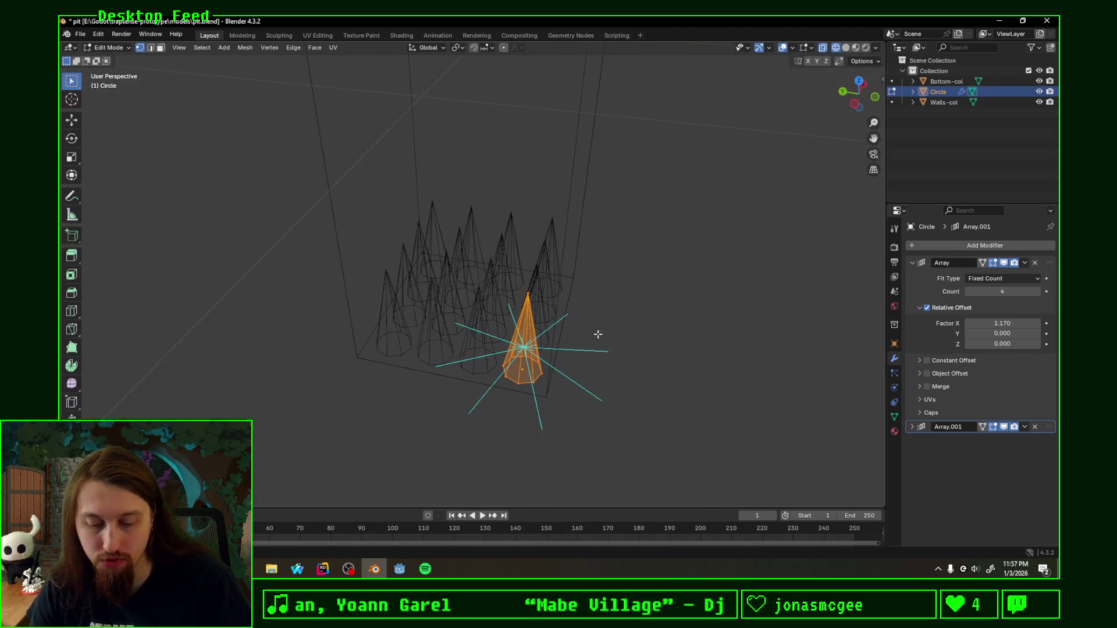
Step: Dismiss the cone's context menu and save pit.blend
{"action": "key", "text": "super"}
{"action": "key", "text": "super"}
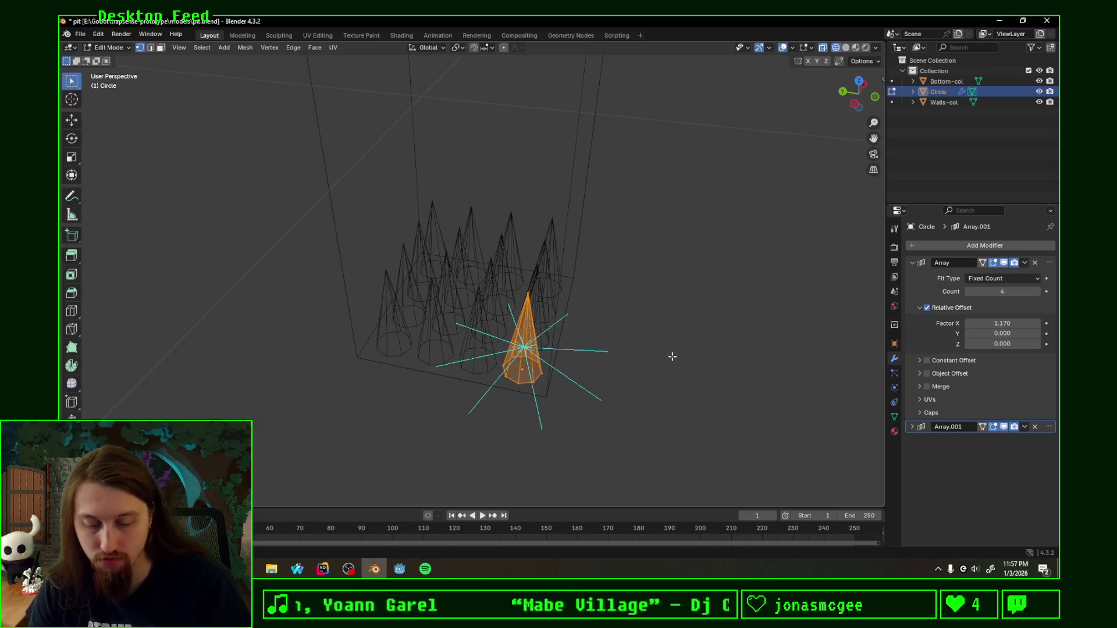
{"action": "right_click", "coordinate": [659, 358]}
{"action": "left_click", "coordinate": [660, 360]}
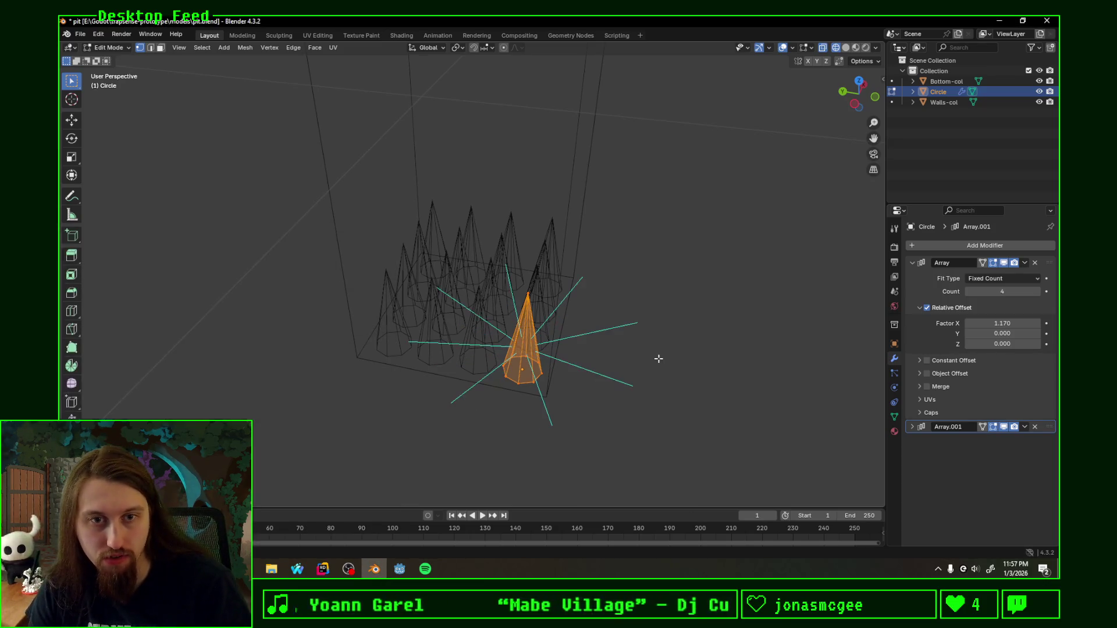
{"action": "key", "text": "ctrl+s"}
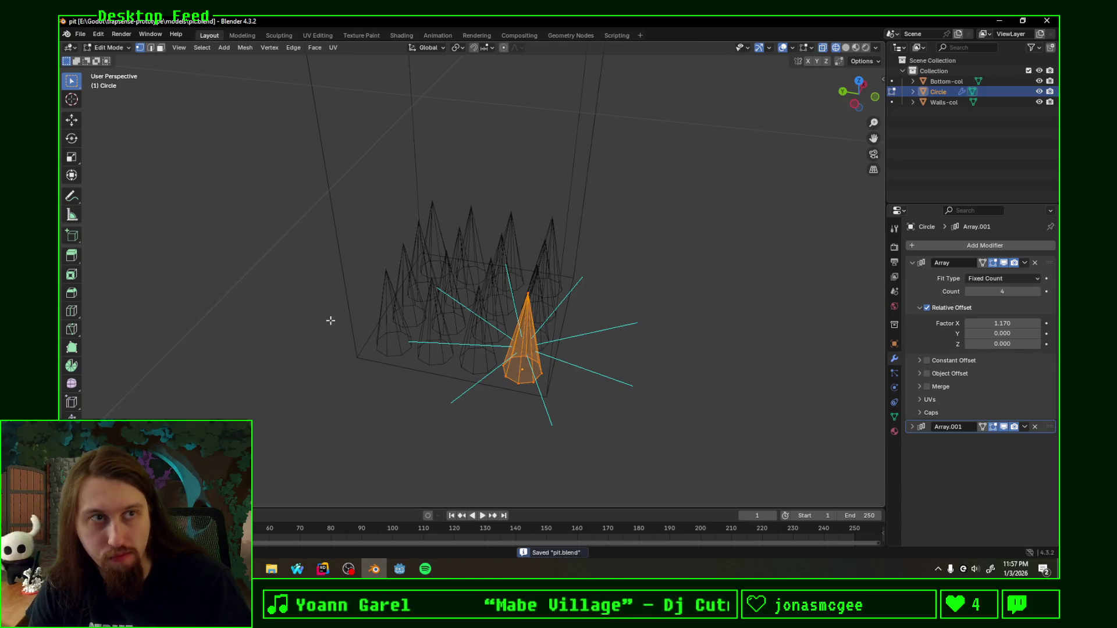
Step: Reselect the cone mesh, cancel the search and delete menus, save again and switch to Godot
{"action": "middle_click_drag", "start_coordinate": [330, 321], "coordinate": [387, 317]}
{"action": "left_click", "coordinate": [519, 369]}
{"action": "key", "text": "l"}
{"action": "key", "text": "F3"}
{"action": "key", "text": "Escape"}
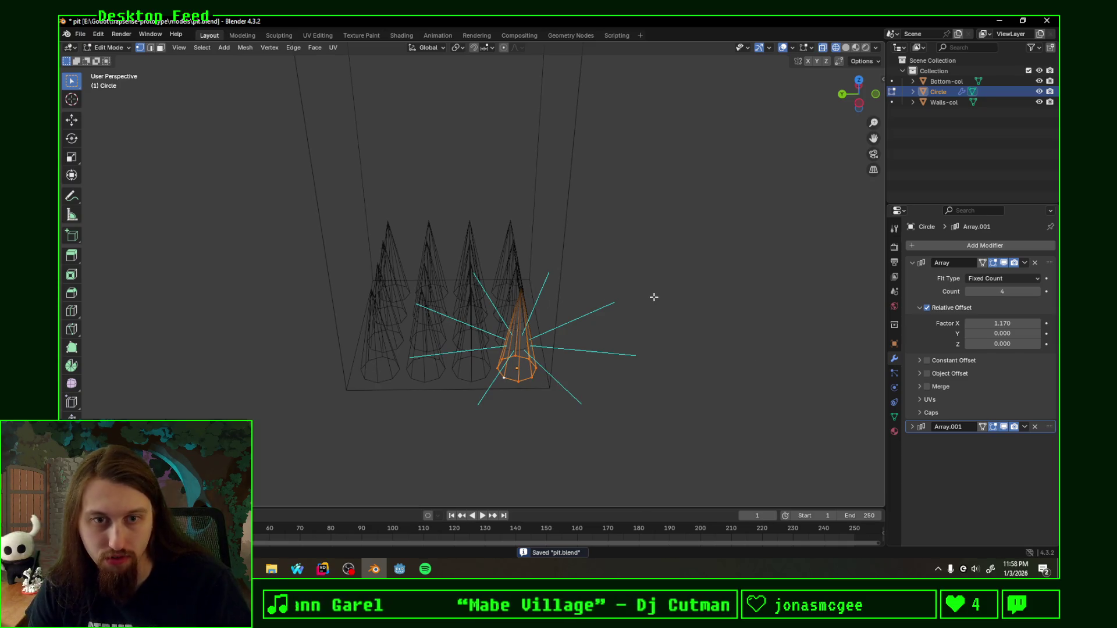
{"action": "key", "text": "x"}
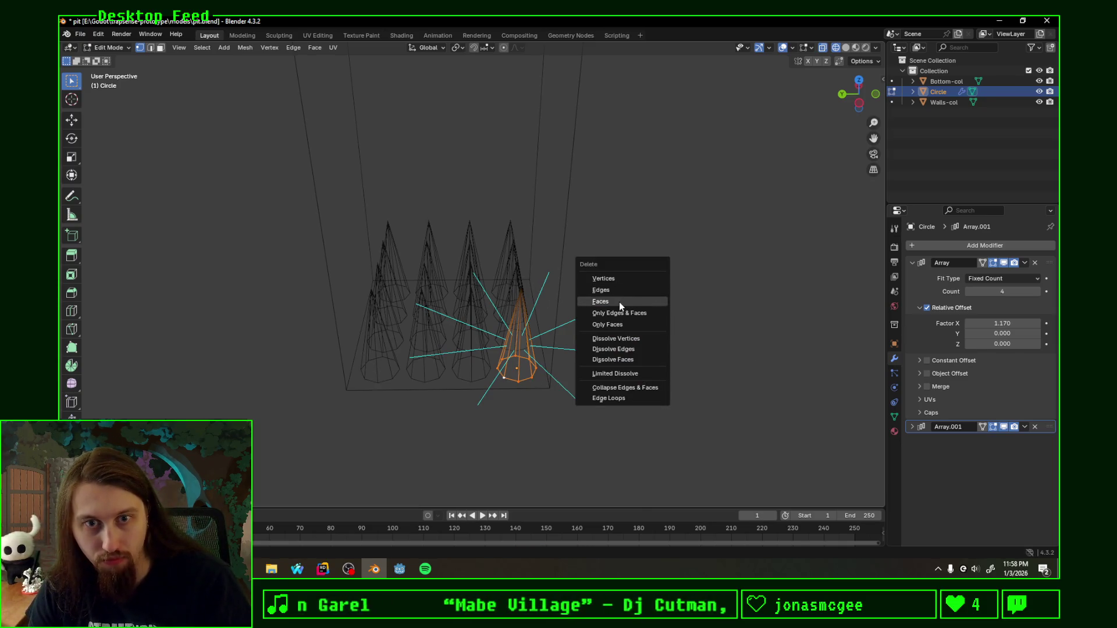
{"action": "key", "text": "Escape"}
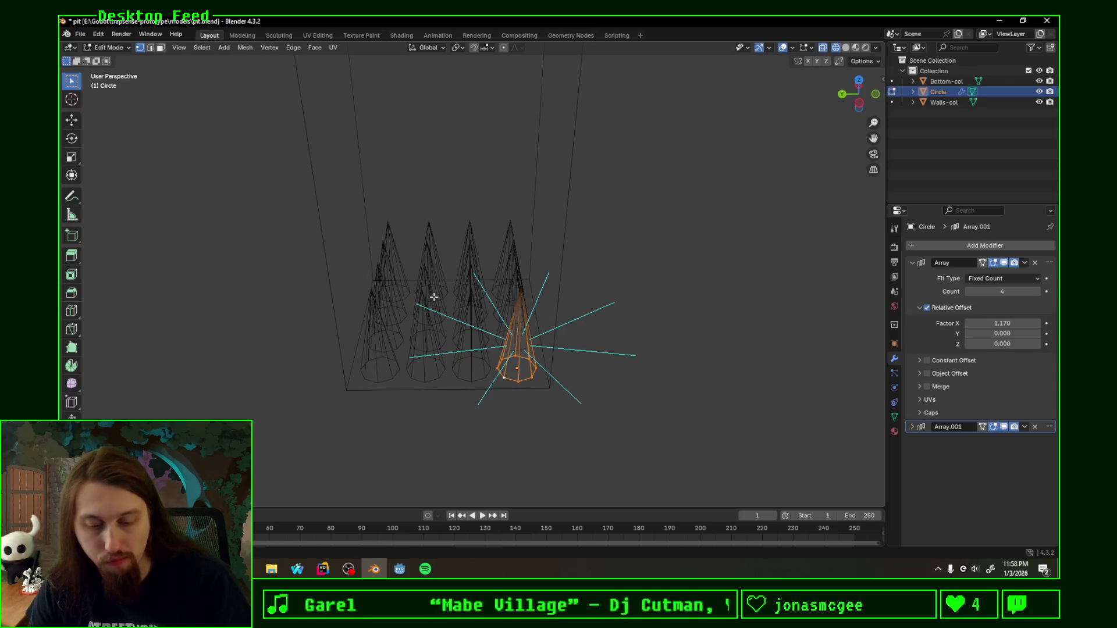
{"action": "key", "text": "ctrl+s"}
{"action": "left_click", "coordinate": [400, 570]}
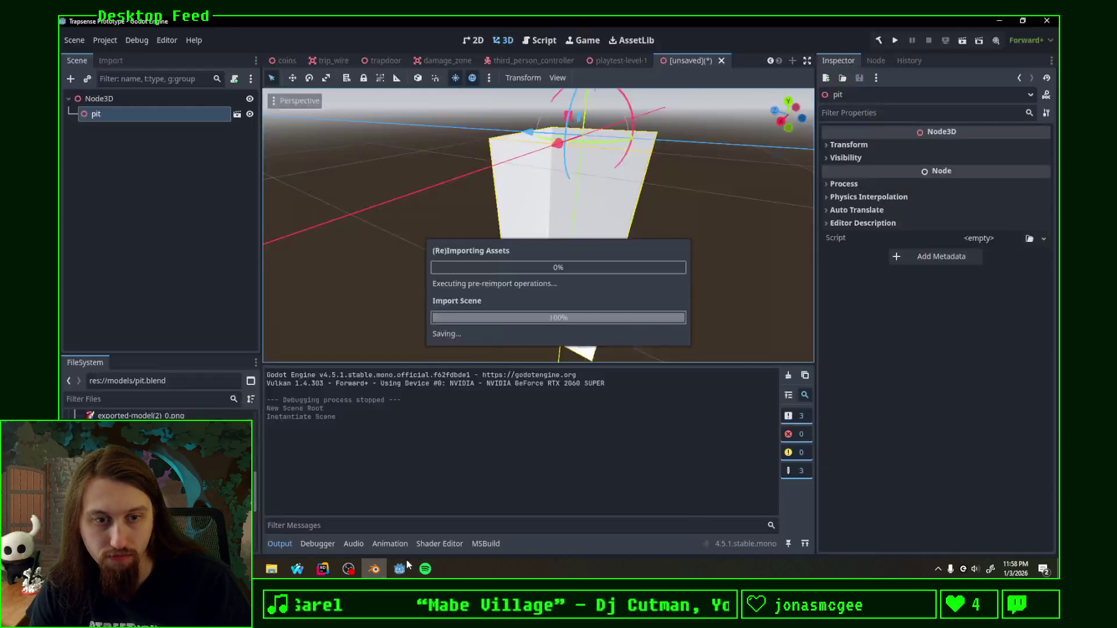
Step: Try dropping wall.tres onto the pit in the viewport, then bring up the pit node's context menu
{"action": "mouse_move", "coordinate": [551, 294]}
{"action": "middle_mouse_down"}
{"action": "mouse_move", "coordinate": [566, 148]}
{"action": "mouse_move", "coordinate": [530, 103]}
{"action": "mouse_move", "coordinate": [439, 111]}
{"action": "mouse_move", "coordinate": [431, 267]}
{"action": "mouse_move", "coordinate": [499, 321]}
{"action": "mouse_move", "coordinate": [617, 322]}
{"action": "mouse_move", "coordinate": [639, 295]}
{"action": "mouse_move", "coordinate": [542, 266]}
{"action": "middle_mouse_up"}
{"action": "scroll", "coordinate": [587, 272], "scroll_direction": "up", "scroll_amount": 3}
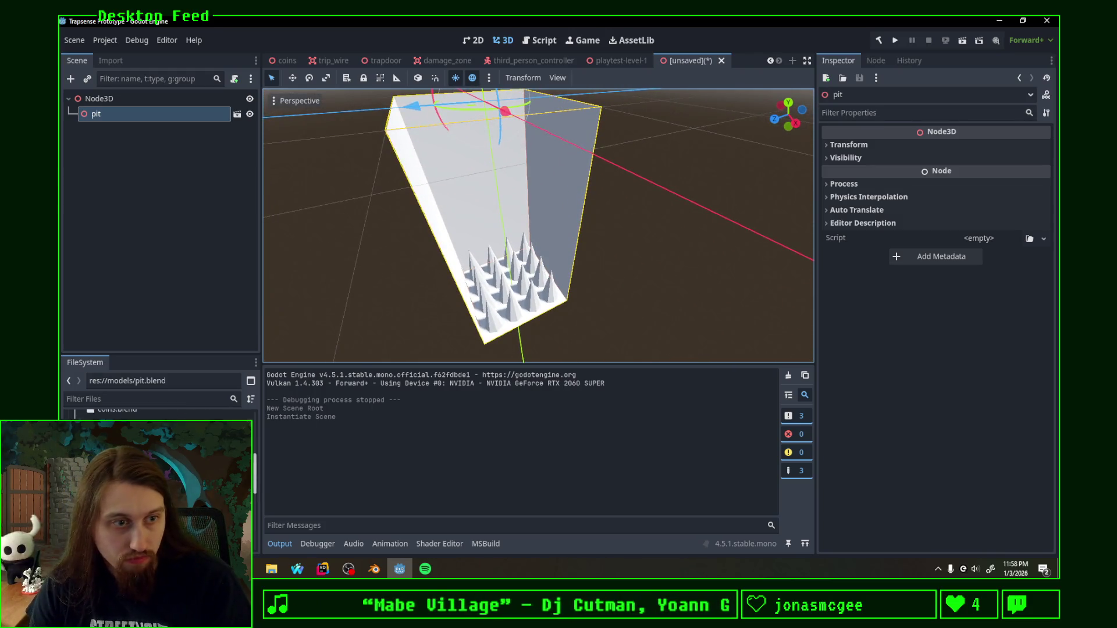
{"action": "scroll", "coordinate": [158, 416], "scroll_direction": "down", "scroll_amount": 2}
{"action": "left_click_drag", "start_coordinate": [131, 436], "coordinate": [411, 250]}
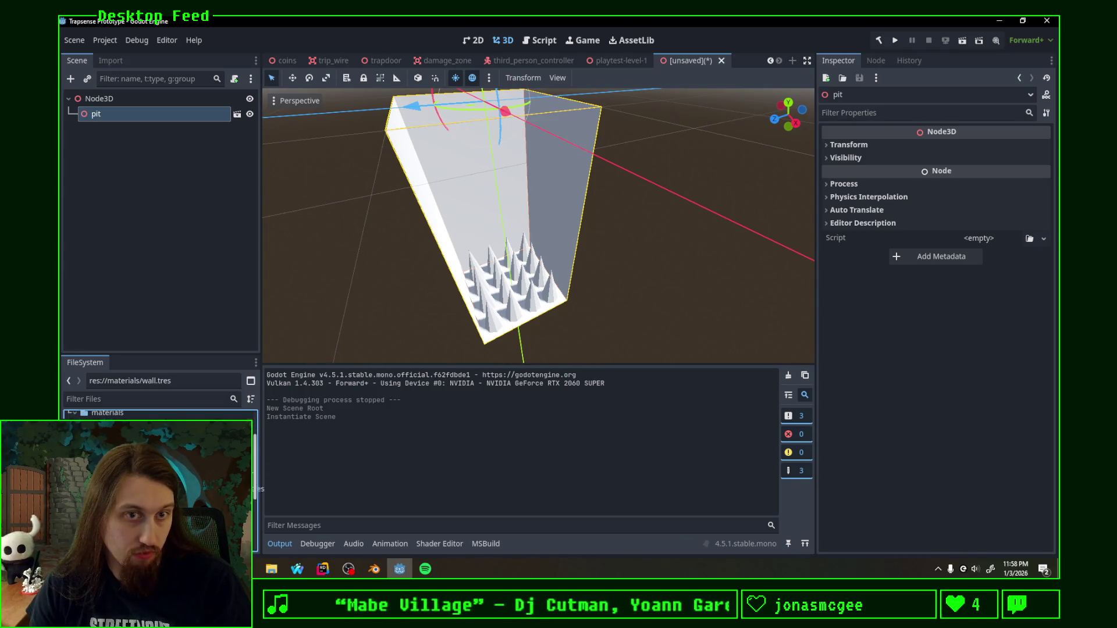
{"action": "scroll", "coordinate": [157, 416], "scroll_direction": "down", "scroll_amount": 1}
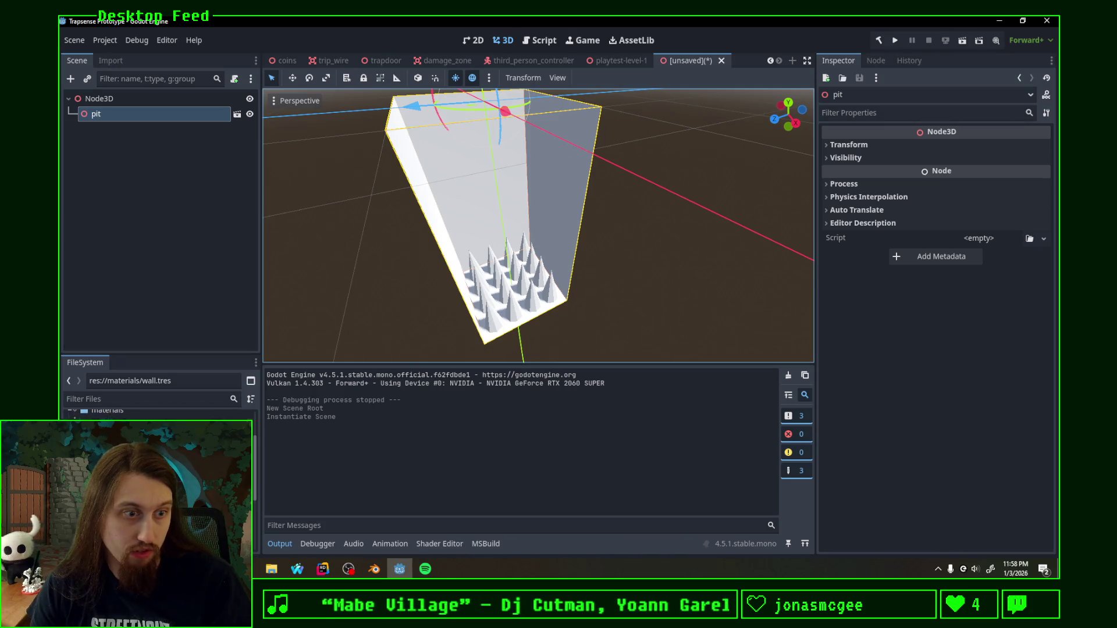
{"action": "right_click", "coordinate": [113, 117]}
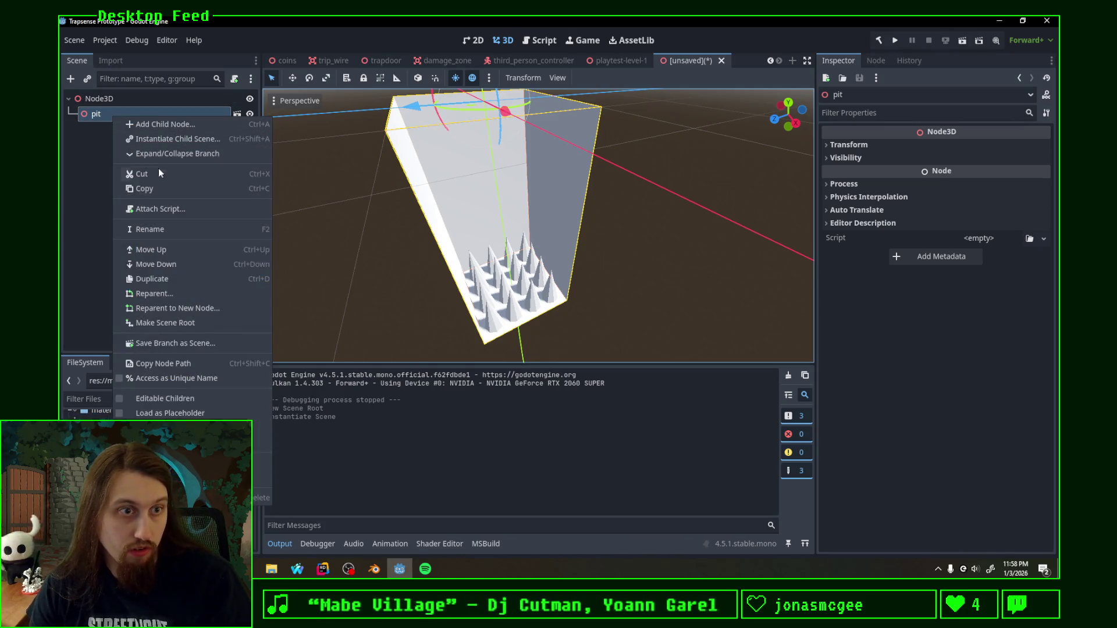
Step: Enable Editable Children and assign wall.tres to Walls and floor.tres to Bottom's material override
{"action": "left_click", "coordinate": [188, 399]}
{"action": "mouse_move", "coordinate": [132, 436]}
{"action": "left_mouse_down"}
{"action": "mouse_move", "coordinate": [561, 212]}
{"action": "mouse_move", "coordinate": [560, 201]}
{"action": "left_mouse_up"}
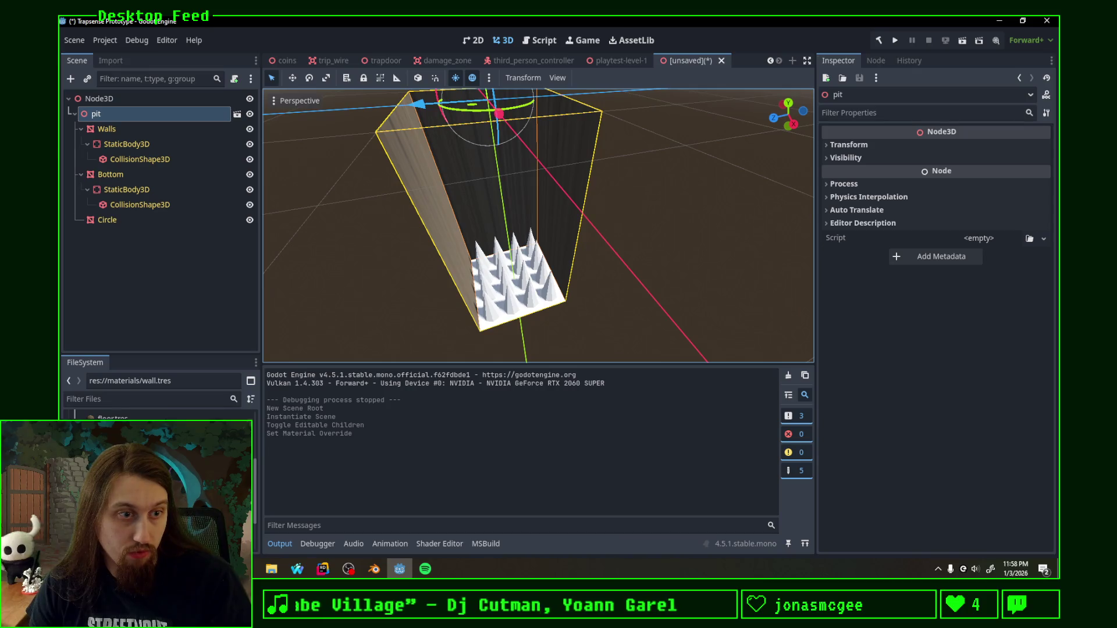
{"action": "mouse_move", "coordinate": [131, 437]}
{"action": "left_mouse_down"}
{"action": "mouse_move", "coordinate": [534, 332]}
{"action": "mouse_move", "coordinate": [217, 363]}
{"action": "left_mouse_up"}
{"action": "mouse_move", "coordinate": [157, 224]}
{"action": "left_mouse_down"}
{"action": "mouse_move", "coordinate": [111, 182]}
{"action": "mouse_move", "coordinate": [847, 192]}
{"action": "left_mouse_up"}
{"action": "left_click_drag", "start_coordinate": [992, 212], "coordinate": [988, 210]}
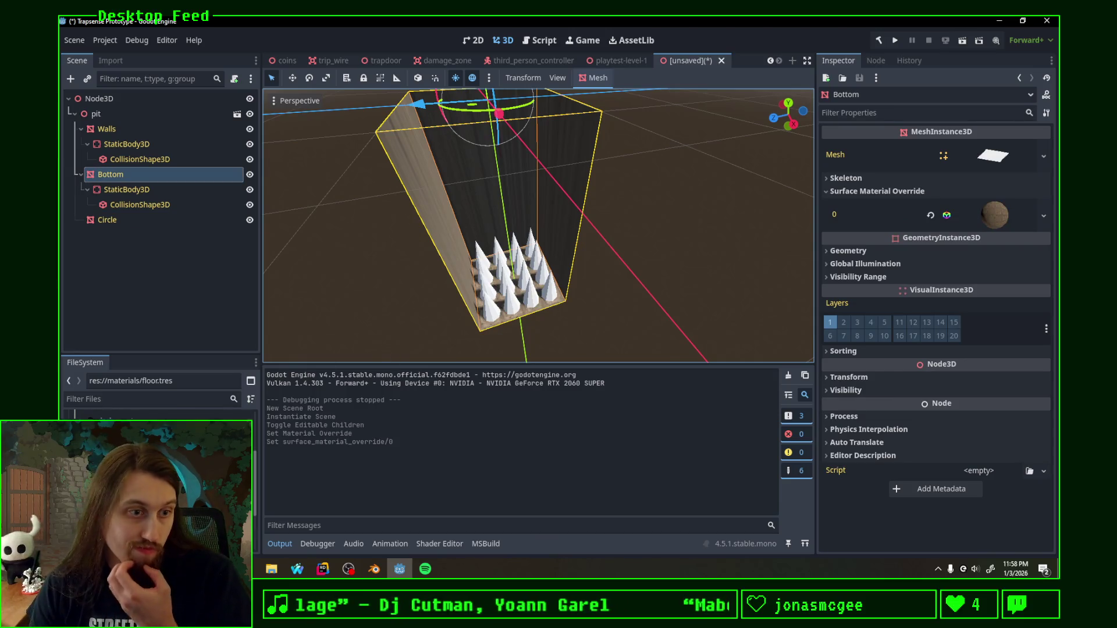
Step: Assign iron.tres to the Circle spikes' Surface Material Override slot
{"action": "key", "text": "Down"}
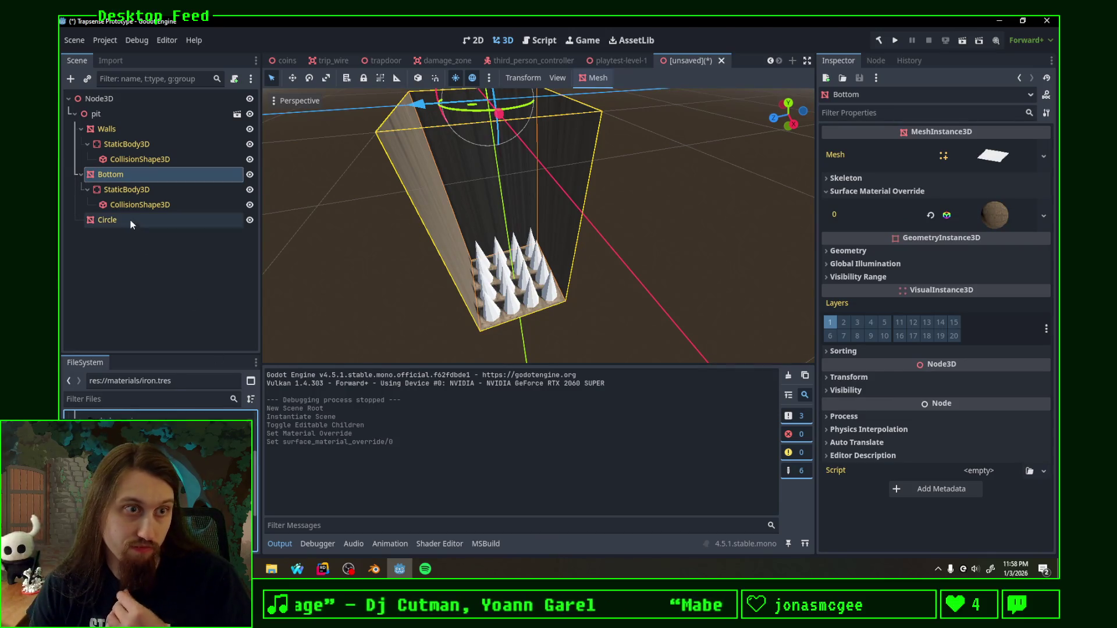
{"action": "left_click", "coordinate": [107, 220]}
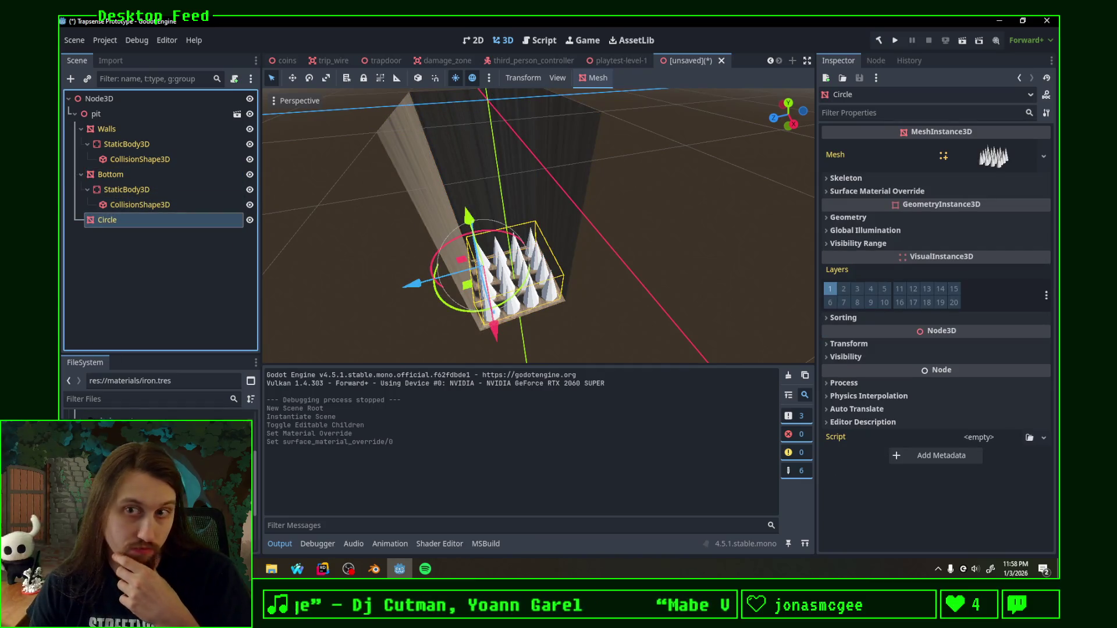
{"action": "left_click_drag", "start_coordinate": [905, 189], "coordinate": [915, 190]}
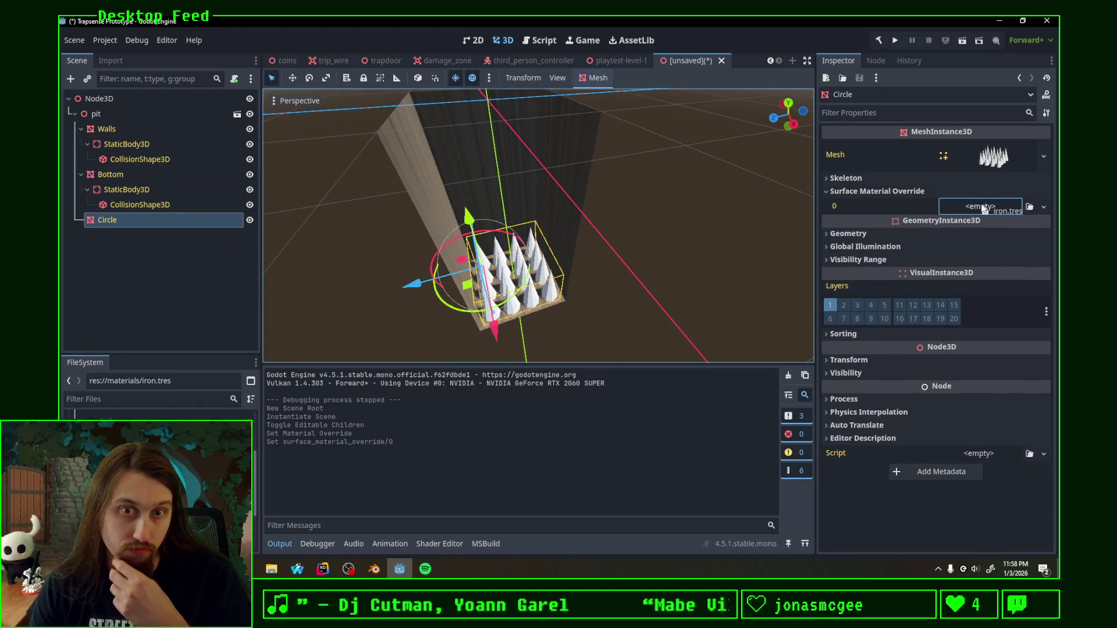
{"action": "left_click_drag", "start_coordinate": [984, 208], "coordinate": [982, 206]}
{"action": "left_click", "coordinate": [609, 303]}
Step: Orbit around the textured pit and try the gold material on a wall
{"action": "mouse_move", "coordinate": [590, 267]}
{"action": "middle_mouse_down"}
{"action": "mouse_move", "coordinate": [478, 226]}
{"action": "mouse_move", "coordinate": [369, 209]}
{"action": "mouse_move", "coordinate": [322, 219]}
{"action": "mouse_move", "coordinate": [492, 241]}
{"action": "mouse_move", "coordinate": [608, 287]}
{"action": "mouse_move", "coordinate": [545, 265]}
{"action": "middle_mouse_up"}
{"action": "left_click_drag", "start_coordinate": [130, 428], "coordinate": [411, 361]}
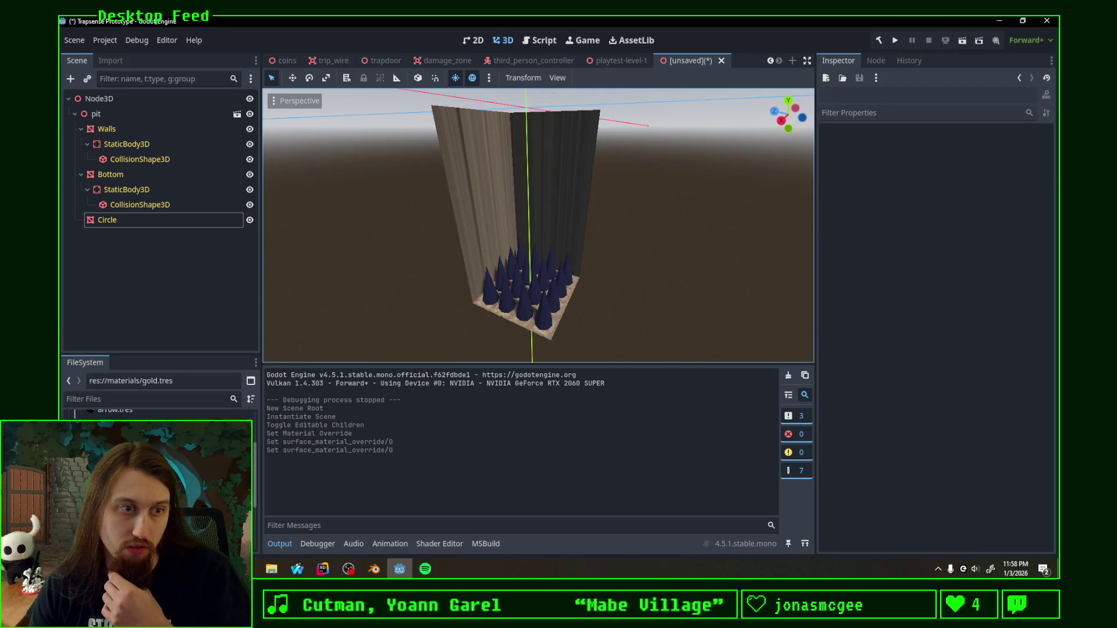
{"action": "scroll", "coordinate": [157, 410], "scroll_direction": "up", "scroll_amount": 5}
{"action": "mouse_move", "coordinate": [384, 334]}
{"action": "middle_mouse_down"}
{"action": "mouse_move", "coordinate": [475, 315]}
{"action": "mouse_move", "coordinate": [435, 282]}
{"action": "mouse_move", "coordinate": [407, 298]}
{"action": "middle_mouse_up"}
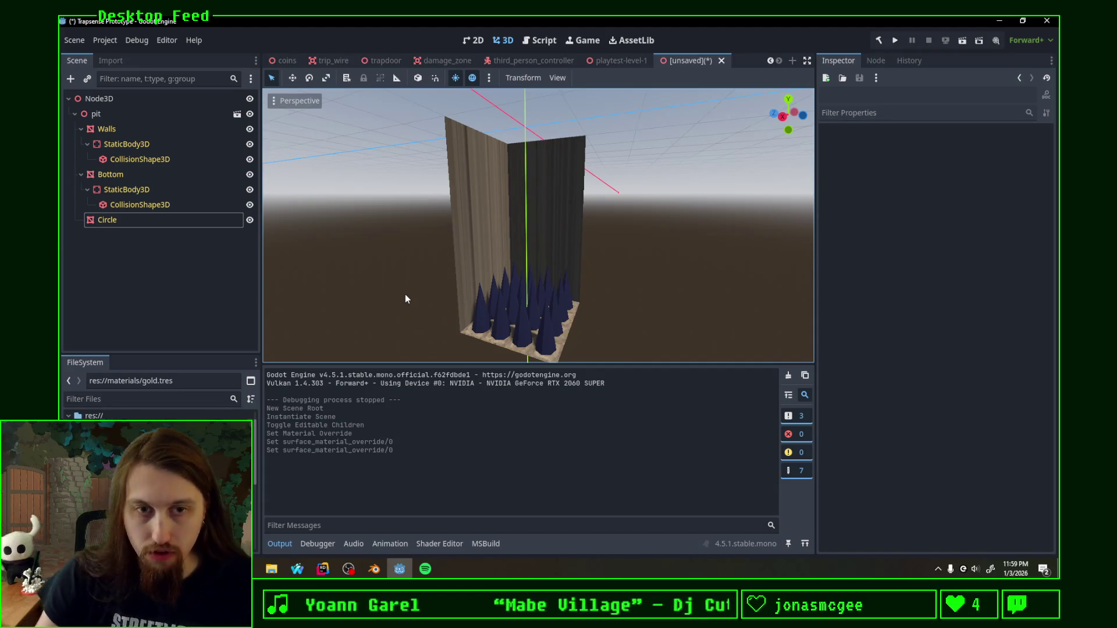
Step: Return to Blender, leave the cone mesh and enter Edit Mode on Walls-col
{"action": "left_click", "coordinate": [374, 569]}
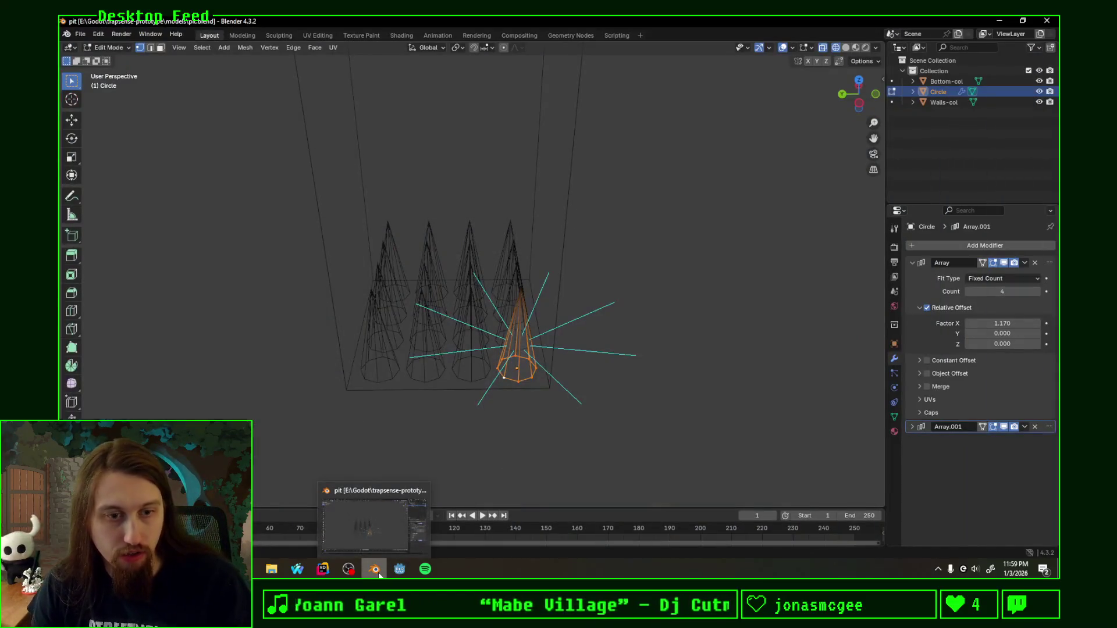
{"action": "mouse_move", "coordinate": [459, 408]}
{"action": "middle_mouse_down"}
{"action": "mouse_move", "coordinate": [591, 239]}
{"action": "mouse_move", "coordinate": [350, 220]}
{"action": "mouse_move", "coordinate": [462, 232]}
{"action": "middle_mouse_up"}
{"action": "key", "text": "Tab"}
{"action": "left_click", "coordinate": [521, 220]}
{"action": "key", "text": "Tab"}
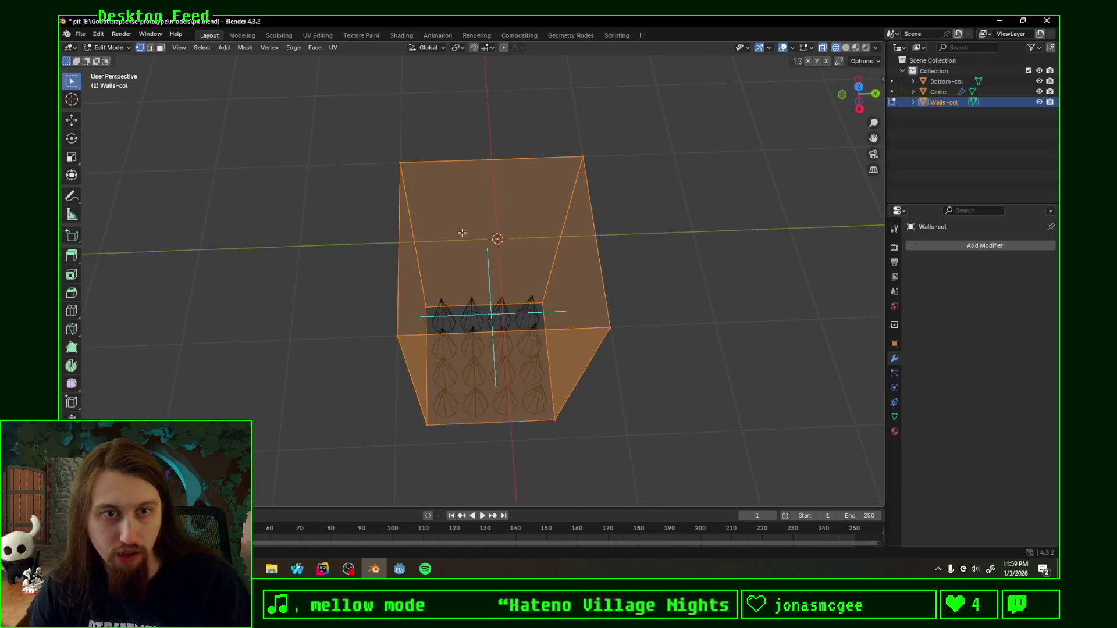
Step: Select the back and right wall faces of Walls-col
{"action": "key", "text": "alt+a"}
{"action": "left_click", "coordinate": [433, 238]}
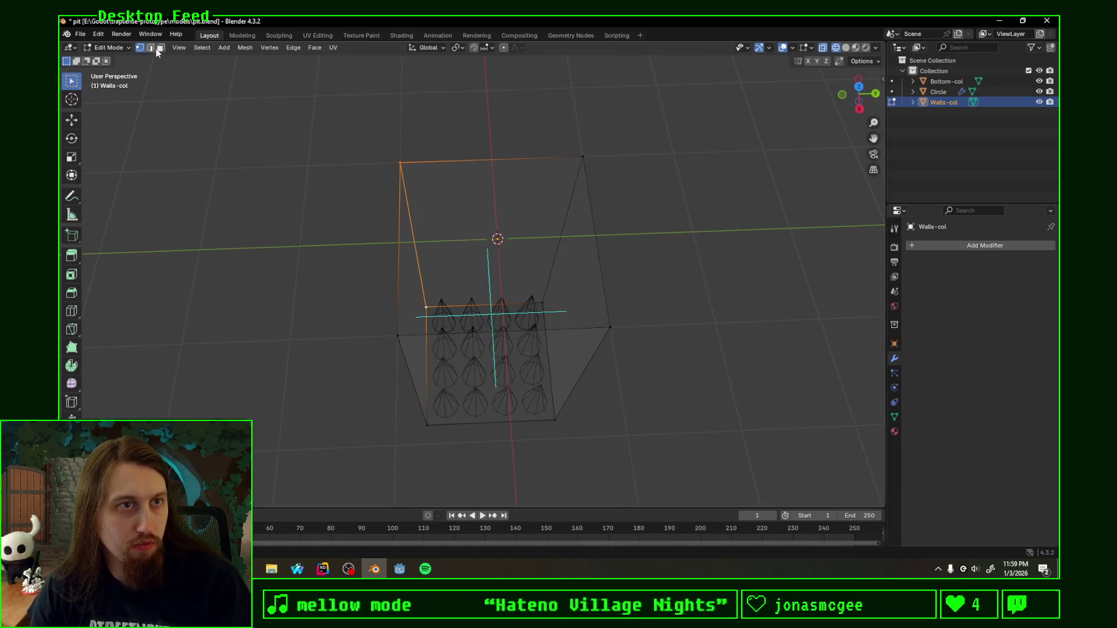
{"action": "key", "text": "alt+a"}
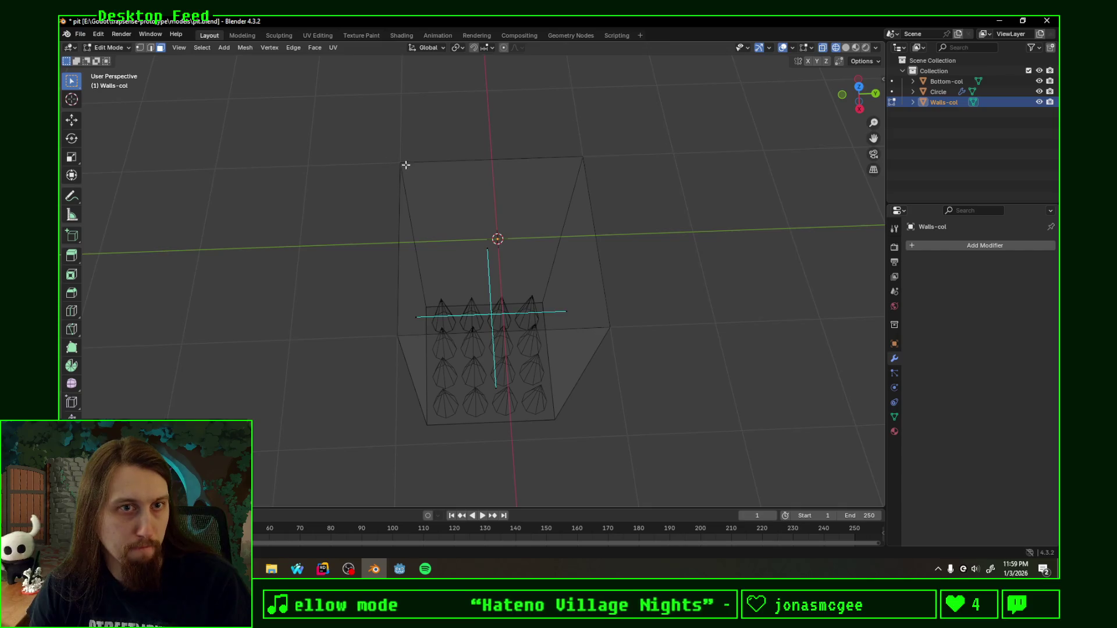
{"action": "left_click", "coordinate": [475, 247]}
{"action": "key", "text": "alt+a"}
{"action": "left_click", "coordinate": [508, 240]}
{"action": "left_click", "coordinate": [561, 310], "text": "shift"}
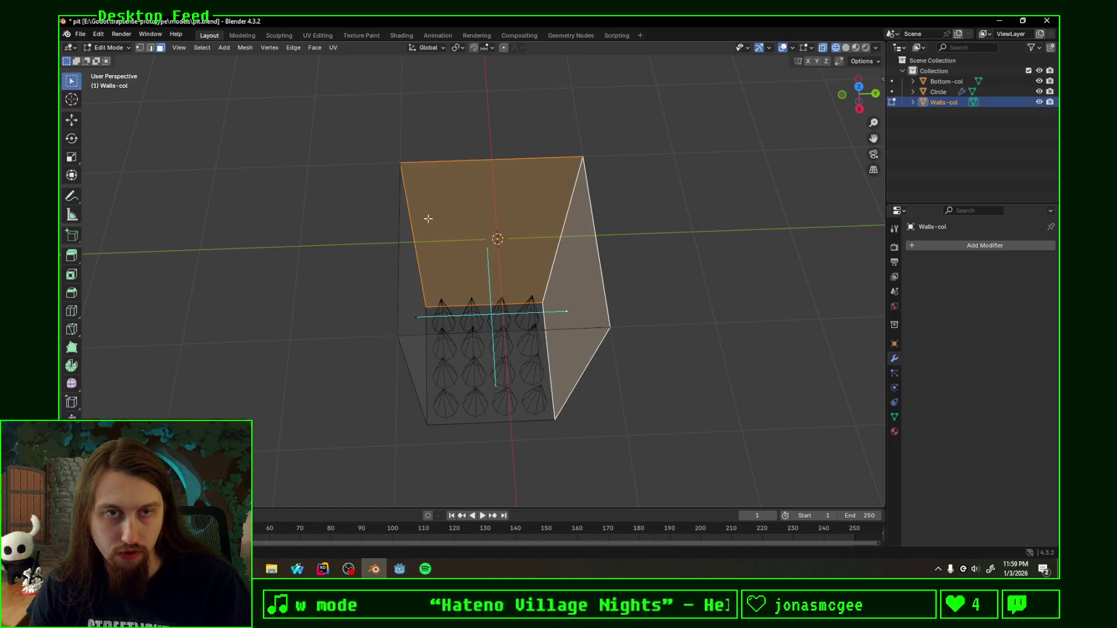
Step: Switch to solid shading, look at the box from the back and project the selected faces' UVs from view
{"action": "key", "text": "z"}
{"action": "left_click", "coordinate": [631, 257]}
{"action": "mouse_move", "coordinate": [631, 257]}
{"action": "middle_mouse_down"}
{"action": "mouse_move", "coordinate": [490, 385]}
{"action": "mouse_move", "coordinate": [419, 267]}
{"action": "mouse_move", "coordinate": [749, 161]}
{"action": "middle_mouse_up"}
{"action": "left_click", "coordinate": [858, 84]}
{"action": "mouse_move", "coordinate": [628, 251]}
{"action": "middle_mouse_down"}
{"action": "mouse_move", "coordinate": [828, 131]}
{"action": "mouse_move", "coordinate": [699, 167]}
{"action": "mouse_move", "coordinate": [858, 103]}
{"action": "middle_mouse_up"}
{"action": "left_click", "coordinate": [860, 86]}
{"action": "left_click", "coordinate": [869, 90]}
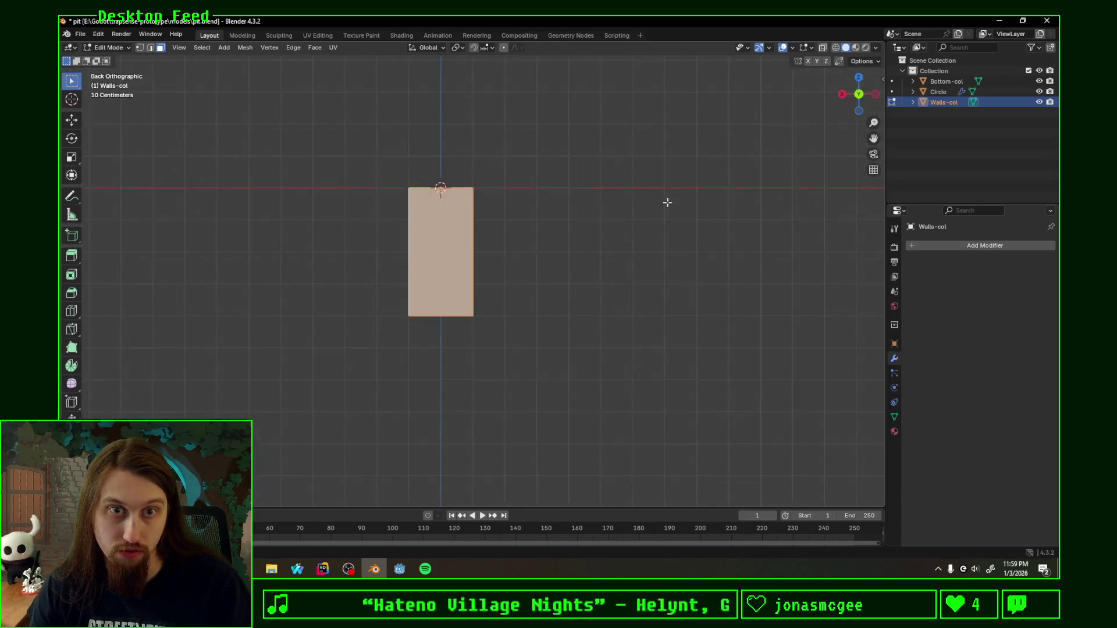
{"action": "key", "text": "shift+s"}
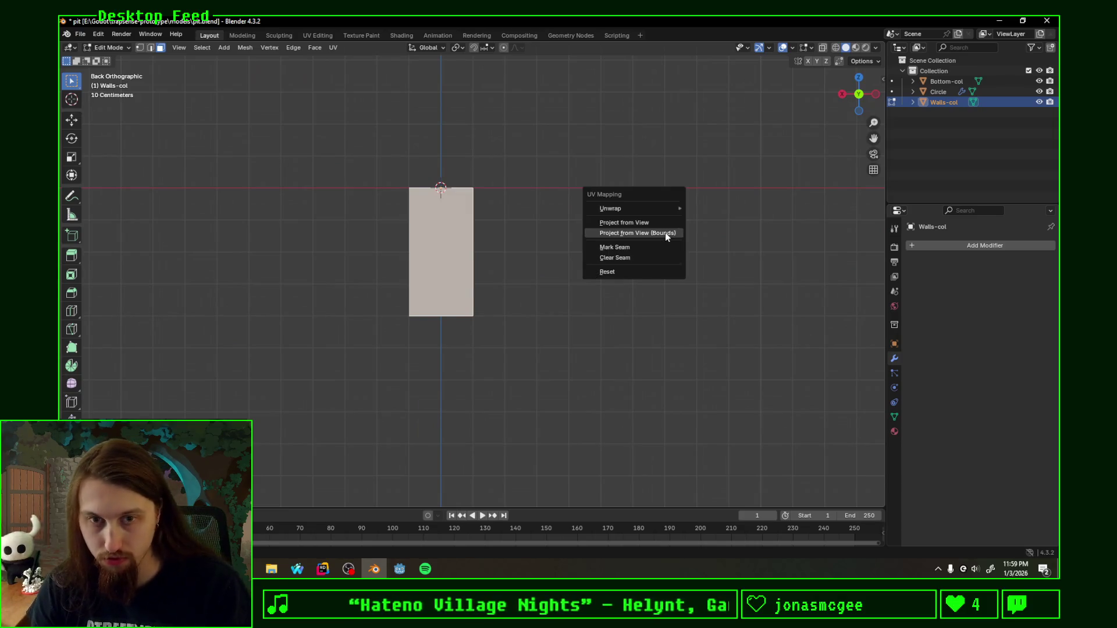
{"action": "left_click", "coordinate": [638, 222]}
Step: Select all the remaining wall faces and switch to the UV Editing workspace
{"action": "mouse_move", "coordinate": [602, 227]}
{"action": "middle_mouse_down"}
{"action": "mouse_move", "coordinate": [578, 299]}
{"action": "mouse_move", "coordinate": [474, 267]}
{"action": "mouse_move", "coordinate": [517, 251]}
{"action": "middle_mouse_up"}
{"action": "left_click", "coordinate": [465, 215], "text": "shift"}
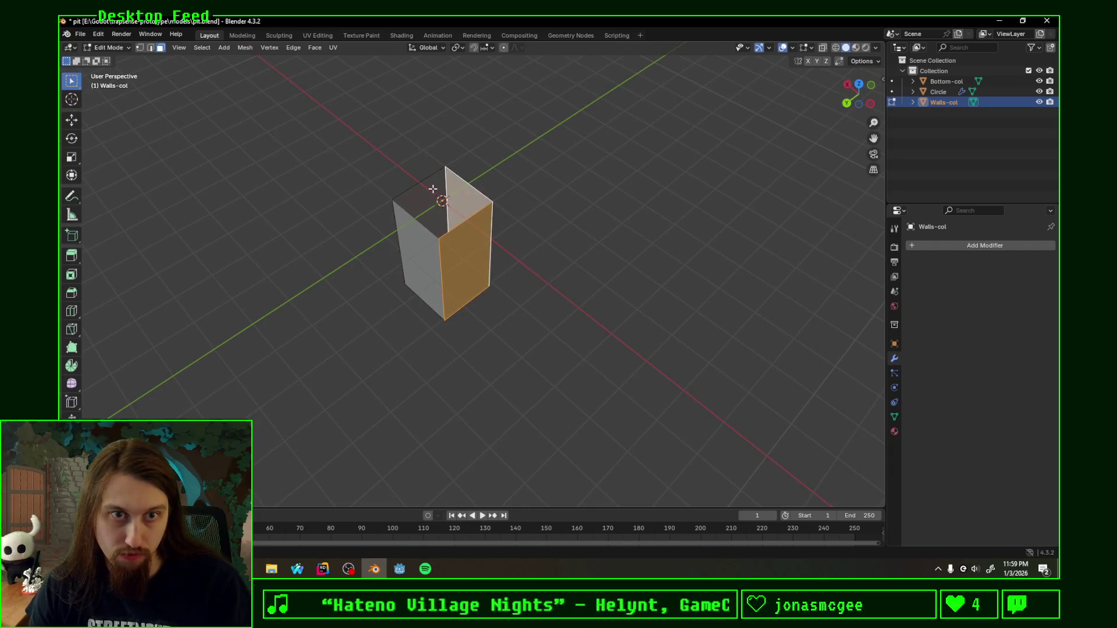
{"action": "left_click", "coordinate": [414, 242], "text": "shift"}
{"action": "key", "text": "shift+s"}
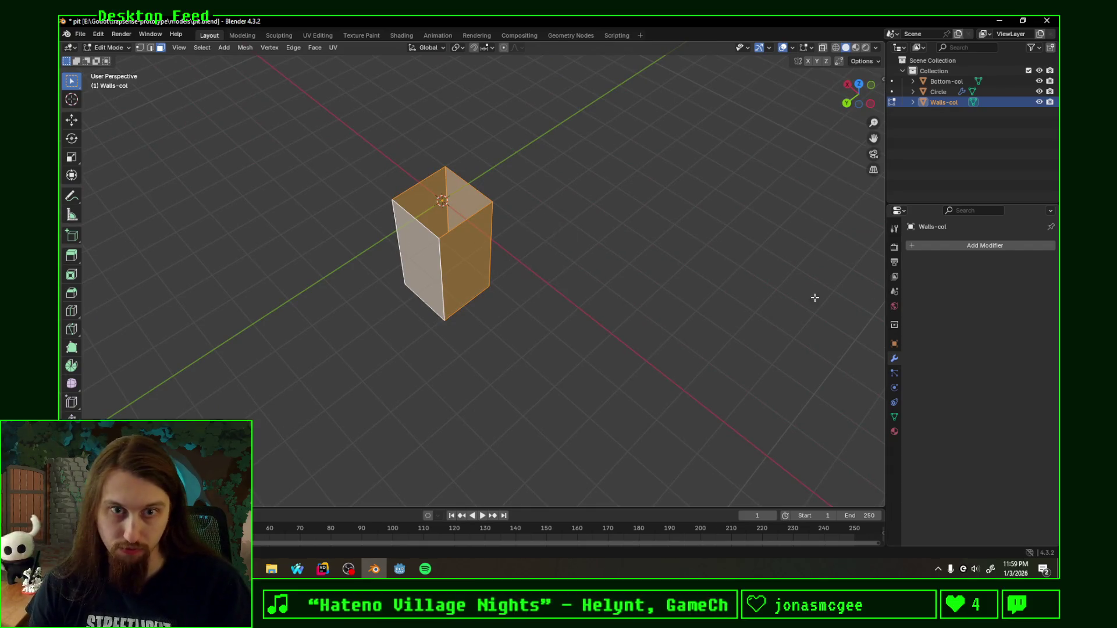
{"action": "left_click", "coordinate": [317, 35]}
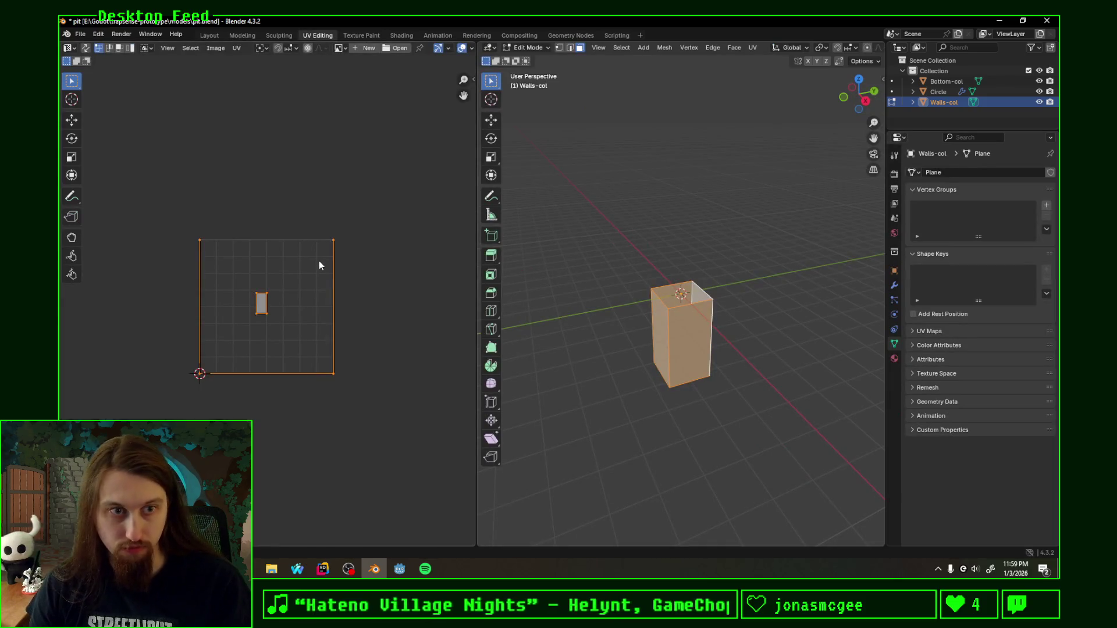
Step: Unwrap the walls with Follow Active Quads and move the UV island to the origin
{"action": "key", "text": "u"}
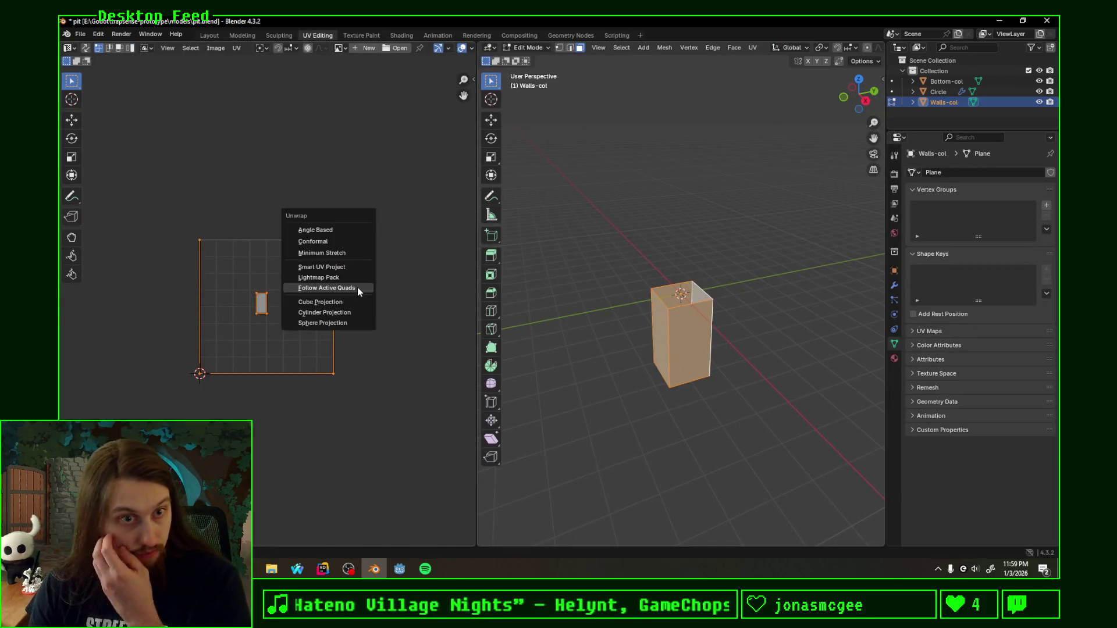
{"action": "left_click", "coordinate": [357, 289]}
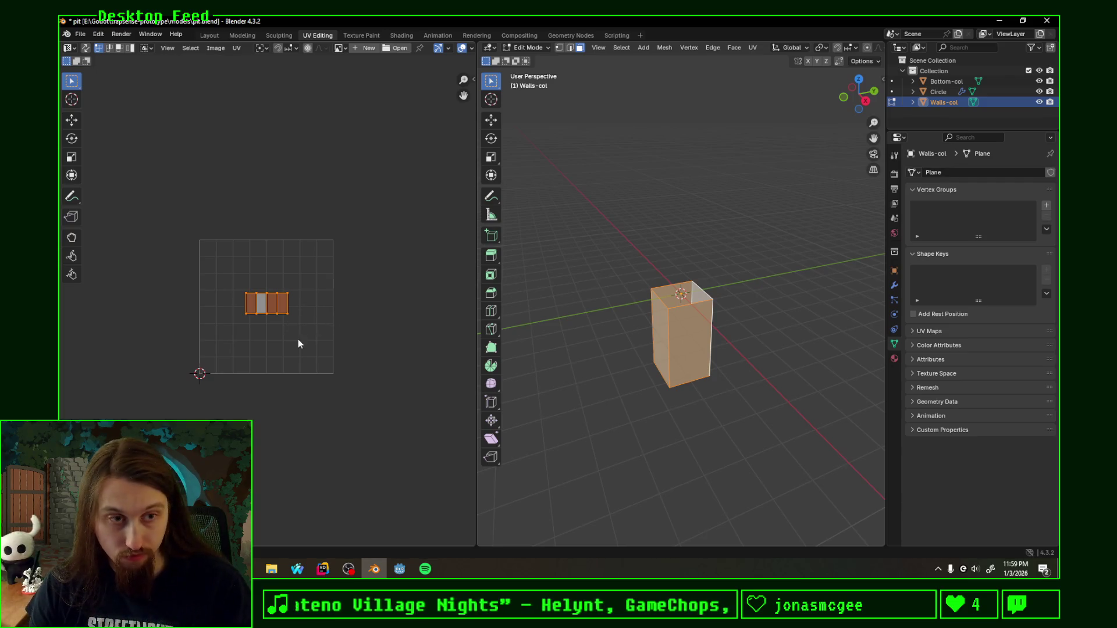
{"action": "key", "text": "a"}
{"action": "key", "text": "g"}
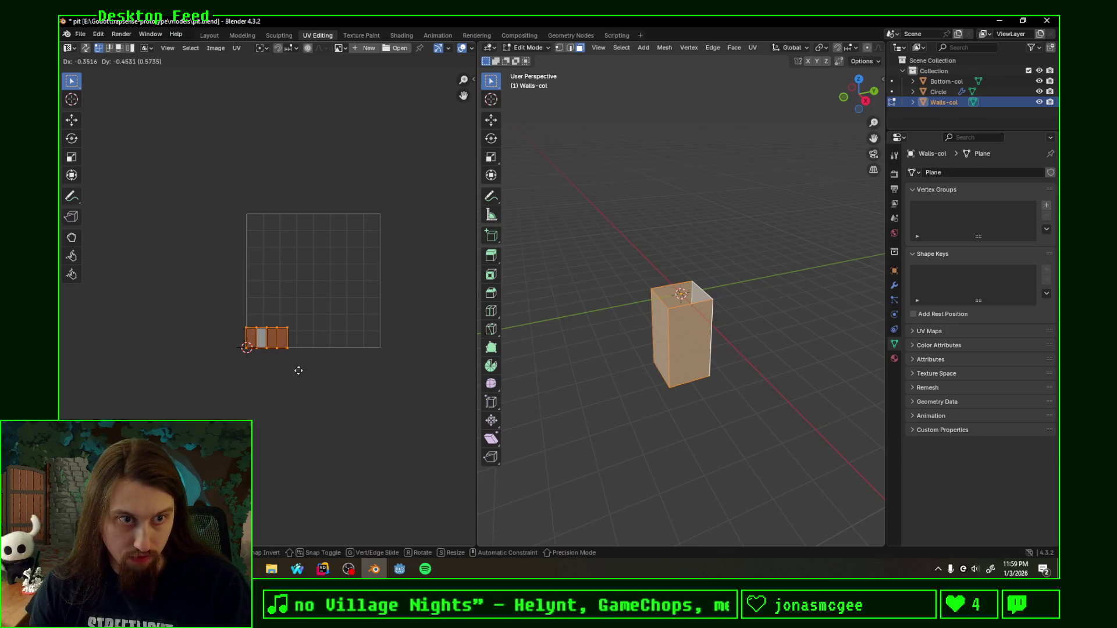
{"action": "left_click", "coordinate": [287, 375]}
Step: Scale the UV island up around the 2D cursor pivot and reposition it at the grid corner
{"action": "key", "text": "s"}
{"action": "key", "text": "Return"}
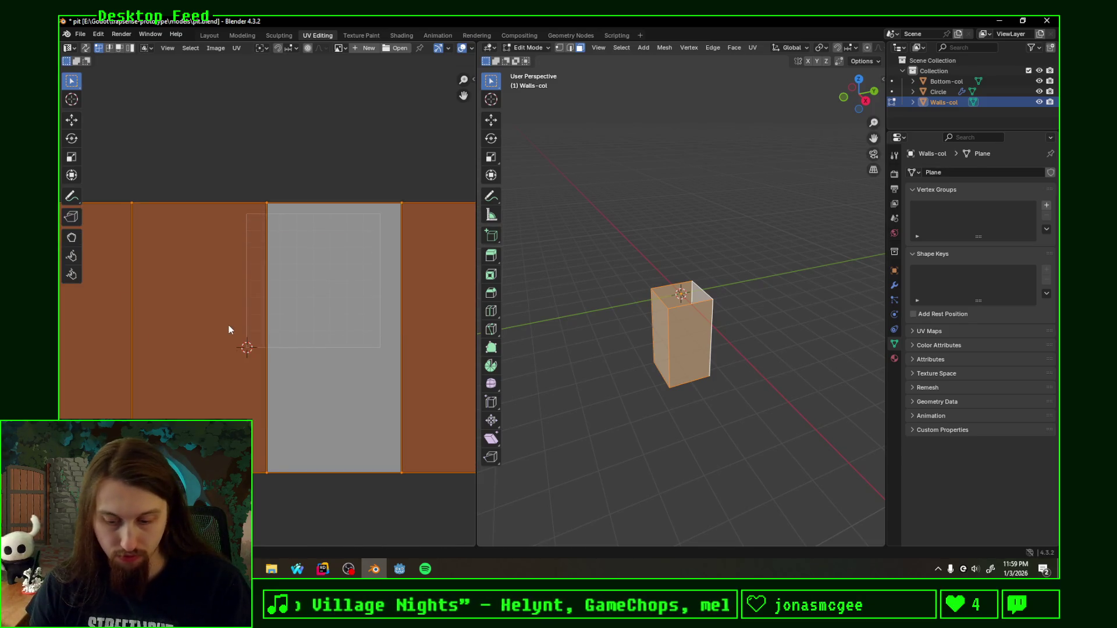
{"action": "key", "text": "period"}
{"action": "left_click", "coordinate": [307, 329]}
{"action": "key", "text": "s"}
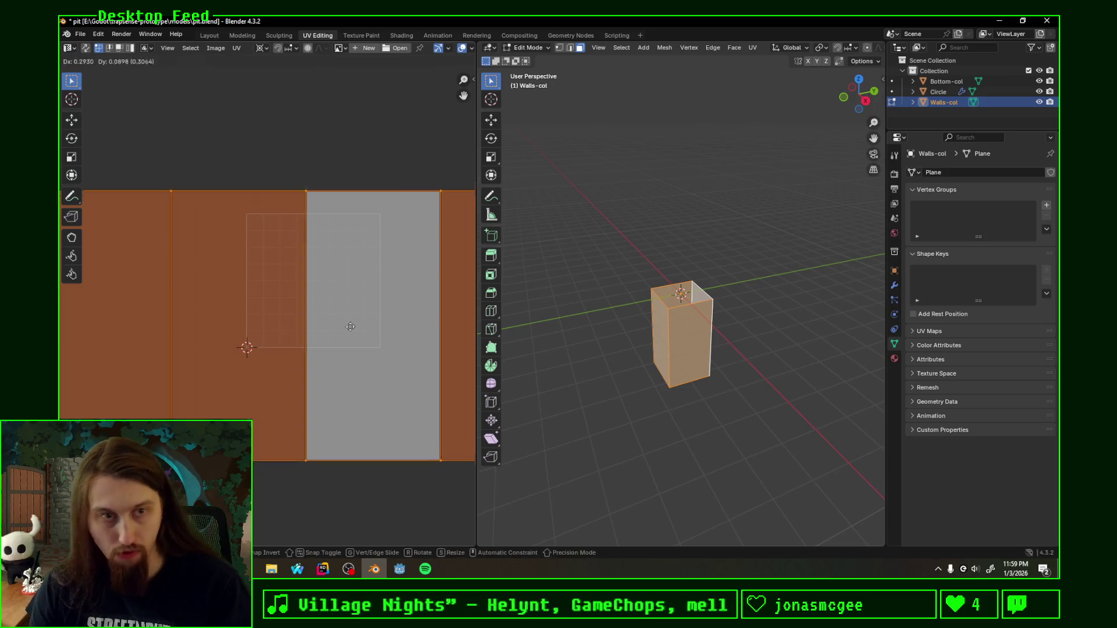
{"action": "key", "text": "g"}
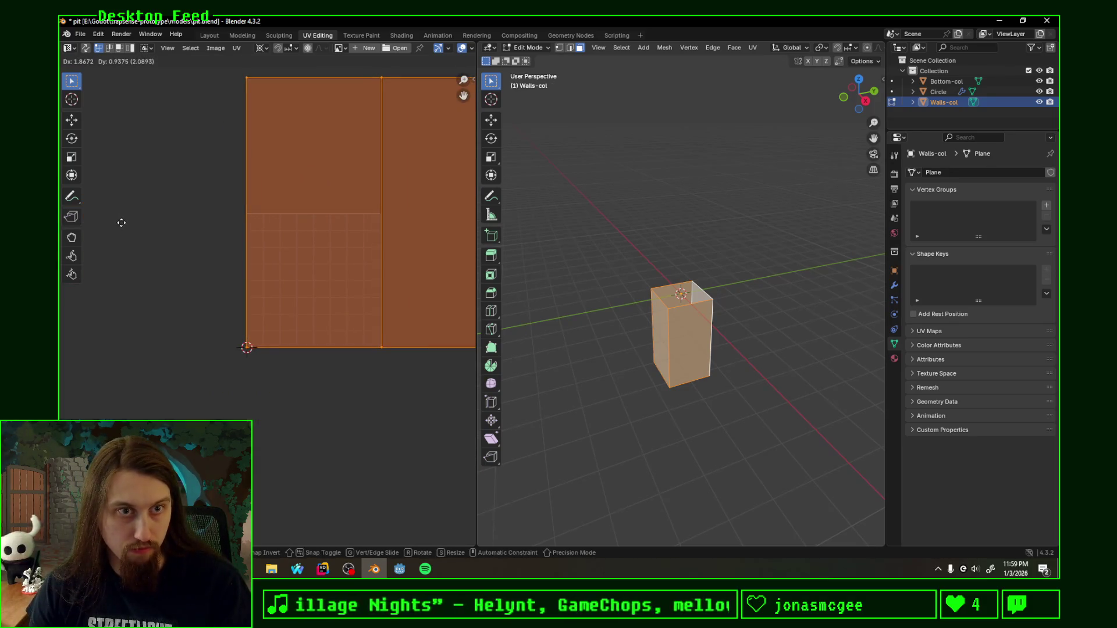
{"action": "left_click", "coordinate": [124, 222]}
{"action": "scroll", "coordinate": [157, 296], "scroll_direction": "up", "scroll_amount": 4}
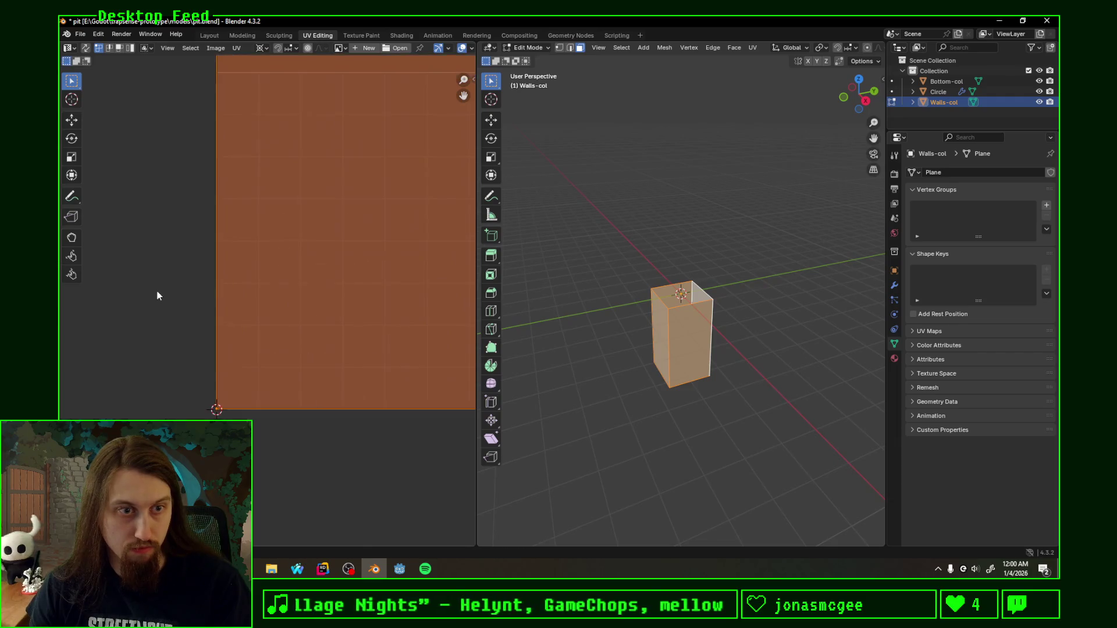
{"action": "scroll", "coordinate": [250, 310], "scroll_direction": "down", "scroll_amount": 3}
Step: Save pit.blend and return to object mode
{"action": "key", "text": "ctrl+s"}
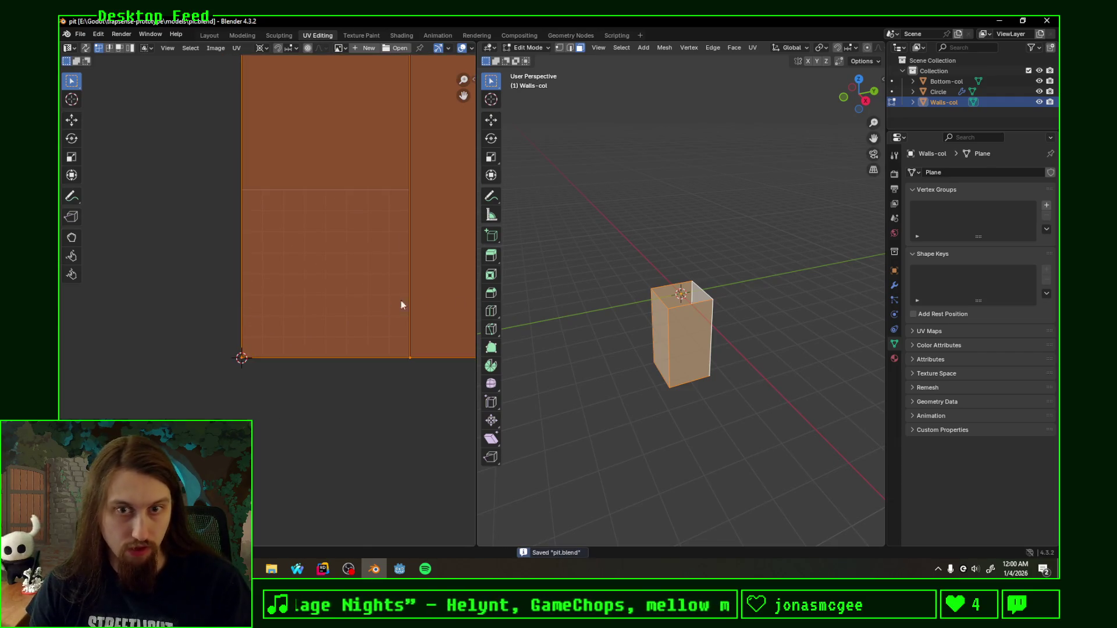
{"action": "mouse_move", "coordinate": [663, 341]}
{"action": "middle_mouse_down"}
{"action": "mouse_move", "coordinate": [708, 387]}
{"action": "mouse_move", "coordinate": [691, 344]}
{"action": "middle_mouse_up"}
{"action": "key", "text": "Tab"}
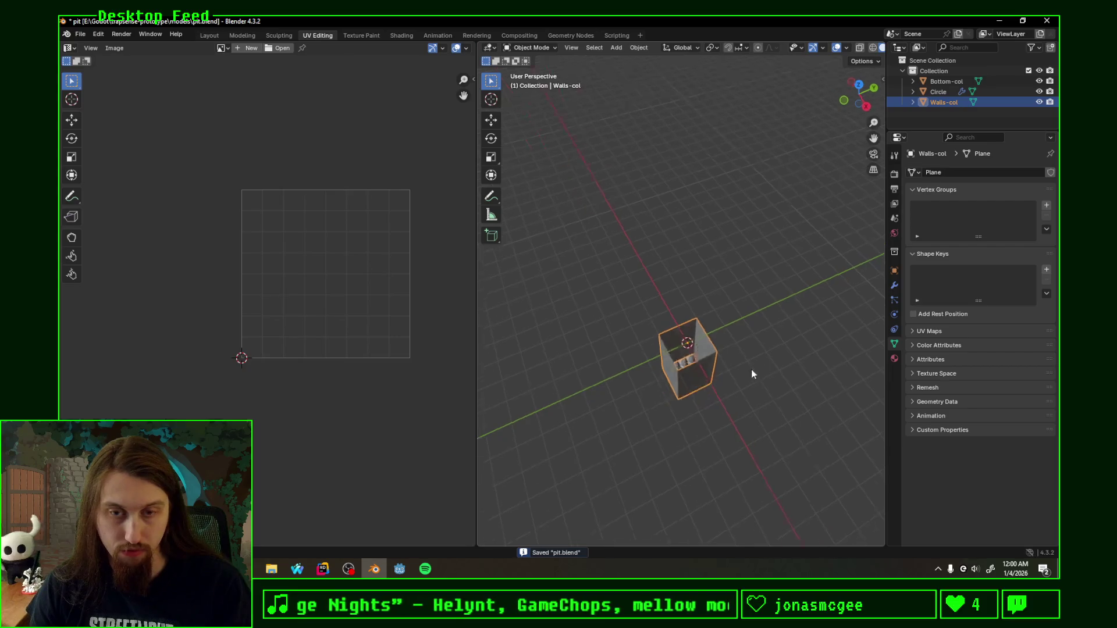
Step: Select the Bottom-col floor and switch to a straight top-down view
{"action": "left_click", "coordinate": [691, 344]}
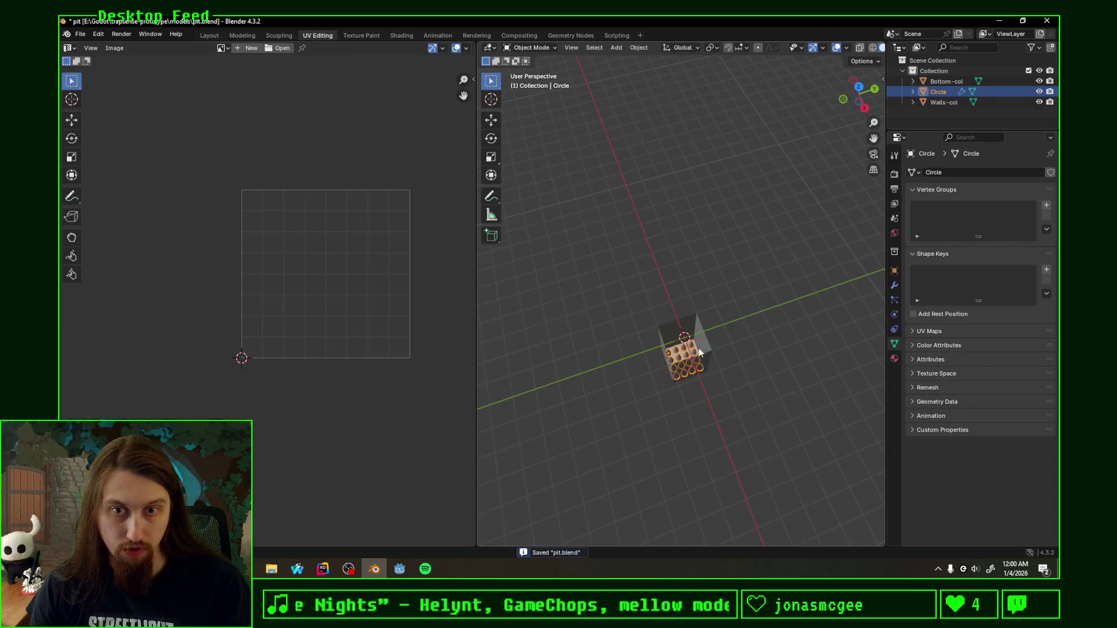
{"action": "left_click", "coordinate": [699, 348]}
{"action": "left_click", "coordinate": [697, 349]}
{"action": "left_click", "coordinate": [698, 348]}
{"action": "mouse_move", "coordinate": [697, 348]}
{"action": "middle_mouse_down"}
{"action": "mouse_move", "coordinate": [788, 313]}
{"action": "mouse_move", "coordinate": [778, 320]}
{"action": "middle_mouse_up"}
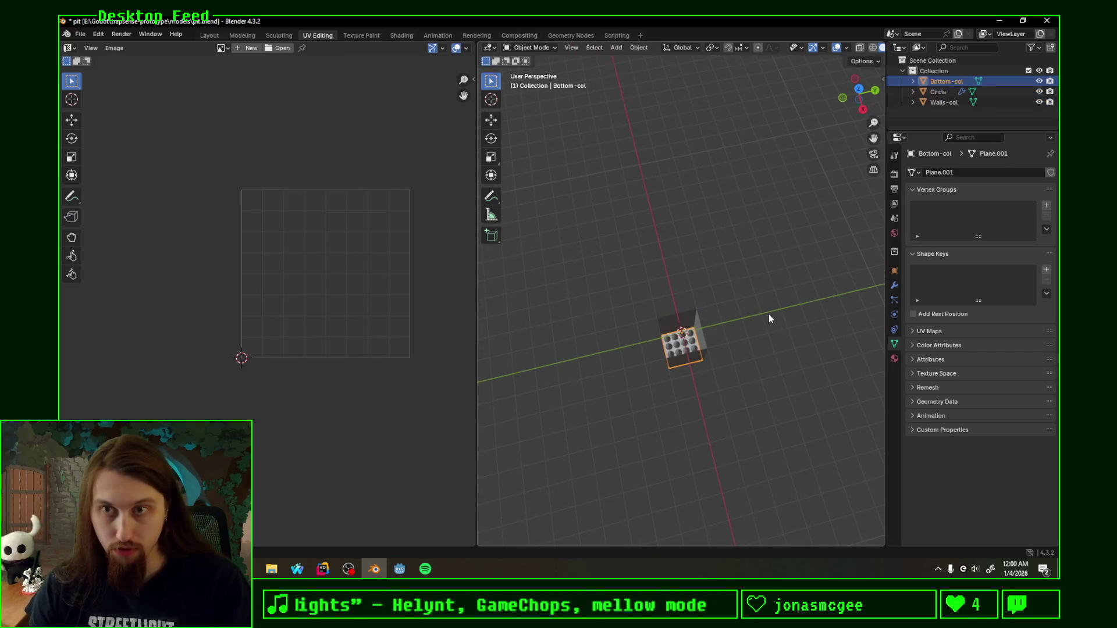
{"action": "left_click", "coordinate": [858, 89]}
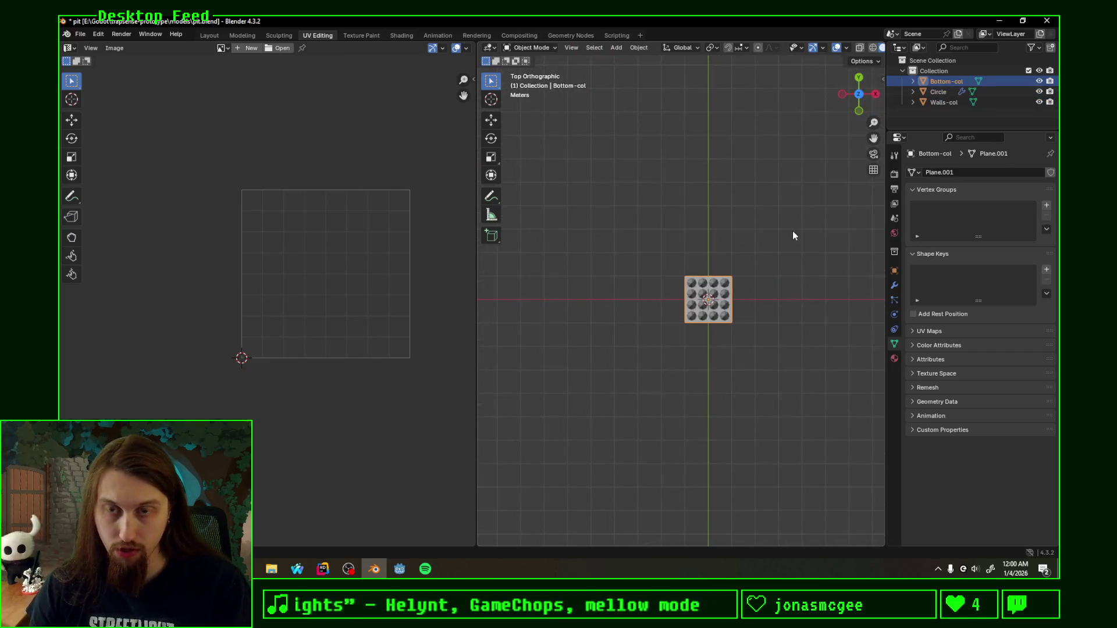
{"action": "left_click", "coordinate": [764, 278]}
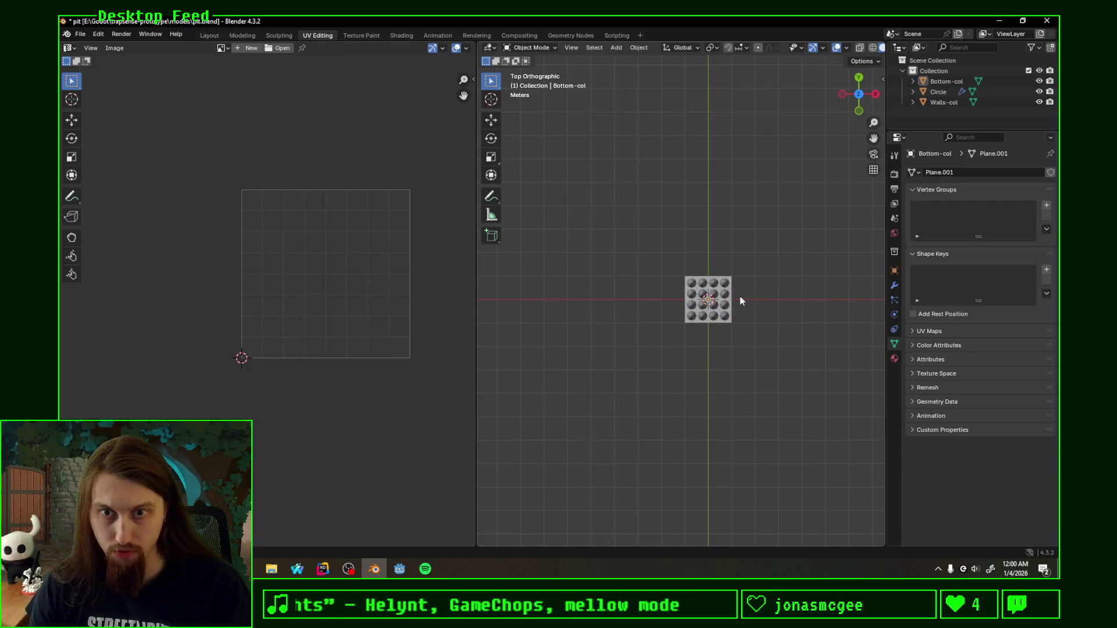
{"action": "left_click", "coordinate": [730, 297]}
Step: Project all the floor faces' UVs from the top view, save pit.blend and switch to Godot
{"action": "key", "text": "Tab"}
{"action": "key", "text": "Tab"}
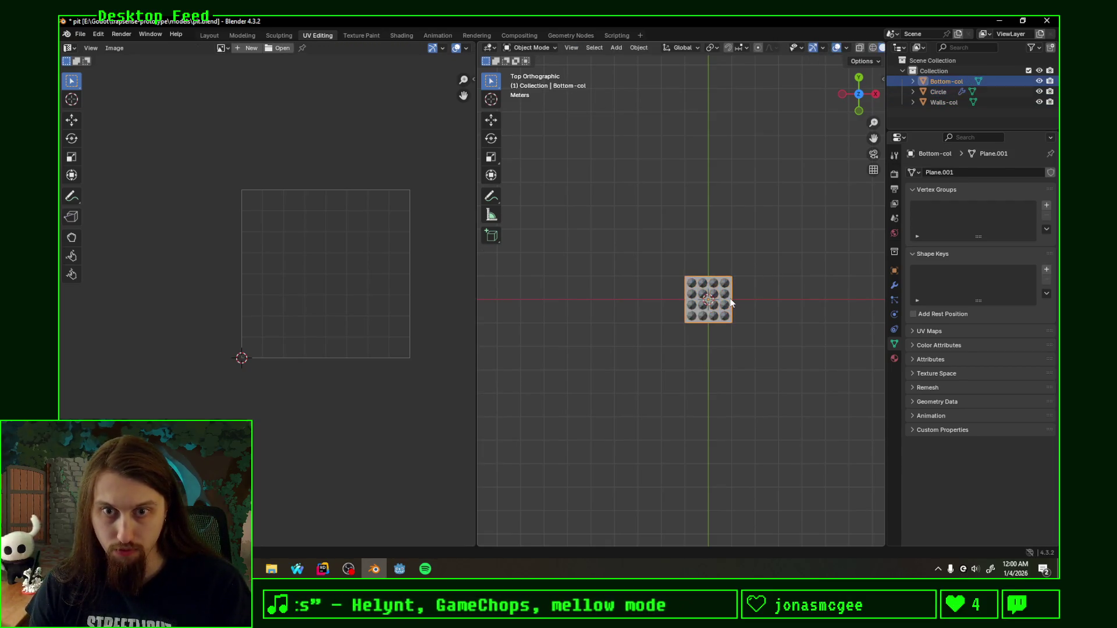
{"action": "key", "text": "Tab"}
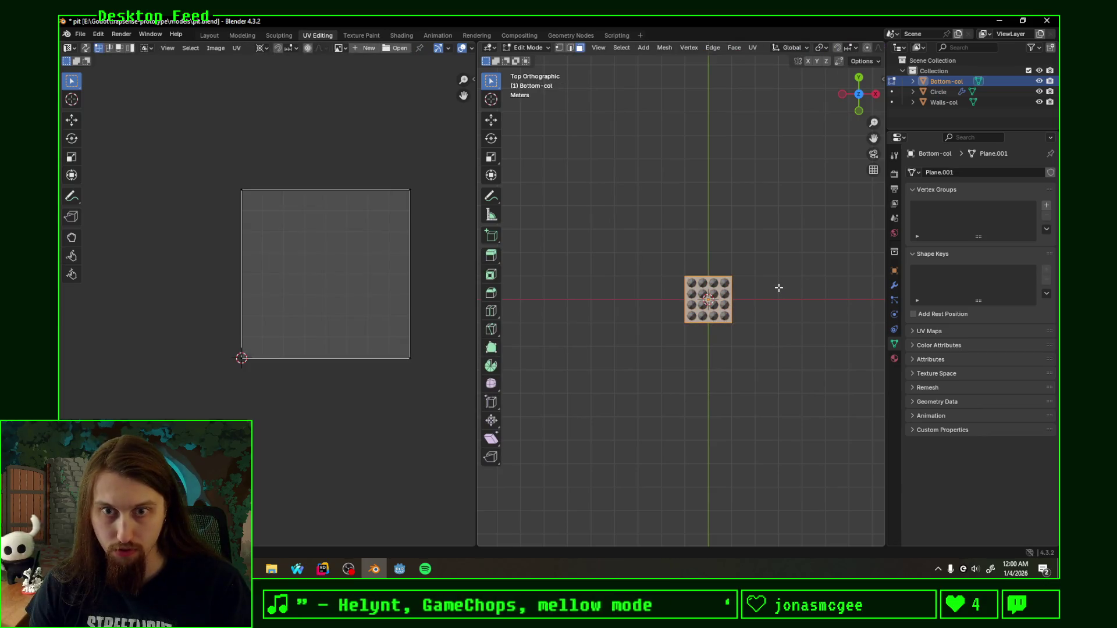
{"action": "key", "text": "u"}
{"action": "left_click", "coordinate": [779, 298]}
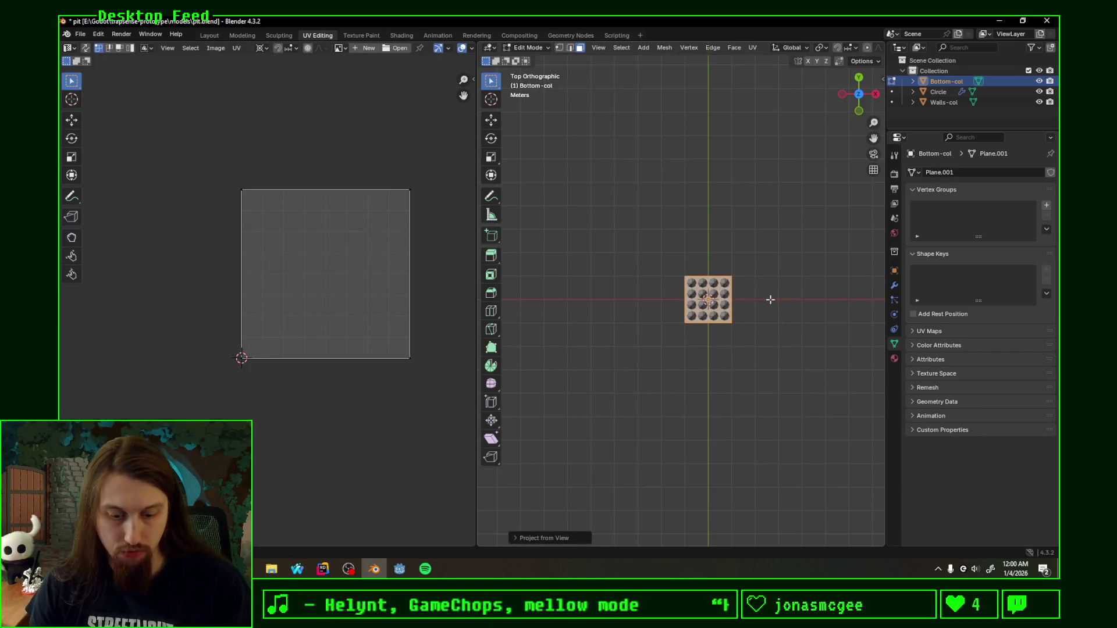
{"action": "key", "text": "ctrl+s"}
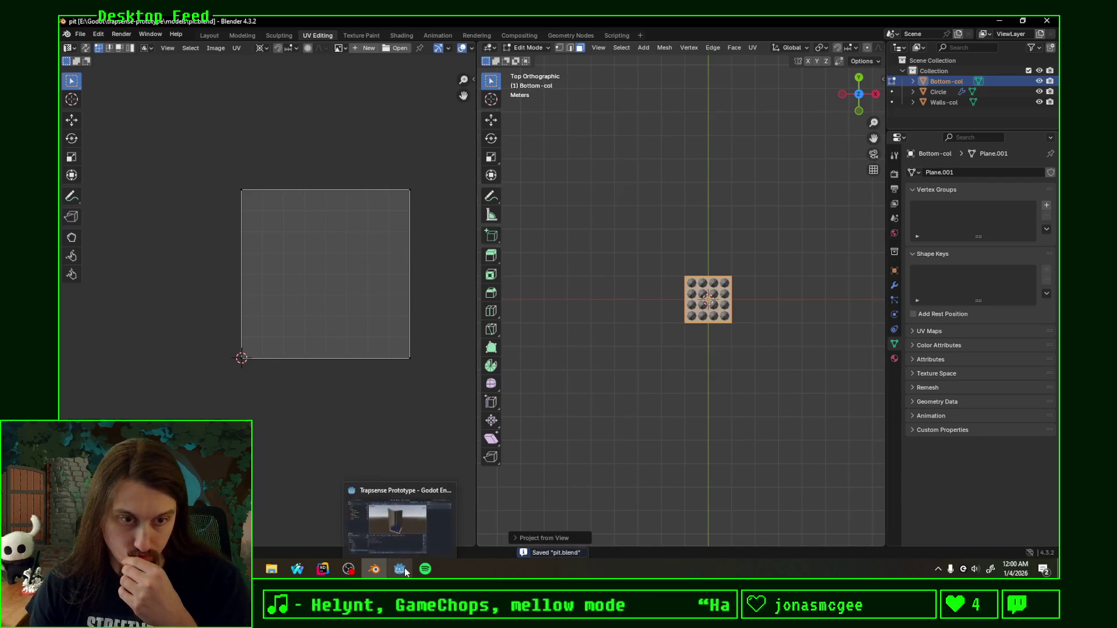
{"action": "mouse_move", "coordinate": [400, 569]}
{"action": "left_click", "coordinate": [404, 517]}
{"action": "mouse_move", "coordinate": [618, 282]}
{"action": "middle_mouse_down"}
{"action": "mouse_move", "coordinate": [411, 297]}
{"action": "mouse_move", "coordinate": [624, 261]}
{"action": "mouse_move", "coordinate": [416, 260]}
{"action": "mouse_move", "coordinate": [449, 359]}
{"action": "mouse_move", "coordinate": [604, 331]}
{"action": "mouse_move", "coordinate": [673, 276]}
{"action": "mouse_move", "coordinate": [728, 322]}
{"action": "mouse_move", "coordinate": [660, 209]}
{"action": "mouse_move", "coordinate": [610, 279]}
{"action": "middle_mouse_up"}
Step: Start saving the scene into the scenes folder, replacing the node_3d name with pit
{"action": "key", "text": "ctrl+s"}
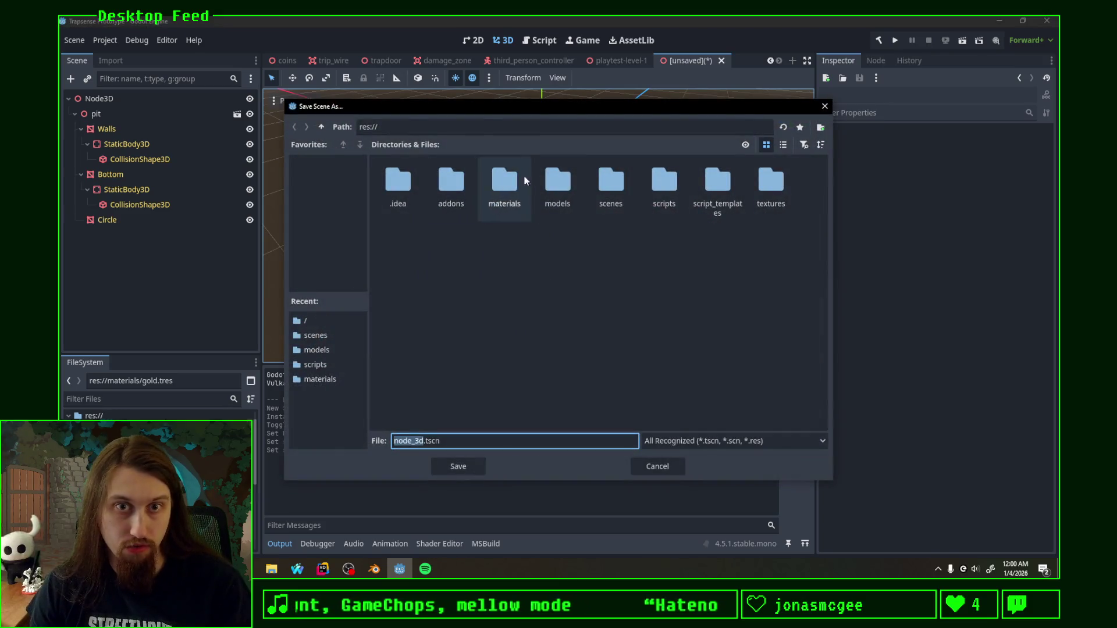
{"action": "double_click", "coordinate": [611, 184]}
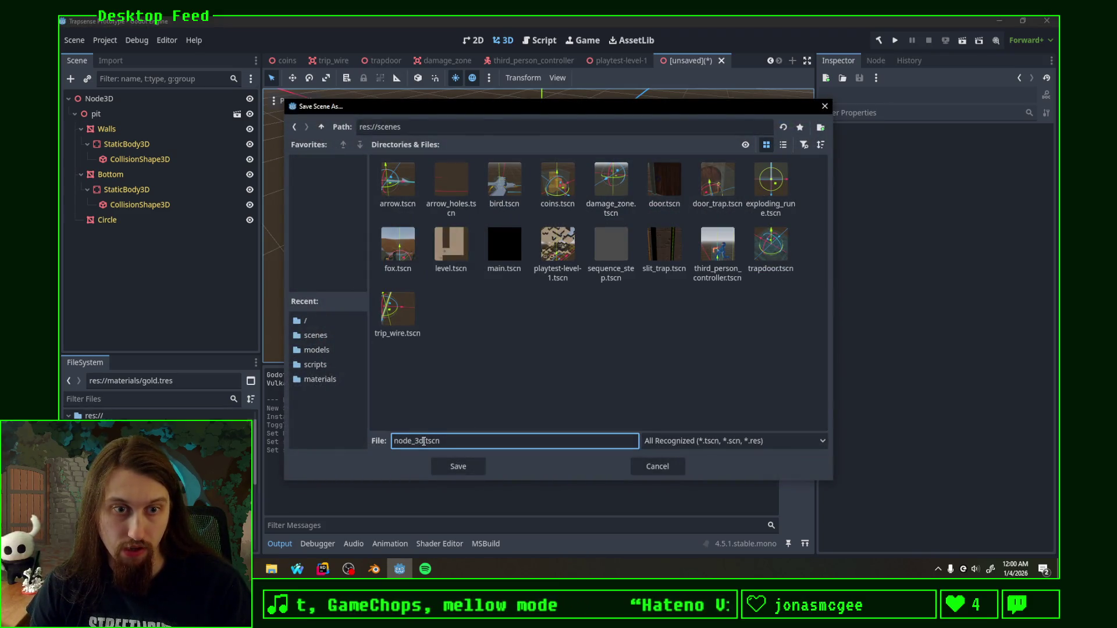
{"action": "key", "text": "BackSpace"}
{"action": "type", "text": "pit"}
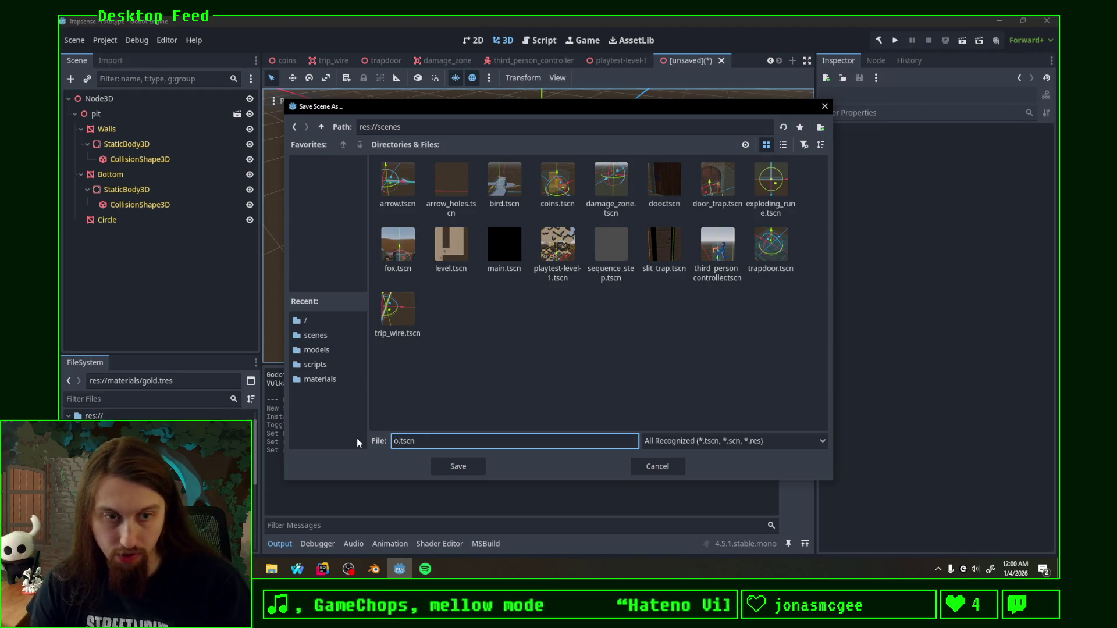
{"action": "key", "text": "BackSpace"}
{"action": "key", "text": "BackSpace"}
{"action": "key", "text": "BackSpace"}
{"action": "type", "text": "pit"}
{"action": "key", "text": "BackSpace"}
{"action": "key", "text": "BackSpace"}
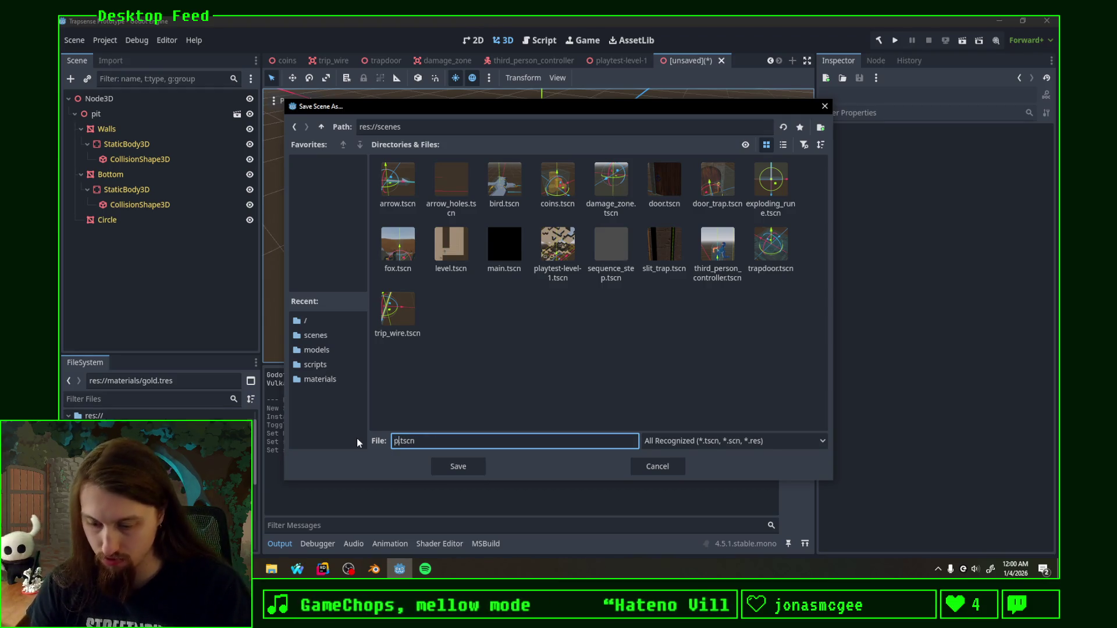
{"action": "type", "text": "it"}
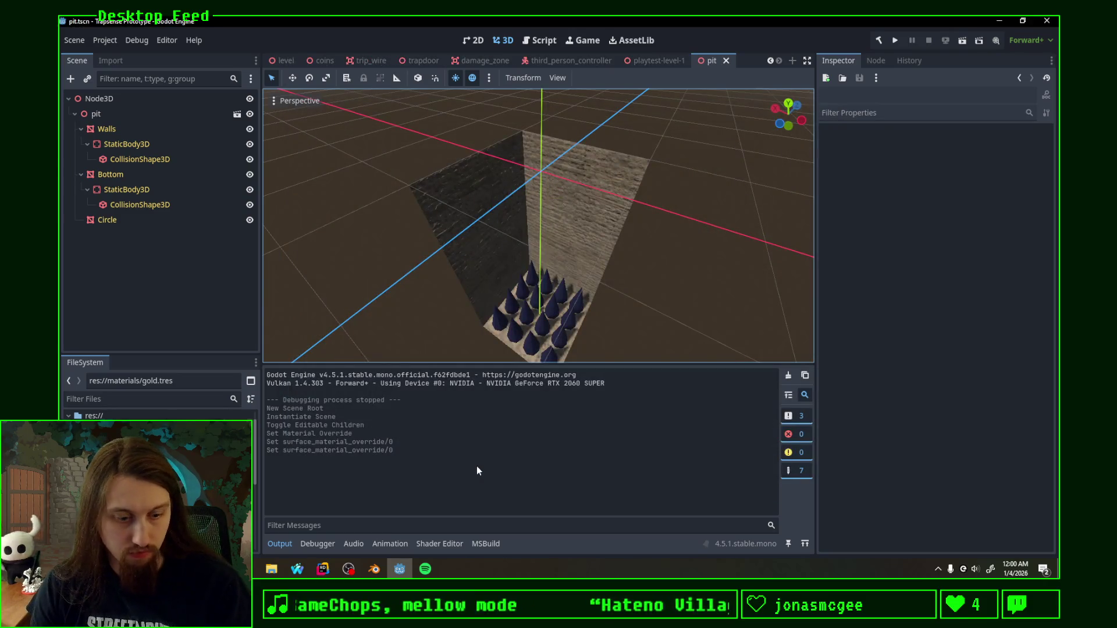
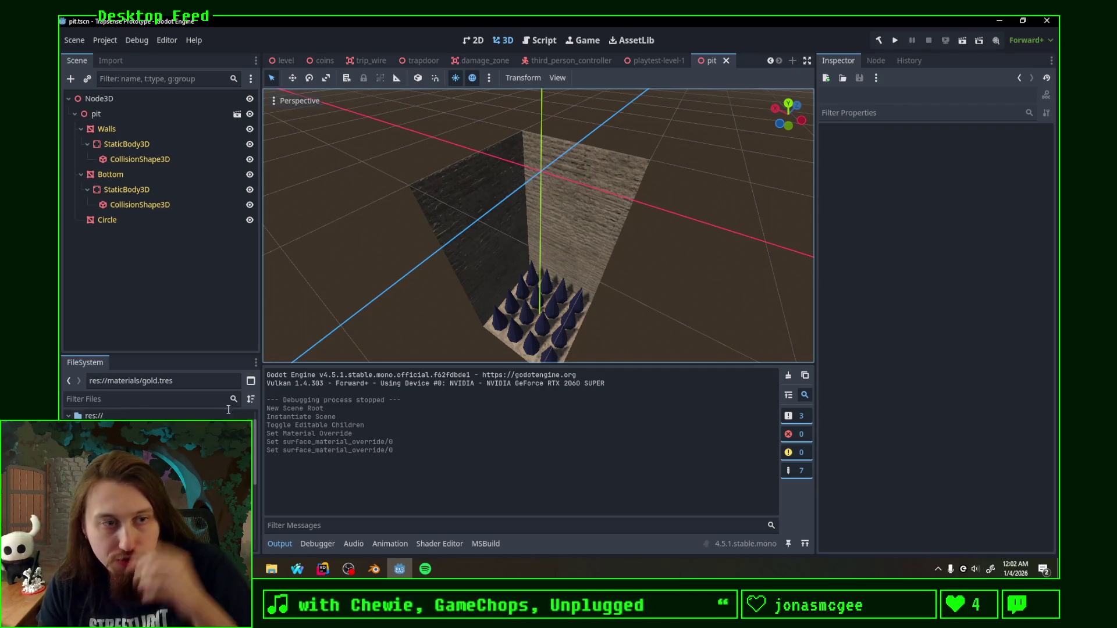
Step: Instance pit.tscn under the Trapdoor root in trapdoor.tscn, with the Frame node collapsed
{"action": "left_click", "coordinate": [157, 489]}
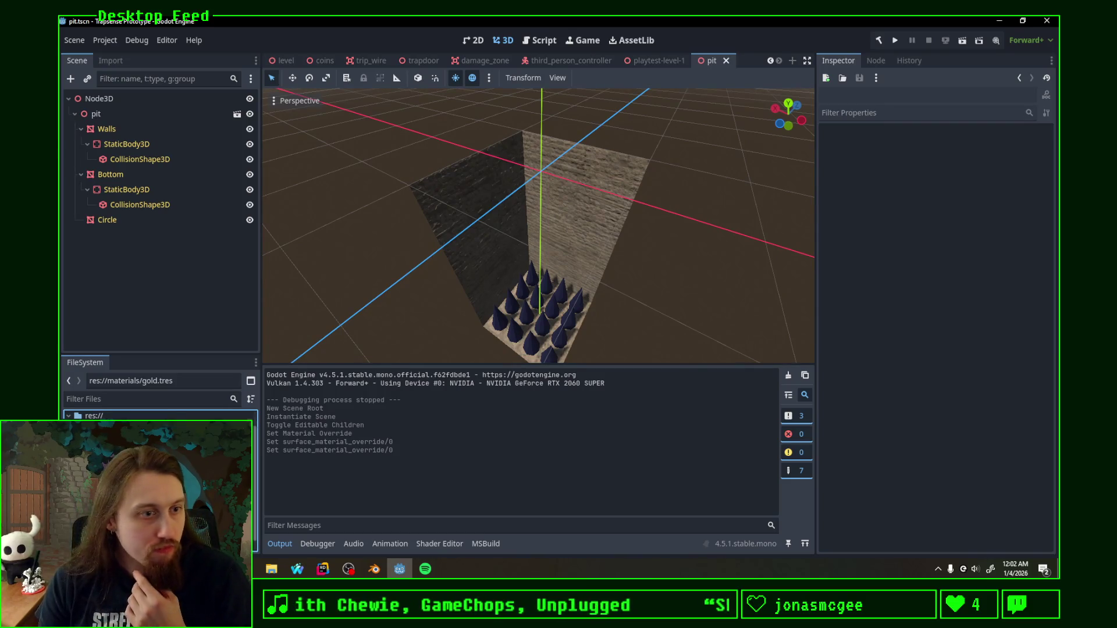
{"action": "scroll", "coordinate": [157, 489], "scroll_direction": "down", "scroll_amount": 2}
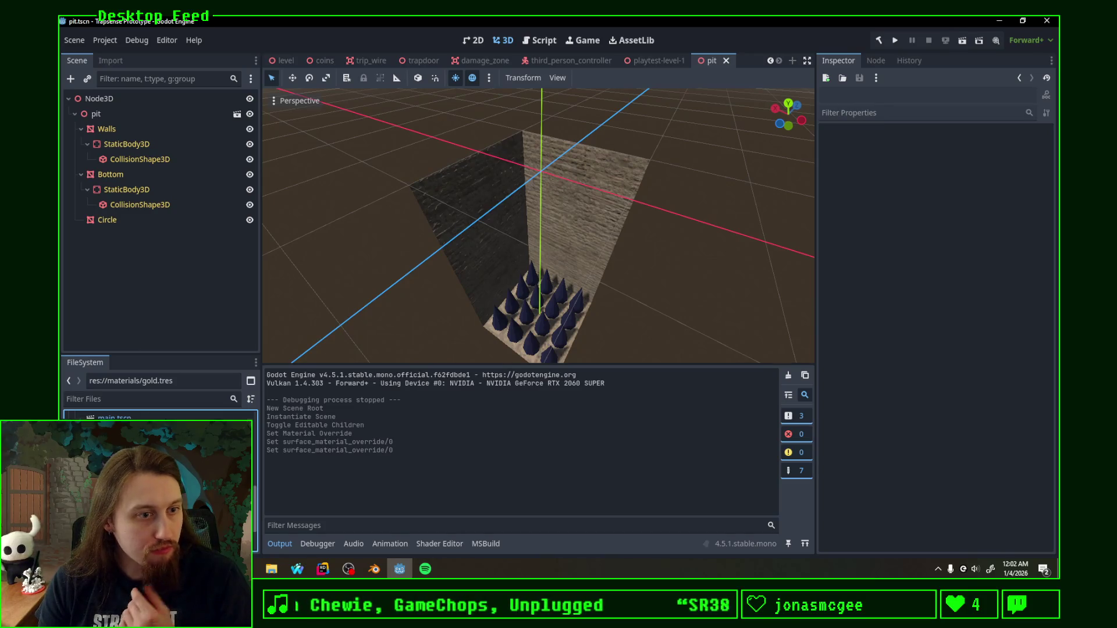
{"action": "double_click", "coordinate": [158, 489]}
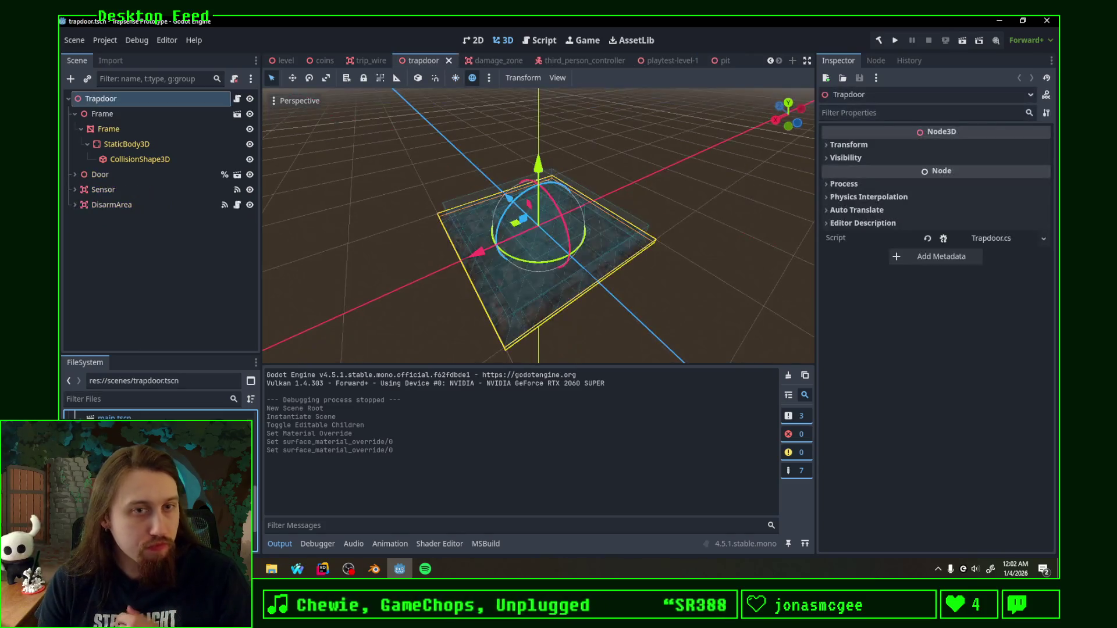
{"action": "left_click", "coordinate": [425, 280]}
{"action": "middle_click_drag", "start_coordinate": [426, 280], "coordinate": [354, 263]}
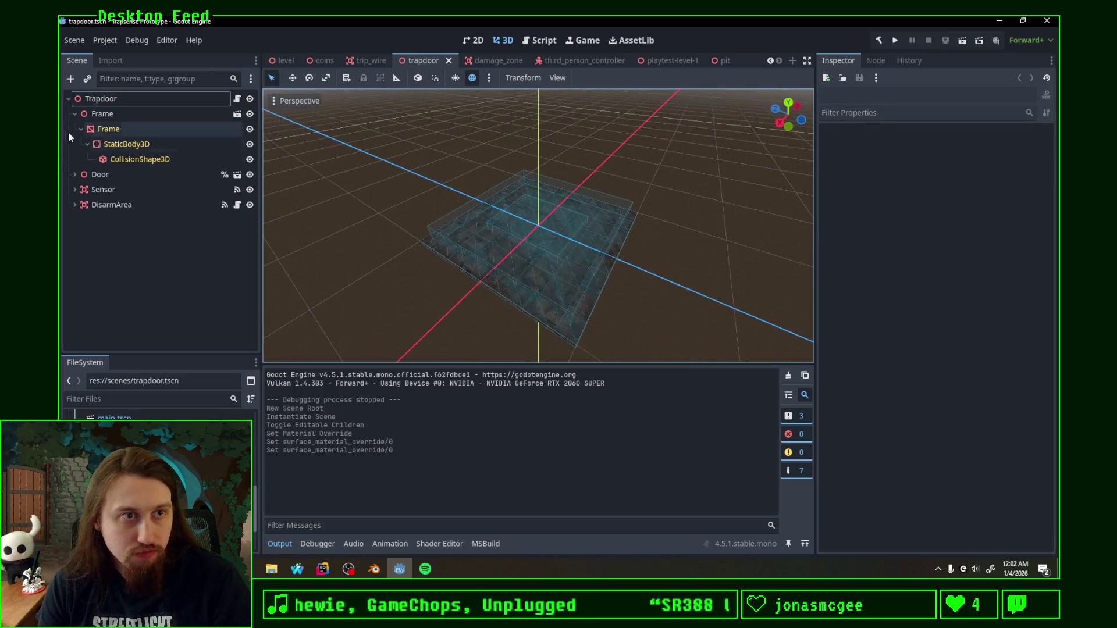
{"action": "left_click", "coordinate": [76, 114]}
{"action": "scroll", "coordinate": [157, 480], "scroll_direction": "up", "scroll_amount": 3}
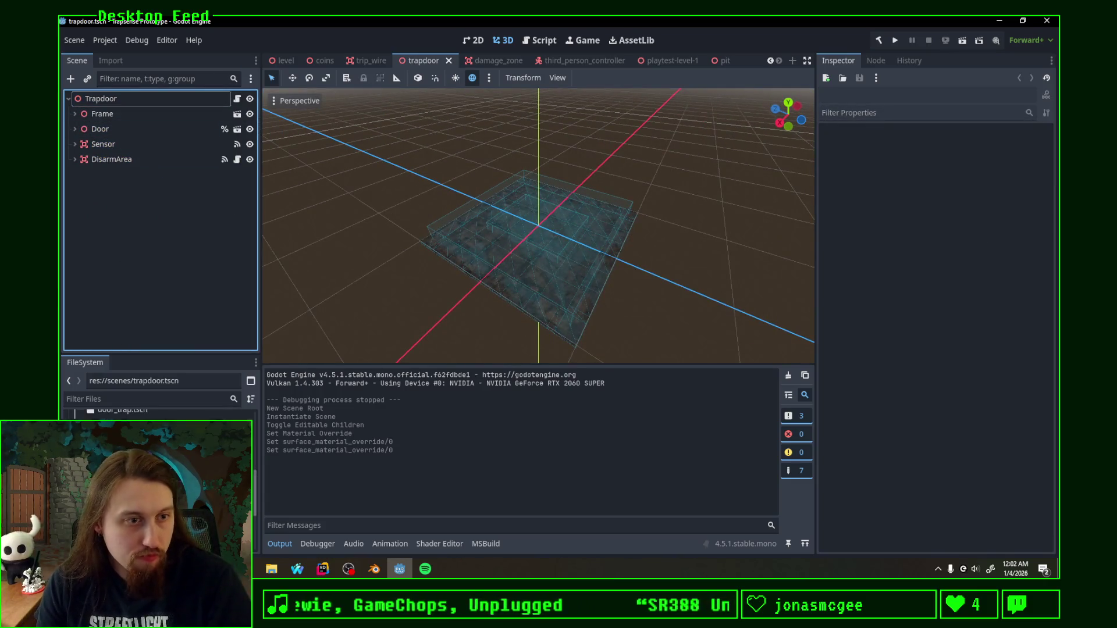
{"action": "mouse_move", "coordinate": [157, 480]}
{"action": "left_mouse_down"}
{"action": "mouse_move", "coordinate": [111, 103]}
{"action": "mouse_move", "coordinate": [100, 100]}
{"action": "left_mouse_up"}
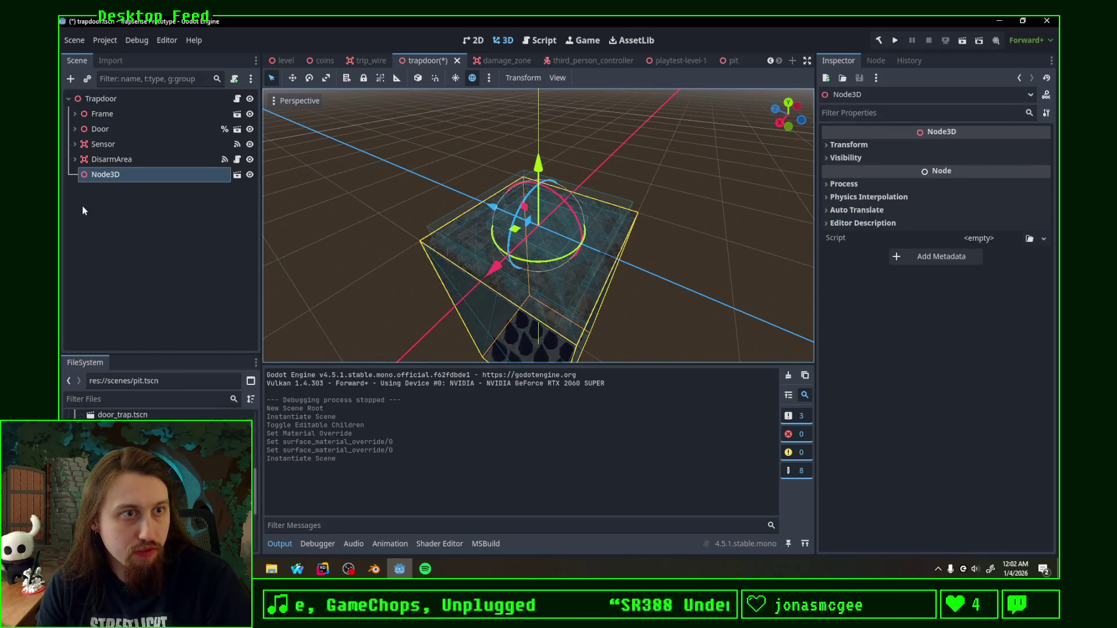
{"action": "left_click", "coordinate": [730, 60]}
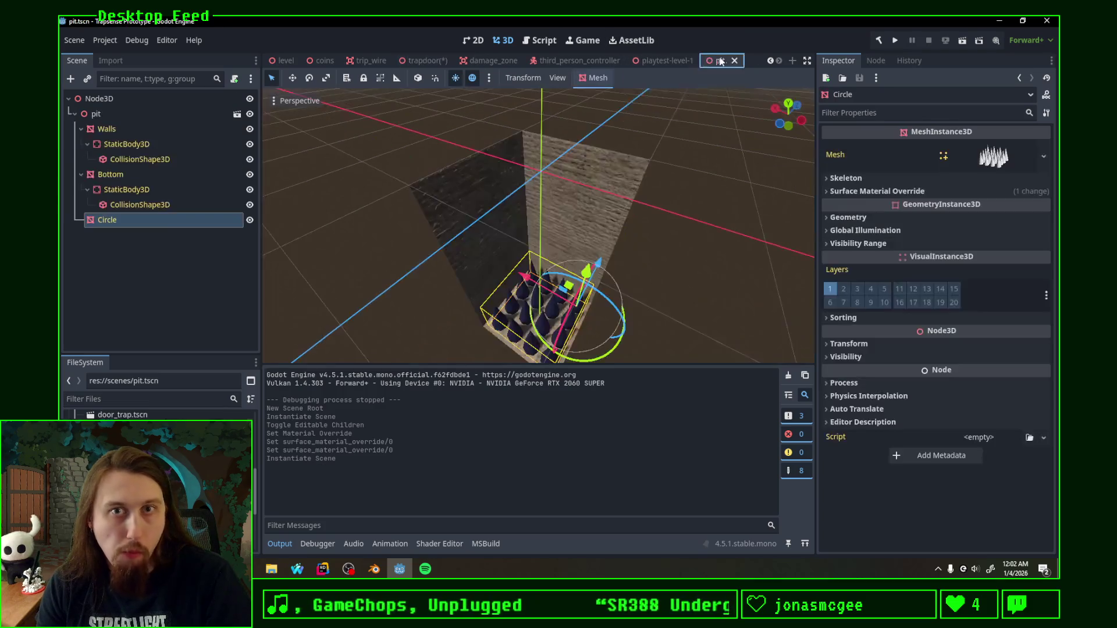
Step: Rename the pit scene's root and the instance inside the trapdoor scene to Pit
{"action": "double_click", "coordinate": [117, 98]}
{"action": "type", "text": "Pit"}
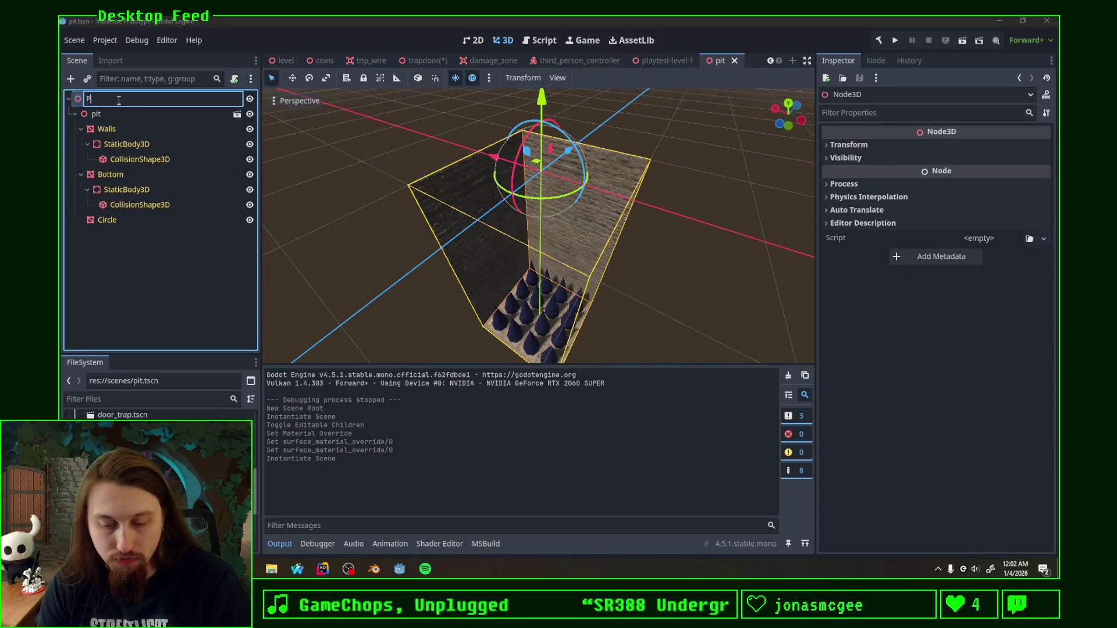
{"action": "key", "text": "Return"}
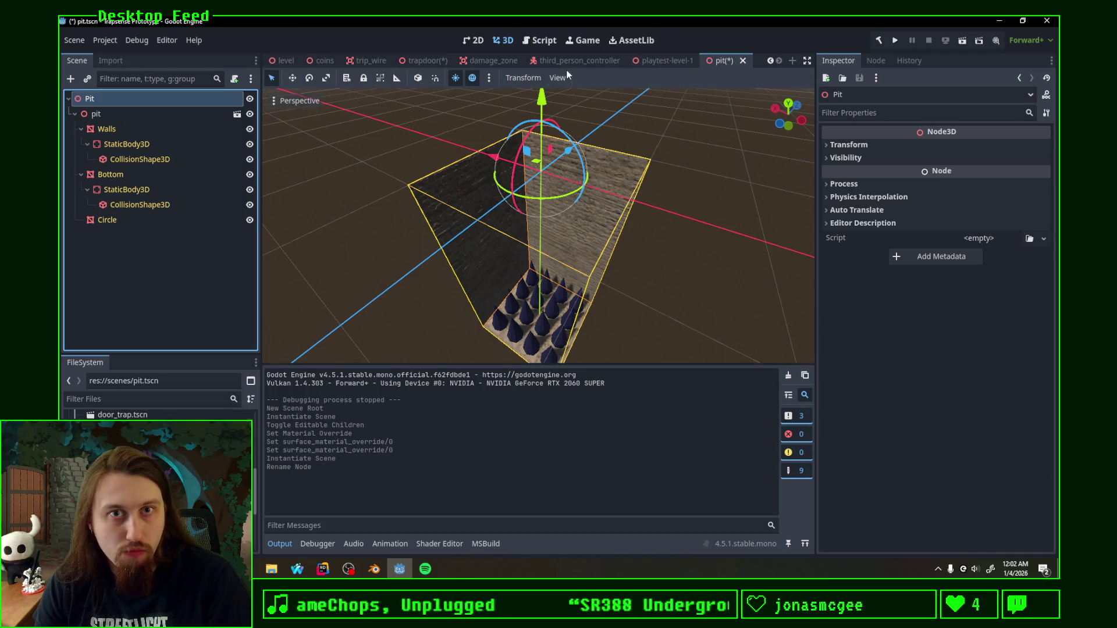
{"action": "left_click", "coordinate": [427, 62]}
{"action": "double_click", "coordinate": [108, 174]}
{"action": "type", "text": "Pu"}
{"action": "type", "text": "it"}
{"action": "key", "text": "Return"}
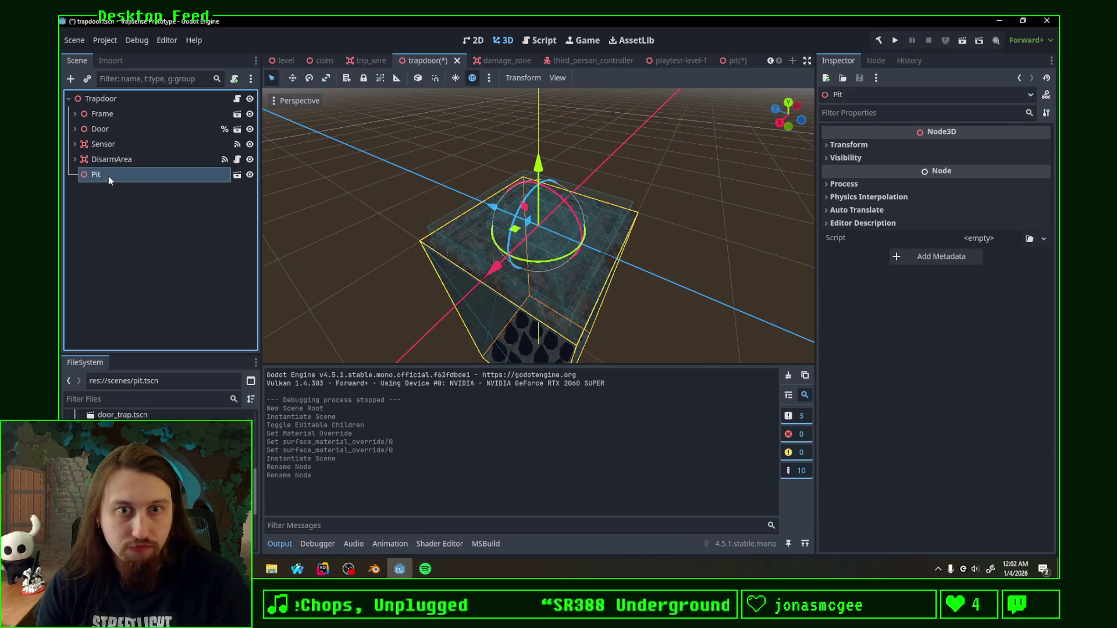
{"action": "mouse_move", "coordinate": [356, 233]}
{"action": "middle_mouse_down"}
{"action": "mouse_move", "coordinate": [409, 174]}
{"action": "mouse_move", "coordinate": [430, 227]}
{"action": "middle_mouse_up"}
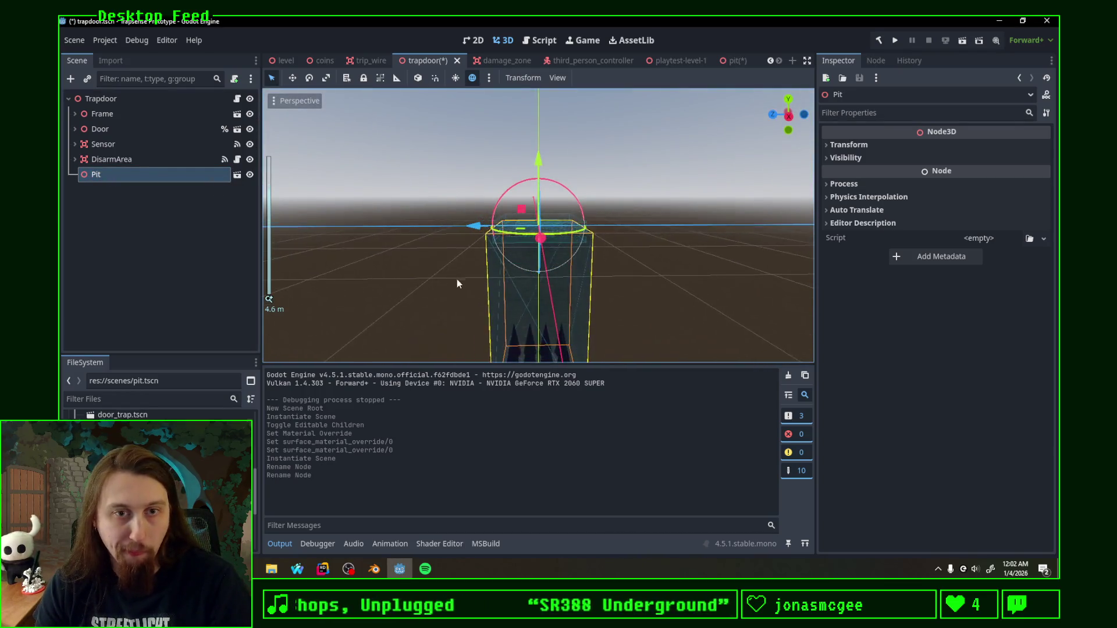
{"action": "middle_click_drag", "start_coordinate": [456, 278], "coordinate": [488, 118]}
{"action": "scroll", "coordinate": [458, 171], "scroll_direction": "up", "scroll_amount": 2}
{"action": "middle_click_drag", "start_coordinate": [459, 170], "coordinate": [458, 209]}
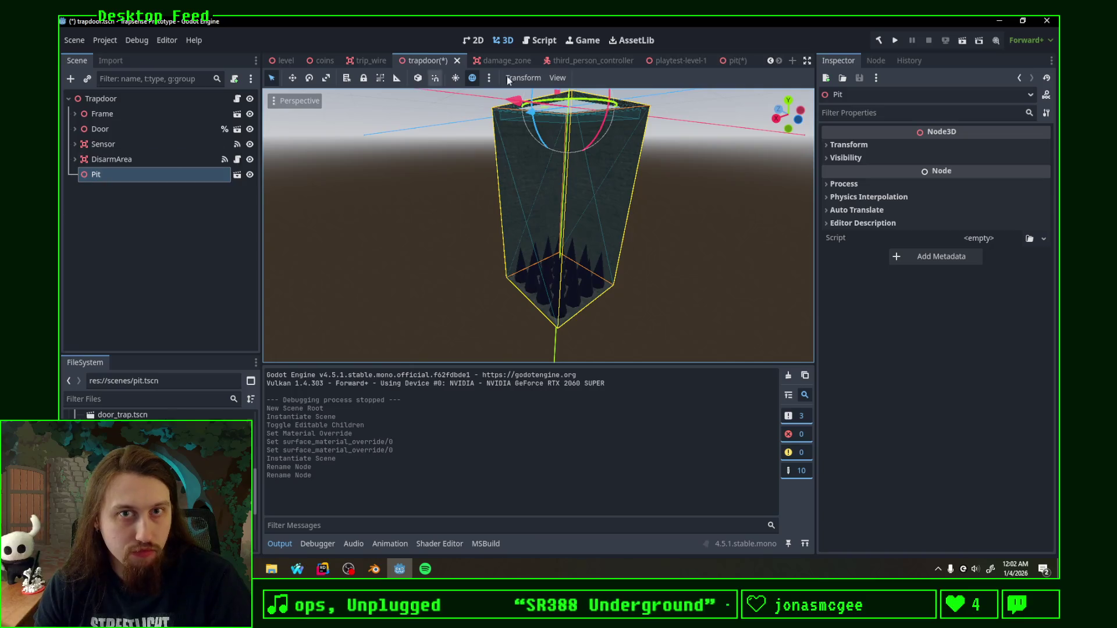
Step: Save the pit scene and collapse its Walls, Bottom and pit branches
{"action": "left_click", "coordinate": [725, 62]}
{"action": "key", "text": "ctrl+s"}
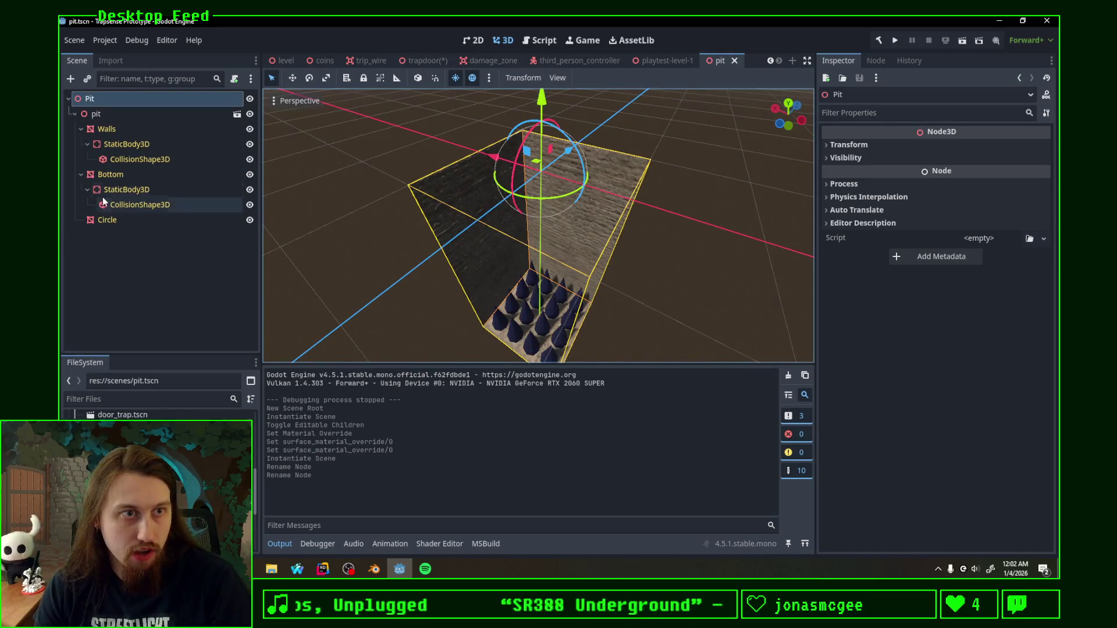
{"action": "left_click", "coordinate": [80, 128]}
{"action": "left_click", "coordinate": [81, 143]}
{"action": "left_click", "coordinate": [106, 158]}
{"action": "left_click", "coordinate": [74, 114]}
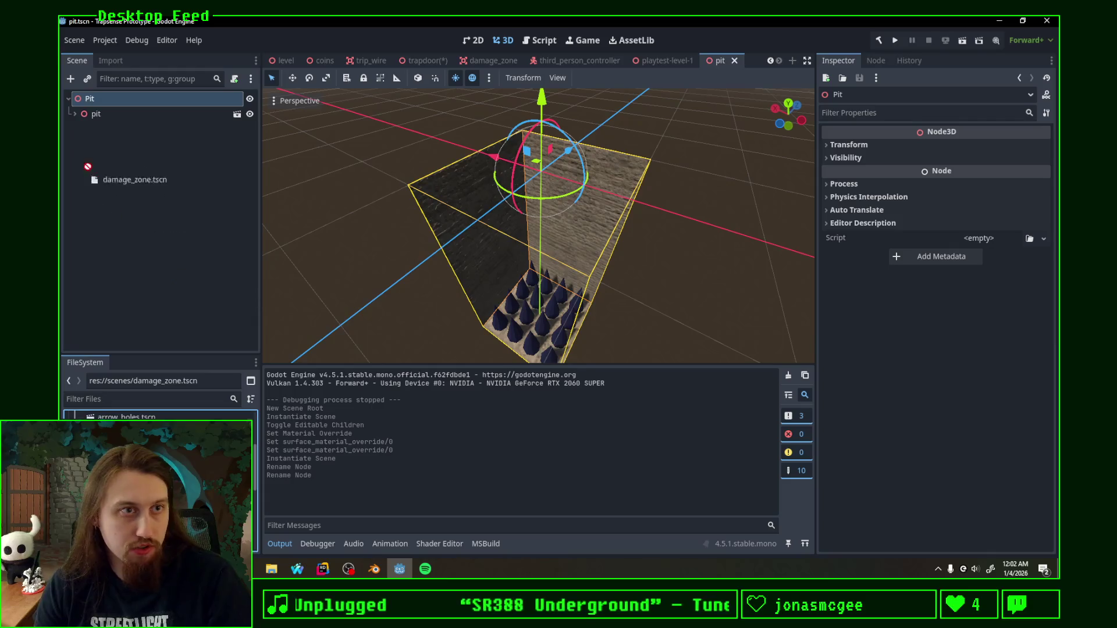
Step: Add a DamageZone instance under Pit and move it into the pit
{"action": "left_click_drag", "start_coordinate": [131, 418], "coordinate": [96, 101]}
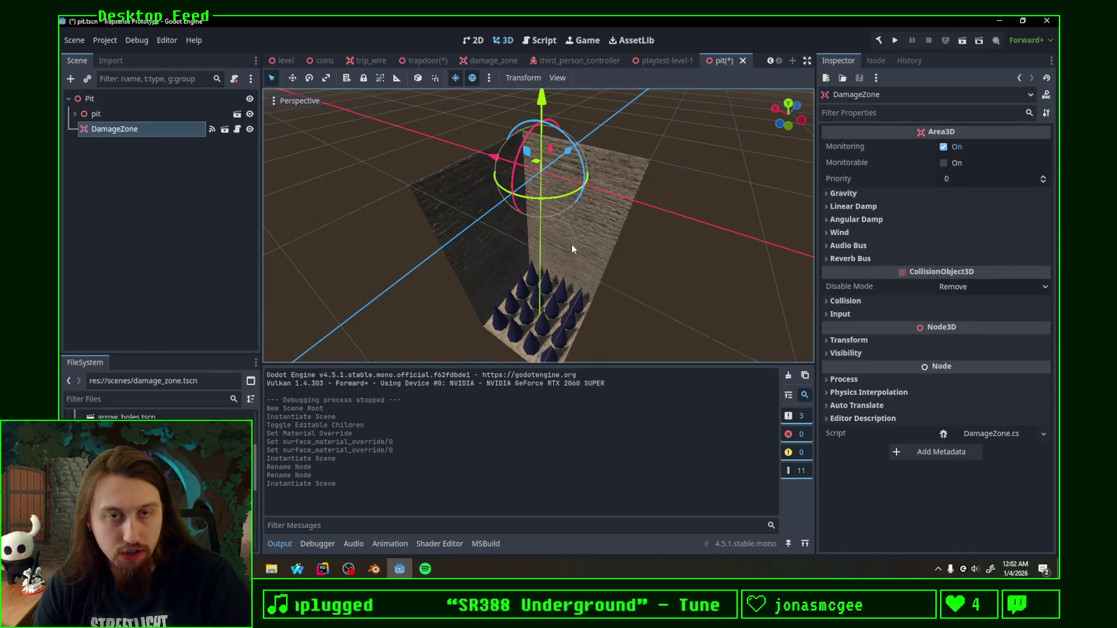
{"action": "middle_click_drag", "start_coordinate": [572, 249], "coordinate": [541, 218]}
{"action": "left_click", "coordinate": [135, 126]}
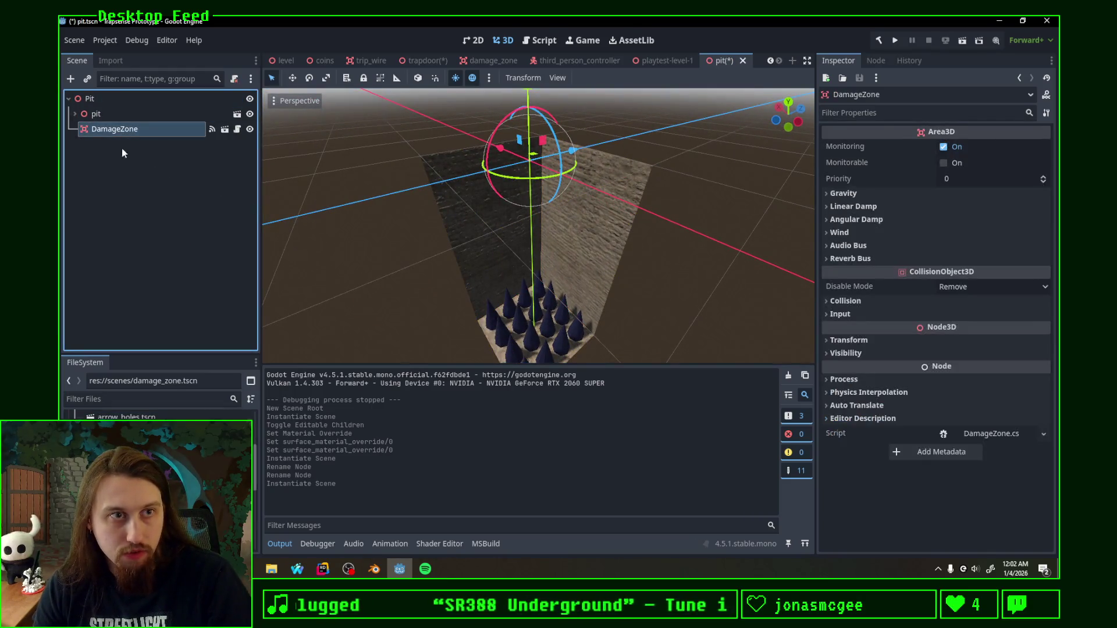
{"action": "scroll", "coordinate": [599, 216], "scroll_direction": "up", "scroll_amount": 5}
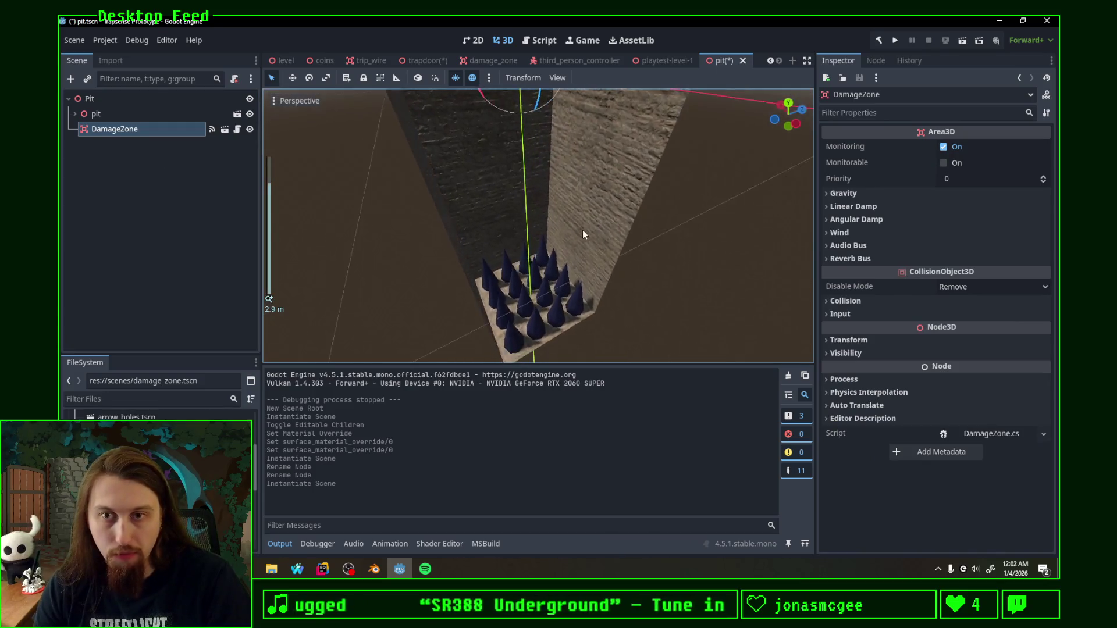
{"action": "scroll", "coordinate": [584, 234], "scroll_direction": "down", "scroll_amount": 4}
{"action": "left_click", "coordinate": [490, 78]}
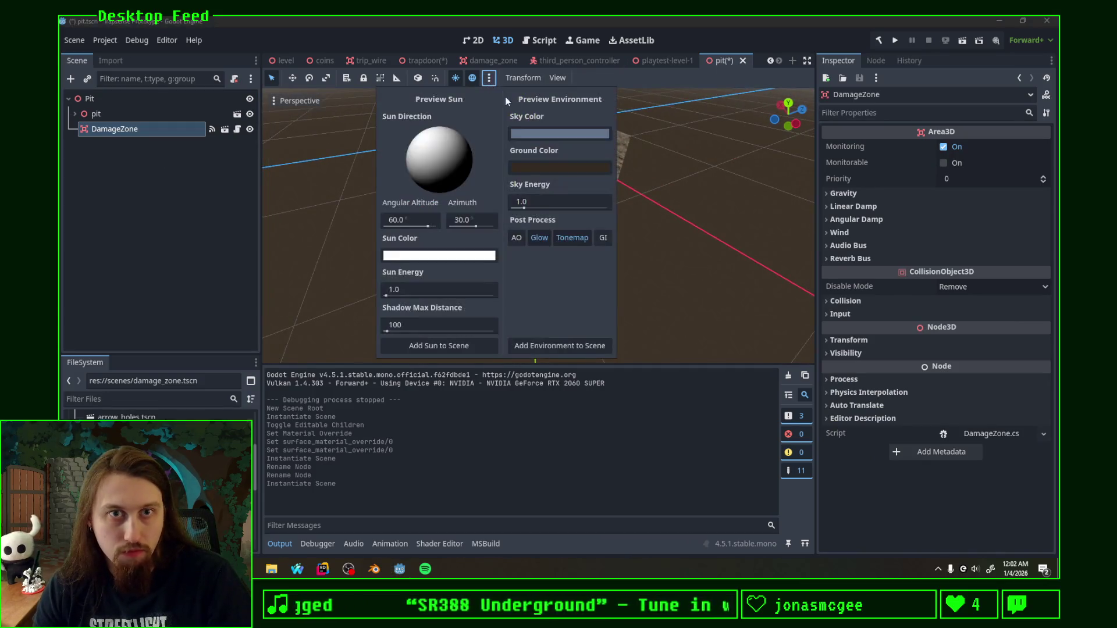
{"action": "left_click", "coordinate": [584, 79]}
{"action": "left_click", "coordinate": [563, 78]}
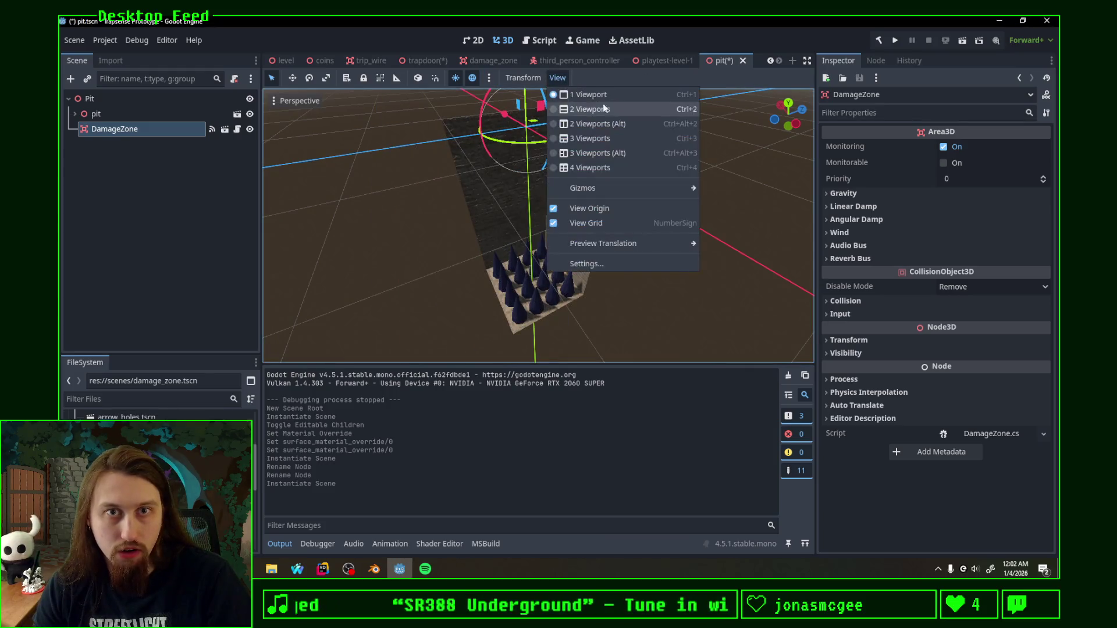
{"action": "mouse_move", "coordinate": [583, 188]}
{"action": "left_click", "coordinate": [742, 140]}
{"action": "left_click", "coordinate": [374, 225]}
{"action": "middle_click_drag", "start_coordinate": [375, 226], "coordinate": [519, 153]}
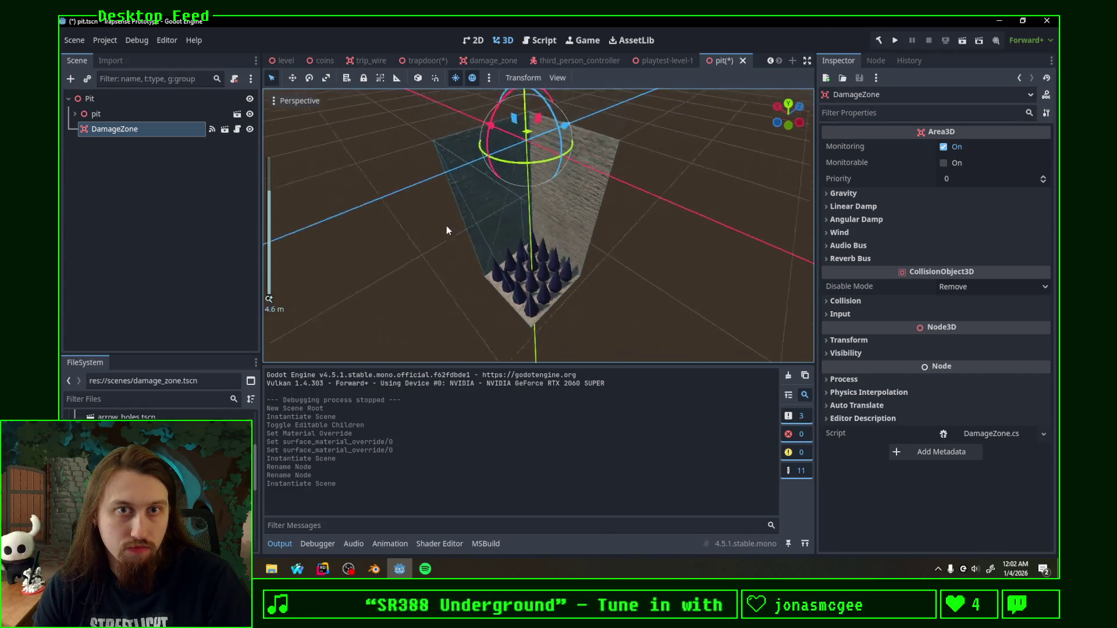
{"action": "mouse_move", "coordinate": [520, 153]}
{"action": "left_mouse_down"}
{"action": "mouse_move", "coordinate": [537, 99]}
{"action": "mouse_move", "coordinate": [532, 210]}
{"action": "left_mouse_up"}
{"action": "scroll", "coordinate": [408, 172], "scroll_direction": "down", "scroll_amount": 2}
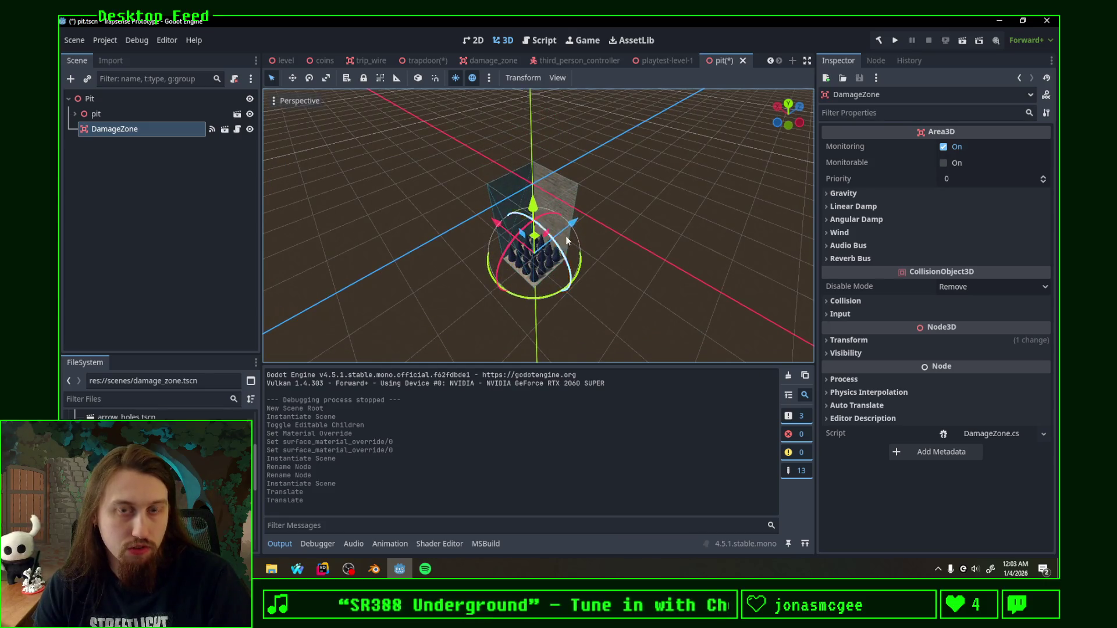
Step: Set the DamageZone's height among the spikes in Rear Orthogonal view and save the pit scene
{"action": "left_click", "coordinate": [777, 123]}
{"action": "scroll", "coordinate": [655, 322], "scroll_direction": "up", "scroll_amount": 3}
{"action": "middle_click_drag", "start_coordinate": [656, 322], "coordinate": [633, 202], "text": "shift"}
{"action": "scroll", "coordinate": [678, 190], "scroll_direction": "up", "scroll_amount": 2}
{"action": "scroll", "coordinate": [677, 196], "scroll_direction": "up", "scroll_amount": 2}
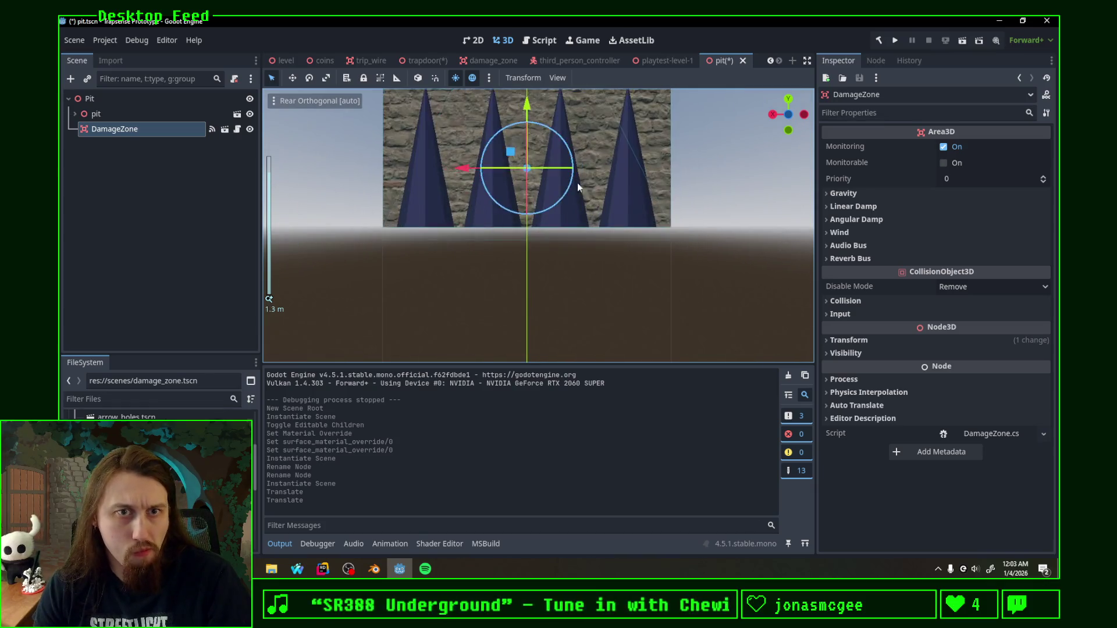
{"action": "mouse_move", "coordinate": [529, 105]}
{"action": "left_mouse_down"}
{"action": "mouse_move", "coordinate": [540, 249]}
{"action": "mouse_move", "coordinate": [526, 231]}
{"action": "left_mouse_up"}
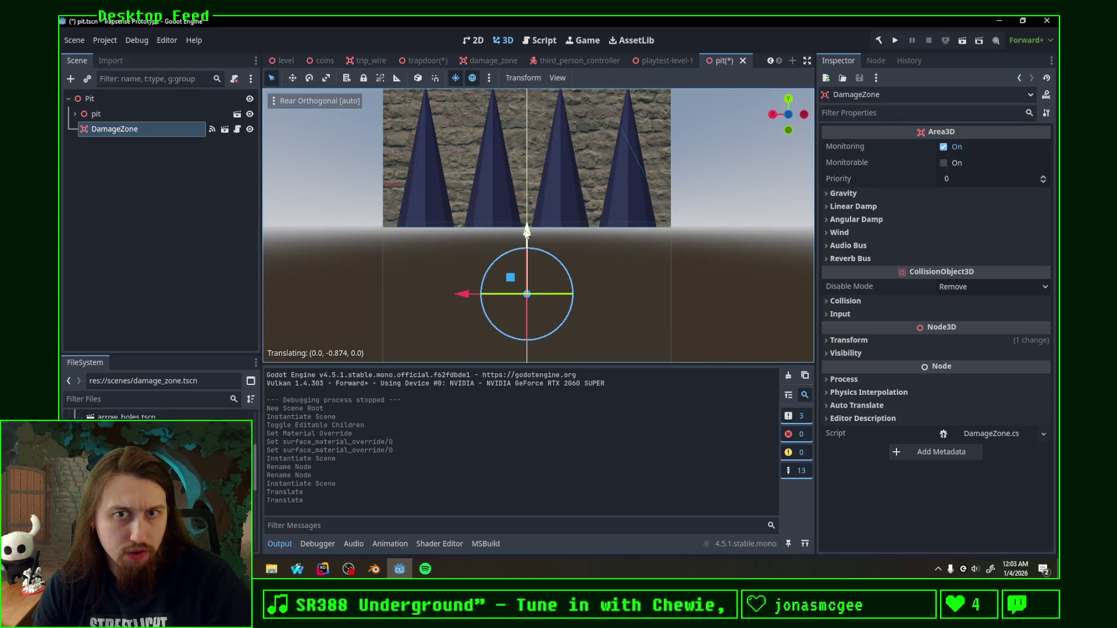
{"action": "scroll", "coordinate": [708, 249], "scroll_direction": "down", "scroll_amount": 4}
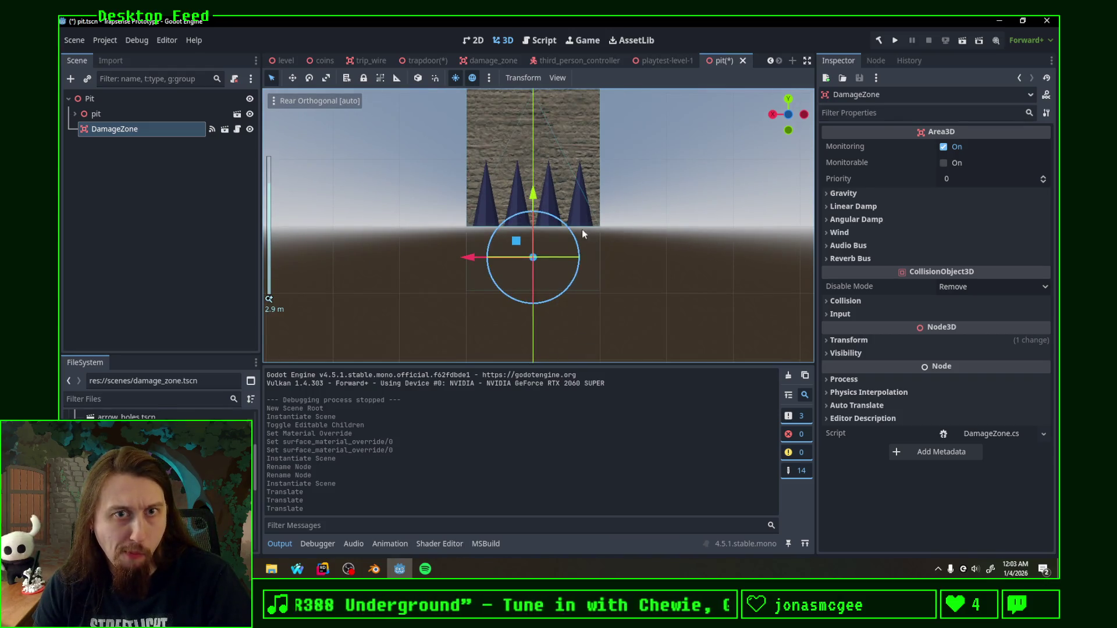
{"action": "mouse_move", "coordinate": [532, 200]}
{"action": "left_mouse_down"}
{"action": "mouse_move", "coordinate": [541, 134]}
{"action": "mouse_move", "coordinate": [543, 200]}
{"action": "left_mouse_up"}
{"action": "key", "text": "ctrl+s"}
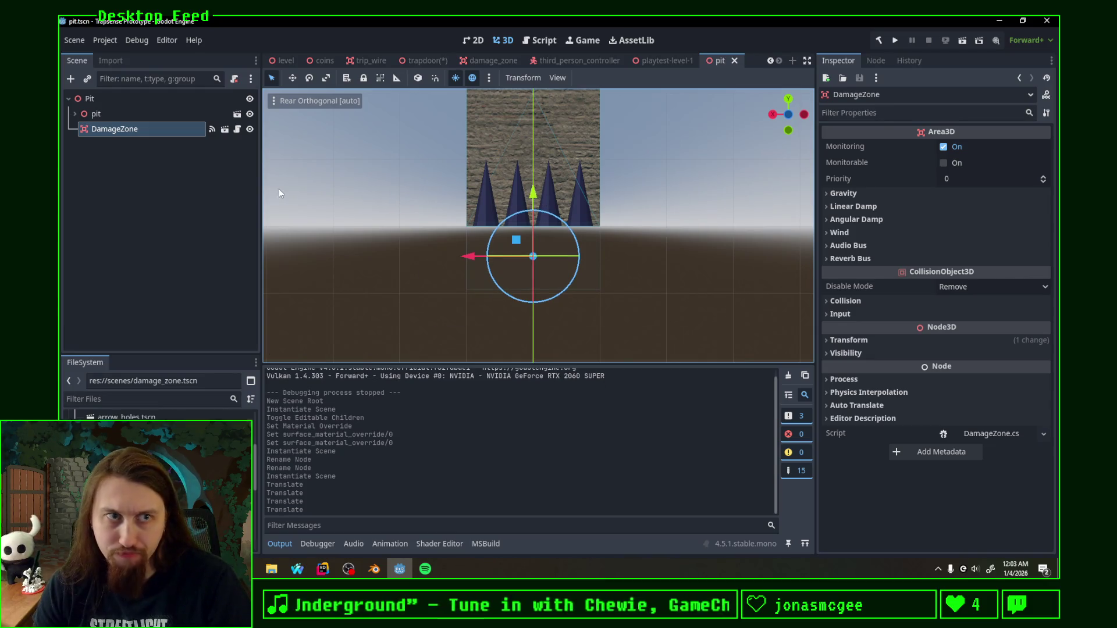
{"action": "left_click", "coordinate": [421, 59]}
{"action": "mouse_move", "coordinate": [396, 228]}
{"action": "middle_mouse_down"}
{"action": "mouse_move", "coordinate": [436, 140]}
{"action": "mouse_move", "coordinate": [420, 223]}
{"action": "mouse_move", "coordinate": [441, 319]}
{"action": "mouse_move", "coordinate": [487, 317]}
{"action": "mouse_move", "coordinate": [535, 259]}
{"action": "mouse_move", "coordinate": [645, 221]}
{"action": "mouse_move", "coordinate": [531, 240]}
{"action": "middle_mouse_up"}
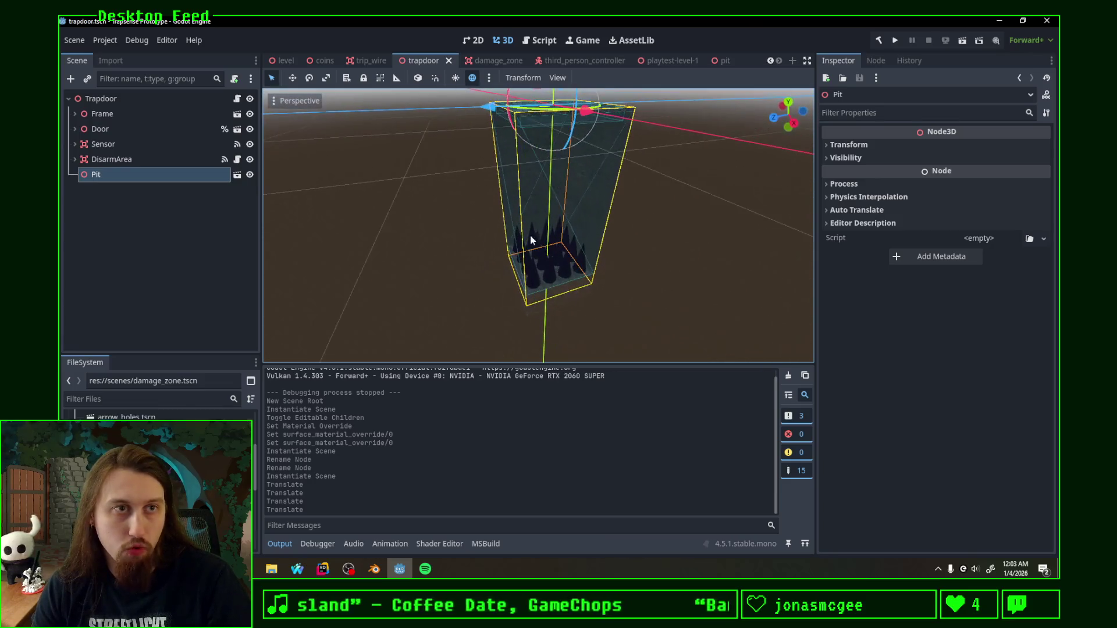
Step: Close the level, coins, trip wire, trapdoor, damage zone and pit scenes, leaving playtest-level-1 open
{"action": "left_click", "coordinate": [278, 61]}
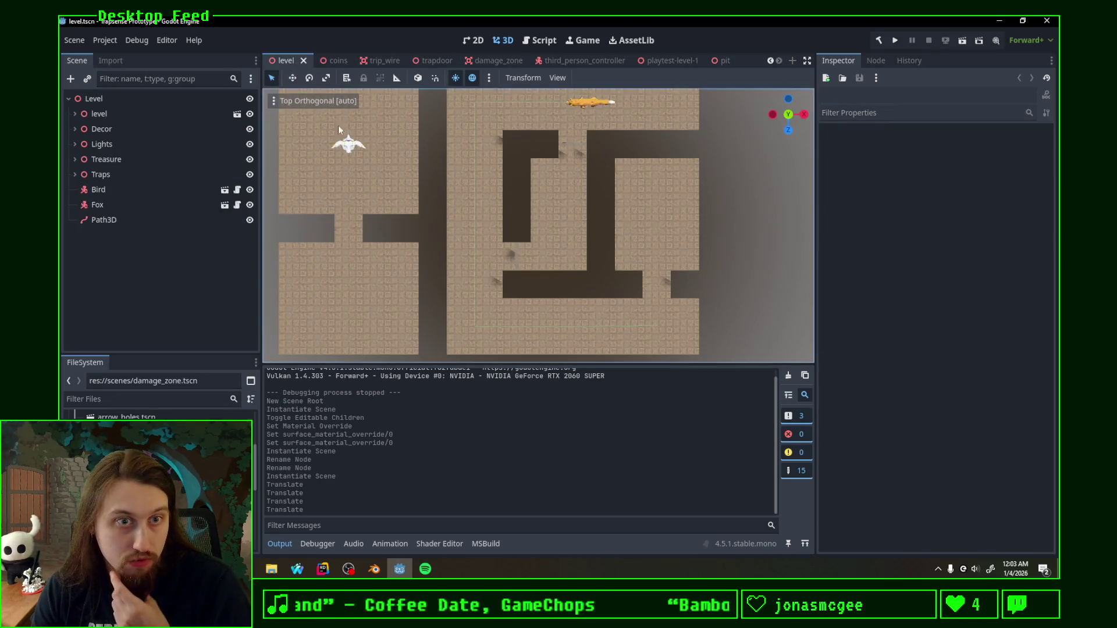
{"action": "left_click", "coordinate": [306, 60]}
{"action": "left_click", "coordinate": [336, 59]}
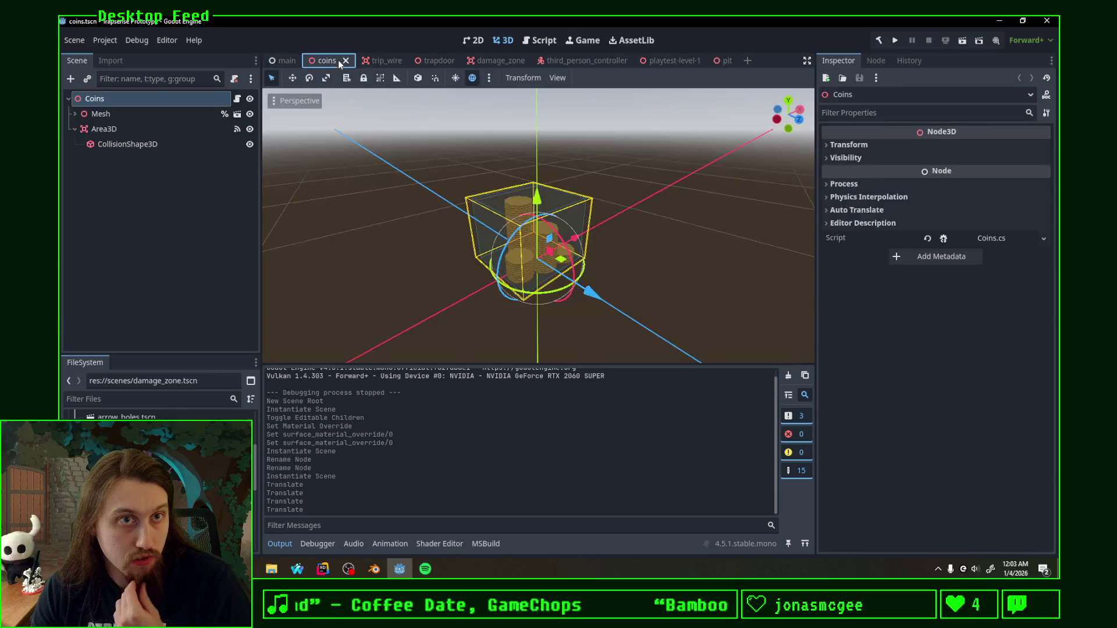
{"action": "left_click", "coordinate": [346, 61]}
{"action": "left_click", "coordinate": [356, 63]}
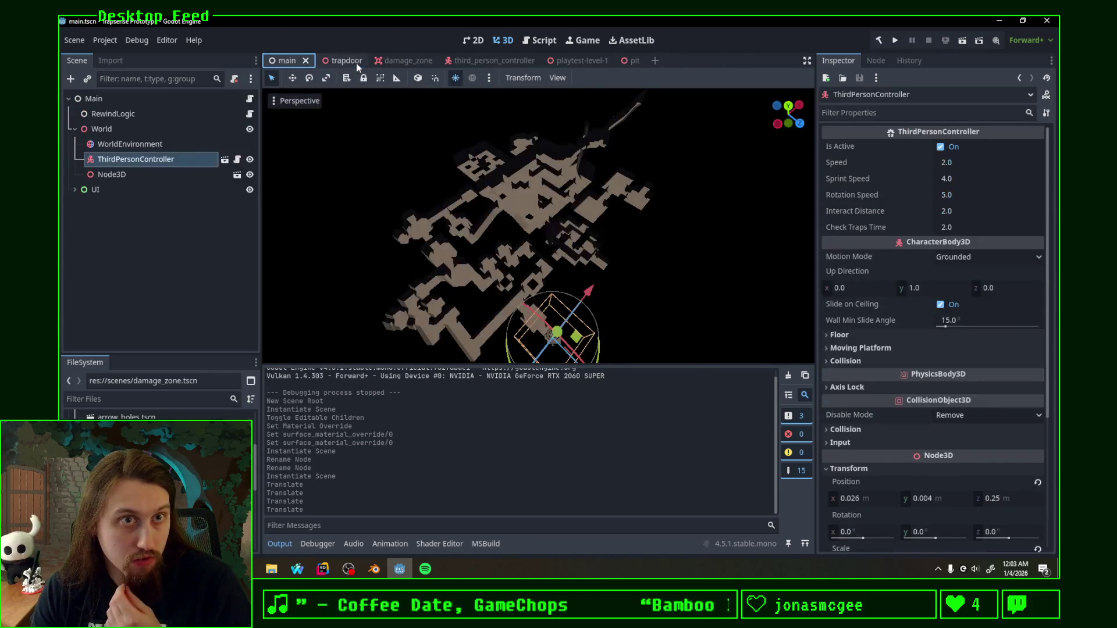
{"action": "left_click", "coordinate": [358, 62]}
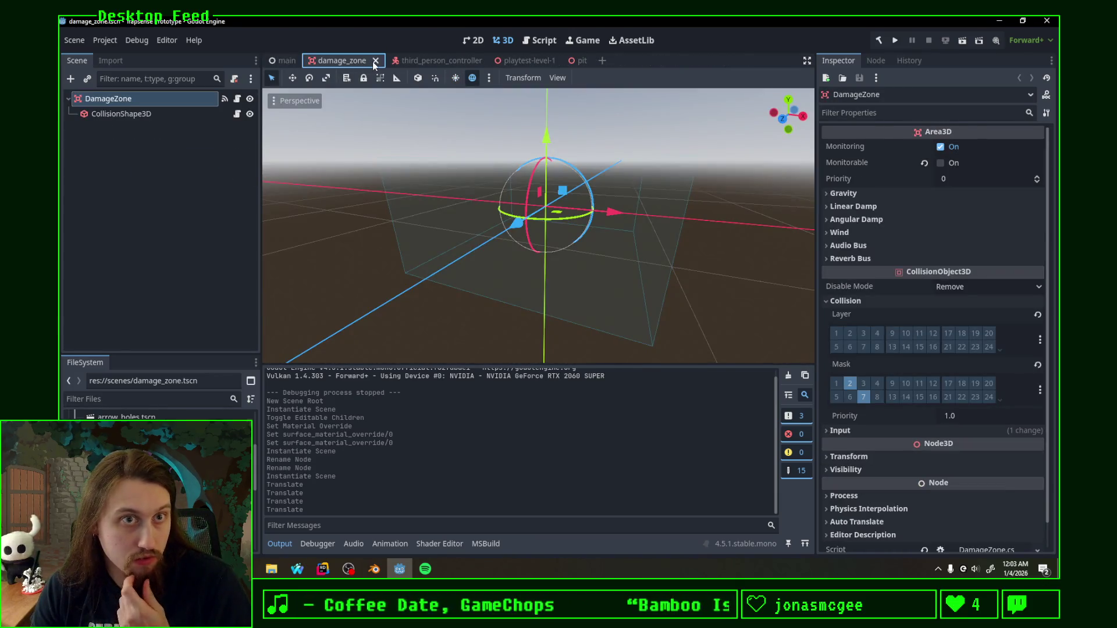
{"action": "left_click", "coordinate": [375, 61]}
{"action": "left_click", "coordinate": [409, 62]}
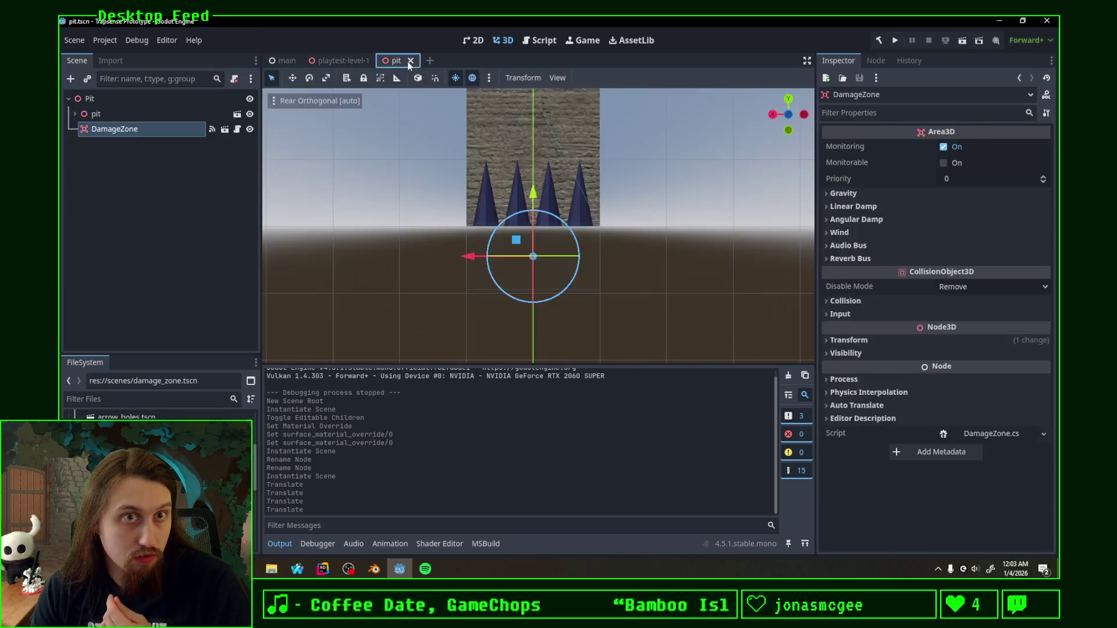
{"action": "left_click", "coordinate": [412, 62]}
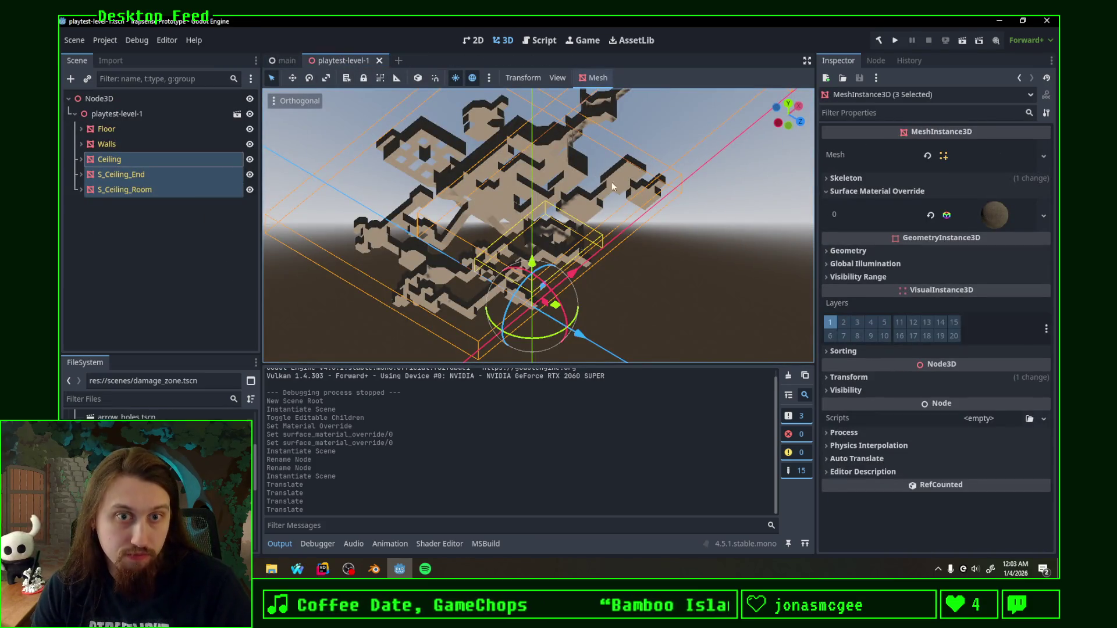
{"action": "scroll", "coordinate": [536, 207], "scroll_direction": "up", "scroll_amount": 2}
Step: Switch the viewport to Perspective and drop a Pit instance into the dark floor gap
{"action": "left_click", "coordinate": [277, 101]}
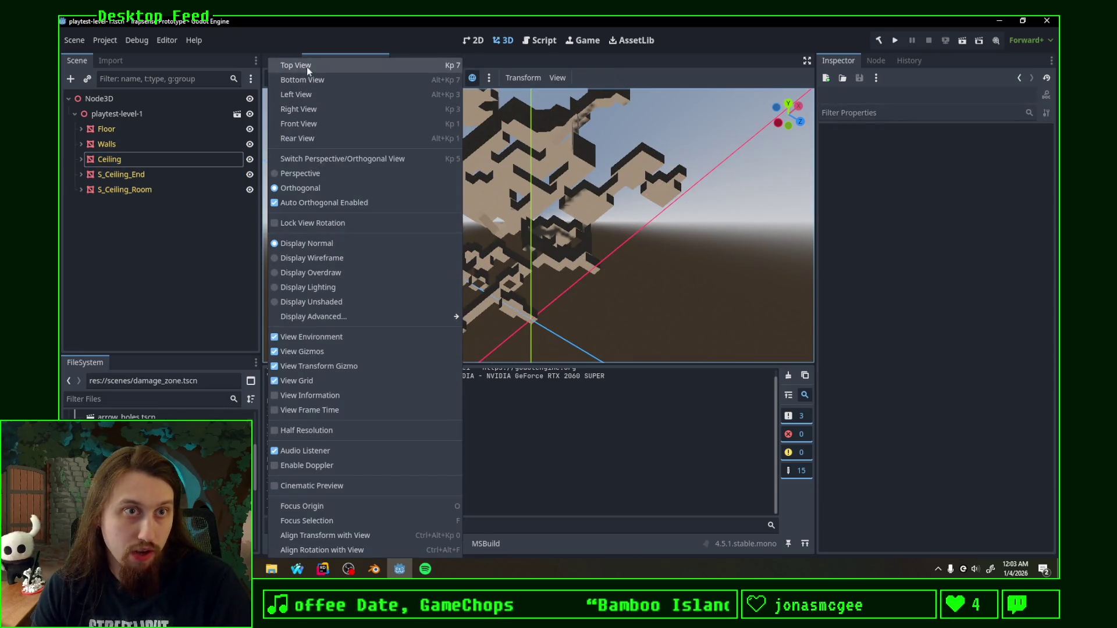
{"action": "left_click", "coordinate": [301, 173]}
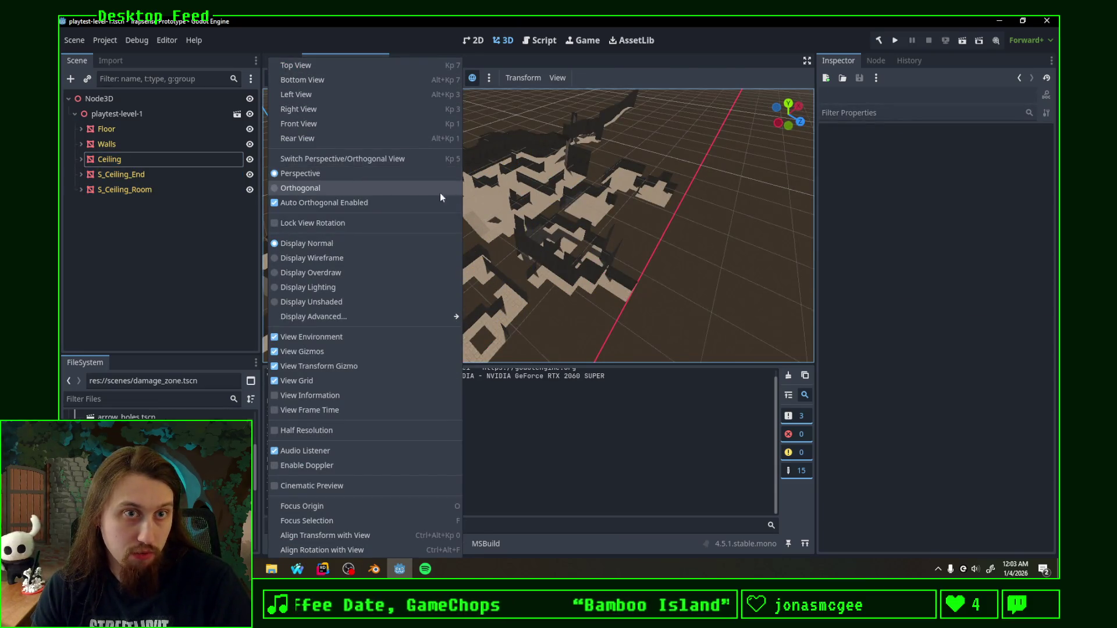
{"action": "left_click", "coordinate": [556, 204]}
{"action": "right_click_drag", "start_coordinate": [556, 203], "coordinate": [559, 210]}
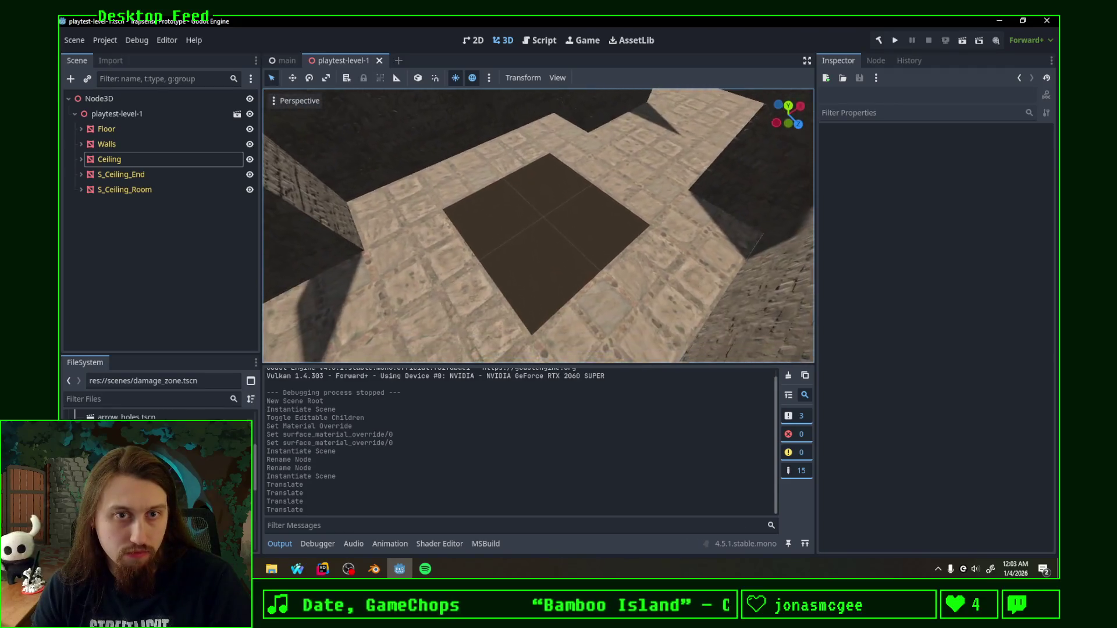
{"action": "right_click_drag", "start_coordinate": [556, 204], "coordinate": [559, 203]}
{"action": "scroll", "coordinate": [157, 413], "scroll_direction": "down", "scroll_amount": 1}
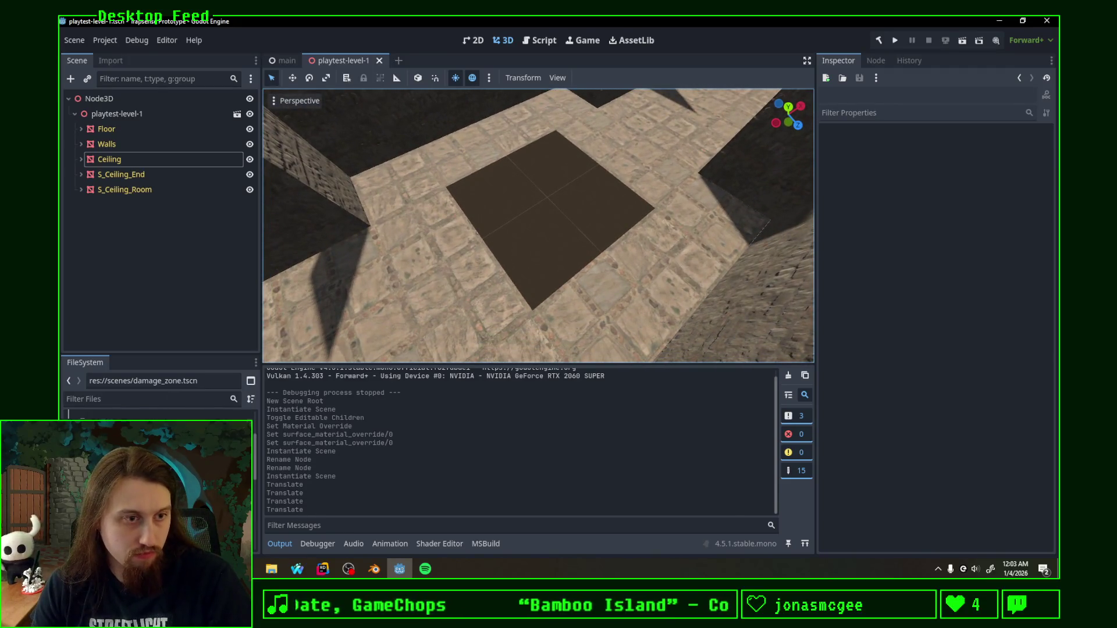
{"action": "scroll", "coordinate": [158, 412], "scroll_direction": "down", "scroll_amount": 2}
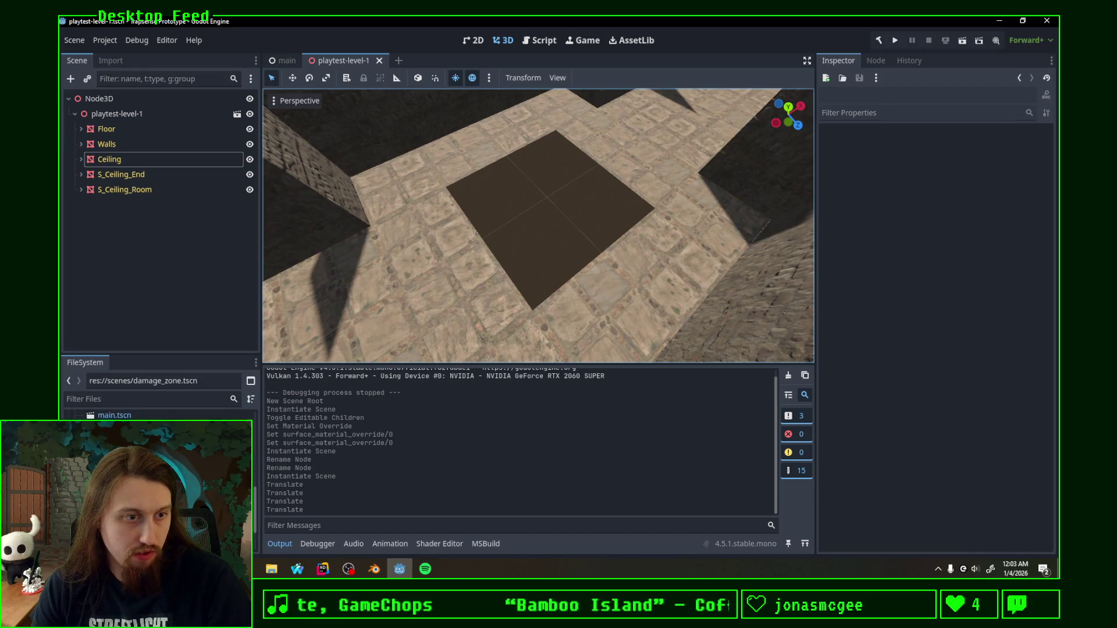
{"action": "left_click_drag", "start_coordinate": [131, 428], "coordinate": [557, 232]}
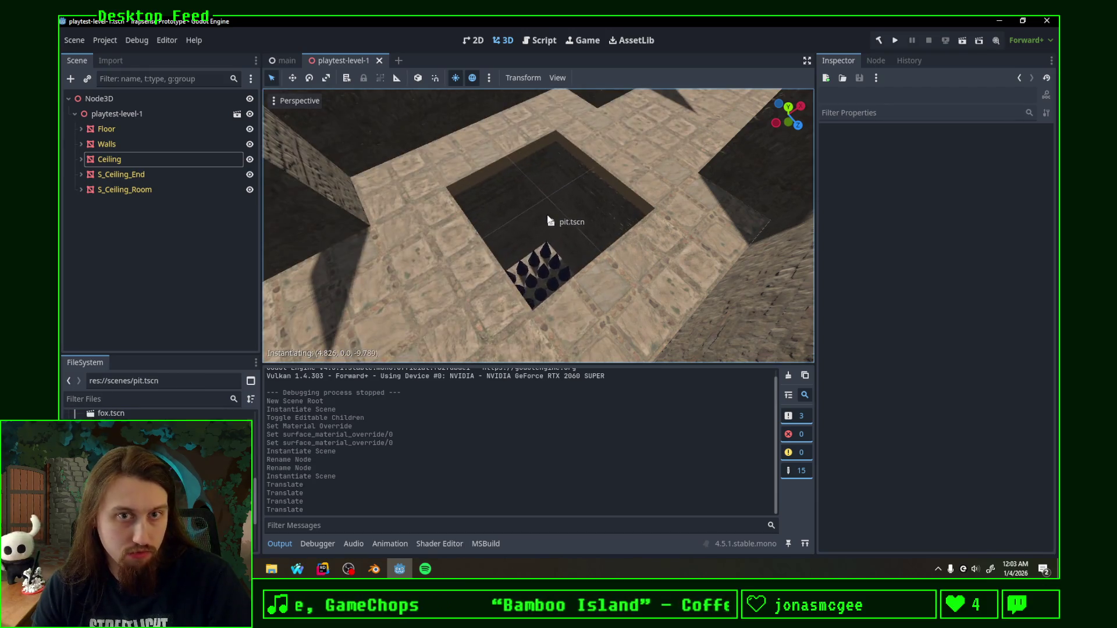
Step: Undo the Pit, place a Trapdoor instance instead at position x 5, z -10
{"action": "key", "text": "ctrl+z"}
{"action": "scroll", "coordinate": [166, 414], "scroll_direction": "down", "scroll_amount": 1}
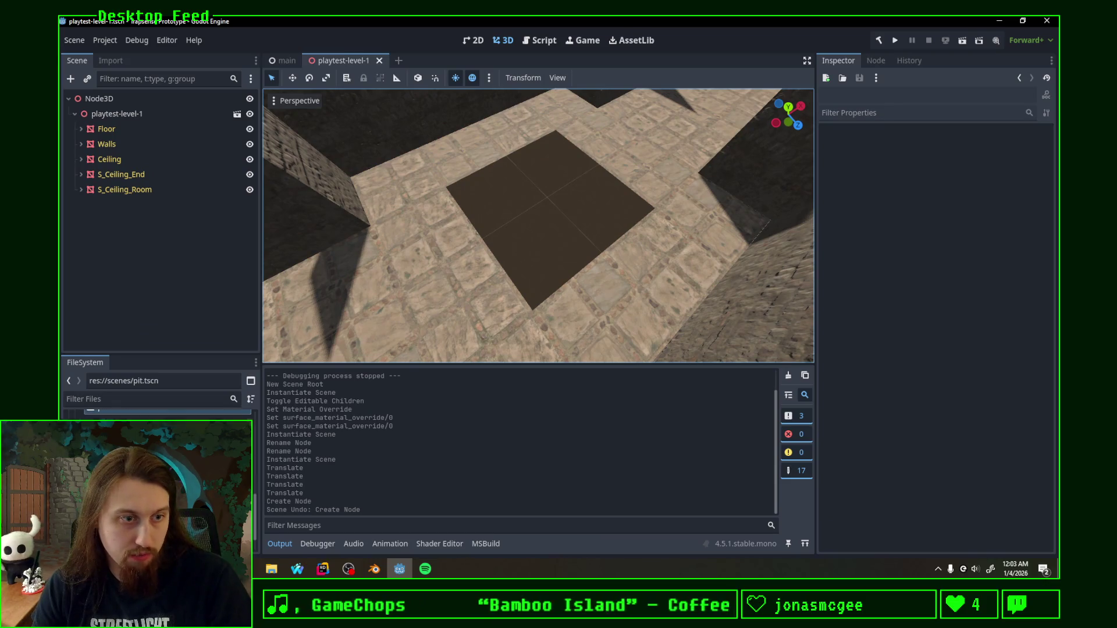
{"action": "left_click_drag", "start_coordinate": [166, 413], "coordinate": [547, 204]}
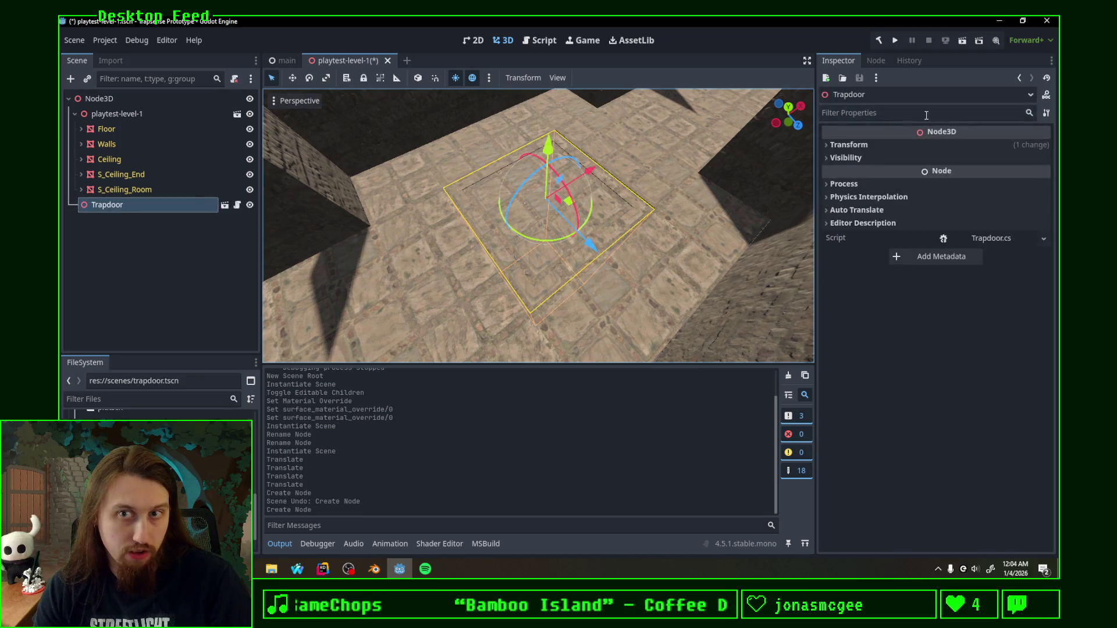
{"action": "left_click", "coordinate": [847, 146]}
{"action": "left_click", "coordinate": [871, 174]}
{"action": "type", "text": "5"}
{"action": "key", "text": "Return"}
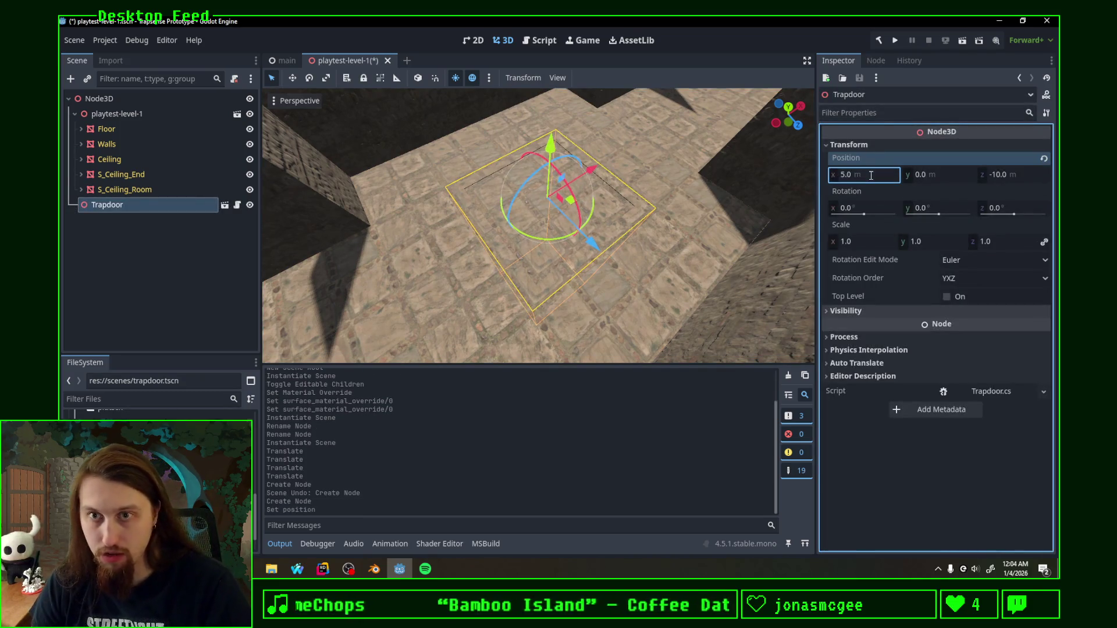
{"action": "left_click", "coordinate": [1015, 177]}
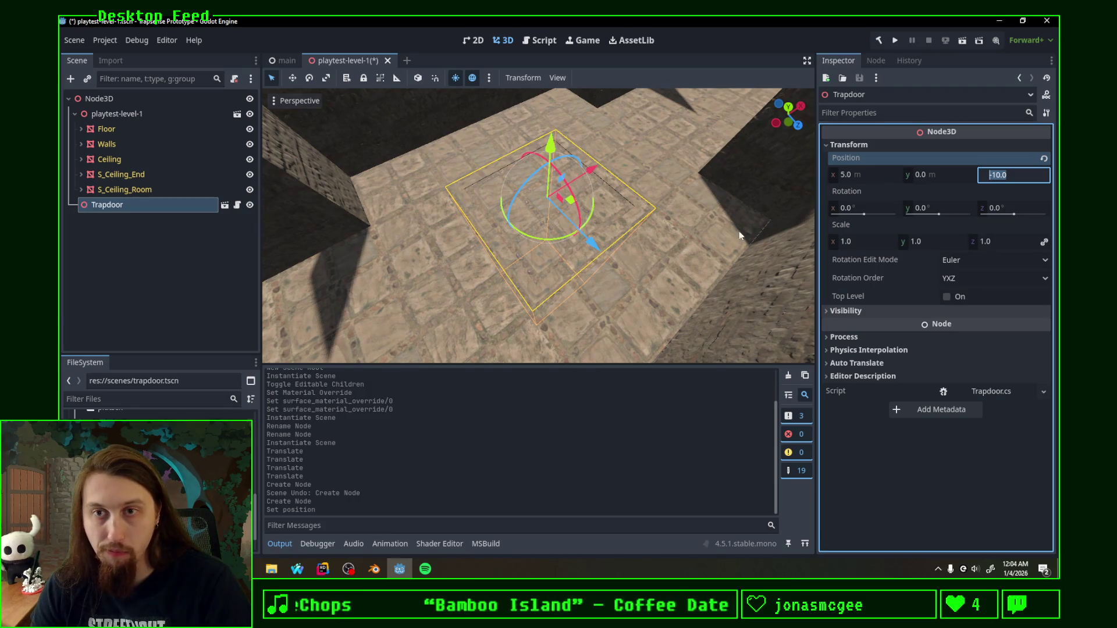
Step: Check the Walls mesh transform and the Trapdoor's z position in the Inspector
{"action": "mouse_move", "coordinate": [637, 218]}
{"action": "middle_mouse_down"}
{"action": "mouse_move", "coordinate": [611, 231]}
{"action": "mouse_move", "coordinate": [611, 131]}
{"action": "mouse_move", "coordinate": [644, 211]}
{"action": "mouse_move", "coordinate": [459, 196]}
{"action": "mouse_move", "coordinate": [524, 218]}
{"action": "middle_mouse_up"}
{"action": "left_click", "coordinate": [458, 195]}
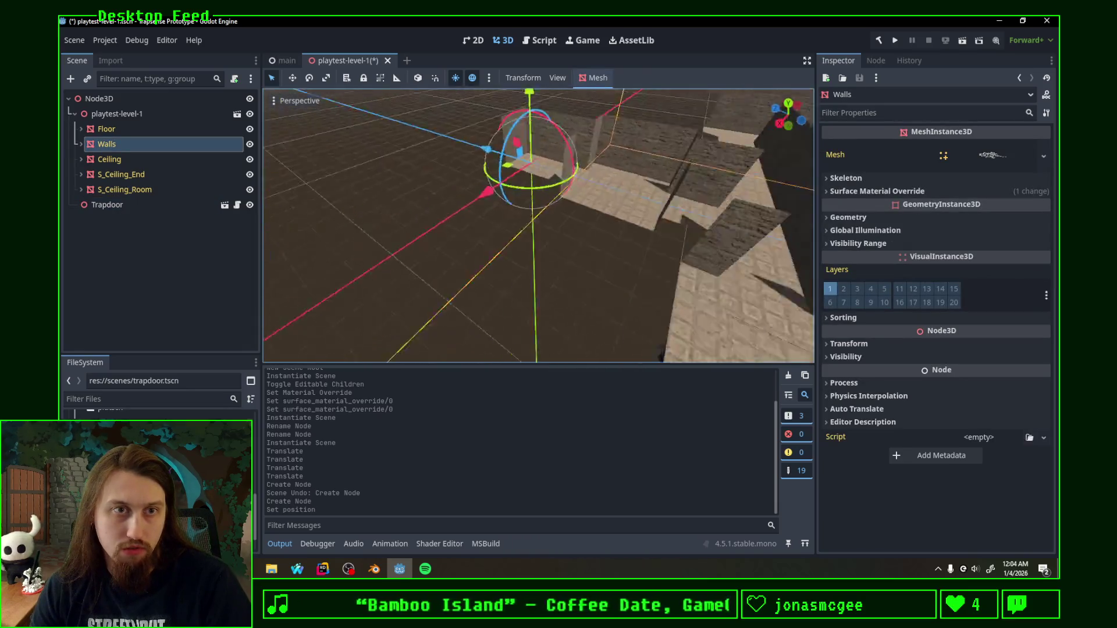
{"action": "left_click", "coordinate": [847, 344]}
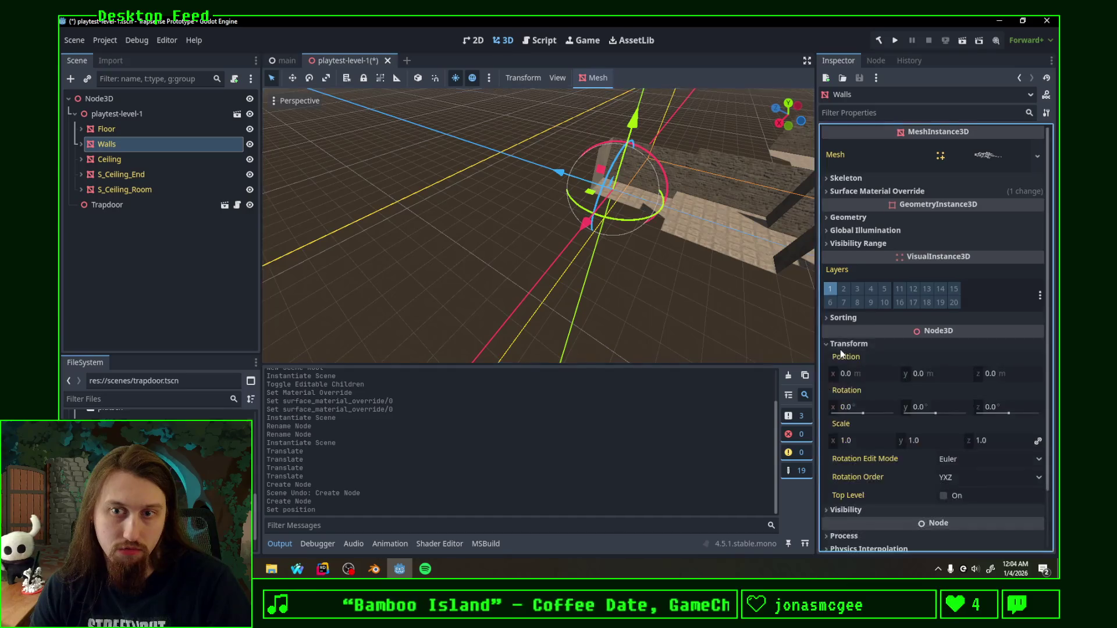
{"action": "left_click", "coordinate": [847, 345]}
{"action": "middle_click_drag", "start_coordinate": [786, 341], "coordinate": [593, 301]}
{"action": "left_click", "coordinate": [109, 206]}
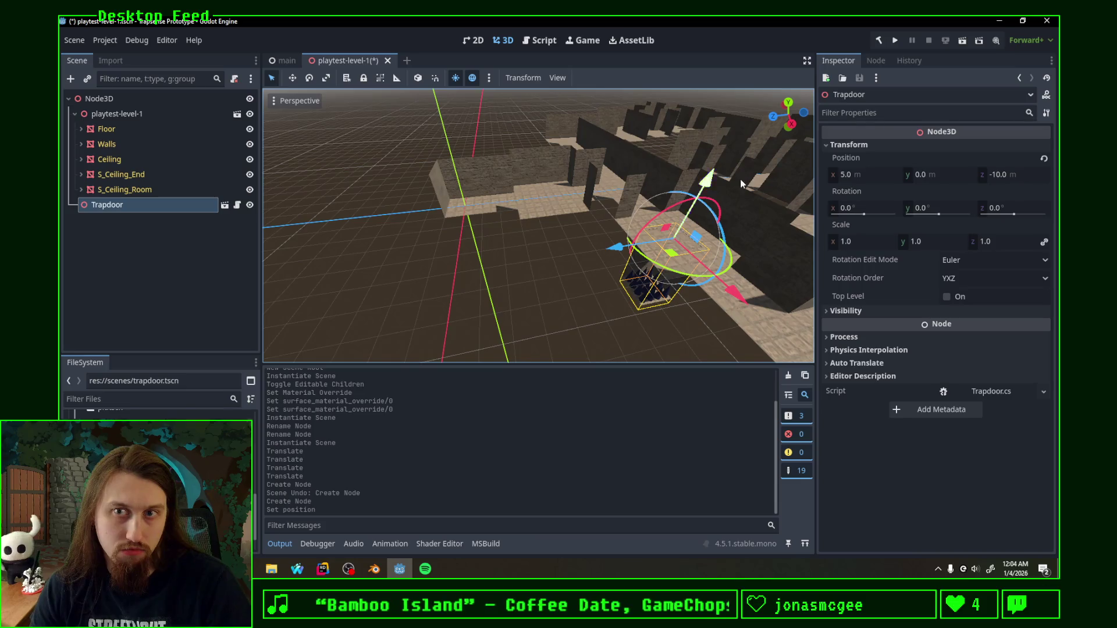
{"action": "left_click", "coordinate": [991, 176]}
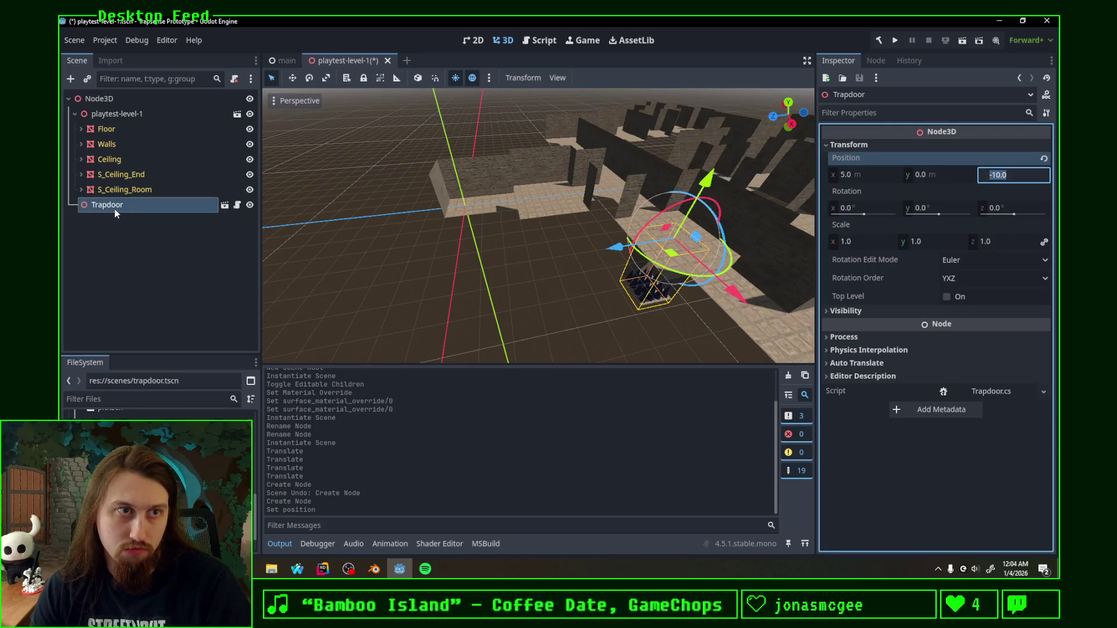
Step: Rename the level's root Node3D to PlaytestLevel1
{"action": "left_click", "coordinate": [118, 99]}
{"action": "left_click", "coordinate": [118, 99]}
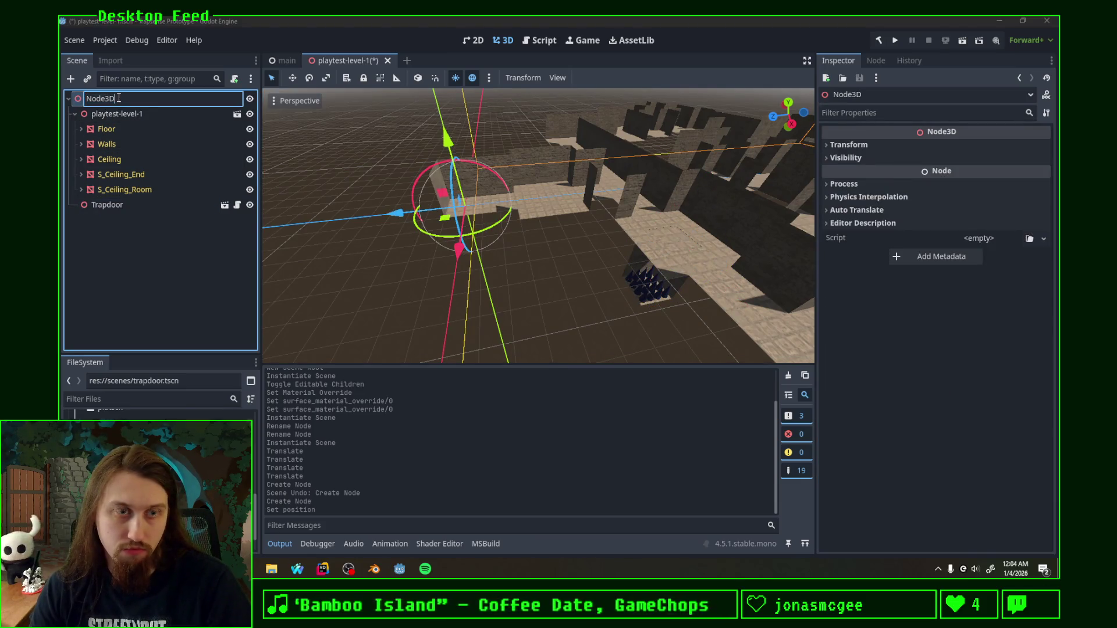
{"action": "type", "text": "Pl"}
{"action": "type", "text": "aytestLevel"}
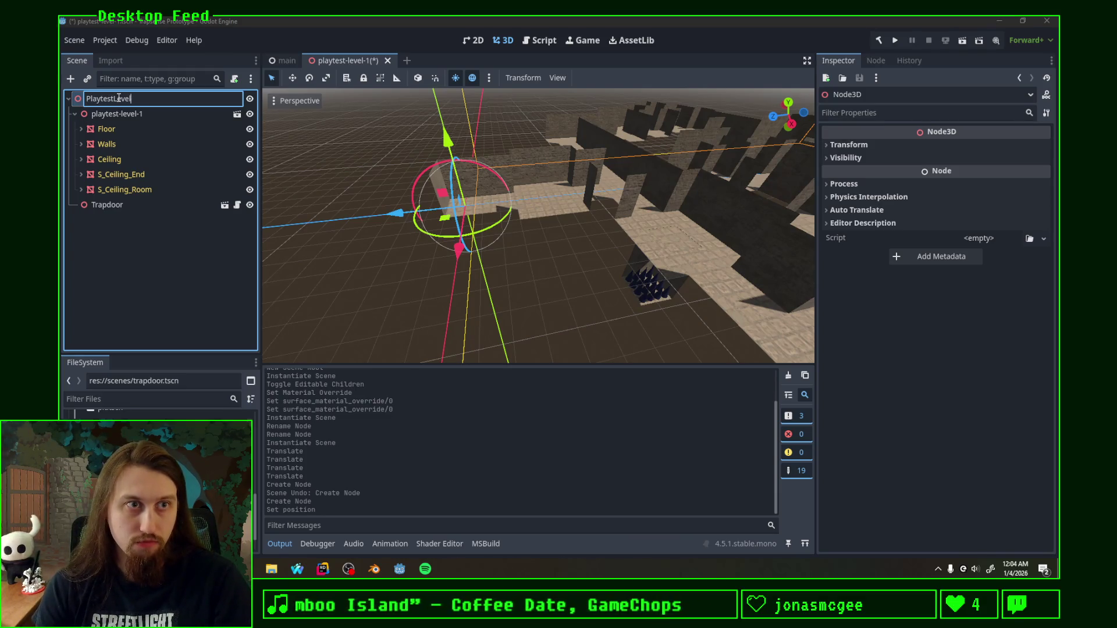
{"action": "type", "text": "1"}
{"action": "key", "text": "Return"}
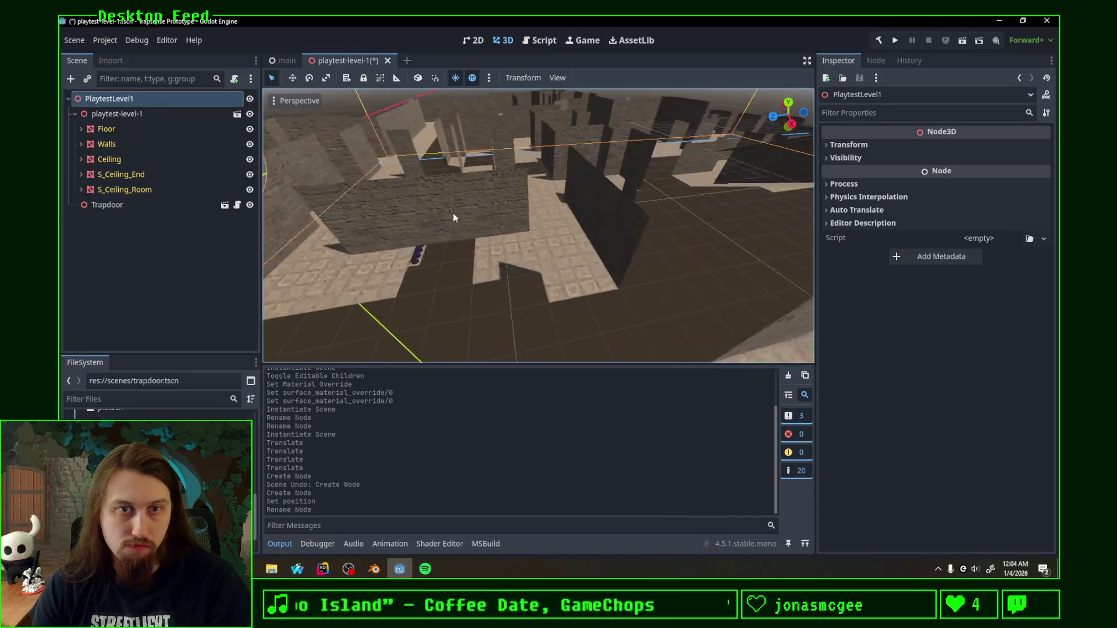
{"action": "middle_click_drag", "start_coordinate": [572, 229], "coordinate": [717, 196]}
{"action": "left_click", "coordinate": [864, 144]}
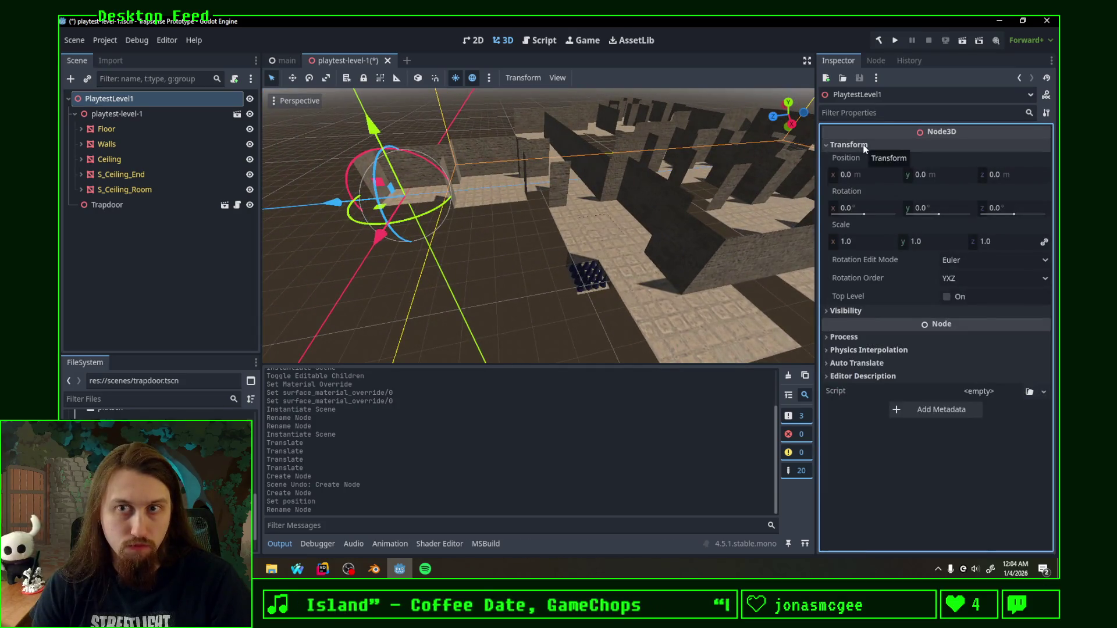
{"action": "left_click", "coordinate": [864, 144]}
Step: Inspect the Trapdoor and walls, undoing an accidental raise of the Trapdoor
{"action": "left_click", "coordinate": [581, 272]}
{"action": "left_click", "coordinate": [419, 195]}
{"action": "mouse_move", "coordinate": [420, 195]}
{"action": "middle_mouse_down"}
{"action": "mouse_move", "coordinate": [498, 210]}
{"action": "mouse_move", "coordinate": [759, 177]}
{"action": "mouse_move", "coordinate": [686, 167]}
{"action": "middle_mouse_up"}
{"action": "left_click", "coordinate": [751, 180]}
{"action": "mouse_move", "coordinate": [650, 144]}
{"action": "left_mouse_down"}
{"action": "mouse_move", "coordinate": [666, 103]}
{"action": "mouse_move", "coordinate": [670, 158]}
{"action": "left_mouse_up"}
{"action": "key", "text": "ctrl+z"}
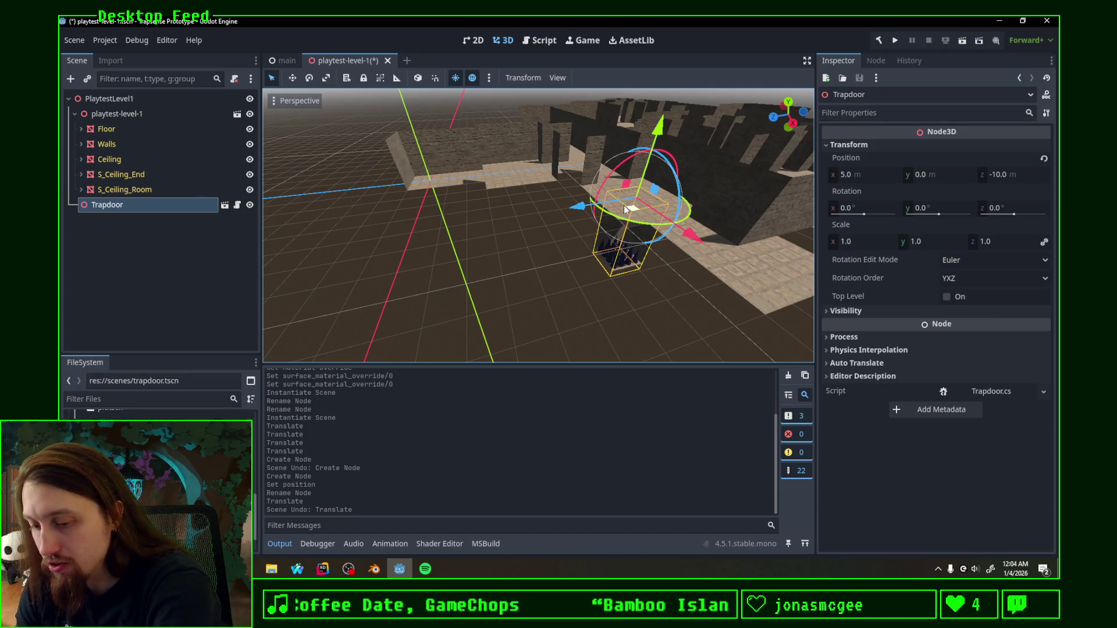
{"action": "mouse_move", "coordinate": [611, 201]}
{"action": "middle_mouse_down"}
{"action": "mouse_move", "coordinate": [559, 218]}
{"action": "mouse_move", "coordinate": [559, 175]}
{"action": "middle_mouse_up"}
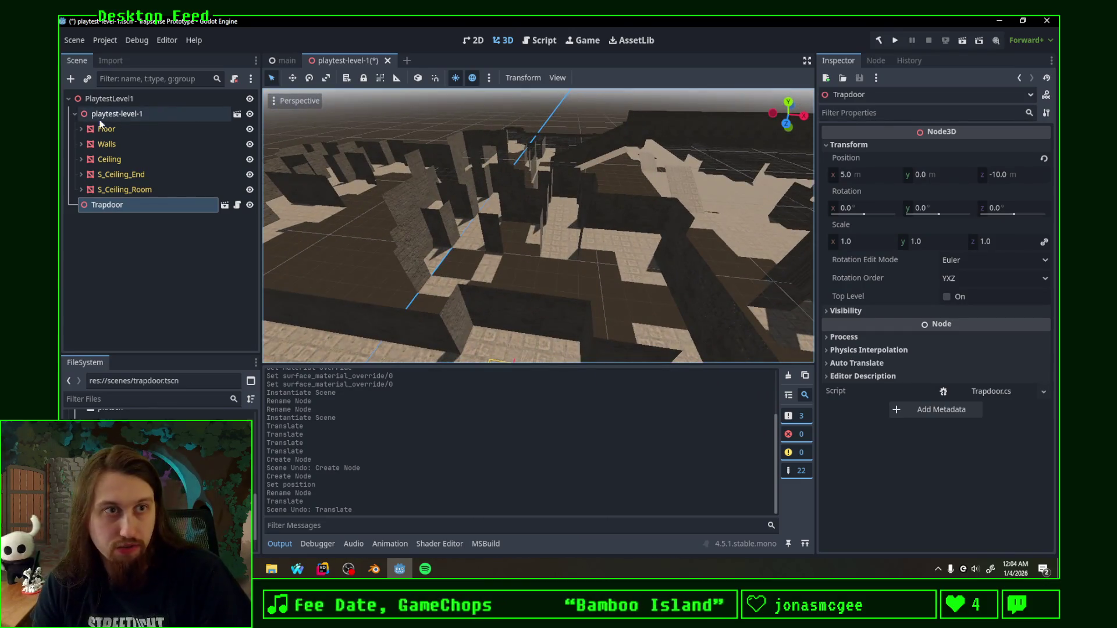
{"action": "left_click", "coordinate": [74, 113]}
Step: Rename the playtest-level-1 instance to MainGeometry
{"action": "right_click", "coordinate": [118, 100]}
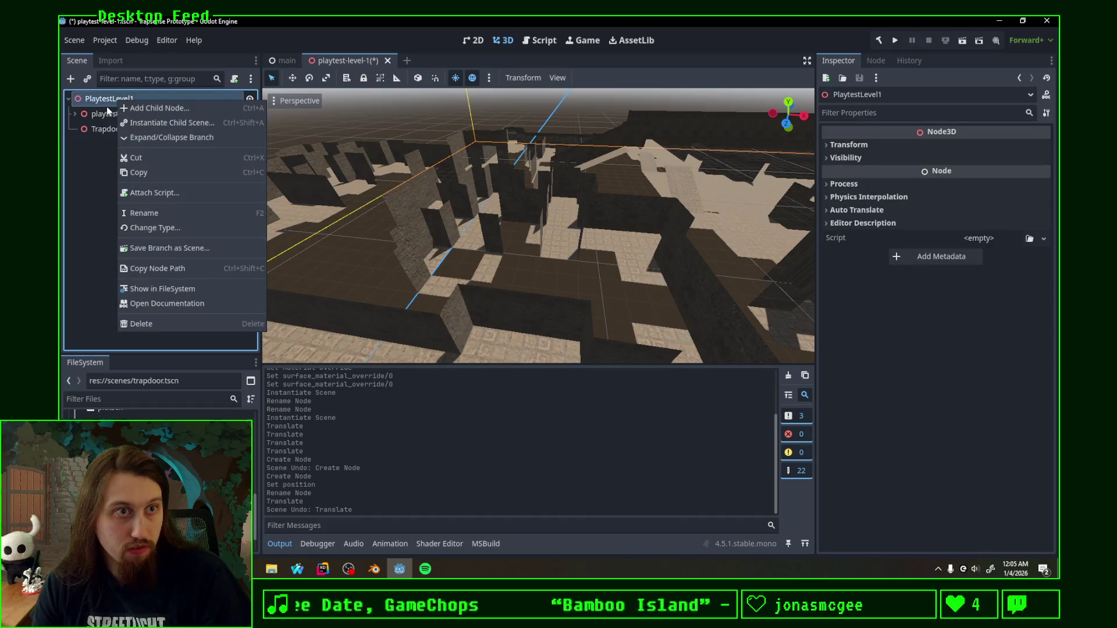
{"action": "left_click", "coordinate": [106, 116]}
{"action": "double_click", "coordinate": [107, 115]}
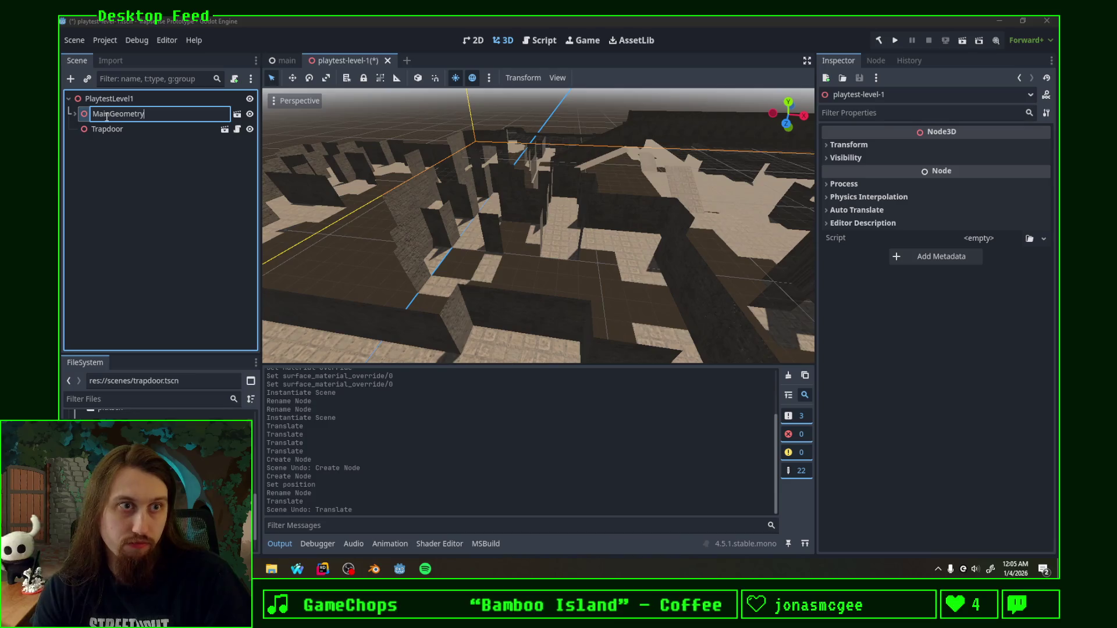
{"action": "key", "text": "Return"}
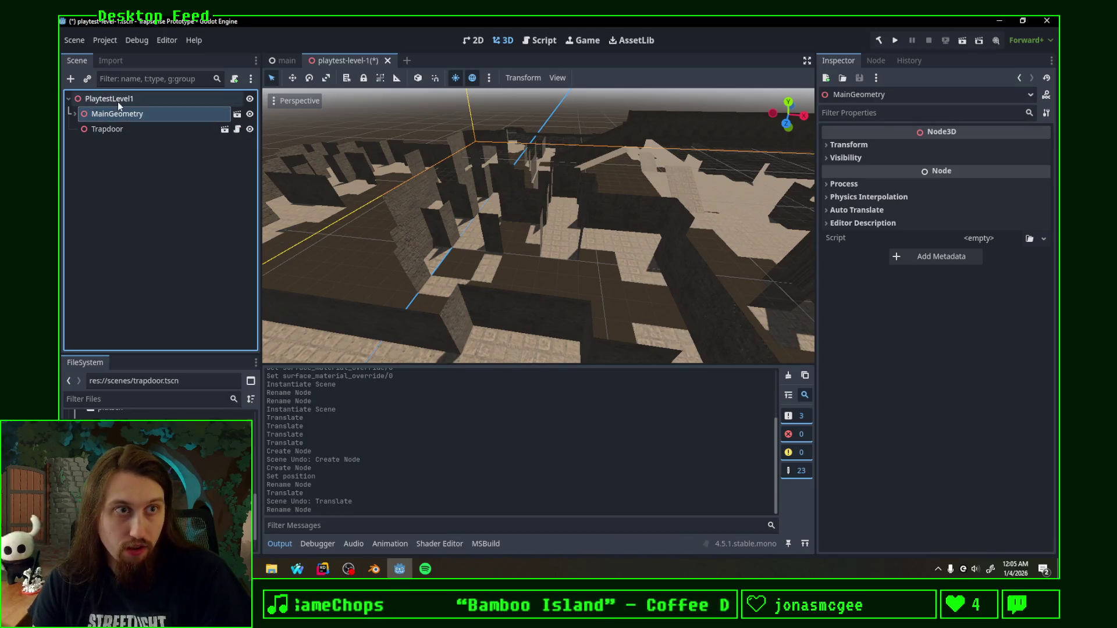
Step: Add a Node3D group under PlaytestLevel1 above Trapdoor, named Room then renamed Room2
{"action": "right_click", "coordinate": [124, 99]}
{"action": "left_click", "coordinate": [170, 102]}
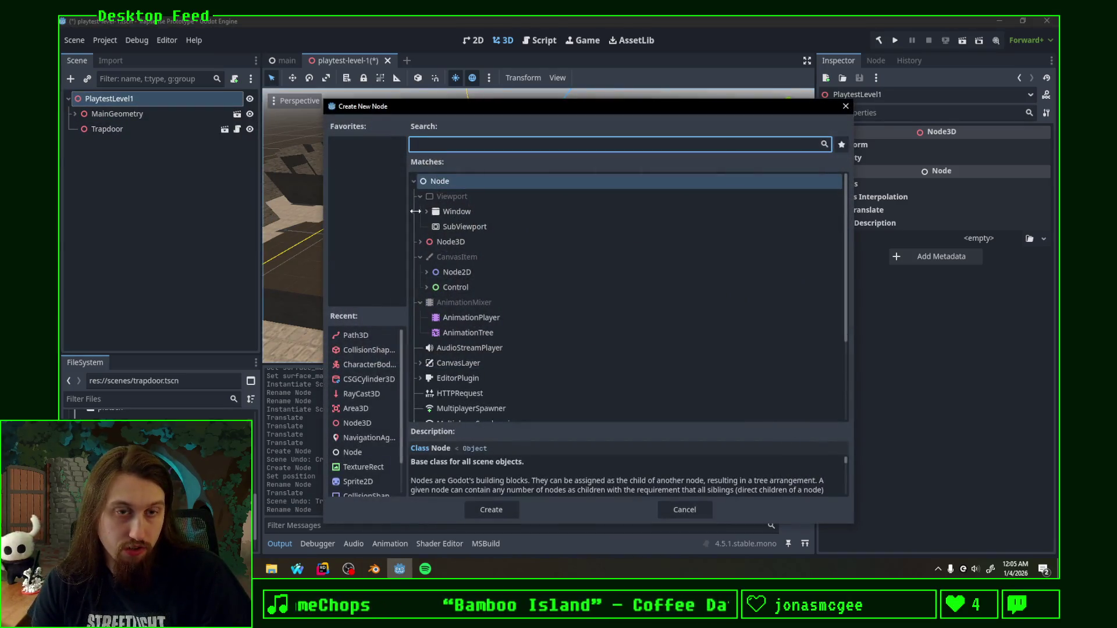
{"action": "double_click", "coordinate": [461, 242]}
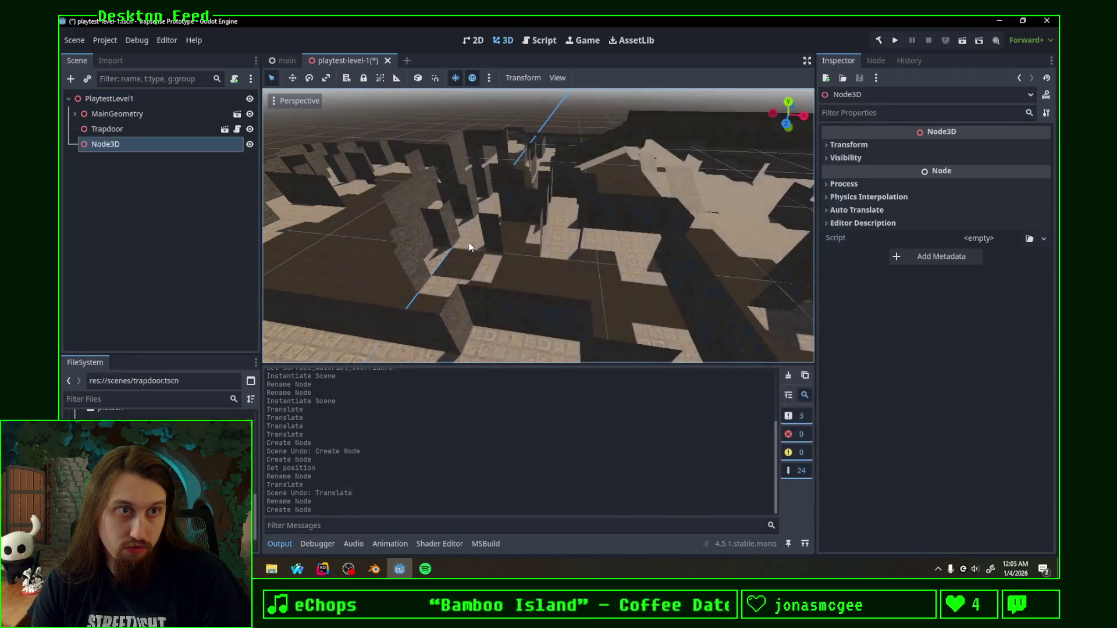
{"action": "left_click_drag", "start_coordinate": [114, 144], "coordinate": [118, 120]}
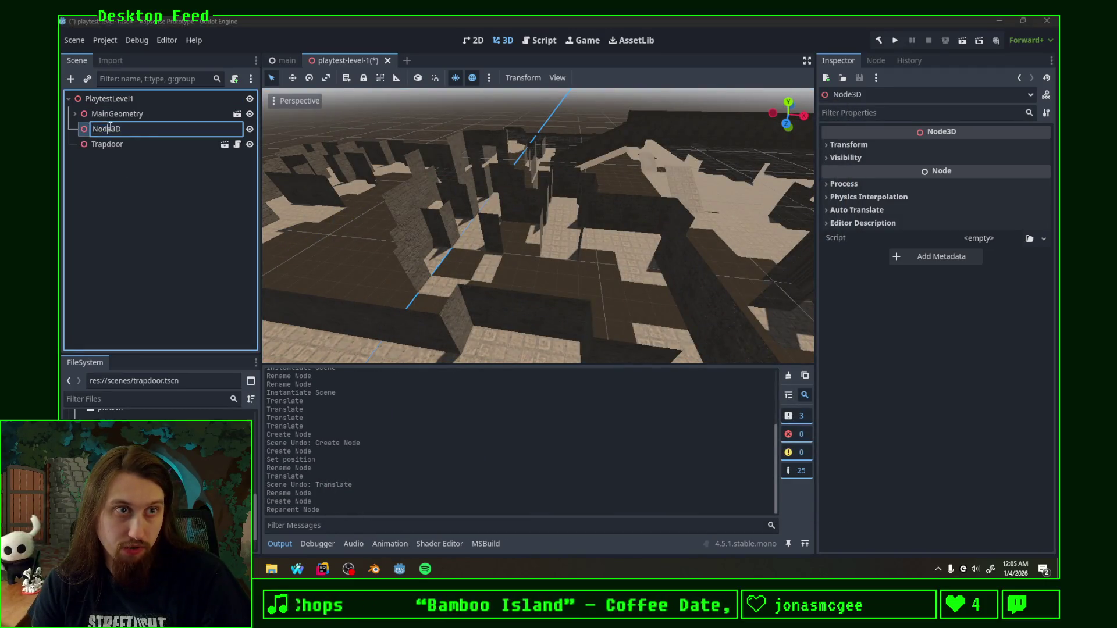
{"action": "type", "text": "Room"}
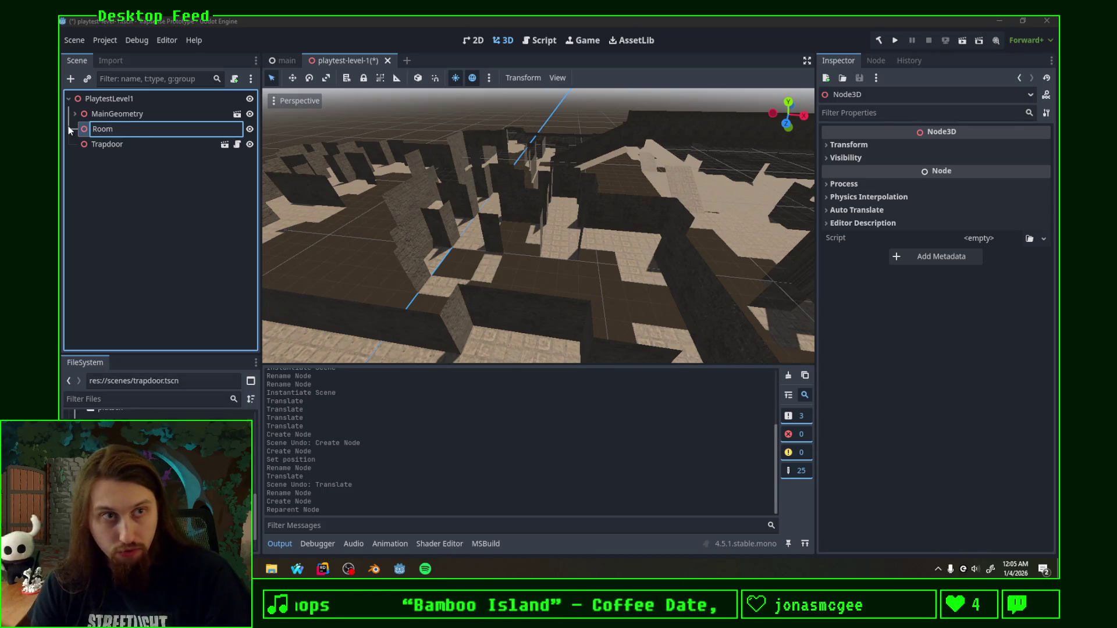
{"action": "key", "text": "Return"}
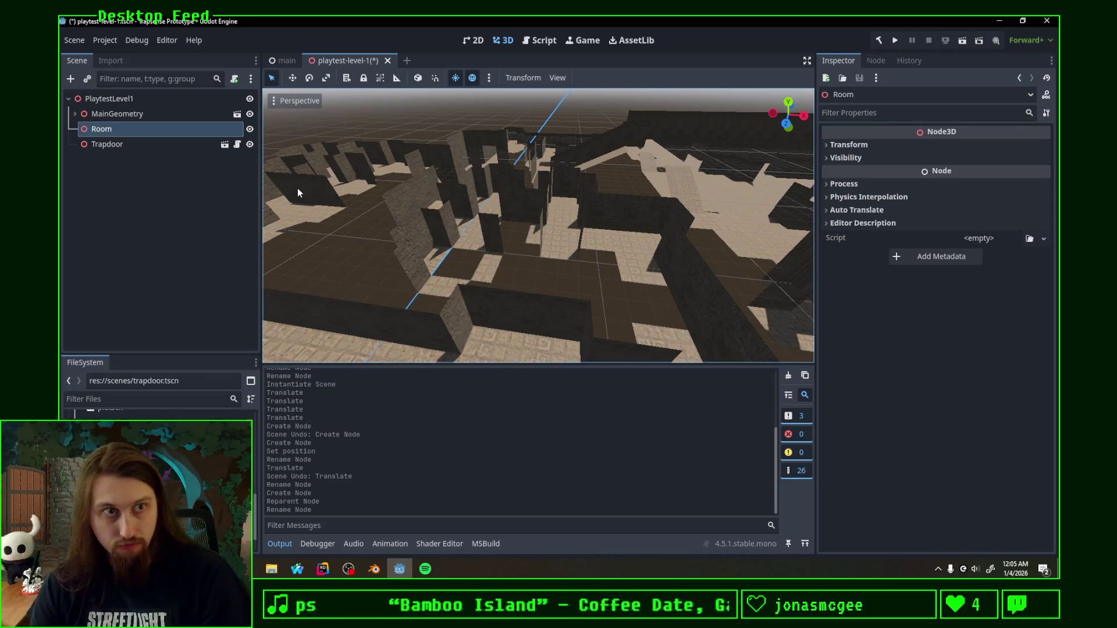
{"action": "scroll", "coordinate": [527, 242], "scroll_direction": "down", "scroll_amount": 5}
{"action": "scroll", "coordinate": [530, 253], "scroll_direction": "down", "scroll_amount": 2}
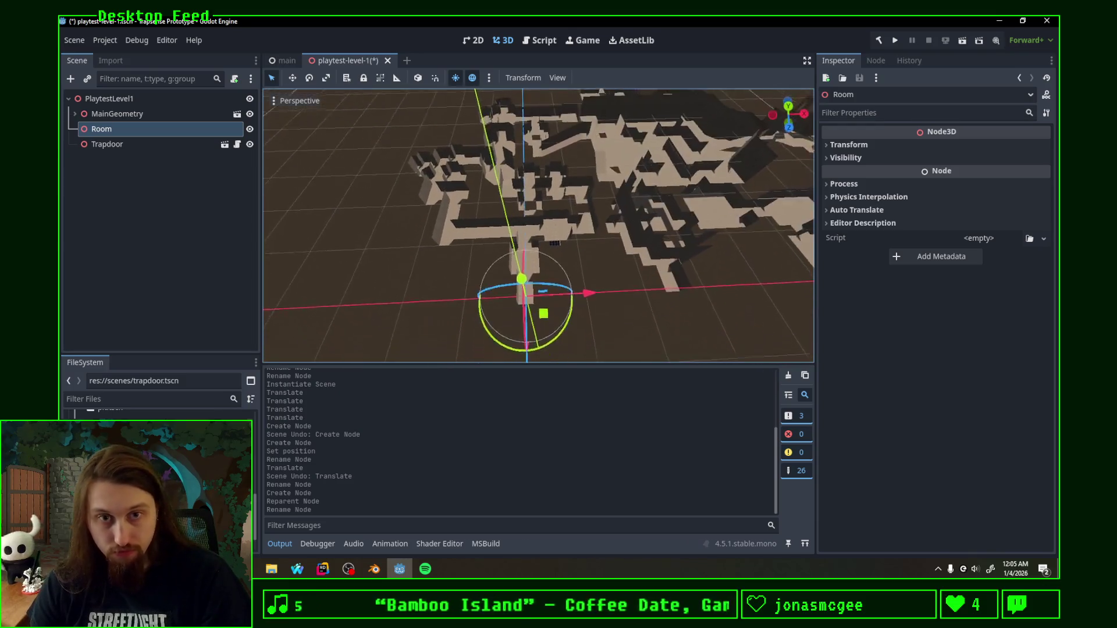
{"action": "mouse_move", "coordinate": [531, 253]}
{"action": "middle_mouse_down"}
{"action": "mouse_move", "coordinate": [559, 262]}
{"action": "mouse_move", "coordinate": [533, 262]}
{"action": "middle_mouse_up"}
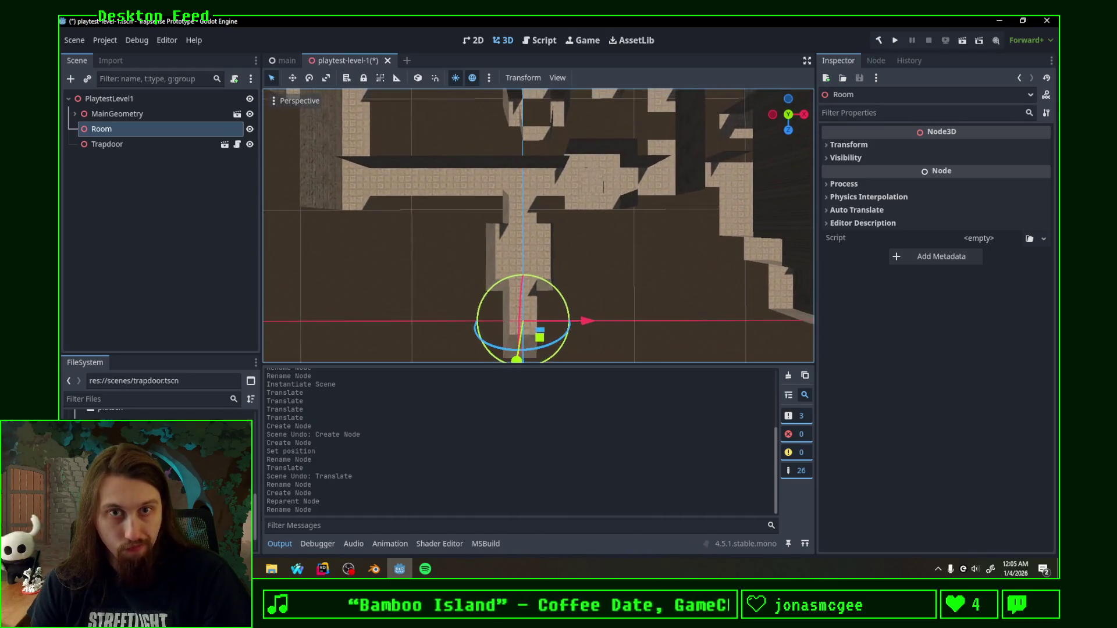
{"action": "double_click", "coordinate": [128, 130]}
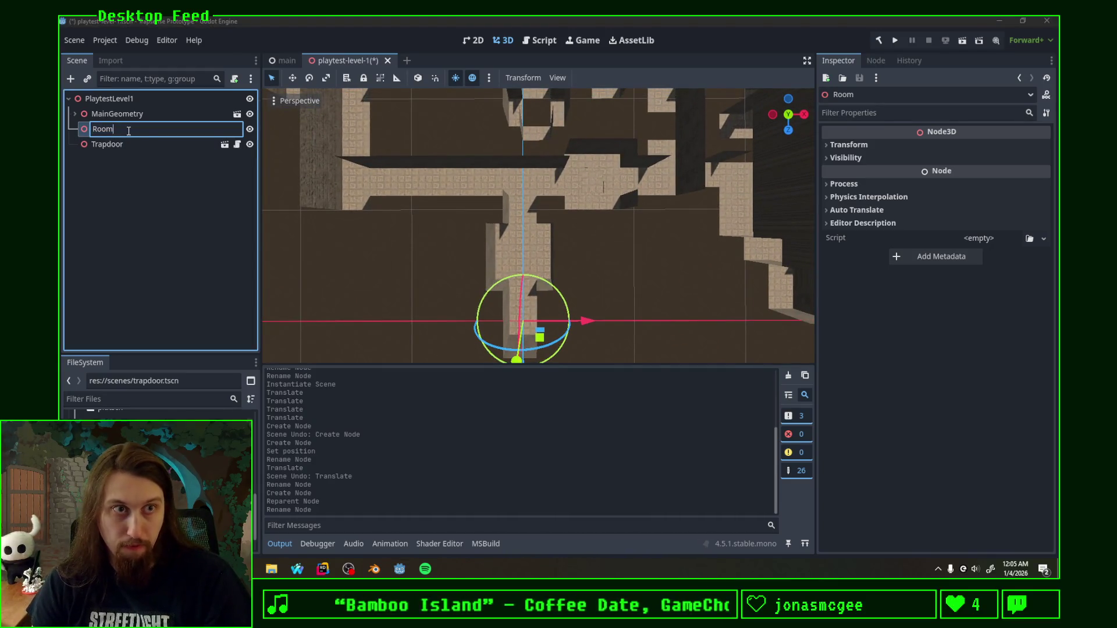
{"action": "type", "text": "2"}
{"action": "key", "text": "Return"}
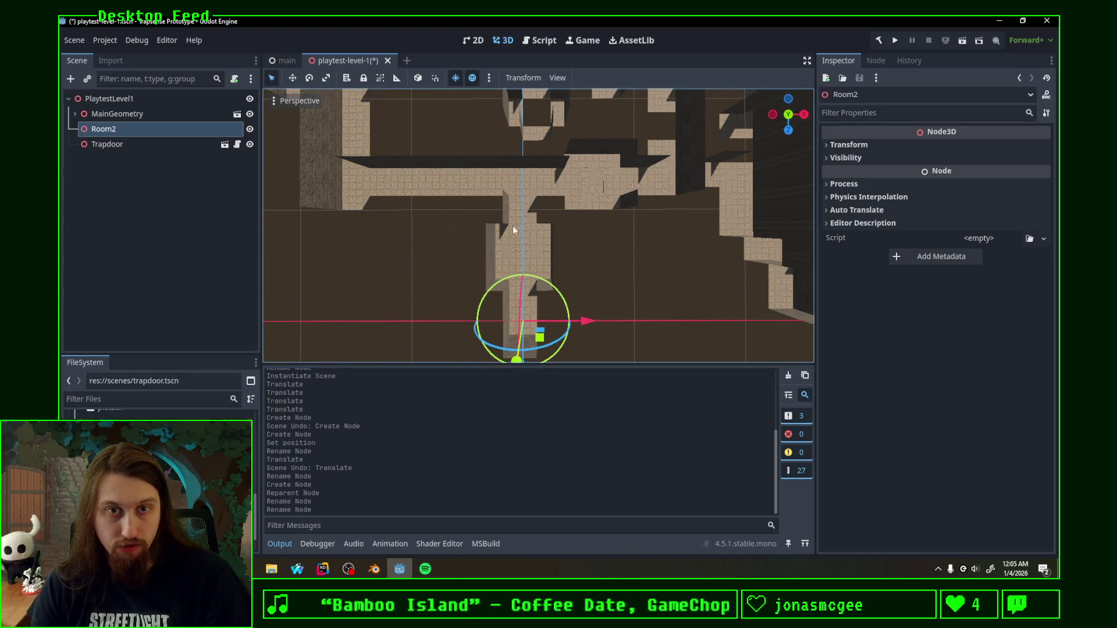
Step: Reparent the Trapdoor under Room2
{"action": "middle_click_drag", "start_coordinate": [609, 233], "coordinate": [576, 210]}
{"action": "left_click_drag", "start_coordinate": [106, 143], "coordinate": [103, 129]}
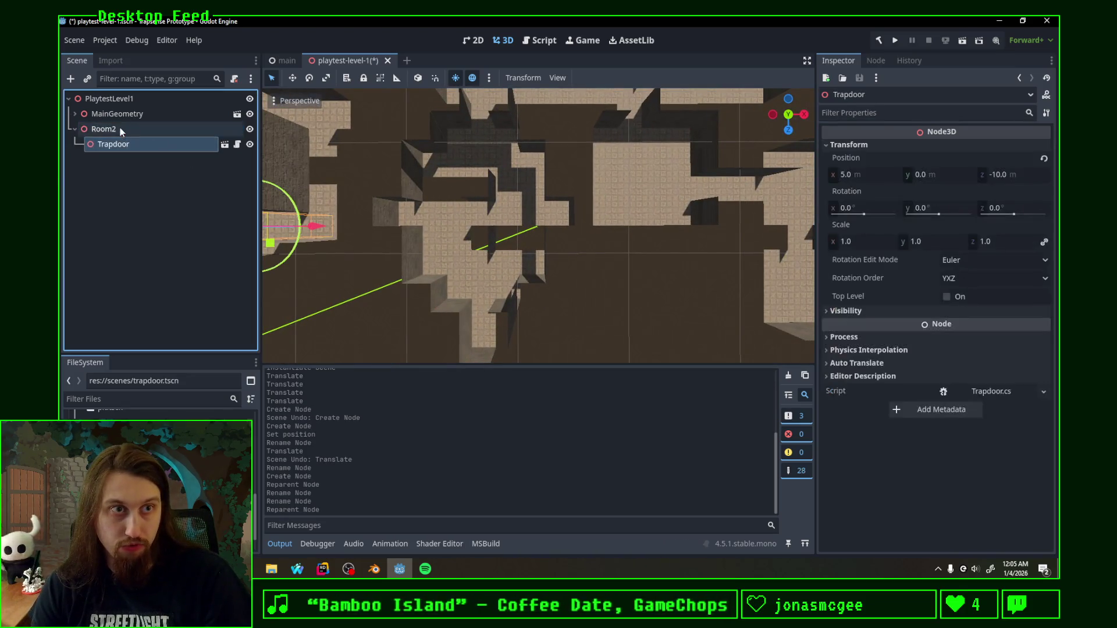
{"action": "scroll", "coordinate": [570, 222], "scroll_direction": "down", "scroll_amount": 5}
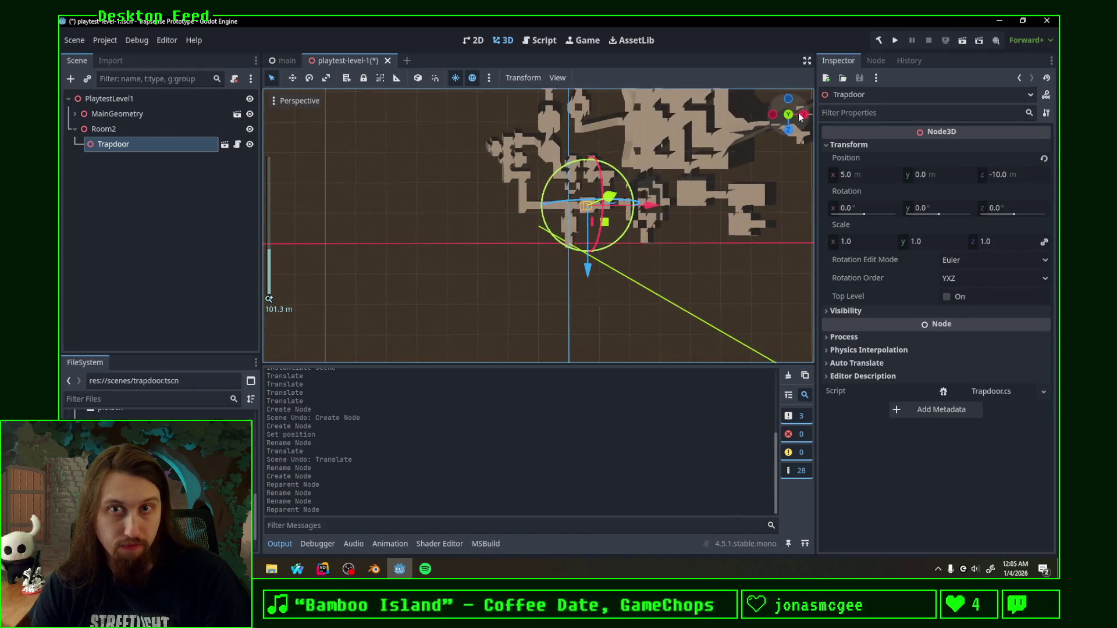
Step: Frame the trapdoor area in top-down orthographic view and collapse Room2
{"action": "key", "text": "KP_7"}
{"action": "scroll", "coordinate": [549, 234], "scroll_direction": "up", "scroll_amount": 3}
{"action": "scroll", "coordinate": [689, 170], "scroll_direction": "up", "scroll_amount": 3}
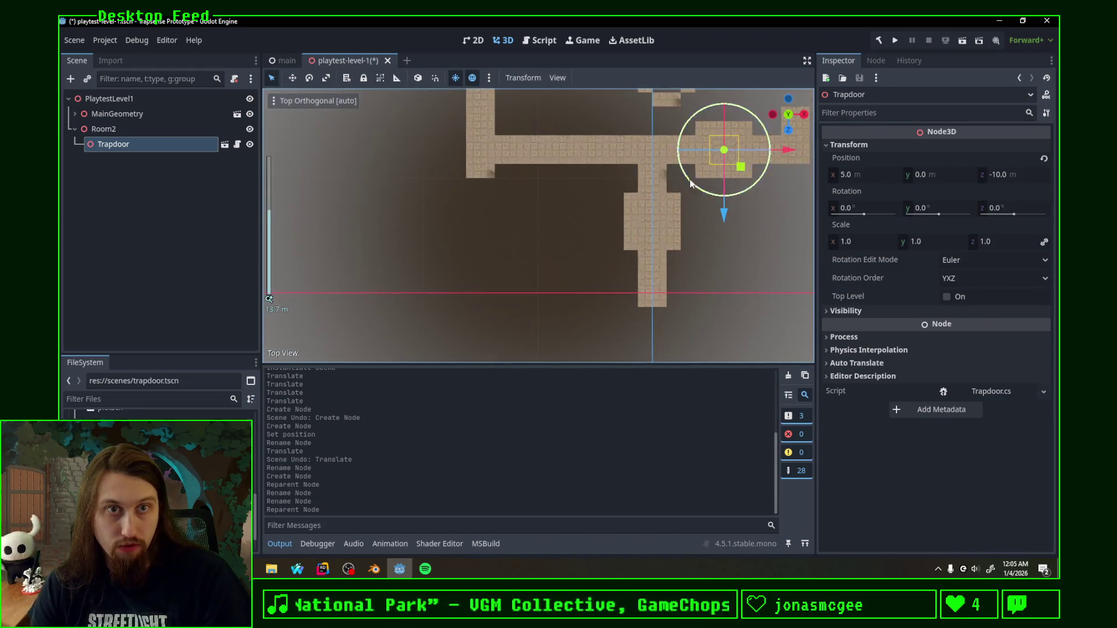
{"action": "middle_click_drag", "start_coordinate": [688, 170], "coordinate": [516, 295], "text": "shift"}
{"action": "scroll", "coordinate": [579, 232], "scroll_direction": "up", "scroll_amount": 3}
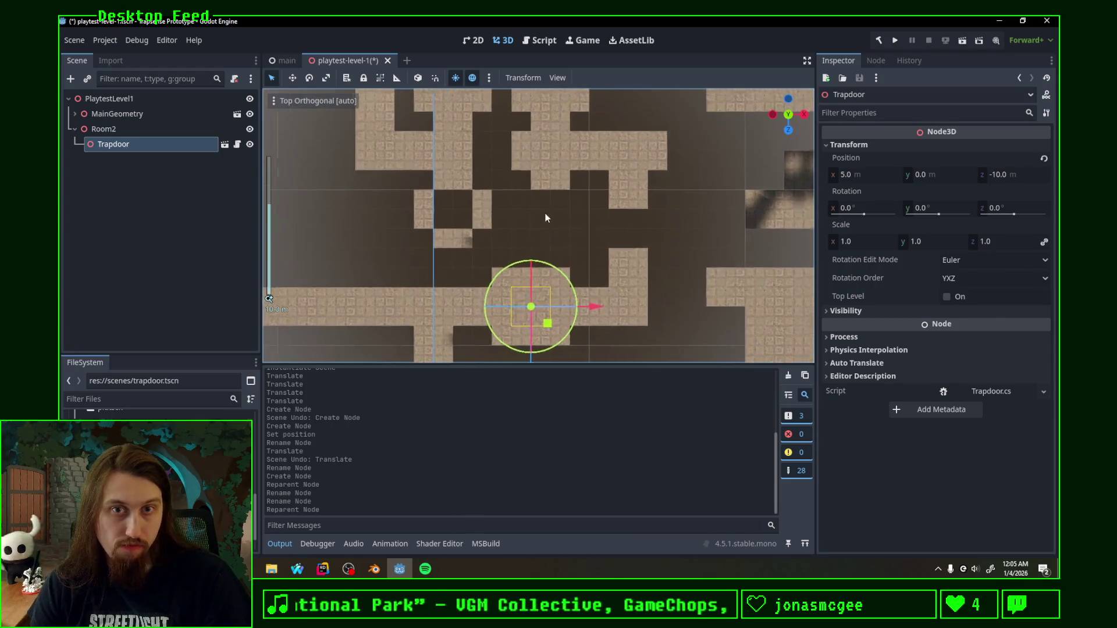
{"action": "middle_click_drag", "start_coordinate": [564, 224], "coordinate": [468, 232], "text": "shift"}
{"action": "scroll", "coordinate": [489, 230], "scroll_direction": "up", "scroll_amount": 2}
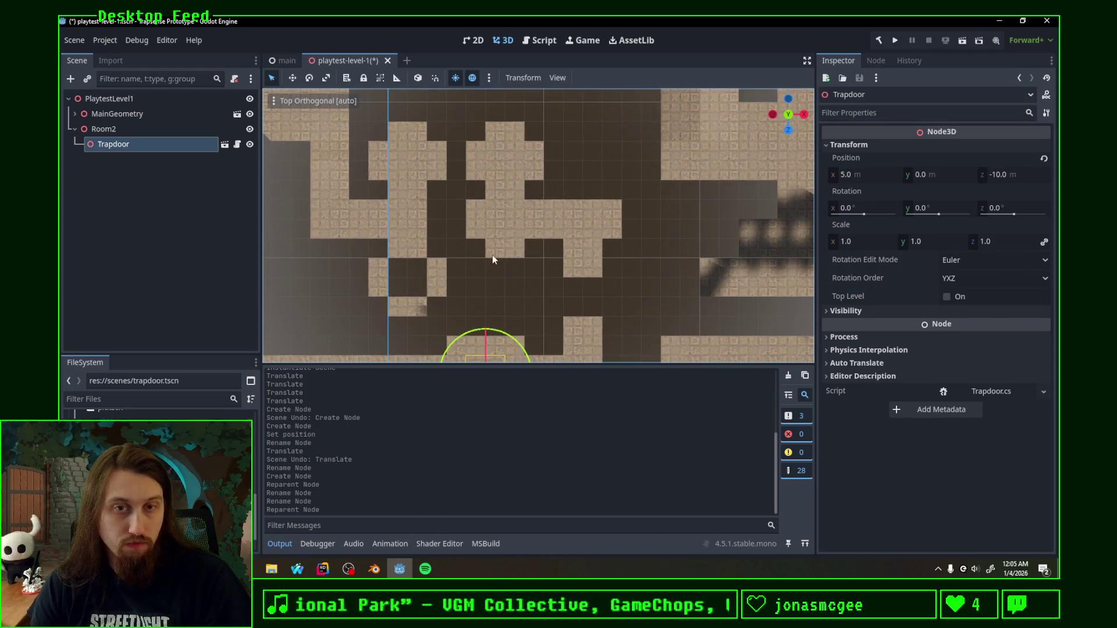
{"action": "scroll", "coordinate": [493, 255], "scroll_direction": "down", "scroll_amount": 2}
{"action": "left_click", "coordinate": [76, 129]}
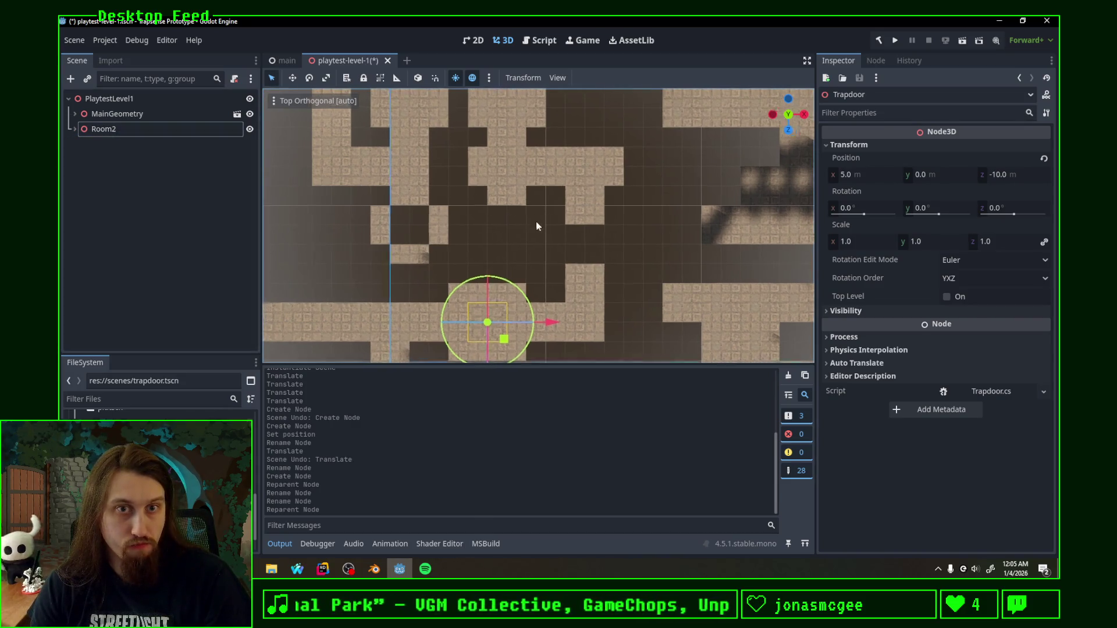
{"action": "middle_click_drag", "start_coordinate": [524, 218], "coordinate": [559, 255], "text": "shift"}
{"action": "left_click", "coordinate": [131, 130]}
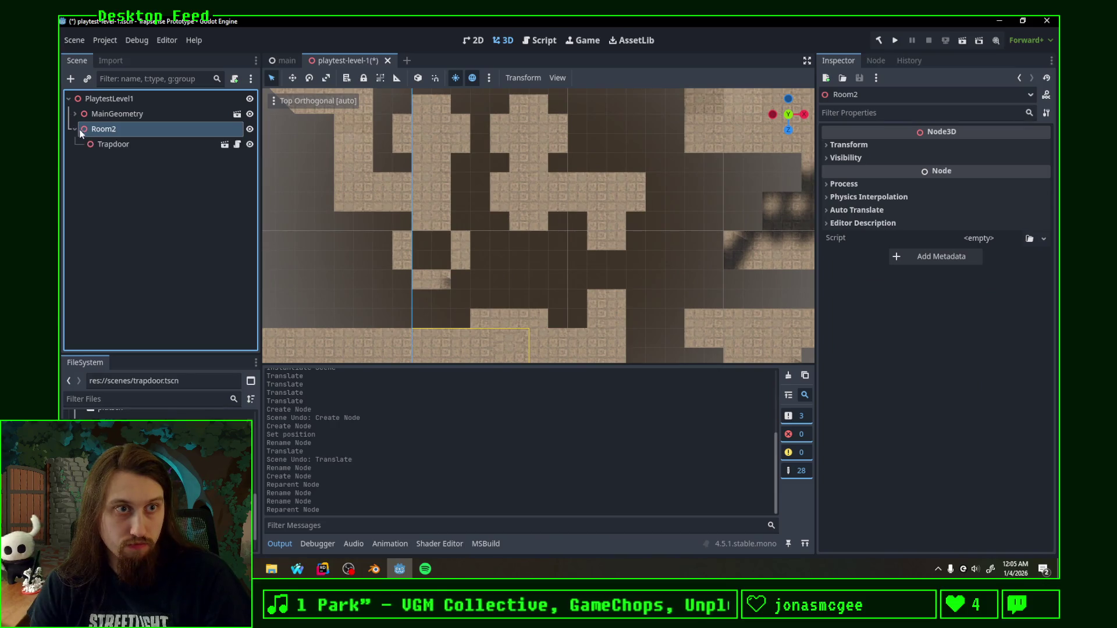
{"action": "left_click", "coordinate": [78, 129]}
Step: Add a new Node3D named Room3 under PlaytestLevel1 and expand Room2
{"action": "right_click", "coordinate": [112, 99]}
{"action": "left_click", "coordinate": [155, 106]}
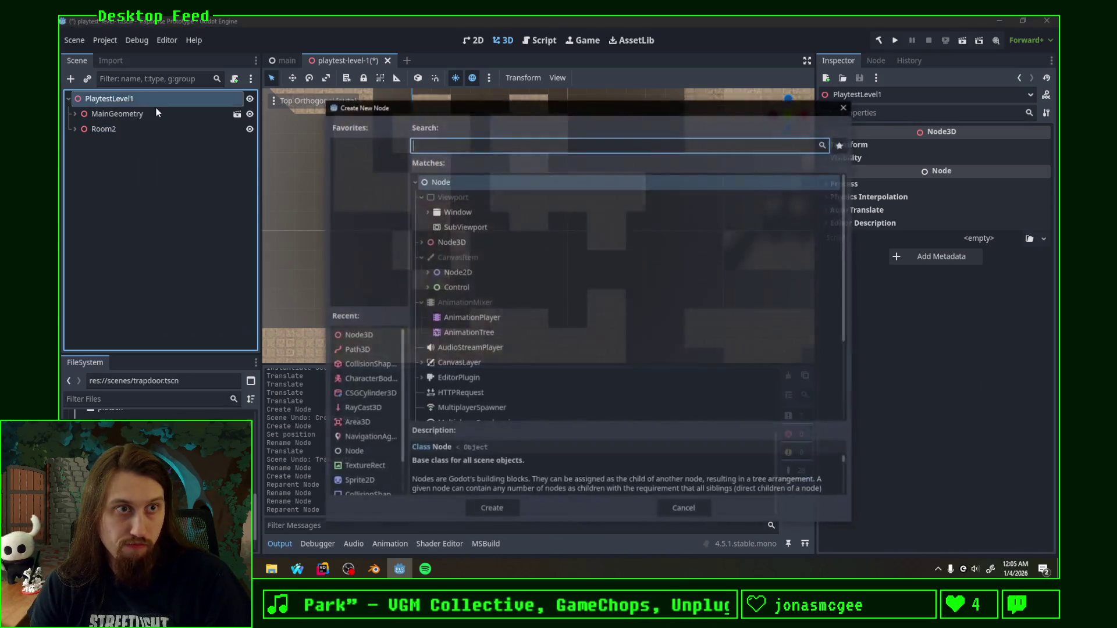
{"action": "double_click", "coordinate": [445, 241]}
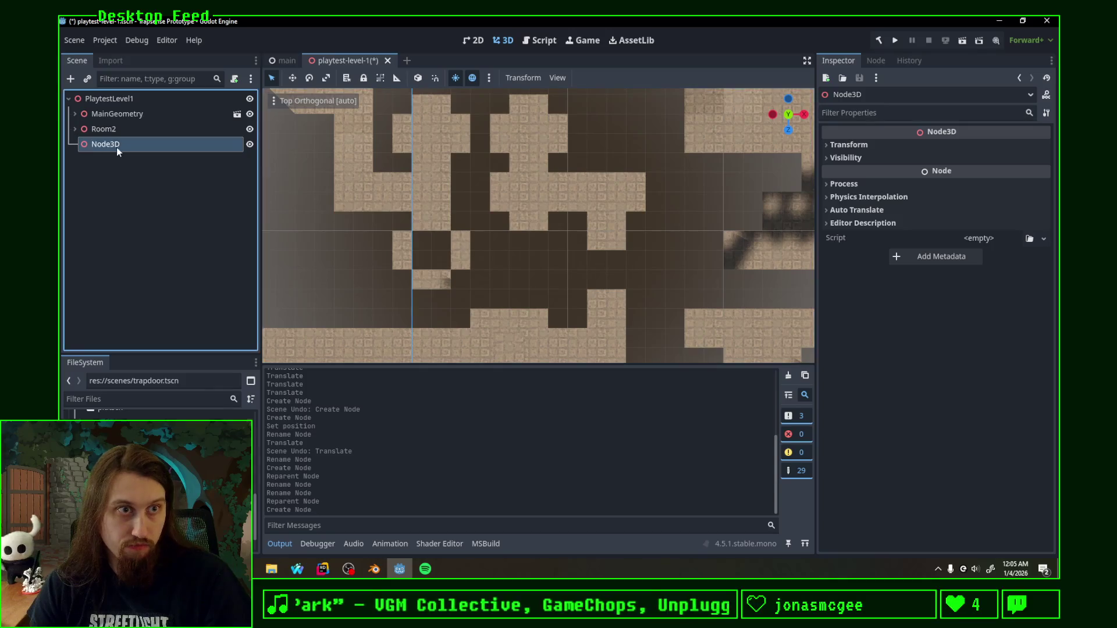
{"action": "double_click", "coordinate": [113, 144]}
{"action": "type", "text": "ER"}
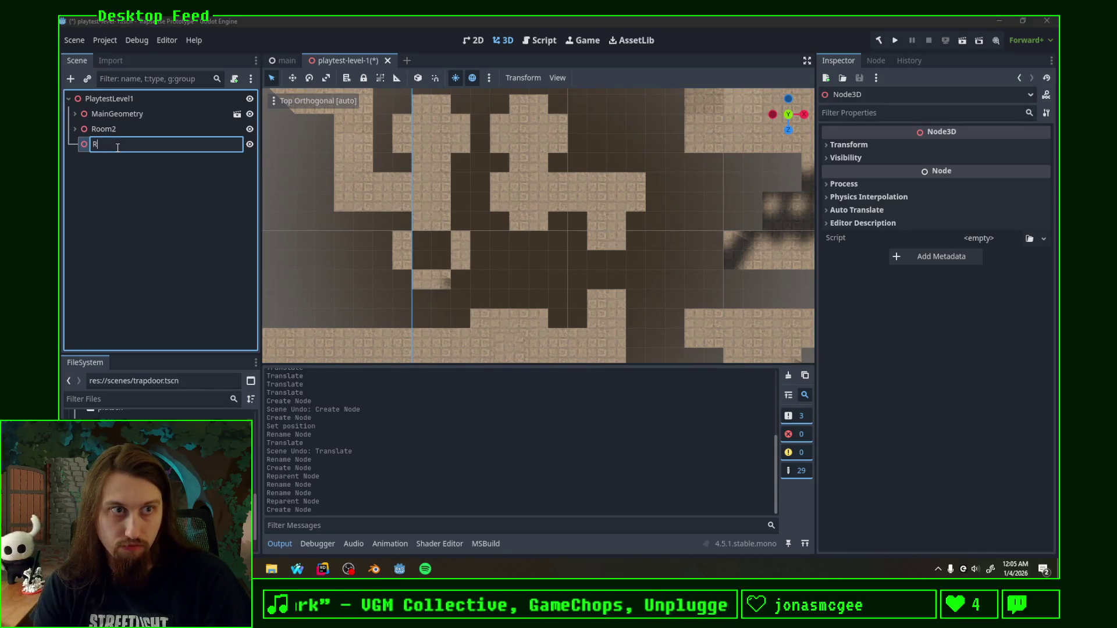
{"action": "key", "text": "Return"}
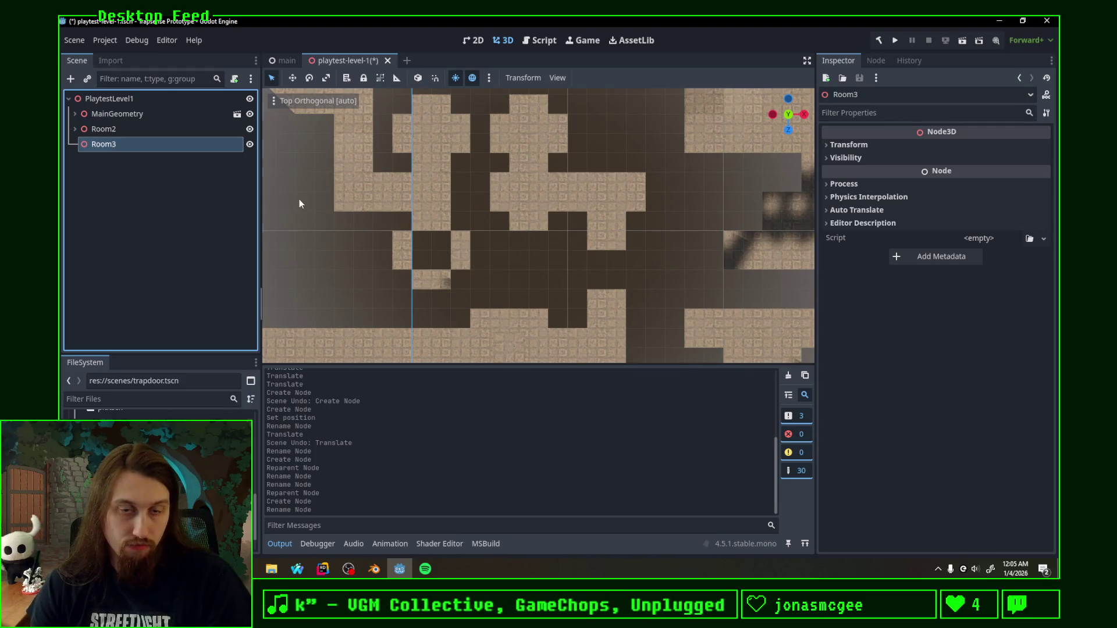
{"action": "middle_click_drag", "start_coordinate": [300, 204], "coordinate": [579, 148], "text": "shift"}
{"action": "left_click", "coordinate": [124, 128]}
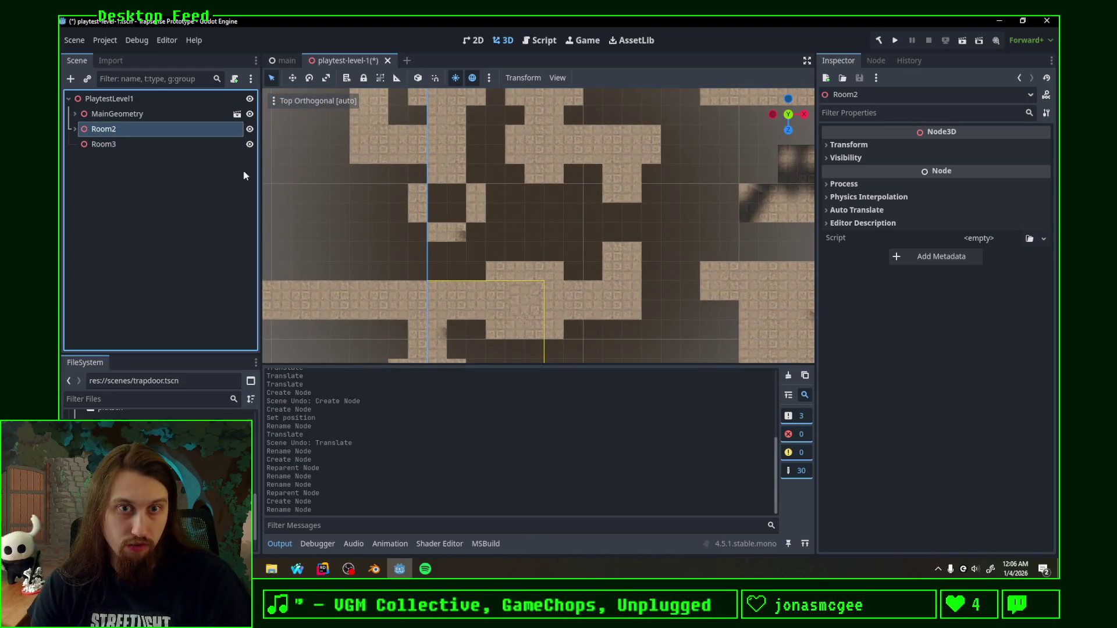
{"action": "left_click", "coordinate": [74, 128]}
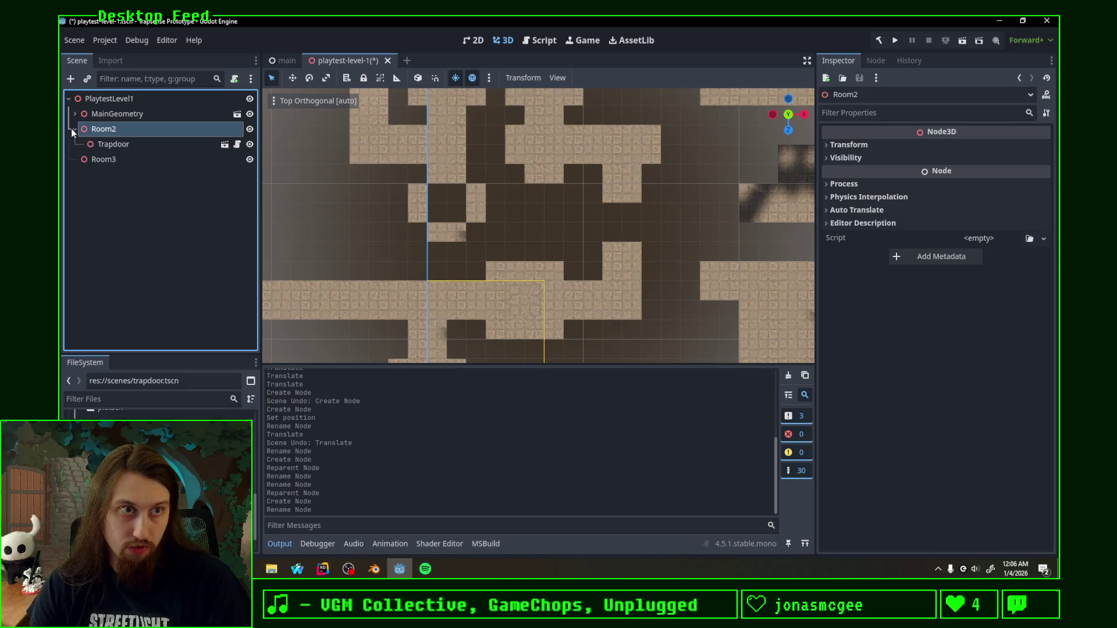
Step: Duplicate Trapdoor as Trapdoor2 in Room2 and move it up-right on the map
{"action": "left_click", "coordinate": [113, 143]}
{"action": "key", "text": "ctrl+d"}
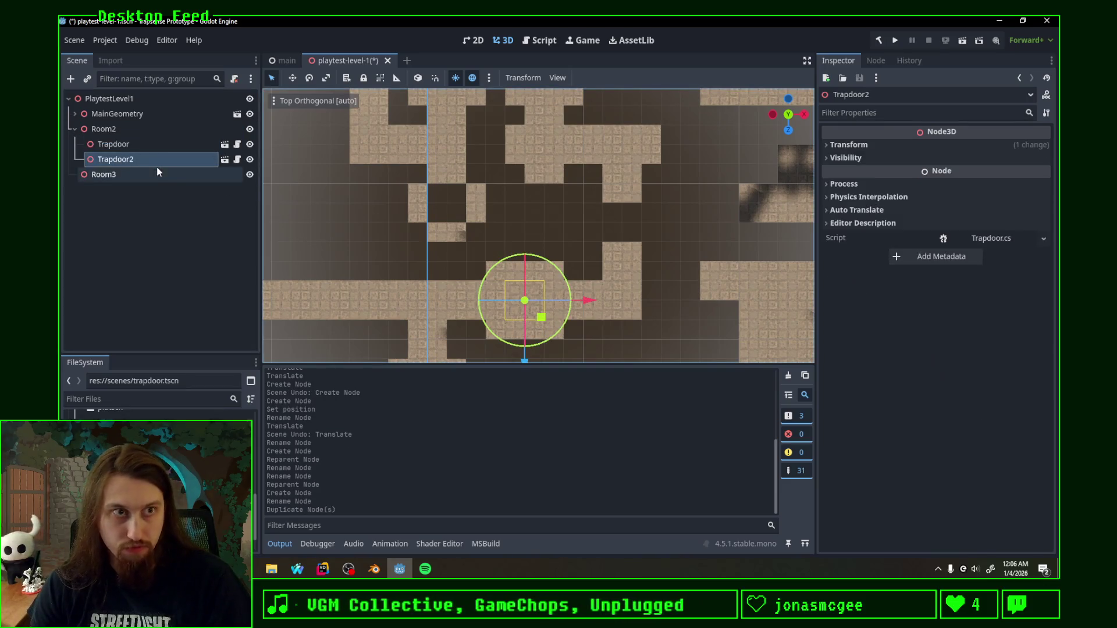
{"action": "left_click_drag", "start_coordinate": [557, 318], "coordinate": [639, 243]}
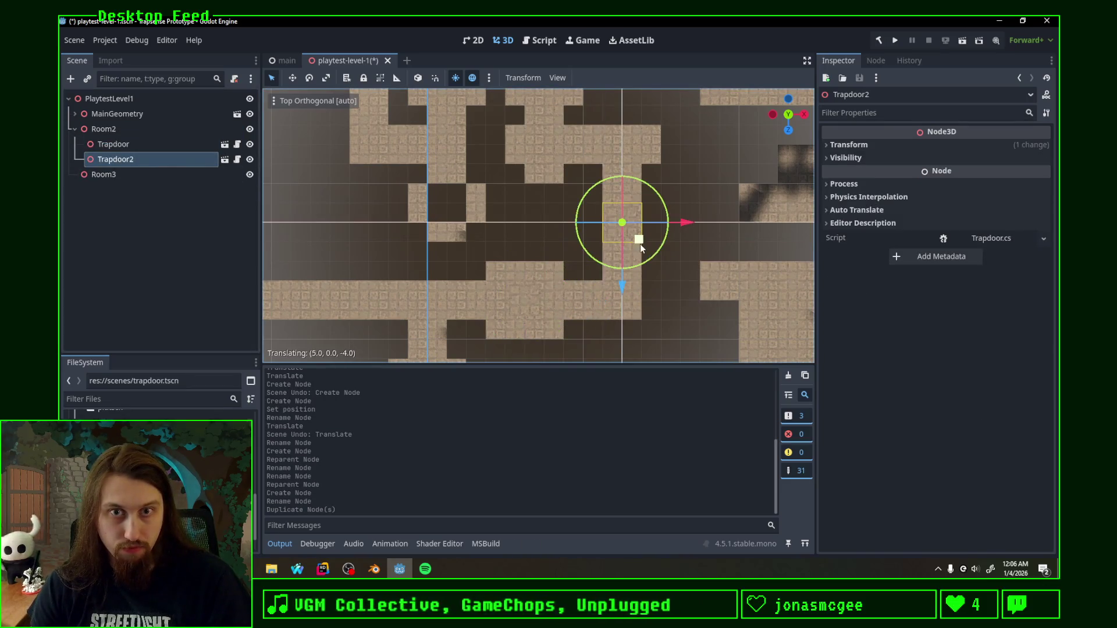
{"action": "middle_click_drag", "start_coordinate": [516, 227], "coordinate": [266, 209], "text": "shift"}
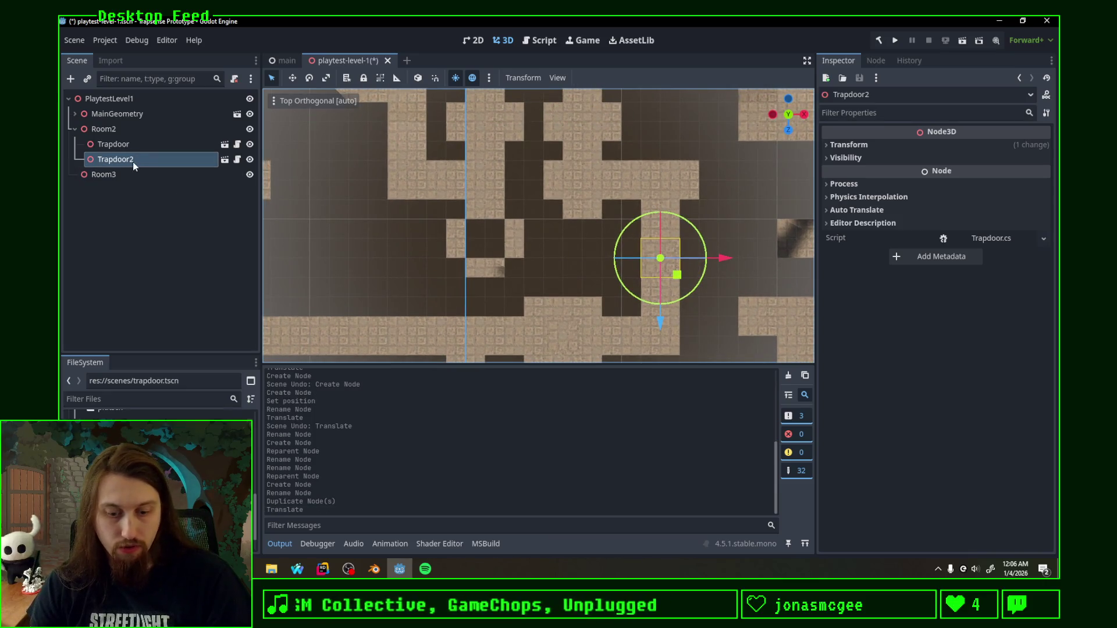
Step: Create Trapdoor3 and Trapdoor4 under Room3 and position them on the map
{"action": "key", "text": "ctrl+d"}
{"action": "left_click_drag", "start_coordinate": [127, 174], "coordinate": [122, 192]}
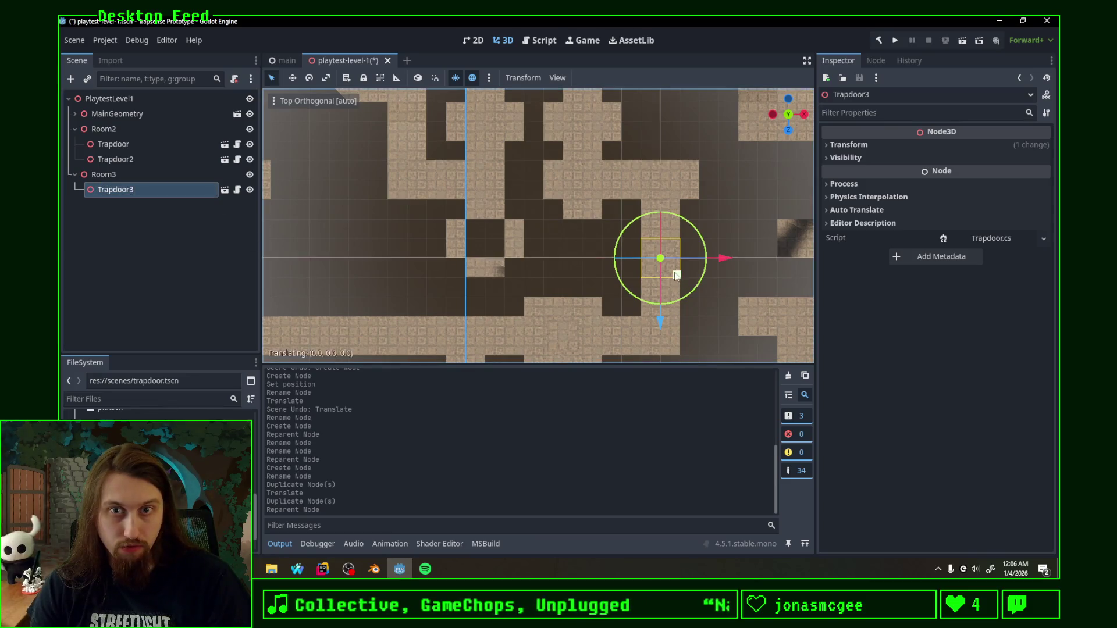
{"action": "left_click_drag", "start_coordinate": [655, 280], "coordinate": [496, 230]}
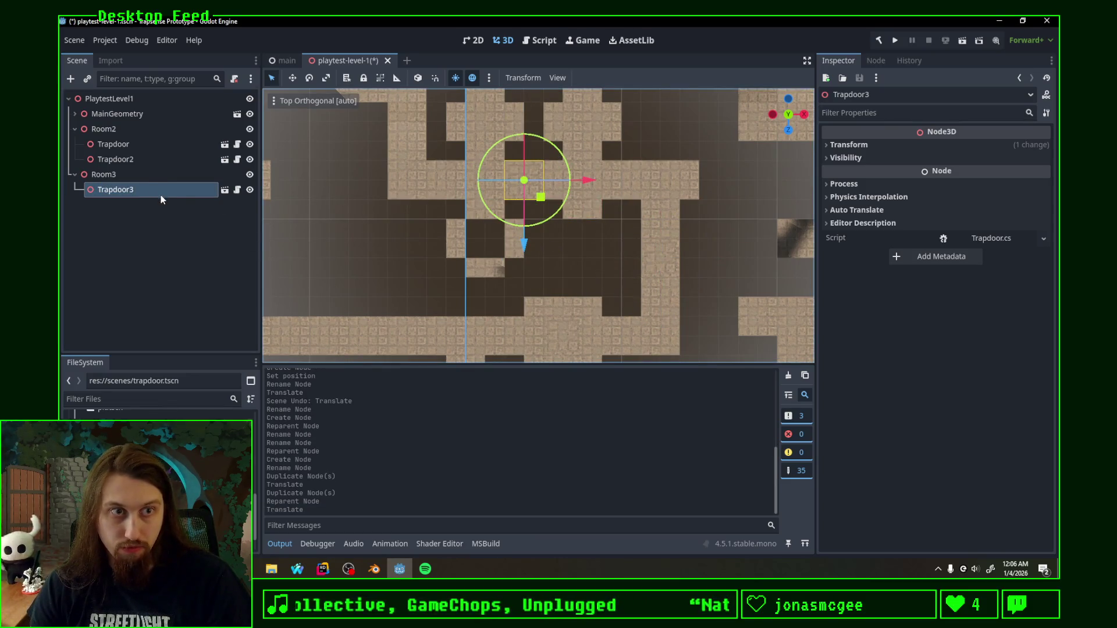
{"action": "key", "text": "ctrl+d"}
{"action": "left_click_drag", "start_coordinate": [541, 197], "coordinate": [503, 255]}
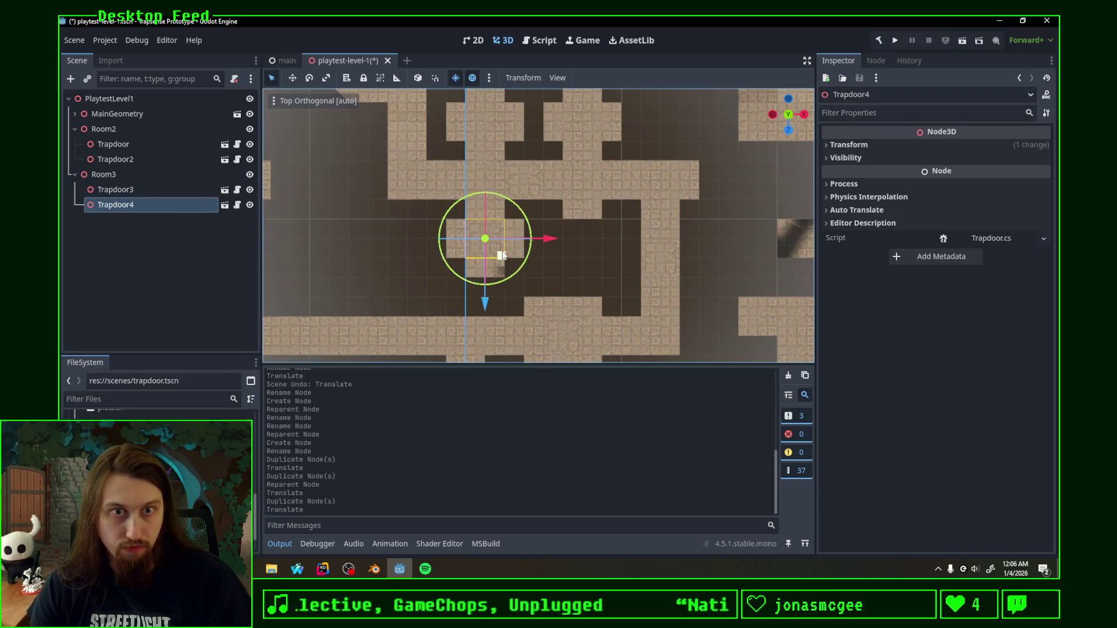
Step: Pan the top-down map to survey the level's trapdoor placements
{"action": "middle_click_drag", "start_coordinate": [502, 262], "coordinate": [713, 290], "text": "shift"}
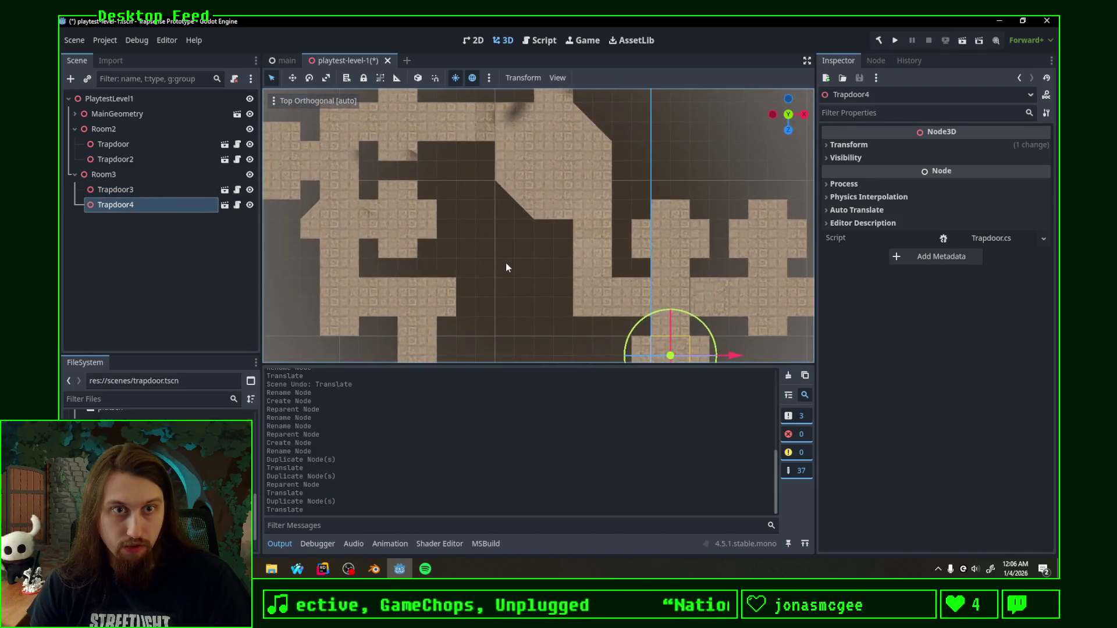
{"action": "mouse_move", "coordinate": [505, 266]}
{"action": "middle_mouse_down", "text": "shift"}
{"action": "mouse_move", "coordinate": [572, 135]}
{"action": "mouse_move", "coordinate": [661, 181]}
{"action": "mouse_move", "coordinate": [626, 232]}
{"action": "middle_mouse_up", "text": "shift"}
{"action": "scroll", "coordinate": [660, 180], "scroll_direction": "down", "scroll_amount": 2}
{"action": "scroll", "coordinate": [644, 267], "scroll_direction": "down", "scroll_amount": 2}
{"action": "scroll", "coordinate": [614, 287], "scroll_direction": "down", "scroll_amount": 2}
{"action": "scroll", "coordinate": [623, 199], "scroll_direction": "down", "scroll_amount": 1}
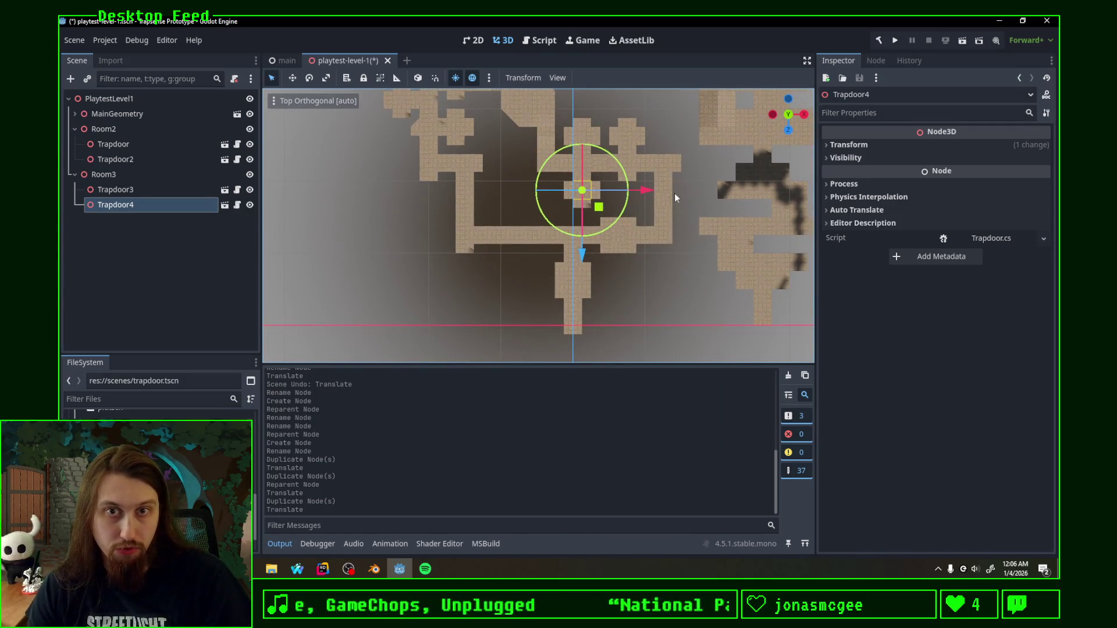
{"action": "middle_click_drag", "start_coordinate": [582, 161], "coordinate": [580, 251], "text": "shift"}
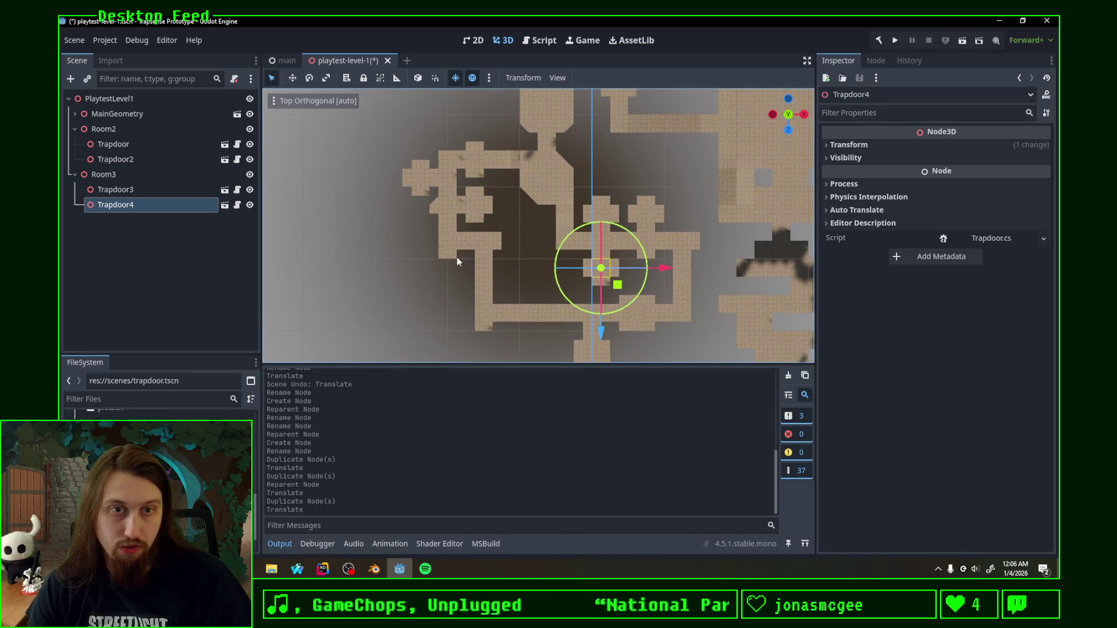
{"action": "middle_click_drag", "start_coordinate": [457, 258], "coordinate": [458, 196], "text": "shift"}
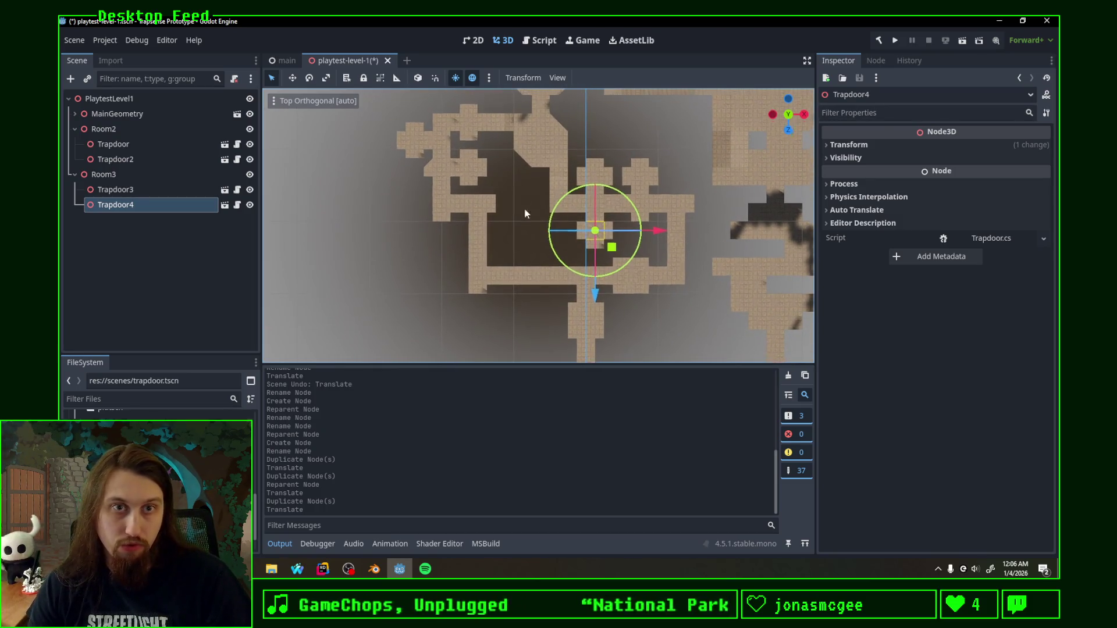
{"action": "middle_click_drag", "start_coordinate": [518, 247], "coordinate": [518, 300], "text": "shift"}
{"action": "mouse_move", "coordinate": [563, 161]}
{"action": "middle_mouse_down", "text": "shift"}
{"action": "mouse_move", "coordinate": [509, 266]}
{"action": "mouse_move", "coordinate": [559, 275]}
{"action": "mouse_move", "coordinate": [524, 271]}
{"action": "middle_mouse_up", "text": "shift"}
{"action": "left_click", "coordinate": [788, 114]}
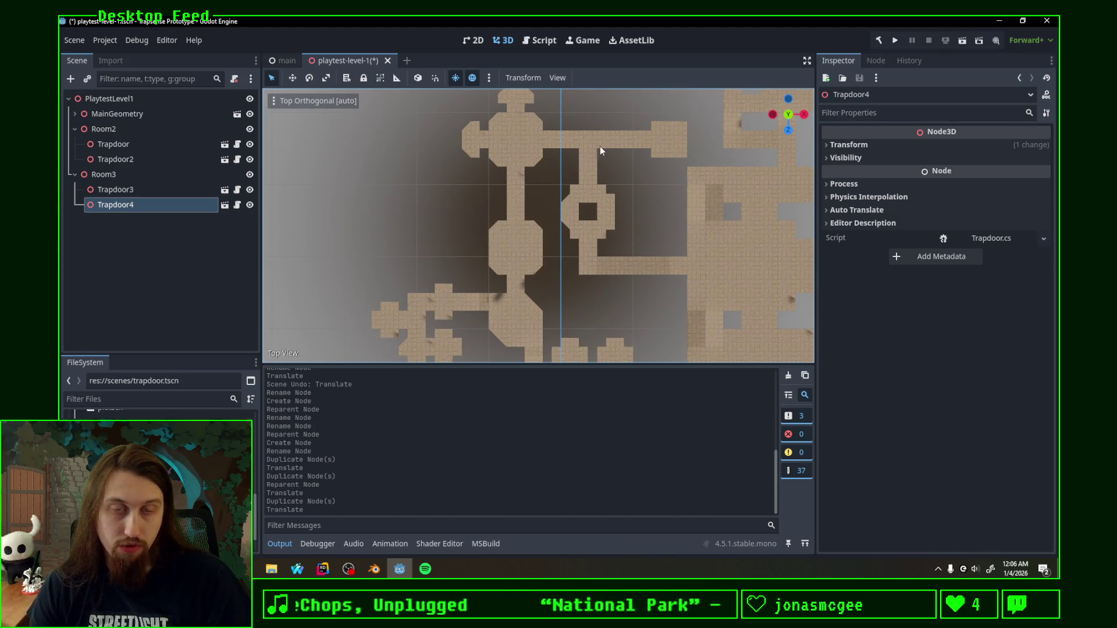
{"action": "middle_click_drag", "start_coordinate": [600, 150], "coordinate": [526, 174], "text": "shift"}
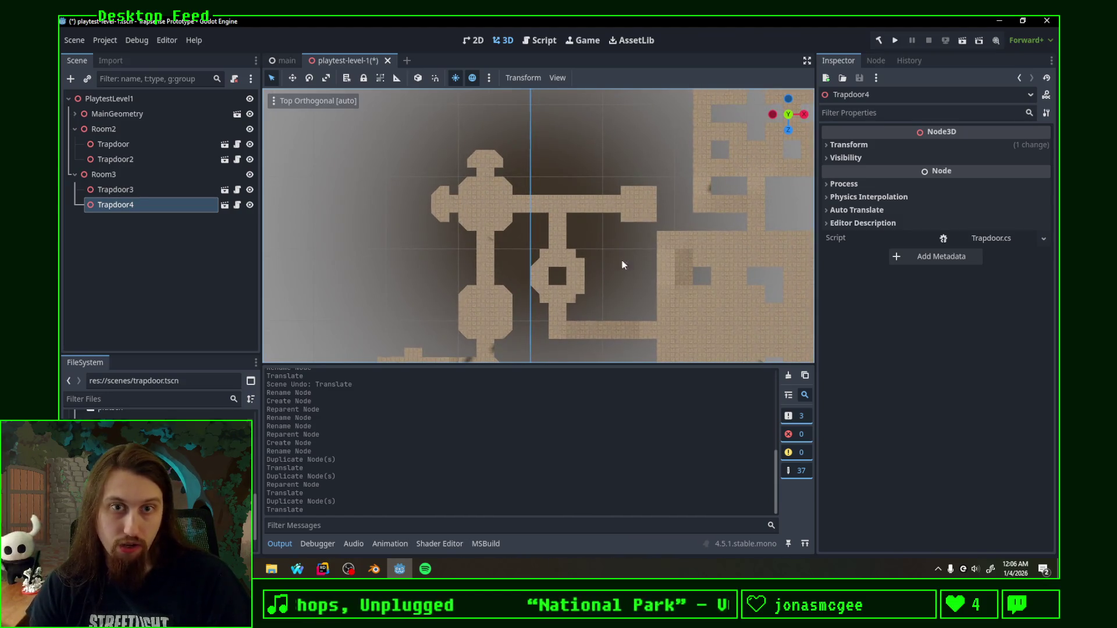
{"action": "middle_click_drag", "start_coordinate": [623, 261], "coordinate": [621, 226], "text": "shift"}
Step: Duplicate Room3 with its trapdoors and rename the copy Room10
{"action": "left_click", "coordinate": [148, 178]}
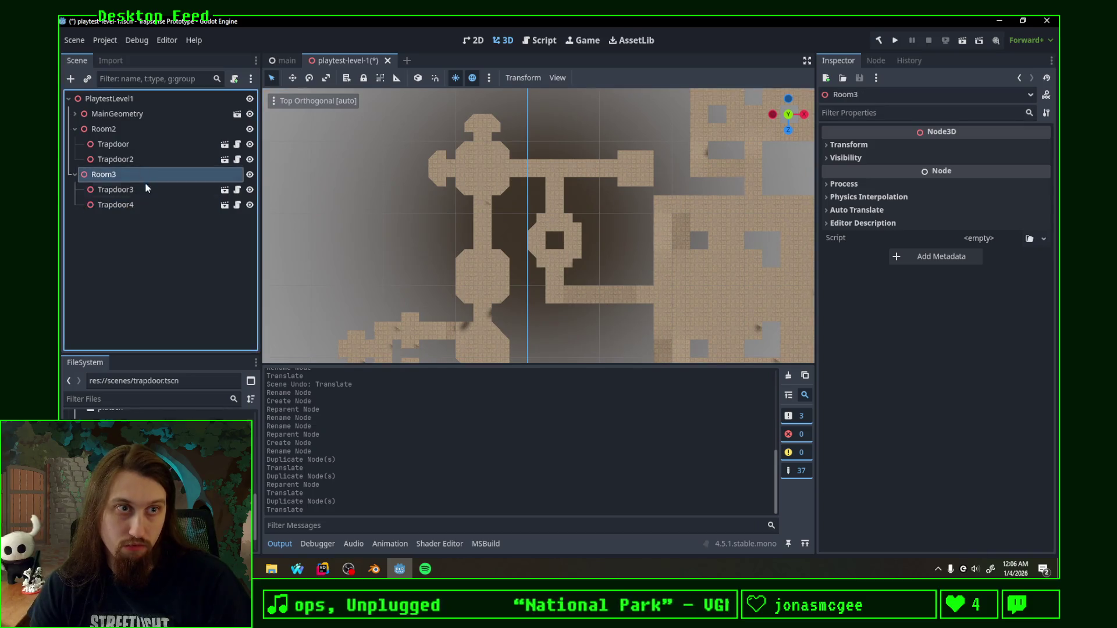
{"action": "key", "text": "ctrl+d"}
{"action": "key", "text": "F2"}
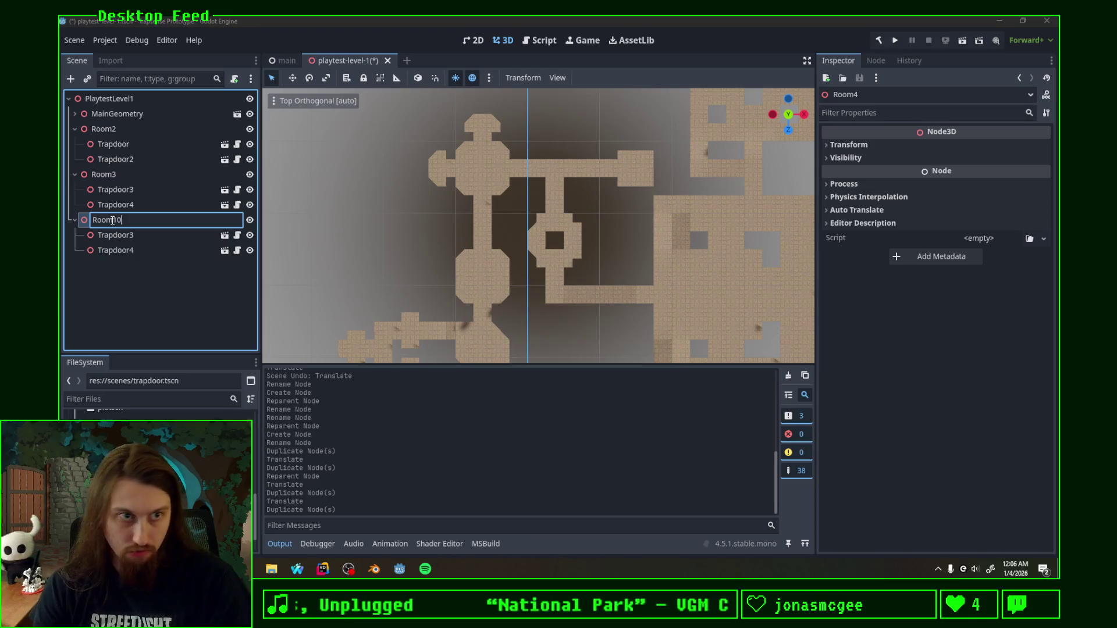
{"action": "key", "text": "Return"}
{"action": "left_click", "coordinate": [134, 247]}
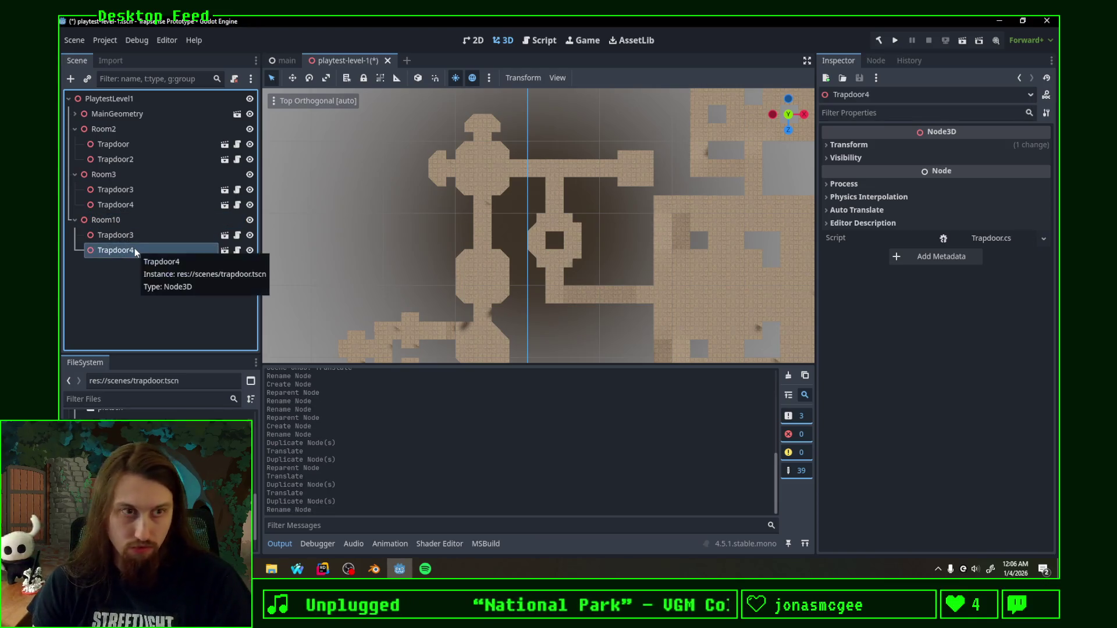
Step: Delete Room10's extra Trapdoor4 and renumber Room3's trapdoors as Trapdoor and Trapdoor2
{"action": "key", "text": "Delete"}
{"action": "key", "text": "Return"}
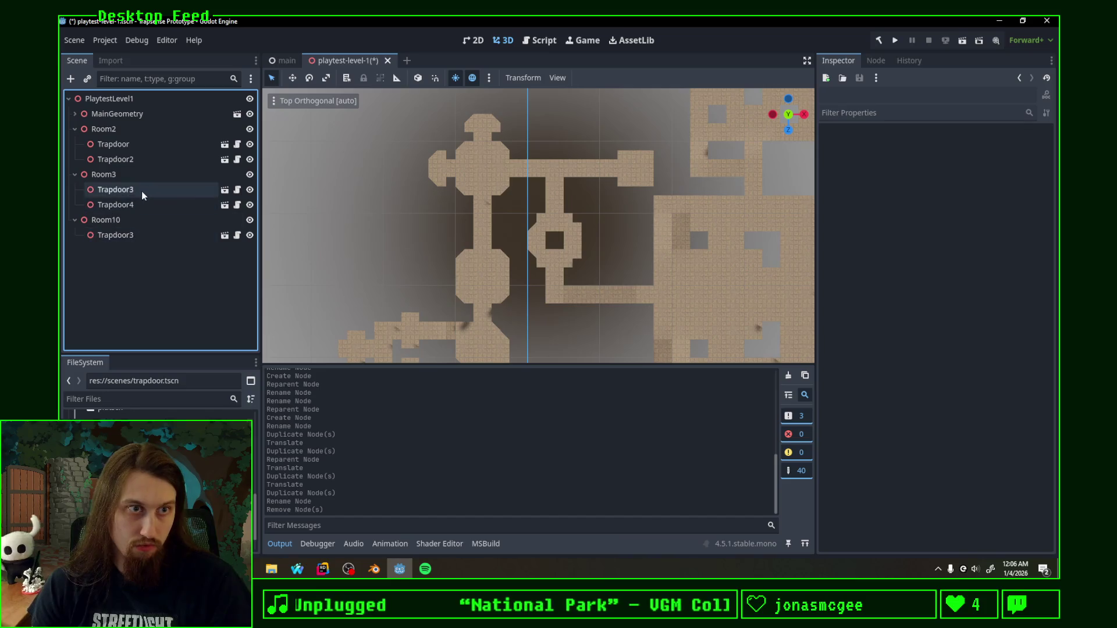
{"action": "left_click", "coordinate": [142, 191]}
{"action": "double_click", "coordinate": [140, 191]}
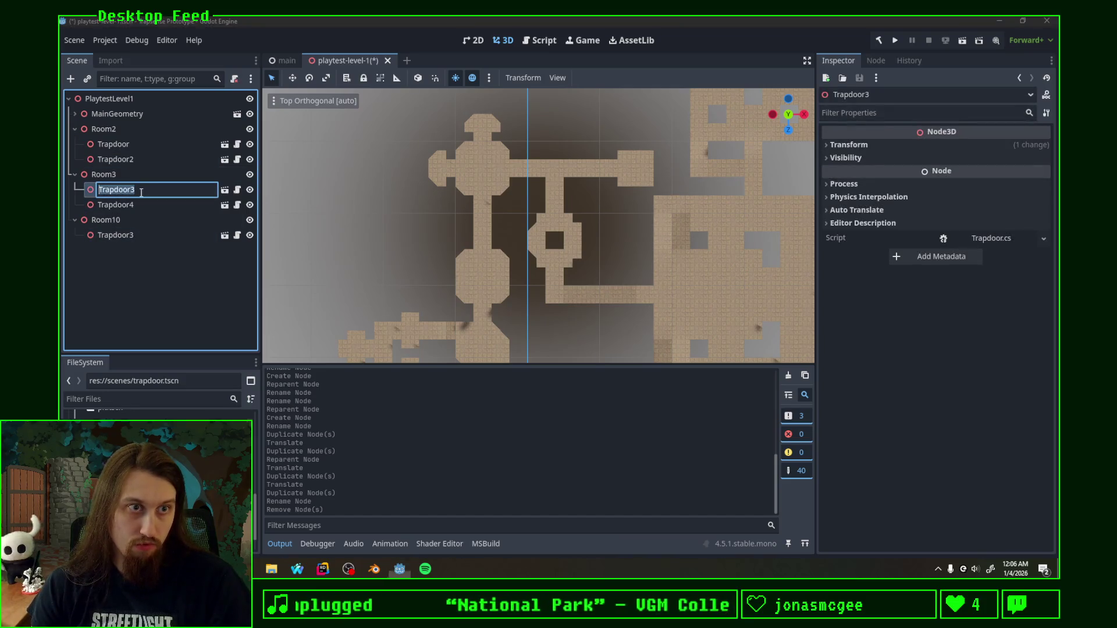
{"action": "key", "text": "Return"}
{"action": "left_click", "coordinate": [154, 202]}
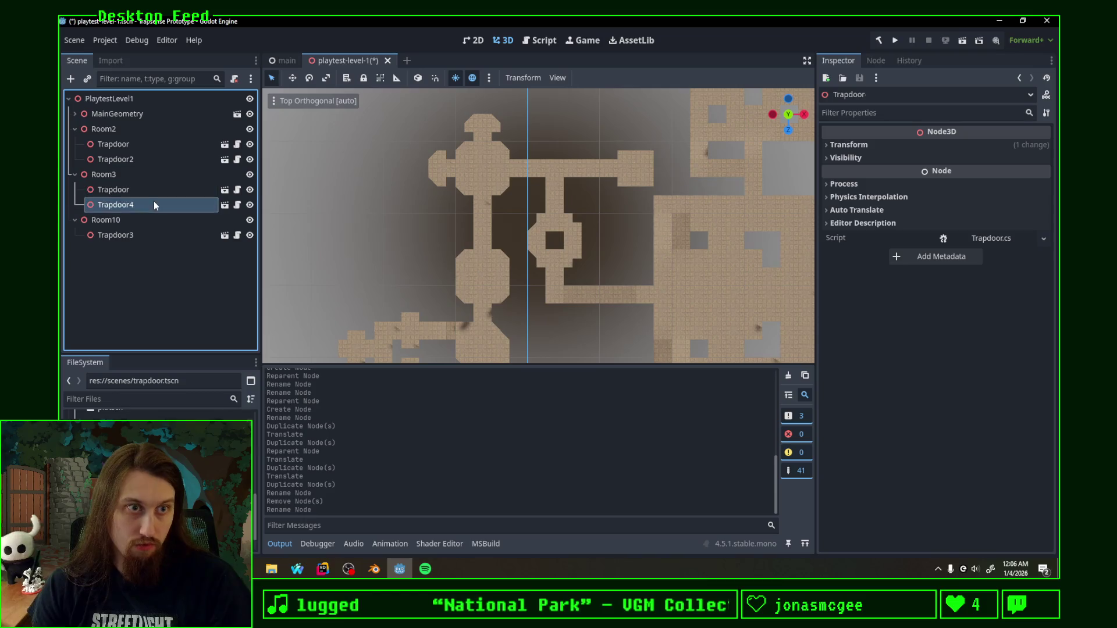
{"action": "double_click", "coordinate": [155, 203]}
{"action": "key", "text": "Return"}
Step: Rename Room10's trapdoor to Trapdoor, move it upward on the map, then bring up Blender
{"action": "left_click", "coordinate": [154, 235]}
{"action": "double_click", "coordinate": [155, 236]}
{"action": "type", "text": "Trapdoor"}
{"action": "key", "text": "Return"}
{"action": "scroll", "coordinate": [324, 280], "scroll_direction": "up", "scroll_amount": 2}
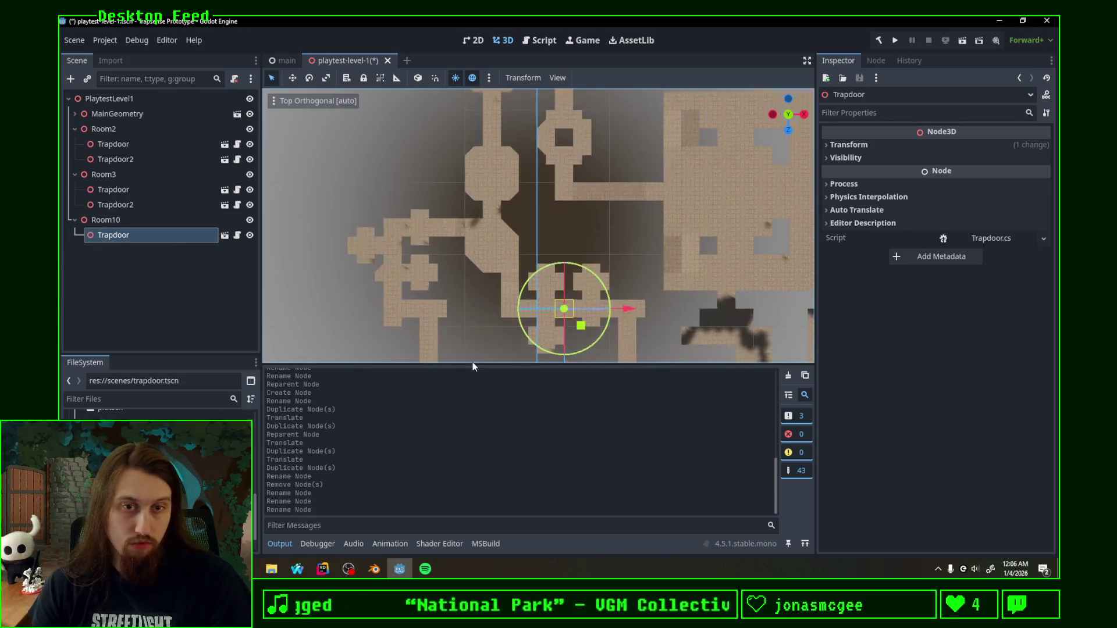
{"action": "left_click_drag", "start_coordinate": [589, 330], "coordinate": [580, 152]}
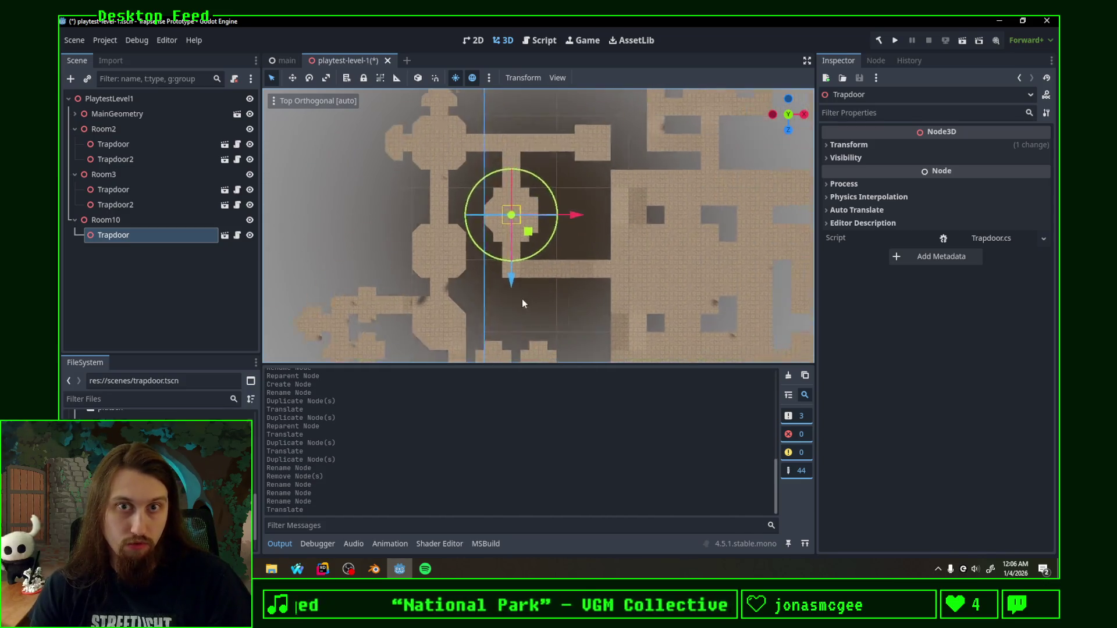
{"action": "scroll", "coordinate": [522, 298], "scroll_direction": "up", "scroll_amount": 2}
{"action": "scroll", "coordinate": [498, 259], "scroll_direction": "up", "scroll_amount": 1}
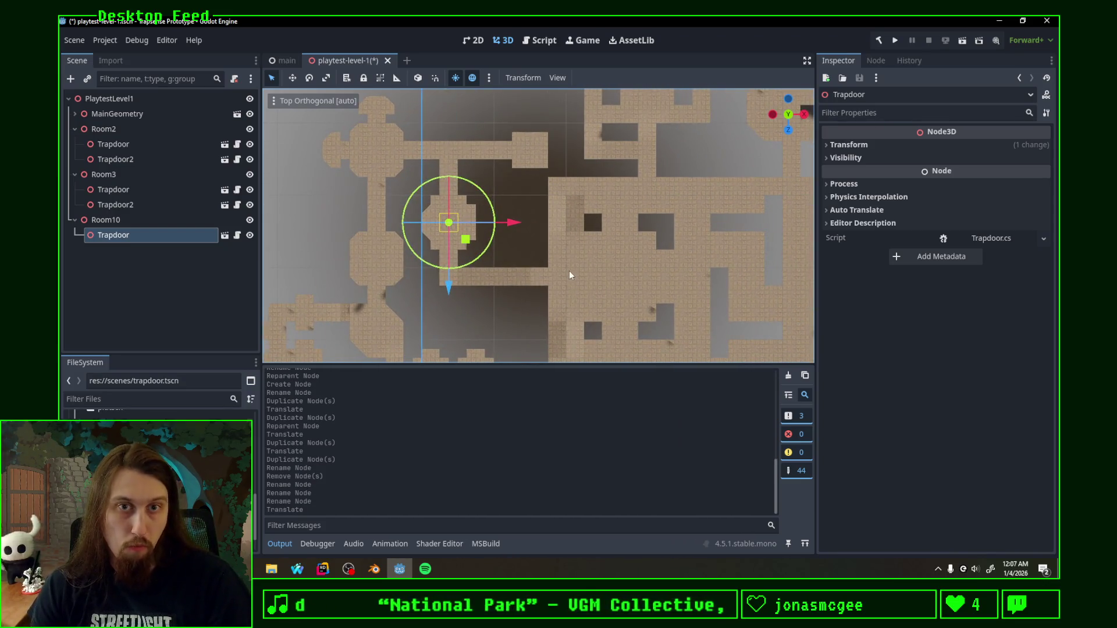
{"action": "middle_click_drag", "start_coordinate": [570, 276], "coordinate": [434, 172], "text": "shift"}
{"action": "mouse_move", "coordinate": [365, 241]}
{"action": "middle_mouse_down", "text": "shift"}
{"action": "mouse_move", "coordinate": [502, 266]}
{"action": "mouse_move", "coordinate": [503, 313]}
{"action": "mouse_move", "coordinate": [407, 243]}
{"action": "middle_mouse_up", "text": "shift"}
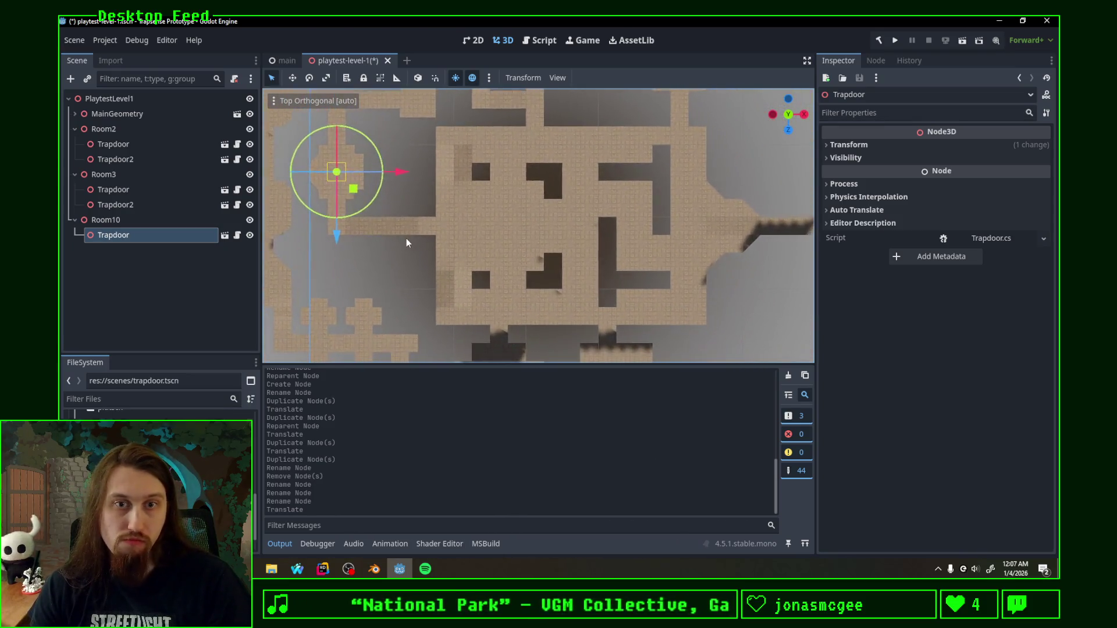
{"action": "scroll", "coordinate": [496, 241], "scroll_direction": "up", "scroll_amount": 3}
{"action": "mouse_move", "coordinate": [502, 210]}
{"action": "middle_mouse_down", "text": "shift"}
{"action": "mouse_move", "coordinate": [404, 215]}
{"action": "mouse_move", "coordinate": [404, 174]}
{"action": "mouse_move", "coordinate": [404, 200]}
{"action": "mouse_move", "coordinate": [430, 206]}
{"action": "mouse_move", "coordinate": [448, 237]}
{"action": "middle_mouse_up", "text": "shift"}
{"action": "scroll", "coordinate": [441, 240], "scroll_direction": "down", "scroll_amount": 3}
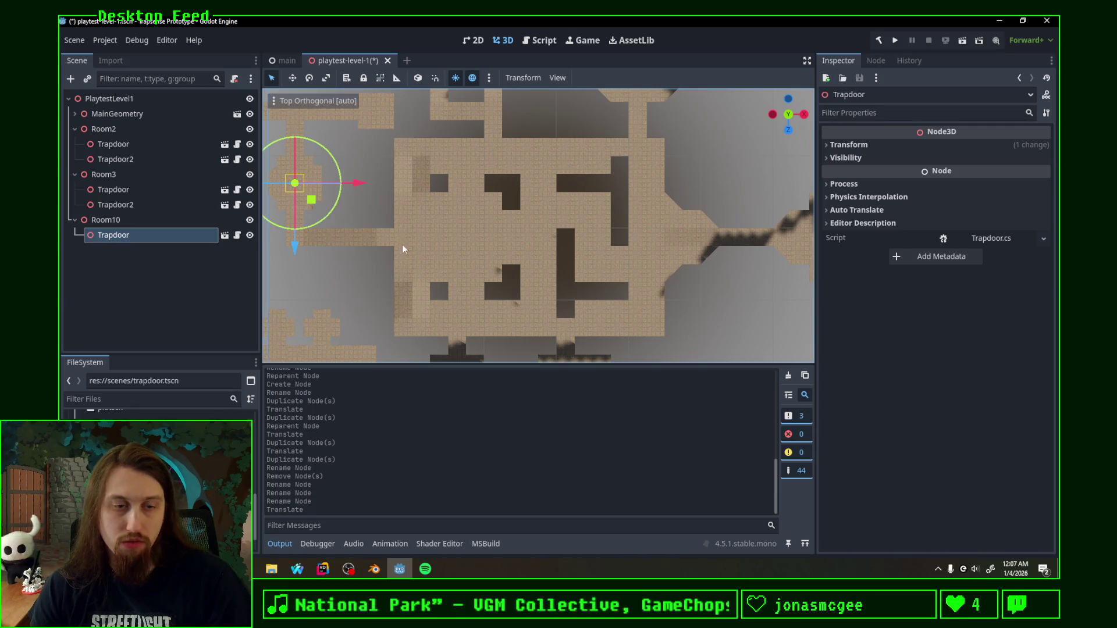
{"action": "left_click", "coordinate": [375, 570]}
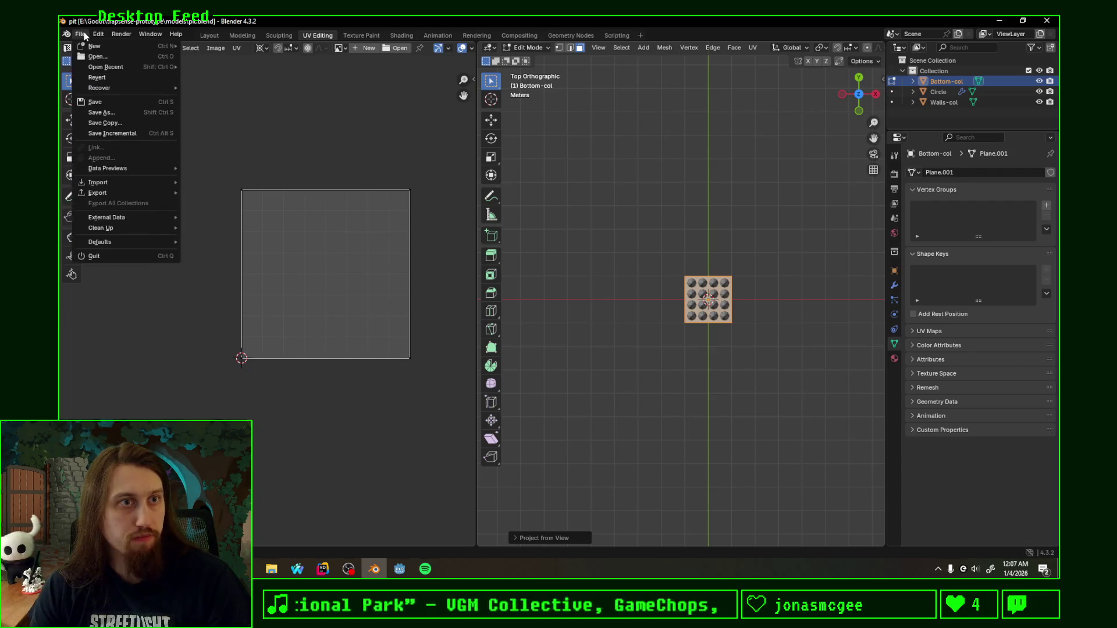
Step: Open playtest-level-1.blend and edit the Floor-col mesh from the top-down view
{"action": "left_click", "coordinate": [210, 78]}
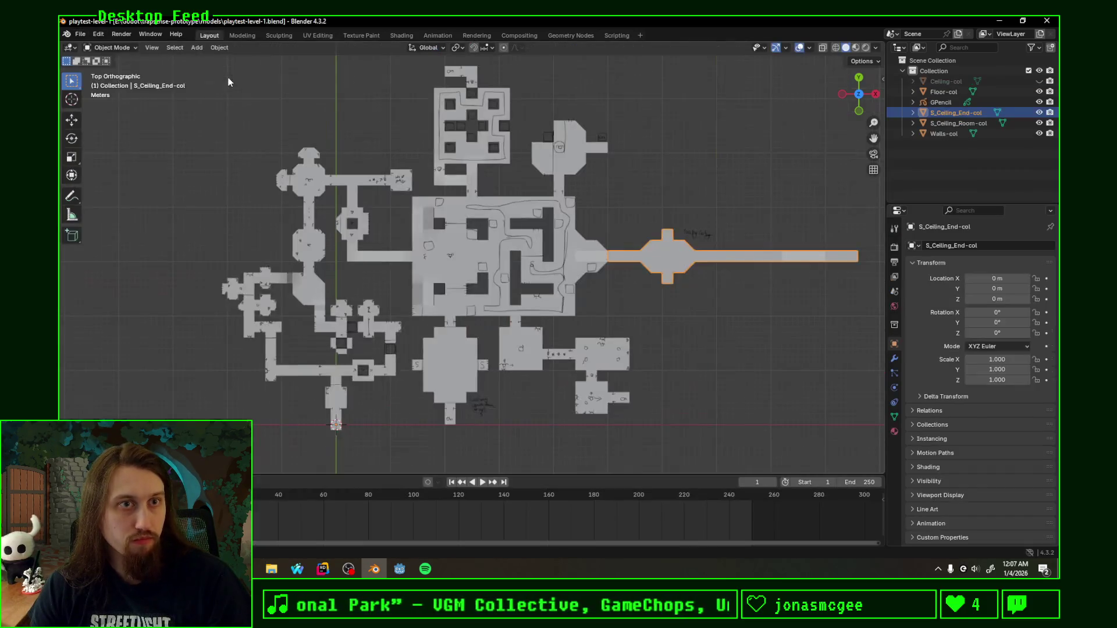
{"action": "scroll", "coordinate": [436, 226], "scroll_direction": "up", "scroll_amount": 3}
{"action": "left_click", "coordinate": [480, 252]}
{"action": "key", "text": "Tab"}
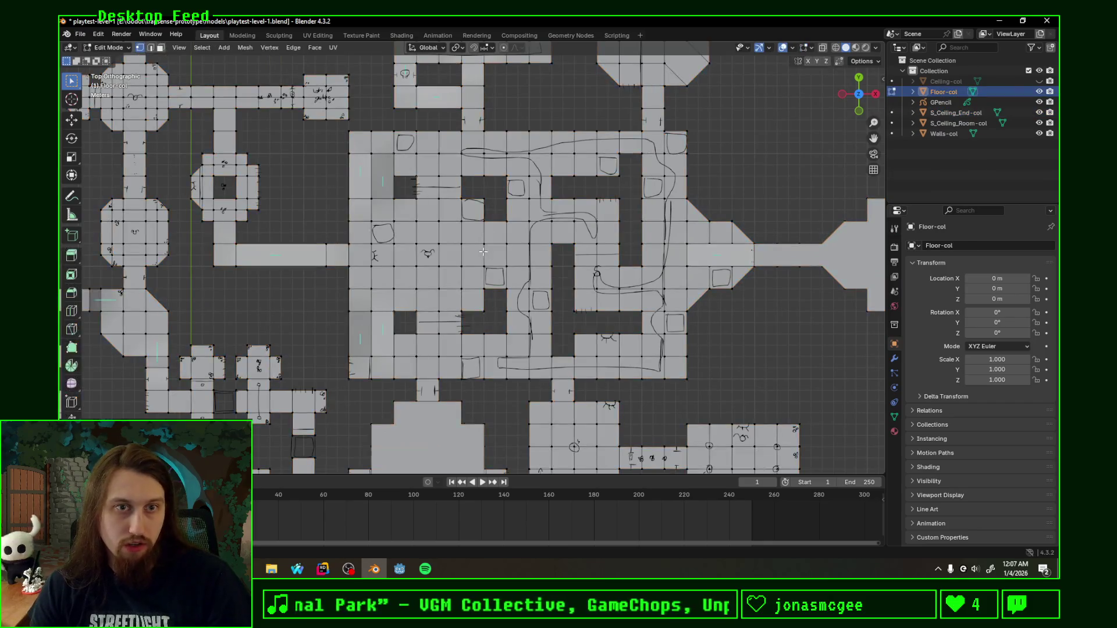
{"action": "scroll", "coordinate": [327, 199], "scroll_direction": "up", "scroll_amount": 2}
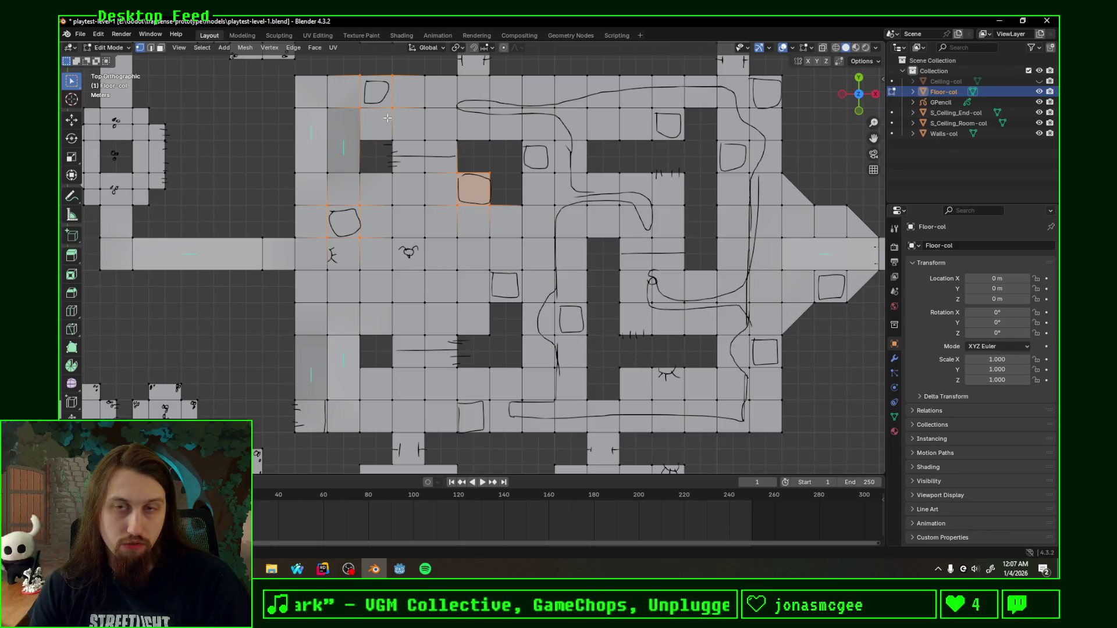
{"action": "middle_click_drag", "start_coordinate": [394, 129], "coordinate": [360, 136]}
{"action": "scroll", "coordinate": [360, 136], "scroll_direction": "up", "scroll_amount": 2}
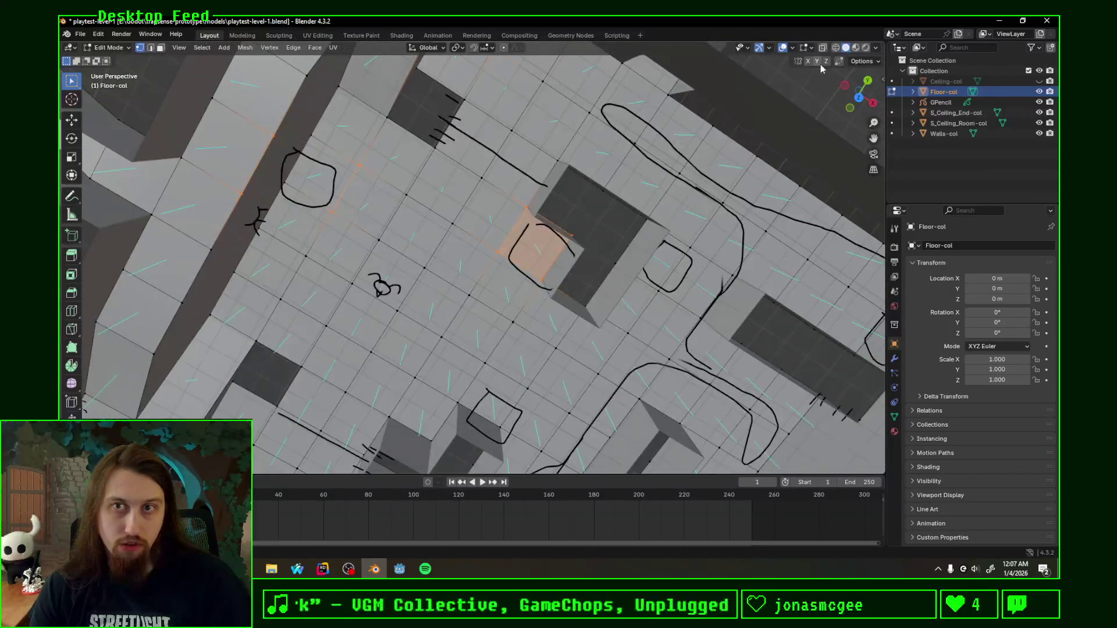
{"action": "left_click", "coordinate": [862, 87]}
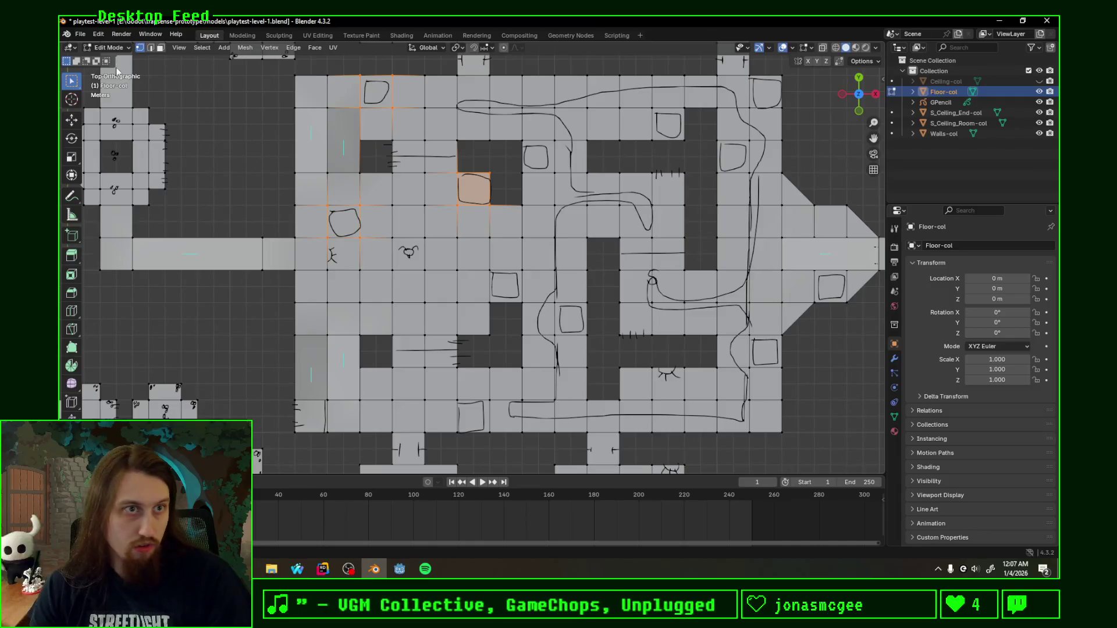
Step: Select all the floor tiles marked with sketched squares across the map
{"action": "left_click", "coordinate": [345, 221]}
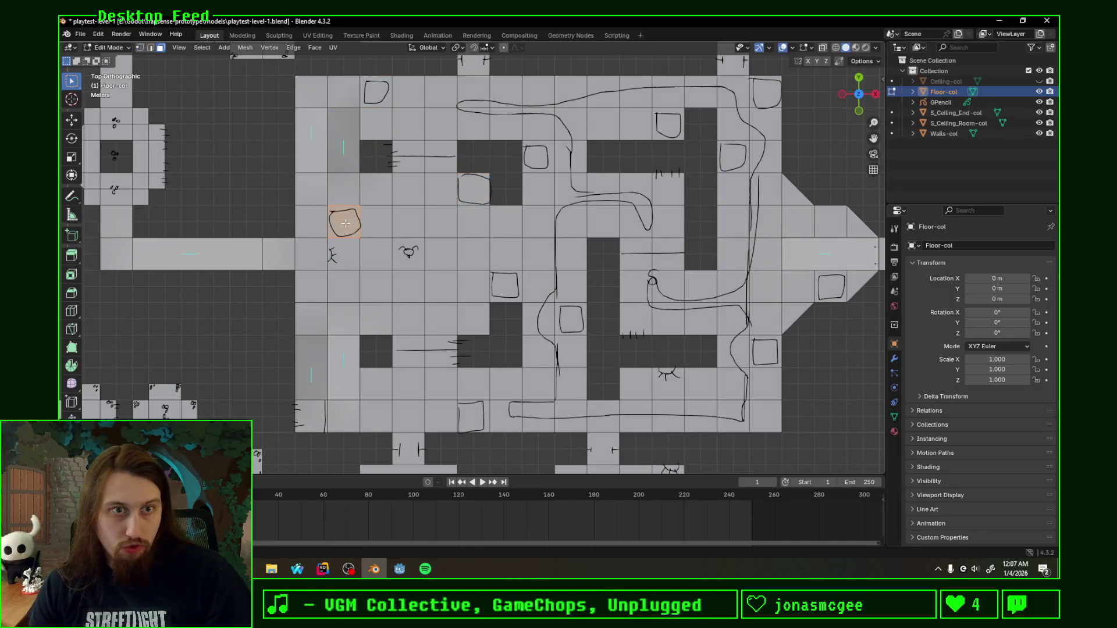
{"action": "left_click", "coordinate": [376, 92], "text": "shift"}
{"action": "left_click", "coordinate": [475, 188], "text": "shift"}
{"action": "left_click", "coordinate": [536, 157], "text": "shift"}
{"action": "left_click", "coordinate": [505, 285], "text": "shift"}
{"action": "left_click", "coordinate": [471, 417], "text": "shift"}
{"action": "left_click", "coordinate": [571, 320], "text": "shift"}
{"action": "left_click", "coordinate": [766, 352], "text": "shift"}
{"action": "left_click", "coordinate": [832, 288], "text": "shift"}
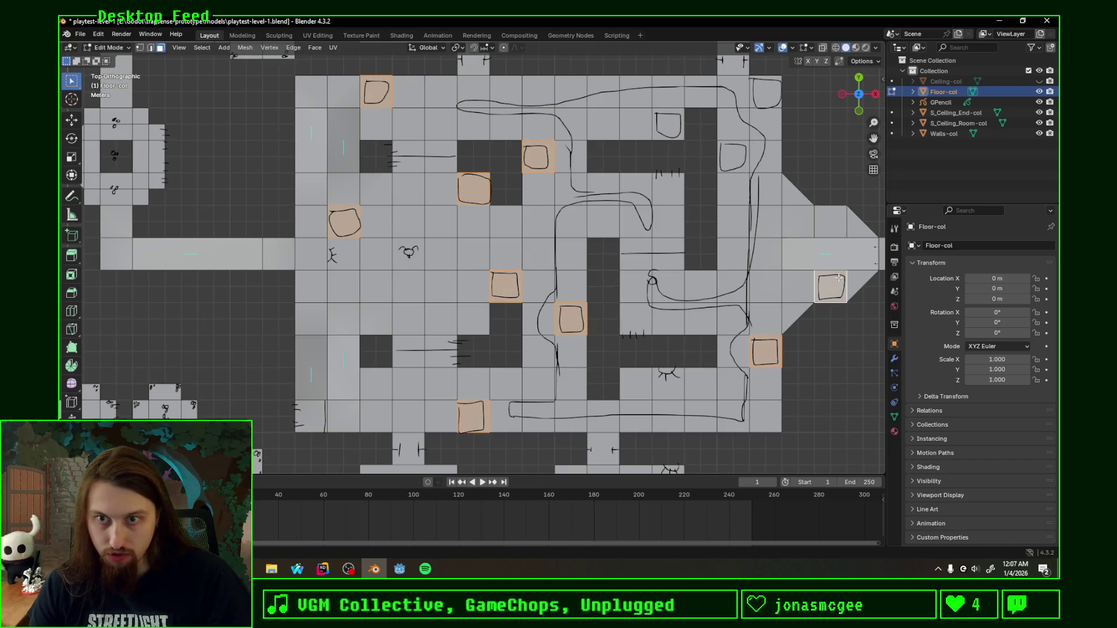
{"action": "left_click", "coordinate": [732, 157], "text": "shift"}
{"action": "left_click", "coordinate": [766, 91], "text": "shift"}
{"action": "left_click", "coordinate": [668, 125], "text": "shift"}
{"action": "mouse_move", "coordinate": [654, 233]}
{"action": "middle_mouse_down", "text": "shift"}
{"action": "mouse_move", "coordinate": [445, 254]}
{"action": "mouse_move", "coordinate": [480, 219]}
{"action": "mouse_move", "coordinate": [433, 261]}
{"action": "middle_mouse_up", "text": "shift"}
{"action": "scroll", "coordinate": [446, 255], "scroll_direction": "down", "scroll_amount": 4}
Step: Delete the selected floor faces, save the level, and return to Godot Engine
{"action": "key", "text": "x"}
{"action": "left_click", "coordinate": [481, 211]}
{"action": "key", "text": "ctrl+s"}
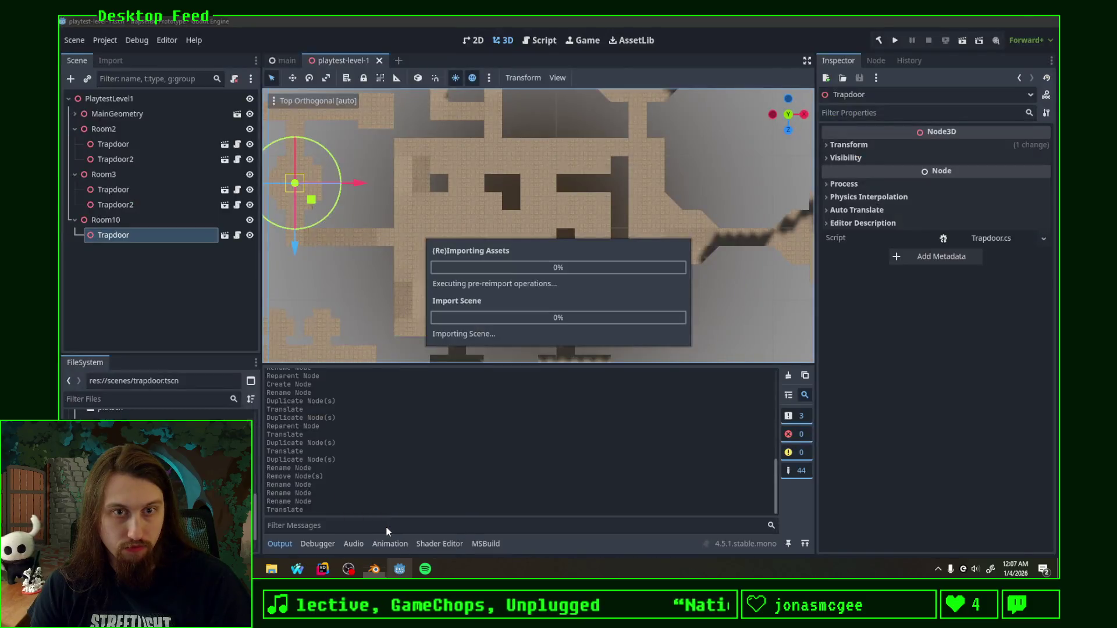
{"action": "left_click", "coordinate": [387, 528]}
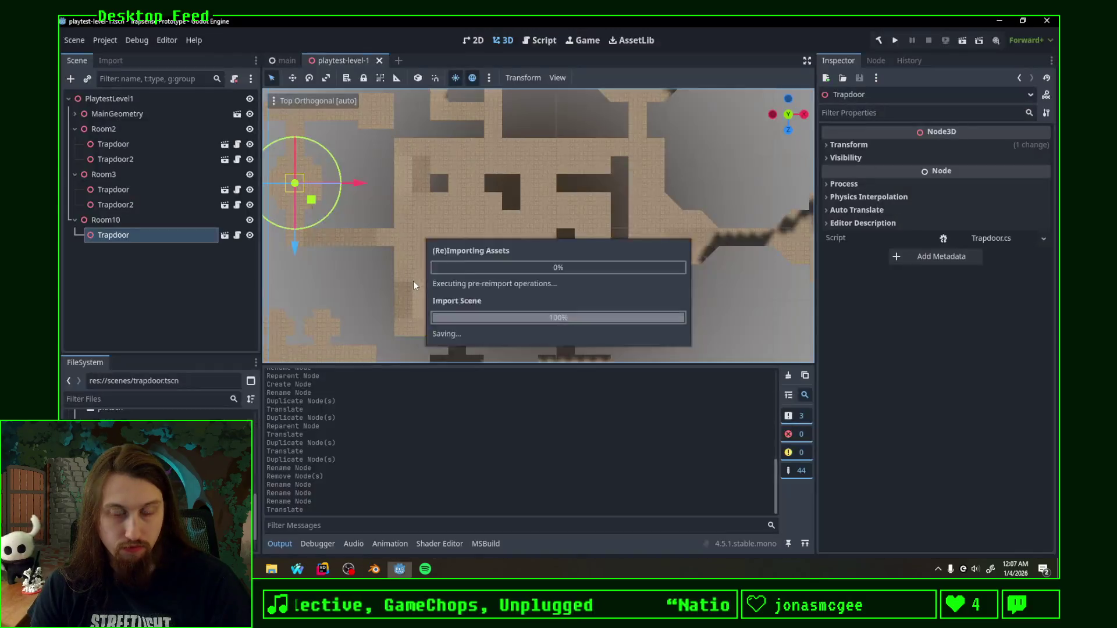
{"action": "scroll", "coordinate": [413, 281], "scroll_direction": "down", "scroll_amount": 3}
{"action": "scroll", "coordinate": [466, 273], "scroll_direction": "down", "scroll_amount": 2}
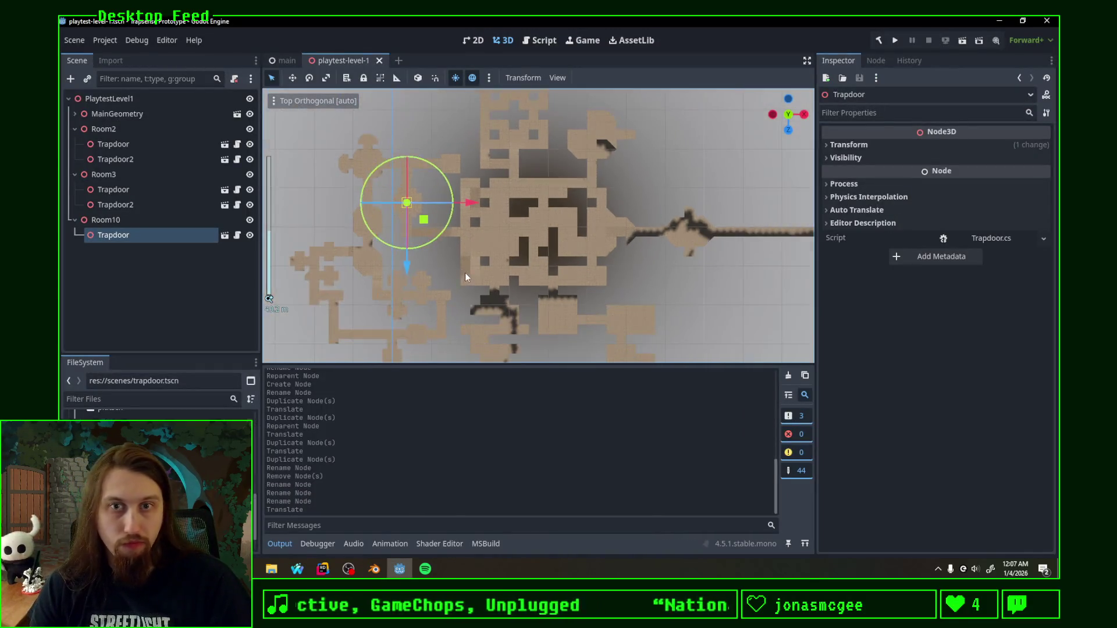
{"action": "scroll", "coordinate": [465, 272], "scroll_direction": "up", "scroll_amount": 2}
{"action": "scroll", "coordinate": [512, 242], "scroll_direction": "up", "scroll_amount": 2}
Step: Duplicate Room10 with its trapdoor and name the copy RoomCathedral
{"action": "left_click", "coordinate": [105, 220]}
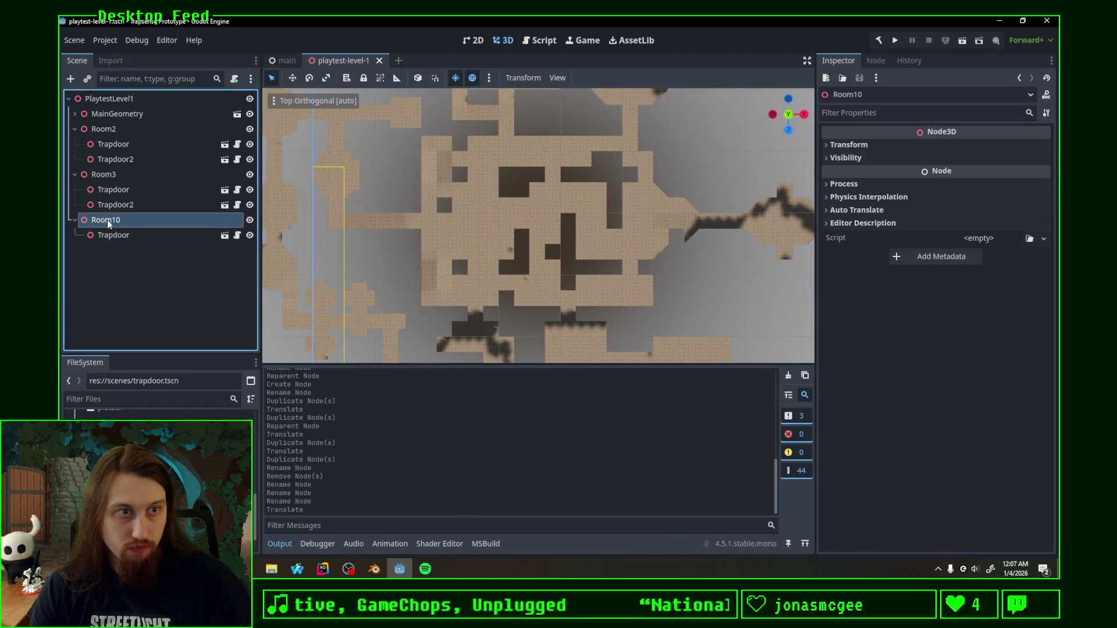
{"action": "key", "text": "ctrl+d"}
{"action": "key", "text": "F2"}
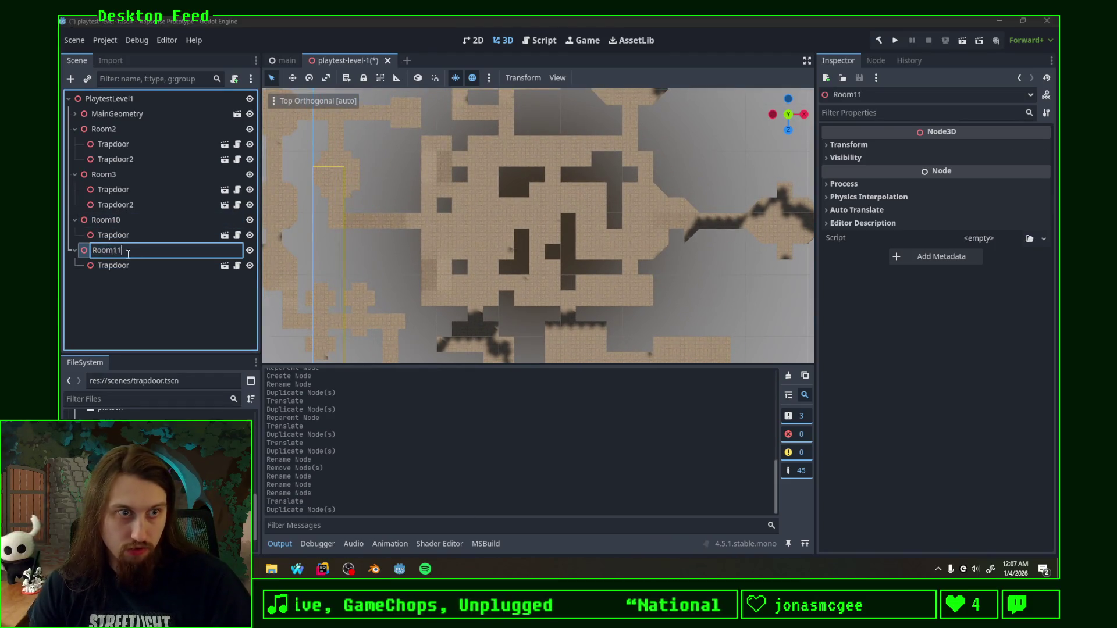
{"action": "type", "text": "RoomC"}
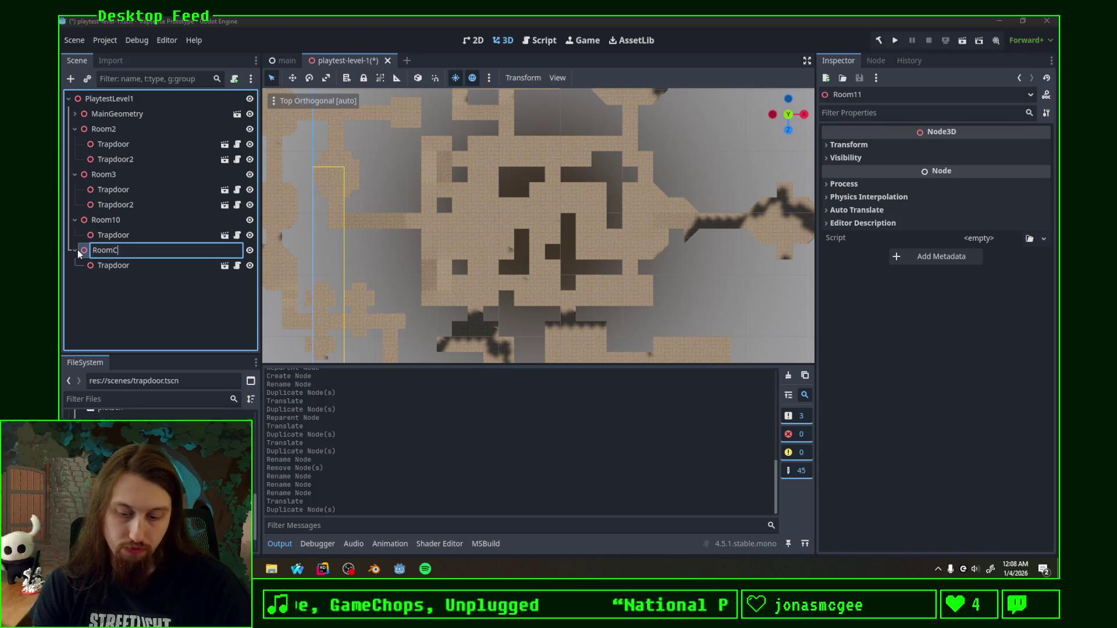
{"action": "type", "text": "athe"}
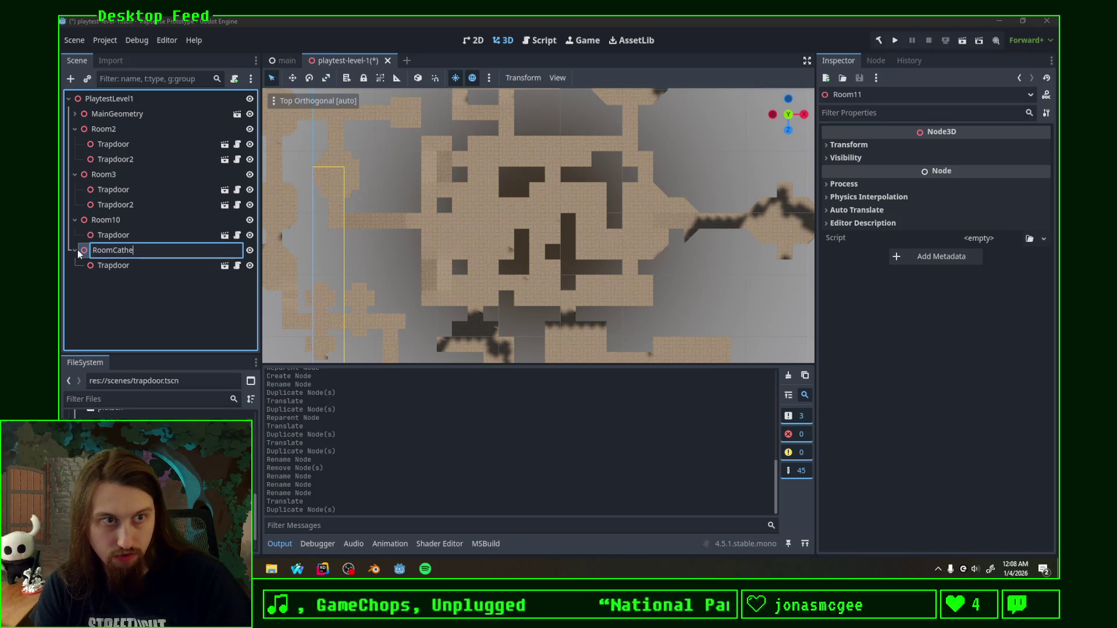
{"action": "type", "text": "dral"}
{"action": "key", "text": "Return"}
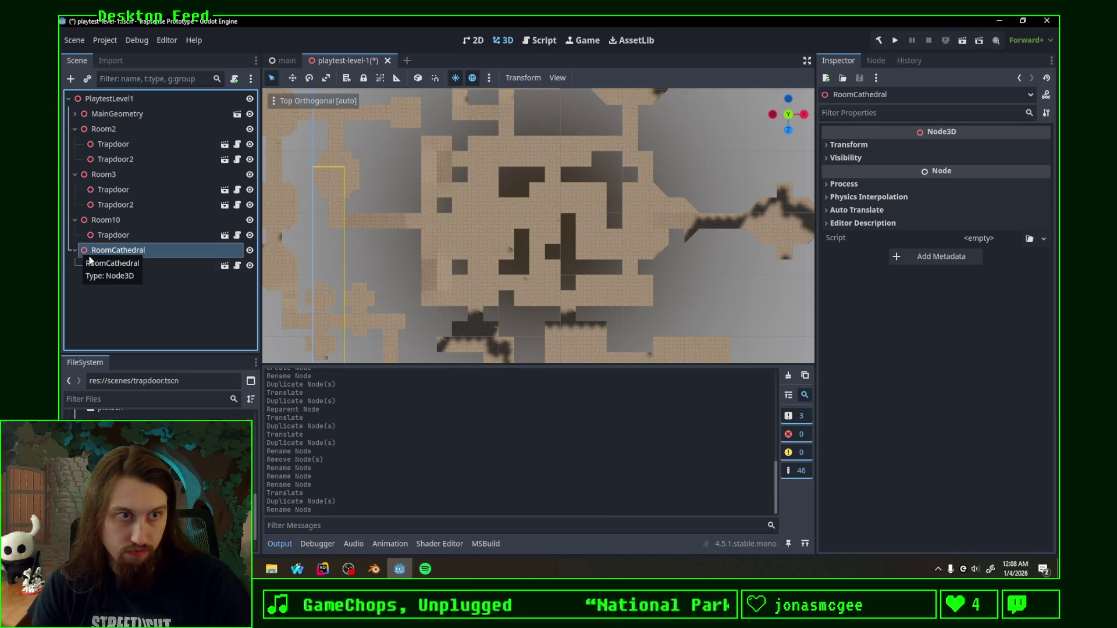
Step: Spread four trapdoors (Trapdoor–Trapdoor4) across the cathedral area, then switch to Blender
{"action": "left_click", "coordinate": [168, 266]}
{"action": "left_click_drag", "start_coordinate": [353, 190], "coordinate": [461, 222]}
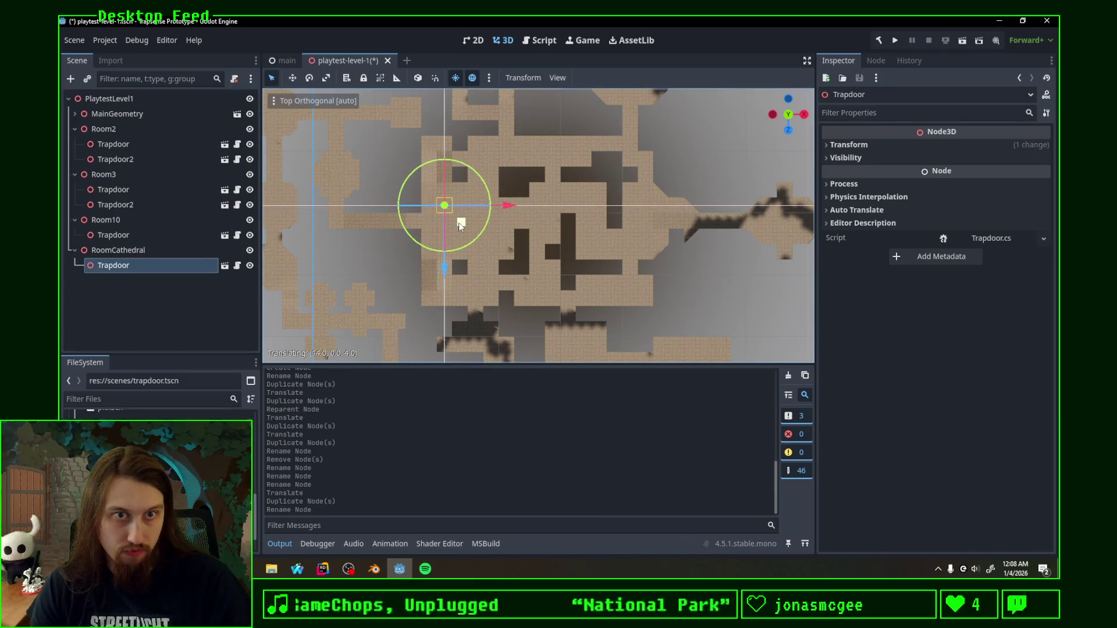
{"action": "key", "text": "ctrl+d"}
{"action": "mouse_move", "coordinate": [469, 222]}
{"action": "left_mouse_down"}
{"action": "mouse_move", "coordinate": [485, 192]}
{"action": "mouse_move", "coordinate": [483, 286]}
{"action": "left_mouse_up"}
{"action": "key", "text": "ctrl+d"}
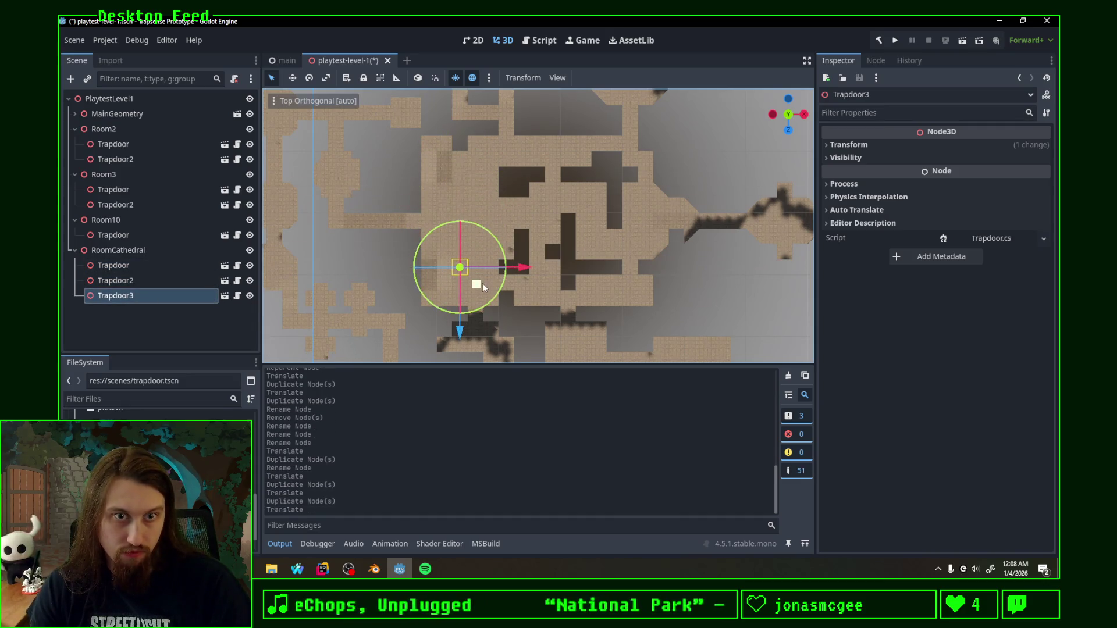
{"action": "scroll", "coordinate": [471, 297], "scroll_direction": "up", "scroll_amount": 3}
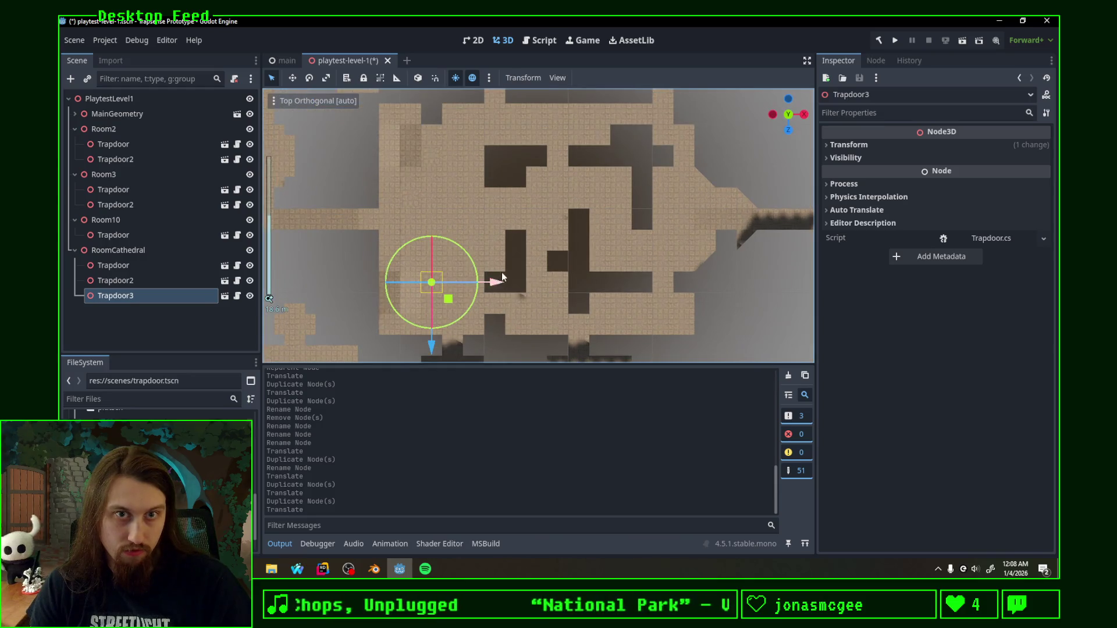
{"action": "key", "text": "ctrl+d"}
{"action": "left_click_drag", "start_coordinate": [450, 300], "coordinate": [514, 196]}
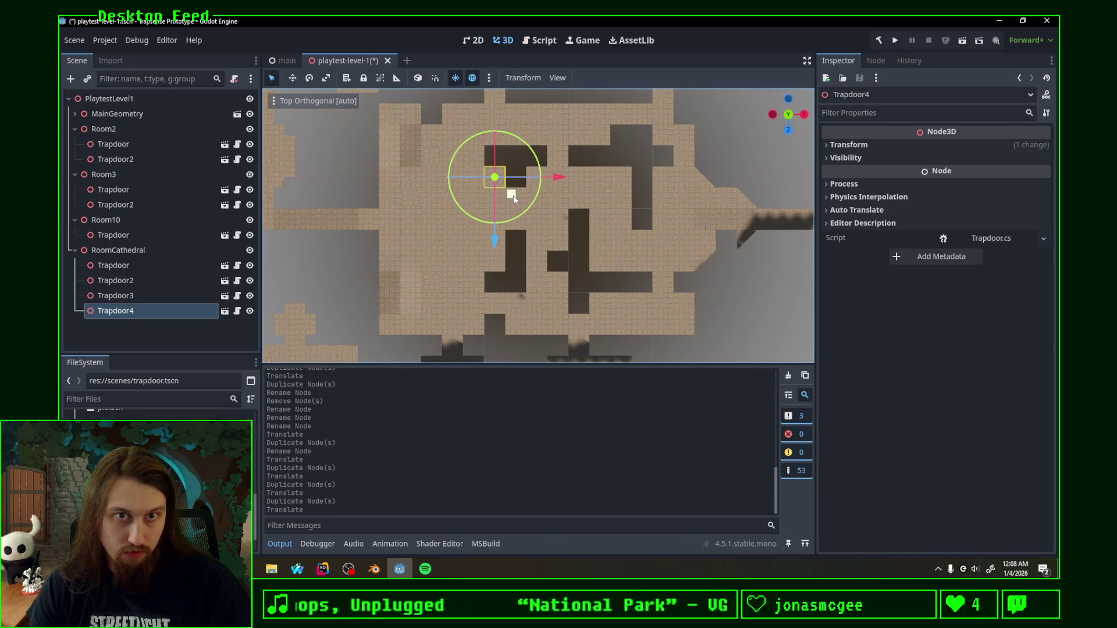
{"action": "left_click", "coordinate": [376, 570]}
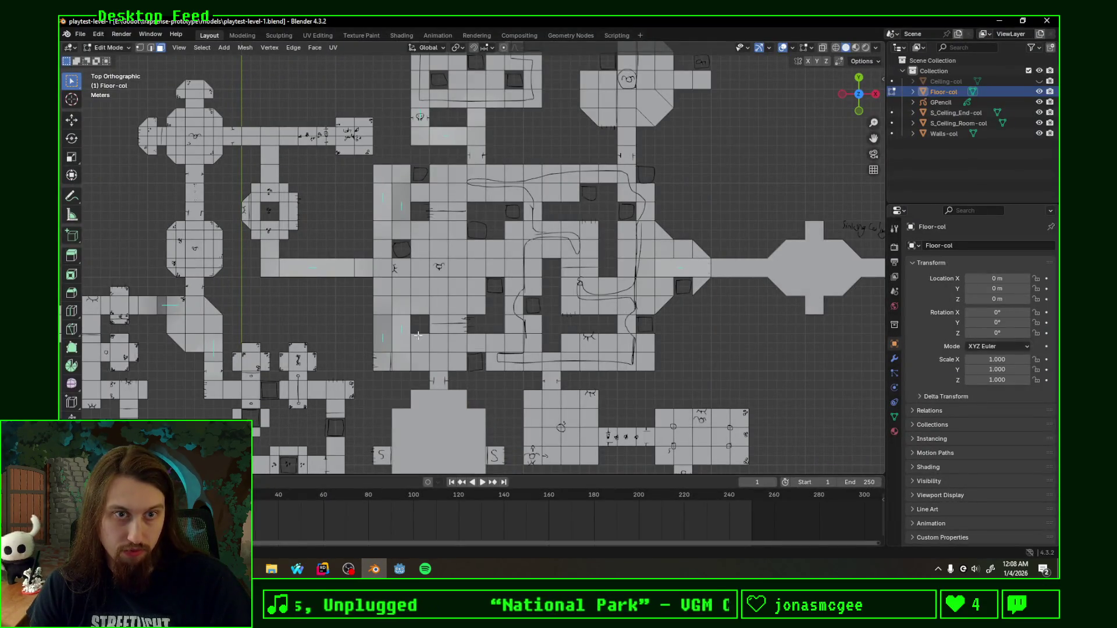
{"action": "scroll", "coordinate": [417, 335], "scroll_direction": "up", "scroll_amount": 4}
Step: Orbit the level to check the cut floor holes in perspective, then return to Godot Engine
{"action": "mouse_move", "coordinate": [426, 320]}
{"action": "middle_mouse_down", "text": "shift"}
{"action": "mouse_move", "coordinate": [453, 262]}
{"action": "mouse_move", "coordinate": [508, 269]}
{"action": "mouse_move", "coordinate": [552, 319]}
{"action": "mouse_move", "coordinate": [437, 443]}
{"action": "middle_mouse_up", "text": "shift"}
{"action": "scroll", "coordinate": [454, 262], "scroll_direction": "up", "scroll_amount": 4}
{"action": "scroll", "coordinate": [508, 269], "scroll_direction": "down", "scroll_amount": 4}
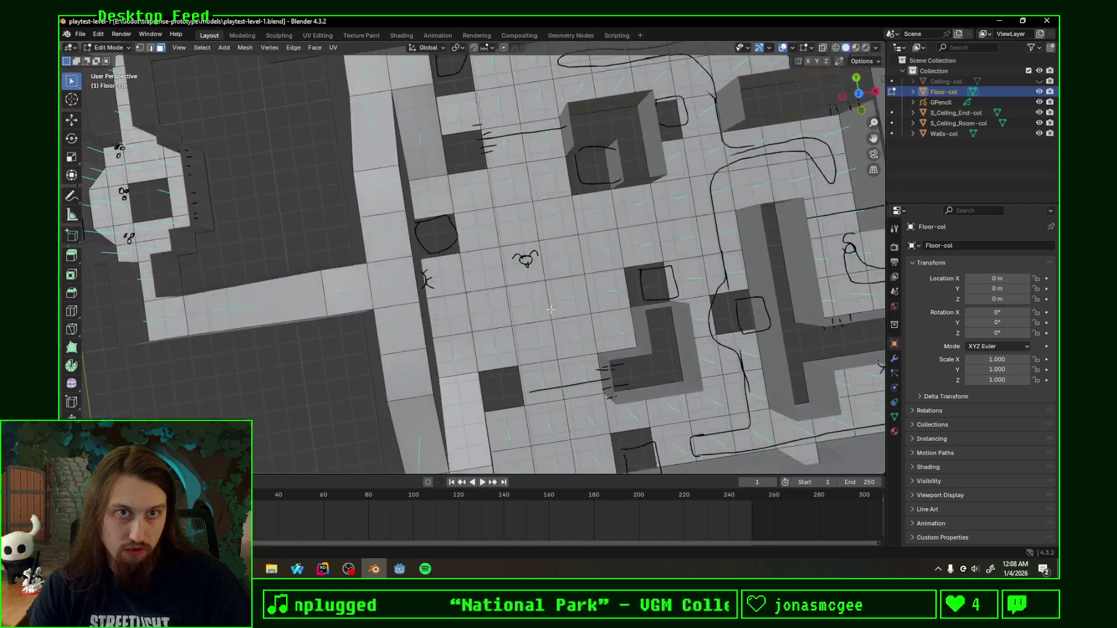
{"action": "left_click", "coordinate": [400, 570]}
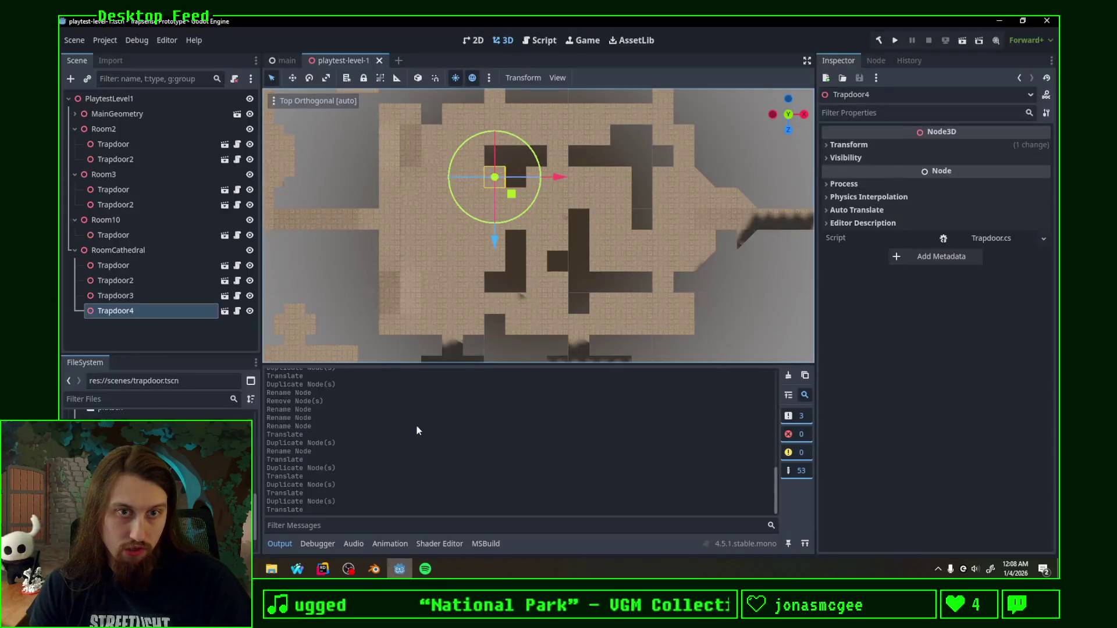
Step: Delete Trapdoor3 and Trapdoor2 from RoomCathedral
{"action": "left_click", "coordinate": [434, 160]}
{"action": "scroll", "coordinate": [143, 211], "scroll_direction": "down", "scroll_amount": 2}
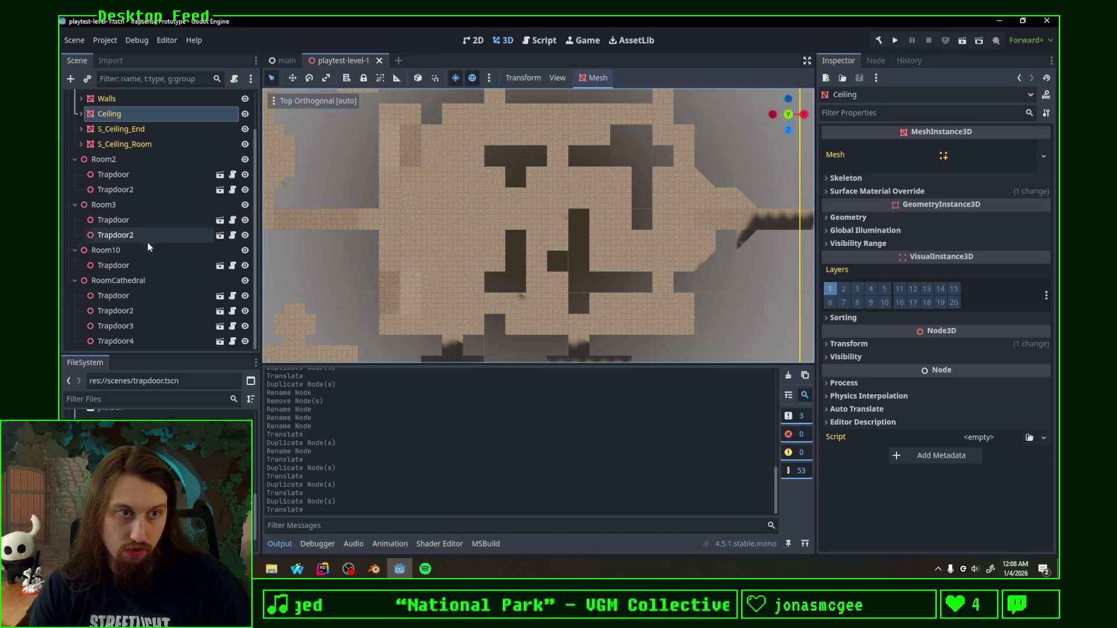
{"action": "left_click", "coordinate": [150, 341]}
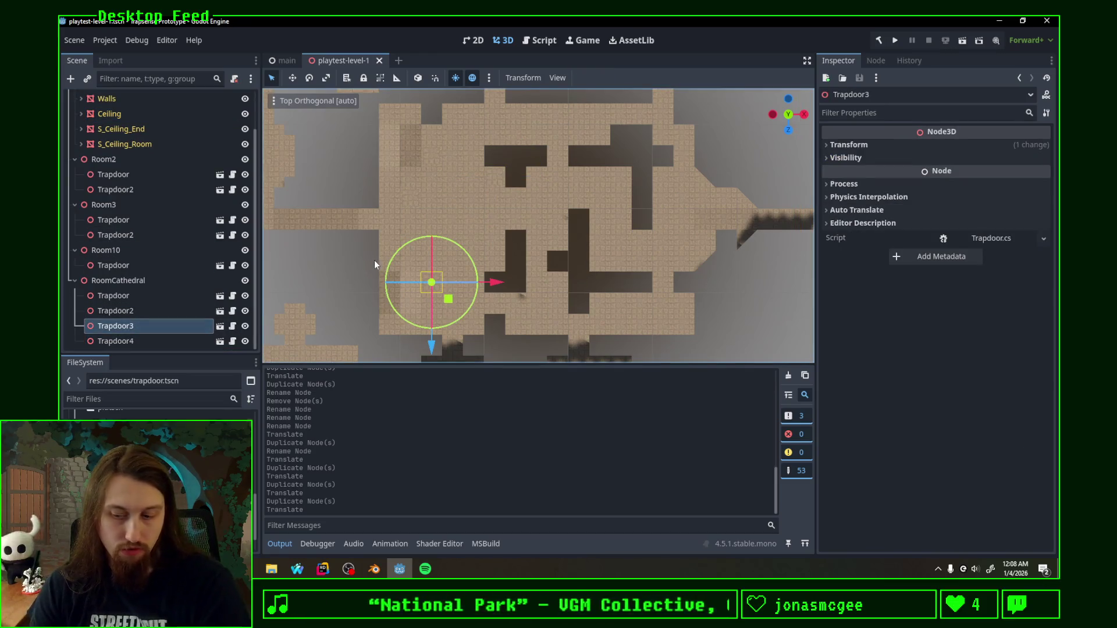
{"action": "key", "text": "Delete"}
{"action": "left_click", "coordinate": [535, 312]}
{"action": "left_click", "coordinate": [129, 327]}
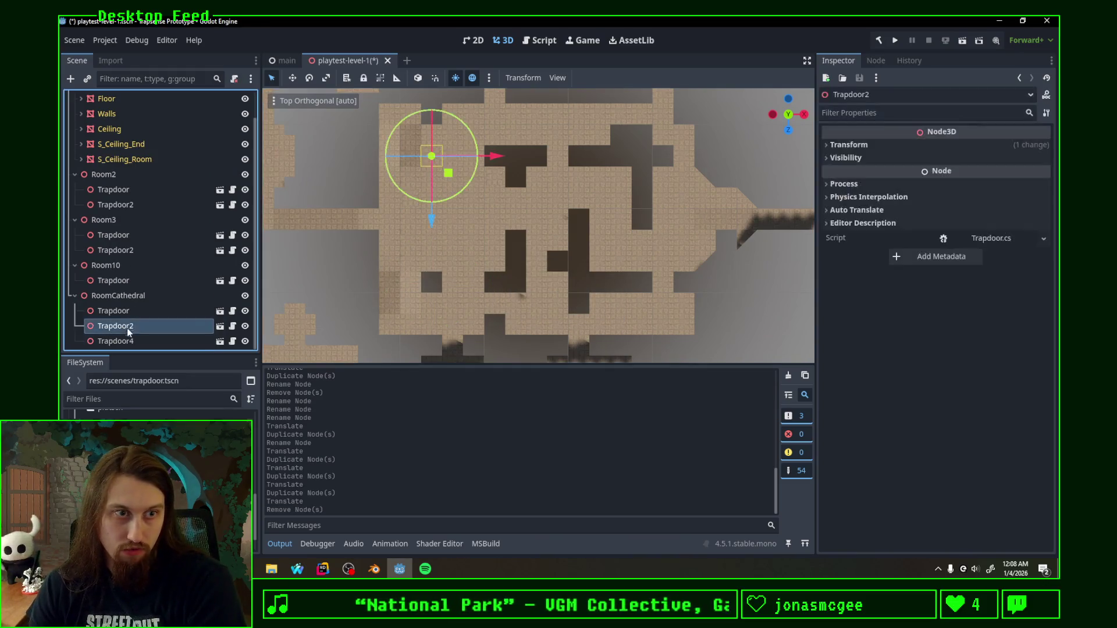
{"action": "left_click", "coordinate": [139, 326]}
{"action": "key", "text": "Delete"}
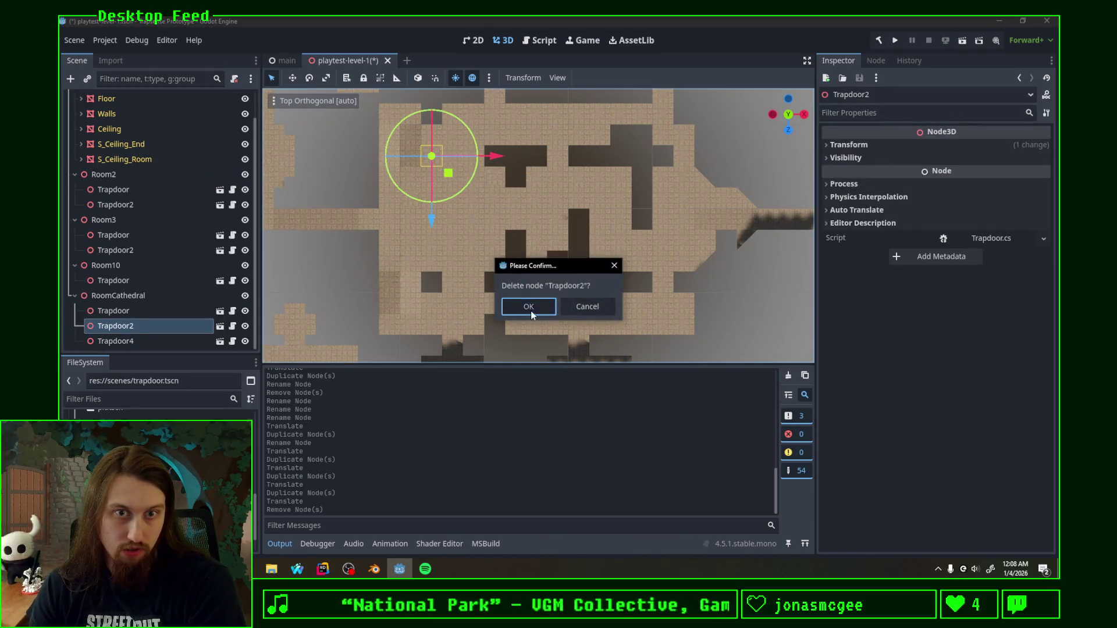
{"action": "left_click", "coordinate": [529, 306]}
Step: Rename the remaining Trapdoor4 to Trapdoor2
{"action": "left_click", "coordinate": [131, 326]}
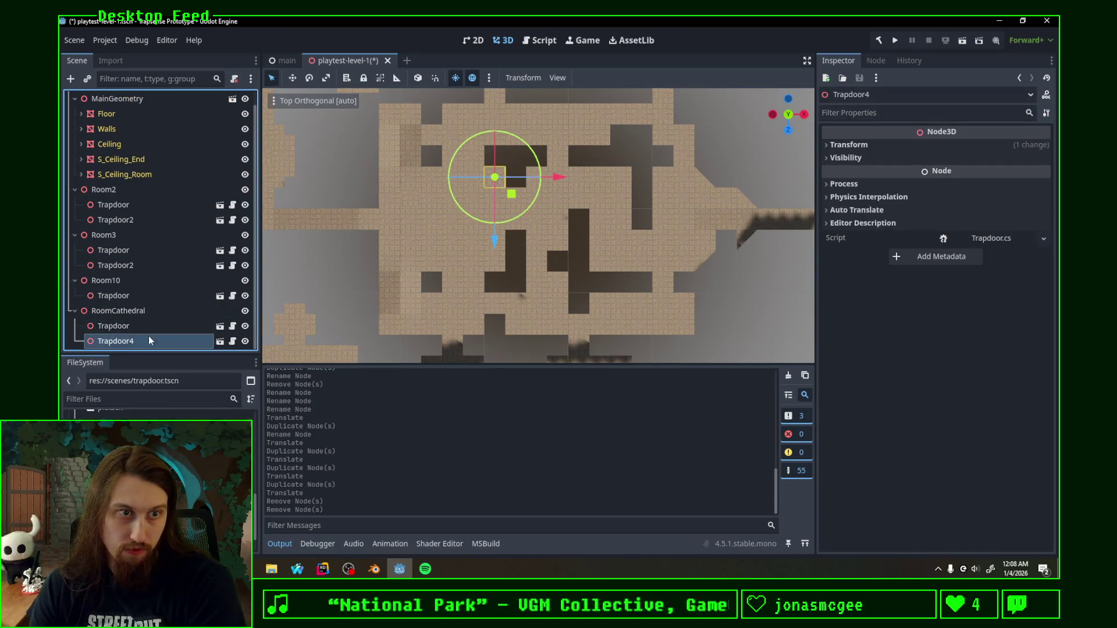
{"action": "double_click", "coordinate": [149, 341]}
{"action": "key", "text": "BackSpace"}
{"action": "type", "text": "2"}
{"action": "key", "text": "Return"}
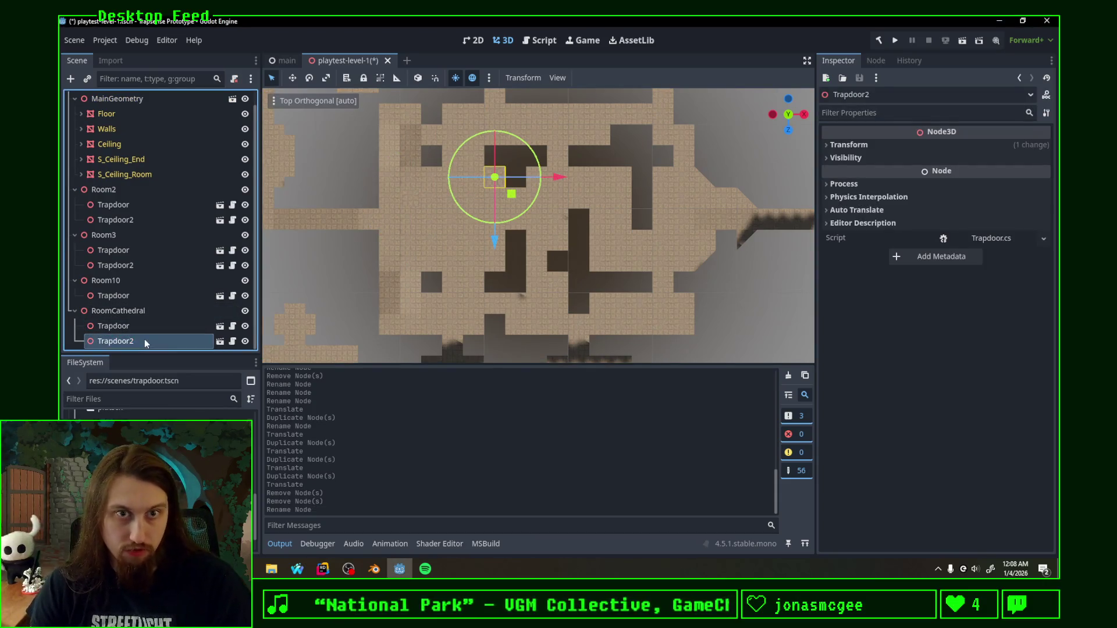
{"action": "middle_click_drag", "start_coordinate": [686, 236], "coordinate": [507, 240], "text": "shift"}
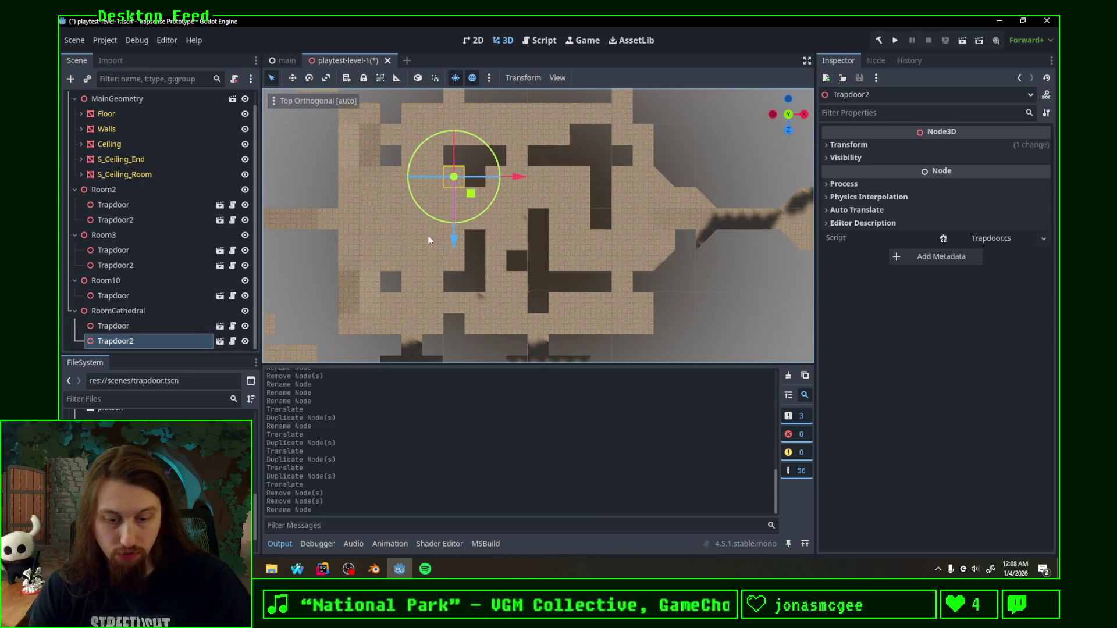
Step: Duplicate and place Trapdoor3, Trapdoor4 and Trapdoor5 around the cathedral
{"action": "key", "text": "ctrl+d"}
{"action": "left_click_drag", "start_coordinate": [471, 194], "coordinate": [535, 282]}
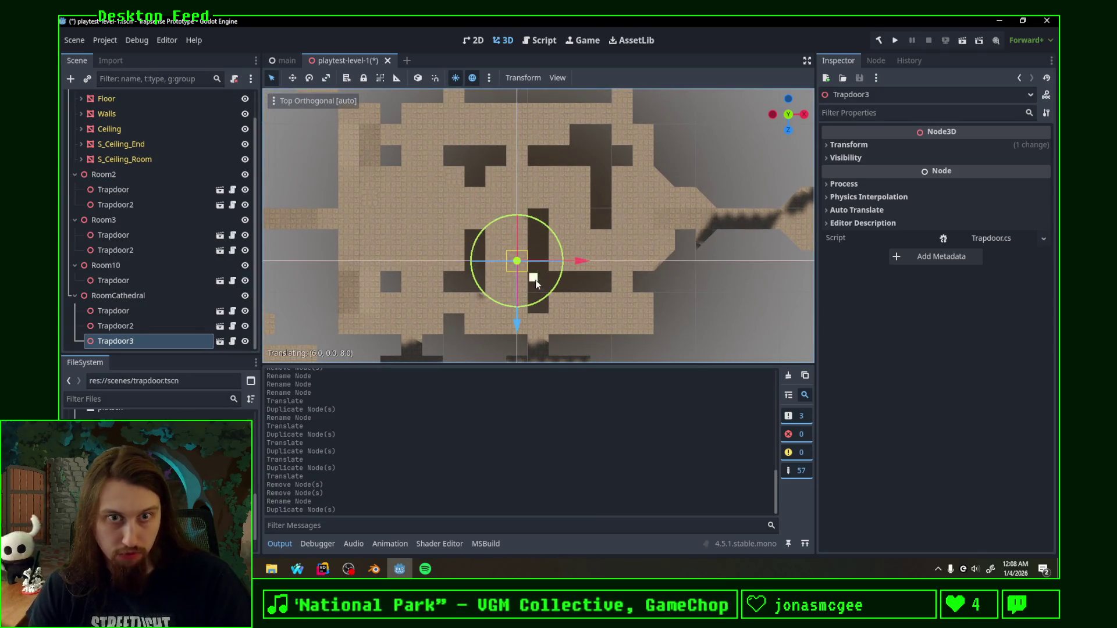
{"action": "middle_click_drag", "start_coordinate": [528, 286], "coordinate": [512, 318], "text": "shift"}
{"action": "key", "text": "ctrl+d"}
{"action": "left_click_drag", "start_coordinate": [519, 310], "coordinate": [582, 185]}
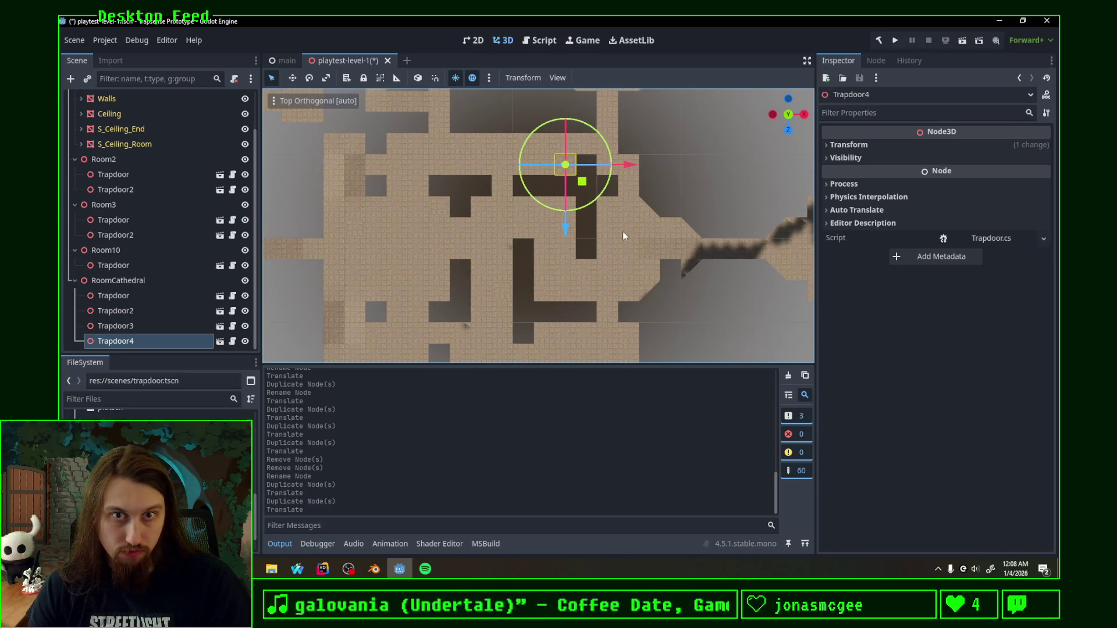
{"action": "middle_click_drag", "start_coordinate": [583, 182], "coordinate": [600, 160], "text": "shift"}
{"action": "key", "text": "ctrl+d"}
{"action": "left_click_drag", "start_coordinate": [601, 160], "coordinate": [628, 177]}
{"action": "scroll", "coordinate": [568, 254], "scroll_direction": "down", "scroll_amount": 2}
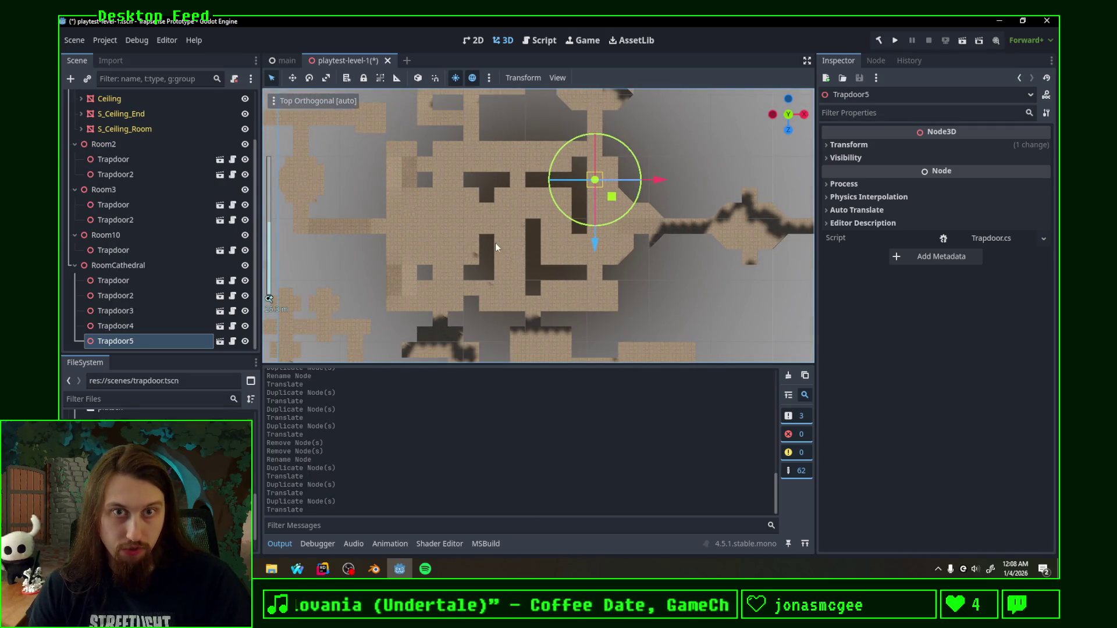
{"action": "scroll", "coordinate": [515, 238], "scroll_direction": "down", "scroll_amount": 1}
{"action": "scroll", "coordinate": [517, 238], "scroll_direction": "down", "scroll_amount": 2}
{"action": "scroll", "coordinate": [527, 237], "scroll_direction": "up", "scroll_amount": 2}
{"action": "scroll", "coordinate": [526, 236], "scroll_direction": "up", "scroll_amount": 1}
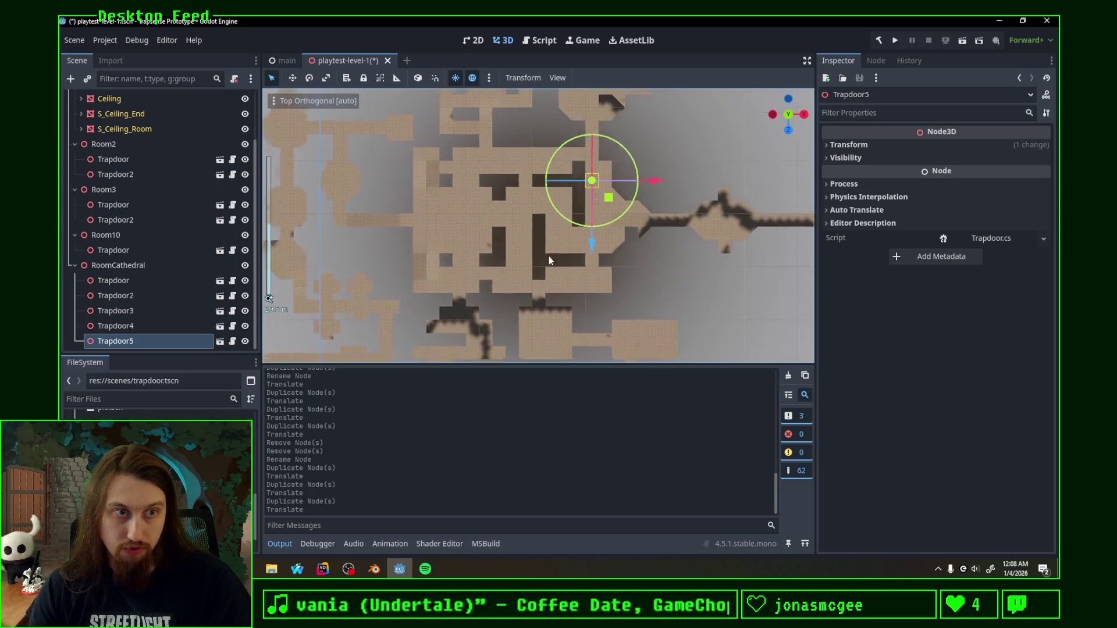
{"action": "scroll", "coordinate": [549, 256], "scroll_direction": "up", "scroll_amount": 1}
Step: Duplicate RoomCathedral with its trapdoors and name the copy RoomChallenge3
{"action": "left_click", "coordinate": [76, 266]}
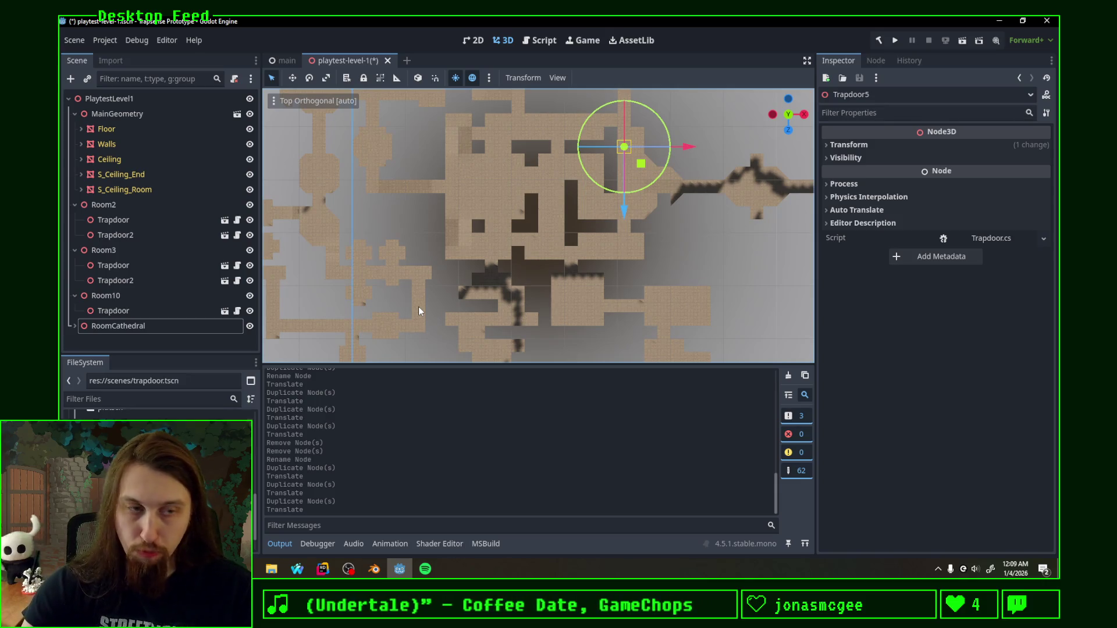
{"action": "left_click", "coordinate": [131, 326]}
{"action": "key", "text": "ctrl+d"}
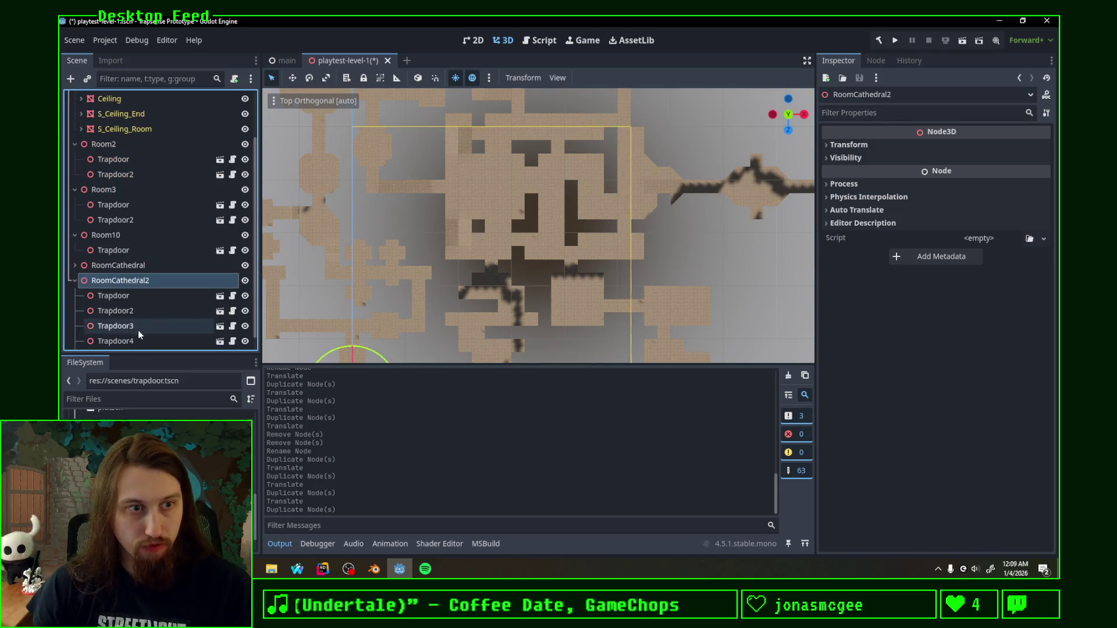
{"action": "double_click", "coordinate": [192, 280]}
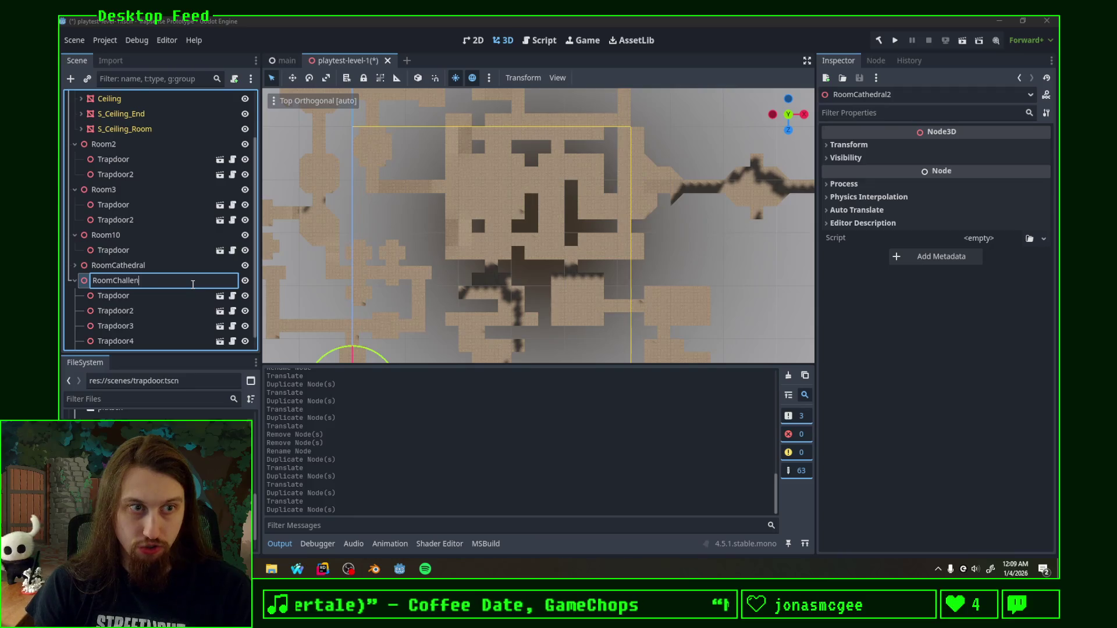
{"action": "key", "text": "Return"}
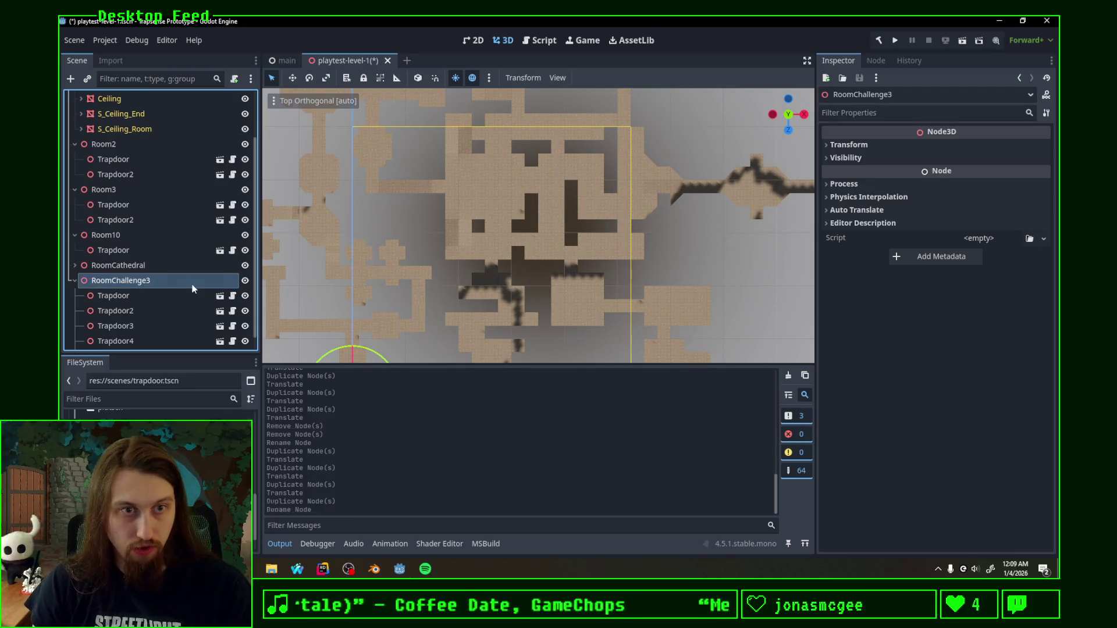
Step: Delete Trapdoor2 through Trapdoor5, leaving a single Trapdoor in RoomChallenge3
{"action": "middle_click_drag", "start_coordinate": [514, 200], "coordinate": [522, 136], "text": "shift"}
{"action": "left_click", "coordinate": [132, 311]}
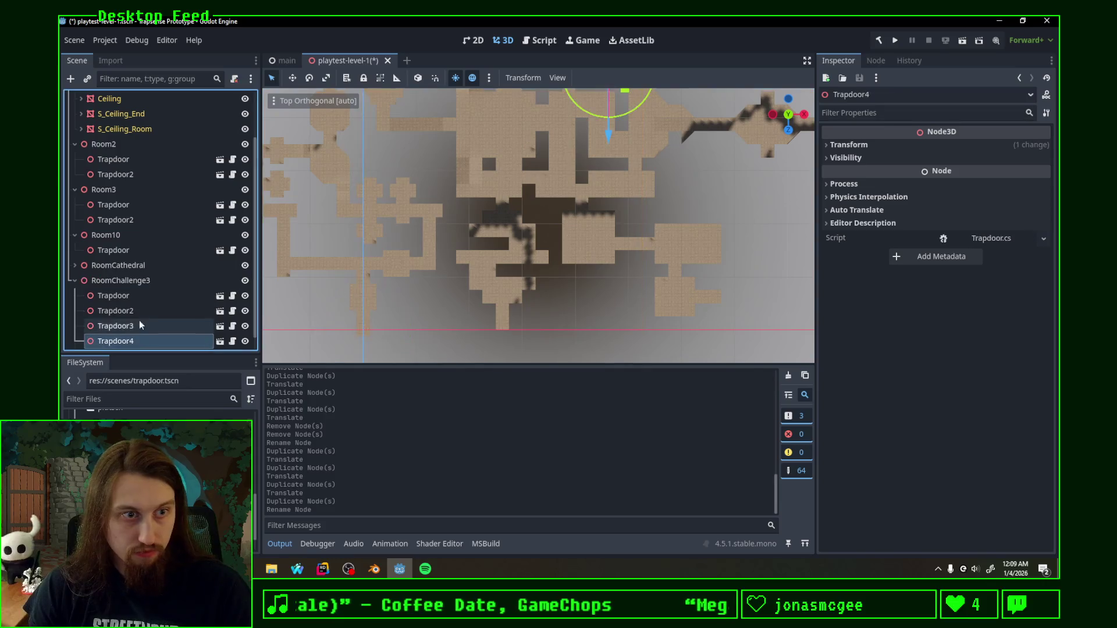
{"action": "key", "text": "shift+Down"}
{"action": "key", "text": "shift+Down"}
{"action": "key", "text": "Delete"}
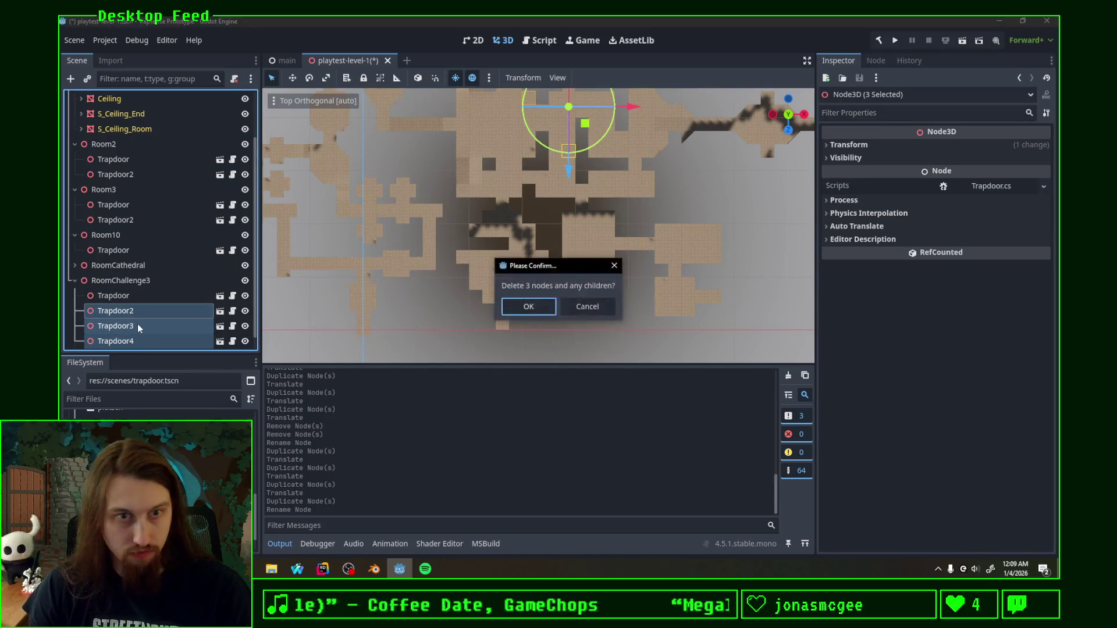
{"action": "key", "text": "Return"}
{"action": "left_click", "coordinate": [135, 338]}
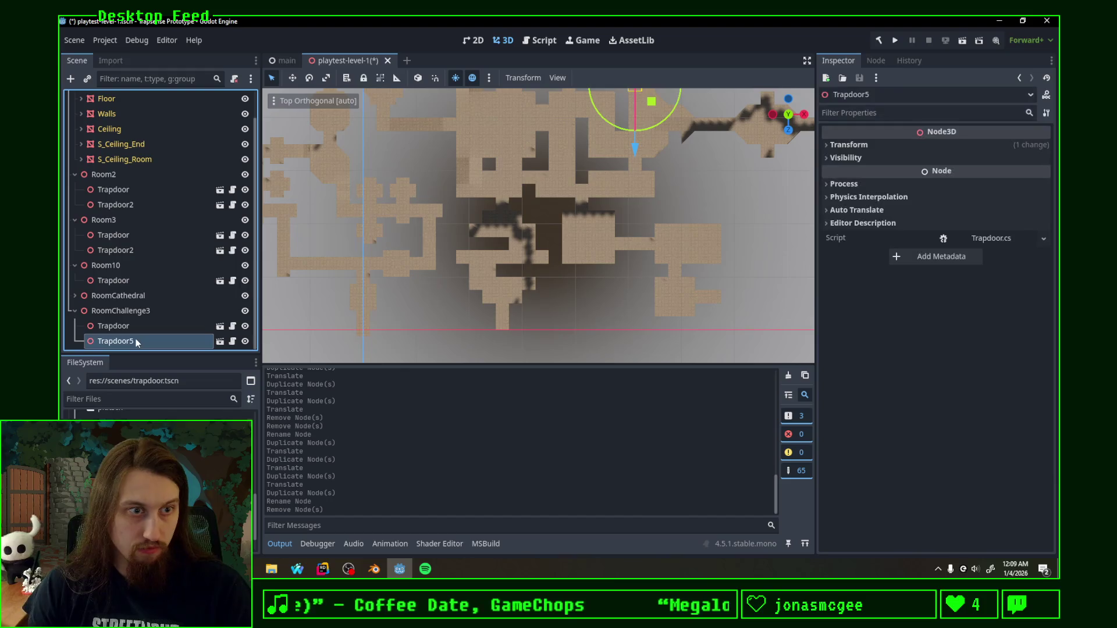
{"action": "key", "text": "Delete"}
{"action": "key", "text": "Return"}
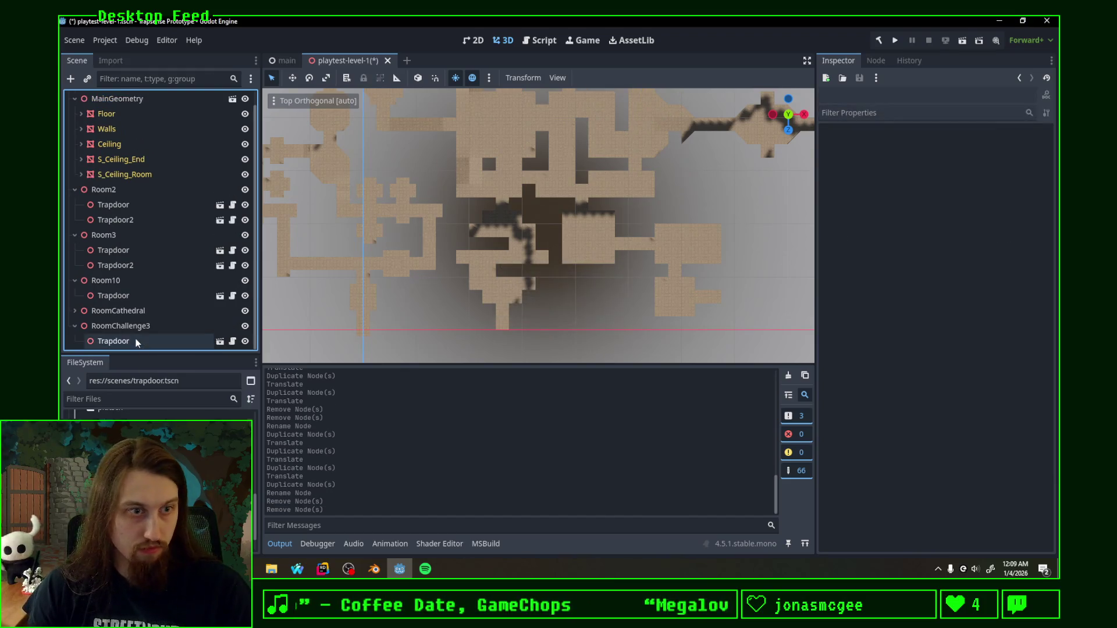
Step: Move the remaining Trapdoor into the challenge room
{"action": "left_click", "coordinate": [131, 342]}
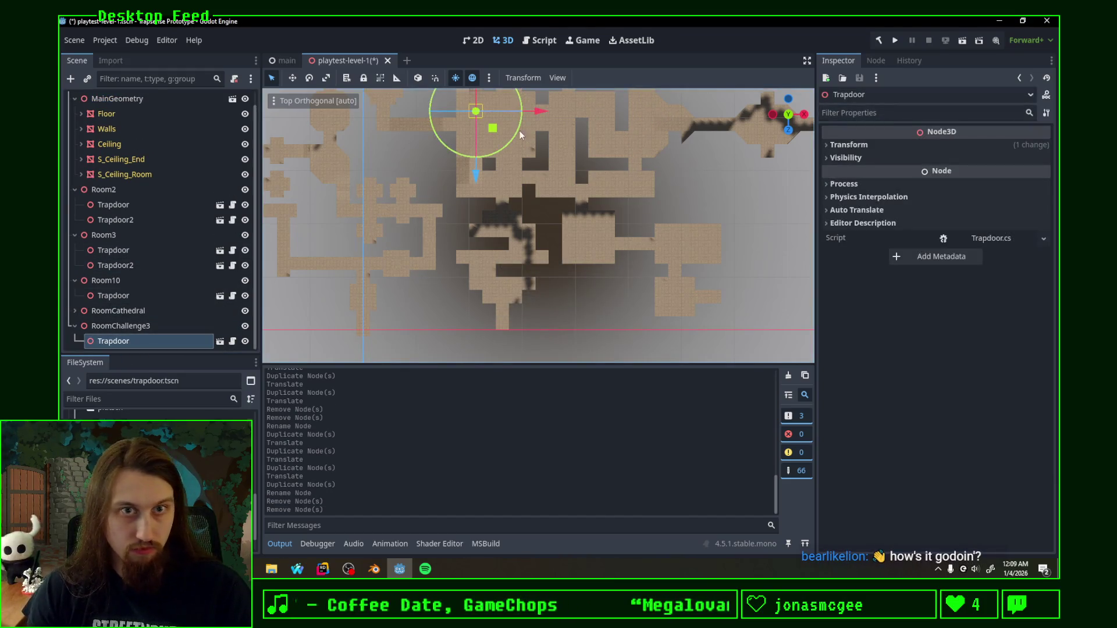
{"action": "key", "text": "g"}
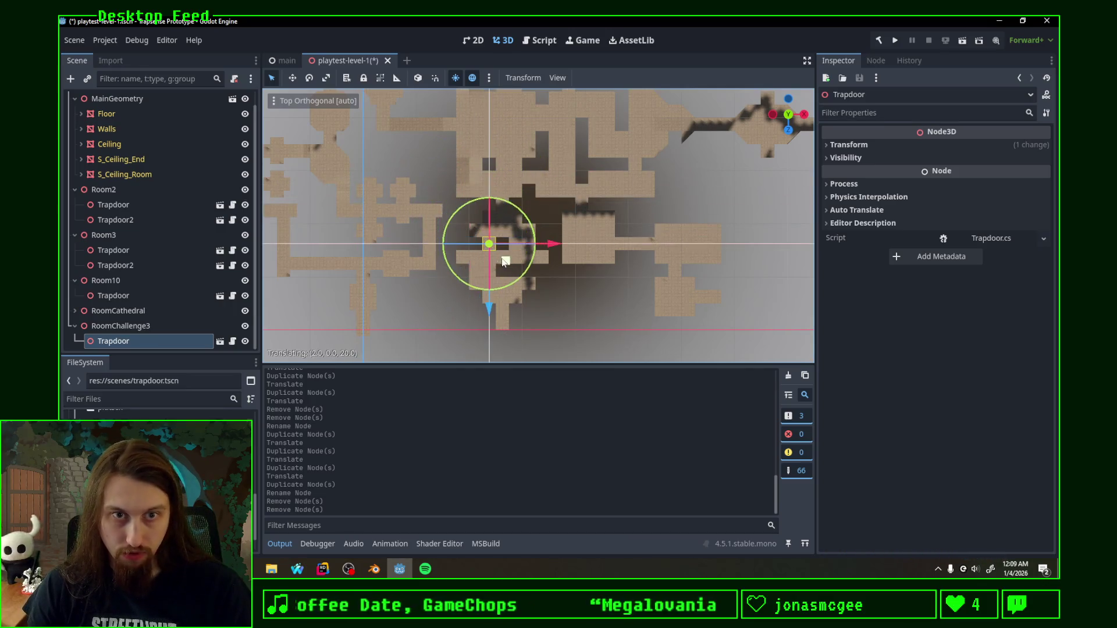
{"action": "left_click", "coordinate": [507, 262]}
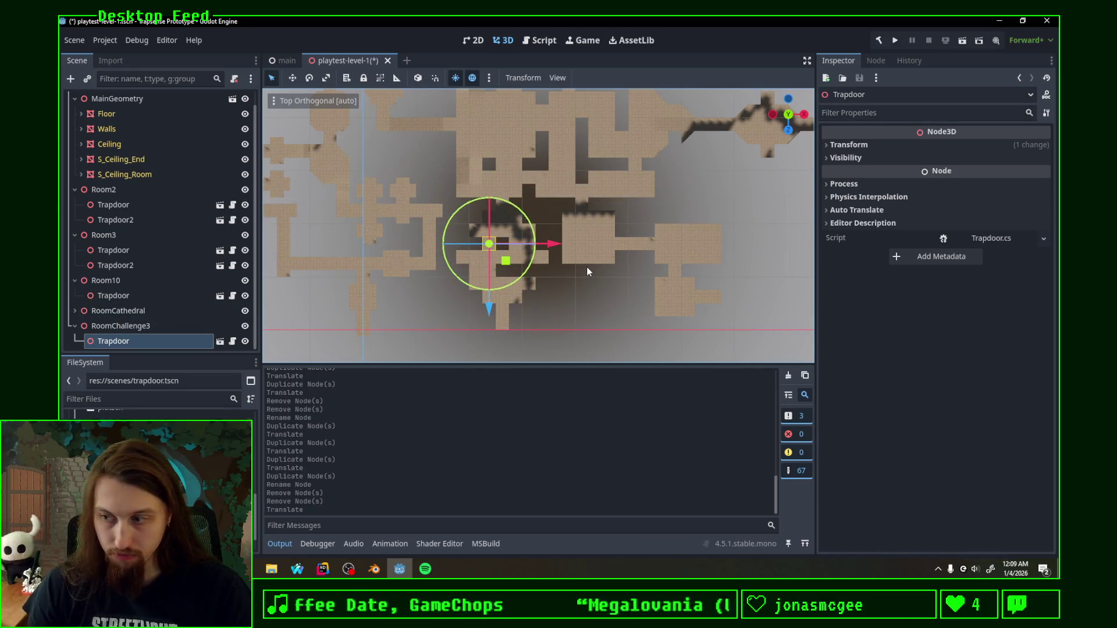
{"action": "scroll", "coordinate": [590, 253], "scroll_direction": "up", "scroll_amount": 2}
{"action": "scroll", "coordinate": [602, 218], "scroll_direction": "up", "scroll_amount": 2}
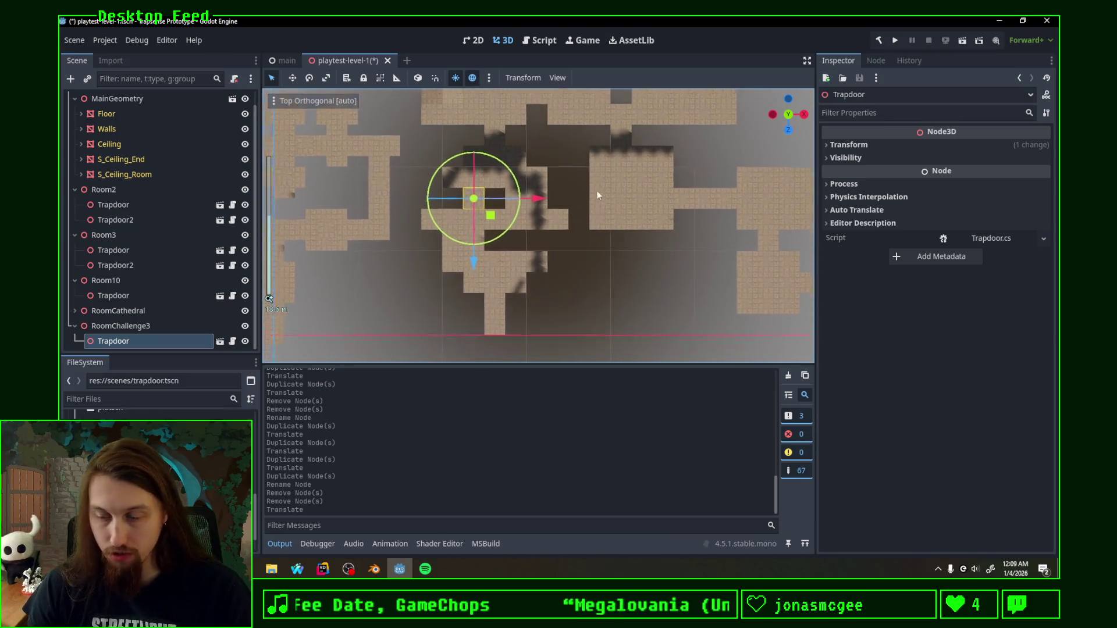
{"action": "scroll", "coordinate": [597, 190], "scroll_direction": "up", "scroll_amount": 1}
{"action": "scroll", "coordinate": [562, 189], "scroll_direction": "up", "scroll_amount": 1}
{"action": "scroll", "coordinate": [574, 153], "scroll_direction": "up", "scroll_amount": 2}
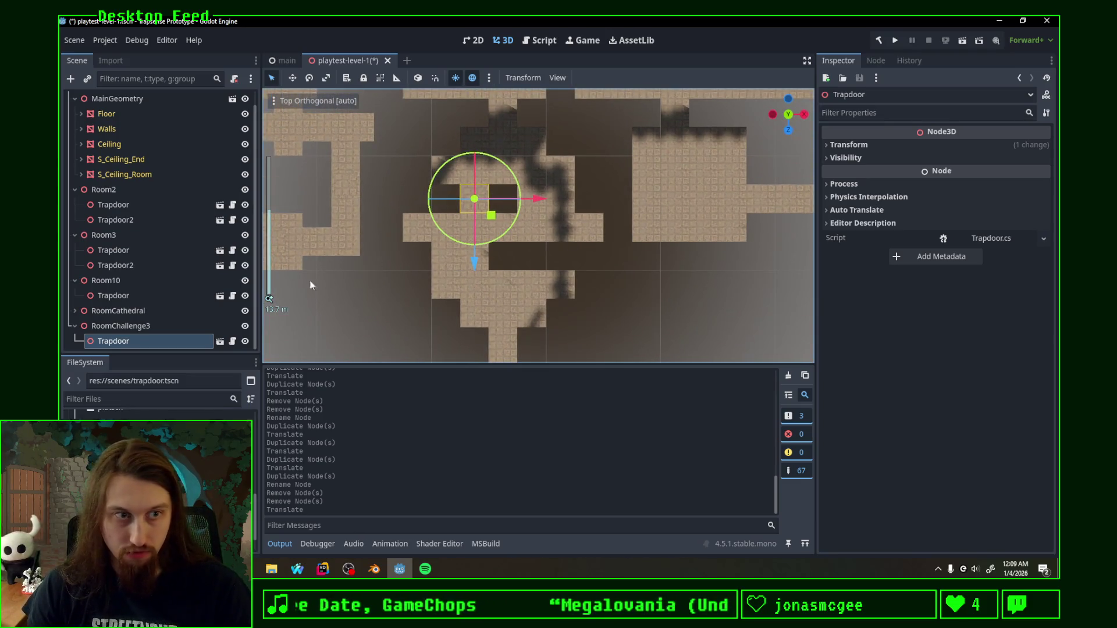
Step: Duplicate and place Trapdoor2, Trapdoor3 and Trapdoor4 across the challenge room area
{"action": "key", "text": "ctrl+d"}
{"action": "key", "text": "g"}
{"action": "left_click", "coordinate": [461, 214]}
{"action": "key", "text": "ctrl+d"}
{"action": "key", "text": "g"}
{"action": "left_click", "coordinate": [552, 278]}
{"action": "key", "text": "ctrl+d"}
{"action": "key", "text": "g"}
{"action": "left_click", "coordinate": [576, 278]}
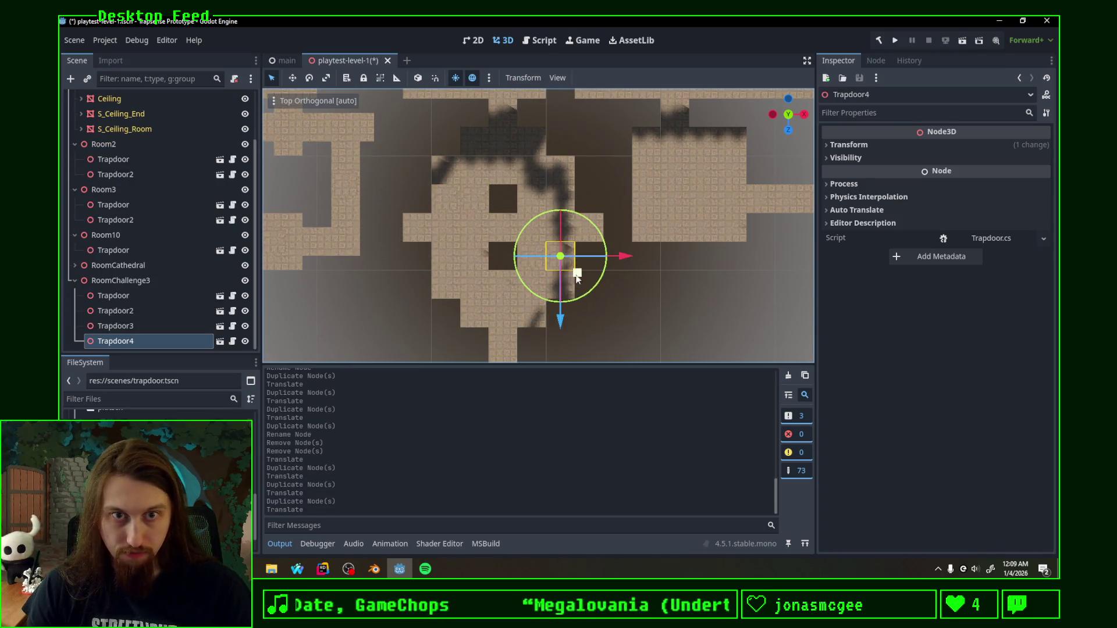
{"action": "scroll", "coordinate": [435, 250], "scroll_direction": "down", "scroll_amount": 2}
{"action": "mouse_move", "coordinate": [529, 262]}
{"action": "middle_mouse_down", "text": "shift"}
{"action": "mouse_move", "coordinate": [535, 220]}
{"action": "mouse_move", "coordinate": [503, 229]}
{"action": "middle_mouse_up", "text": "shift"}
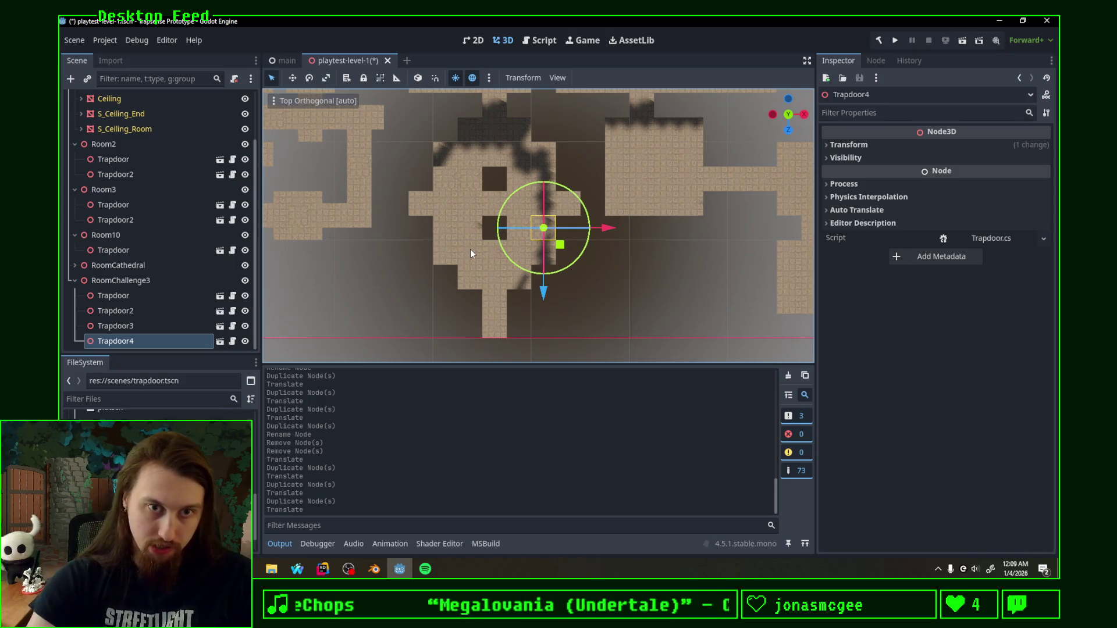
{"action": "scroll", "coordinate": [471, 244], "scroll_direction": "down", "scroll_amount": 5}
{"action": "scroll", "coordinate": [498, 208], "scroll_direction": "down", "scroll_amount": 3}
{"action": "middle_click_drag", "start_coordinate": [498, 207], "coordinate": [401, 266]}
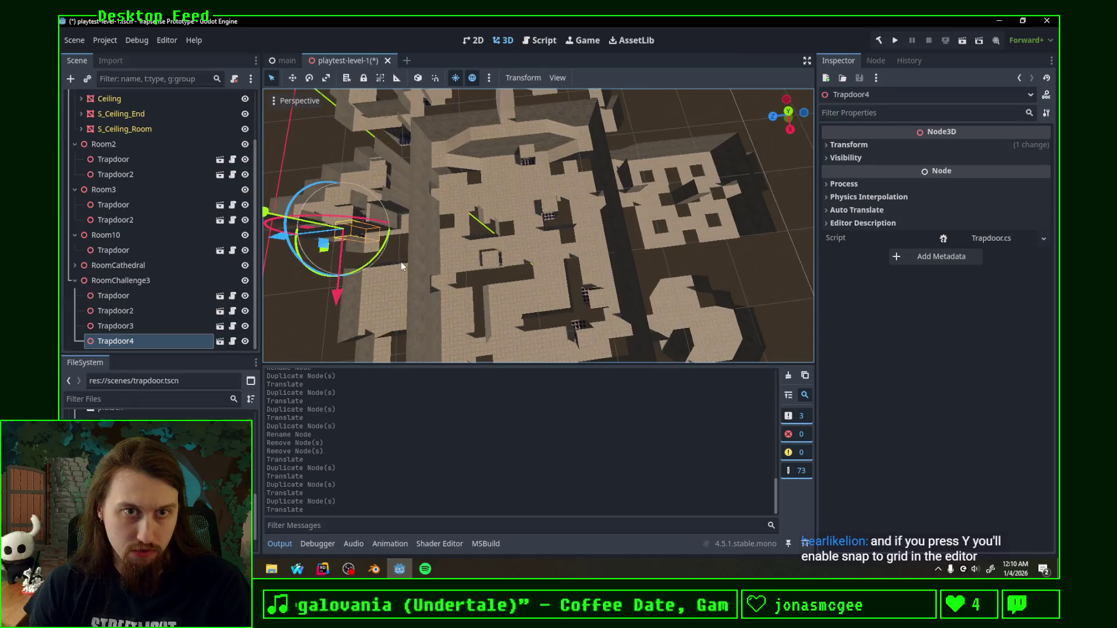
Step: Switch to Blender and look over the GPencil sketch and ceiling collision objects
{"action": "left_click", "coordinate": [374, 569]}
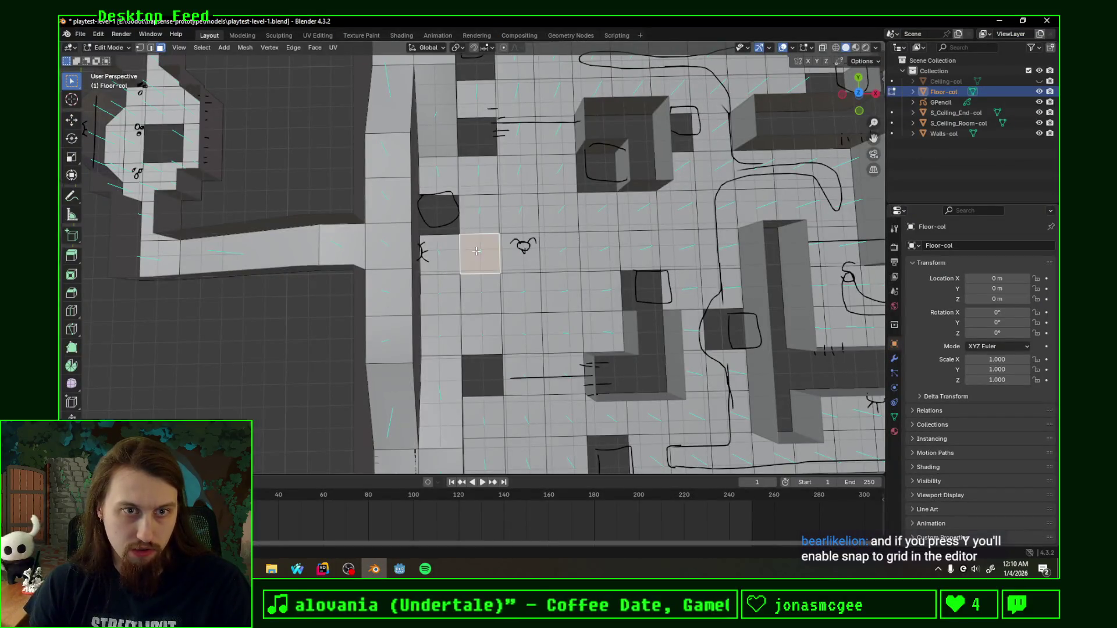
{"action": "left_click", "coordinate": [449, 250]}
{"action": "left_click", "coordinate": [941, 103]}
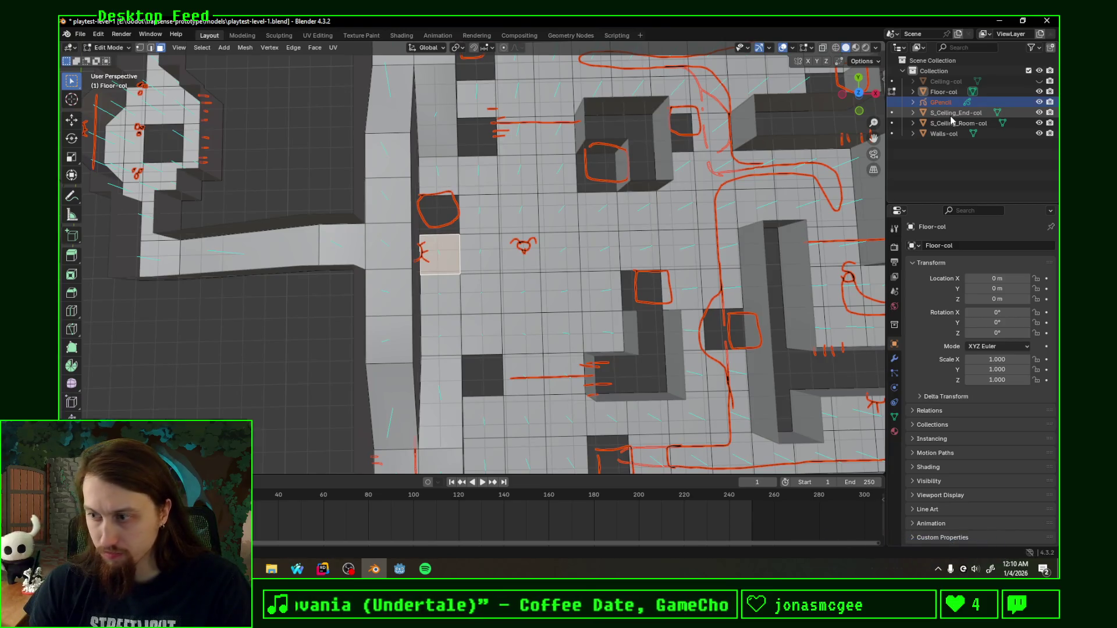
{"action": "left_click", "coordinate": [951, 114]}
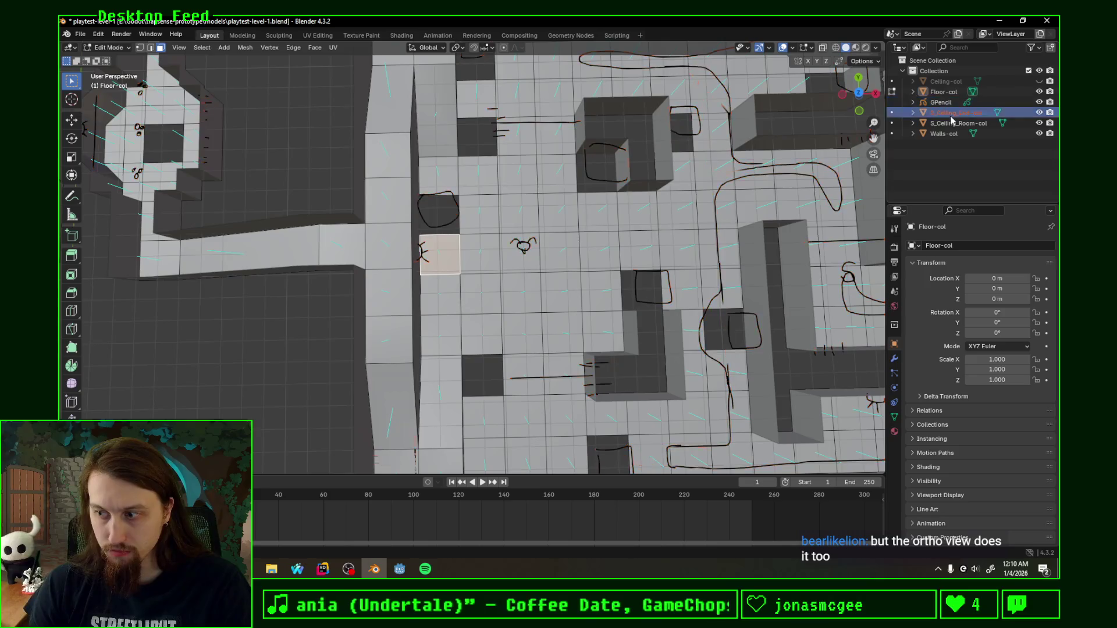
{"action": "middle_click_drag", "start_coordinate": [701, 270], "coordinate": [566, 232]}
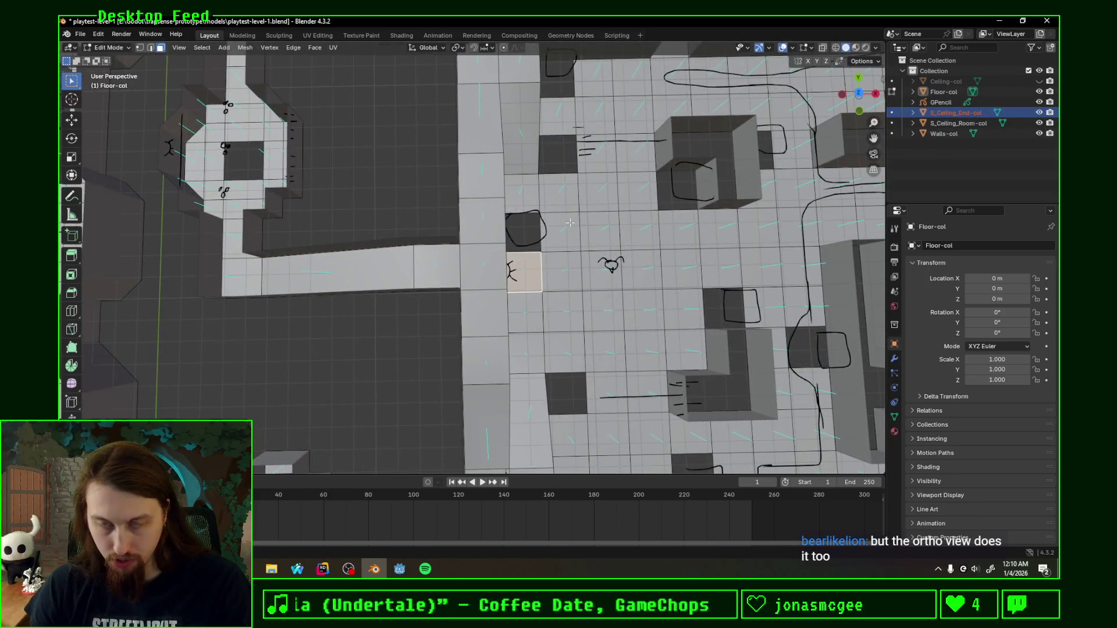
{"action": "mouse_move", "coordinate": [786, 135]}
{"action": "middle_mouse_down"}
{"action": "mouse_move", "coordinate": [639, 238]}
{"action": "mouse_move", "coordinate": [559, 239]}
{"action": "middle_mouse_up"}
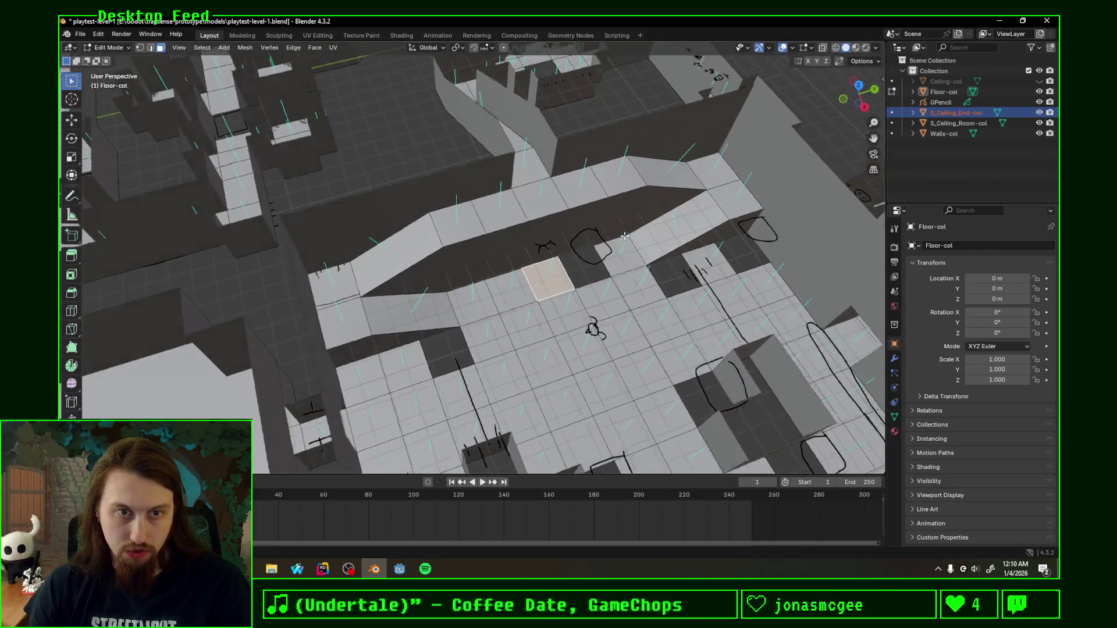
Step: Leave the floor mesh and make Walls-col the active object in Edit Mode
{"action": "left_click", "coordinate": [946, 134]}
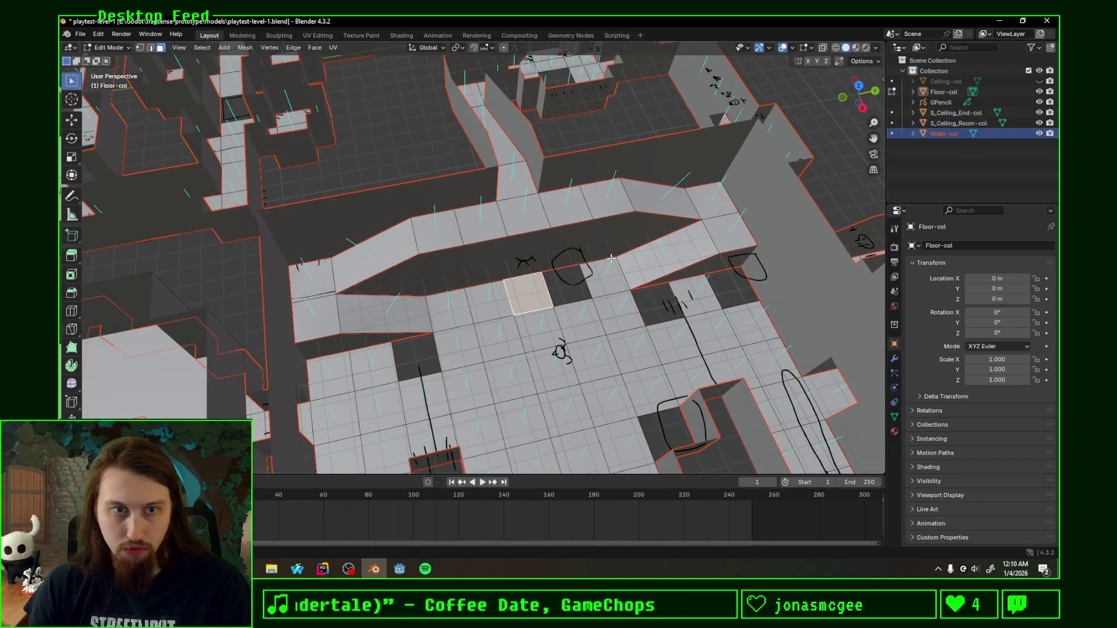
{"action": "key", "text": "Tab"}
{"action": "middle_click_drag", "start_coordinate": [559, 336], "coordinate": [533, 277]}
{"action": "left_click", "coordinate": [944, 134]}
{"action": "key", "text": "Tab"}
Step: Extrude the two selected square wall faces 2 m upward into boxes
{"action": "key", "text": "alt+a"}
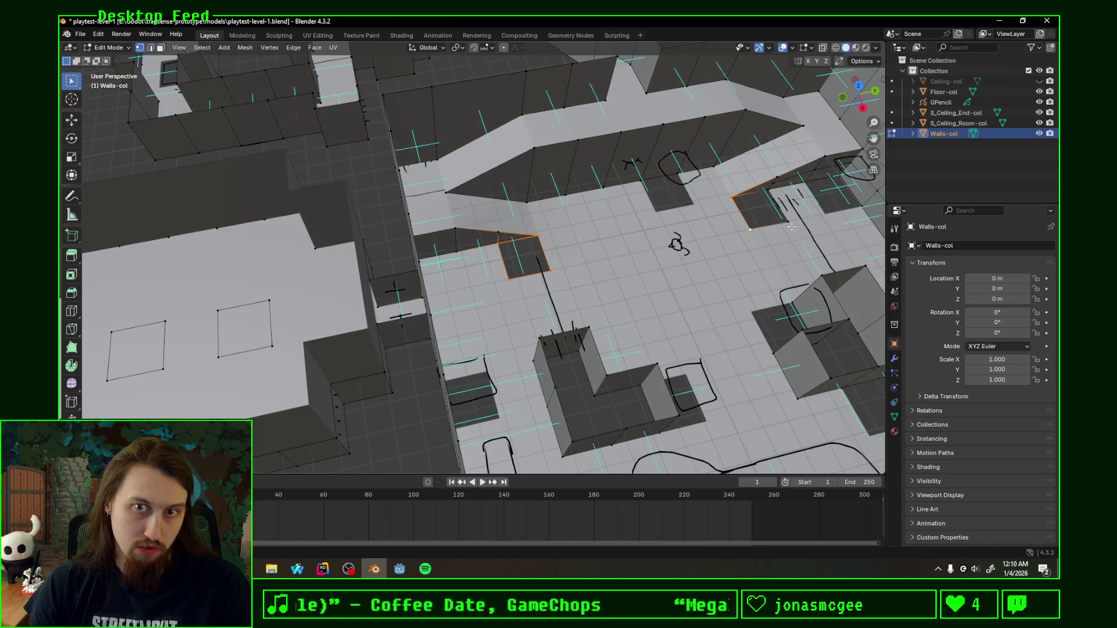
{"action": "key", "text": "e"}
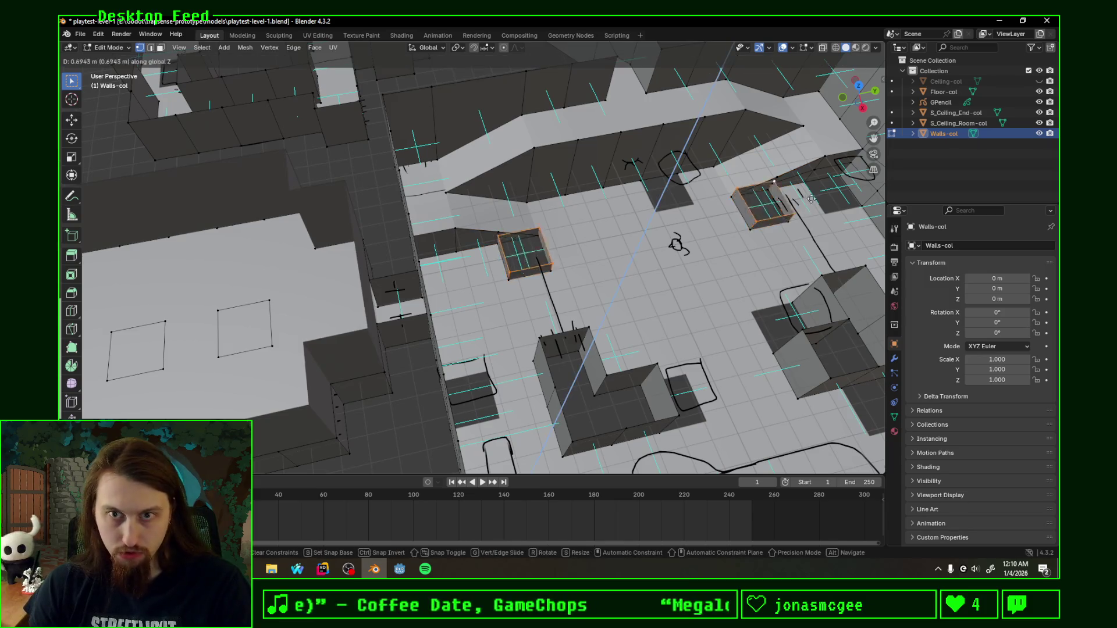
{"action": "key", "text": "2"}
{"action": "key", "text": "Return"}
{"action": "mouse_move", "coordinate": [827, 181]}
{"action": "middle_mouse_down"}
{"action": "mouse_move", "coordinate": [605, 155]}
{"action": "mouse_move", "coordinate": [613, 161]}
{"action": "middle_mouse_up"}
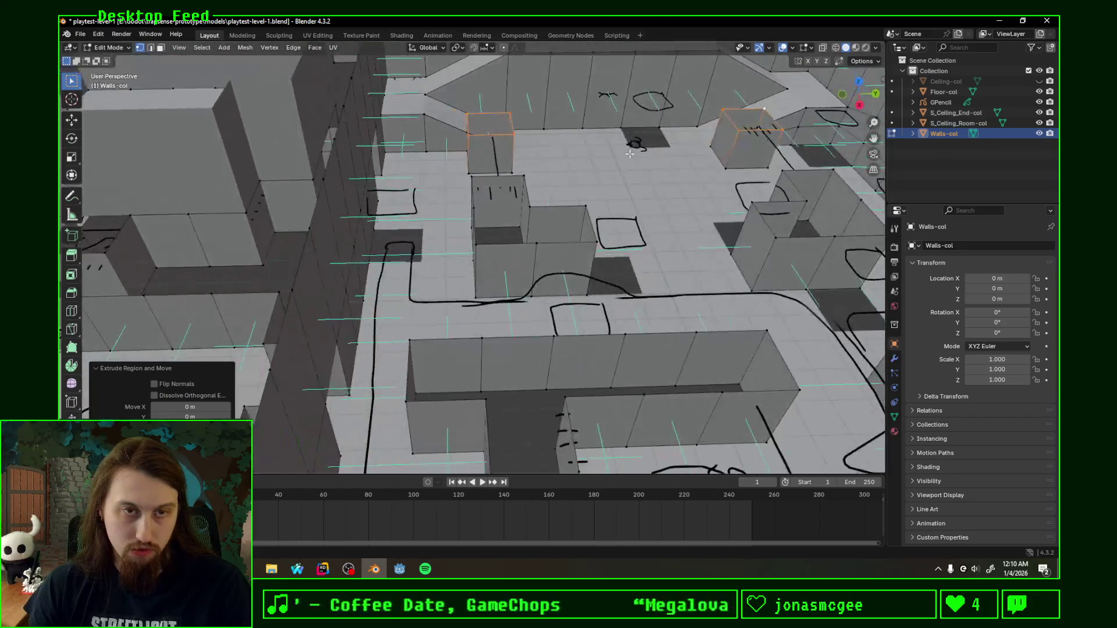
{"action": "mouse_move", "coordinate": [684, 150]}
{"action": "middle_mouse_down"}
{"action": "mouse_move", "coordinate": [626, 232]}
{"action": "mouse_move", "coordinate": [643, 219]}
{"action": "middle_mouse_up"}
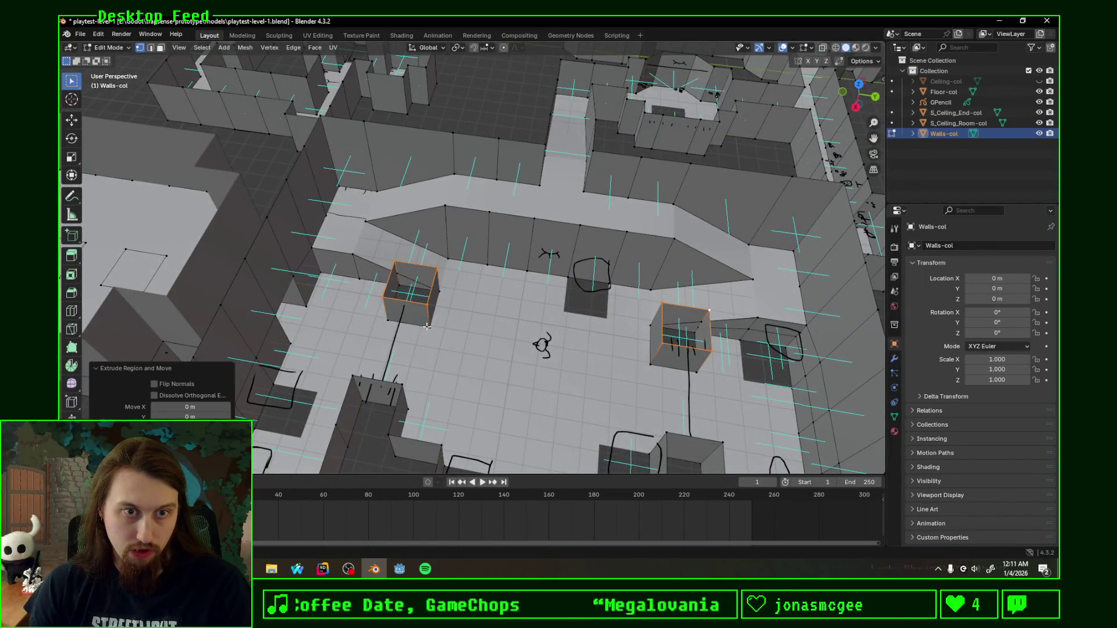
Step: Flip the normals of the left box's faces
{"action": "left_click", "coordinate": [430, 305]}
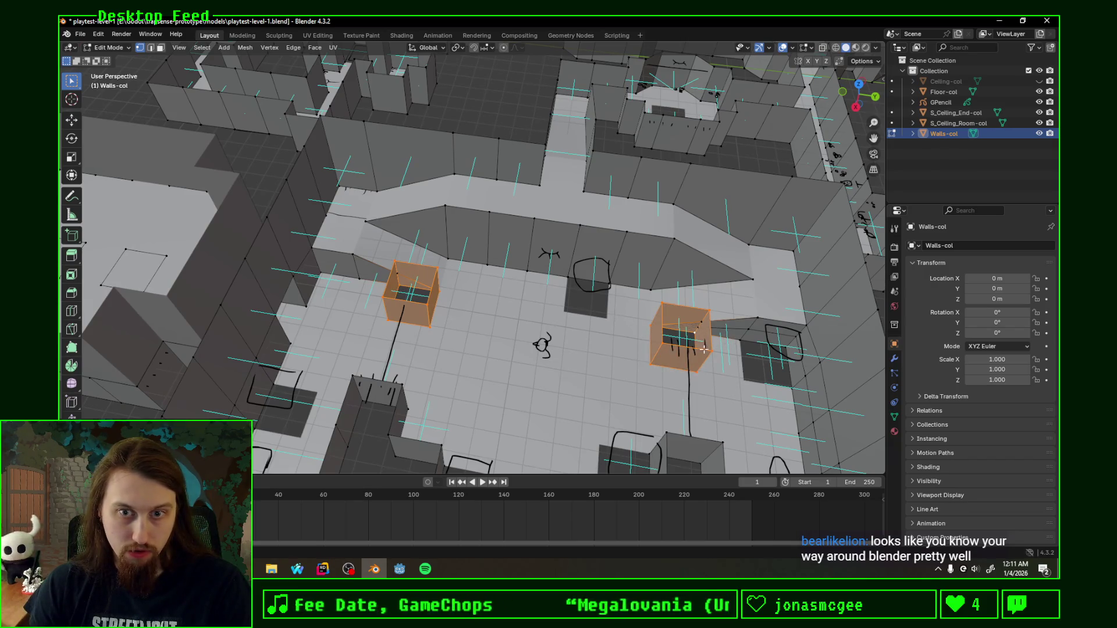
{"action": "key", "text": "alt+n"}
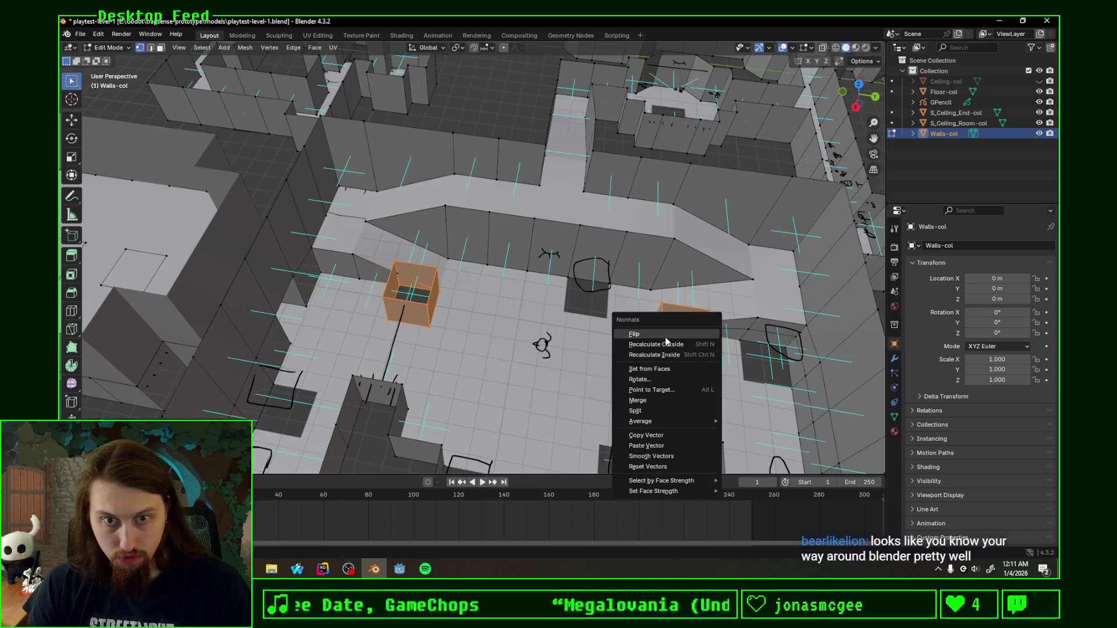
{"action": "left_click", "coordinate": [666, 343]}
{"action": "mouse_move", "coordinate": [666, 343]}
{"action": "middle_mouse_down"}
{"action": "mouse_move", "coordinate": [653, 361]}
{"action": "mouse_move", "coordinate": [604, 322]}
{"action": "mouse_move", "coordinate": [642, 315]}
{"action": "mouse_move", "coordinate": [486, 223]}
{"action": "middle_mouse_up"}
{"action": "scroll", "coordinate": [604, 323], "scroll_direction": "up", "scroll_amount": 5}
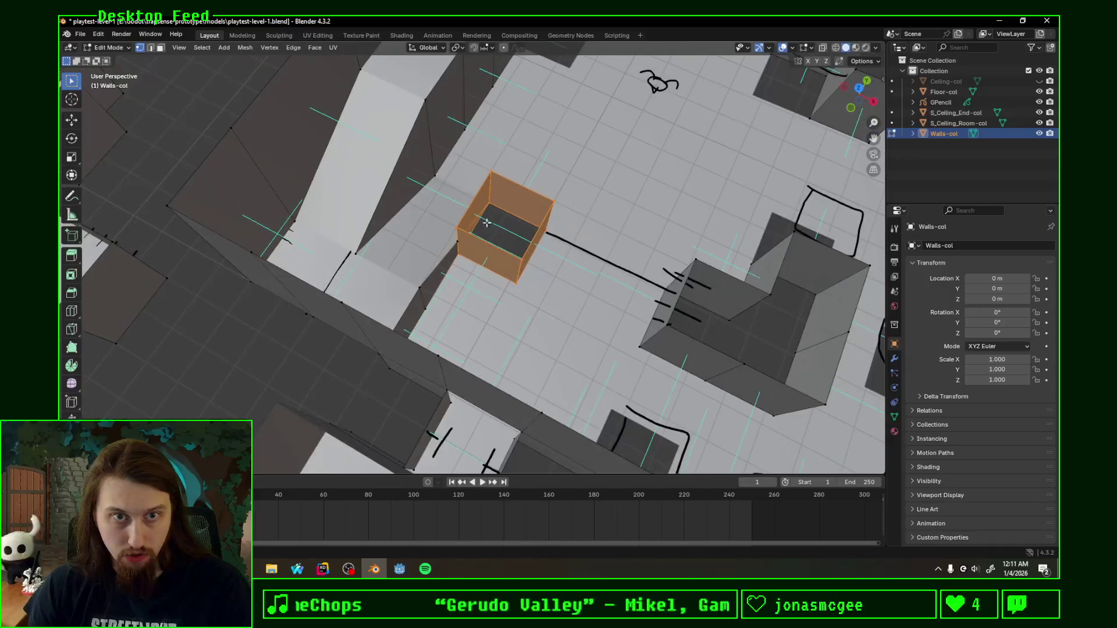
{"action": "left_click", "coordinate": [487, 223]}
{"action": "scroll", "coordinate": [521, 207], "scroll_direction": "up", "scroll_amount": 5}
Step: Delete the box's top face to open it
{"action": "mouse_move", "coordinate": [511, 218]}
{"action": "middle_mouse_down"}
{"action": "mouse_move", "coordinate": [521, 213]}
{"action": "mouse_move", "coordinate": [489, 202]}
{"action": "mouse_move", "coordinate": [454, 206]}
{"action": "middle_mouse_up"}
{"action": "left_click", "coordinate": [383, 103], "text": "shift"}
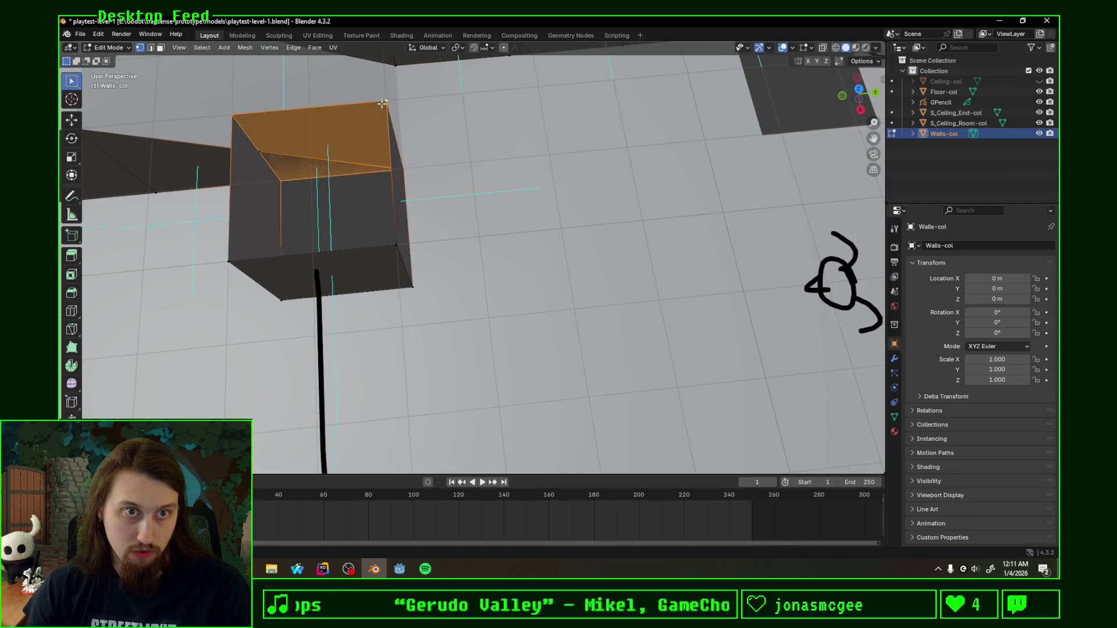
{"action": "key", "text": "x"}
{"action": "left_click", "coordinate": [489, 172]}
{"action": "mouse_move", "coordinate": [489, 172]}
{"action": "middle_mouse_down"}
{"action": "mouse_move", "coordinate": [410, 220]}
{"action": "mouse_move", "coordinate": [355, 220]}
{"action": "middle_mouse_up"}
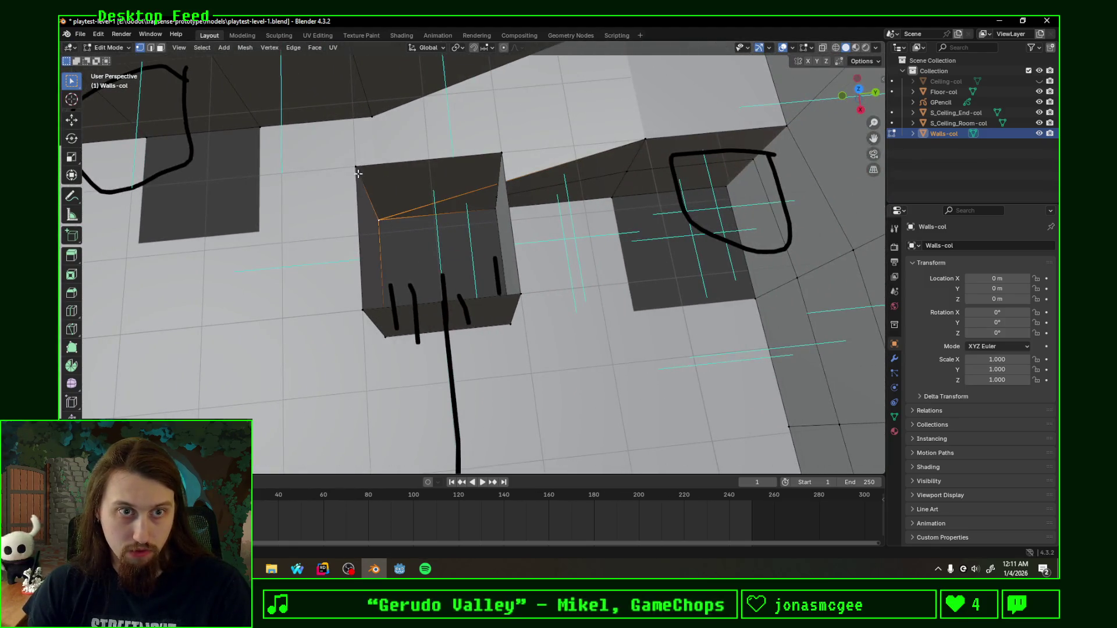
Step: Flip the second box's normals and show the Ceiling-col mesh
{"action": "left_click", "coordinate": [502, 156], "text": "shift"}
{"action": "key", "text": "x"}
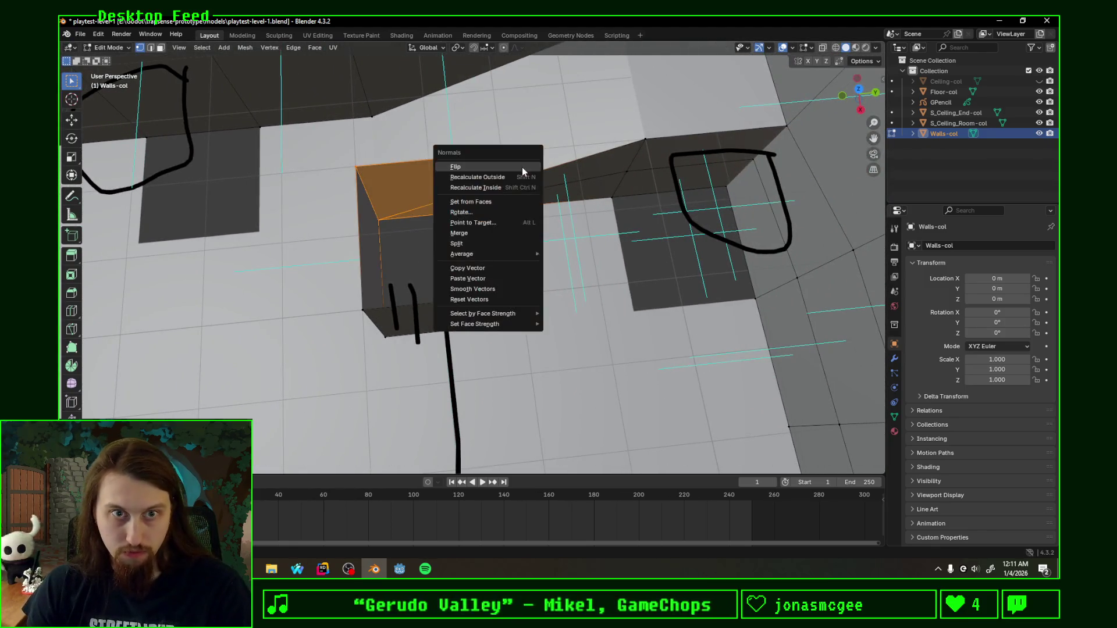
{"action": "left_click", "coordinate": [522, 167]}
{"action": "mouse_move", "coordinate": [522, 166]}
{"action": "middle_mouse_down"}
{"action": "mouse_move", "coordinate": [463, 259]}
{"action": "mouse_move", "coordinate": [512, 243]}
{"action": "middle_mouse_up"}
{"action": "scroll", "coordinate": [463, 260], "scroll_direction": "down", "scroll_amount": 2}
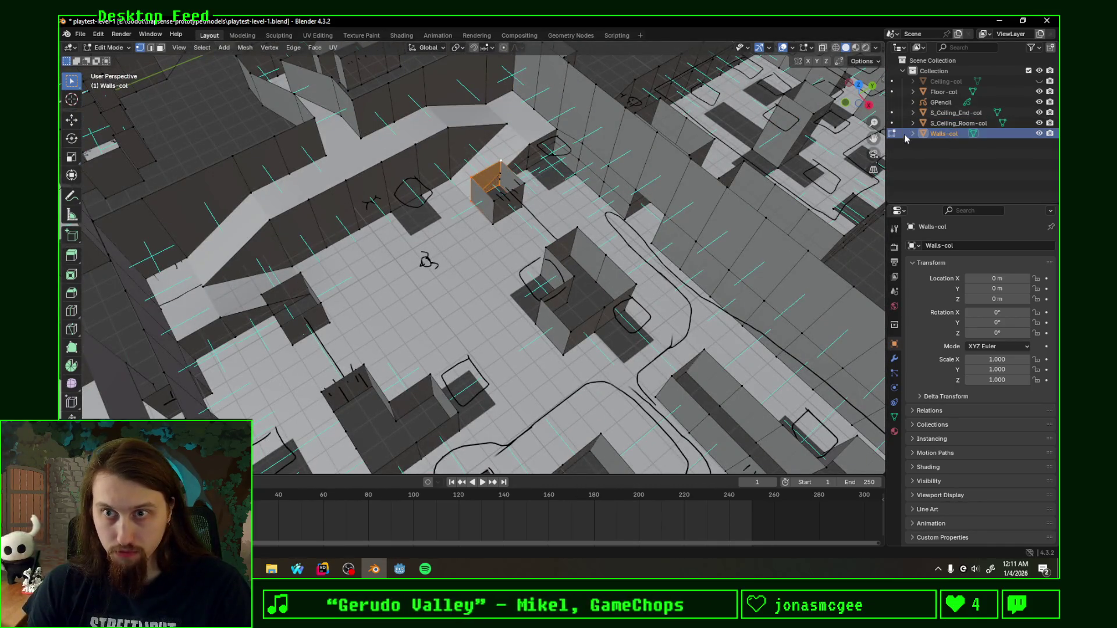
{"action": "left_click", "coordinate": [1040, 81]}
{"action": "scroll", "coordinate": [667, 185], "scroll_direction": "down", "scroll_amount": 5}
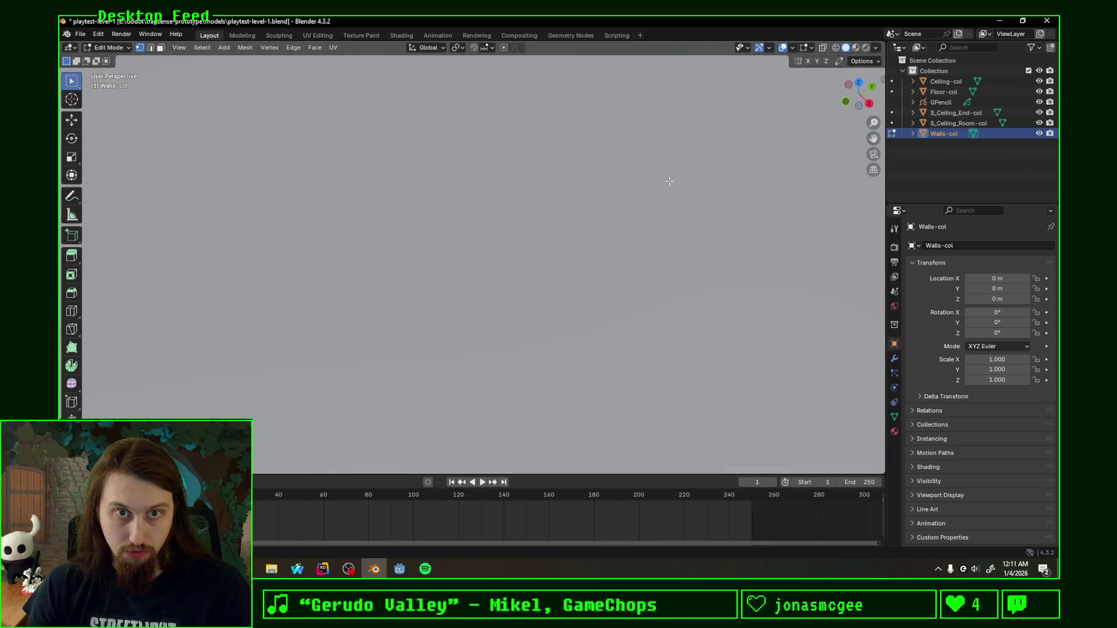
{"action": "scroll", "coordinate": [668, 181], "scroll_direction": "down", "scroll_amount": 3}
{"action": "scroll", "coordinate": [650, 197], "scroll_direction": "down", "scroll_amount": 3}
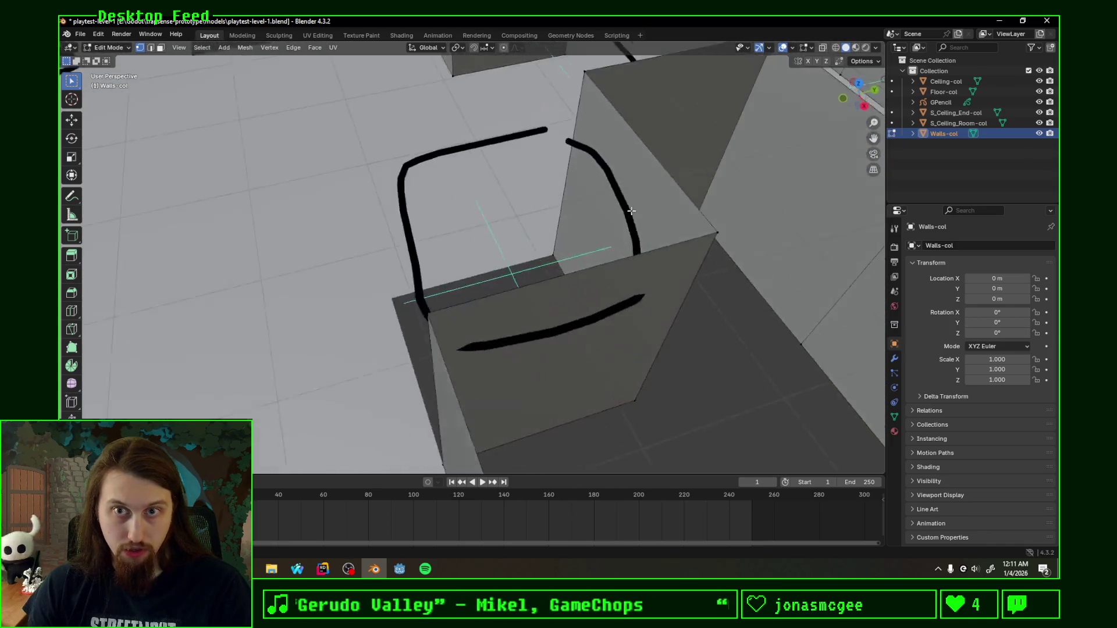
{"action": "scroll", "coordinate": [633, 212], "scroll_direction": "down", "scroll_amount": 2}
{"action": "scroll", "coordinate": [633, 212], "scroll_direction": "down", "scroll_amount": 3}
{"action": "scroll", "coordinate": [629, 210], "scroll_direction": "down", "scroll_amount": 3}
{"action": "scroll", "coordinate": [611, 207], "scroll_direction": "down", "scroll_amount": 3}
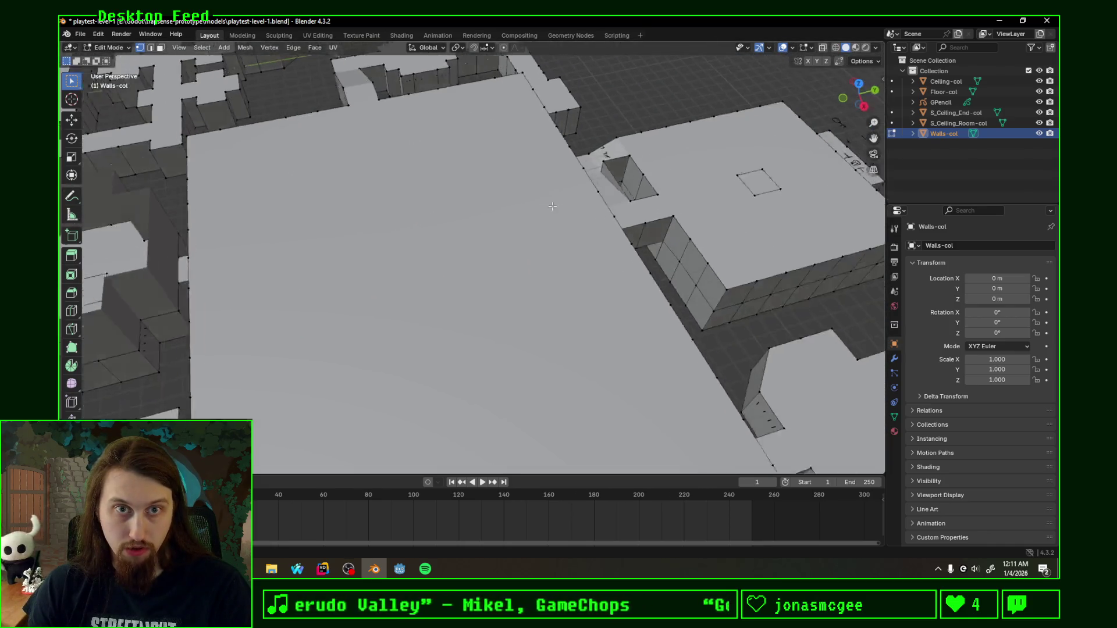
{"action": "scroll", "coordinate": [594, 201], "scroll_direction": "down", "scroll_amount": 2}
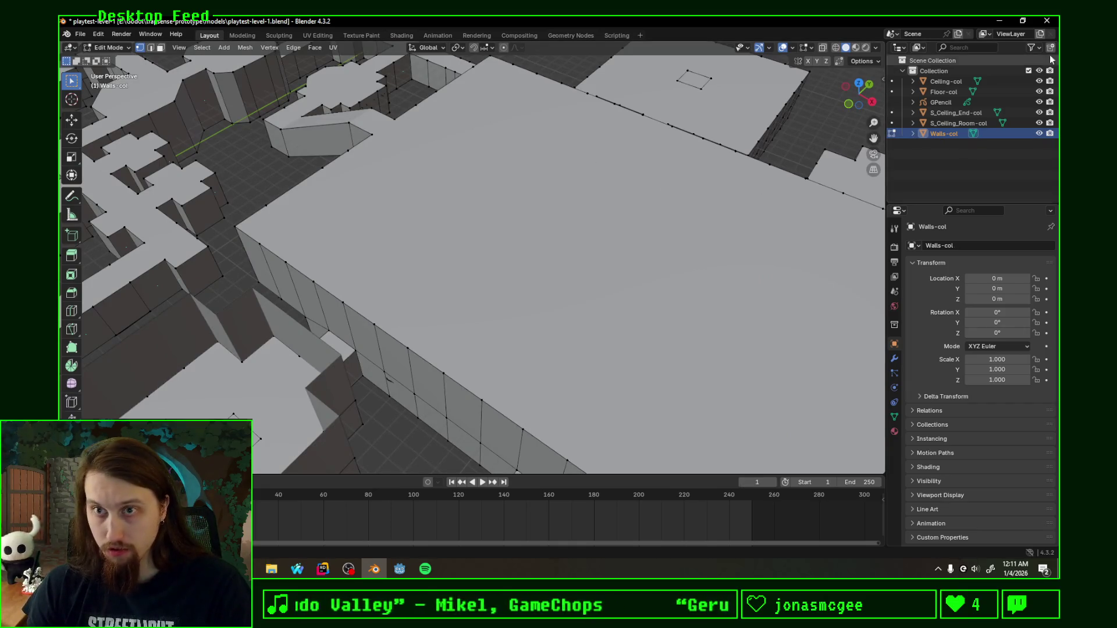
Step: Hide the Ceiling-col collision mesh and orbit down into the central room
{"action": "left_click", "coordinate": [1038, 82]}
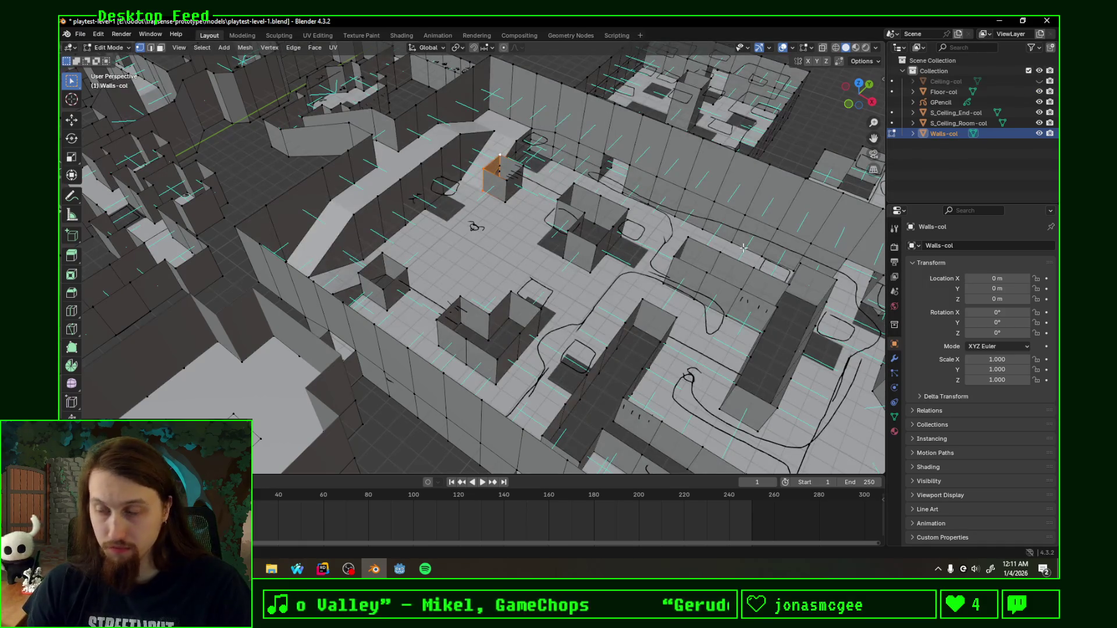
{"action": "middle_click_drag", "start_coordinate": [639, 258], "coordinate": [387, 285]}
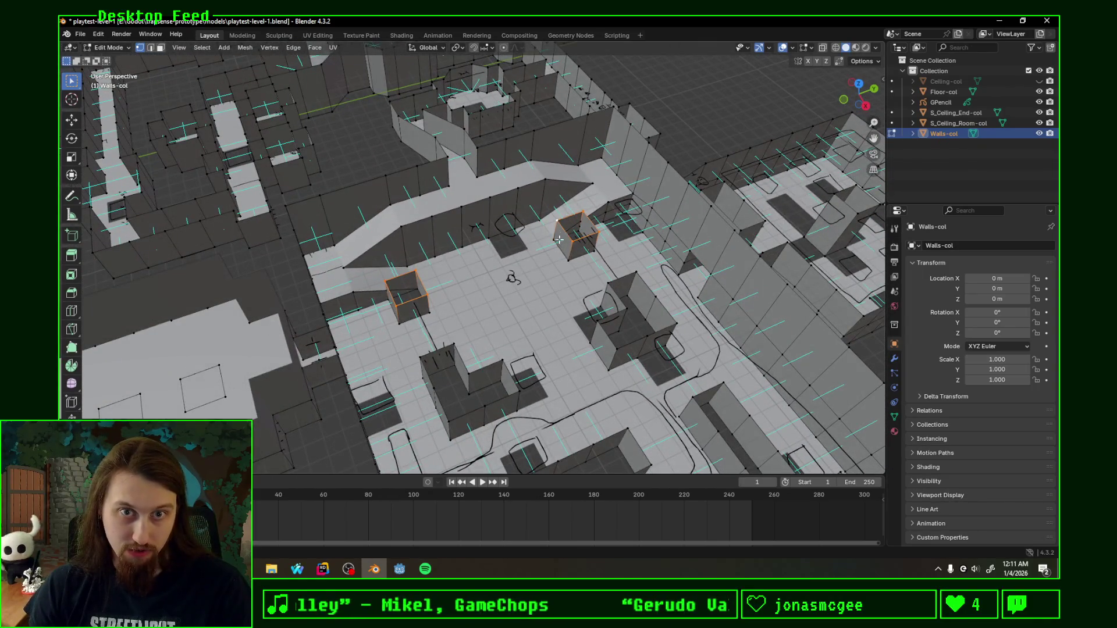
{"action": "middle_click_drag", "start_coordinate": [571, 349], "coordinate": [462, 308]}
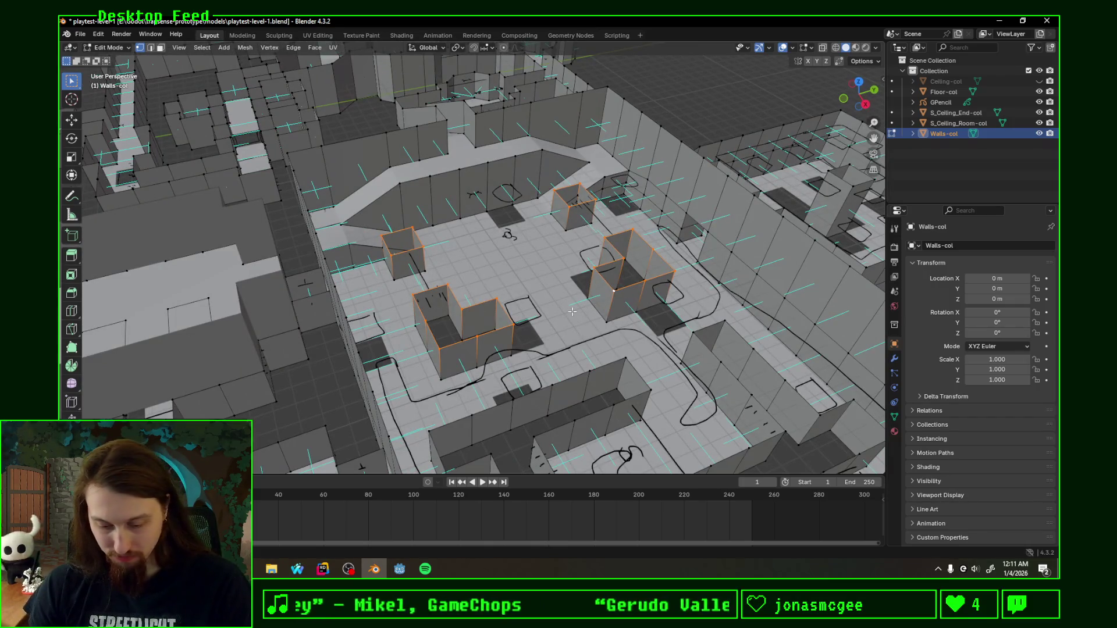
{"action": "key", "text": "ctrl+l"}
Step: Select the T-shaped wall sections with their linked geometry inside the central room
{"action": "middle_click_drag", "start_coordinate": [608, 320], "coordinate": [604, 313]}
{"action": "left_click", "coordinate": [563, 342]}
{"action": "mouse_move", "coordinate": [715, 350]}
{"action": "middle_mouse_down"}
{"action": "mouse_move", "coordinate": [671, 312]}
{"action": "mouse_move", "coordinate": [634, 349]}
{"action": "mouse_move", "coordinate": [591, 352]}
{"action": "middle_mouse_up"}
{"action": "key", "text": "alt+space"}
{"action": "key", "text": "Escape"}
{"action": "key", "text": "alt+h"}
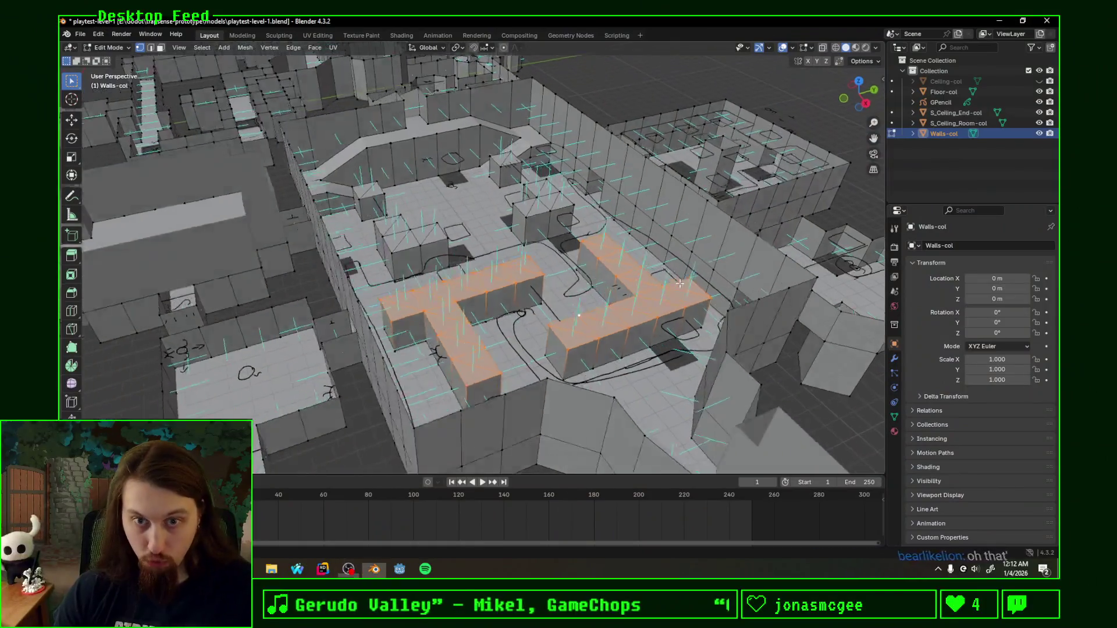
Step: View the selected inner wall blocks from directly above and switch to the UV Editing workspace
{"action": "mouse_move", "coordinate": [680, 283]}
{"action": "middle_mouse_down"}
{"action": "mouse_move", "coordinate": [662, 309]}
{"action": "mouse_move", "coordinate": [552, 306]}
{"action": "mouse_move", "coordinate": [568, 300]}
{"action": "middle_mouse_up"}
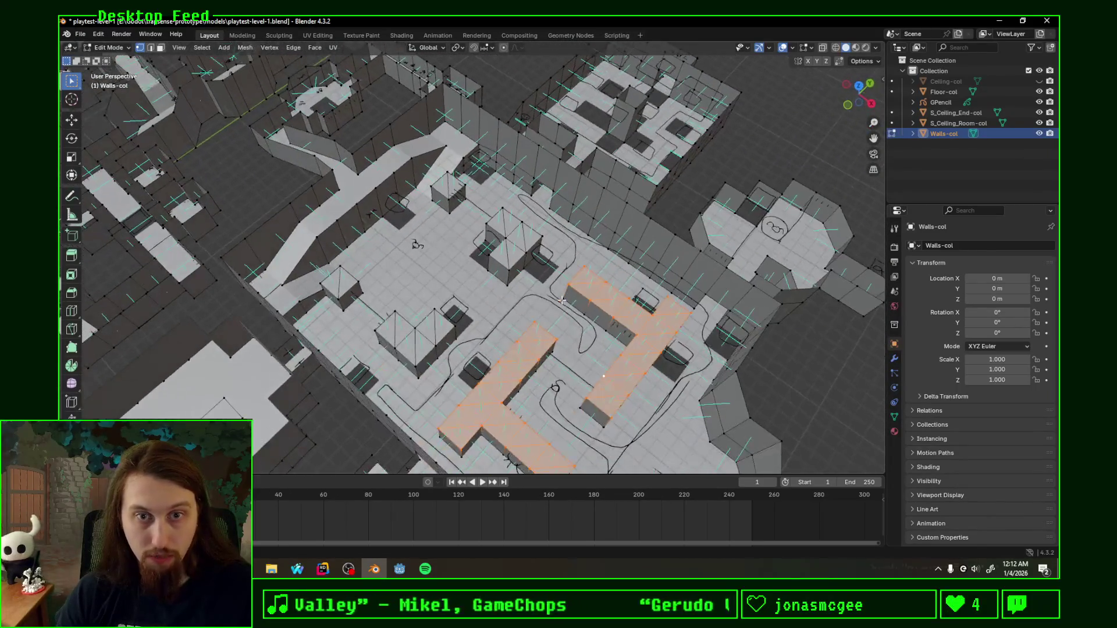
{"action": "middle_click_drag", "start_coordinate": [750, 194], "coordinate": [434, 269]}
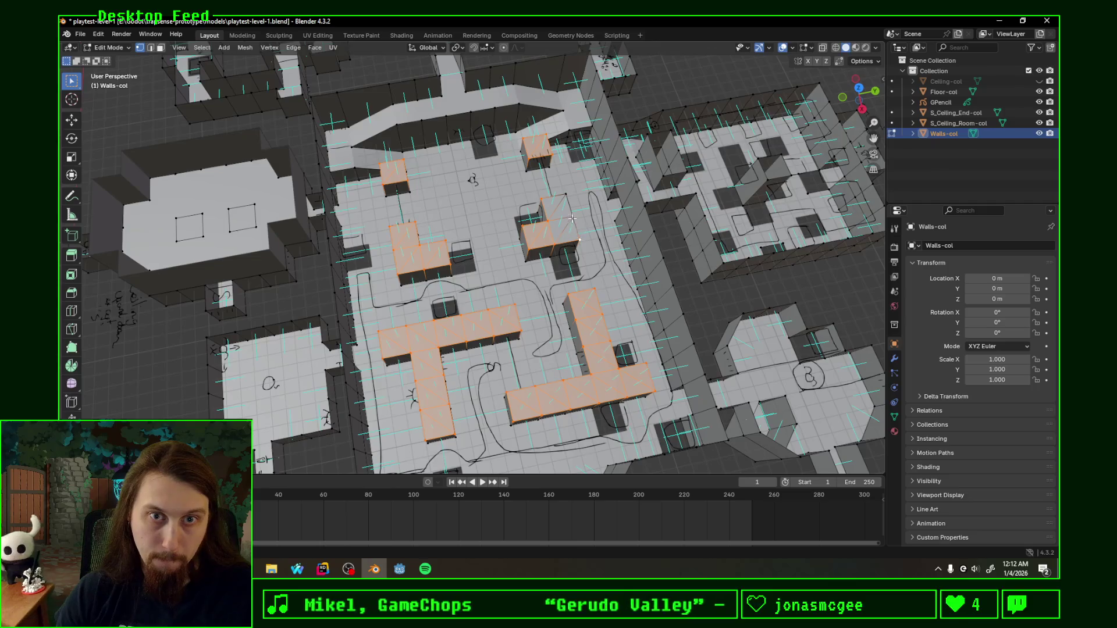
{"action": "key", "text": "KP_7"}
{"action": "middle_click_drag", "start_coordinate": [563, 198], "coordinate": [580, 226]}
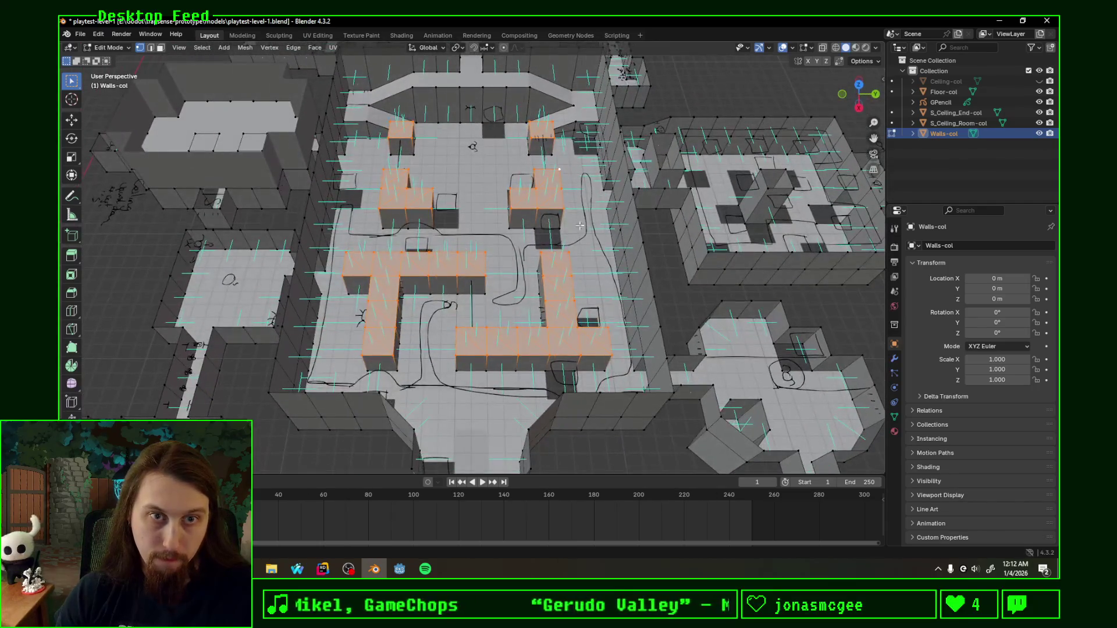
{"action": "left_click", "coordinate": [860, 85]}
{"action": "scroll", "coordinate": [641, 219], "scroll_direction": "up", "scroll_amount": 3}
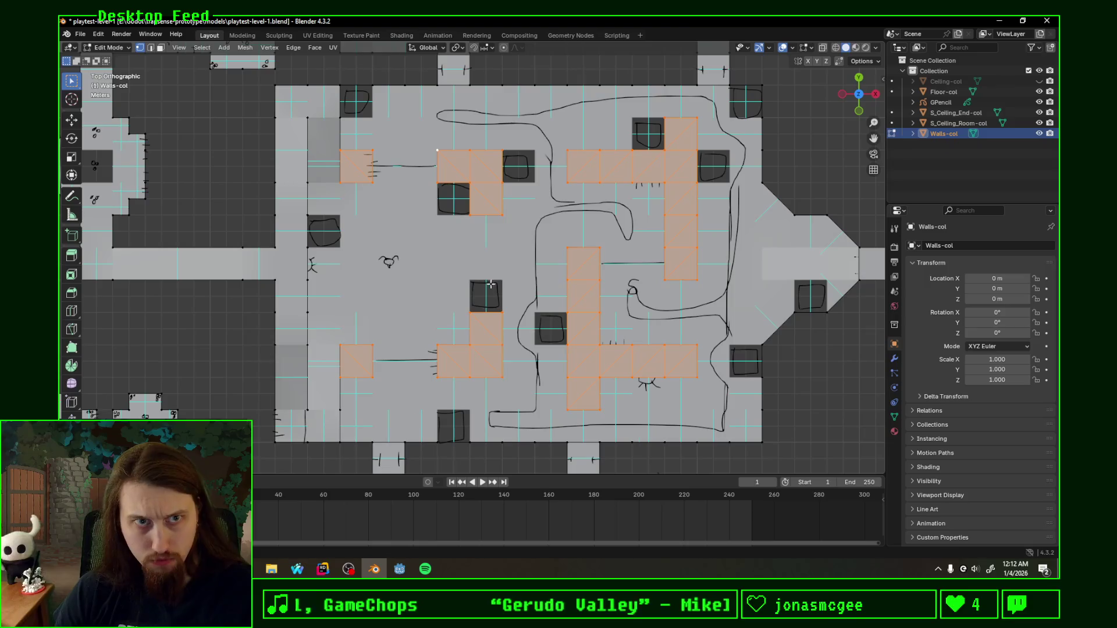
{"action": "left_click", "coordinate": [320, 35]}
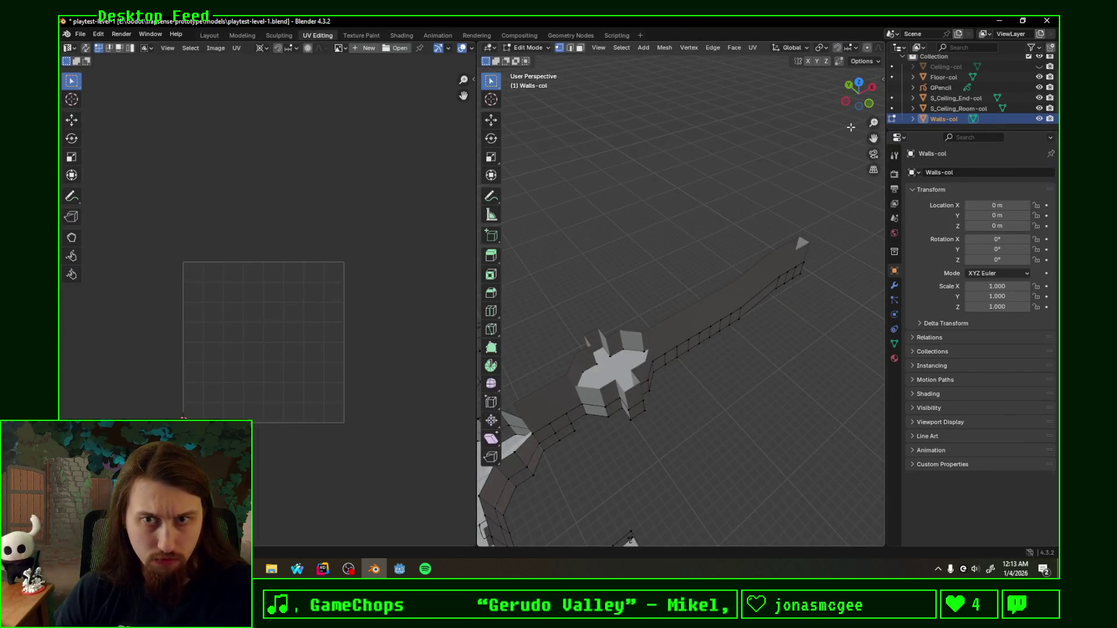
Step: Project the wall blocks' UVs from the top view, then move and scale the UV islands into place
{"action": "left_click", "coordinate": [859, 84]}
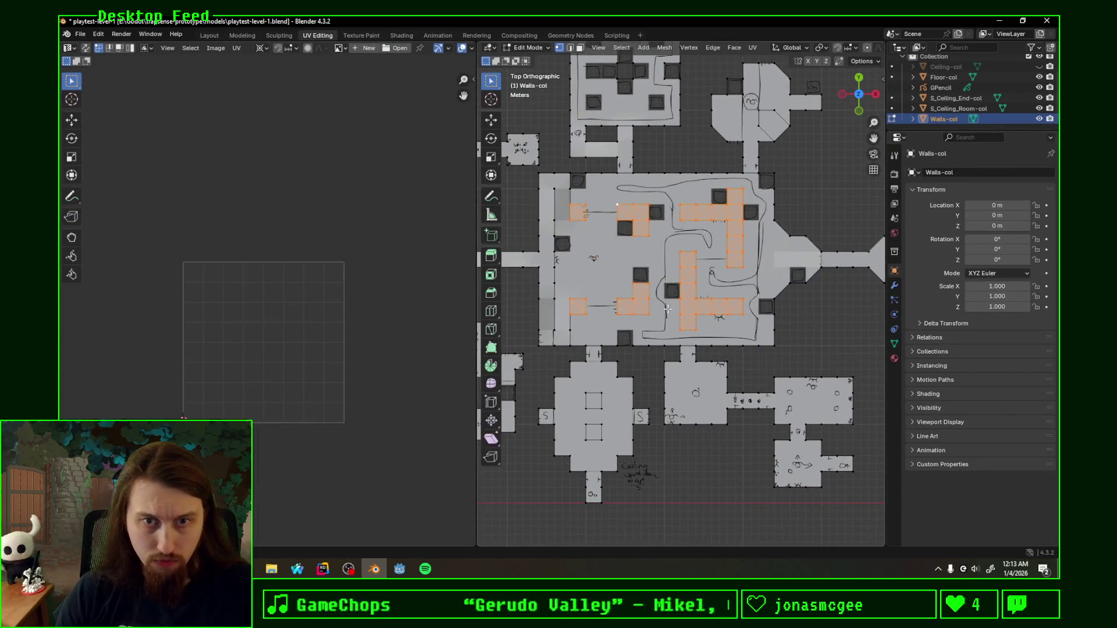
{"action": "key", "text": "F3"}
{"action": "key", "text": "Escape"}
{"action": "key", "text": "u"}
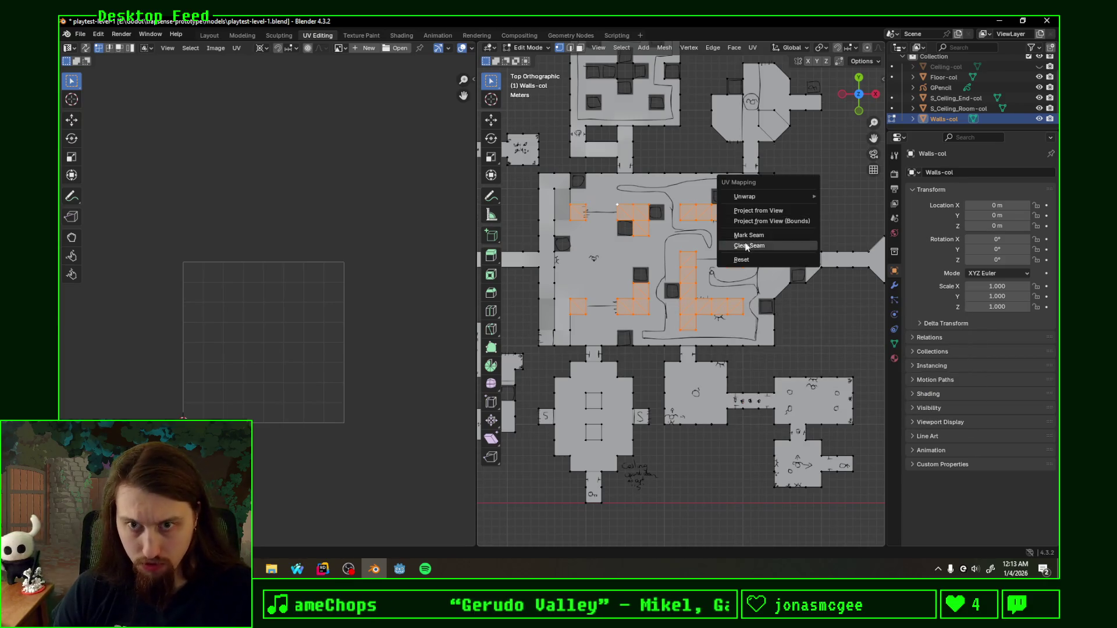
{"action": "left_click", "coordinate": [782, 213]}
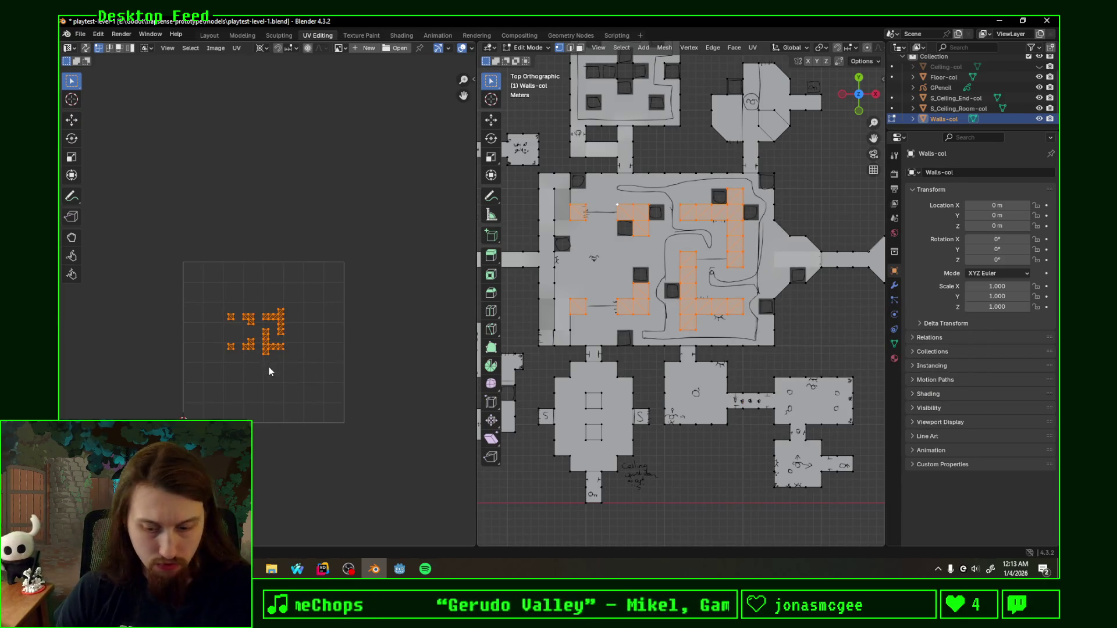
{"action": "key", "text": "g"}
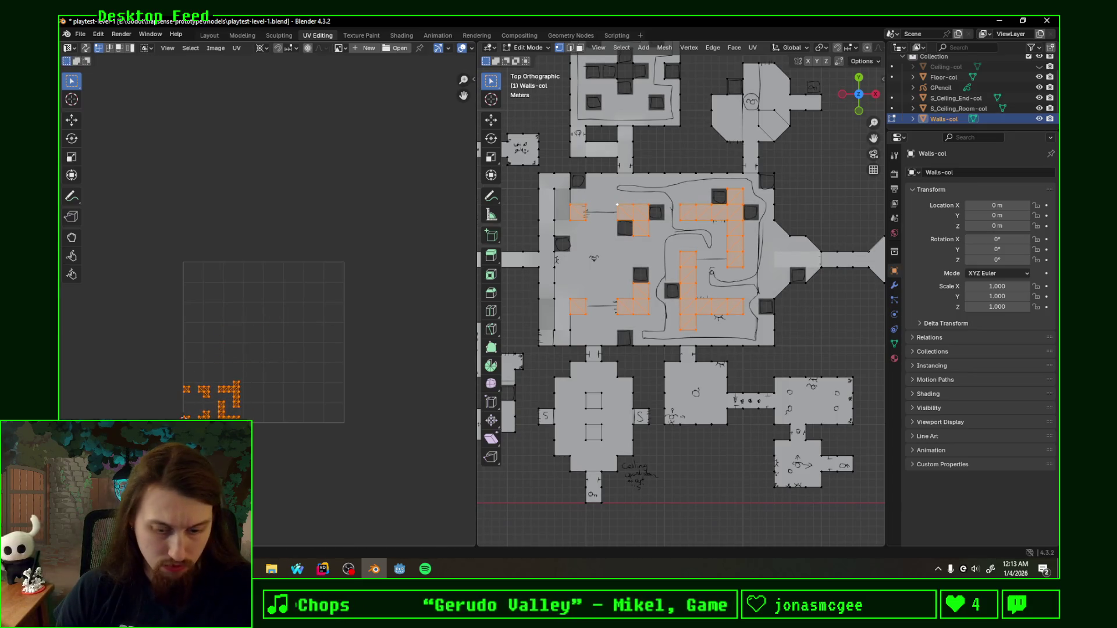
{"action": "key", "text": "s"}
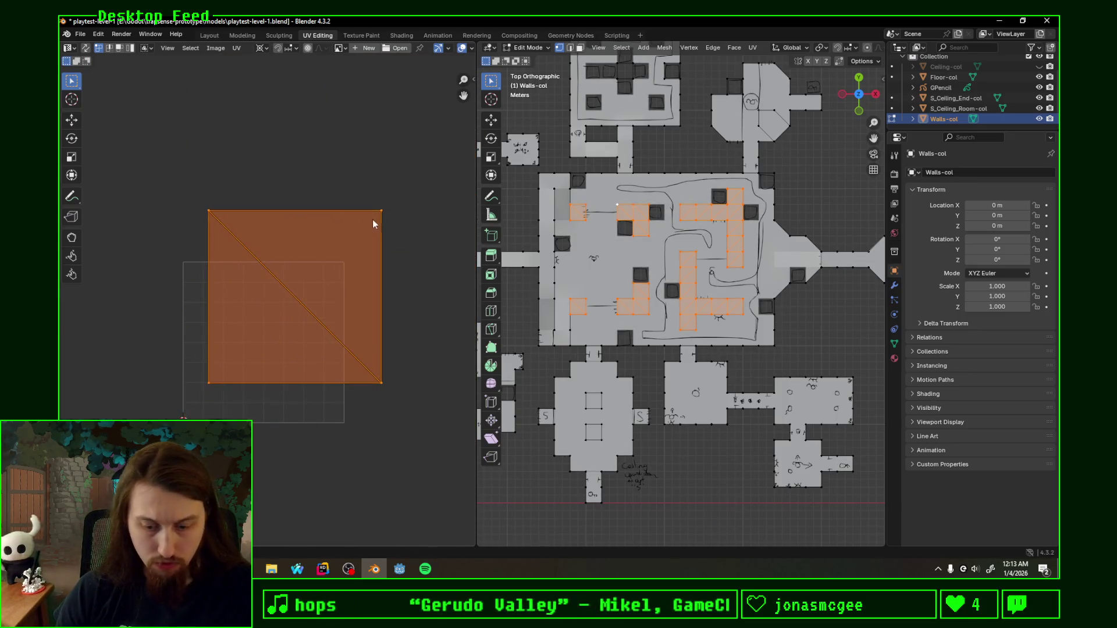
{"action": "key", "text": "g"}
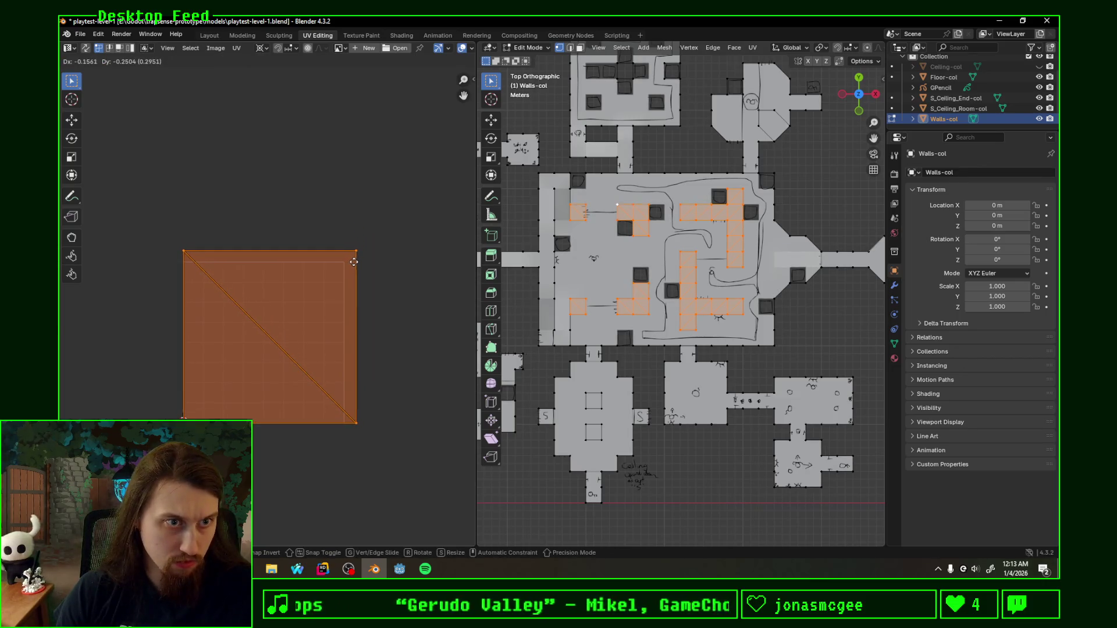
Step: Save playtest-level-1.blend and bring the Godot editor to the front
{"action": "key", "text": "ctrl+s"}
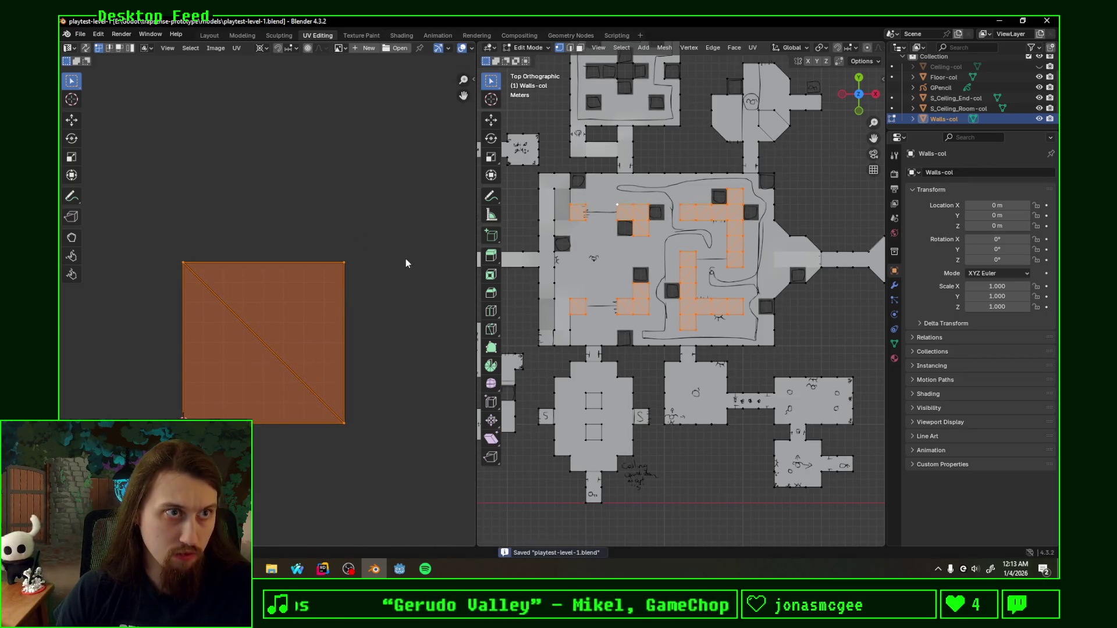
{"action": "left_click", "coordinate": [400, 569]}
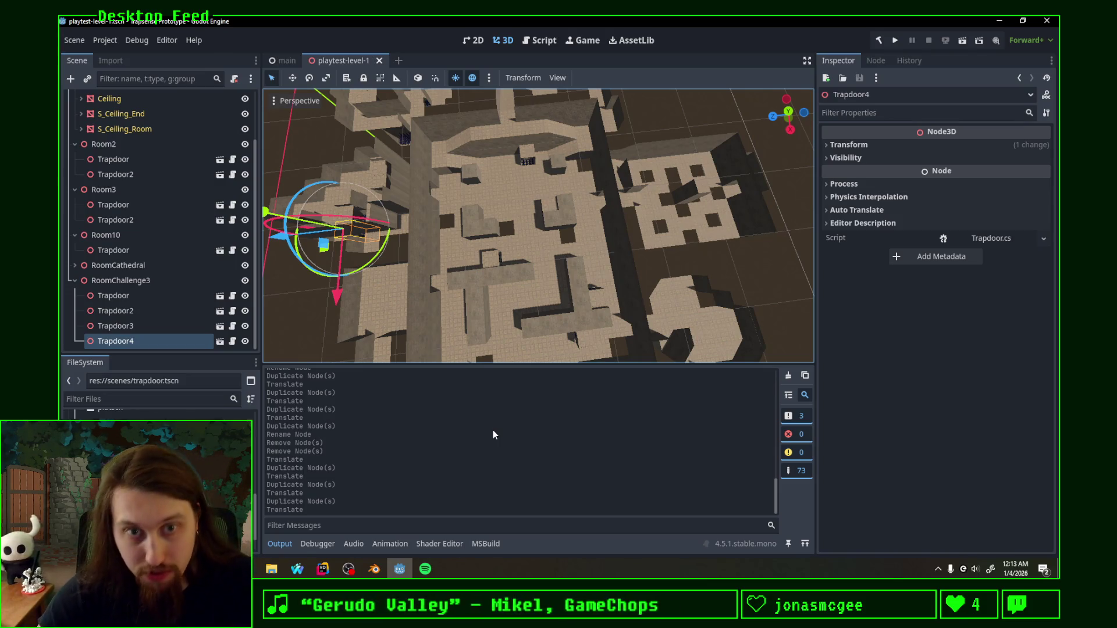
Step: Switch to the move tool, collapse the other groups and expand RoomCathedral in the Scene tree
{"action": "mouse_move", "coordinate": [516, 210]}
{"action": "middle_mouse_down"}
{"action": "mouse_move", "coordinate": [555, 191]}
{"action": "mouse_move", "coordinate": [619, 233]}
{"action": "mouse_move", "coordinate": [595, 226]}
{"action": "mouse_move", "coordinate": [612, 256]}
{"action": "middle_mouse_up"}
{"action": "key", "text": "w"}
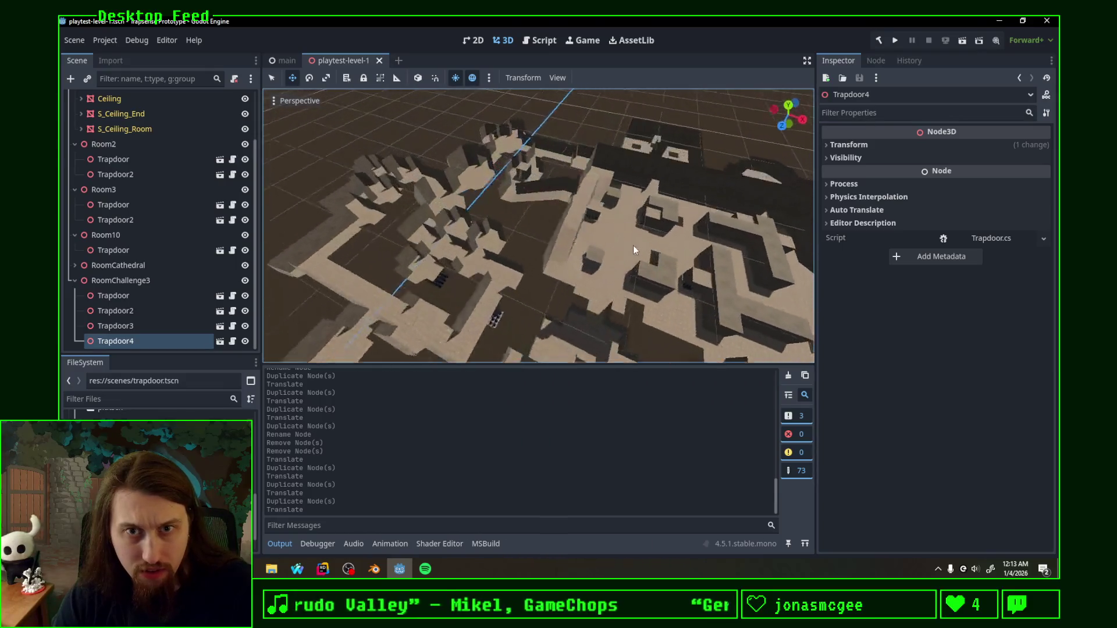
{"action": "left_click", "coordinate": [550, 215]}
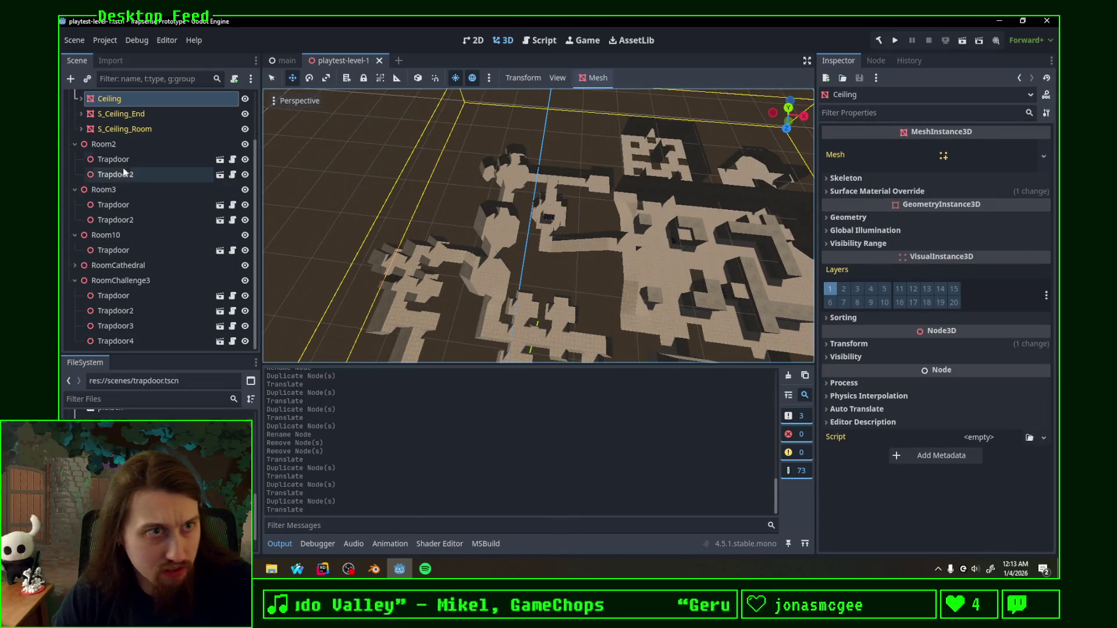
{"action": "scroll", "coordinate": [125, 173], "scroll_direction": "up", "scroll_amount": 2}
{"action": "left_click", "coordinate": [74, 113]}
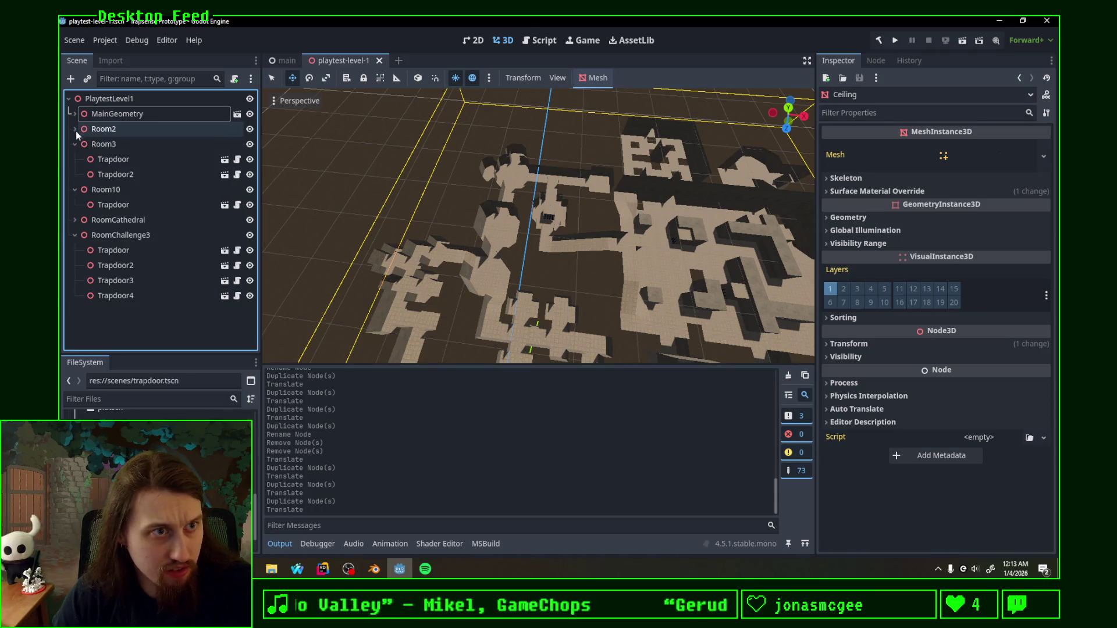
{"action": "left_click", "coordinate": [75, 144]}
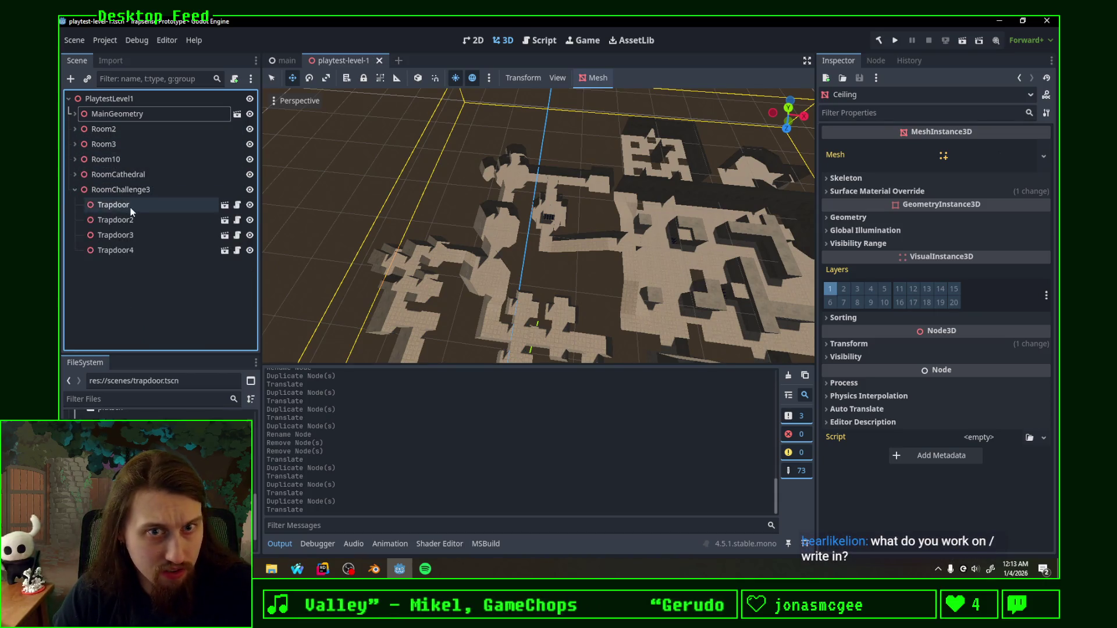
{"action": "left_click", "coordinate": [132, 190]}
{"action": "left_click", "coordinate": [75, 190]}
{"action": "left_click", "coordinate": [75, 173]}
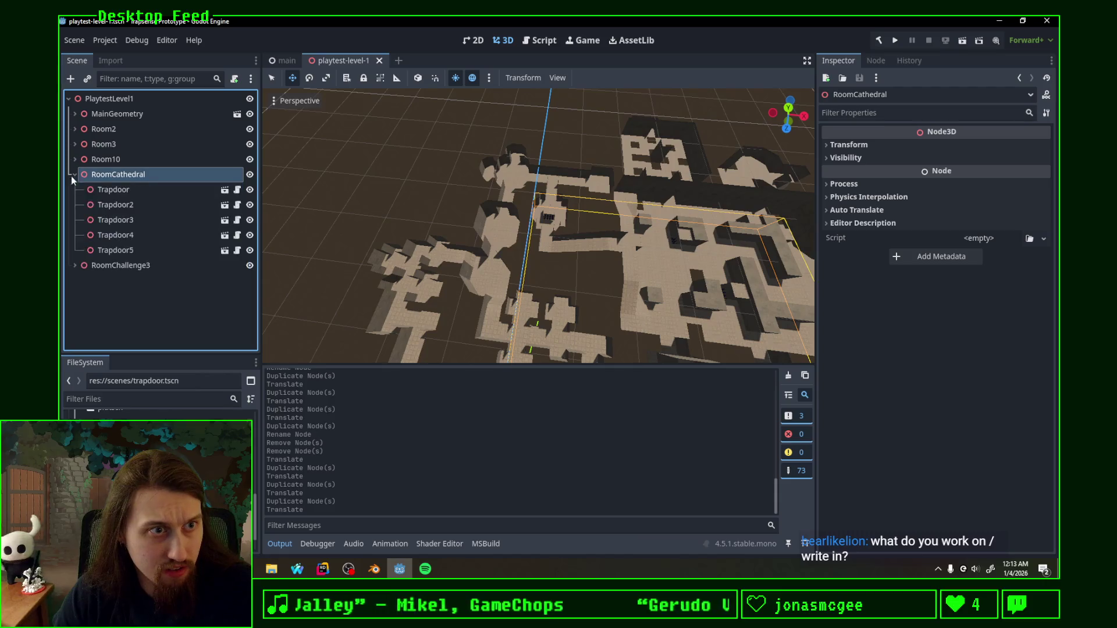
Step: Shift the first RoomCathedral trapdoor vertically and lower Trapdoor2 by one unit
{"action": "left_click", "coordinate": [114, 189]}
{"action": "middle_click_drag", "start_coordinate": [693, 248], "coordinate": [532, 153]}
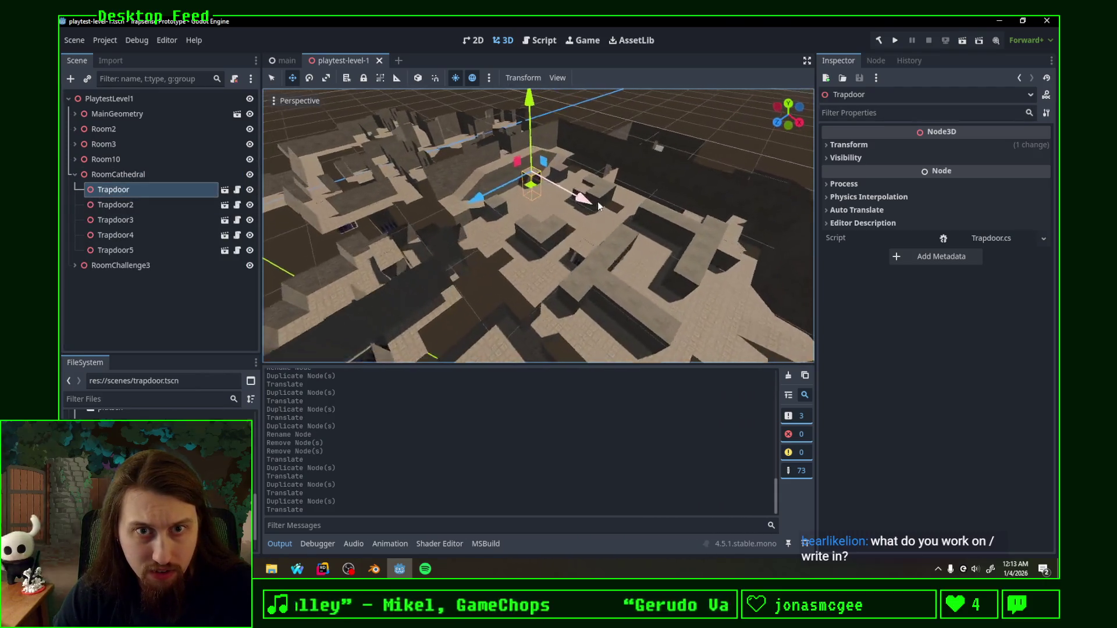
{"action": "left_click_drag", "start_coordinate": [528, 96], "coordinate": [529, 110]}
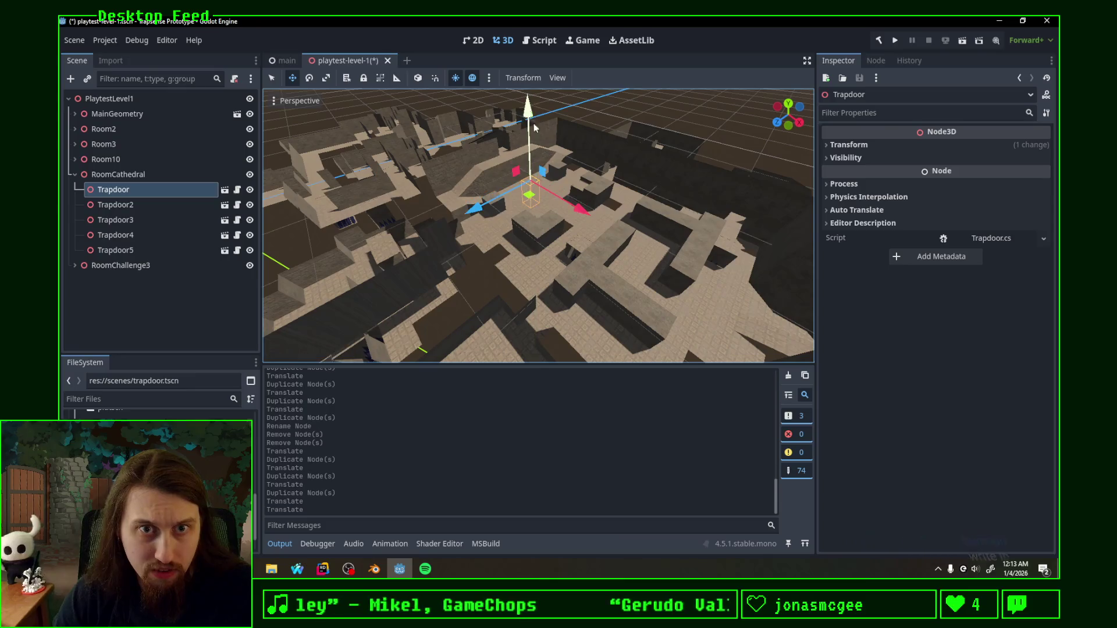
{"action": "middle_click_drag", "start_coordinate": [529, 109], "coordinate": [486, 256]}
{"action": "left_click", "coordinate": [486, 257]}
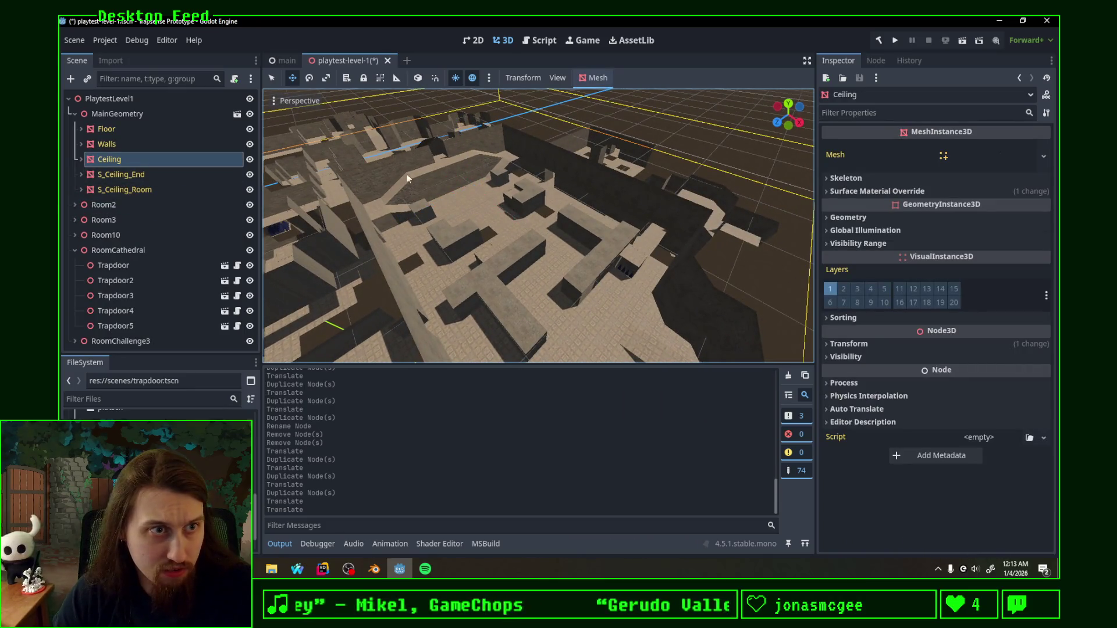
{"action": "left_click", "coordinate": [74, 114]}
{"action": "left_click", "coordinate": [113, 189]}
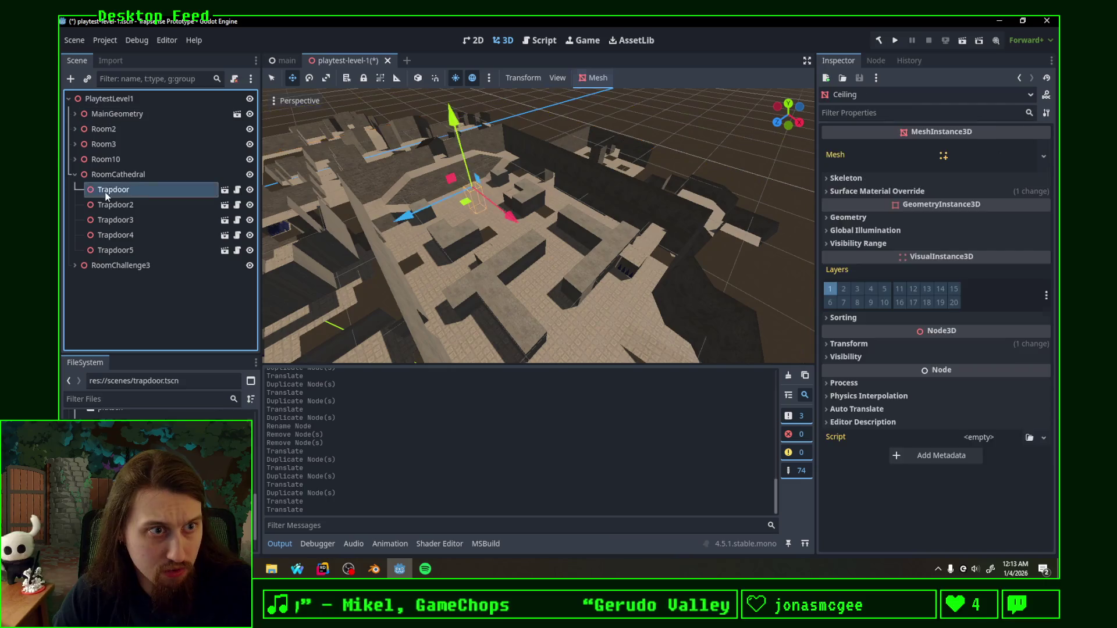
{"action": "mouse_move", "coordinate": [489, 209]}
{"action": "middle_mouse_down"}
{"action": "mouse_move", "coordinate": [498, 238]}
{"action": "mouse_move", "coordinate": [634, 112]}
{"action": "middle_mouse_up"}
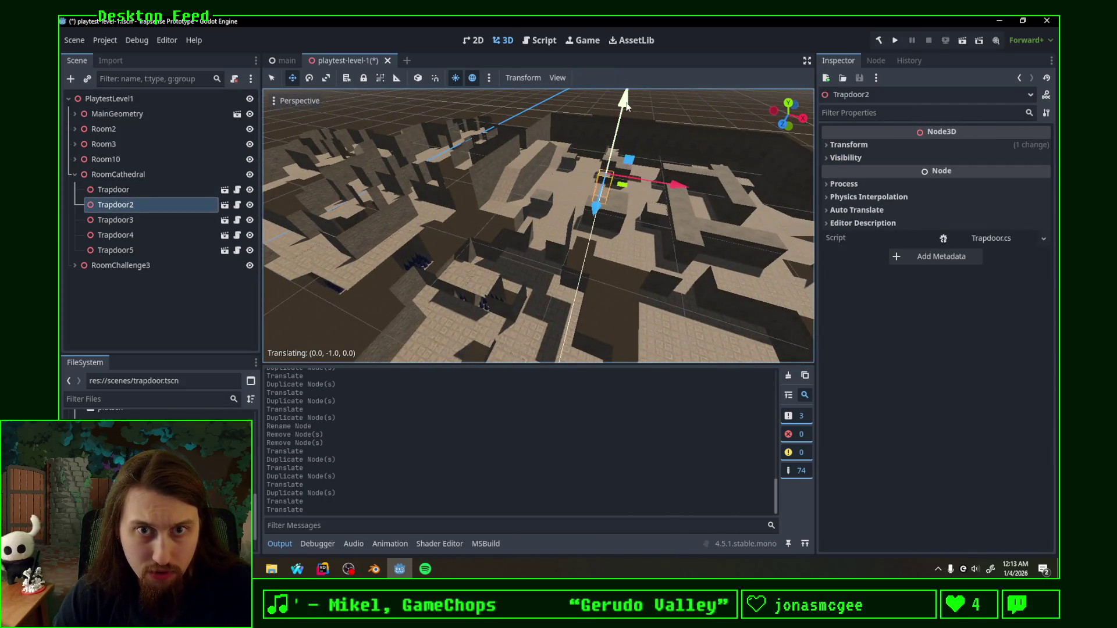
Step: Adjust the heights of Trapdoor3, Trapdoor4 and Trapdoor5 so each sits in place
{"action": "left_click", "coordinate": [115, 220]}
{"action": "middle_click_drag", "start_coordinate": [541, 200], "coordinate": [625, 157]}
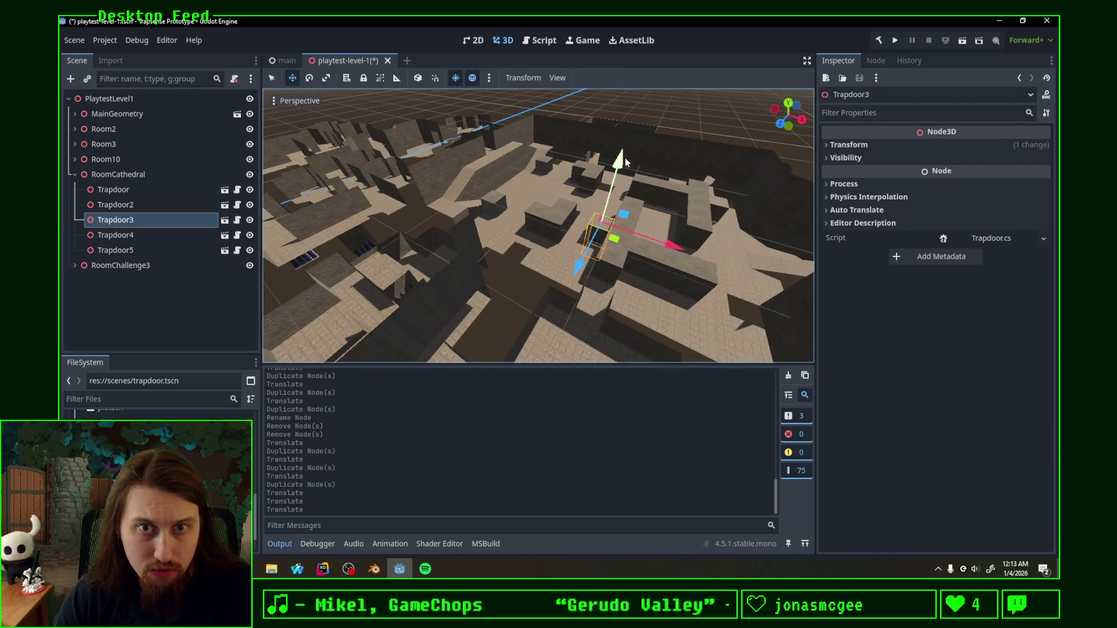
{"action": "left_click", "coordinate": [113, 235]}
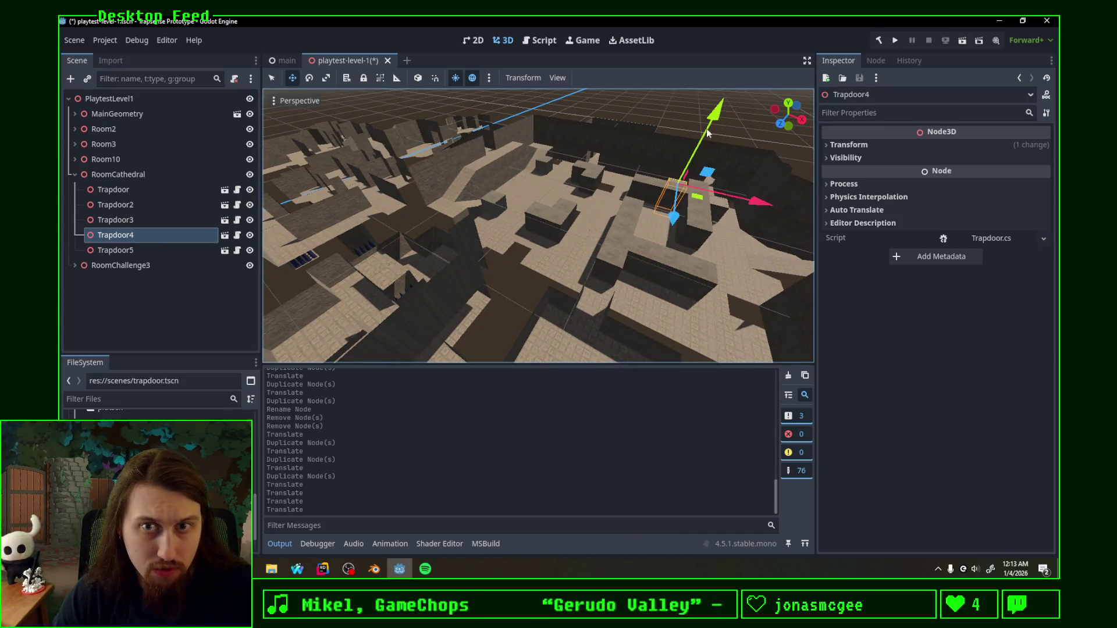
{"action": "left_click_drag", "start_coordinate": [718, 124], "coordinate": [713, 133]}
{"action": "left_click", "coordinate": [123, 248]}
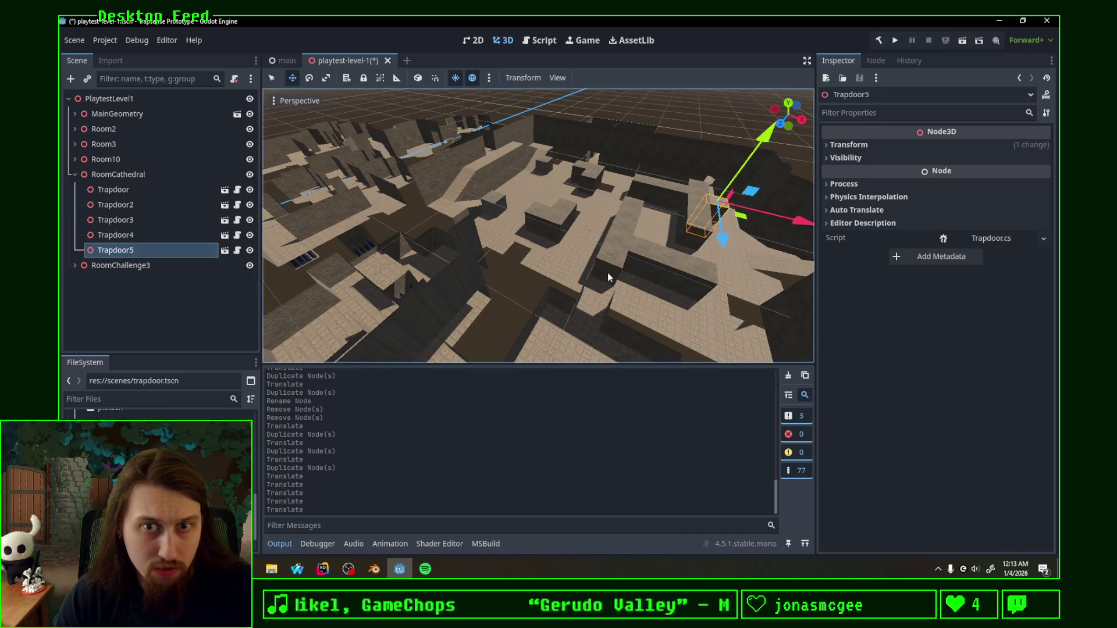
{"action": "middle_click_drag", "start_coordinate": [551, 235], "coordinate": [651, 199]}
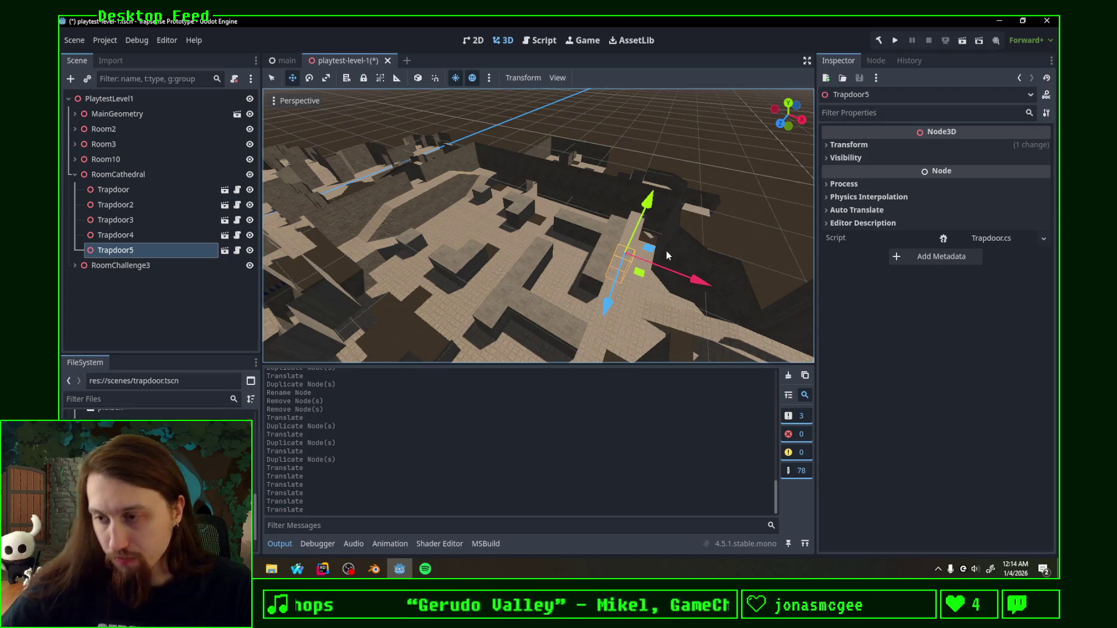
Step: Expand RoomChallenge3 and select its four trapdoors together to check their placement
{"action": "mouse_move", "coordinate": [666, 250]}
{"action": "middle_mouse_down"}
{"action": "mouse_move", "coordinate": [630, 218]}
{"action": "mouse_move", "coordinate": [622, 175]}
{"action": "mouse_move", "coordinate": [620, 195]}
{"action": "middle_mouse_up"}
{"action": "mouse_move", "coordinate": [610, 193]}
{"action": "middle_mouse_down"}
{"action": "mouse_move", "coordinate": [587, 177]}
{"action": "mouse_move", "coordinate": [533, 233]}
{"action": "middle_mouse_up"}
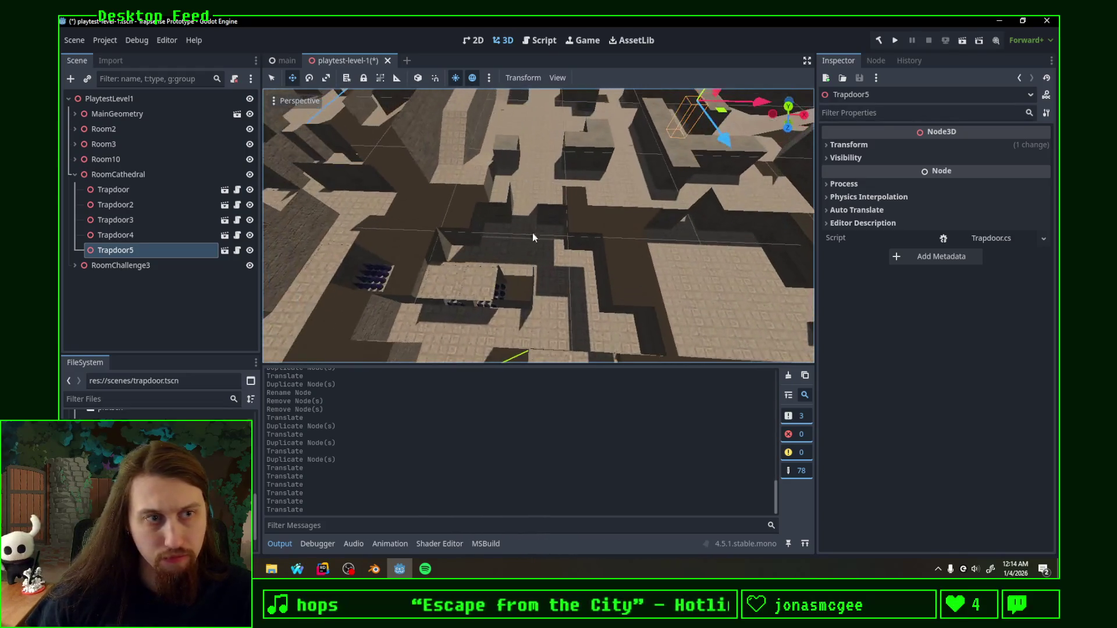
{"action": "left_click", "coordinate": [131, 266]}
{"action": "scroll", "coordinate": [563, 226], "scroll_direction": "up", "scroll_amount": 5}
{"action": "scroll", "coordinate": [562, 225], "scroll_direction": "down", "scroll_amount": 4}
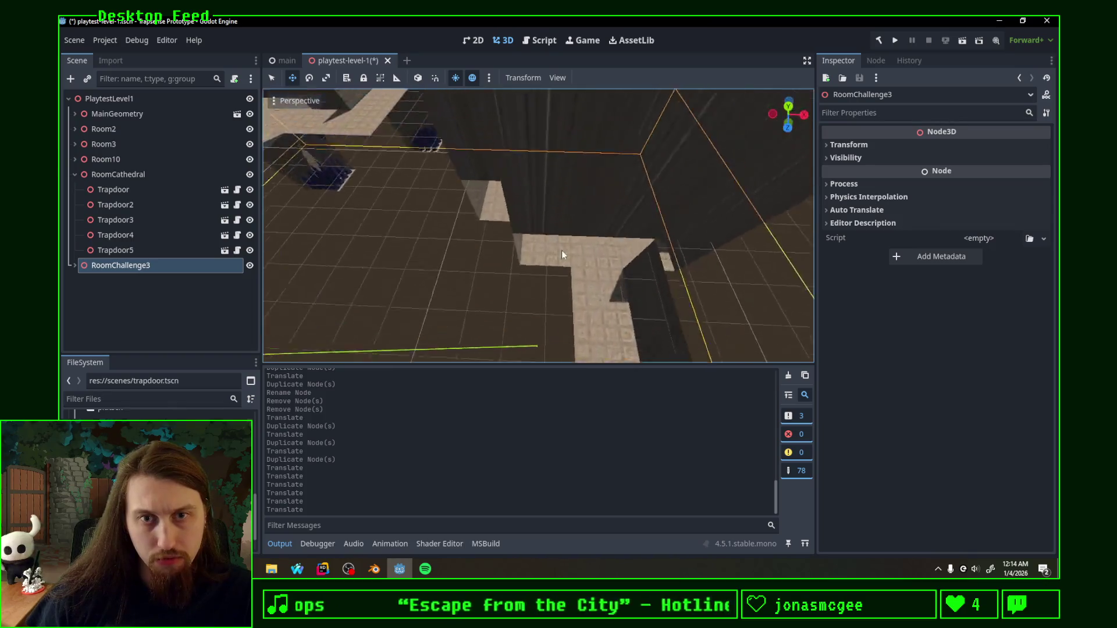
{"action": "scroll", "coordinate": [561, 251], "scroll_direction": "down", "scroll_amount": 5}
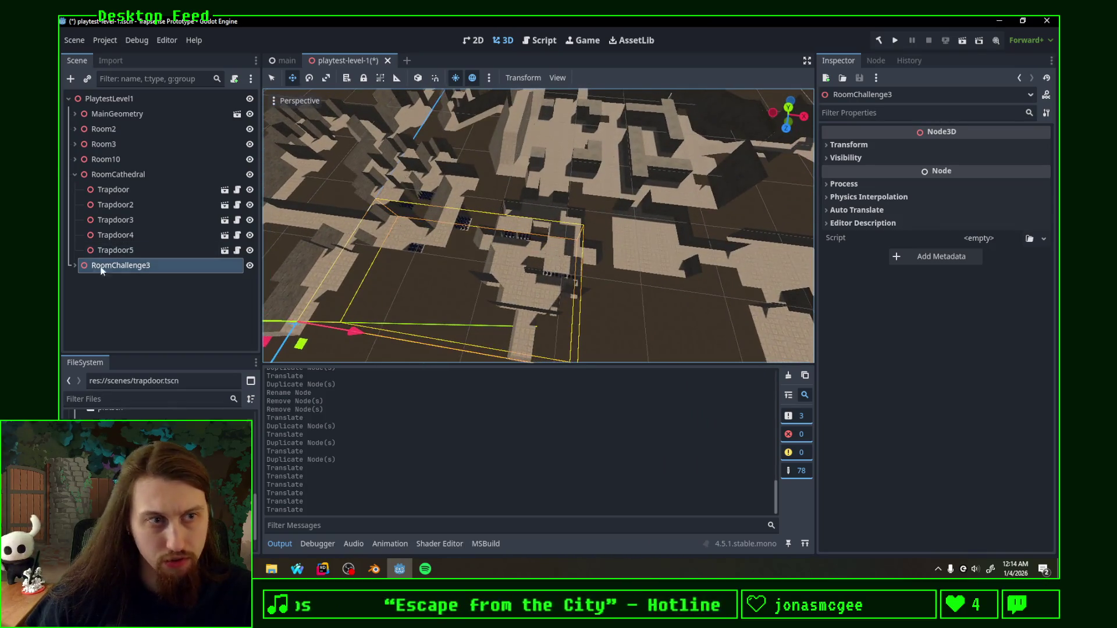
{"action": "left_click", "coordinate": [113, 281]}
{"action": "left_click", "coordinate": [152, 326], "text": "shift"}
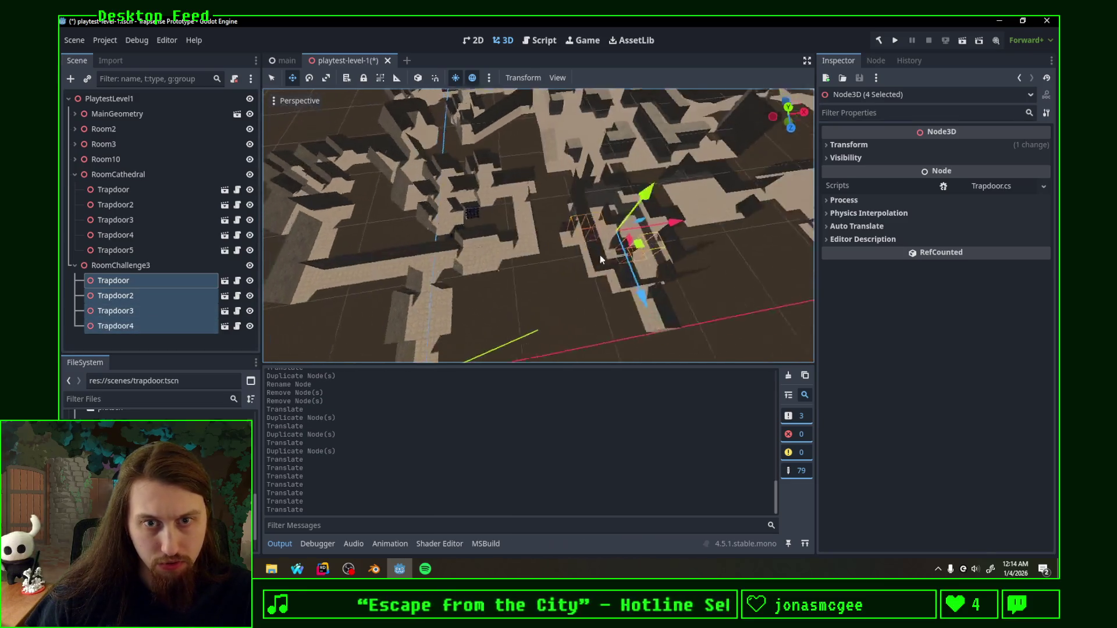
{"action": "mouse_move", "coordinate": [557, 254]}
{"action": "middle_mouse_down"}
{"action": "mouse_move", "coordinate": [601, 236]}
{"action": "mouse_move", "coordinate": [568, 275]}
{"action": "middle_mouse_up"}
{"action": "scroll", "coordinate": [602, 236], "scroll_direction": "up", "scroll_amount": 5}
{"action": "scroll", "coordinate": [547, 227], "scroll_direction": "down", "scroll_amount": 5}
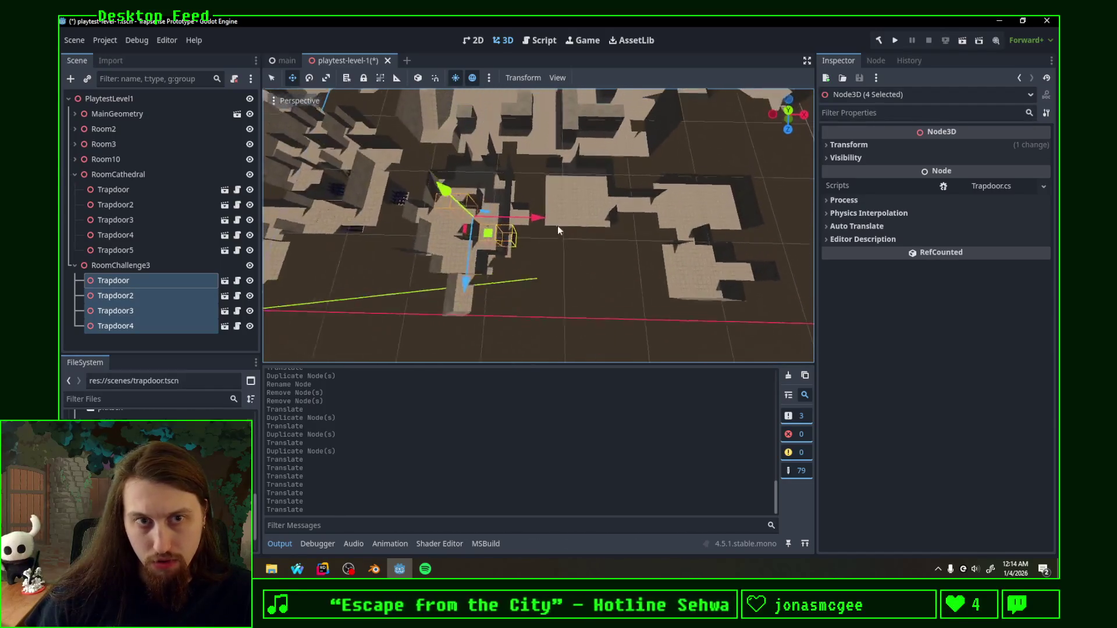
{"action": "mouse_move", "coordinate": [547, 225]}
{"action": "middle_mouse_down"}
{"action": "mouse_move", "coordinate": [638, 226]}
{"action": "mouse_move", "coordinate": [663, 312]}
{"action": "mouse_move", "coordinate": [596, 297]}
{"action": "mouse_move", "coordinate": [580, 253]}
{"action": "middle_mouse_up"}
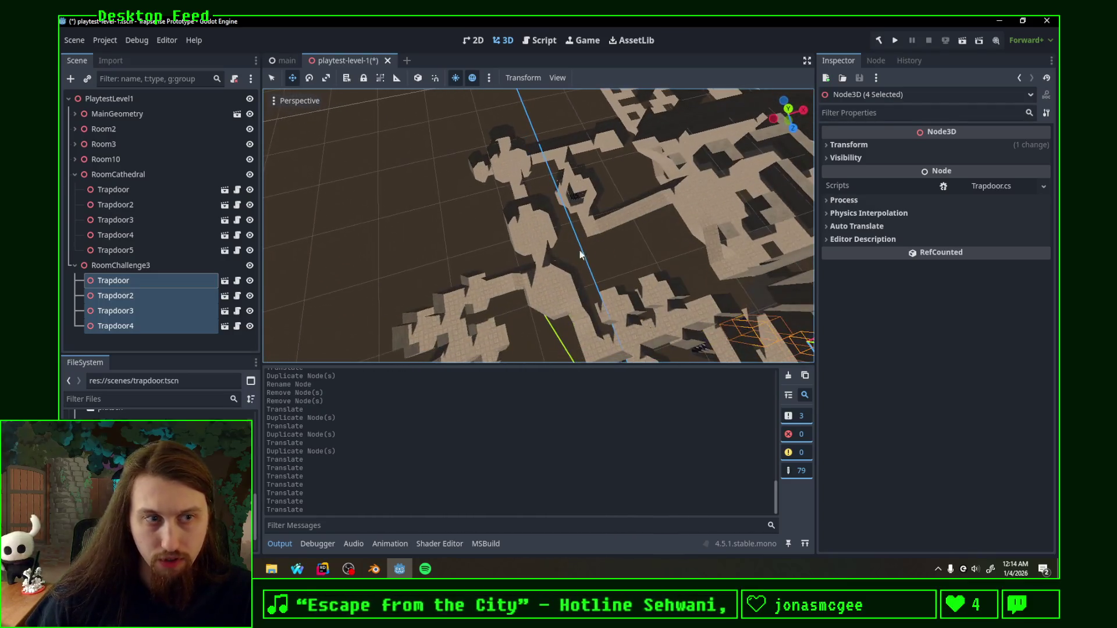
Step: Select and reposition the trapdoor inside Room10, then fold the group away
{"action": "left_click", "coordinate": [76, 174]}
{"action": "left_click", "coordinate": [75, 160]}
{"action": "left_click", "coordinate": [109, 175]}
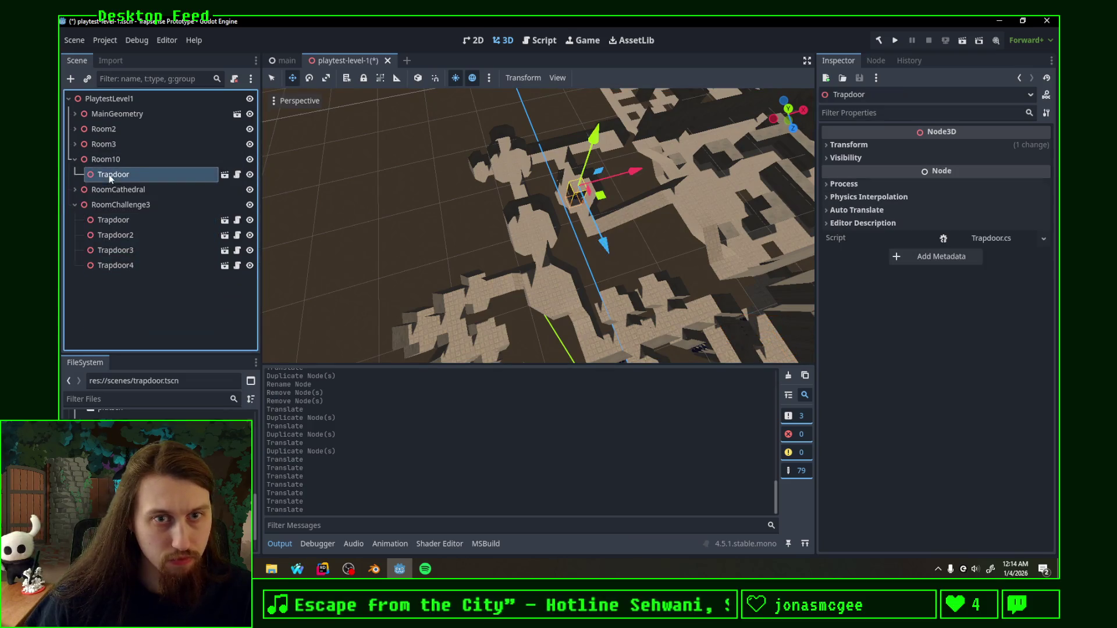
{"action": "left_click", "coordinate": [592, 149]}
{"action": "mouse_move", "coordinate": [592, 148]}
{"action": "middle_mouse_down"}
{"action": "mouse_move", "coordinate": [618, 233]}
{"action": "mouse_move", "coordinate": [560, 220]}
{"action": "middle_mouse_up"}
{"action": "scroll", "coordinate": [565, 236], "scroll_direction": "up", "scroll_amount": 3}
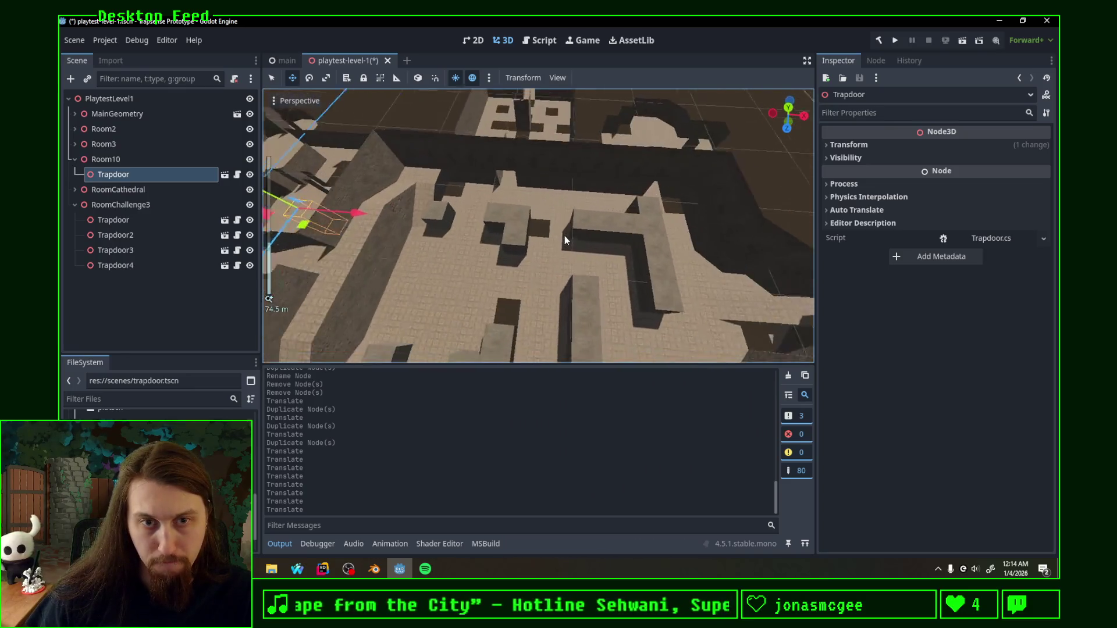
{"action": "scroll", "coordinate": [571, 265], "scroll_direction": "up", "scroll_amount": 3}
{"action": "scroll", "coordinate": [570, 261], "scroll_direction": "down", "scroll_amount": 3}
{"action": "scroll", "coordinate": [570, 257], "scroll_direction": "down", "scroll_amount": 2}
{"action": "scroll", "coordinate": [557, 229], "scroll_direction": "down", "scroll_amount": 2}
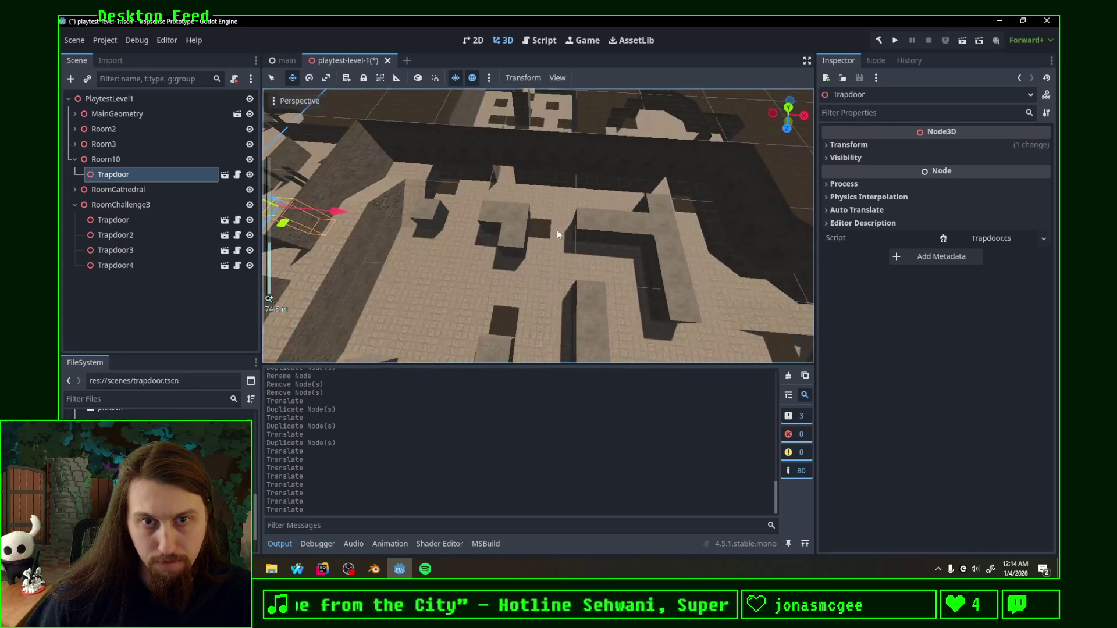
{"action": "mouse_move", "coordinate": [558, 208]}
{"action": "middle_mouse_down"}
{"action": "mouse_move", "coordinate": [570, 242]}
{"action": "mouse_move", "coordinate": [566, 201]}
{"action": "middle_mouse_up"}
{"action": "scroll", "coordinate": [569, 224], "scroll_direction": "down", "scroll_amount": 2}
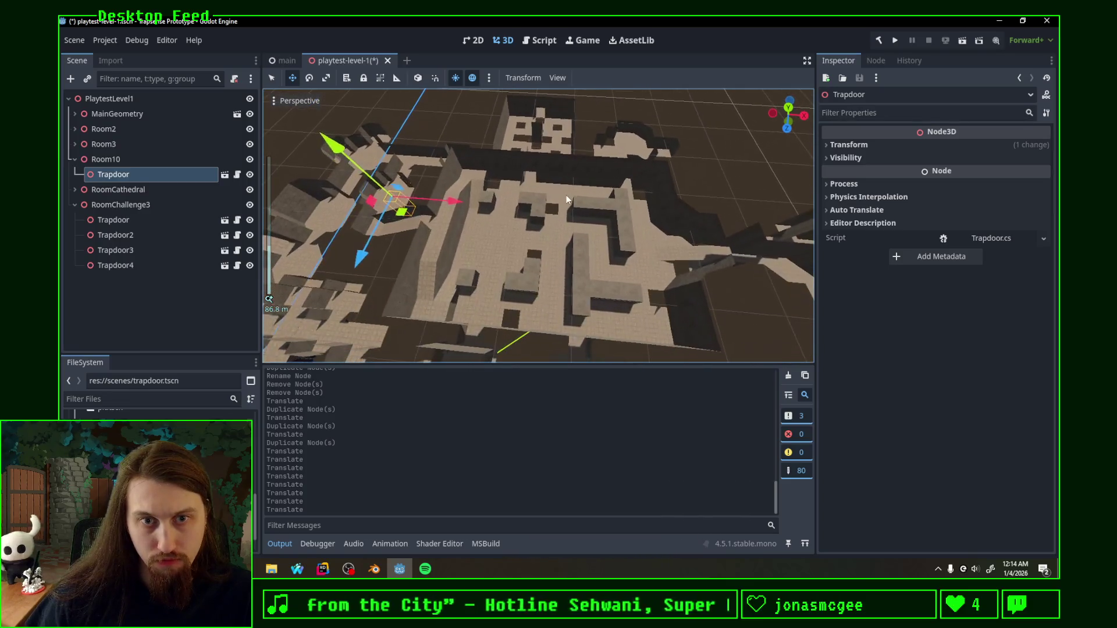
{"action": "left_click", "coordinate": [147, 189]}
Step: Expand RoomCathedral, select a trapdoor and compare against the Blender layout before returning to Godot
{"action": "left_click", "coordinate": [74, 159]}
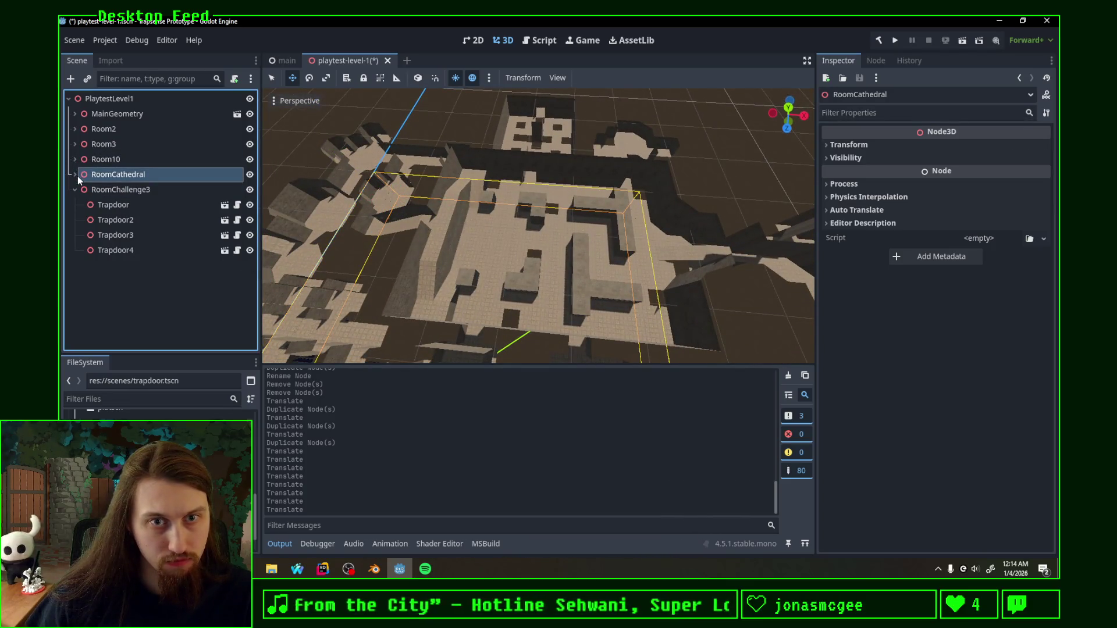
{"action": "left_click", "coordinate": [111, 194]}
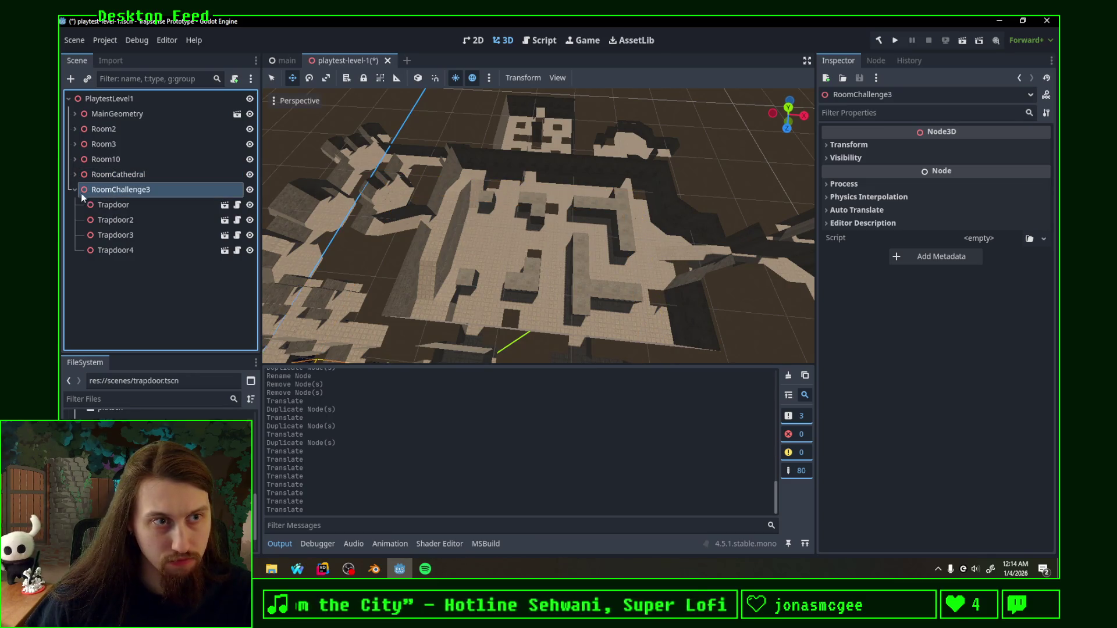
{"action": "left_click", "coordinate": [74, 178]}
{"action": "left_click", "coordinate": [108, 188]}
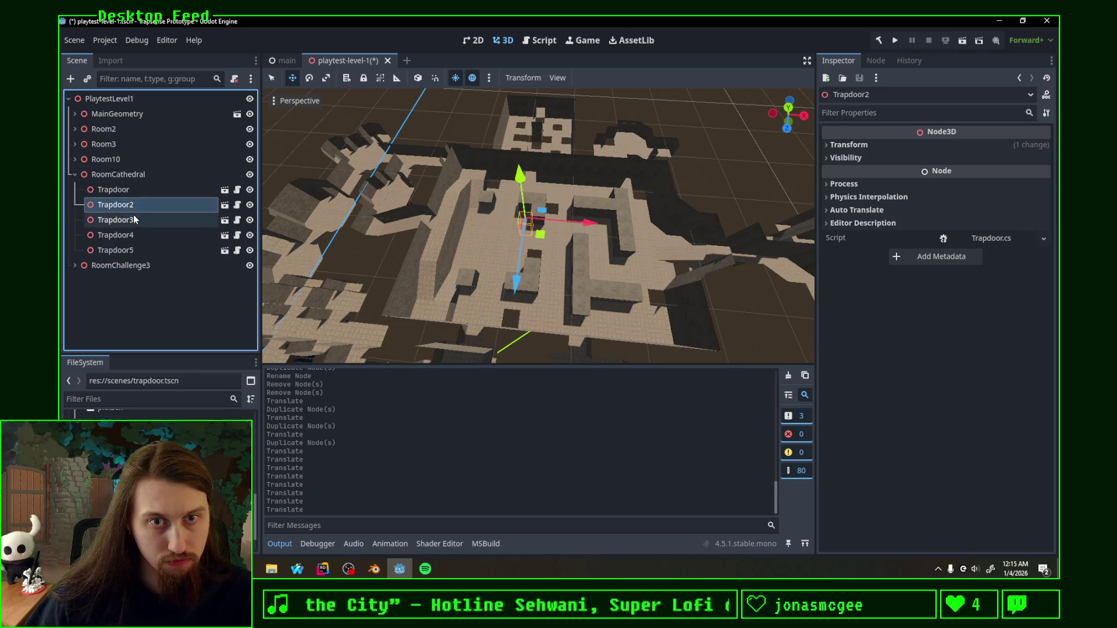
{"action": "scroll", "coordinate": [487, 235], "scroll_direction": "up", "scroll_amount": 3}
{"action": "mouse_move", "coordinate": [510, 253]}
{"action": "middle_mouse_down"}
{"action": "mouse_move", "coordinate": [516, 214]}
{"action": "mouse_move", "coordinate": [527, 232]}
{"action": "mouse_move", "coordinate": [497, 375]}
{"action": "middle_mouse_up"}
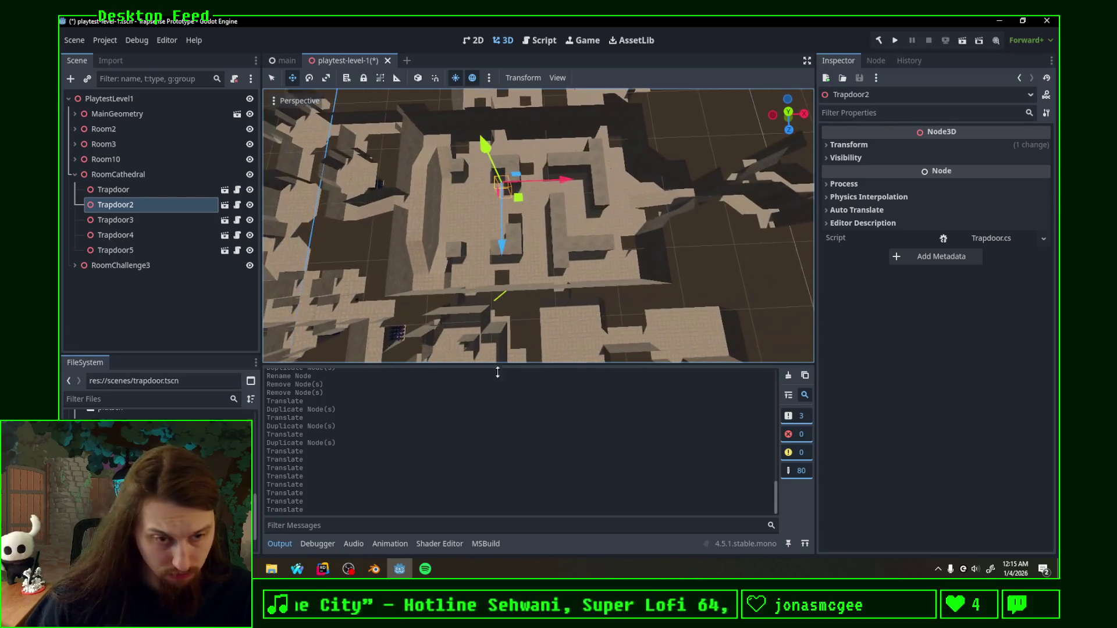
{"action": "left_click", "coordinate": [376, 569]}
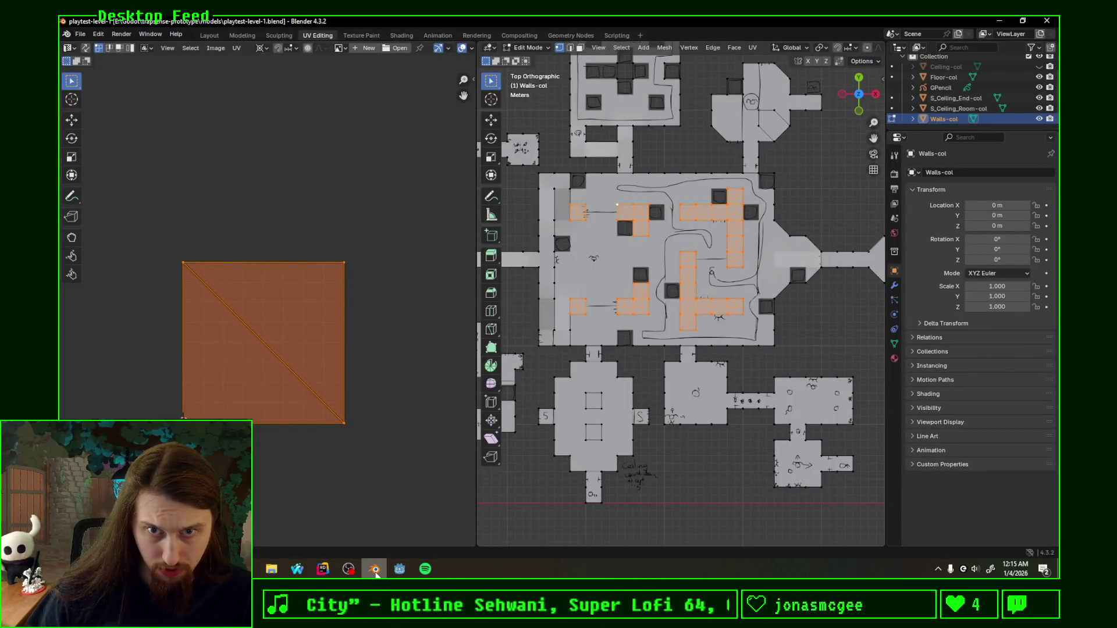
{"action": "left_click", "coordinate": [399, 570]}
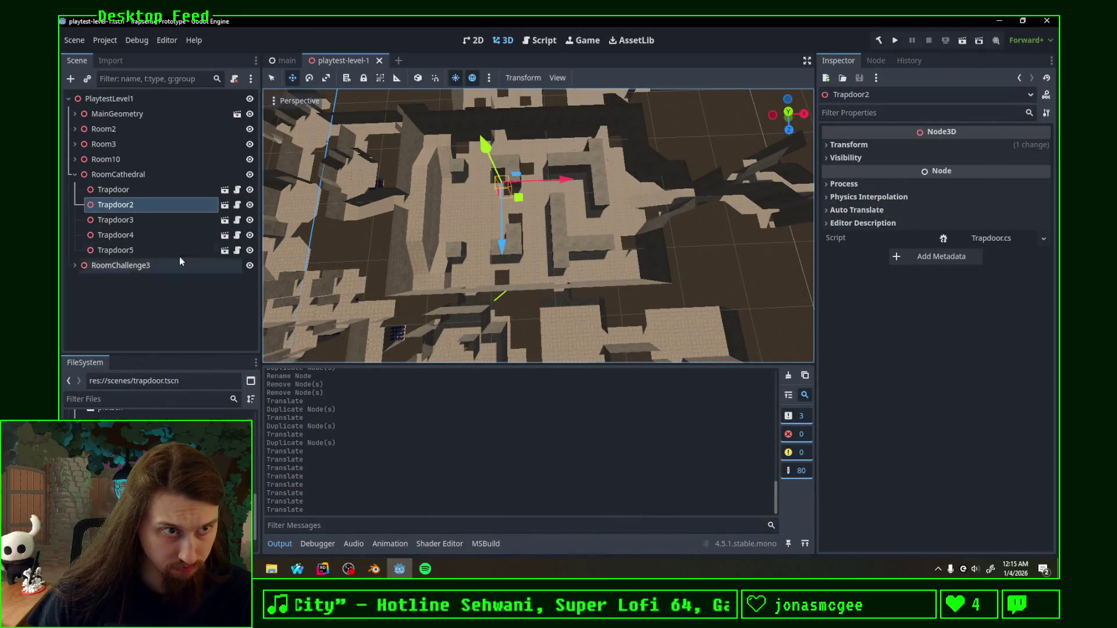
Step: Select Trapdoor5 in RoomCathedral and look straight down on the cathedral area
{"action": "left_click", "coordinate": [133, 221]}
{"action": "left_click", "coordinate": [154, 236]}
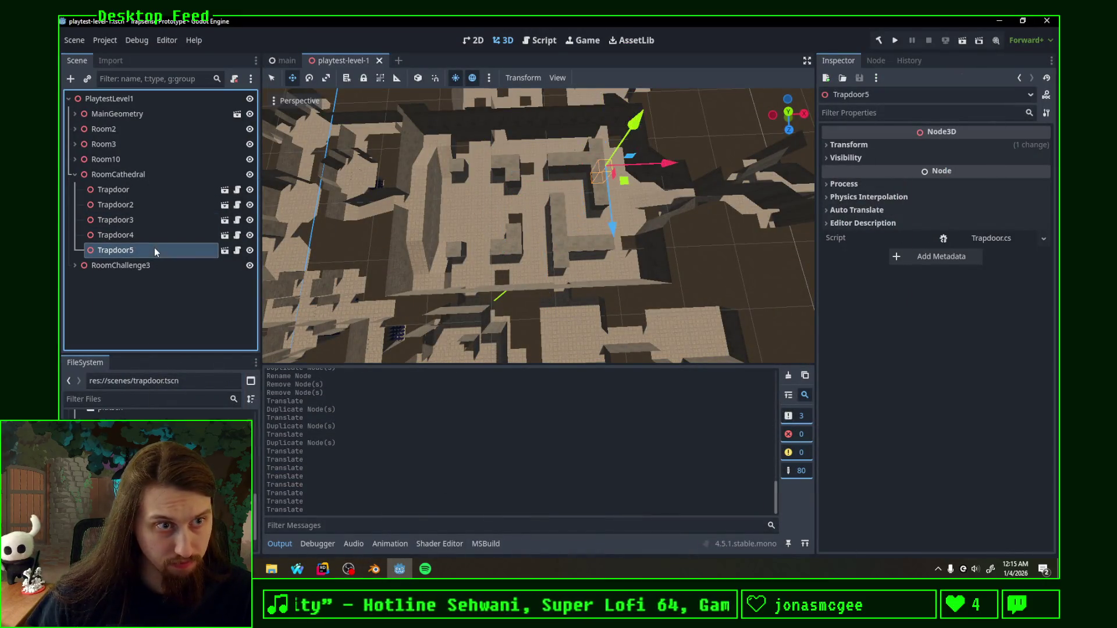
{"action": "left_click", "coordinate": [791, 111]}
{"action": "scroll", "coordinate": [599, 251], "scroll_direction": "up", "scroll_amount": 3}
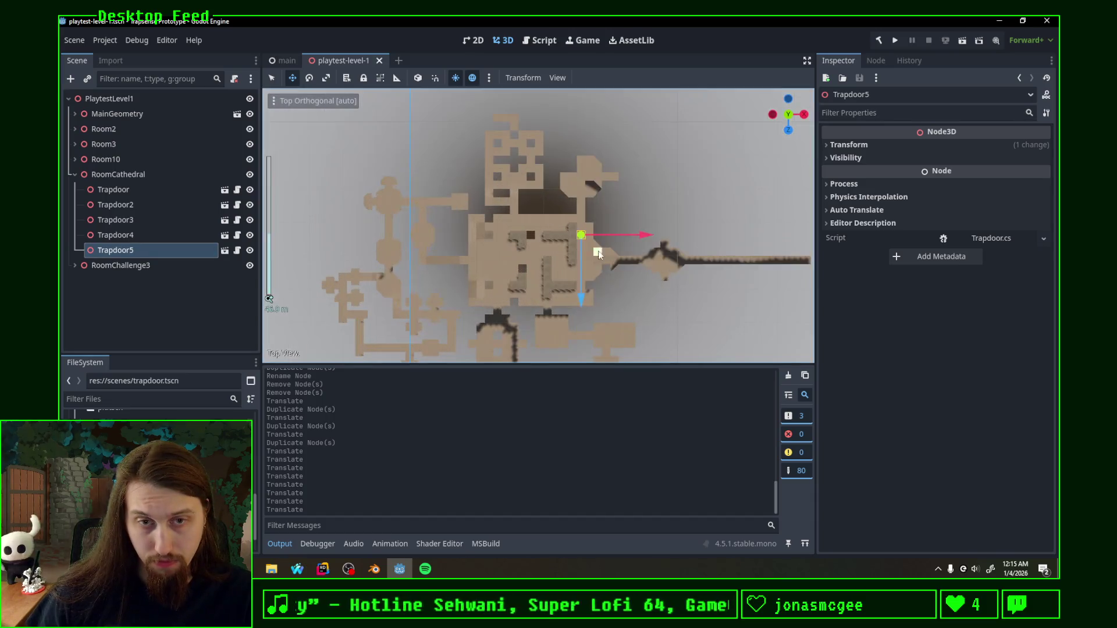
{"action": "scroll", "coordinate": [571, 284], "scroll_direction": "up", "scroll_amount": 3}
{"action": "scroll", "coordinate": [570, 283], "scroll_direction": "up", "scroll_amount": 2}
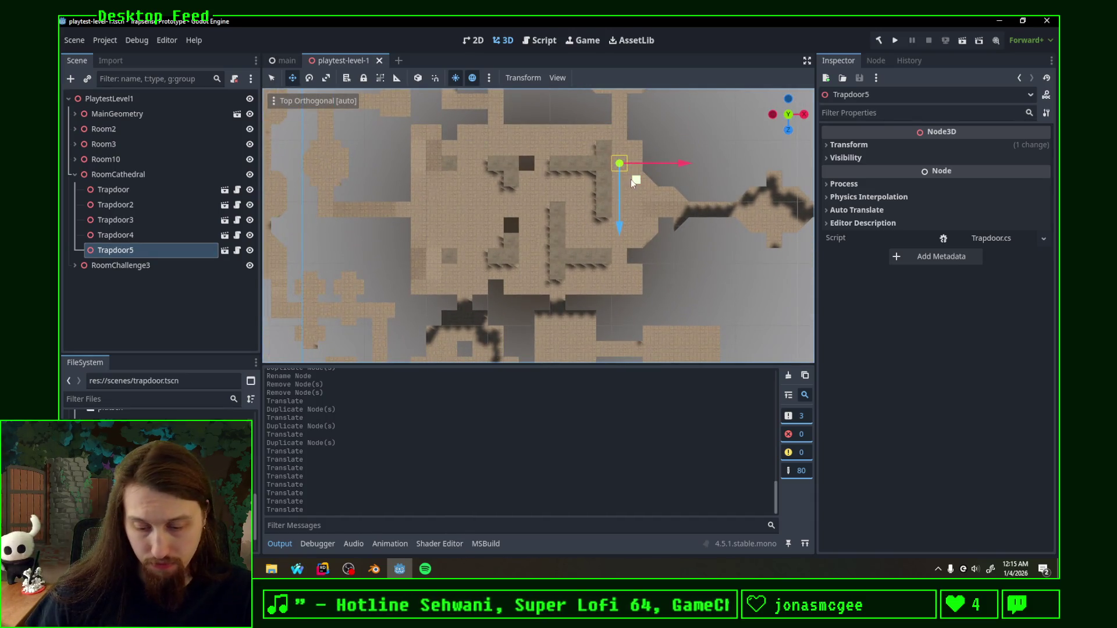
Step: Duplicate Trapdoor5 into Trapdoor6, Trapdoor7 and Trapdoor8, placing them on the cathedral floor
{"action": "key", "text": "ctrl+d"}
{"action": "left_click", "coordinate": [542, 181]}
{"action": "key", "text": "ctrl+d"}
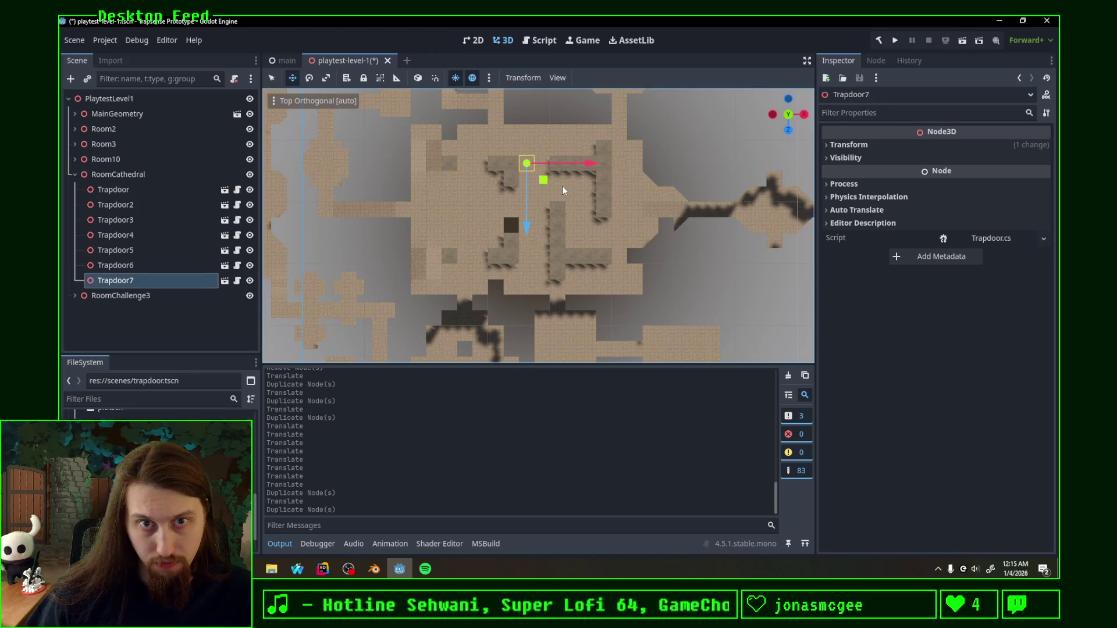
{"action": "key", "text": "ctrl+d"}
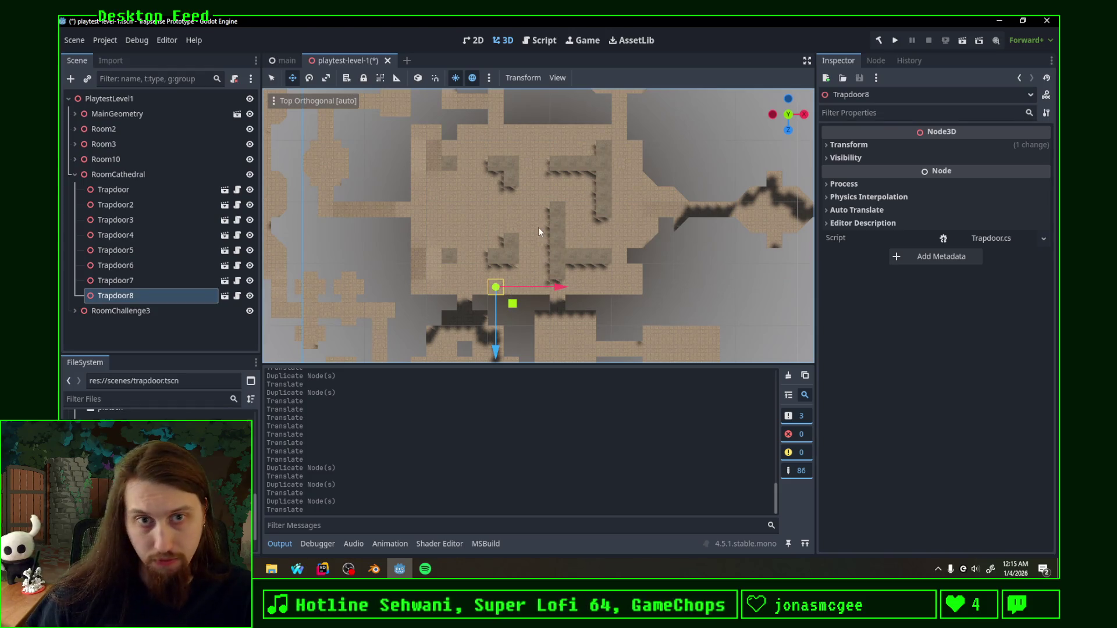
{"action": "mouse_move", "coordinate": [510, 223]}
{"action": "middle_mouse_down"}
{"action": "mouse_move", "coordinate": [541, 200]}
{"action": "mouse_move", "coordinate": [559, 251]}
{"action": "mouse_move", "coordinate": [590, 268]}
{"action": "mouse_move", "coordinate": [595, 259]}
{"action": "mouse_move", "coordinate": [590, 272]}
{"action": "mouse_move", "coordinate": [634, 206]}
{"action": "middle_mouse_up"}
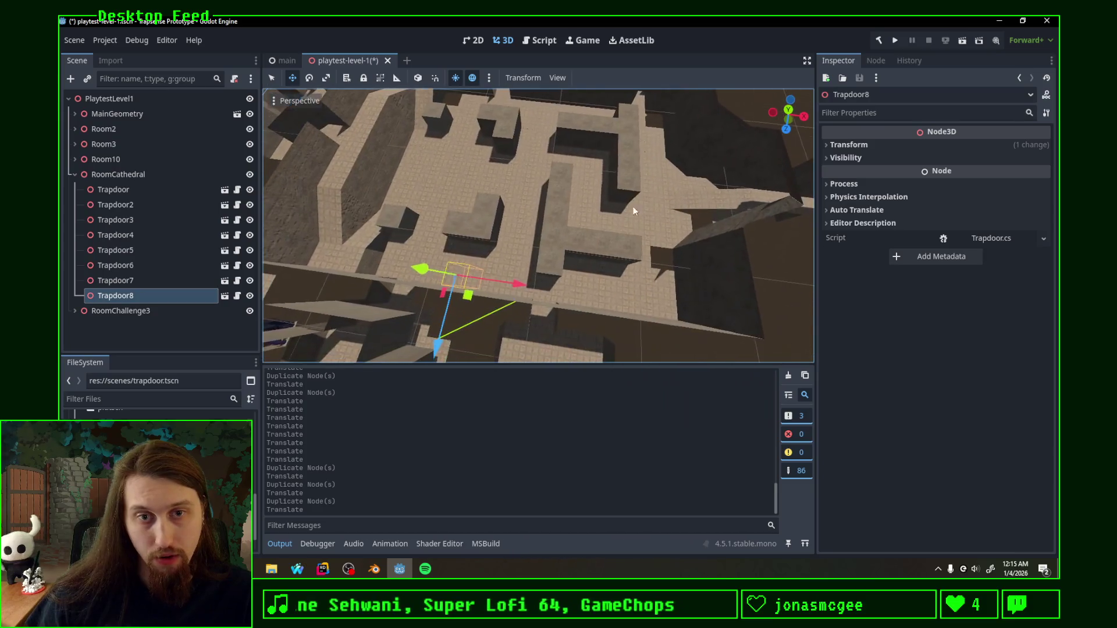
{"action": "left_click", "coordinate": [792, 116]}
{"action": "scroll", "coordinate": [618, 252], "scroll_direction": "up", "scroll_amount": 3}
{"action": "scroll", "coordinate": [594, 227], "scroll_direction": "up", "scroll_amount": 3}
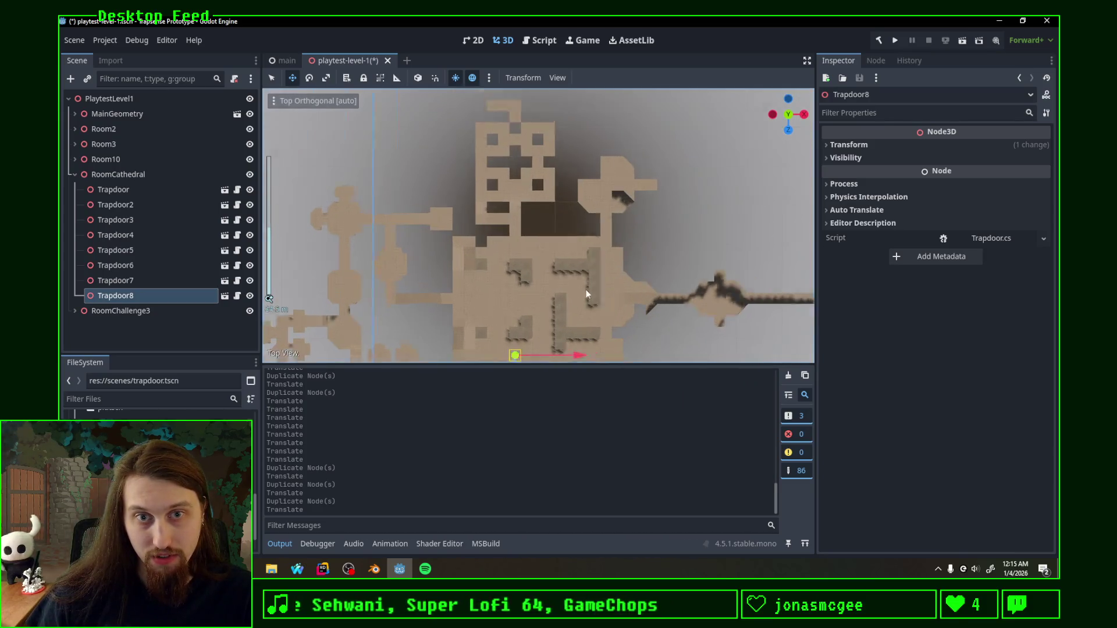
{"action": "scroll", "coordinate": [572, 200], "scroll_direction": "up", "scroll_amount": 3}
Step: Add Trapdoor9, Trapdoor10 and Trapdoor11 at further spots in the lower cathedral area
{"action": "middle_click_drag", "start_coordinate": [572, 201], "coordinate": [510, 168], "text": "shift"}
{"action": "key", "text": "ctrl+d"}
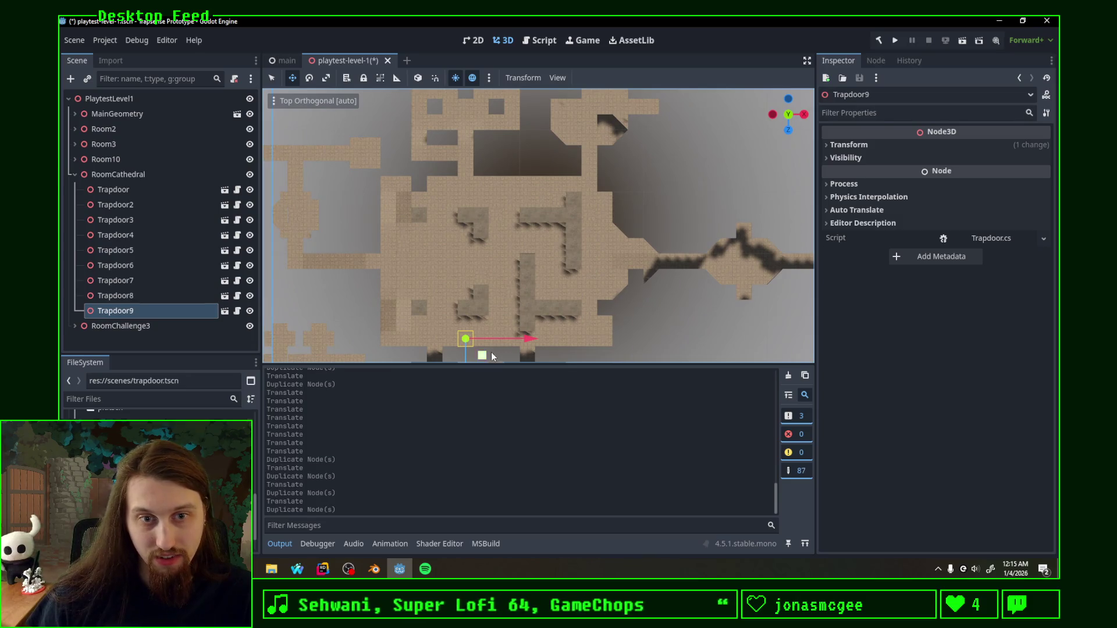
{"action": "left_click_drag", "start_coordinate": [486, 356], "coordinate": [440, 201]}
{"action": "key", "text": "ctrl+d"}
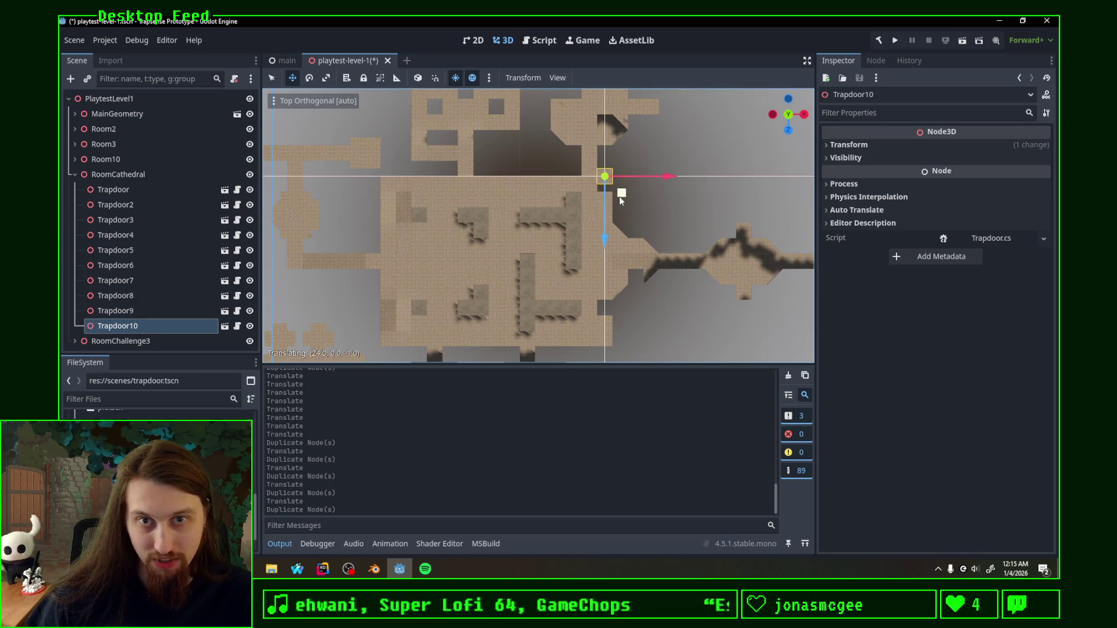
{"action": "left_click_drag", "start_coordinate": [614, 206], "coordinate": [623, 213]}
{"action": "key", "text": "ctrl+d"}
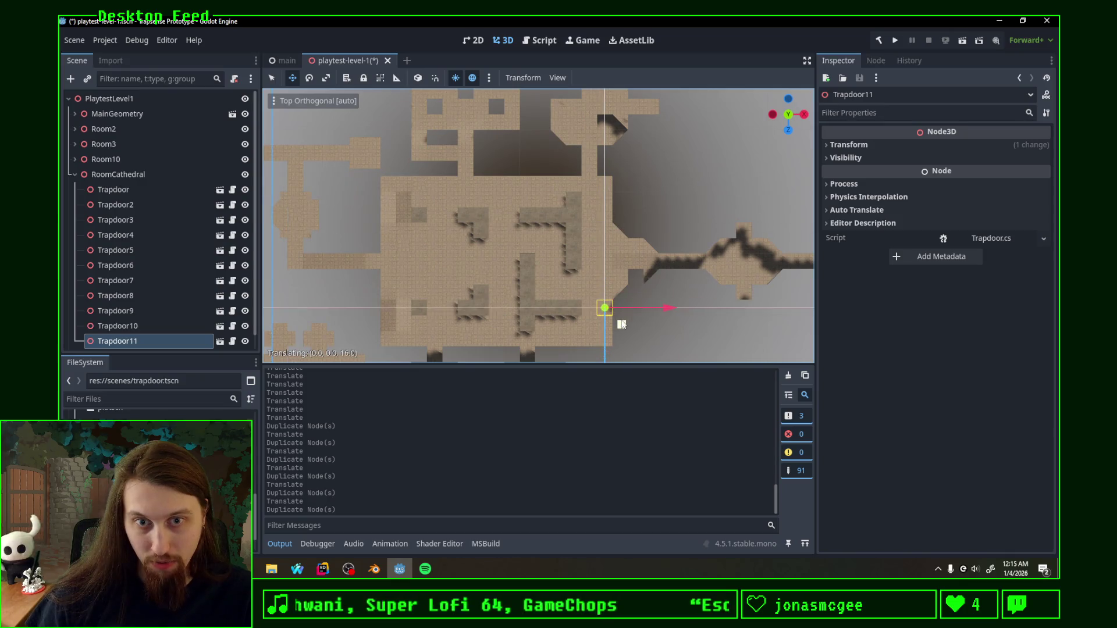
{"action": "middle_click_drag", "start_coordinate": [623, 324], "coordinate": [632, 292], "text": "shift"}
{"action": "scroll", "coordinate": [96, 233], "scroll_direction": "down", "scroll_amount": 1}
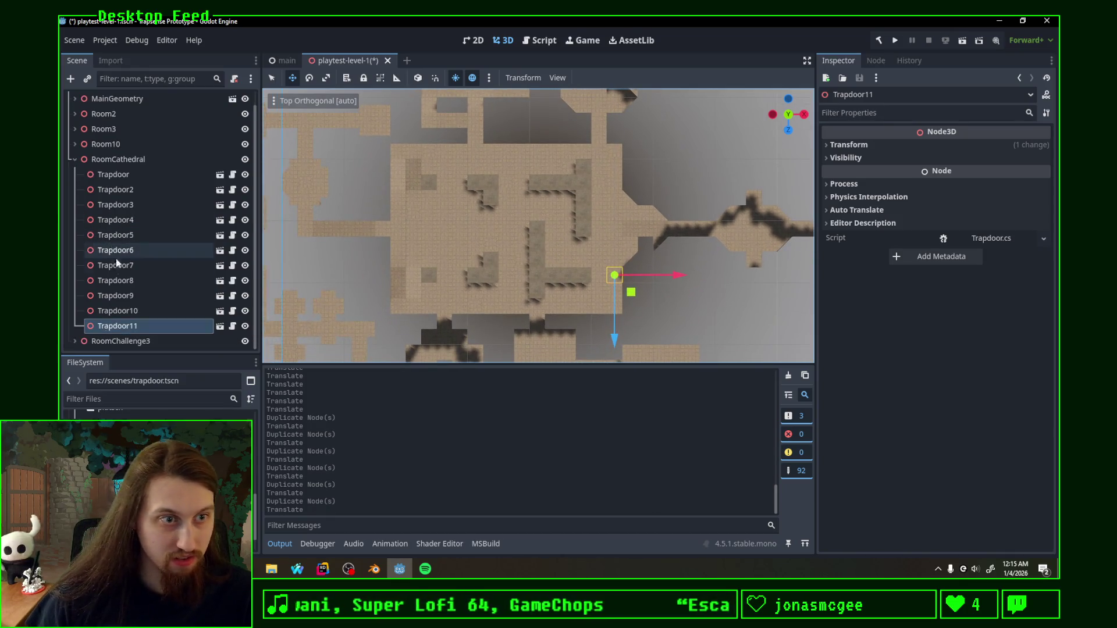
Step: Duplicate the RoomChallenge3 group and rename the copy RoomChallenge1
{"action": "left_click", "coordinate": [79, 163]}
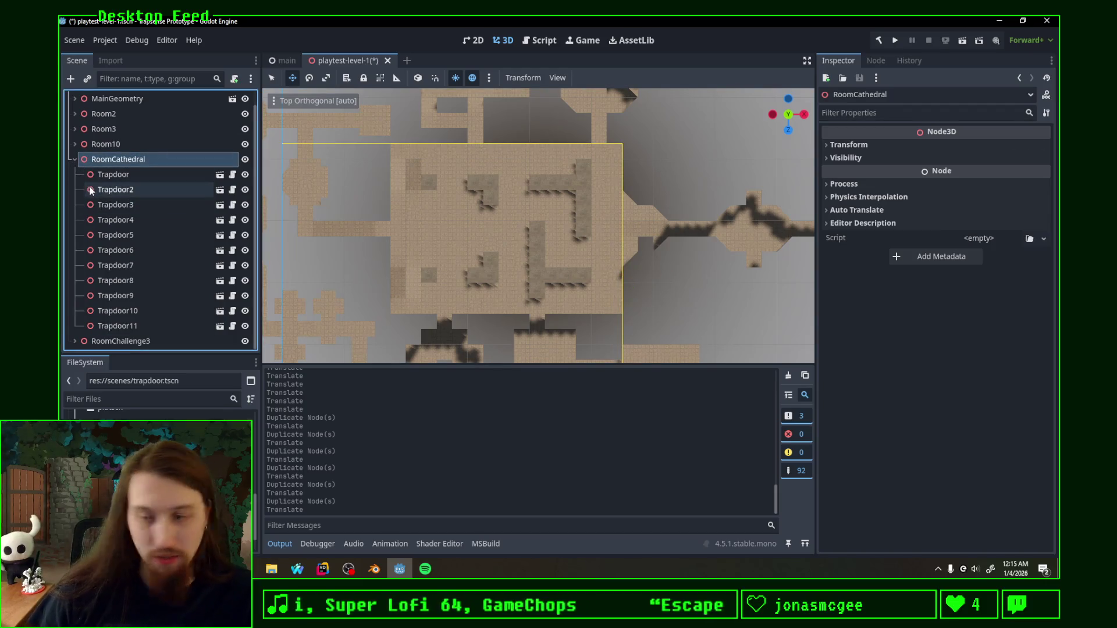
{"action": "left_click", "coordinate": [74, 160]}
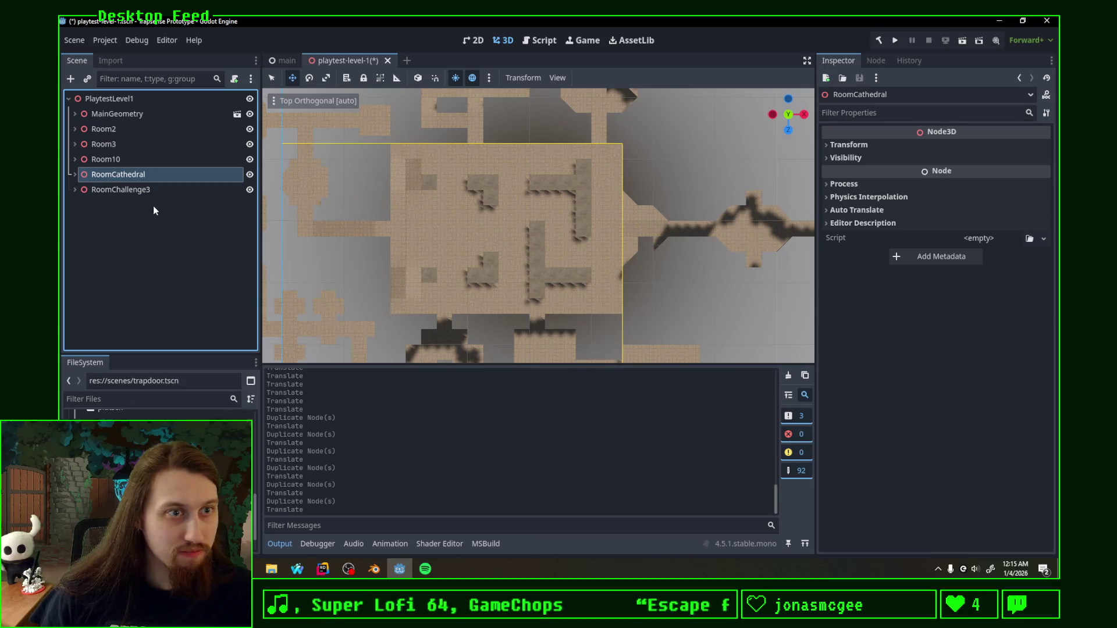
{"action": "mouse_move", "coordinate": [643, 251]}
{"action": "middle_mouse_down", "text": "shift"}
{"action": "mouse_move", "coordinate": [668, 112]}
{"action": "mouse_move", "coordinate": [655, 349]}
{"action": "mouse_move", "coordinate": [657, 250]}
{"action": "mouse_move", "coordinate": [645, 296]}
{"action": "mouse_move", "coordinate": [609, 290]}
{"action": "mouse_move", "coordinate": [721, 281]}
{"action": "middle_mouse_up", "text": "shift"}
{"action": "left_click", "coordinate": [114, 190]}
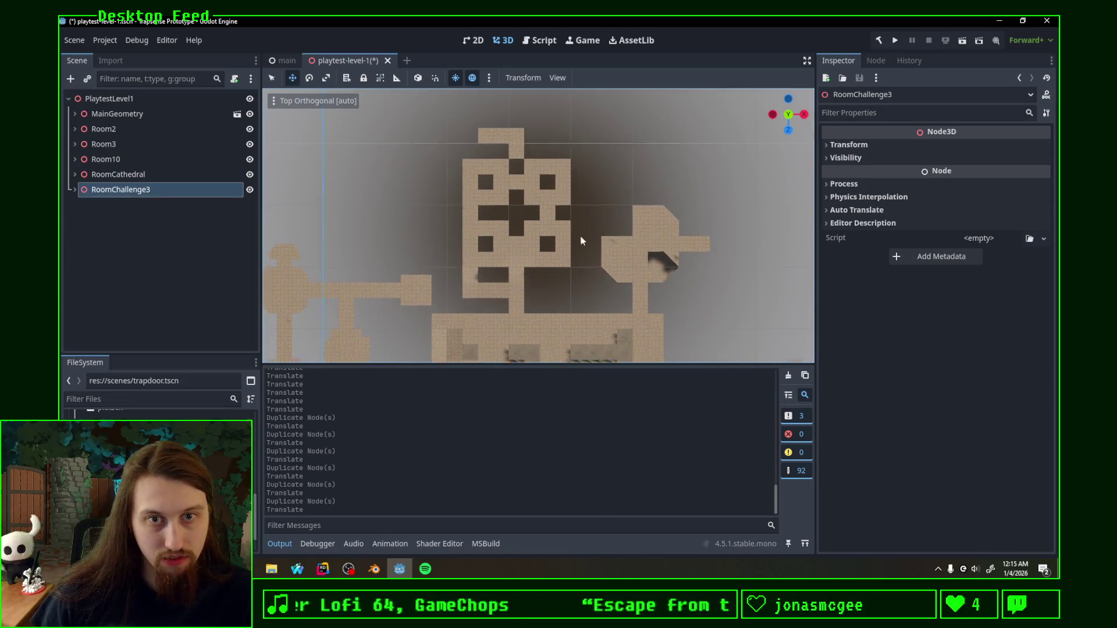
{"action": "middle_click_drag", "start_coordinate": [579, 243], "coordinate": [573, 223], "text": "shift"}
{"action": "key", "text": "ctrl+d"}
{"action": "double_click", "coordinate": [162, 206]}
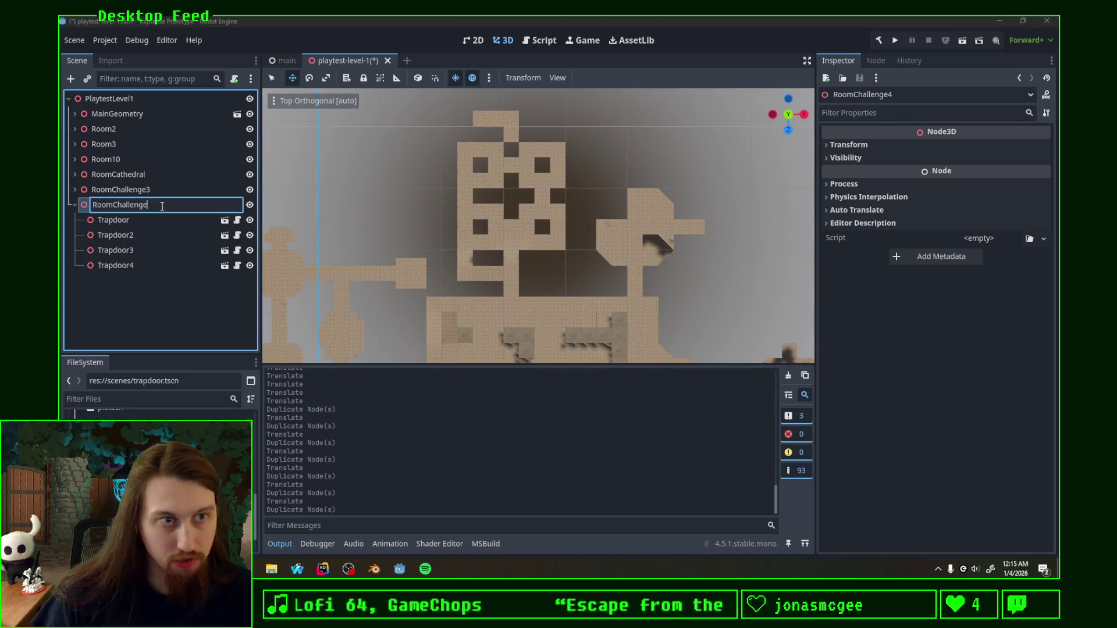
{"action": "type", "text": "1"}
{"action": "key", "text": "Return"}
Step: Delete Trapdoor2 to Trapdoor4 from RoomChallenge1, keeping a single Trapdoor
{"action": "left_click", "coordinate": [151, 236]}
{"action": "left_click", "coordinate": [142, 266], "text": "shift"}
{"action": "key", "text": "Delete"}
{"action": "key", "text": "Return"}
{"action": "left_click", "coordinate": [128, 221]}
{"action": "scroll", "coordinate": [544, 298], "scroll_direction": "up", "scroll_amount": 3}
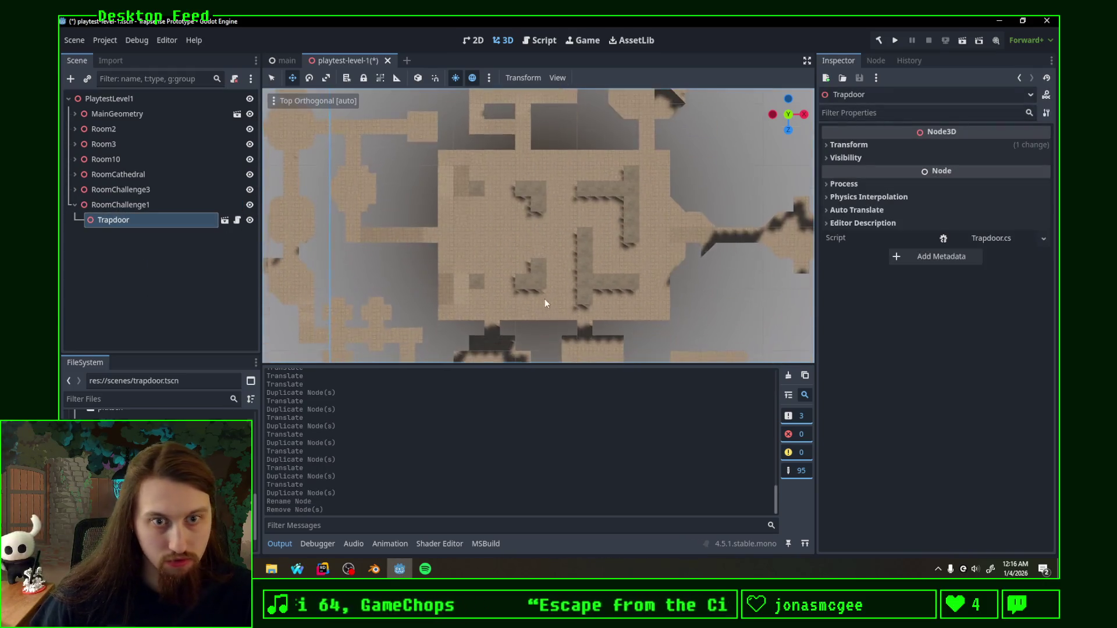
Step: Move the Trapdoor into the challenge room and duplicate it into Trapdoor2, Trapdoor3 and Trapdoor4
{"action": "middle_click_drag", "start_coordinate": [545, 303], "coordinate": [552, 233], "text": "shift"}
{"action": "left_click_drag", "start_coordinate": [507, 312], "coordinate": [530, 173]}
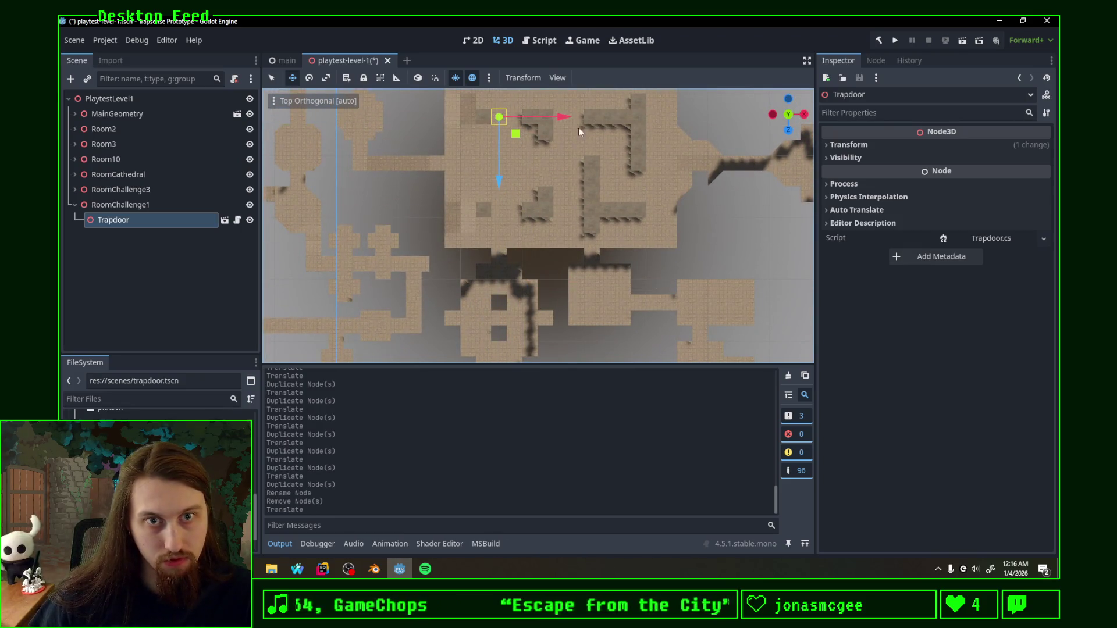
{"action": "middle_click_drag", "start_coordinate": [578, 127], "coordinate": [494, 345], "text": "shift"}
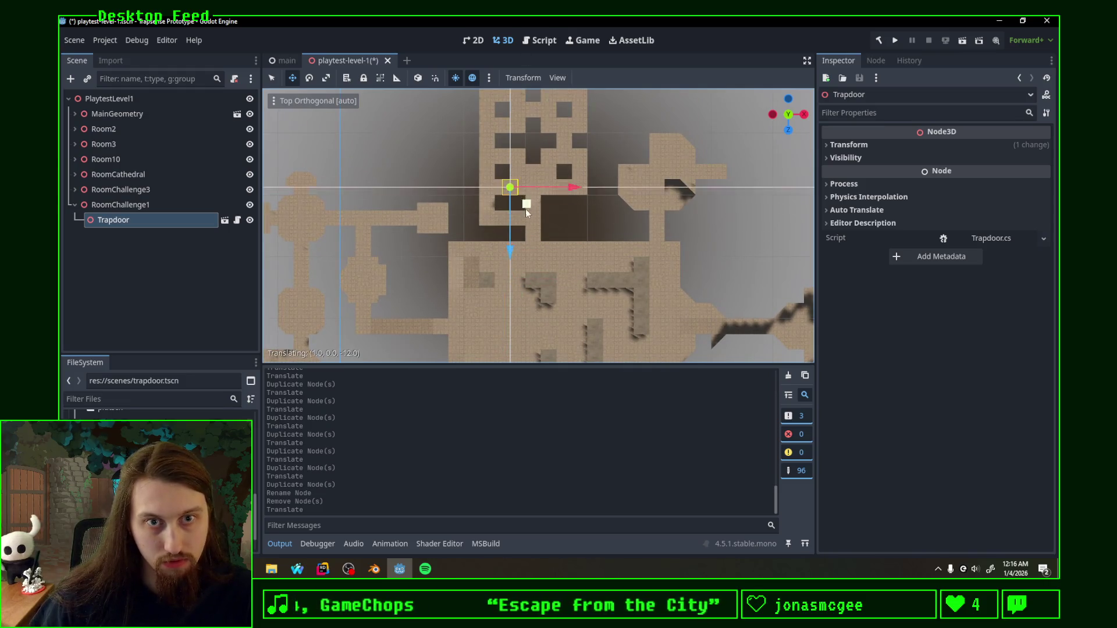
{"action": "scroll", "coordinate": [559, 249], "scroll_direction": "up", "scroll_amount": 3}
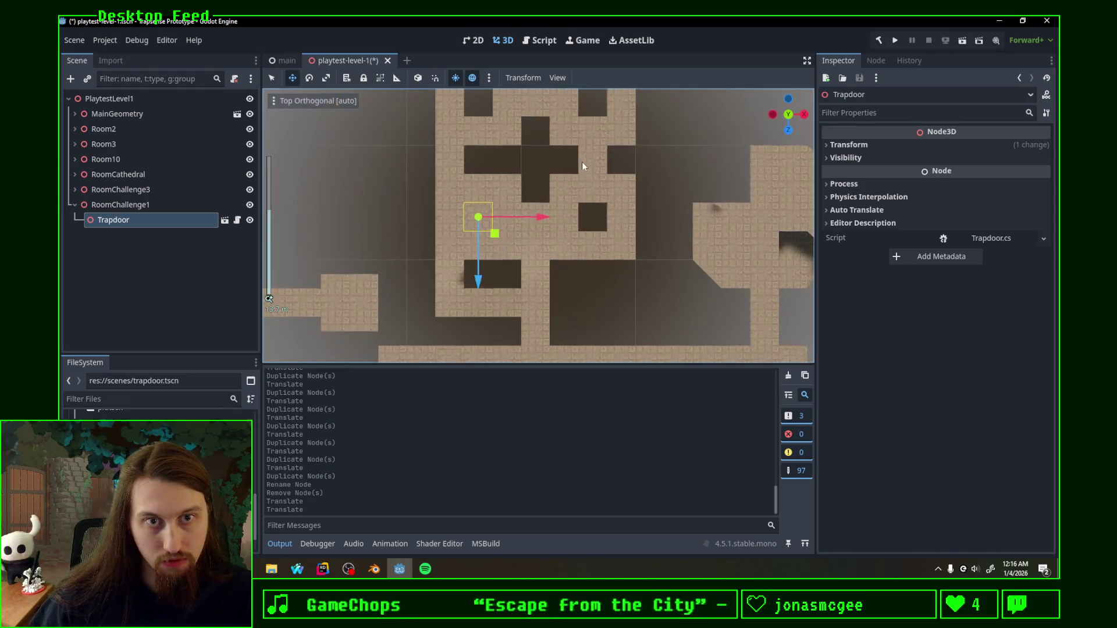
{"action": "key", "text": "ctrl+d"}
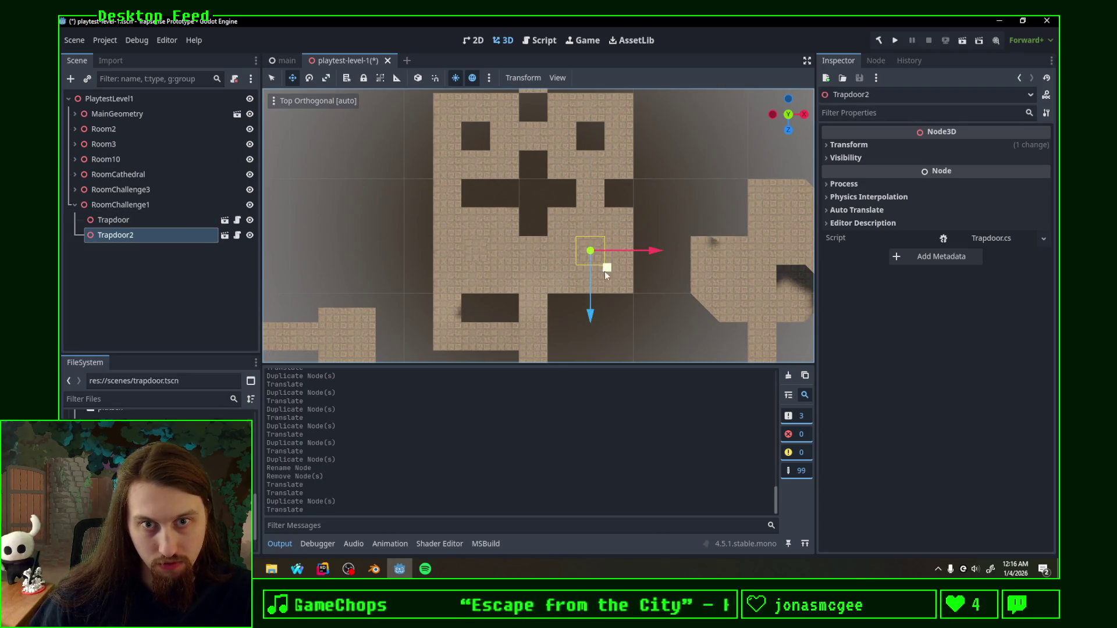
{"action": "key", "text": "ctrl+d"}
{"action": "left_click", "coordinate": [610, 153]}
{"action": "key", "text": "ctrl+d"}
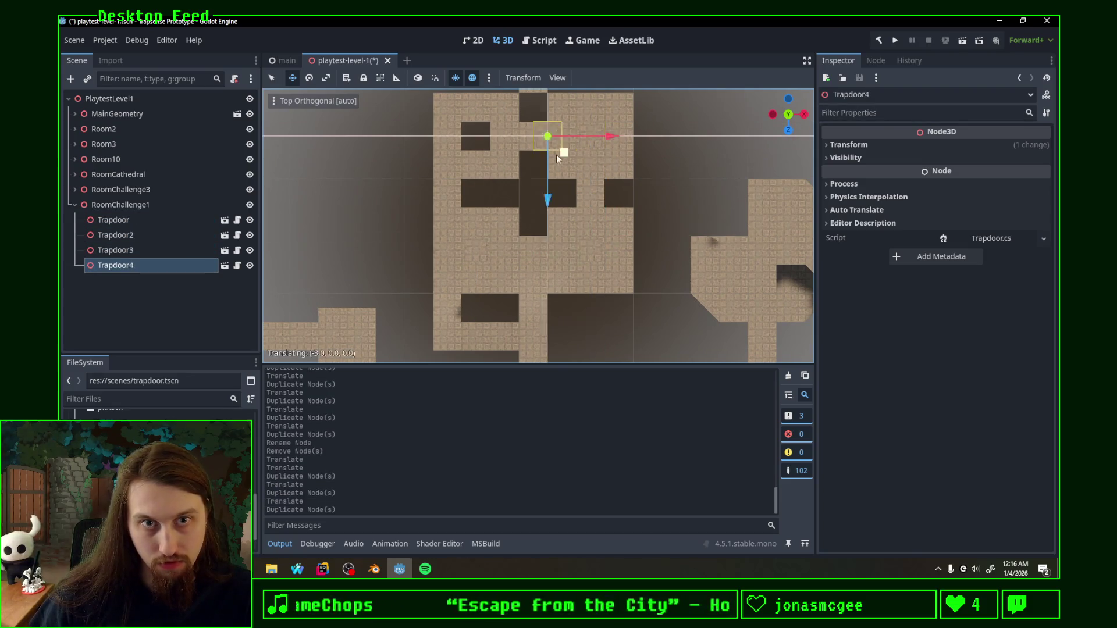
{"action": "left_click", "coordinate": [497, 154]}
Step: Place Trapdoor5, Trapdoor6 and Trapdoor7 around the challenge room
{"action": "key", "text": "ctrl+d"}
{"action": "left_click", "coordinate": [494, 209]}
{"action": "key", "text": "ctrl+d"}
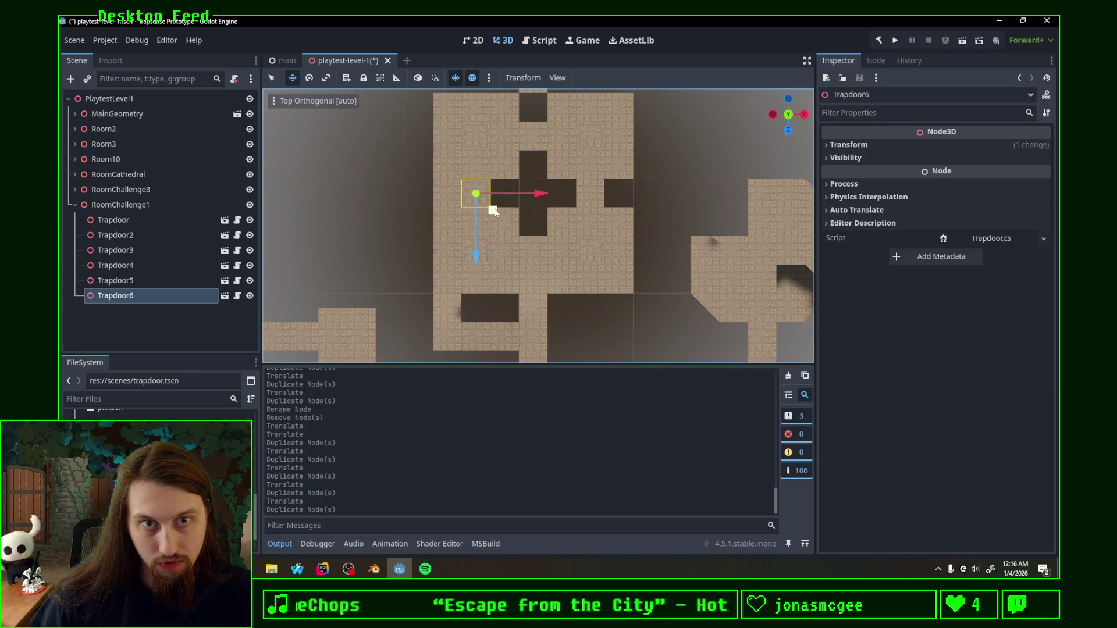
{"action": "left_click", "coordinate": [634, 210]}
{"action": "key", "text": "ctrl+d"}
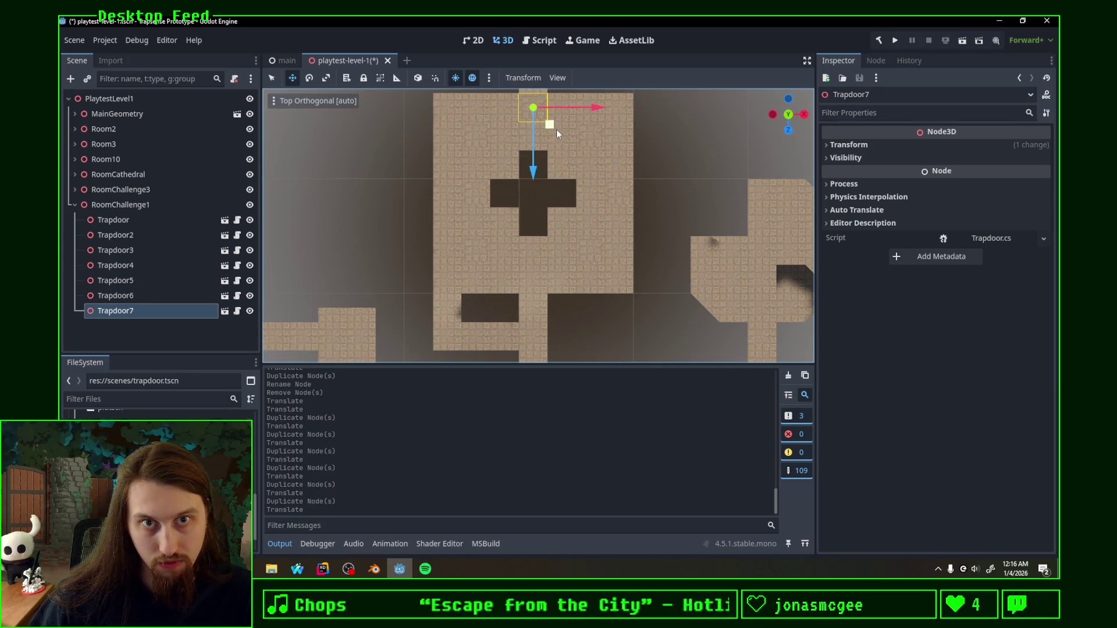
{"action": "left_click", "coordinate": [556, 129]}
{"action": "scroll", "coordinate": [611, 245], "scroll_direction": "down", "scroll_amount": 3}
{"action": "mouse_move", "coordinate": [623, 264]}
{"action": "middle_mouse_down"}
{"action": "mouse_move", "coordinate": [654, 228]}
{"action": "mouse_move", "coordinate": [620, 250]}
{"action": "mouse_move", "coordinate": [577, 242]}
{"action": "mouse_move", "coordinate": [586, 237]}
{"action": "mouse_move", "coordinate": [578, 262]}
{"action": "mouse_move", "coordinate": [695, 200]}
{"action": "mouse_move", "coordinate": [600, 264]}
{"action": "mouse_move", "coordinate": [642, 233]}
{"action": "mouse_move", "coordinate": [666, 231]}
{"action": "middle_mouse_up"}
{"action": "scroll", "coordinate": [650, 221], "scroll_direction": "down", "scroll_amount": 3}
{"action": "scroll", "coordinate": [666, 230], "scroll_direction": "down", "scroll_amount": 3}
Step: Select all seven RoomChallenge1 trapdoors together and check them against the Blender layout
{"action": "left_click", "coordinate": [149, 220]}
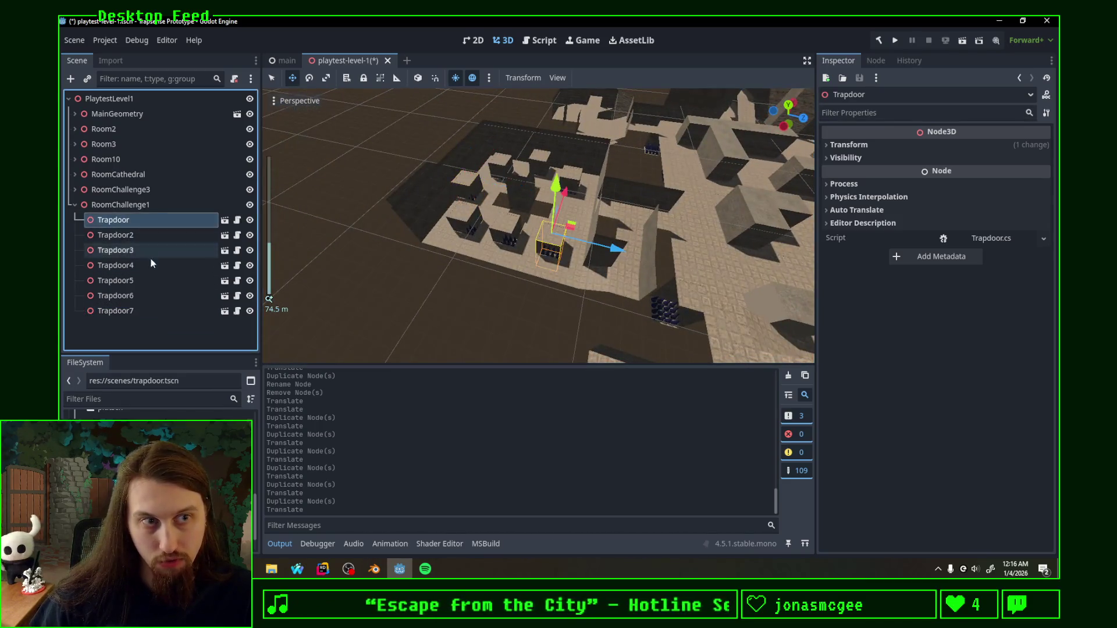
{"action": "left_click", "coordinate": [151, 311], "text": "shift"}
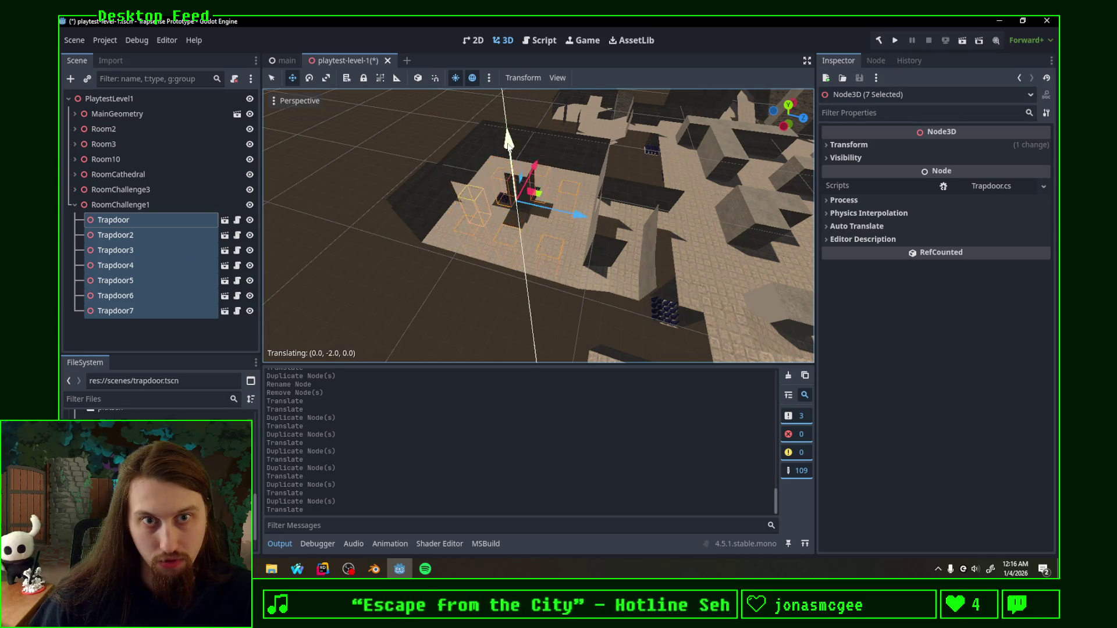
{"action": "mouse_move", "coordinate": [575, 191]}
{"action": "middle_mouse_down"}
{"action": "mouse_move", "coordinate": [547, 206]}
{"action": "mouse_move", "coordinate": [439, 211]}
{"action": "mouse_move", "coordinate": [551, 201]}
{"action": "mouse_move", "coordinate": [496, 213]}
{"action": "mouse_move", "coordinate": [533, 223]}
{"action": "mouse_move", "coordinate": [523, 200]}
{"action": "mouse_move", "coordinate": [647, 209]}
{"action": "mouse_move", "coordinate": [458, 393]}
{"action": "middle_mouse_up"}
{"action": "left_click", "coordinate": [375, 569]}
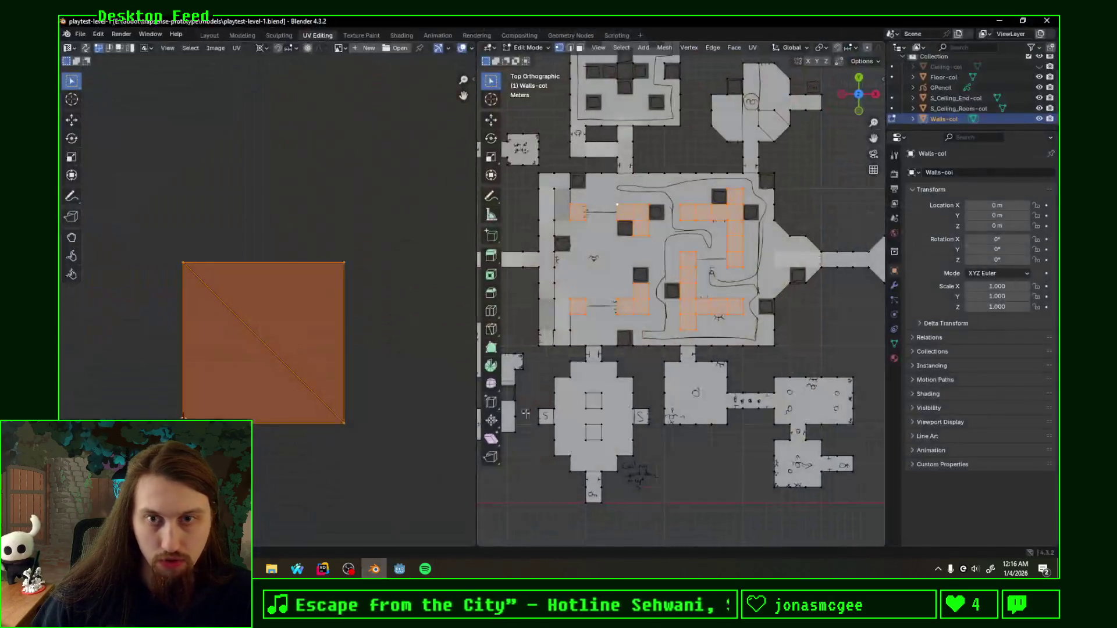
{"action": "scroll", "coordinate": [793, 172], "scroll_direction": "down", "scroll_amount": 2}
{"action": "scroll", "coordinate": [738, 299], "scroll_direction": "up", "scroll_amount": 3}
{"action": "scroll", "coordinate": [738, 299], "scroll_direction": "up", "scroll_amount": 2}
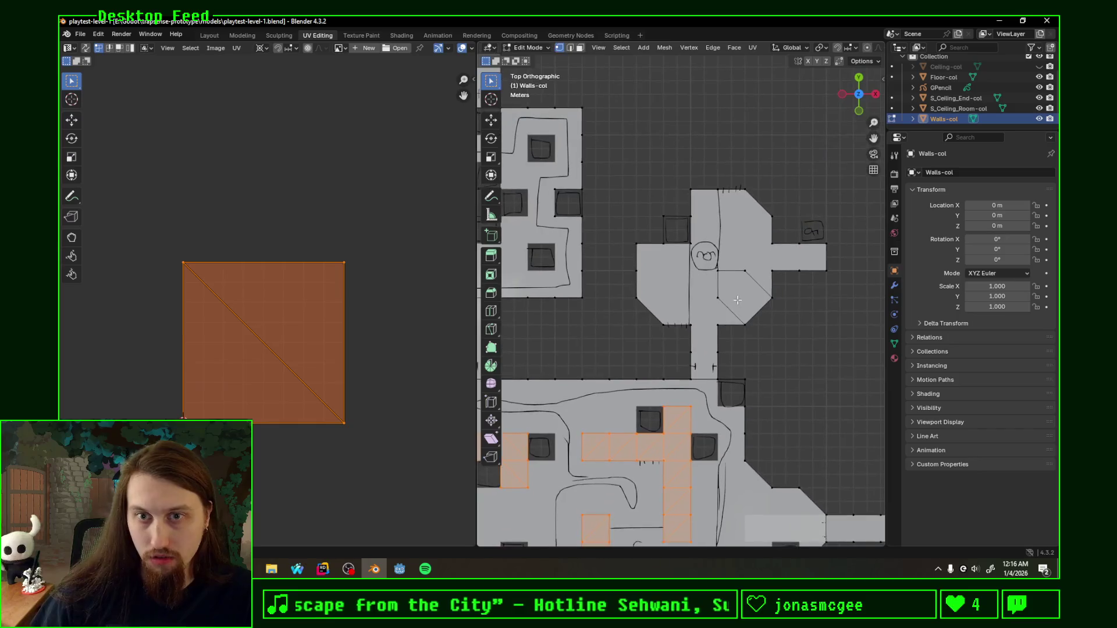
{"action": "left_click", "coordinate": [400, 569]}
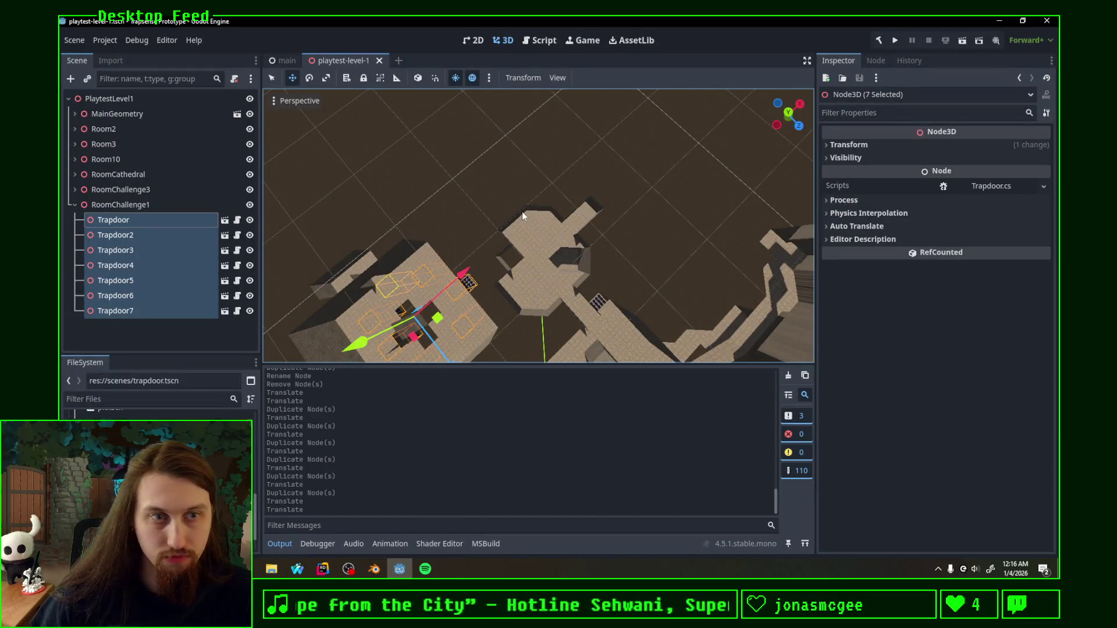
Step: Duplicate RoomChallenge1 and rename the copy RoomChallenge2
{"action": "left_click", "coordinate": [146, 204]}
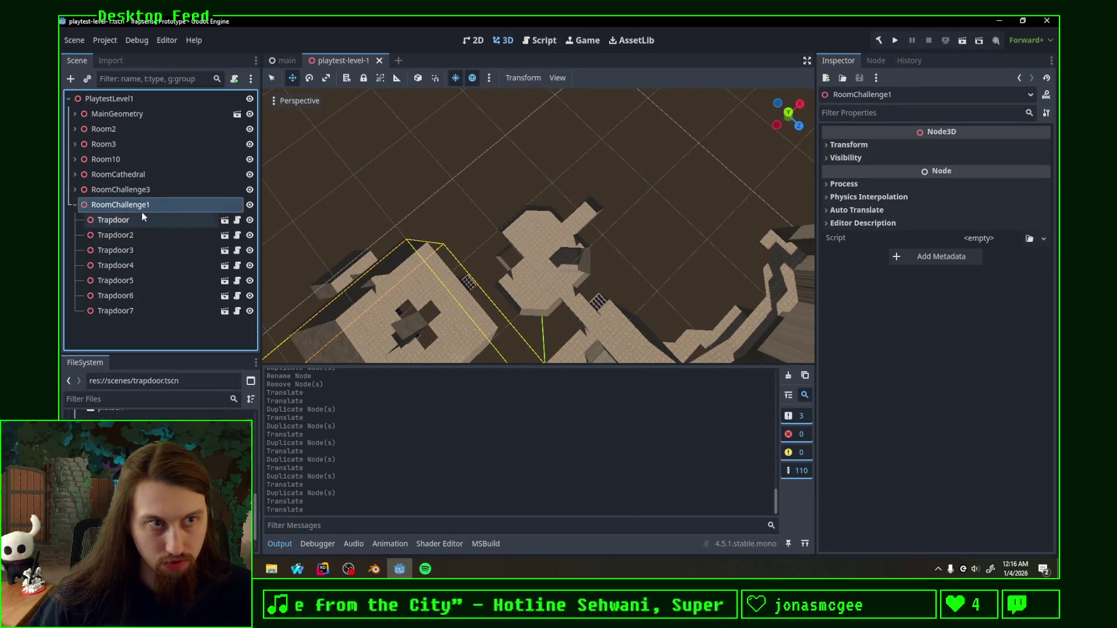
{"action": "left_click", "coordinate": [71, 205]}
{"action": "key", "text": "ctrl+d"}
{"action": "double_click", "coordinate": [175, 221]}
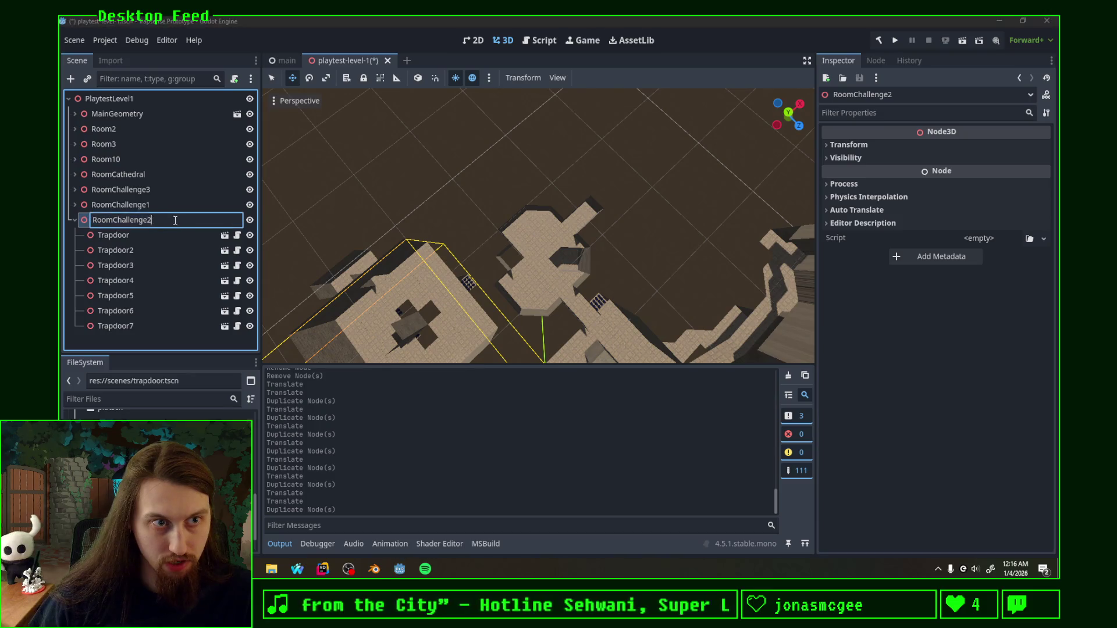
{"action": "key", "text": "Return"}
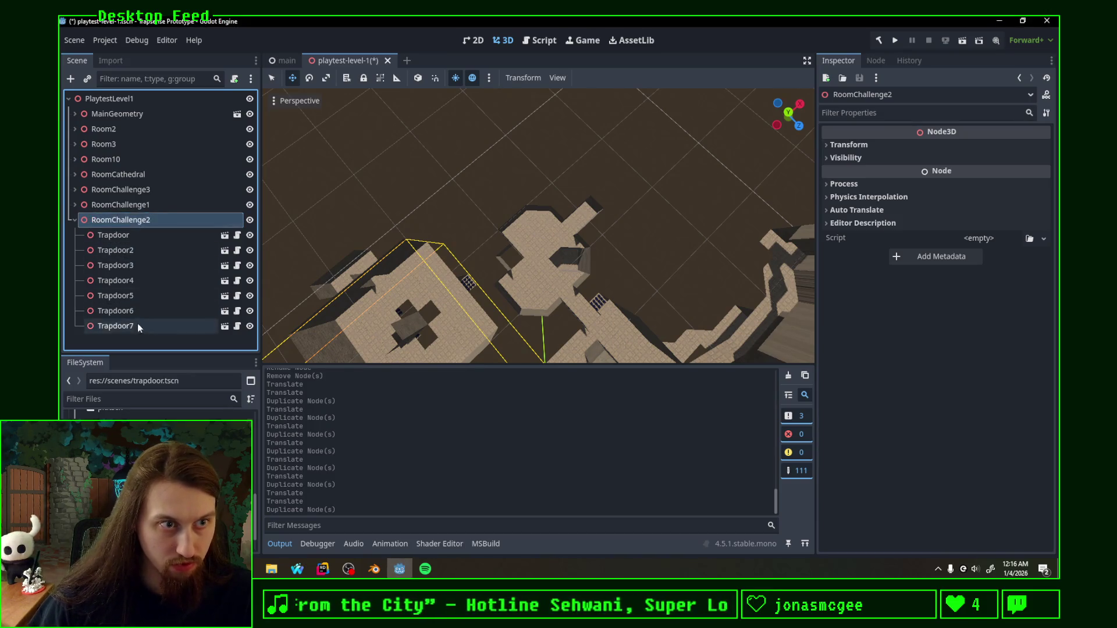
Step: Delete Trapdoor2 to Trapdoor7 from RoomChallenge2, leaving a single Trapdoor
{"action": "left_click", "coordinate": [136, 252]}
{"action": "left_click", "coordinate": [148, 326], "text": "shift"}
{"action": "key", "text": "Delete"}
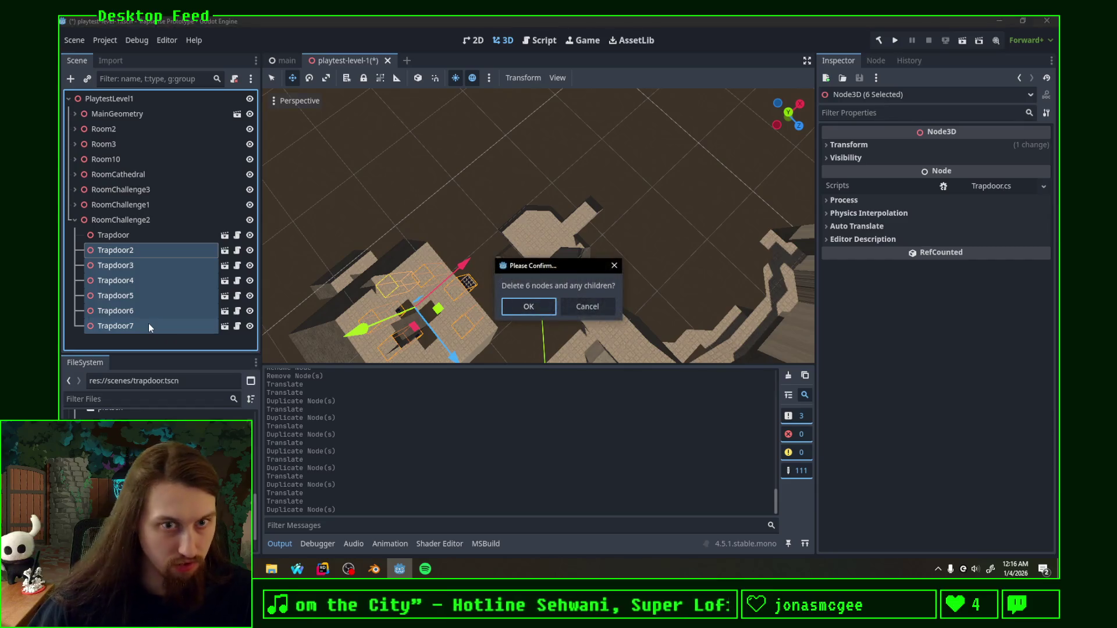
{"action": "key", "text": "Return"}
{"action": "left_click", "coordinate": [134, 233]}
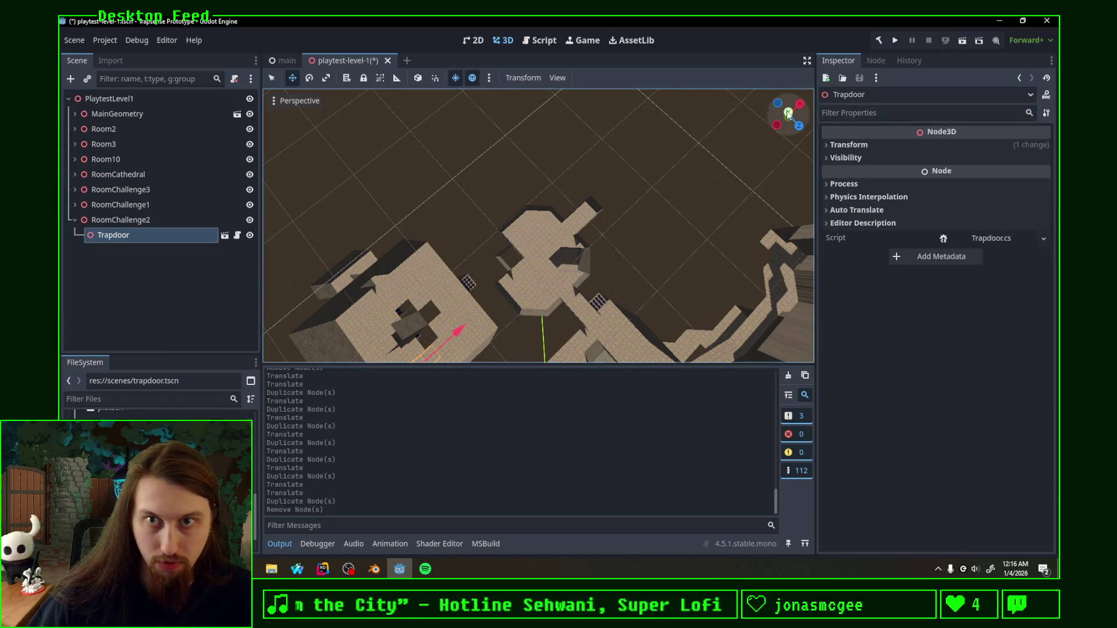
Step: Move the RoomChallenge2 trapdoor into another room and reorder RoomChallenge1 above RoomChallenge3
{"action": "left_click", "coordinate": [788, 112]}
{"action": "scroll", "coordinate": [487, 276], "scroll_direction": "up", "scroll_amount": 5}
{"action": "left_click_drag", "start_coordinate": [396, 290], "coordinate": [498, 297]}
{"action": "scroll", "coordinate": [517, 297], "scroll_direction": "up", "scroll_amount": 2}
{"action": "scroll", "coordinate": [559, 262], "scroll_direction": "up", "scroll_amount": 2}
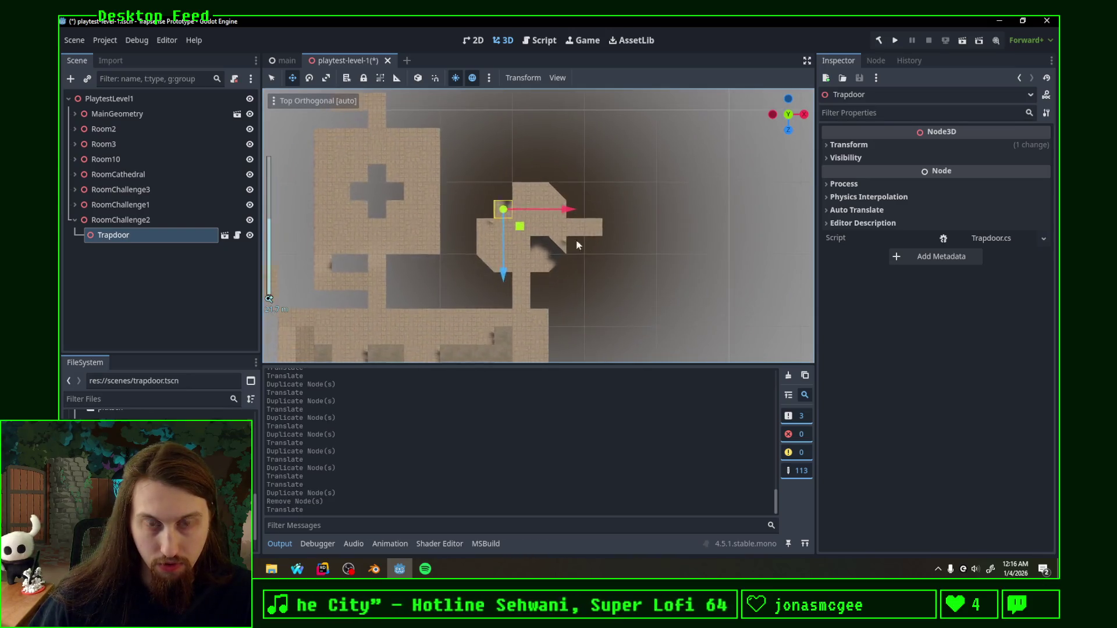
{"action": "middle_click_drag", "start_coordinate": [577, 245], "coordinate": [565, 250]}
{"action": "mouse_move", "coordinate": [115, 204]}
{"action": "left_mouse_down"}
{"action": "mouse_move", "coordinate": [123, 183]}
{"action": "mouse_move", "coordinate": [128, 201]}
{"action": "left_mouse_up"}
{"action": "scroll", "coordinate": [403, 232], "scroll_direction": "down", "scroll_amount": 5}
{"action": "mouse_move", "coordinate": [521, 248]}
{"action": "middle_mouse_down"}
{"action": "mouse_move", "coordinate": [608, 218]}
{"action": "mouse_move", "coordinate": [482, 237]}
{"action": "mouse_move", "coordinate": [424, 224]}
{"action": "mouse_move", "coordinate": [528, 229]}
{"action": "mouse_move", "coordinate": [622, 254]}
{"action": "mouse_move", "coordinate": [353, 249]}
{"action": "middle_mouse_up"}
{"action": "scroll", "coordinate": [605, 252], "scroll_direction": "up", "scroll_amount": 2}
{"action": "scroll", "coordinate": [507, 257], "scroll_direction": "up", "scroll_amount": 5}
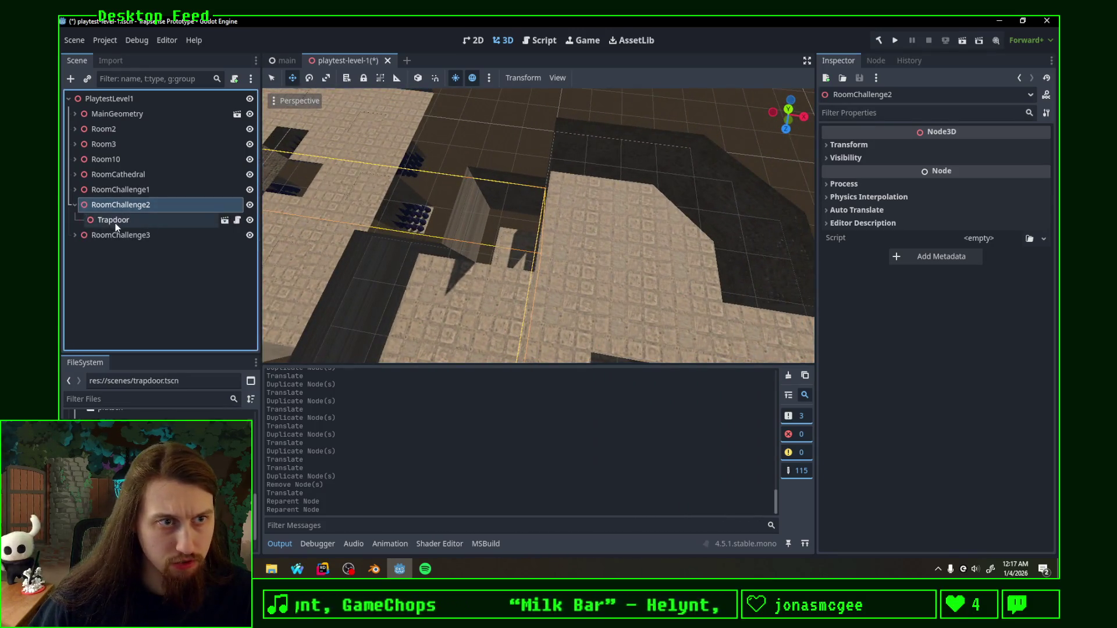
Step: Inspect RoomChallenge2's trapdoor and the cross-shaped room, then collapse the RoomChallenge2 group
{"action": "left_click", "coordinate": [116, 222]}
{"action": "mouse_move", "coordinate": [515, 222]}
{"action": "middle_mouse_down"}
{"action": "mouse_move", "coordinate": [489, 262]}
{"action": "mouse_move", "coordinate": [437, 227]}
{"action": "mouse_move", "coordinate": [524, 219]}
{"action": "mouse_move", "coordinate": [484, 199]}
{"action": "middle_mouse_up"}
{"action": "right_click_drag", "start_coordinate": [539, 225], "coordinate": [539, 226]}
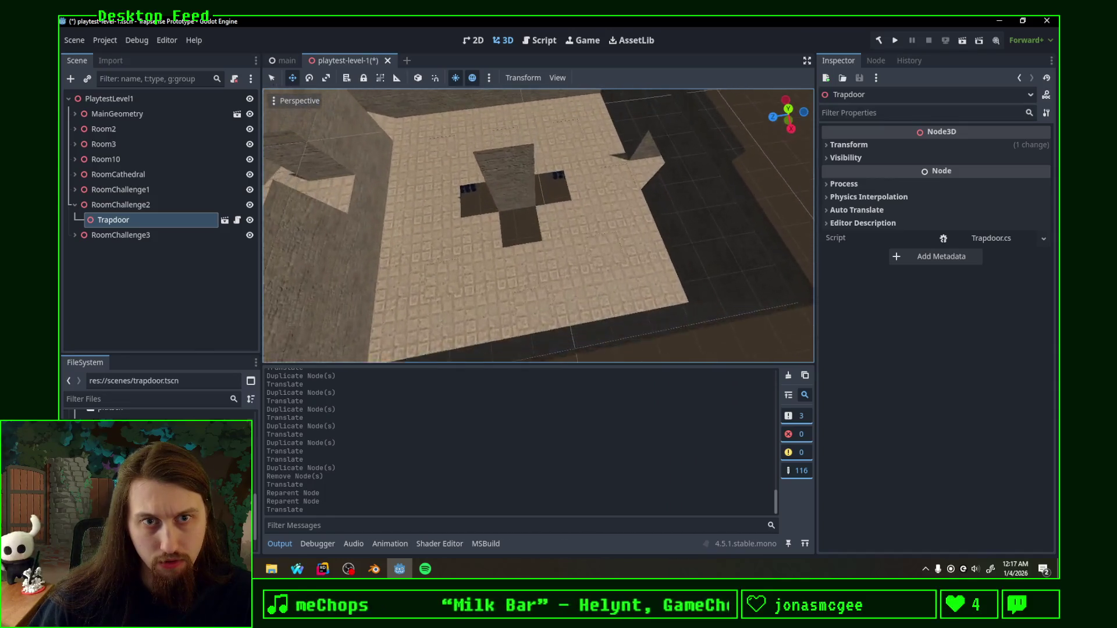
{"action": "right_click_drag", "start_coordinate": [407, 210], "coordinate": [408, 210]}
{"action": "left_click", "coordinate": [76, 207]}
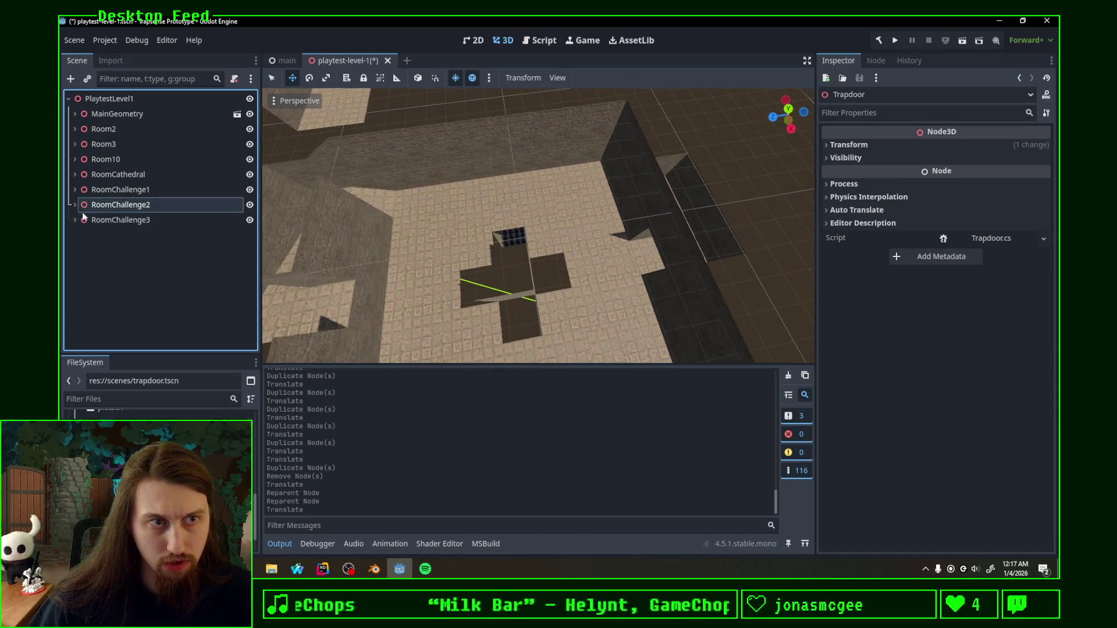
Step: Select RoomChallenge1's Trapdoor through Trapdoor7, frame them and look them over from a lower angle
{"action": "left_click", "coordinate": [139, 261]}
{"action": "left_click", "coordinate": [137, 281]}
{"action": "left_click", "coordinate": [75, 219]}
{"action": "left_click", "coordinate": [73, 190]}
{"action": "left_click", "coordinate": [114, 204]}
{"action": "left_click", "coordinate": [134, 220], "text": "shift"}
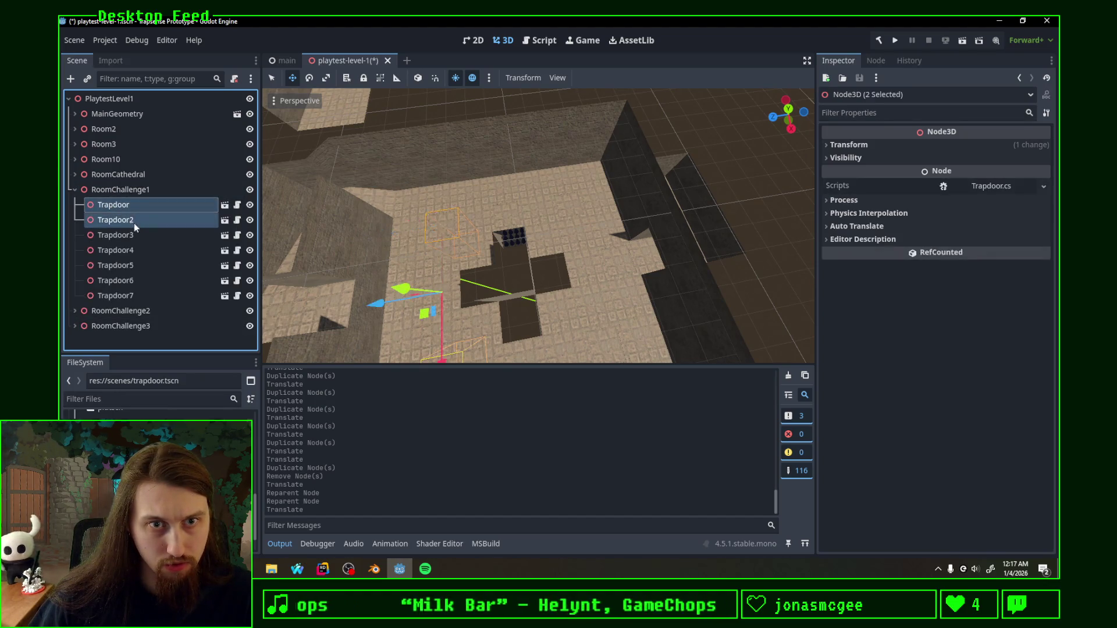
{"action": "left_click", "coordinate": [145, 251], "text": "shift"}
{"action": "left_click", "coordinate": [145, 281], "text": "shift"}
{"action": "left_click", "coordinate": [153, 295], "text": "shift"}
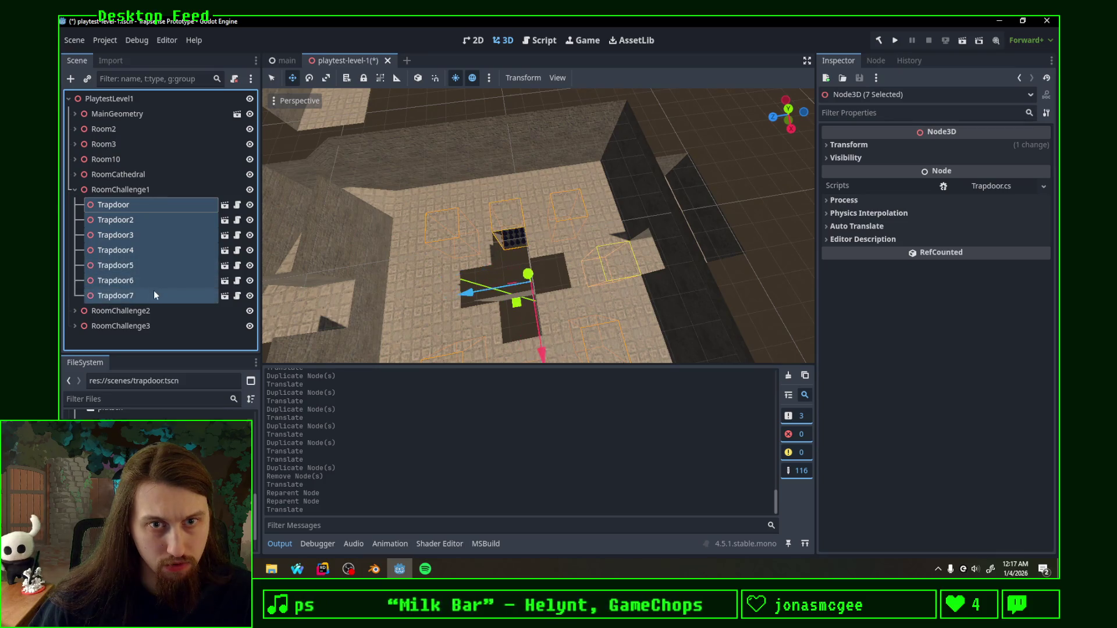
{"action": "key", "text": "f"}
{"action": "mouse_move", "coordinate": [458, 277]}
{"action": "middle_mouse_down"}
{"action": "mouse_move", "coordinate": [556, 239]}
{"action": "mouse_move", "coordinate": [559, 296]}
{"action": "middle_mouse_up"}
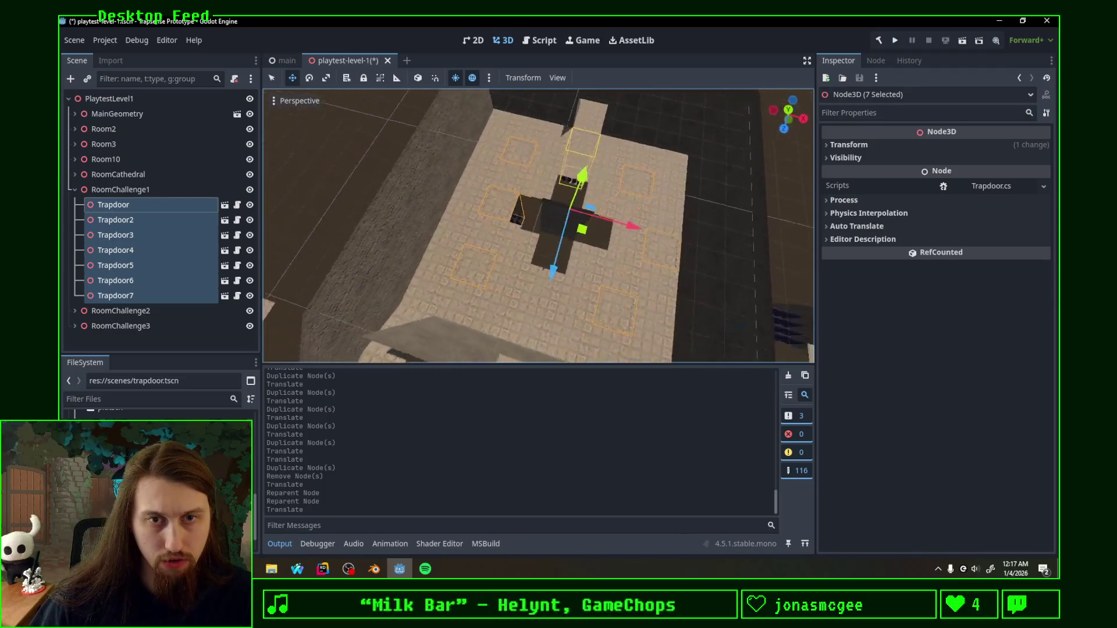
Step: Switch to the Blender level layout for comparison
{"action": "left_click", "coordinate": [374, 570]}
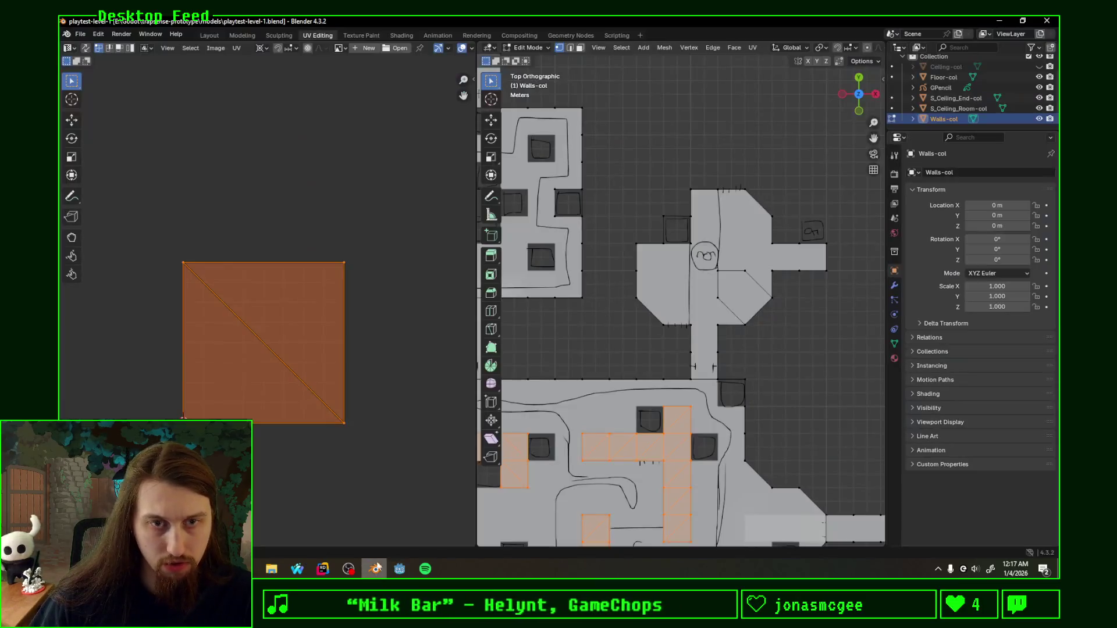
Step: Slide Blender's top-down plan to the cross room's trapdoor openings, then return to Godot
{"action": "middle_click_drag", "start_coordinate": [564, 273], "coordinate": [732, 291], "text": "shift"}
{"action": "scroll", "coordinate": [738, 295], "scroll_direction": "up", "scroll_amount": 4}
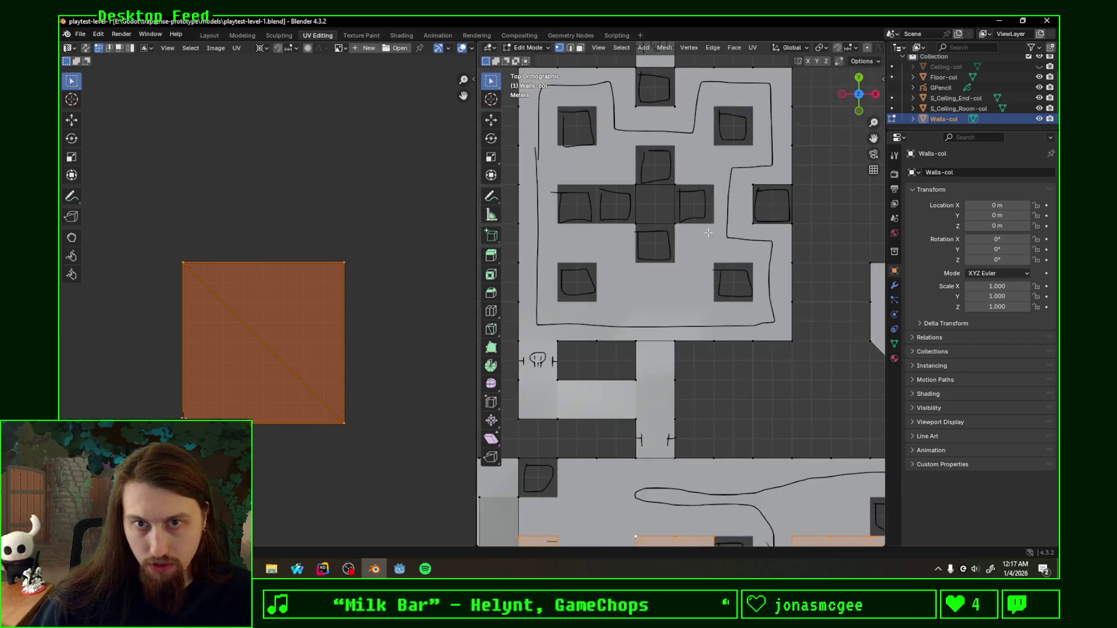
{"action": "scroll", "coordinate": [699, 283], "scroll_direction": "down", "scroll_amount": 2}
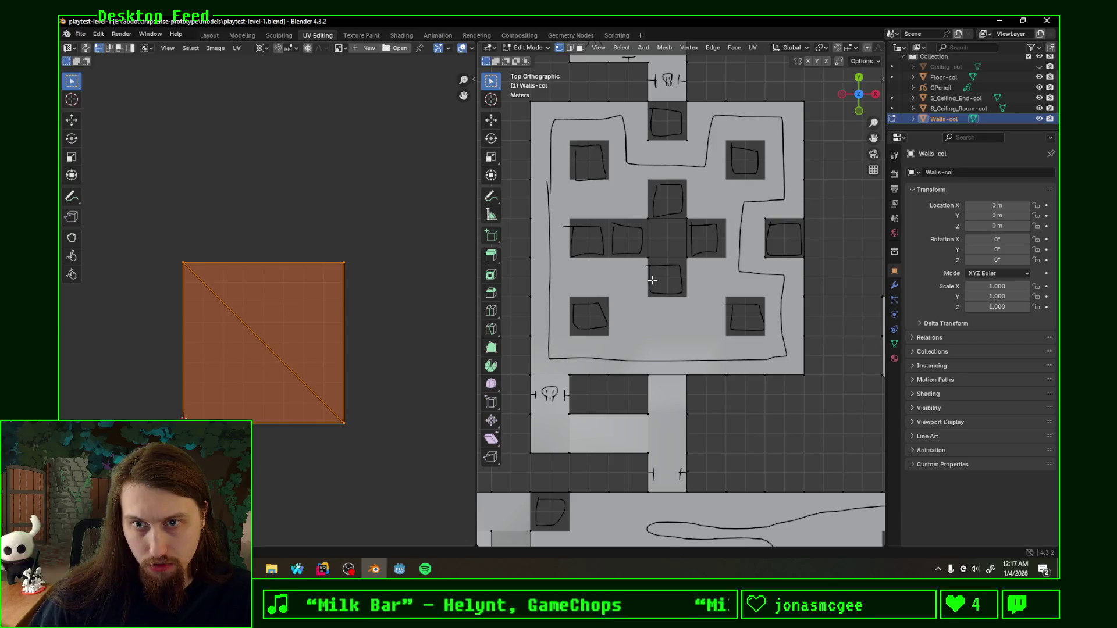
{"action": "left_click", "coordinate": [399, 568]}
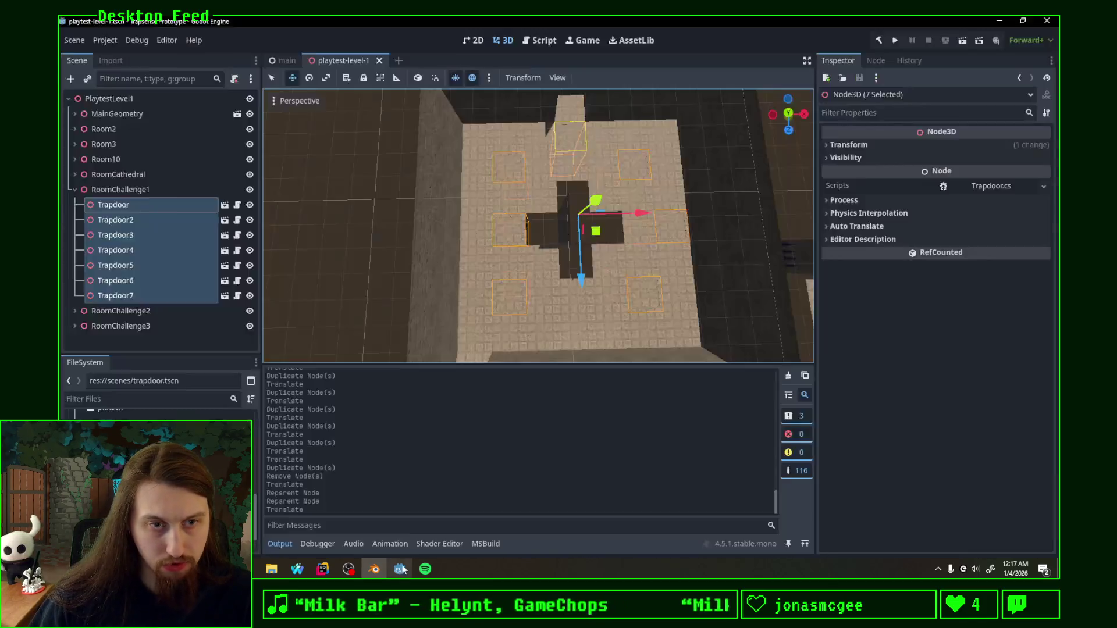
Step: Select Trapdoor7, go to top view and glance at the Blender layout for reference
{"action": "left_click", "coordinate": [115, 295]}
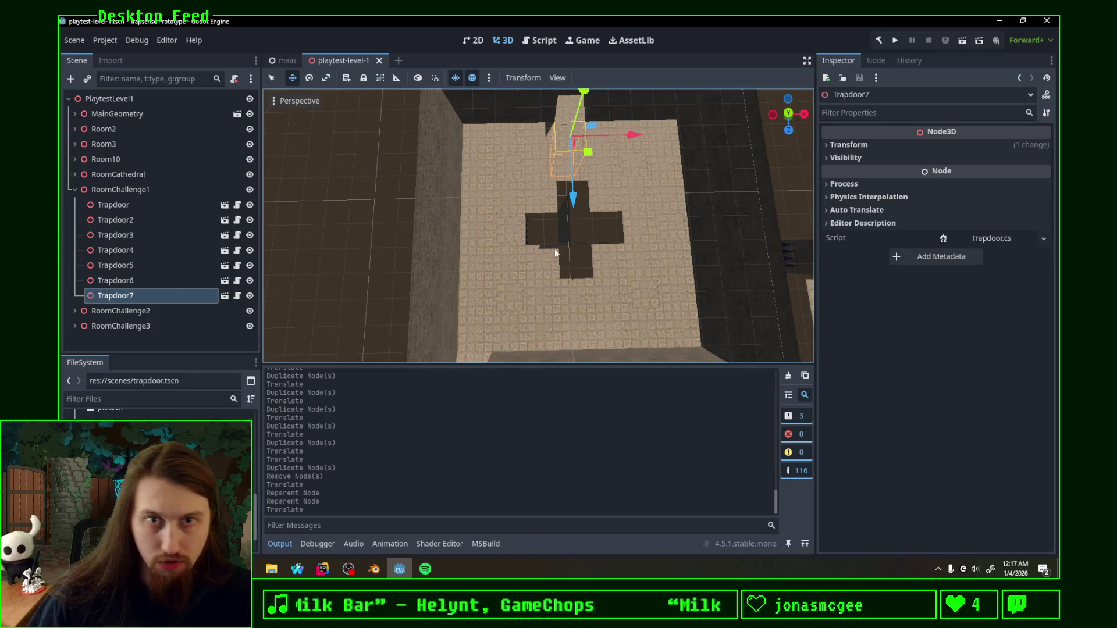
{"action": "left_click", "coordinate": [787, 114]}
{"action": "scroll", "coordinate": [586, 275], "scroll_direction": "up", "scroll_amount": 10}
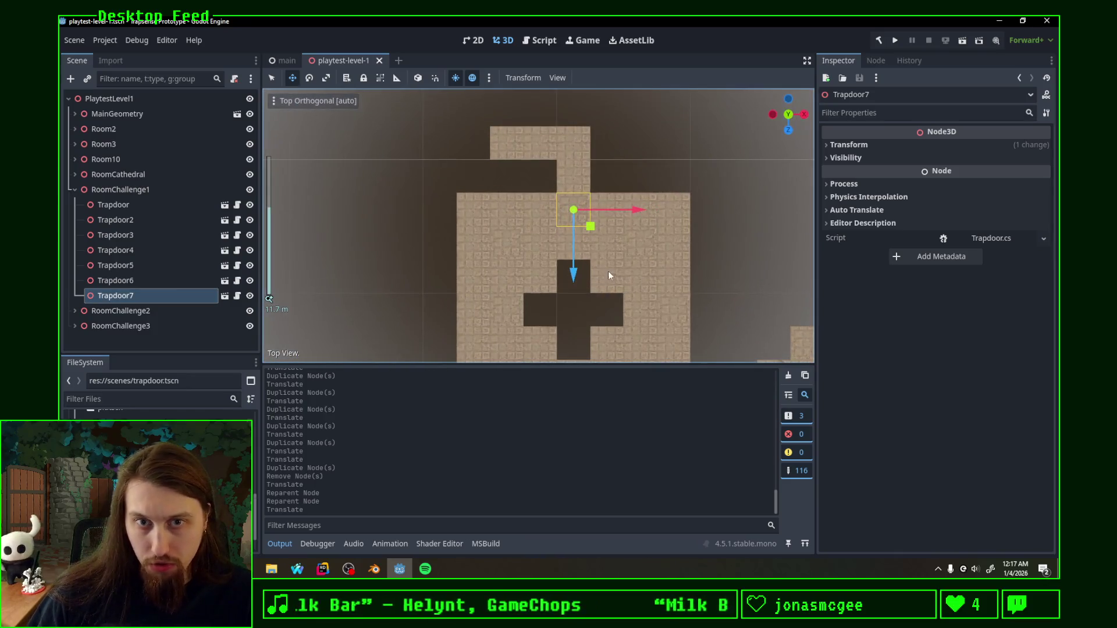
{"action": "key", "text": "alt+Tab"}
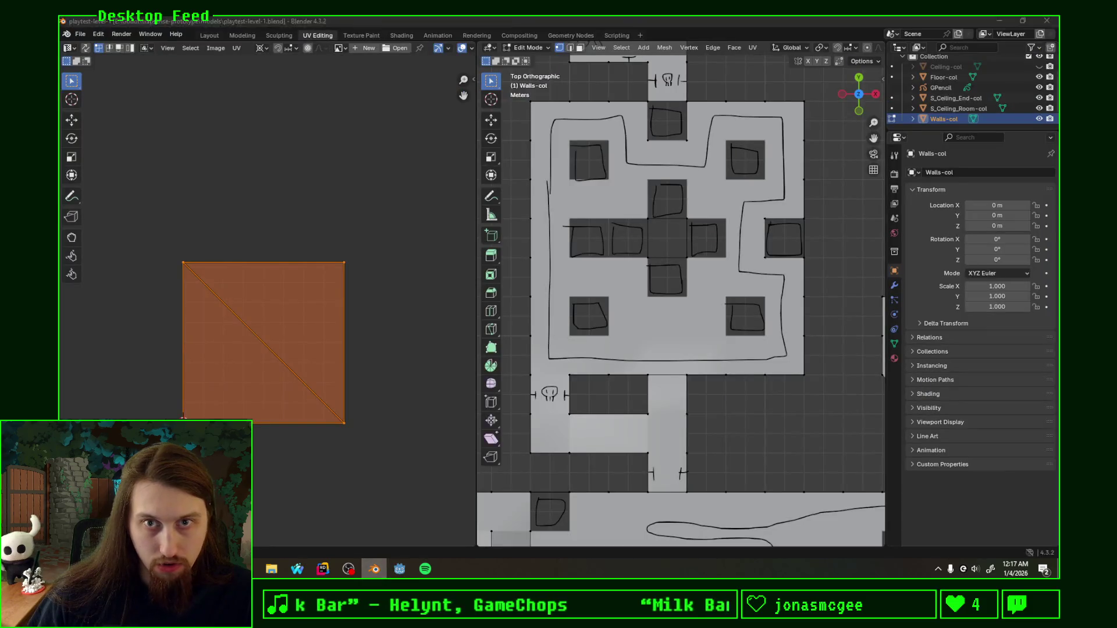
{"action": "key", "text": "alt+Tab"}
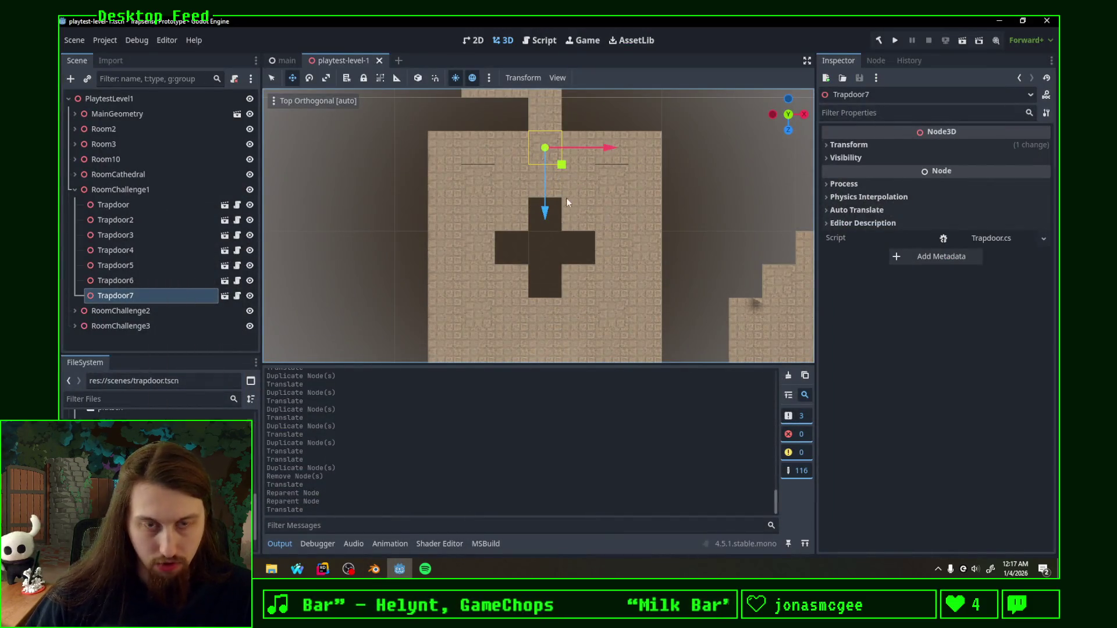
Step: Duplicate trapdoors up to Trapdoor11 and move the copies into place around the challenge room
{"action": "key", "text": "ctrl+d"}
{"action": "mouse_move", "coordinate": [561, 164]}
{"action": "left_mouse_down"}
{"action": "mouse_move", "coordinate": [557, 229]}
{"action": "mouse_move", "coordinate": [530, 269]}
{"action": "mouse_move", "coordinate": [594, 257]}
{"action": "mouse_move", "coordinate": [579, 298]}
{"action": "mouse_move", "coordinate": [559, 297]}
{"action": "left_mouse_up"}
{"action": "key", "text": "ctrl+d"}
{"action": "key", "text": "ctrl+d"}
{"action": "key", "text": "ctrl+d"}
{"action": "key", "text": "q"}
{"action": "middle_click_drag", "start_coordinate": [606, 260], "coordinate": [597, 210], "text": "shift"}
{"action": "scroll", "coordinate": [590, 224], "scroll_direction": "down", "scroll_amount": 3}
Step: Fly through to check the new trapdoors' placement, then return to a centred top view with nothing selected
{"action": "right_click_drag", "start_coordinate": [589, 226], "coordinate": [588, 225]}
{"action": "key", "text": "w"}
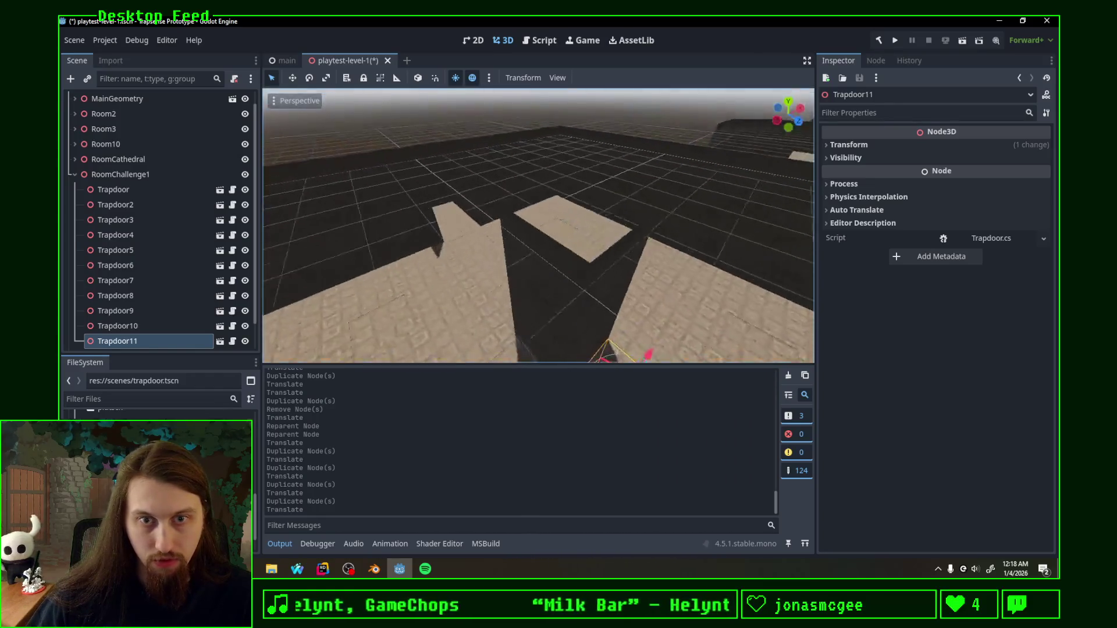
{"action": "right_click_drag", "start_coordinate": [589, 225], "coordinate": [781, 116]}
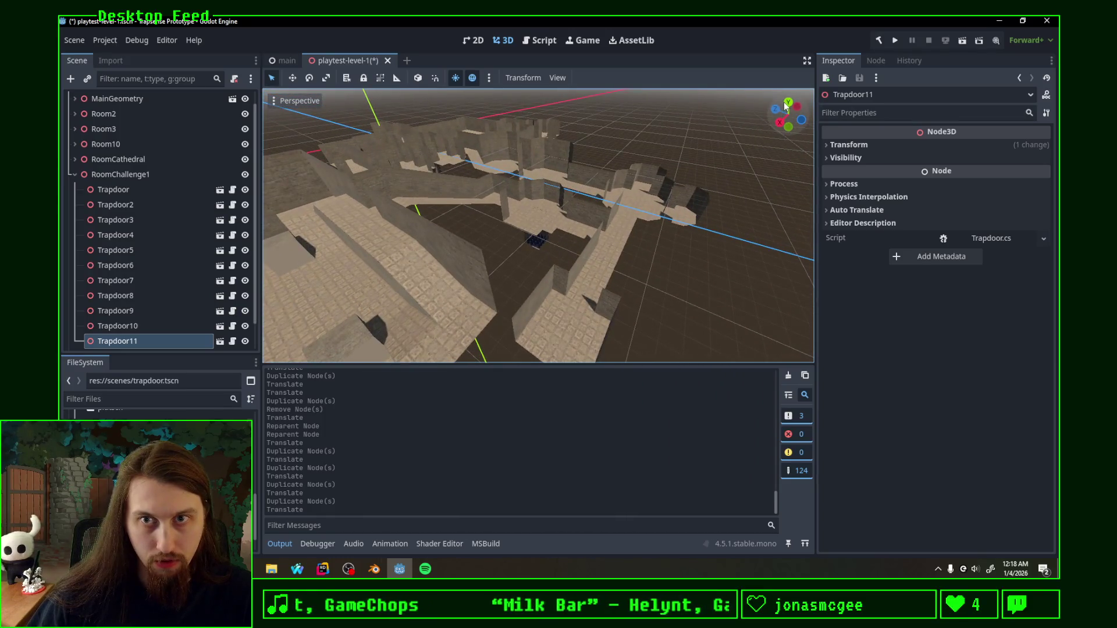
{"action": "left_click", "coordinate": [787, 103]}
{"action": "middle_click_drag", "start_coordinate": [681, 199], "coordinate": [506, 231], "text": "shift"}
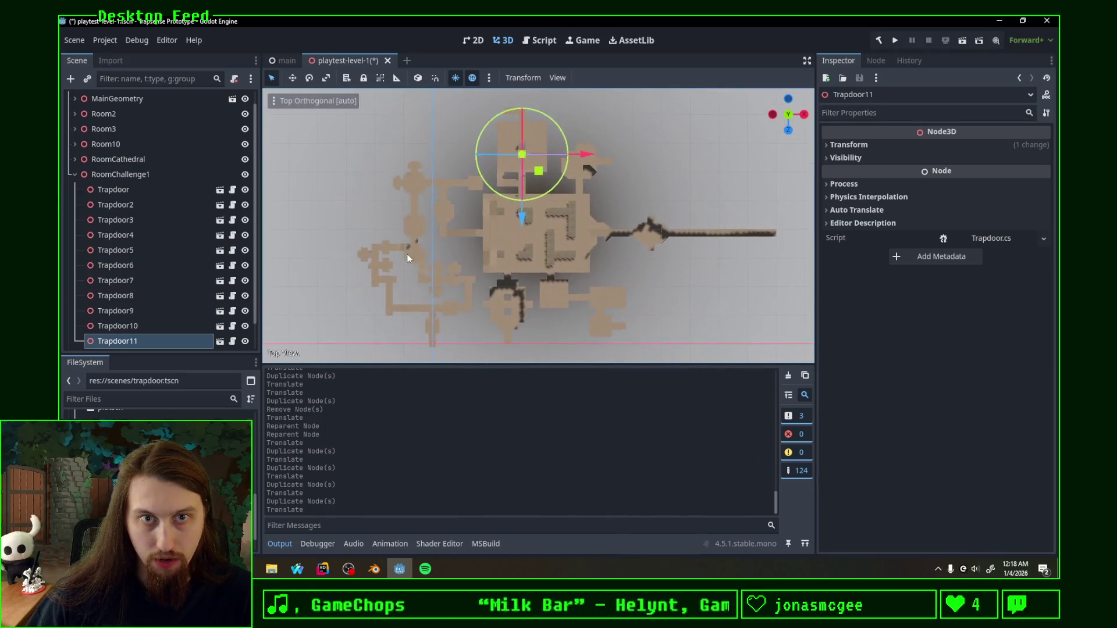
{"action": "left_click", "coordinate": [637, 181]}
{"action": "middle_click_drag", "start_coordinate": [617, 199], "coordinate": [625, 171], "text": "shift"}
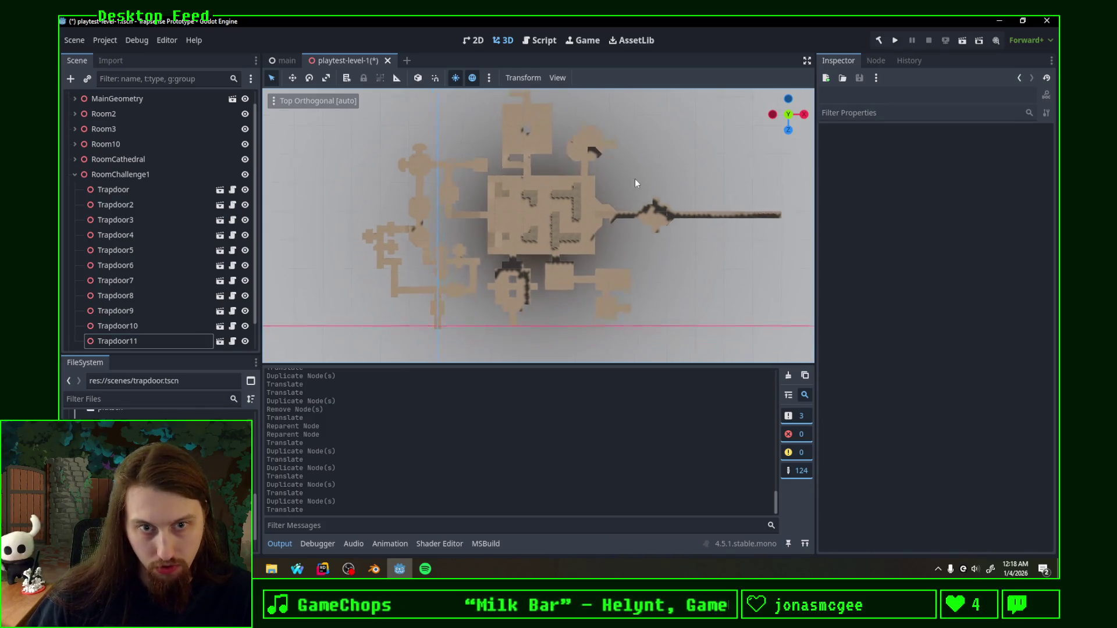
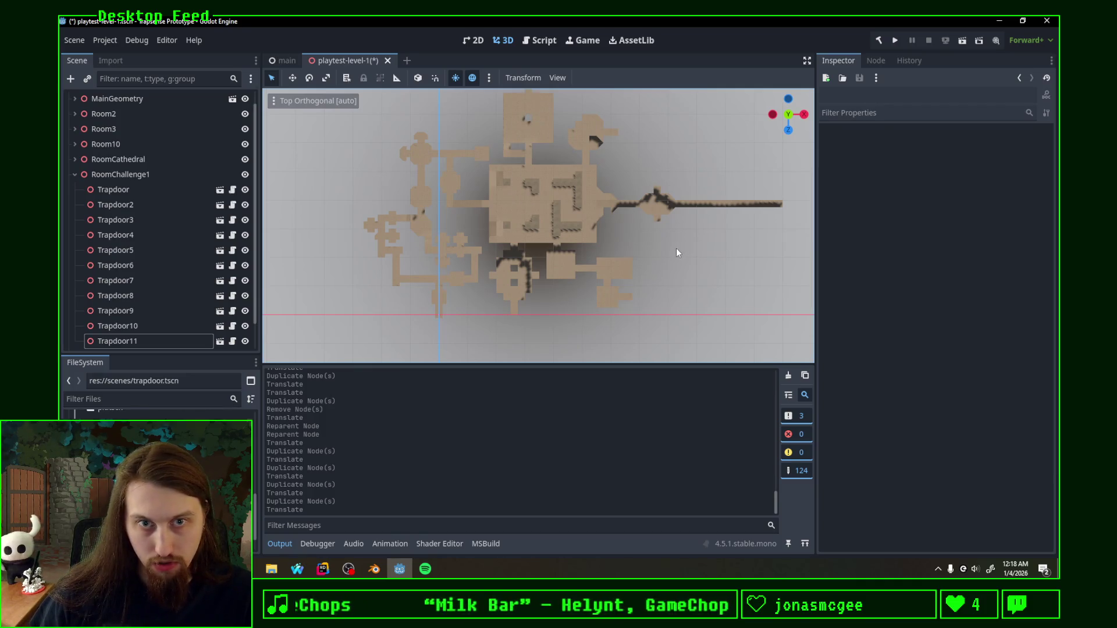
Step: Switch from the Godot level view back to the Blender window
{"action": "key", "text": "alt+Tab"}
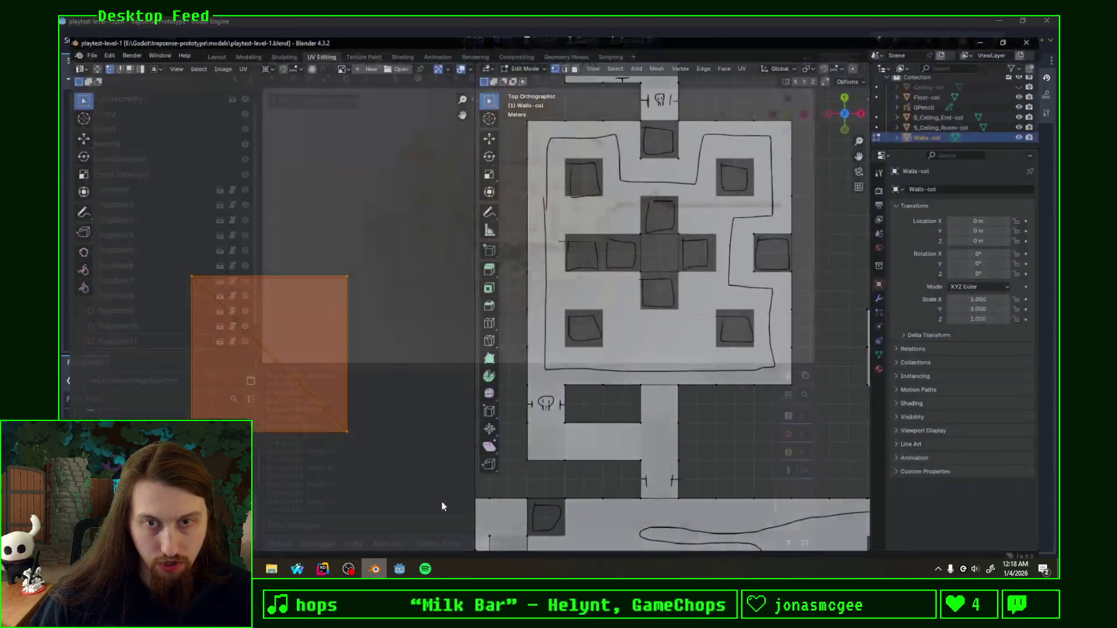
Step: Inspect the Walls-col mesh's marked faces from several angles and return it to Object Mode
{"action": "mouse_move", "coordinate": [742, 262]}
{"action": "middle_mouse_down"}
{"action": "mouse_move", "coordinate": [850, 224]}
{"action": "mouse_move", "coordinate": [501, 235]}
{"action": "middle_mouse_up"}
{"action": "right_click", "coordinate": [771, 243]}
{"action": "middle_click_drag", "start_coordinate": [679, 244], "coordinate": [643, 333]}
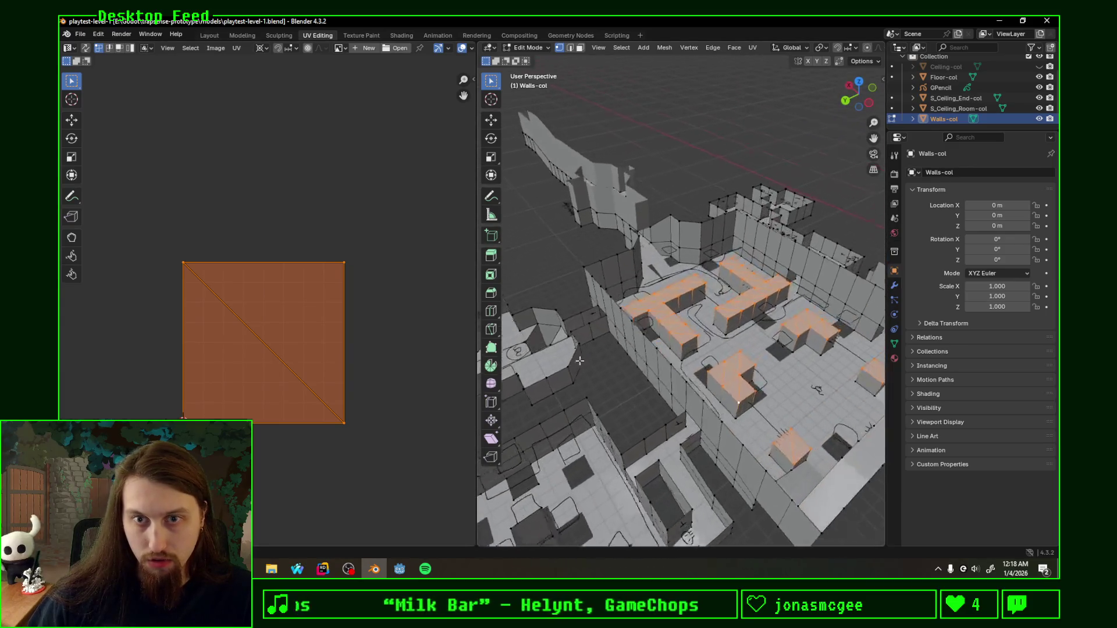
{"action": "scroll", "coordinate": [642, 333], "scroll_direction": "down", "scroll_amount": 6}
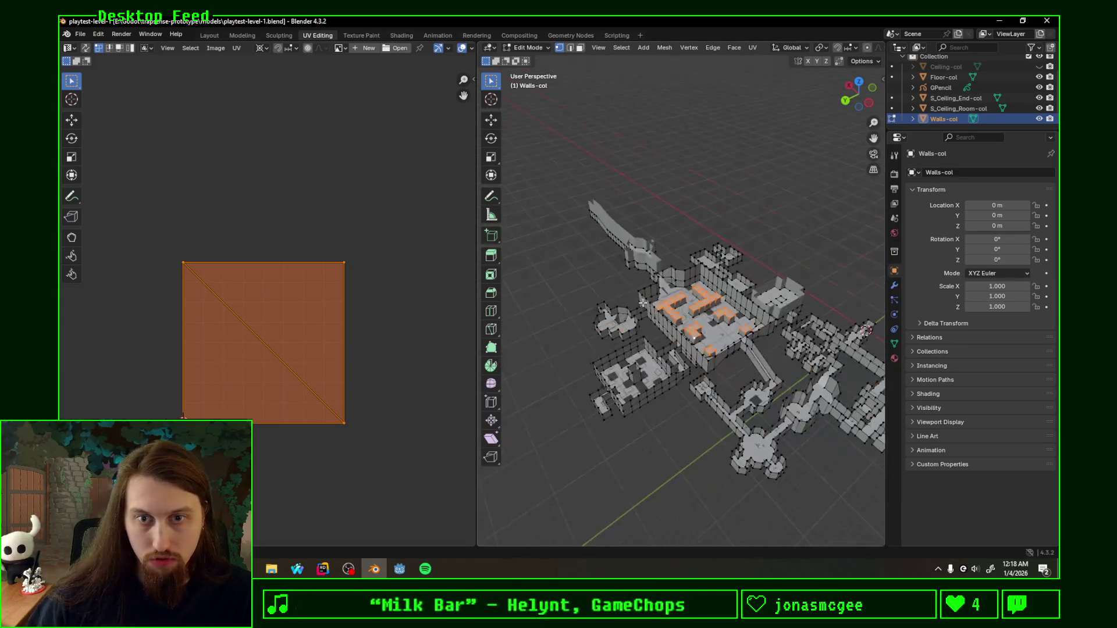
{"action": "middle_click_drag", "start_coordinate": [643, 333], "coordinate": [706, 260]}
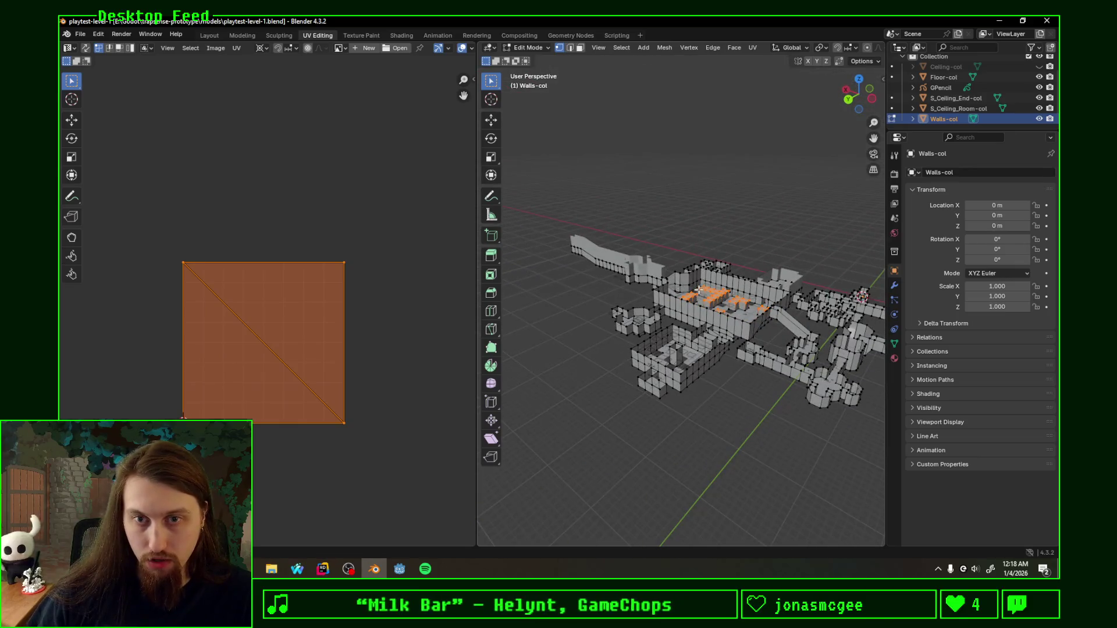
{"action": "scroll", "coordinate": [700, 288], "scroll_direction": "up", "scroll_amount": 3}
{"action": "scroll", "coordinate": [690, 281], "scroll_direction": "up", "scroll_amount": 3}
{"action": "scroll", "coordinate": [672, 275], "scroll_direction": "up", "scroll_amount": 3}
{"action": "scroll", "coordinate": [669, 266], "scroll_direction": "up", "scroll_amount": 3}
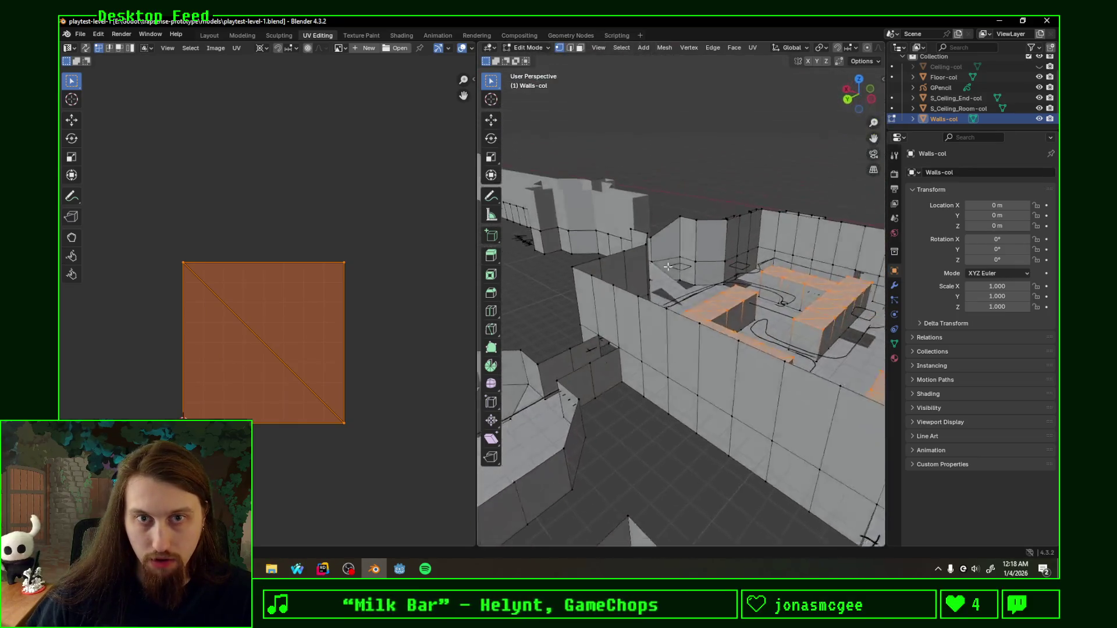
{"action": "scroll", "coordinate": [669, 266], "scroll_direction": "down", "scroll_amount": 2}
{"action": "scroll", "coordinate": [671, 271], "scroll_direction": "down", "scroll_amount": 1}
{"action": "scroll", "coordinate": [672, 275], "scroll_direction": "down", "scroll_amount": 3}
{"action": "scroll", "coordinate": [676, 280], "scroll_direction": "down", "scroll_amount": 2}
{"action": "key", "text": "Tab"}
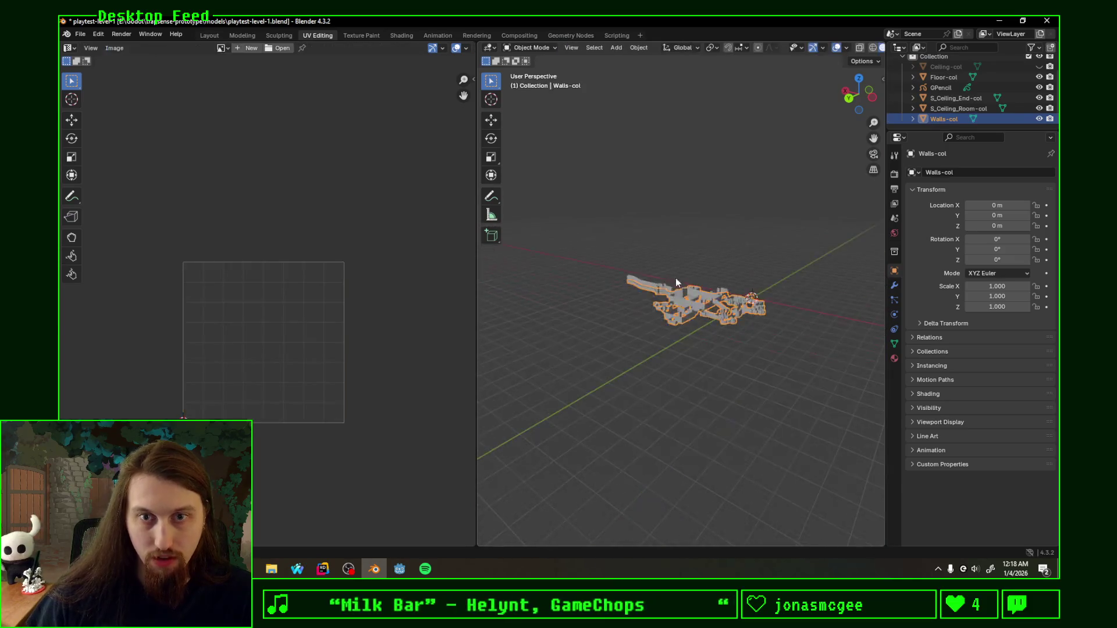
Step: Browse camera and view operators in the F3 search and pivot menu without running any
{"action": "middle_click_drag", "start_coordinate": [677, 278], "coordinate": [650, 304]}
{"action": "key", "text": "F3"}
{"action": "type", "text": "camera"}
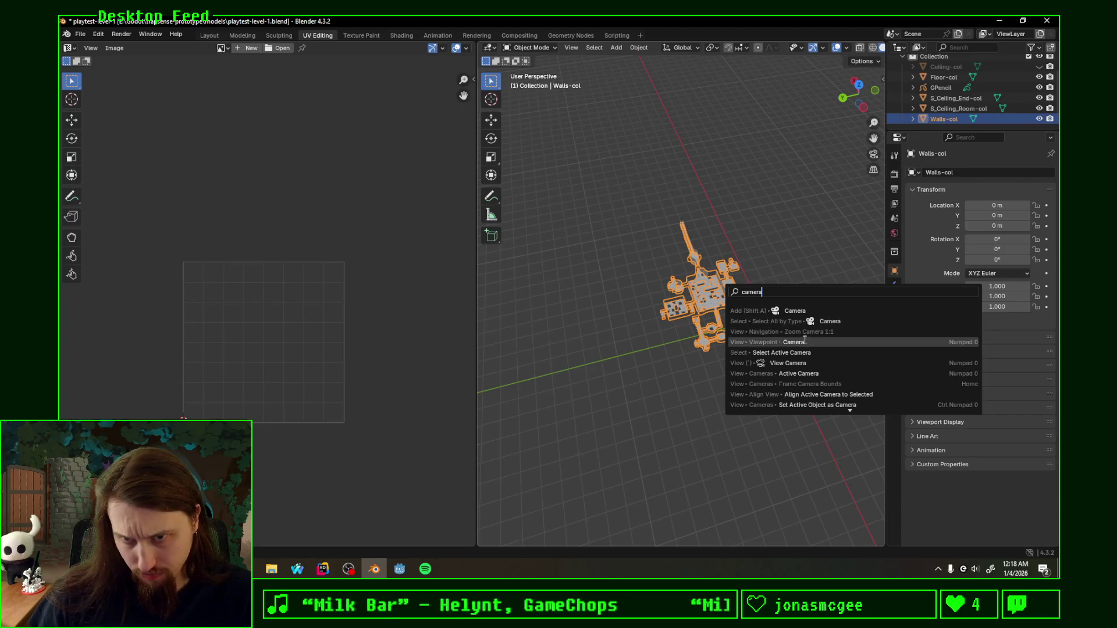
{"action": "key", "text": "Down"}
{"action": "key", "text": "Down"}
{"action": "key", "text": "Down"}
{"action": "key", "text": "Down"}
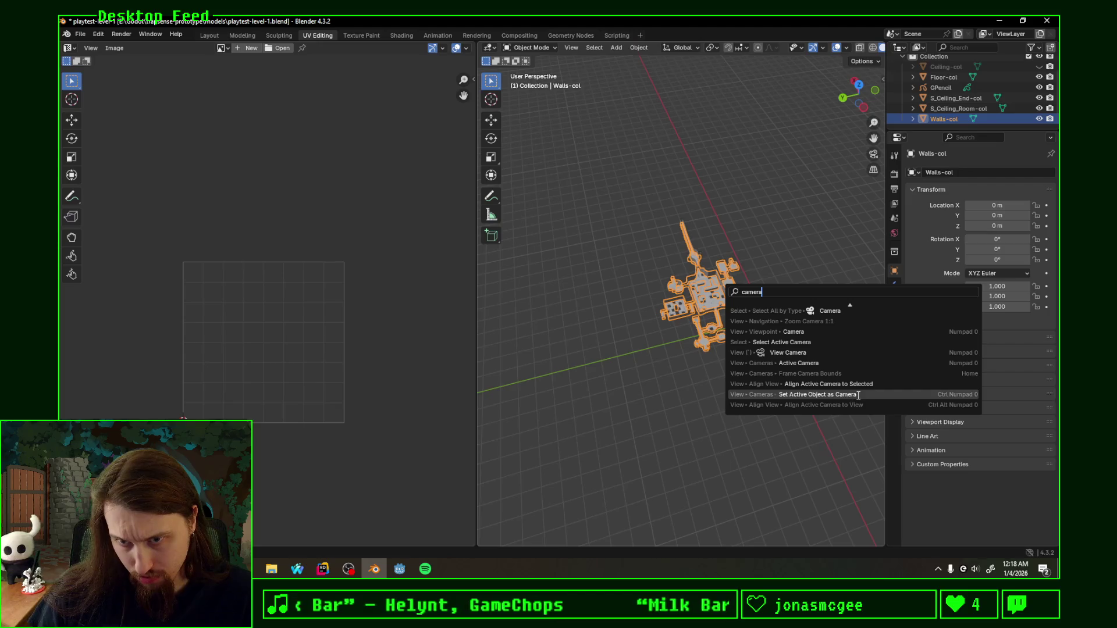
{"action": "left_click", "coordinate": [816, 334]}
{"action": "middle_click_drag", "start_coordinate": [711, 344], "coordinate": [701, 365]}
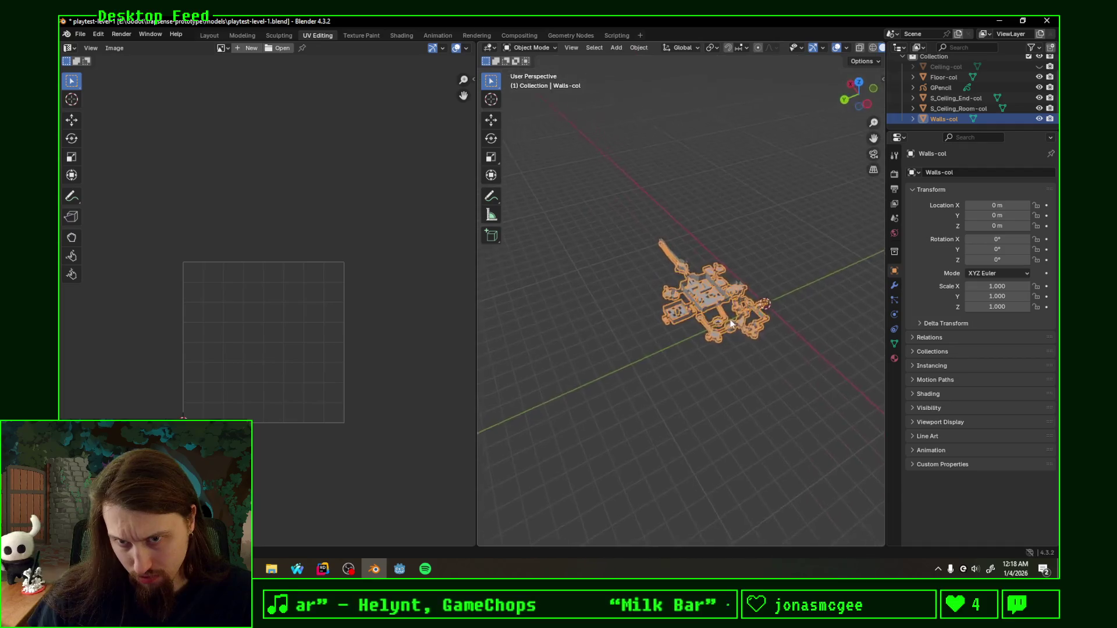
{"action": "key", "text": "F3"}
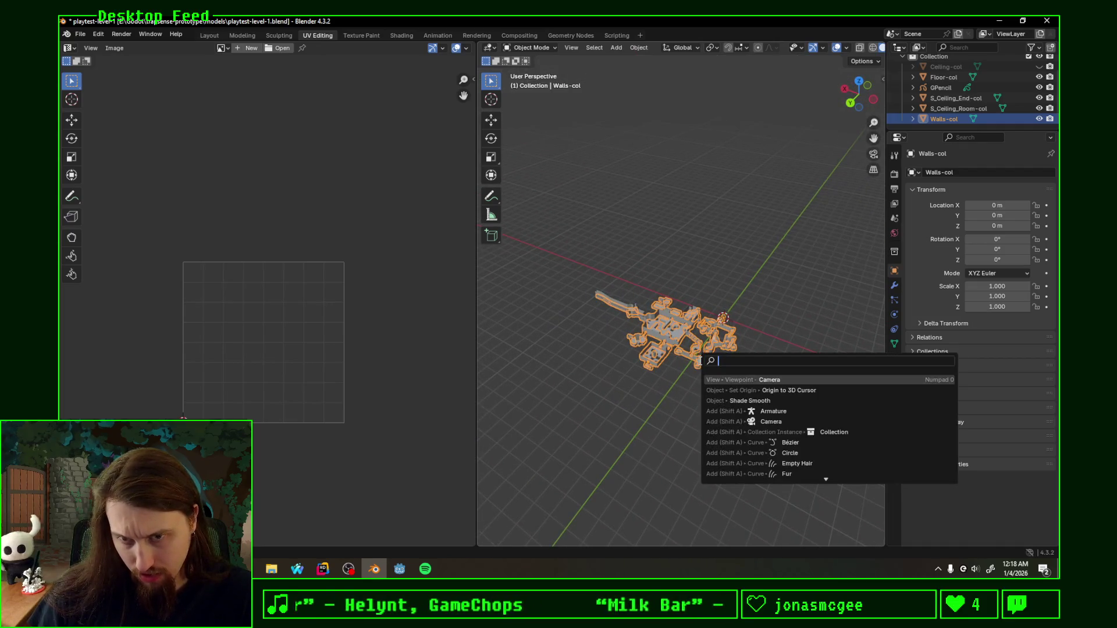
{"action": "key", "text": "Escape"}
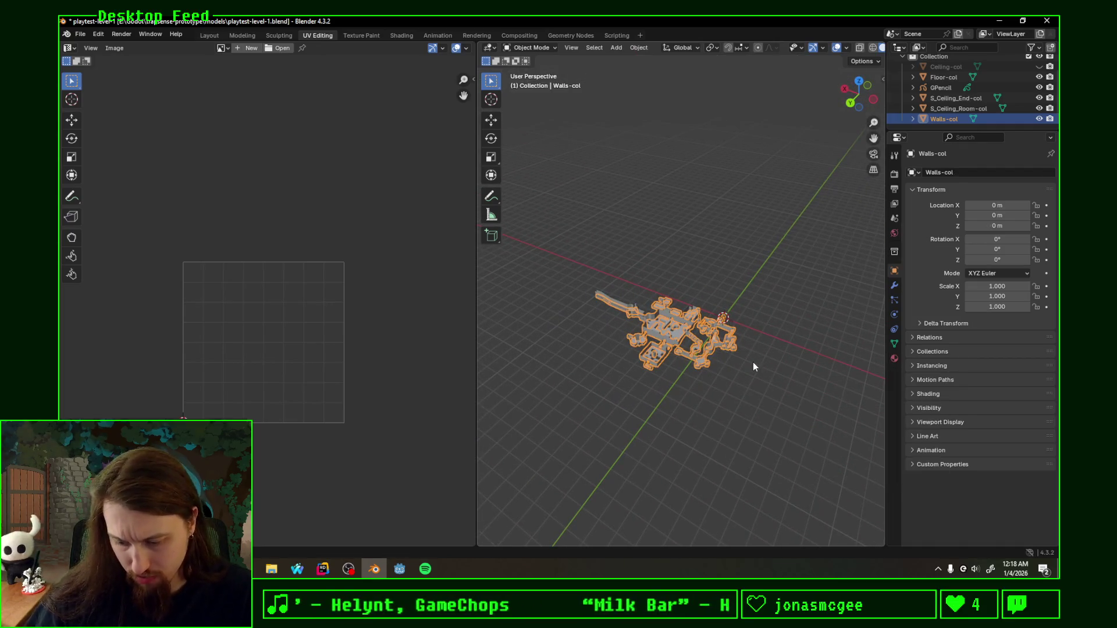
{"action": "key", "text": "period"}
{"action": "key", "text": "Escape"}
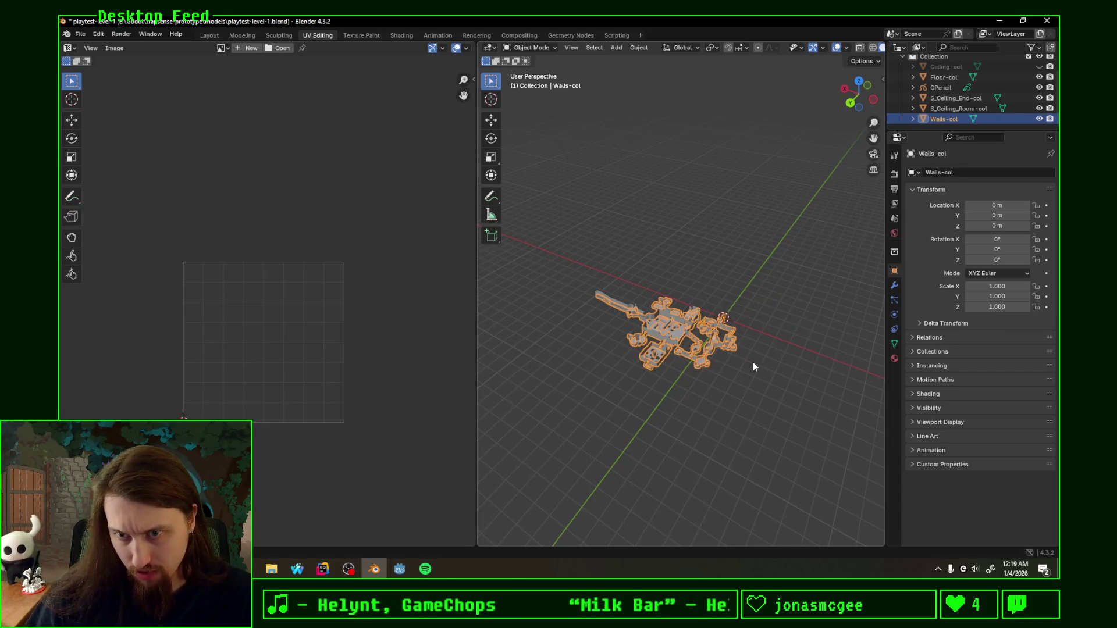
{"action": "scroll", "coordinate": [753, 367], "scroll_direction": "up", "scroll_amount": 5}
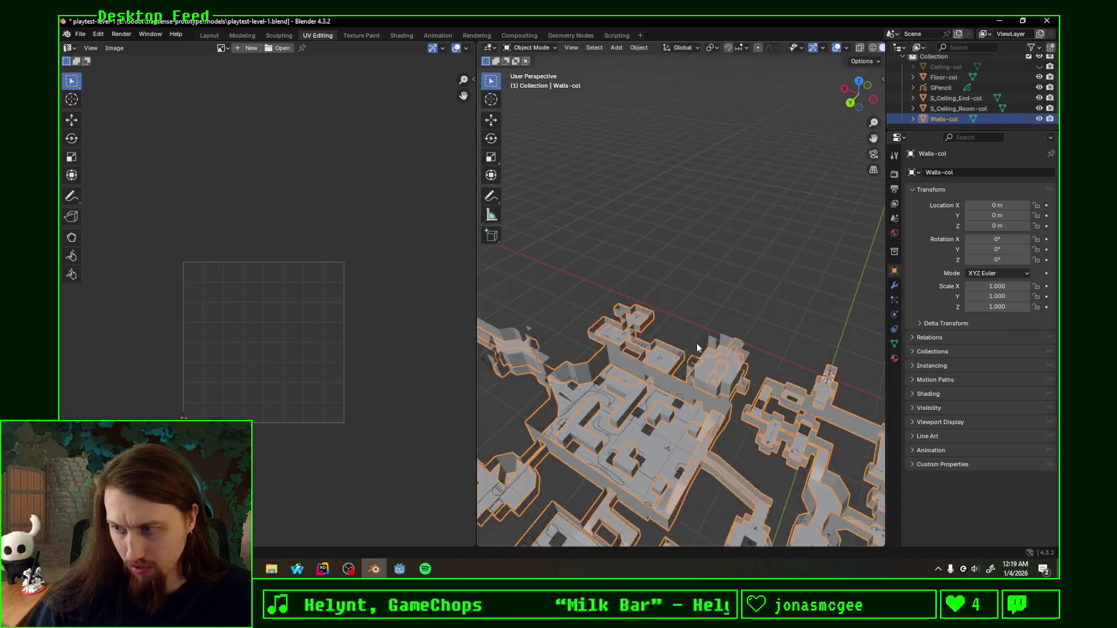
{"action": "scroll", "coordinate": [753, 367], "scroll_direction": "down", "scroll_amount": 3}
{"action": "scroll", "coordinate": [734, 349], "scroll_direction": "up", "scroll_amount": 2}
Step: Dismiss the search again, face the tall walls and enter Edit Mode on Walls-col
{"action": "key", "text": "F3"}
{"action": "type", "text": "num"}
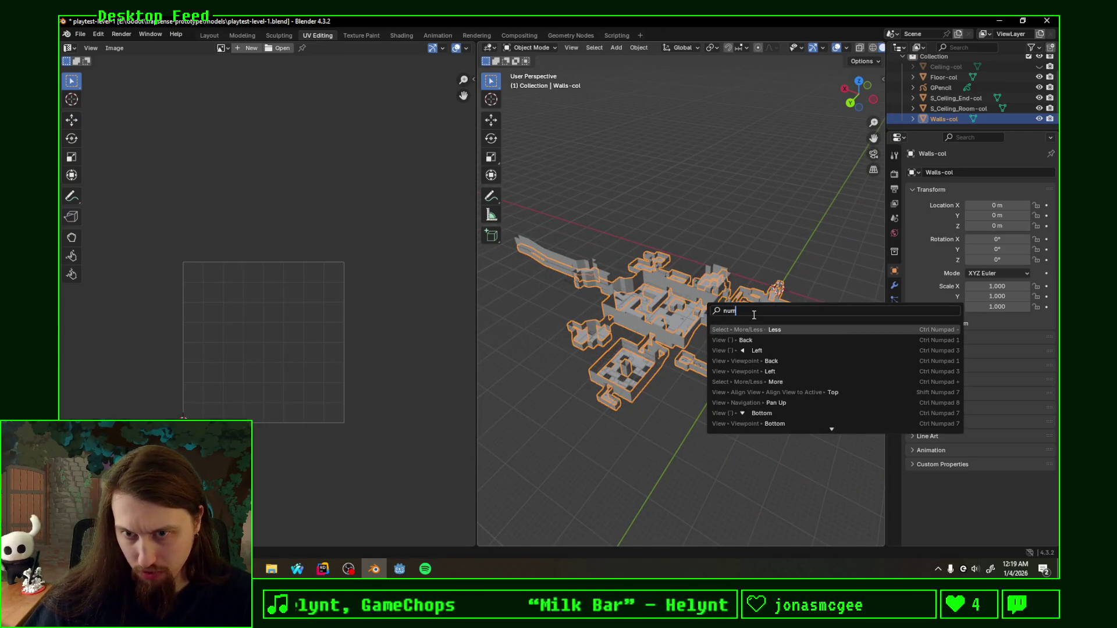
{"action": "scroll", "coordinate": [759, 332], "scroll_direction": "down", "scroll_amount": 4}
{"action": "scroll", "coordinate": [768, 345], "scroll_direction": "down", "scroll_amount": 4}
{"action": "scroll", "coordinate": [777, 358], "scroll_direction": "down", "scroll_amount": 4}
{"action": "scroll", "coordinate": [788, 369], "scroll_direction": "down", "scroll_amount": 3}
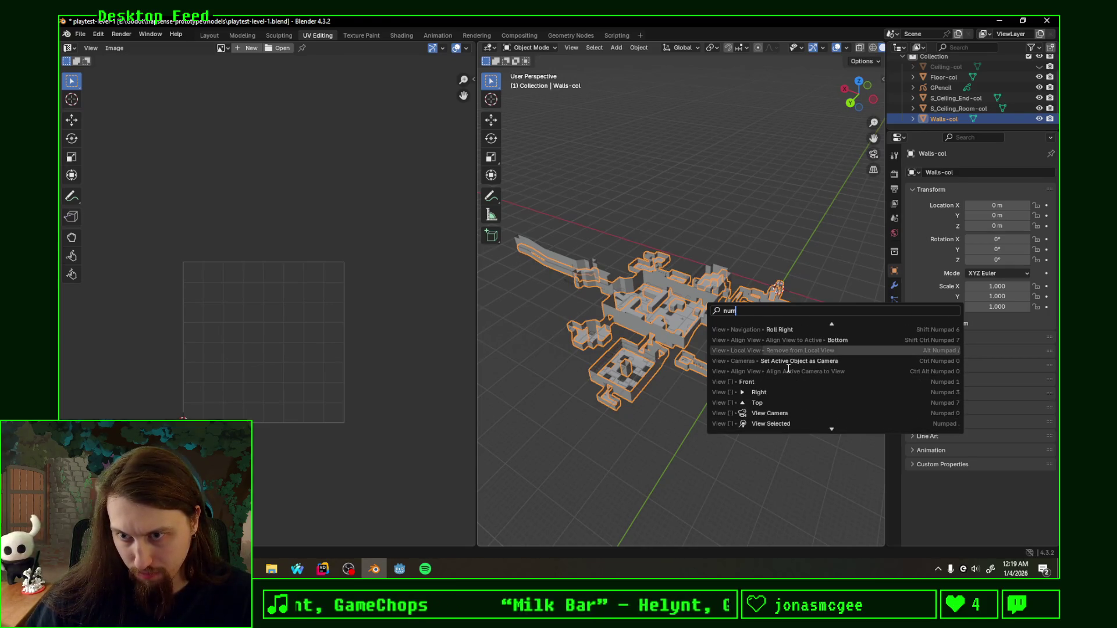
{"action": "scroll", "coordinate": [789, 369], "scroll_direction": "down", "scroll_amount": 4}
{"action": "scroll", "coordinate": [786, 368], "scroll_direction": "up", "scroll_amount": 1}
{"action": "scroll", "coordinate": [781, 366], "scroll_direction": "up", "scroll_amount": 1}
{"action": "scroll", "coordinate": [774, 364], "scroll_direction": "up", "scroll_amount": 1}
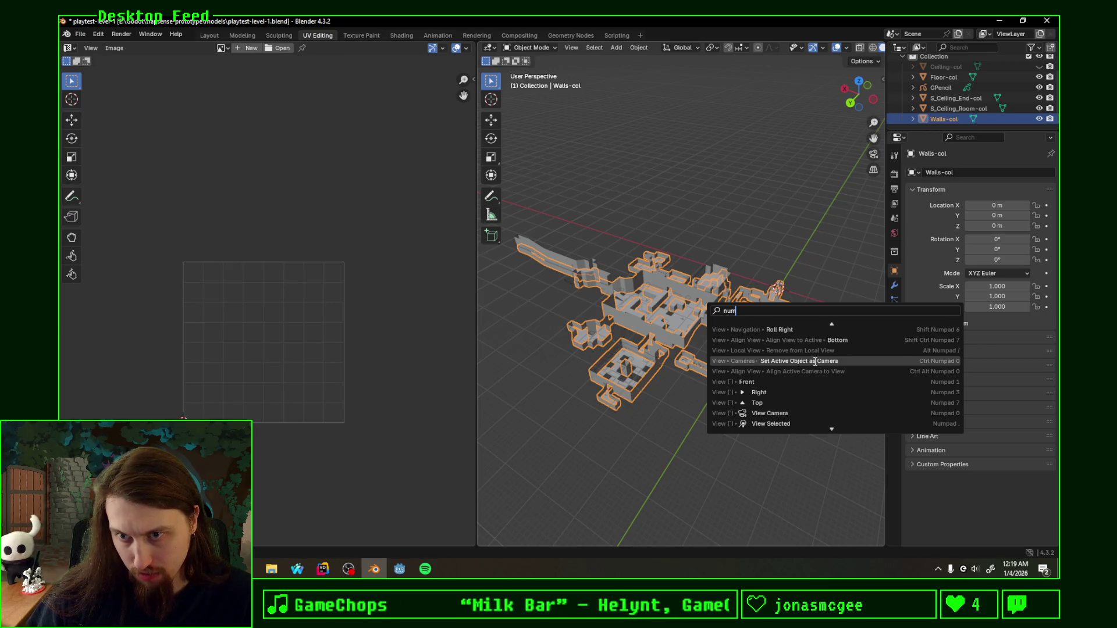
{"action": "left_click", "coordinate": [815, 421]}
{"action": "scroll", "coordinate": [768, 349], "scroll_direction": "up", "scroll_amount": 4}
{"action": "scroll", "coordinate": [716, 270], "scroll_direction": "up", "scroll_amount": 4}
{"action": "mouse_move", "coordinate": [642, 269]}
{"action": "middle_mouse_down"}
{"action": "mouse_move", "coordinate": [788, 354]}
{"action": "mouse_move", "coordinate": [652, 361]}
{"action": "mouse_move", "coordinate": [695, 380]}
{"action": "mouse_move", "coordinate": [664, 378]}
{"action": "mouse_move", "coordinate": [710, 363]}
{"action": "mouse_move", "coordinate": [708, 300]}
{"action": "mouse_move", "coordinate": [729, 303]}
{"action": "middle_mouse_up"}
{"action": "key", "text": "Tab"}
Step: Clear the selection, include Floor-col in Edit Mode and view the layout straight from the top
{"action": "middle_click_drag", "start_coordinate": [813, 225], "coordinate": [674, 290]}
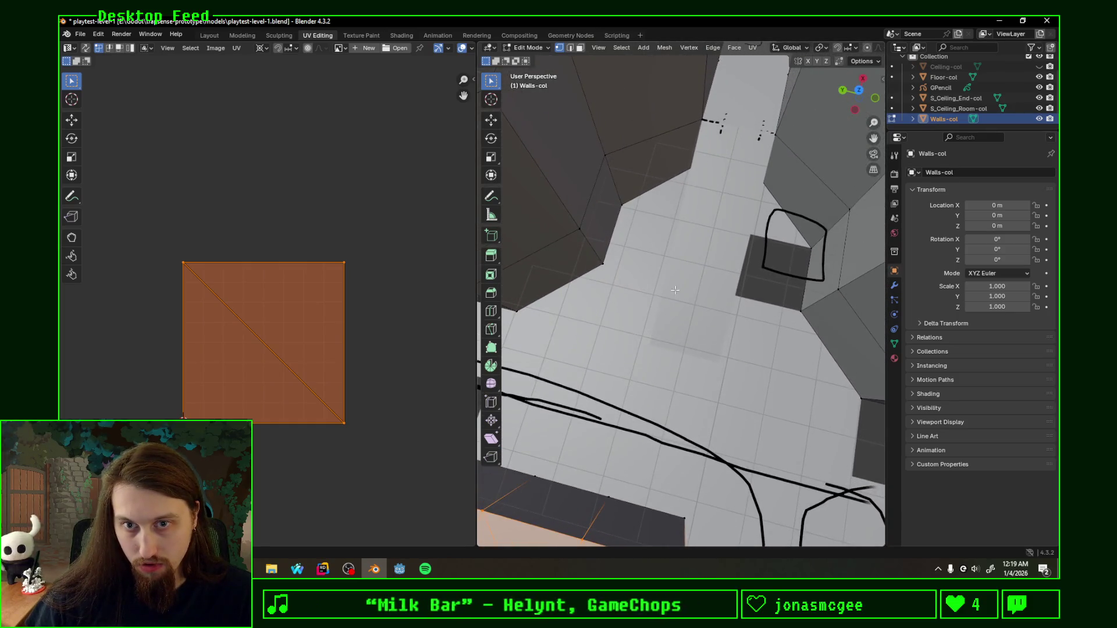
{"action": "key", "text": "alt+a"}
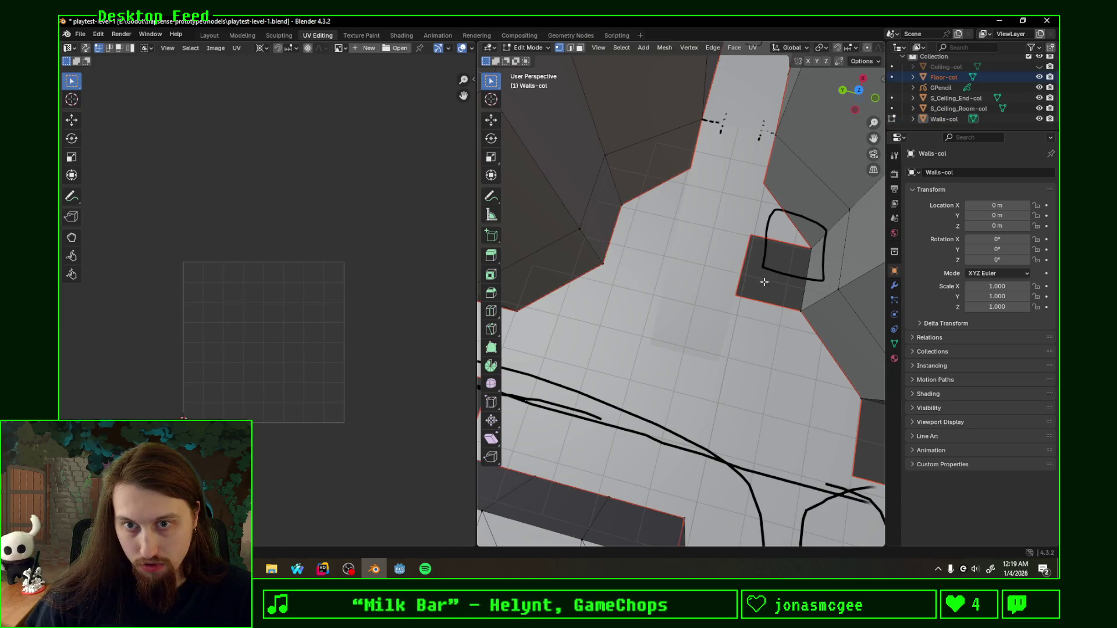
{"action": "key", "text": "Tab"}
{"action": "key", "text": "Tab"}
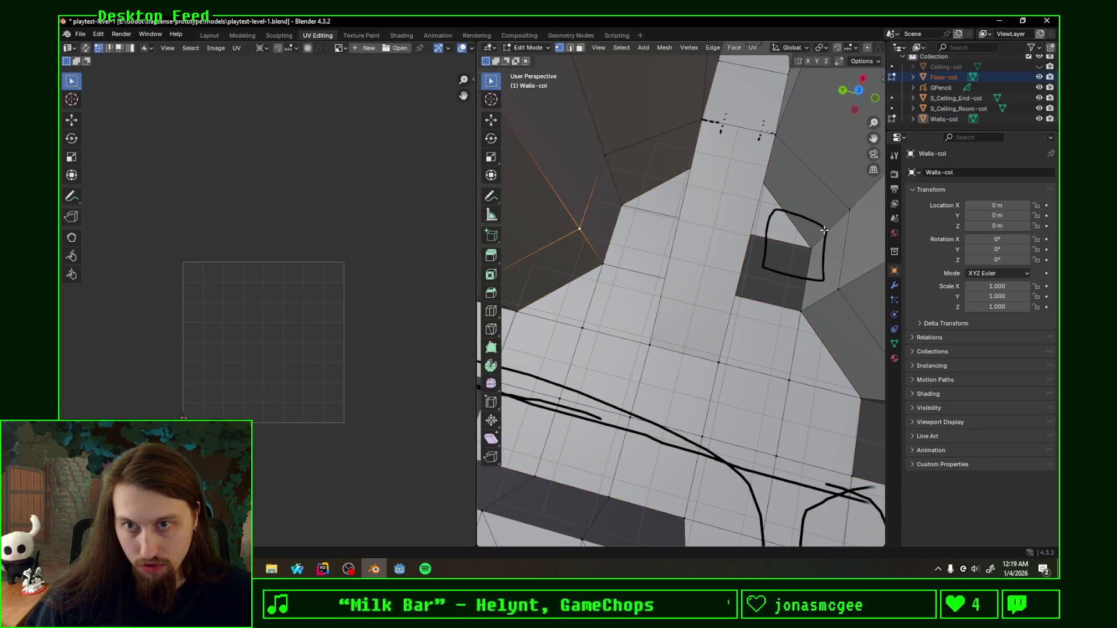
{"action": "left_click", "coordinate": [863, 93]}
{"action": "scroll", "coordinate": [678, 251], "scroll_direction": "down", "scroll_amount": 2}
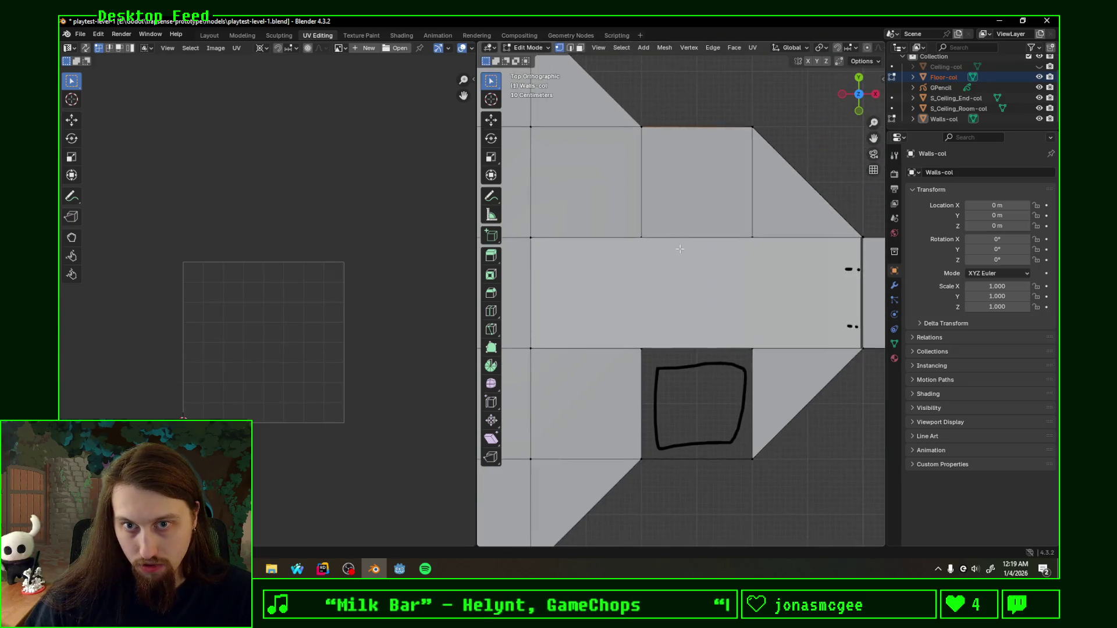
{"action": "scroll", "coordinate": [690, 265], "scroll_direction": "down", "scroll_amount": 2}
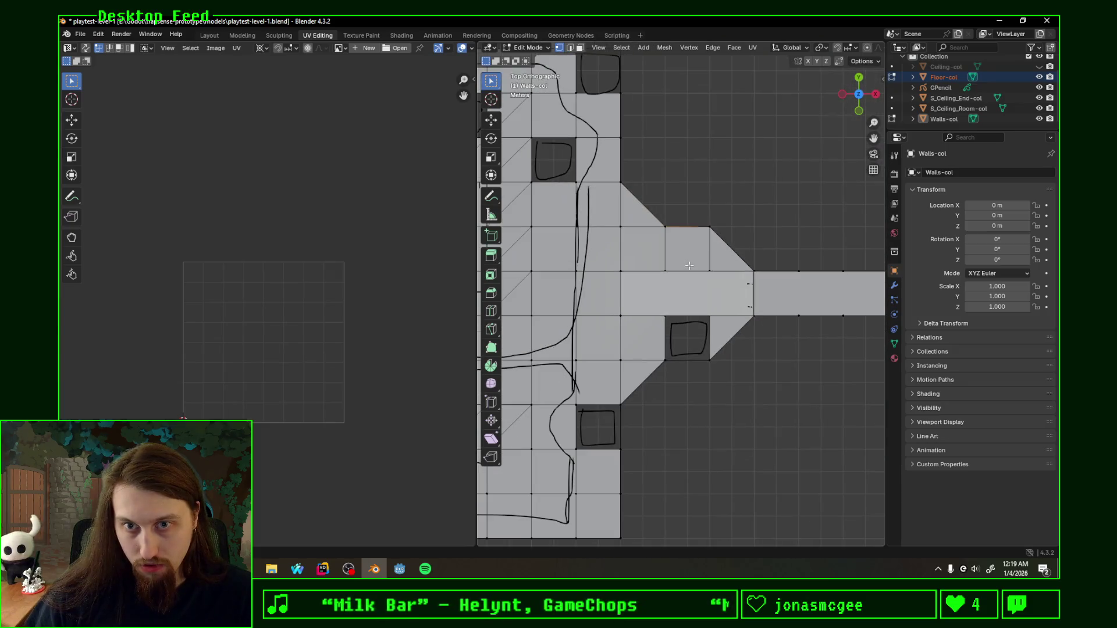
Step: Add a new Plane to the collision mesh and move it into place on the floor layout
{"action": "key", "text": "shift+a"}
{"action": "left_click", "coordinate": [687, 297]}
{"action": "key", "text": "g"}
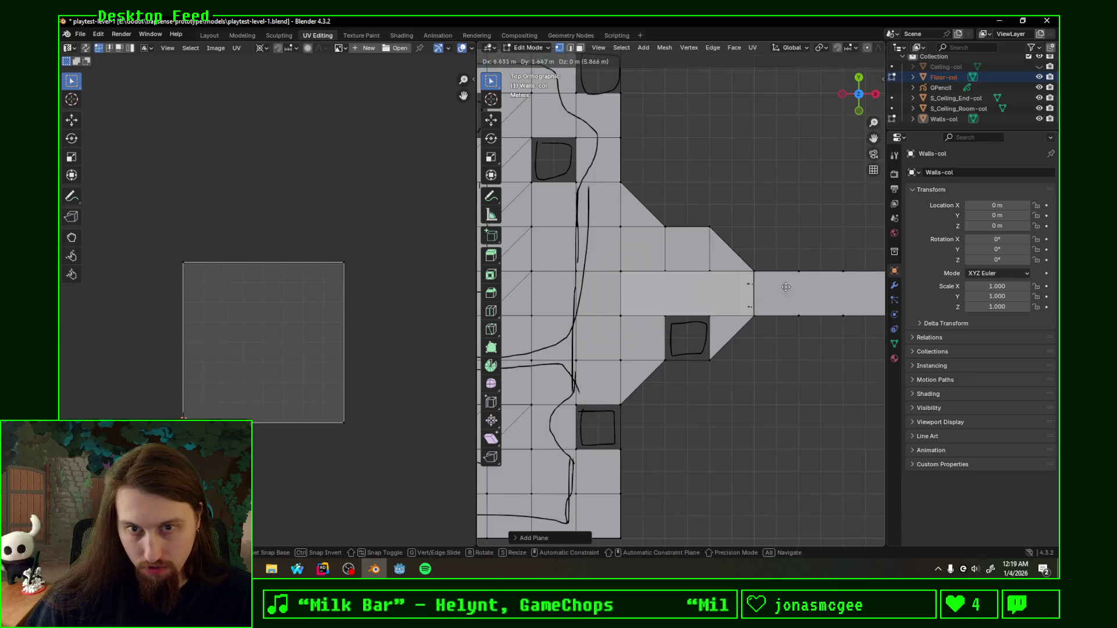
{"action": "left_click", "coordinate": [651, 299]}
{"action": "scroll", "coordinate": [651, 298], "scroll_direction": "down", "scroll_amount": 2}
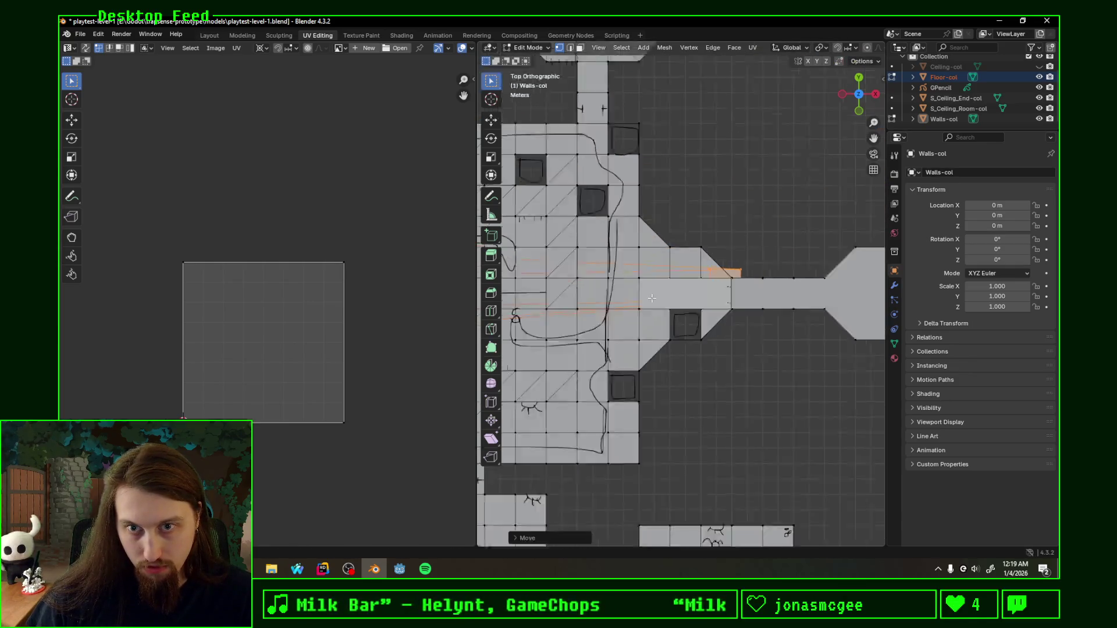
{"action": "scroll", "coordinate": [651, 299], "scroll_direction": "down", "scroll_amount": 5}
{"action": "scroll", "coordinate": [664, 320], "scroll_direction": "up", "scroll_amount": 2}
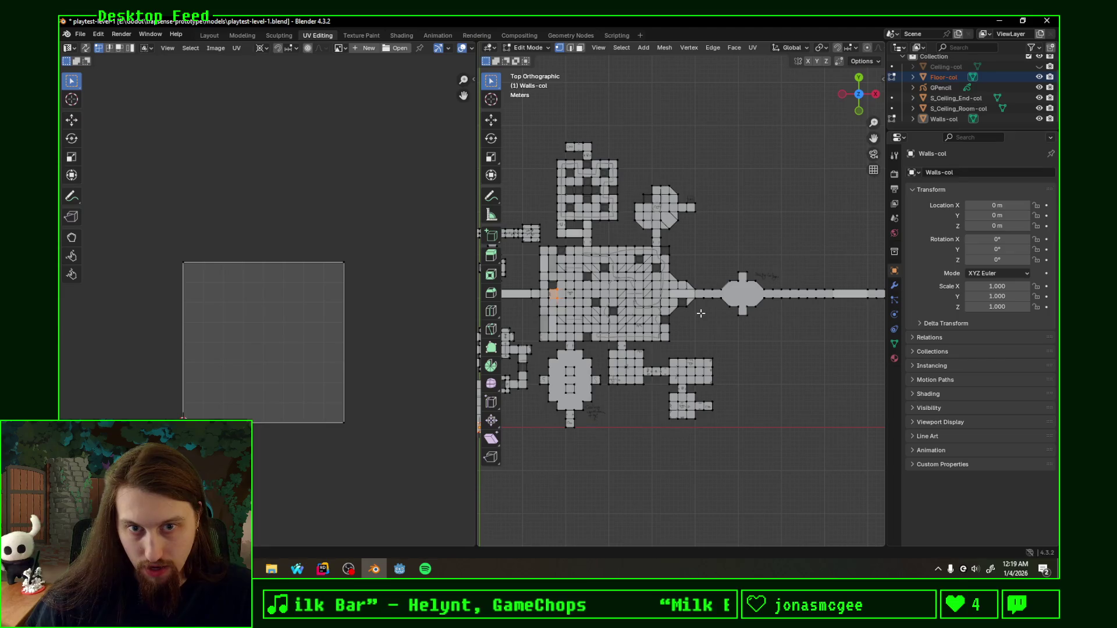
Step: Make Walls-col the edited mesh again with nothing selected
{"action": "key", "text": "alt+a"}
{"action": "key", "text": "Tab"}
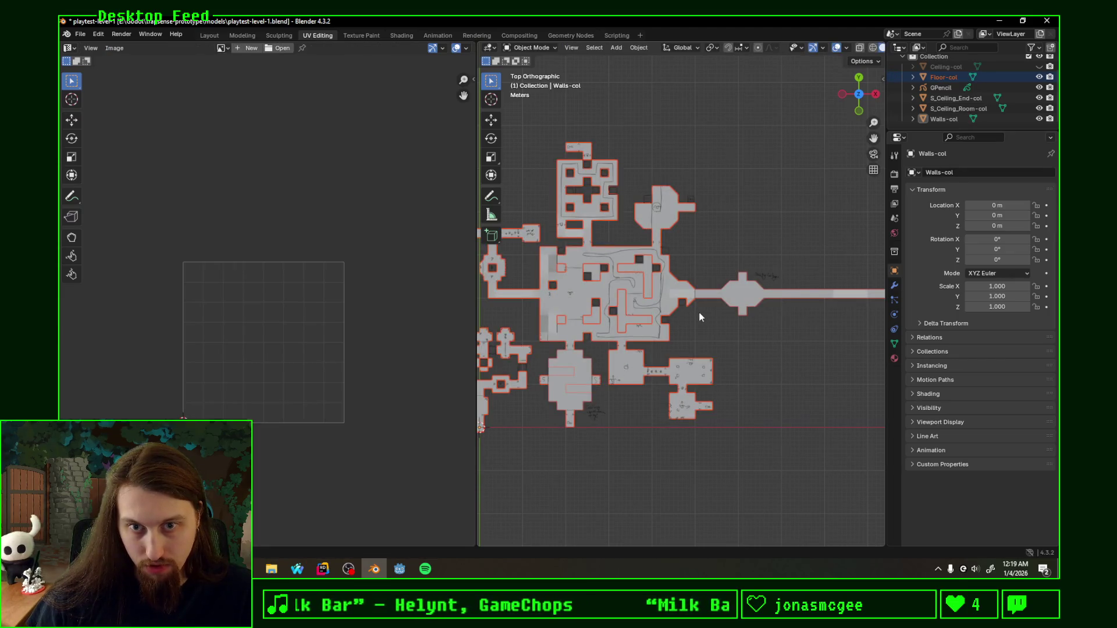
{"action": "key", "text": "Tab"}
{"action": "key", "text": "a"}
{"action": "key", "text": "alt+a"}
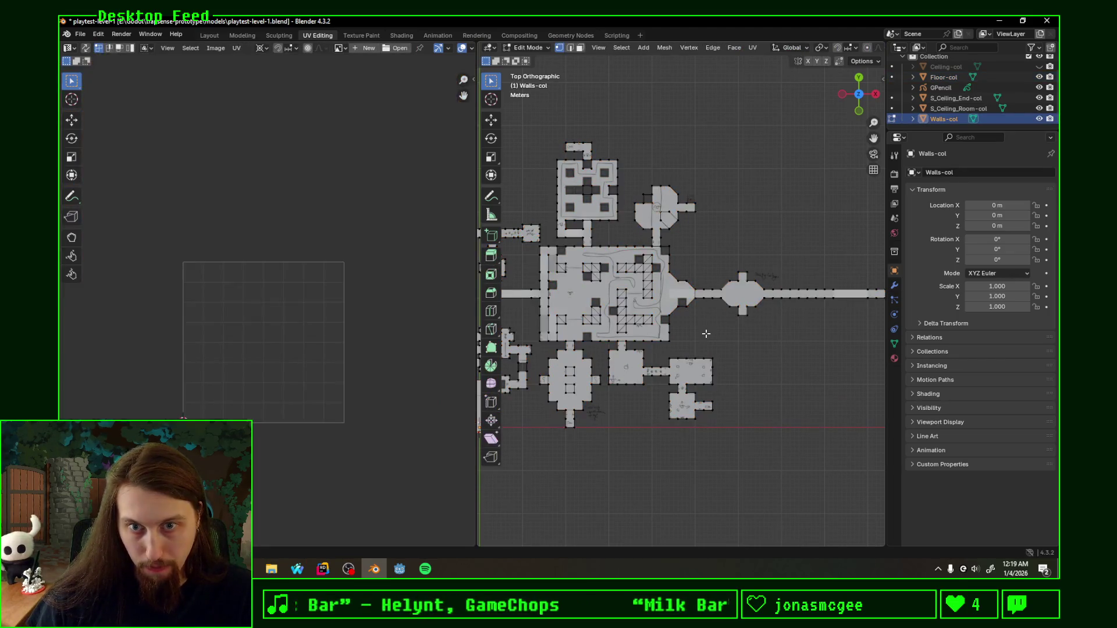
{"action": "key", "text": "F3"}
{"action": "key", "text": "Escape"}
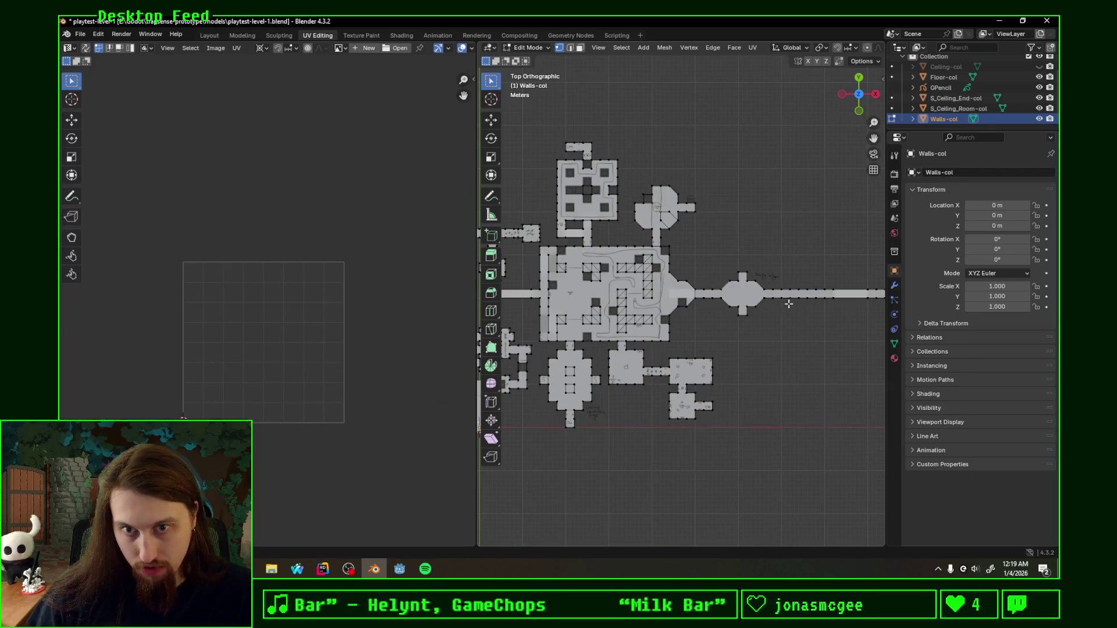
Step: Select the Walls-col edge below the pillar and move it up into the pillar corner
{"action": "key", "text": "alt+a"}
{"action": "key", "text": "a"}
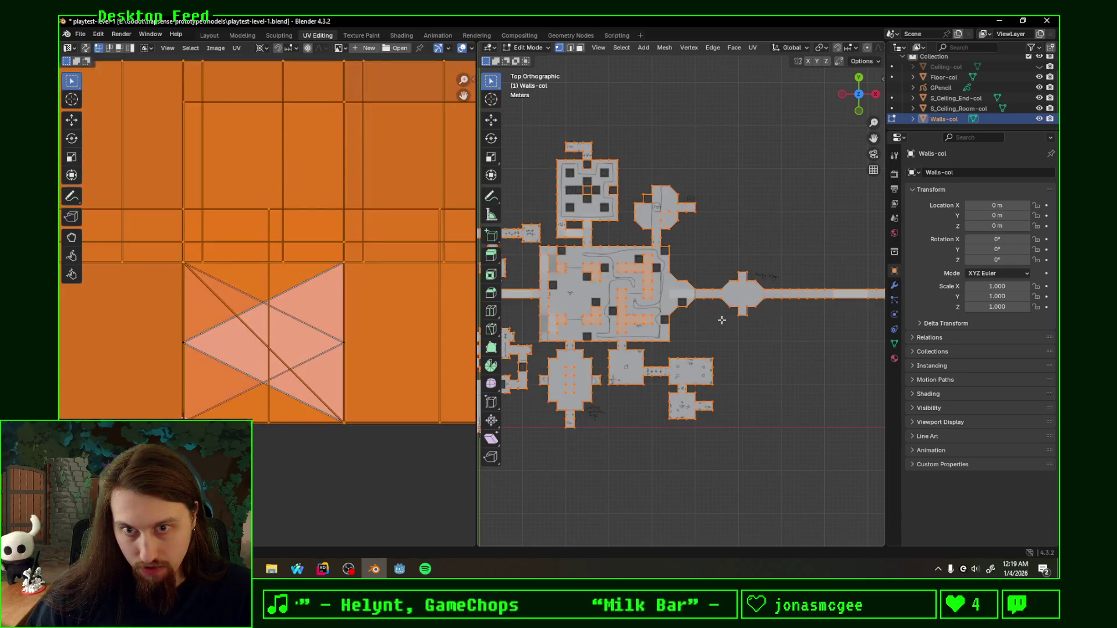
{"action": "key", "text": "alt+a"}
{"action": "scroll", "coordinate": [689, 309], "scroll_direction": "up", "scroll_amount": 5}
{"action": "left_click", "coordinate": [719, 362]}
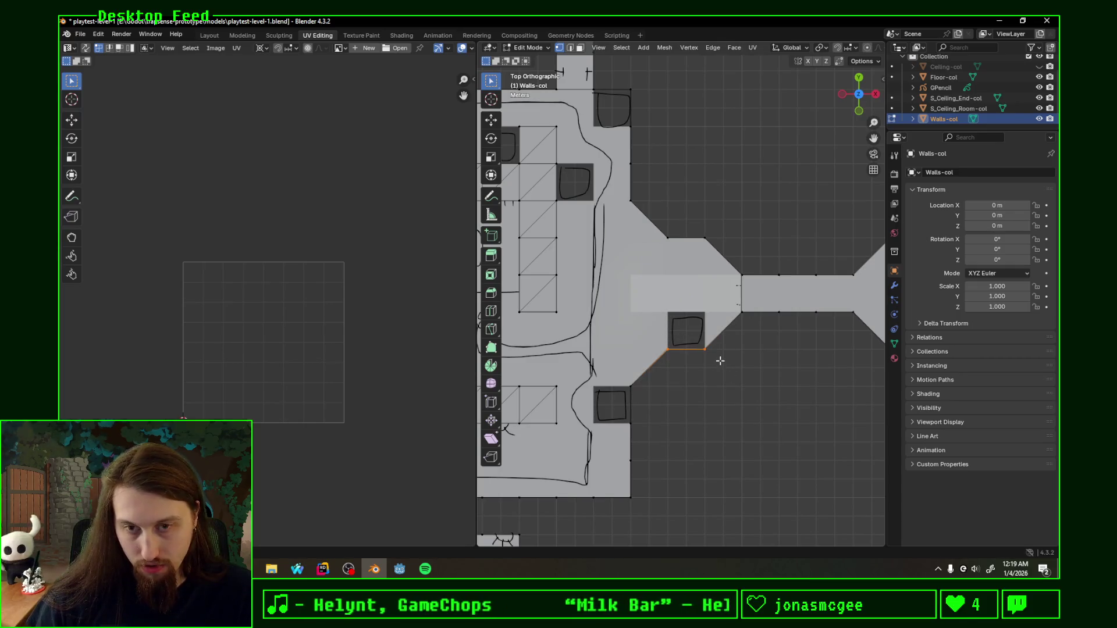
{"action": "key", "text": "g"}
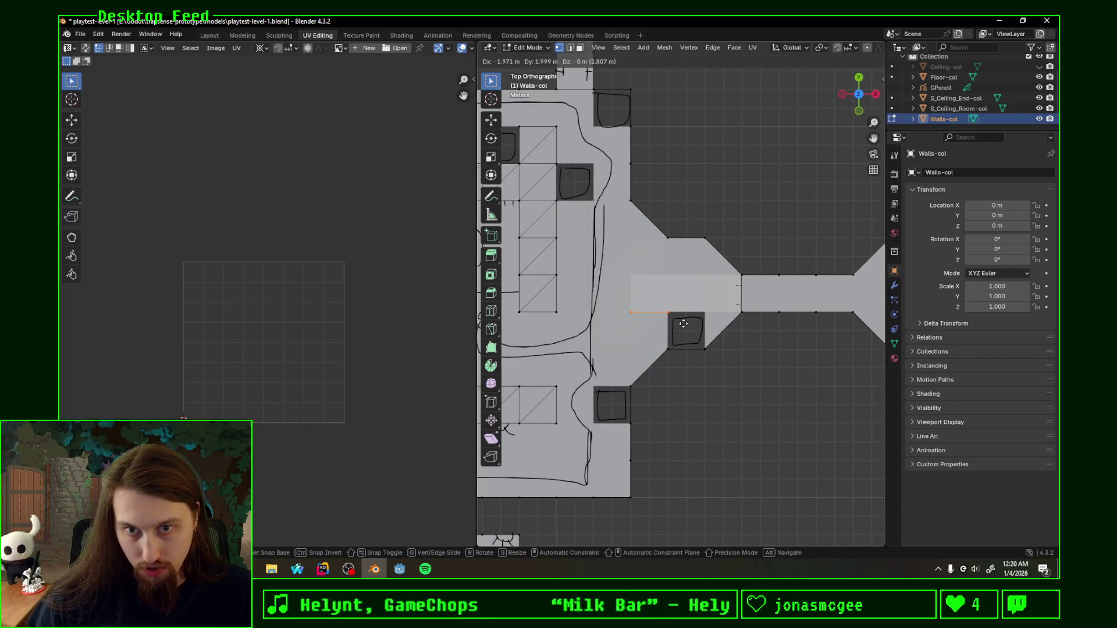
{"action": "left_click", "coordinate": [683, 324]}
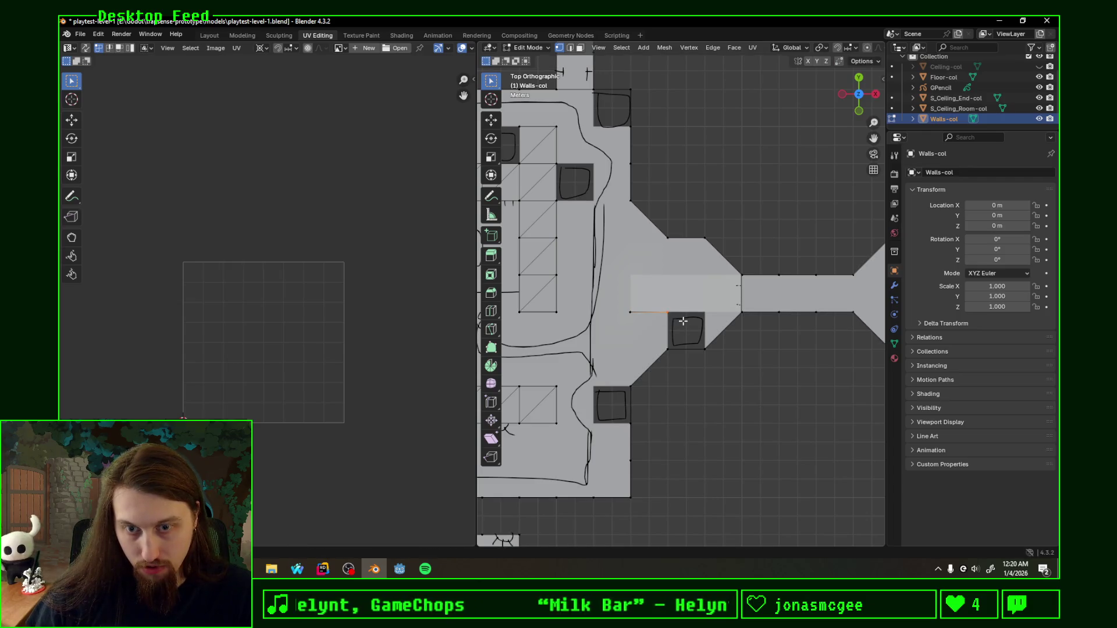
{"action": "key", "text": "g"}
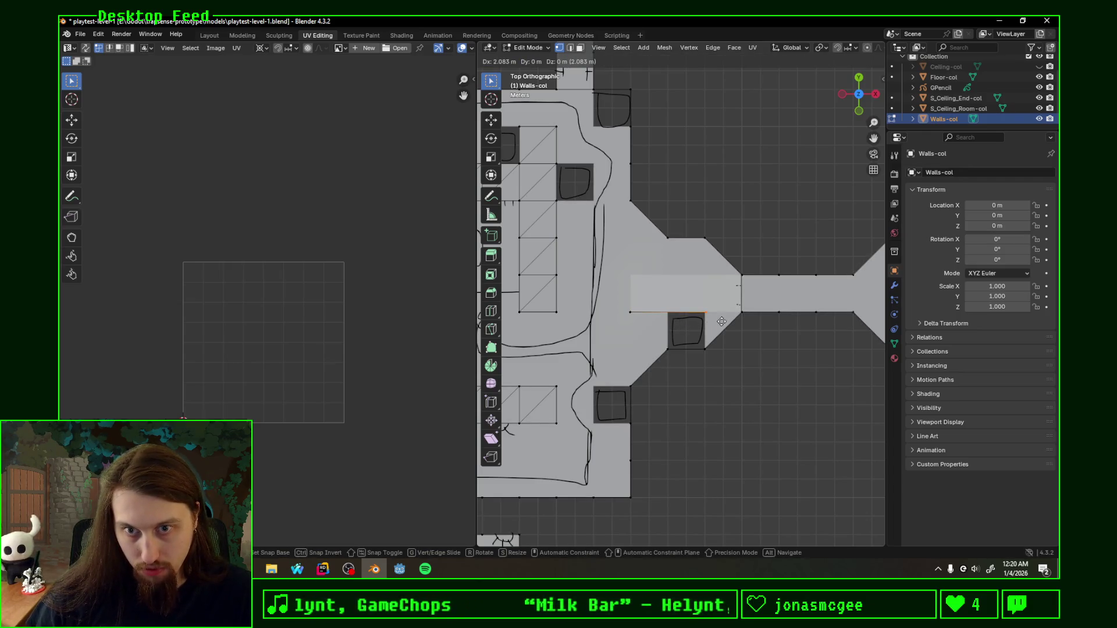
{"action": "left_click", "coordinate": [721, 322]}
Step: Extrude and place the edge section where the narrow corridor meets the room
{"action": "key", "text": "g"}
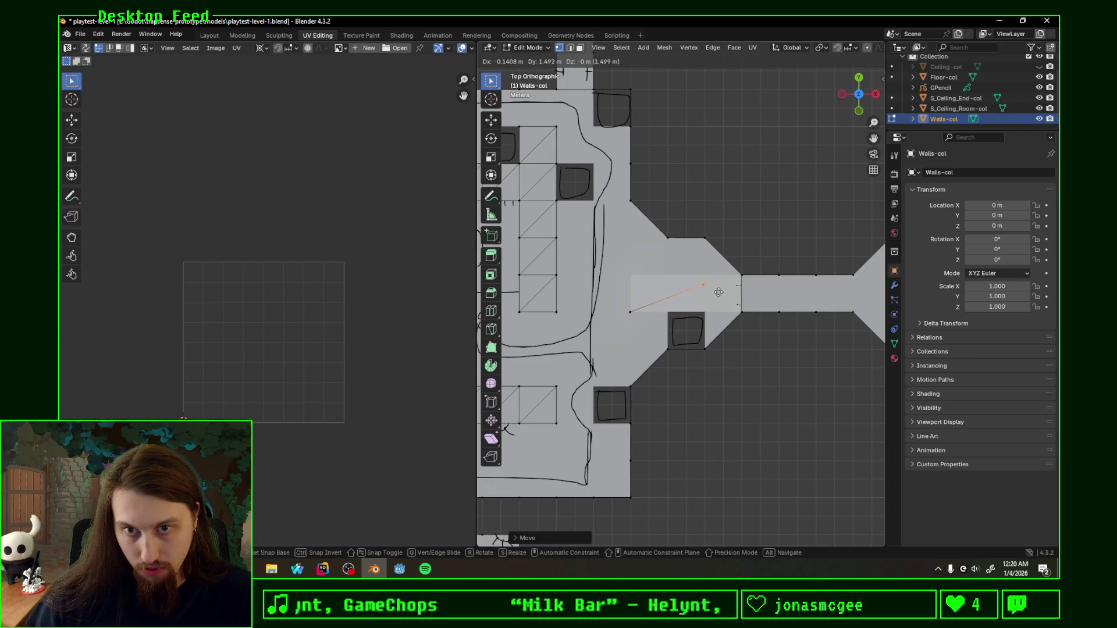
{"action": "left_click", "coordinate": [720, 306]}
{"action": "key", "text": "g"}
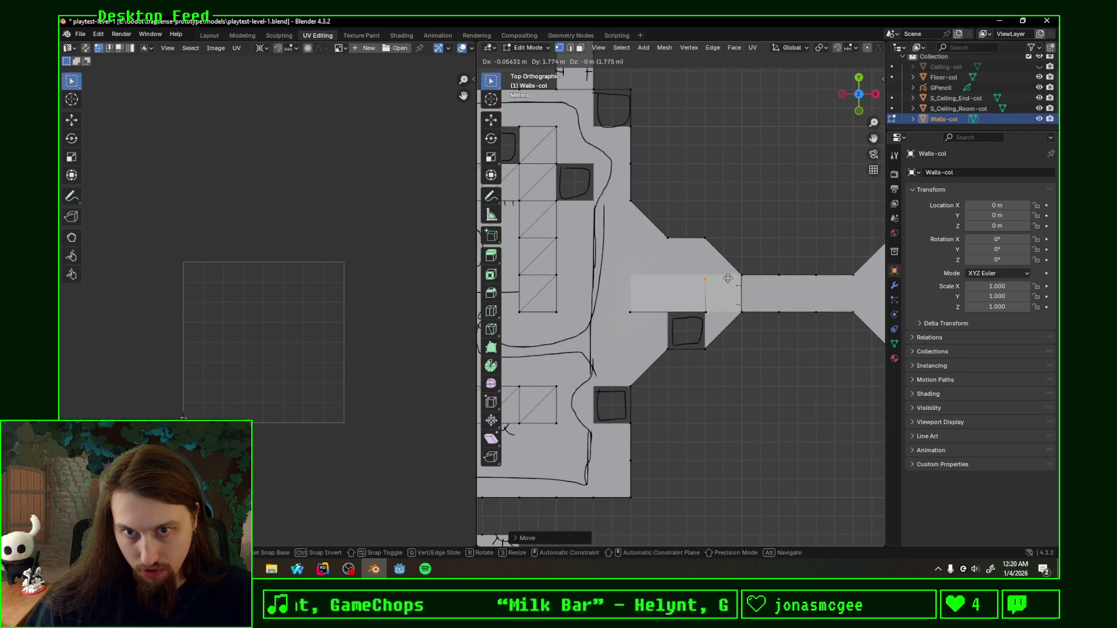
{"action": "left_click", "coordinate": [729, 274]}
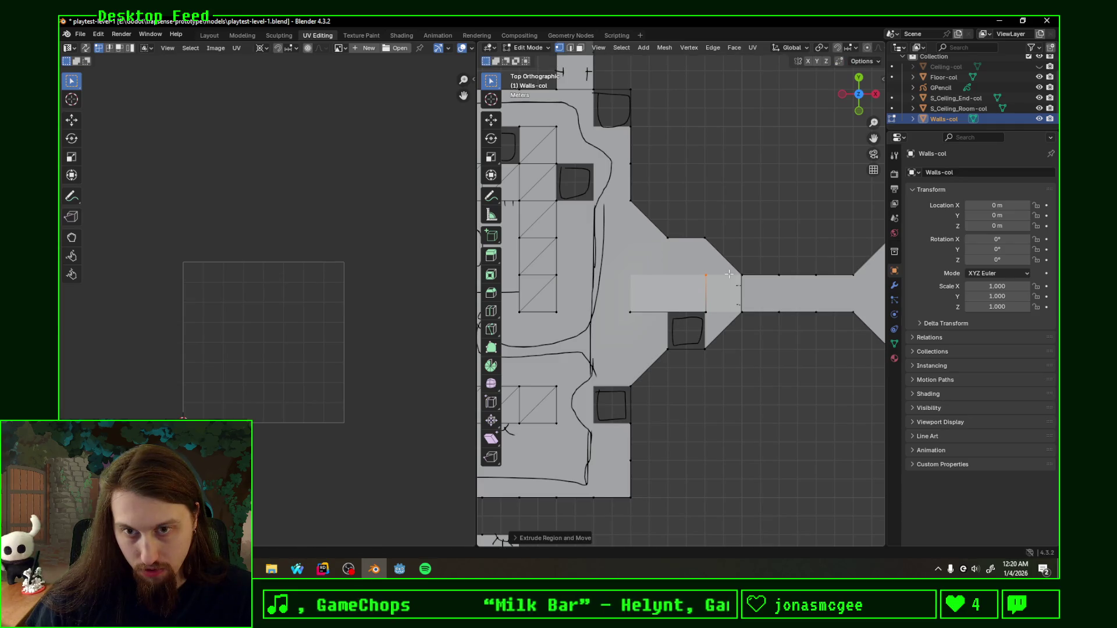
{"action": "left_click", "coordinate": [729, 277]}
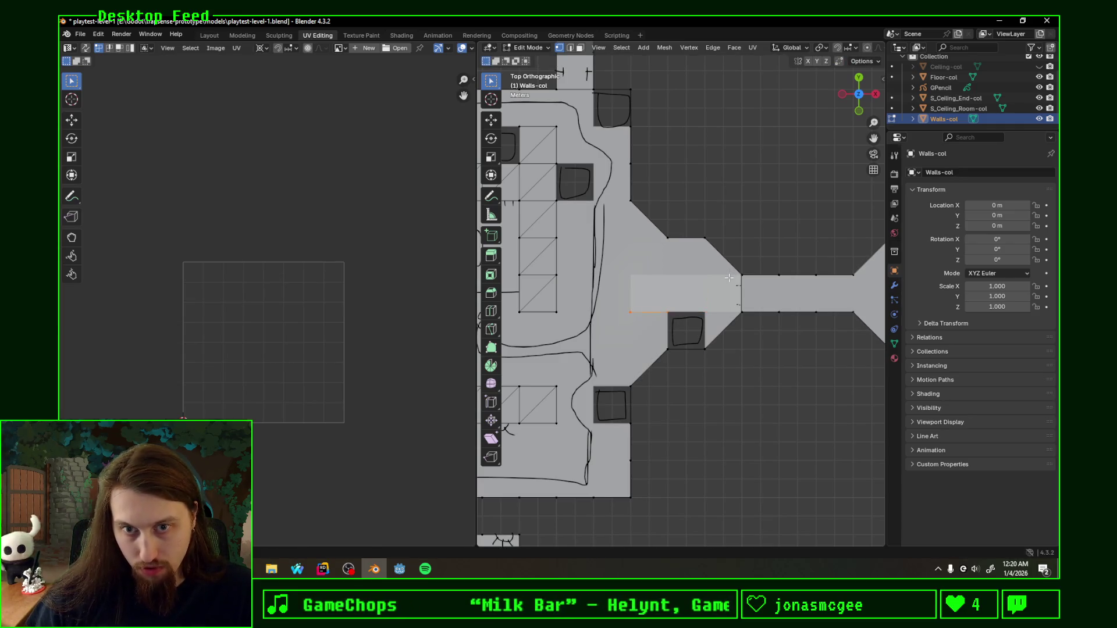
{"action": "key", "text": "g"}
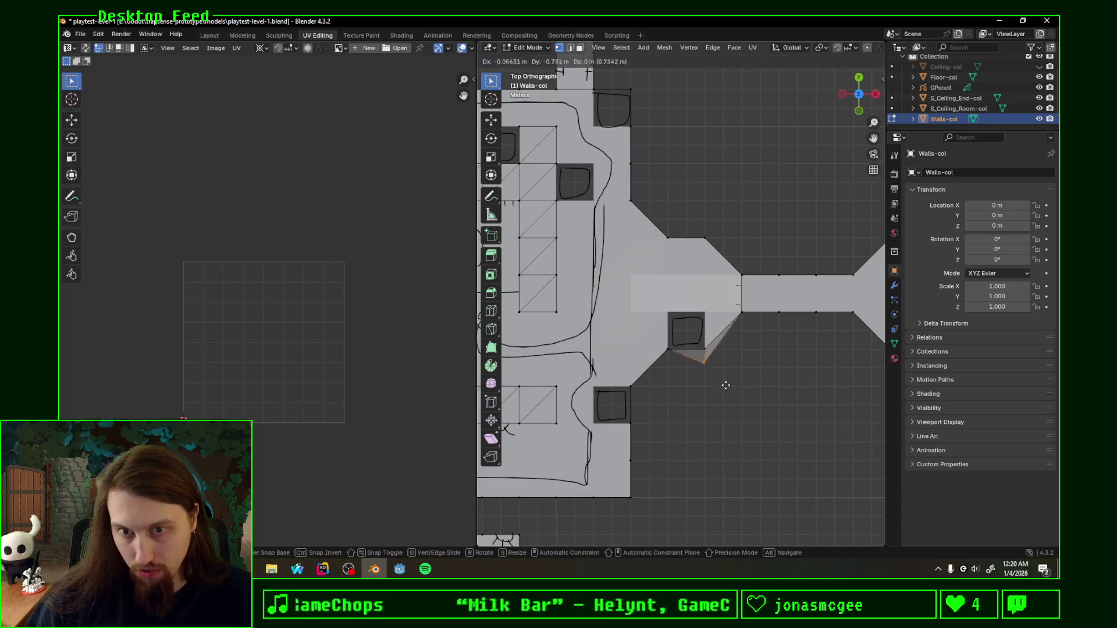
{"action": "left_click", "coordinate": [735, 374]}
Step: Leave Walls-col editing, select Floor-col and inspect the corridor interior in Object Mode
{"action": "middle_click_drag", "start_coordinate": [736, 375], "coordinate": [684, 322]}
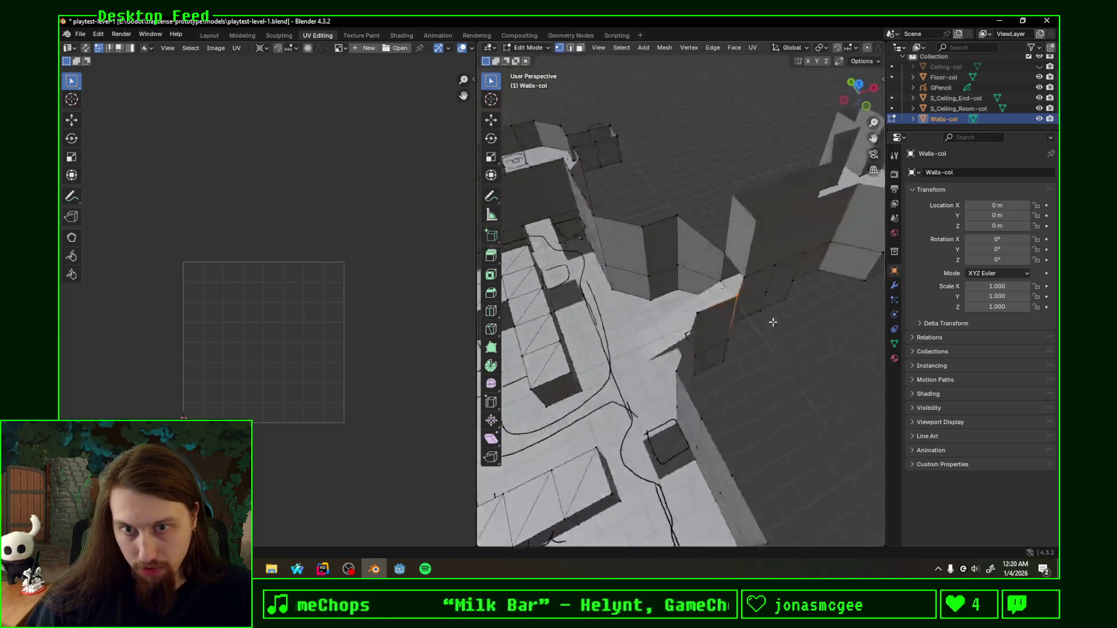
{"action": "key", "text": "Tab"}
{"action": "left_click", "coordinate": [685, 322]}
{"action": "key", "text": "Tab"}
{"action": "scroll", "coordinate": [684, 322], "scroll_direction": "up", "scroll_amount": 5}
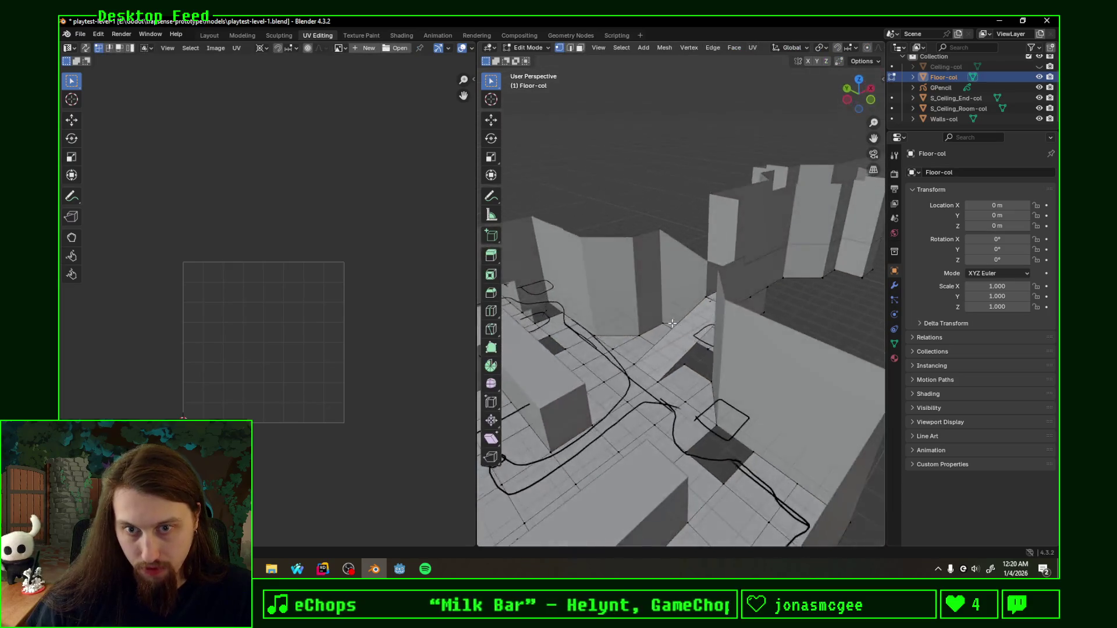
{"action": "mouse_move", "coordinate": [685, 322]}
{"action": "middle_mouse_down"}
{"action": "mouse_move", "coordinate": [740, 337]}
{"action": "mouse_move", "coordinate": [844, 330]}
{"action": "mouse_move", "coordinate": [817, 339]}
{"action": "middle_mouse_up"}
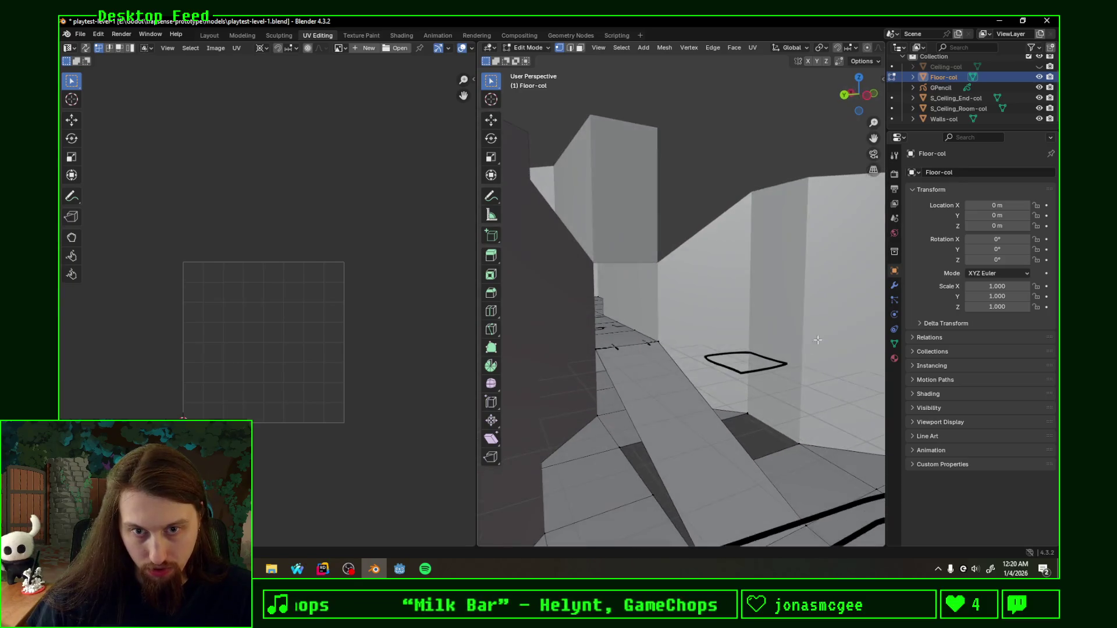
{"action": "key", "text": "Tab"}
{"action": "middle_click_drag", "start_coordinate": [689, 387], "coordinate": [840, 170]}
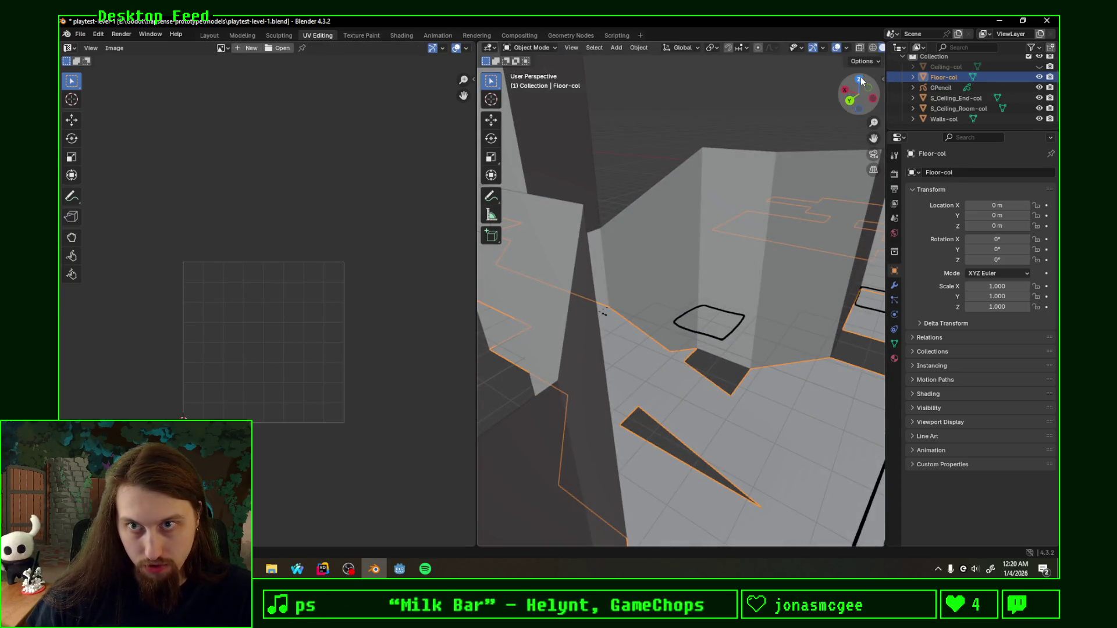
Step: From top view, add a loop cut across the Floor-col corridor strip in Edit Mode
{"action": "left_click", "coordinate": [859, 76]}
{"action": "key", "text": "ctrl+Tab"}
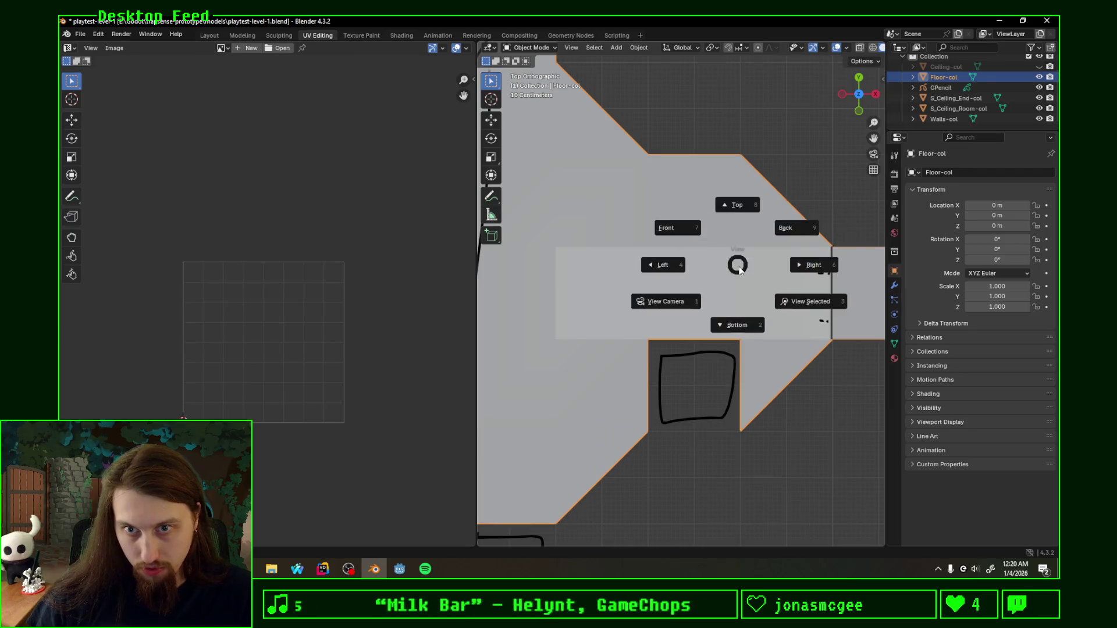
{"action": "left_click", "coordinate": [719, 319]}
{"action": "key", "text": "ctrl+r"}
{"action": "left_click", "coordinate": [695, 248]}
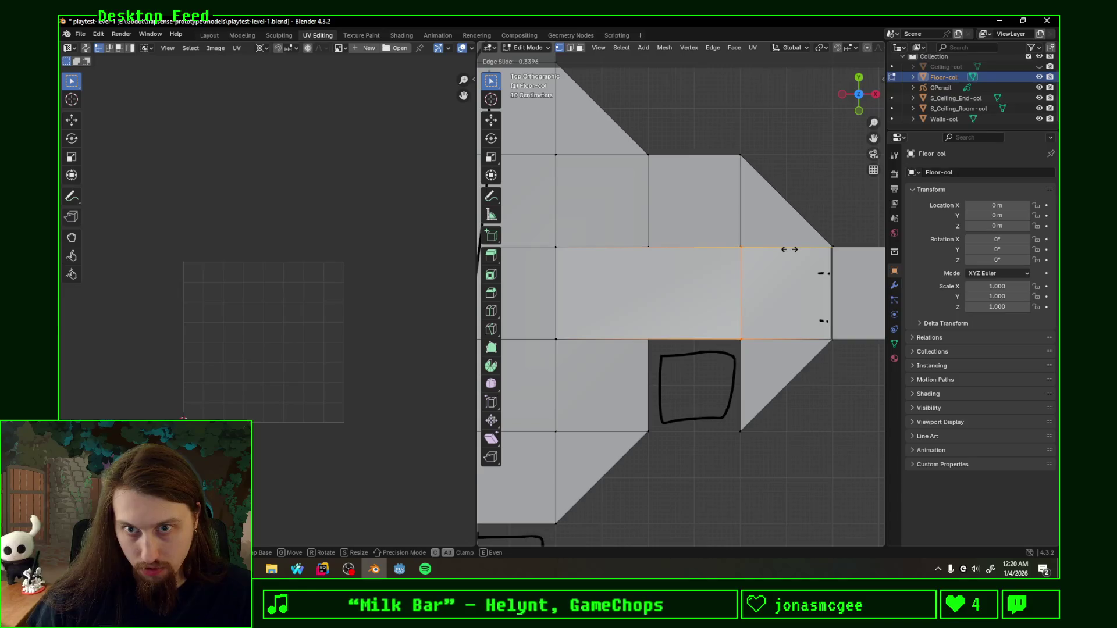
{"action": "left_click", "coordinate": [788, 248]}
Step: Move the selected floor face along Z by an entered distance so the floor slopes like a ramp
{"action": "mouse_move", "coordinate": [789, 249]}
{"action": "middle_mouse_down"}
{"action": "mouse_move", "coordinate": [863, 201]}
{"action": "mouse_move", "coordinate": [804, 249]}
{"action": "middle_mouse_up"}
{"action": "key", "text": "g"}
{"action": "key", "text": "z"}
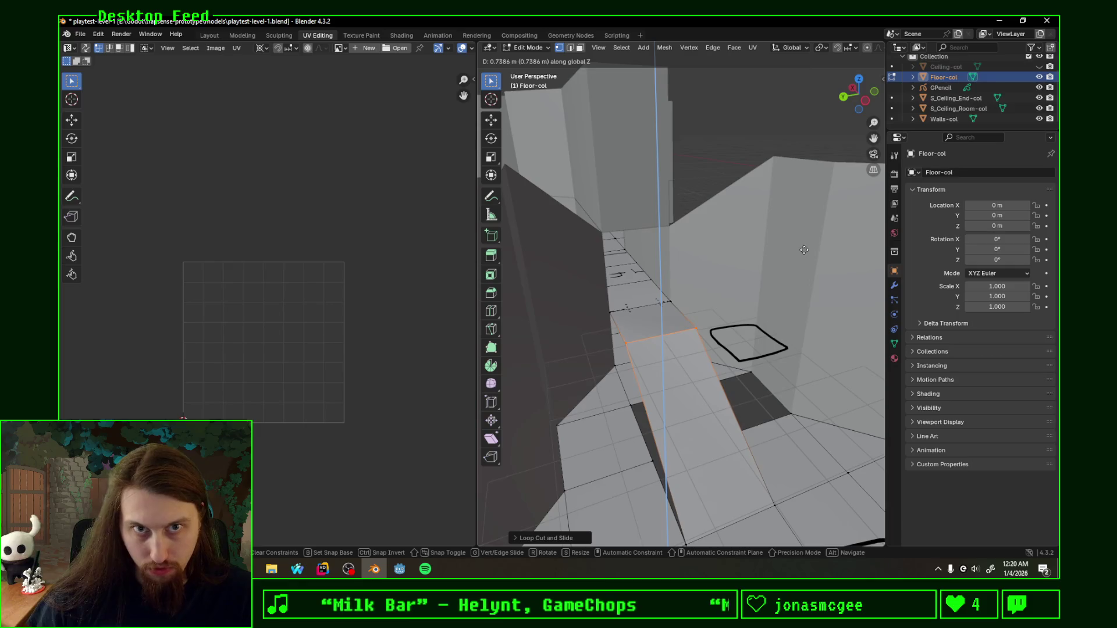
{"action": "type", "text": "1"}
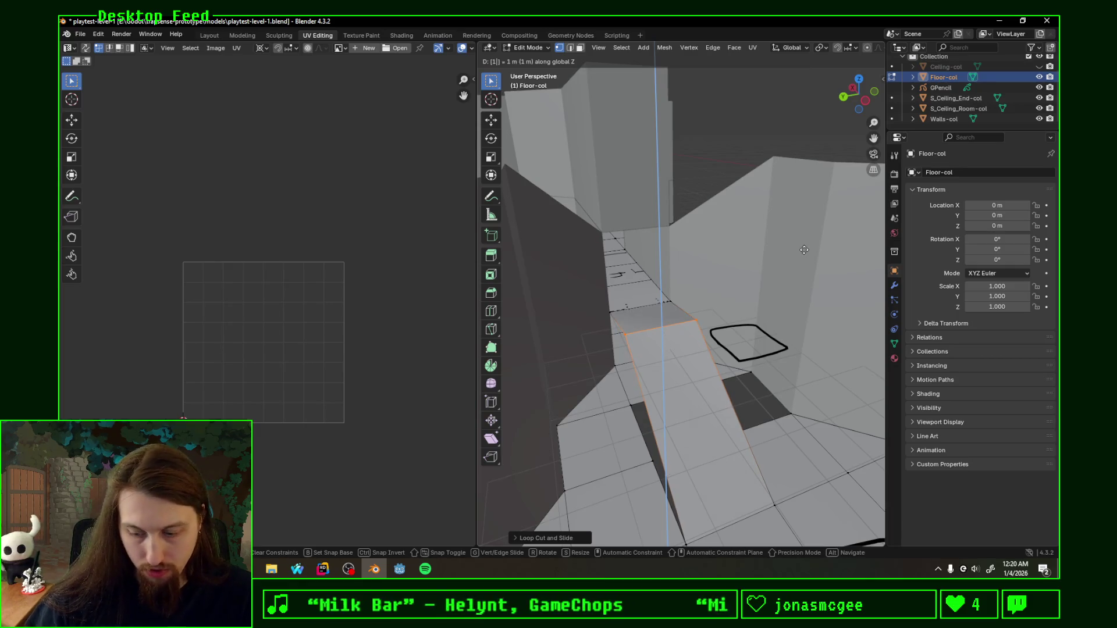
{"action": "key", "text": "BackSpace"}
{"action": "type", "text": "-.5"}
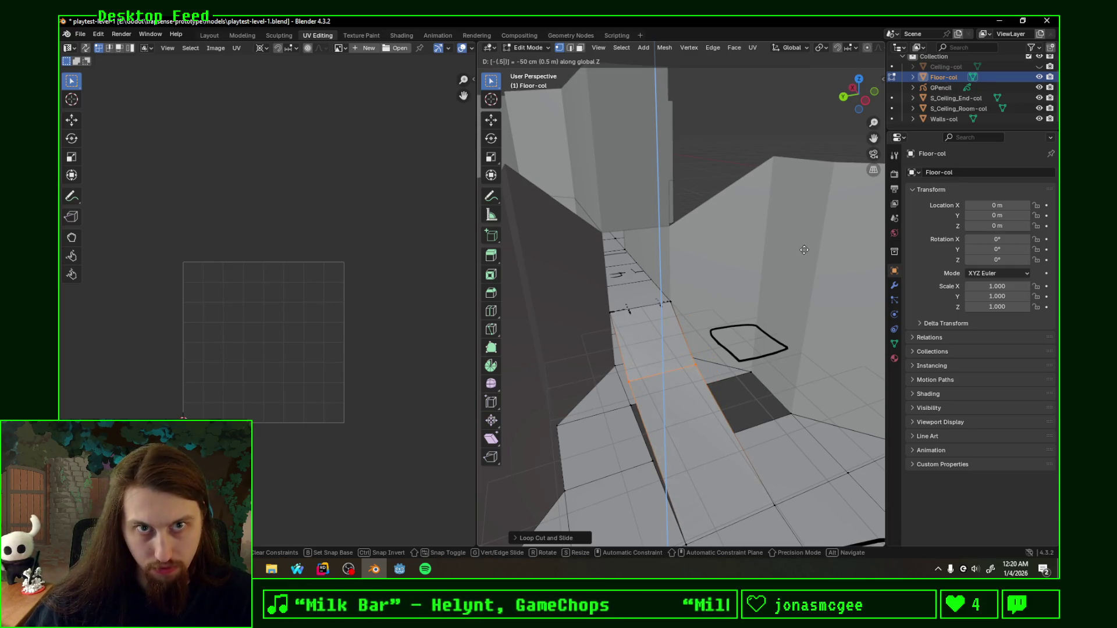
{"action": "key", "text": "Return"}
{"action": "mouse_move", "coordinate": [804, 249]}
{"action": "middle_mouse_down"}
{"action": "mouse_move", "coordinate": [644, 236]}
{"action": "mouse_move", "coordinate": [786, 357]}
{"action": "middle_mouse_up"}
Step: Run a snap command from the F3 search and check the ramp result
{"action": "key", "text": "F3"}
{"action": "type", "text": "uv"}
{"action": "key", "text": "Escape"}
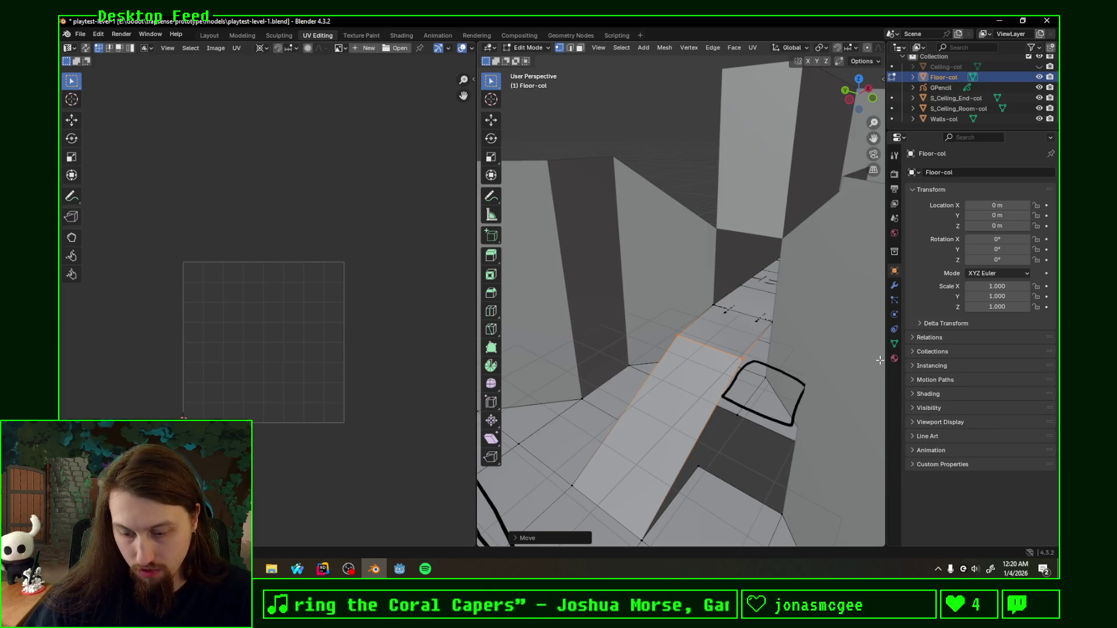
{"action": "key", "text": "F3"}
{"action": "type", "text": "snap to grid"}
{"action": "key", "text": "Down"}
{"action": "key", "text": "Down"}
{"action": "key", "text": "Return"}
{"action": "middle_click_drag", "start_coordinate": [891, 398], "coordinate": [804, 398]}
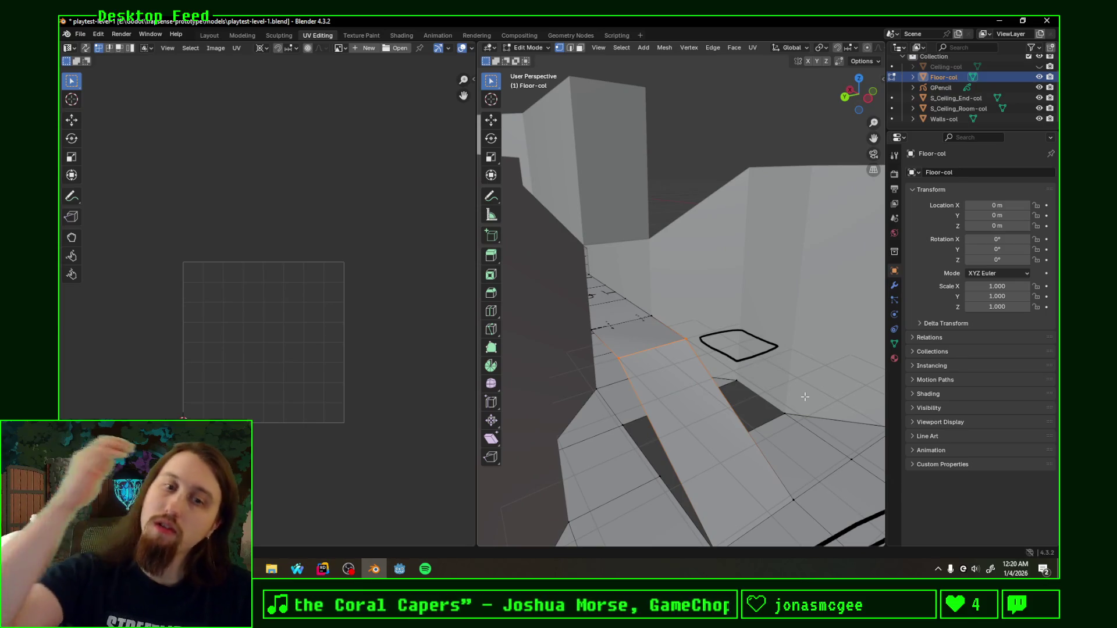
Step: Add another loop cut across the floor strip, left at its centre
{"action": "key", "text": "ctrl+r"}
{"action": "left_click", "coordinate": [749, 411]}
{"action": "right_click", "coordinate": [748, 412]}
Step: Select the ramp's side edges and bring up the Separate menu for them
{"action": "mouse_move", "coordinate": [698, 406]}
{"action": "middle_mouse_down"}
{"action": "mouse_move", "coordinate": [733, 436]}
{"action": "mouse_move", "coordinate": [738, 429]}
{"action": "mouse_move", "coordinate": [721, 451]}
{"action": "middle_mouse_up"}
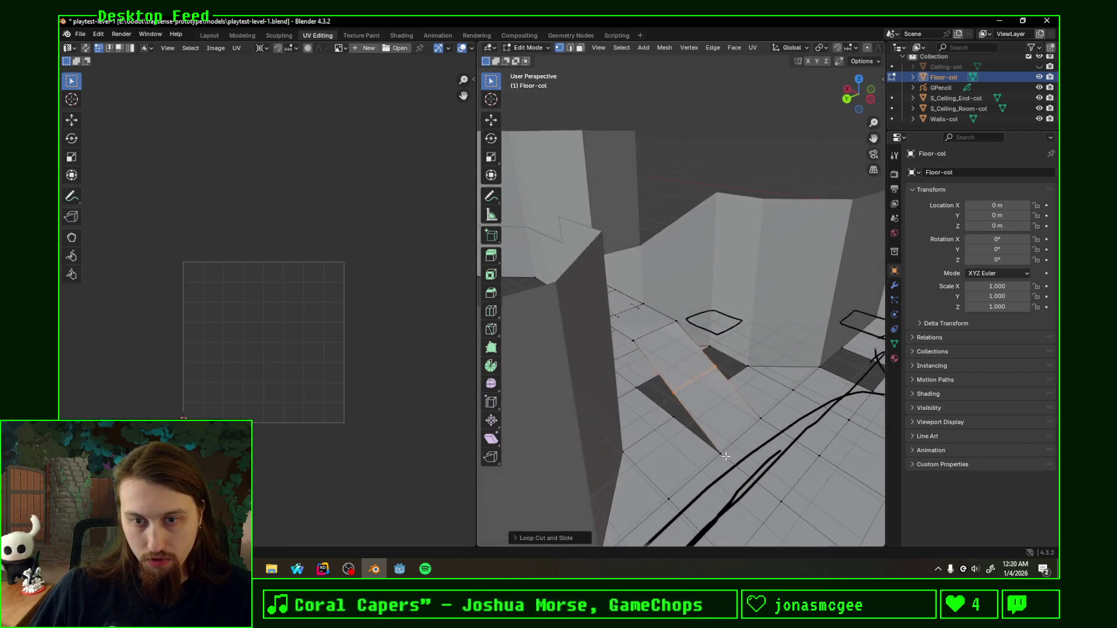
{"action": "left_click", "coordinate": [720, 454]}
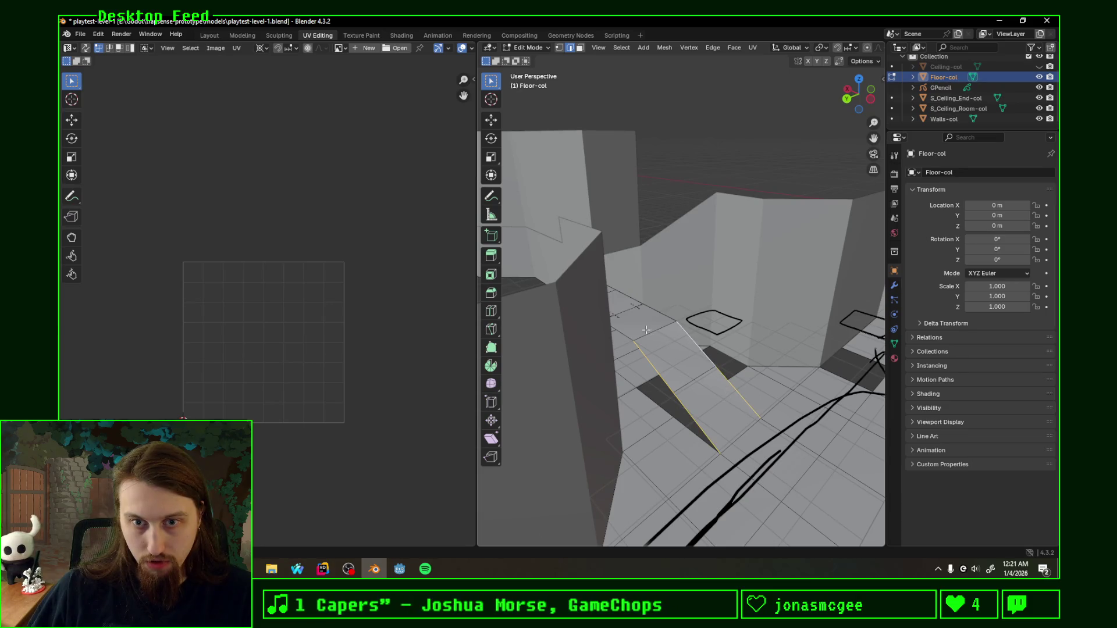
{"action": "key", "text": "p"}
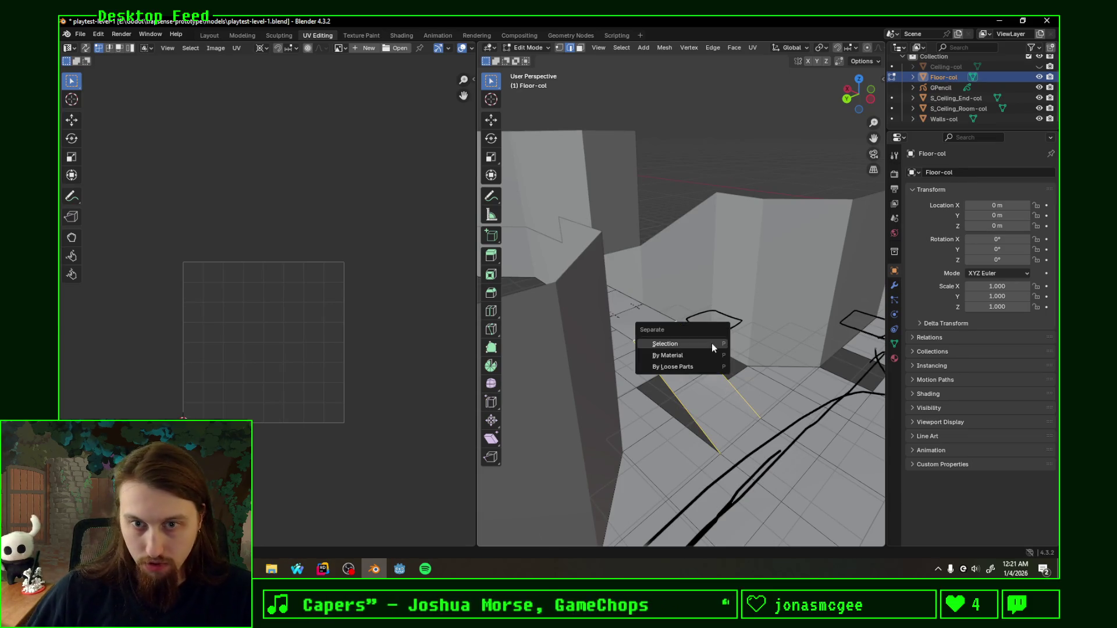
Step: Separate the ramp edges as Floor-col.001, join it into Walls-col and enter Edit Mode
{"action": "left_click", "coordinate": [712, 343]}
{"action": "key", "text": "Tab"}
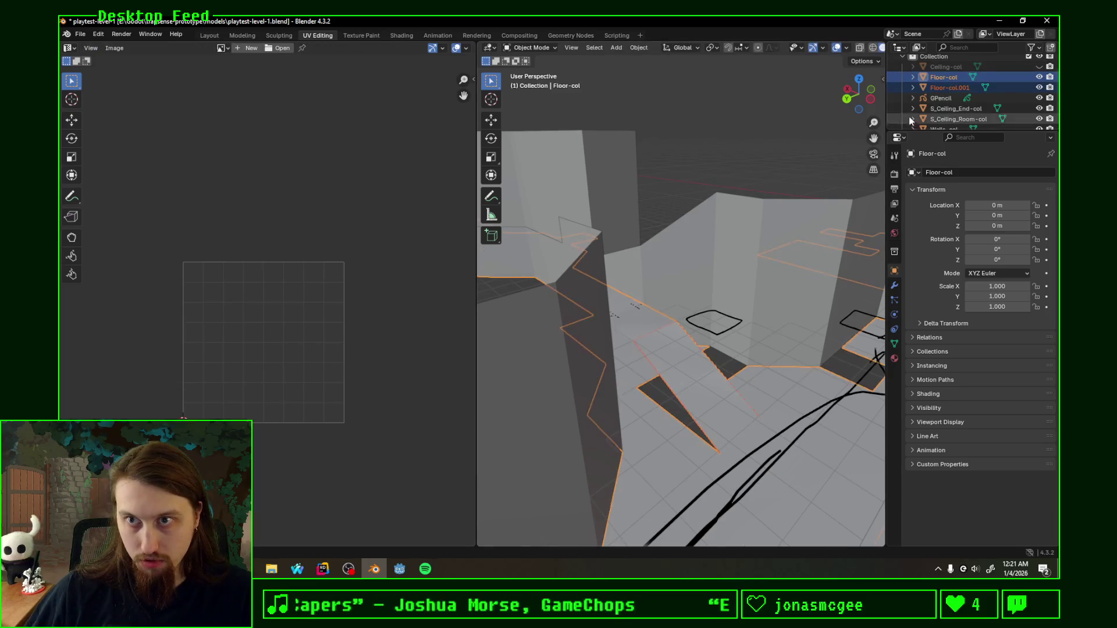
{"action": "left_click", "coordinate": [952, 89]}
{"action": "scroll", "coordinate": [954, 94], "scroll_direction": "down", "scroll_amount": 1}
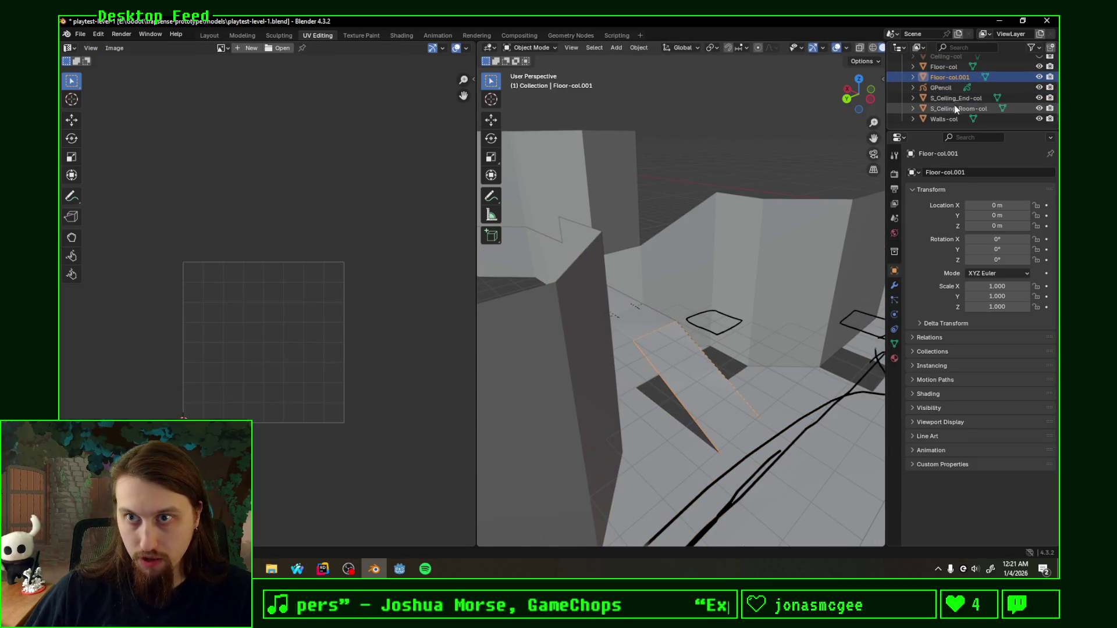
{"action": "left_click", "coordinate": [949, 120], "text": "ctrl"}
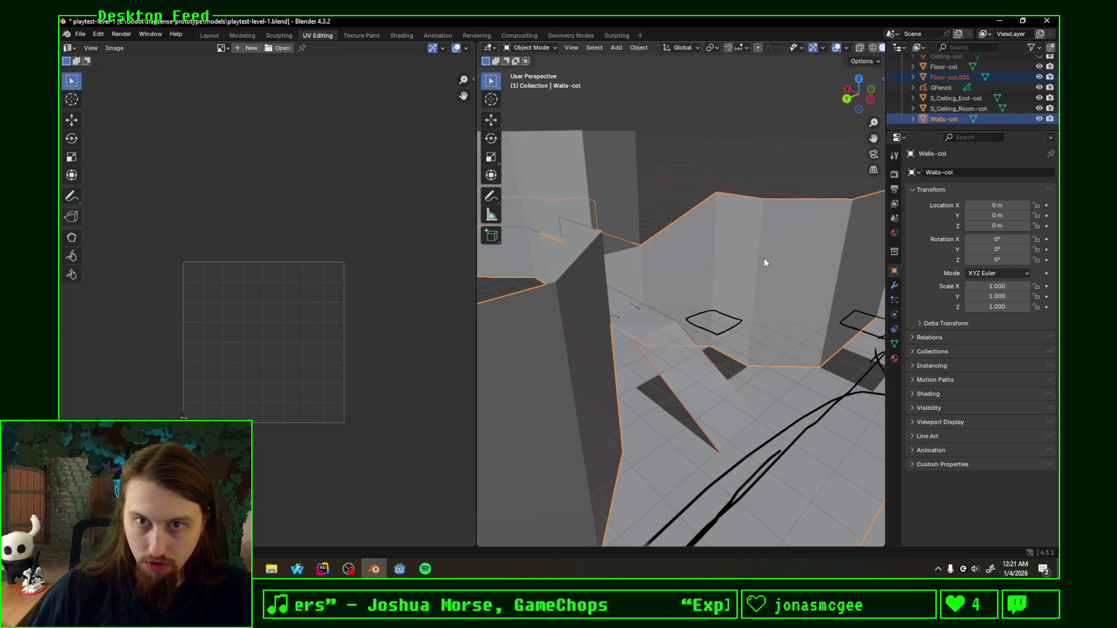
{"action": "key", "text": "ctrl+j"}
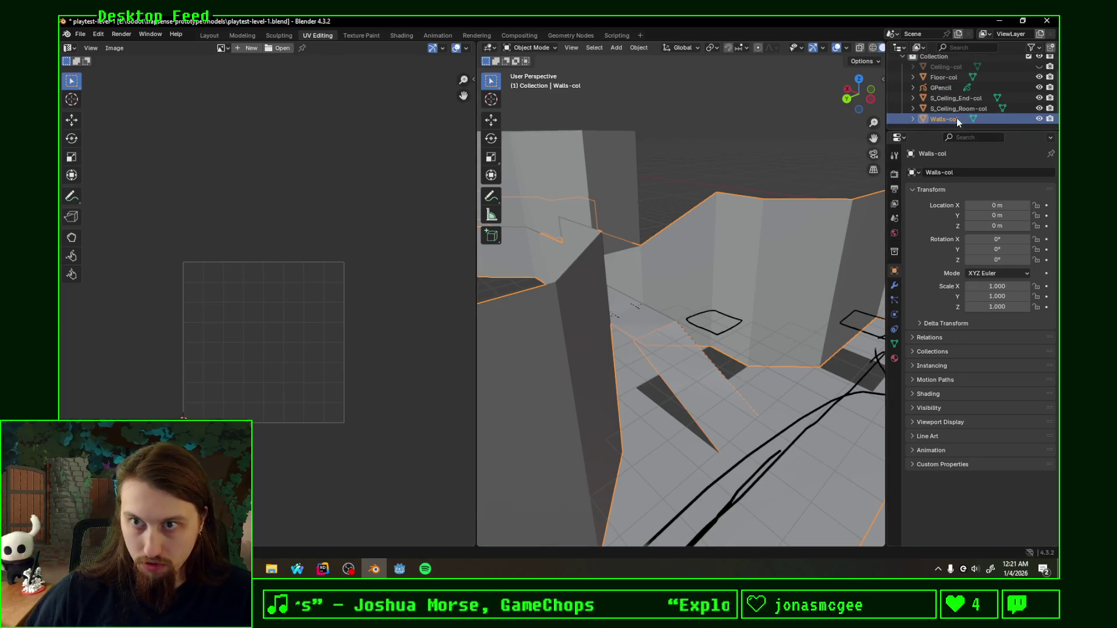
{"action": "key", "text": "Tab"}
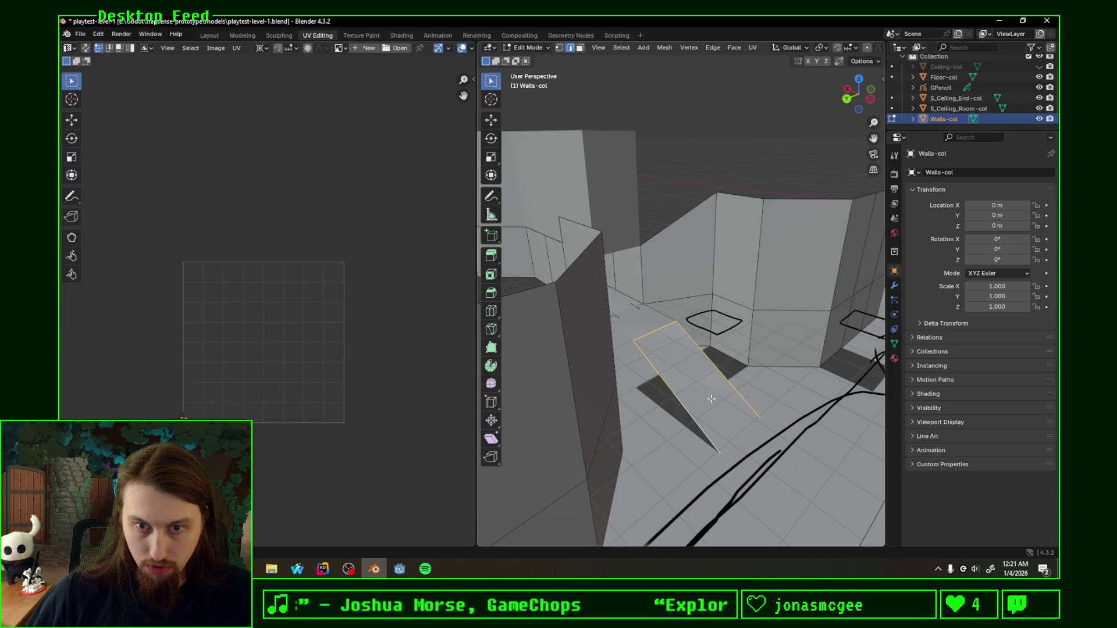
Step: Extrude the ramp edge straight up along Z and check it from Back view in wireframe
{"action": "key", "text": "g"}
{"action": "key", "text": "z"}
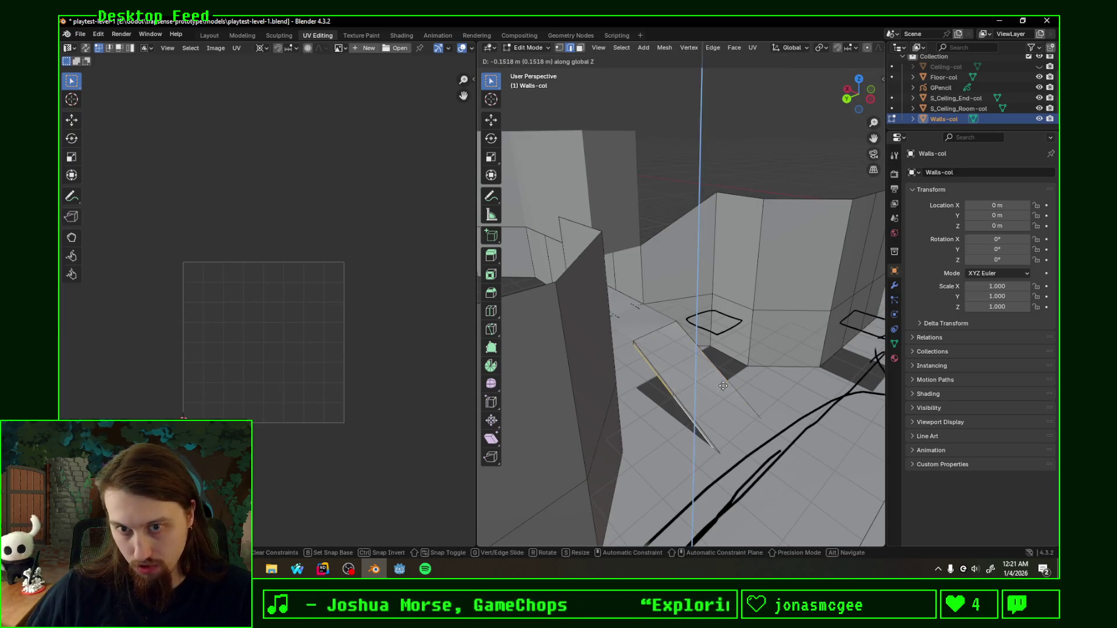
{"action": "left_click", "coordinate": [726, 386]}
{"action": "mouse_move", "coordinate": [727, 386]}
{"action": "middle_mouse_down"}
{"action": "mouse_move", "coordinate": [780, 334]}
{"action": "mouse_move", "coordinate": [759, 425]}
{"action": "middle_mouse_up"}
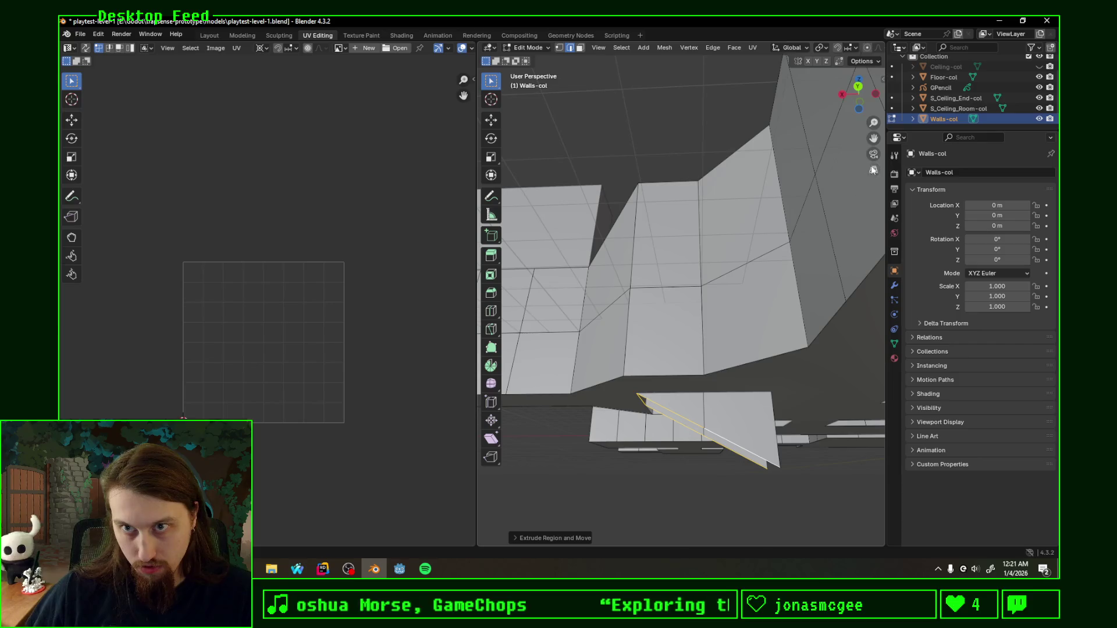
{"action": "left_click", "coordinate": [860, 88]}
{"action": "middle_click_drag", "start_coordinate": [721, 424], "coordinate": [696, 311], "text": "shift"}
{"action": "key", "text": "z"}
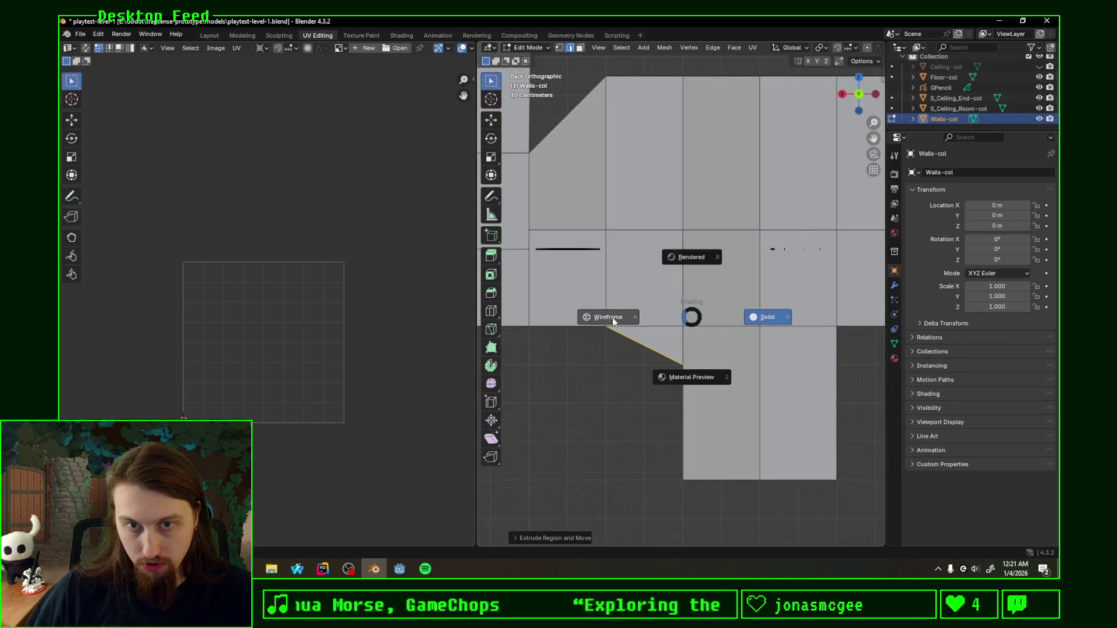
{"action": "left_click", "coordinate": [698, 251]}
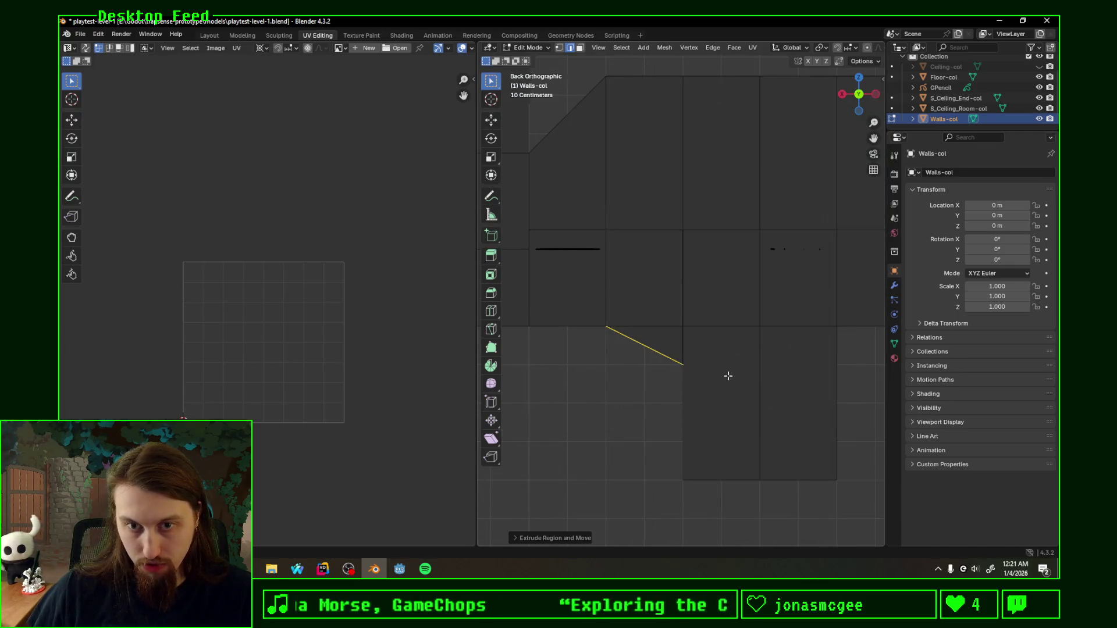
{"action": "key", "text": "alt+z"}
{"action": "key", "text": "alt+z"}
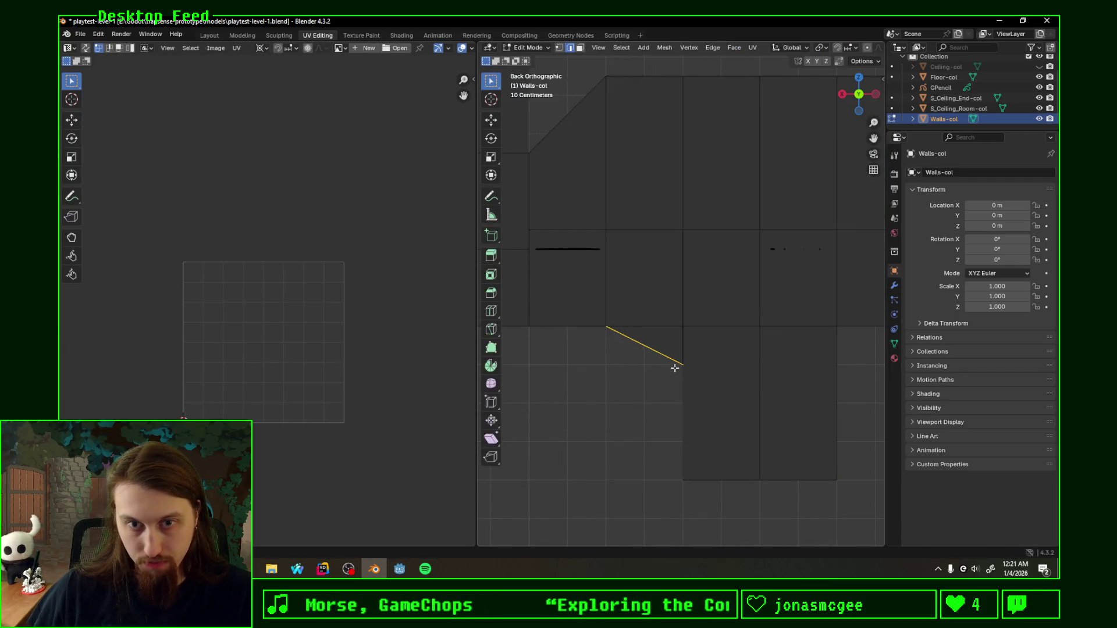
{"action": "middle_click_drag", "start_coordinate": [694, 374], "coordinate": [727, 342]}
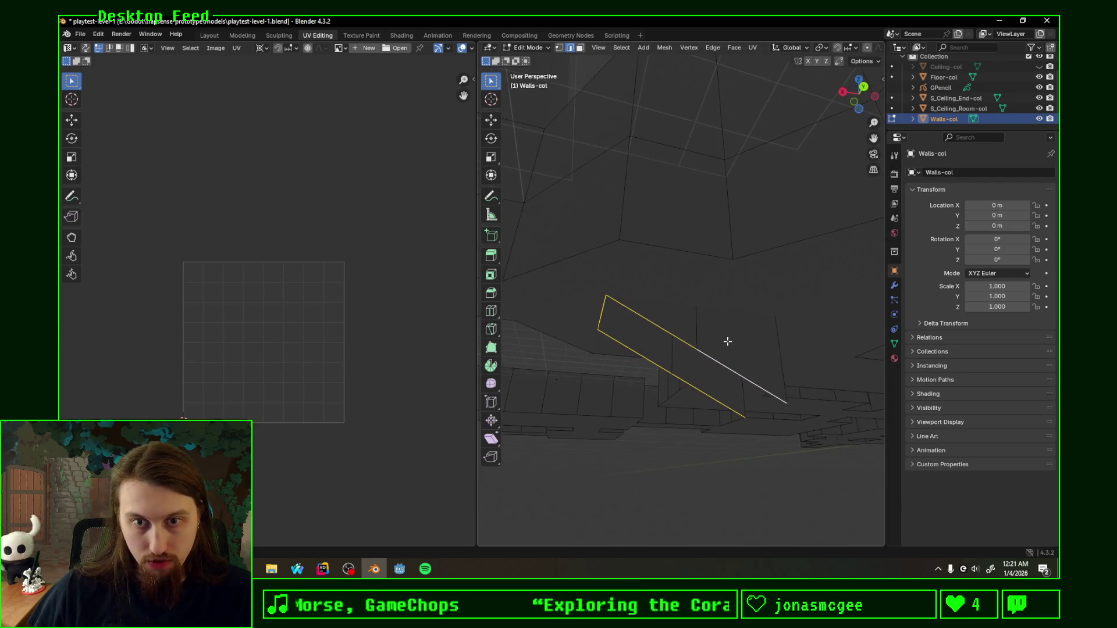
Step: In vertex select, raise the extruded edge and the ramp-base vertex along Z to form the sloped wall face
{"action": "left_click", "coordinate": [558, 47]}
{"action": "left_click", "coordinate": [695, 352]}
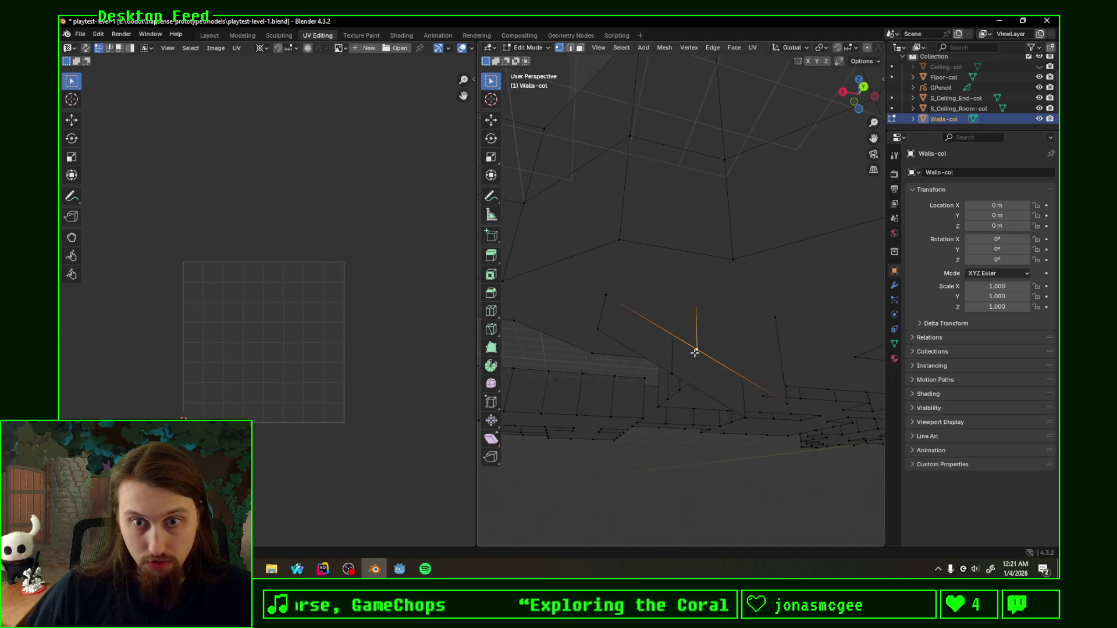
{"action": "key", "text": "g"}
{"action": "key", "text": "z"}
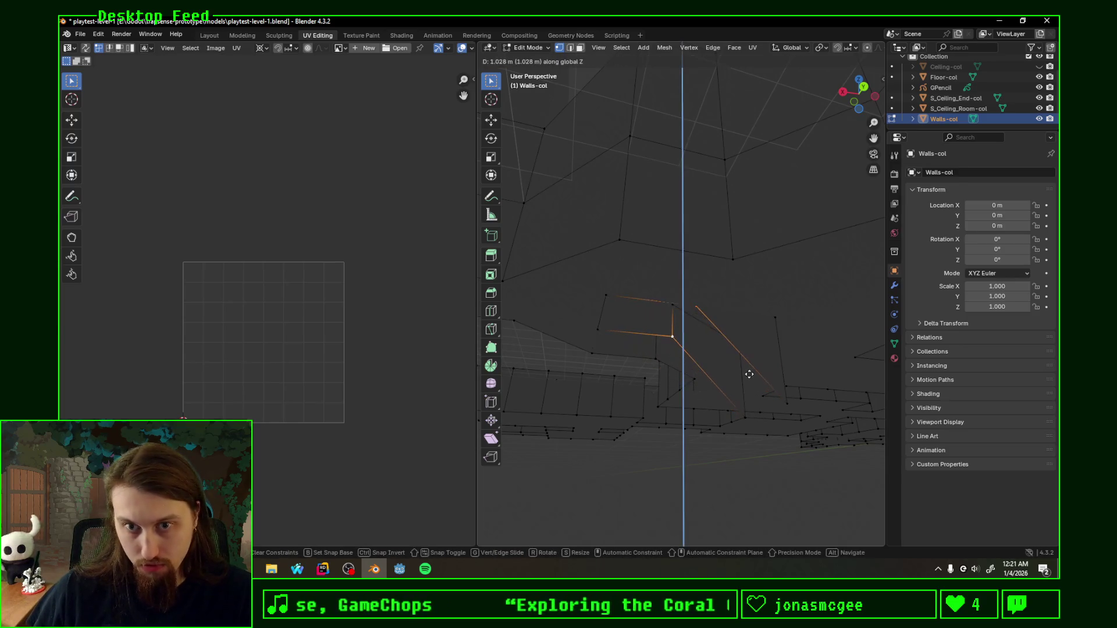
{"action": "left_click", "coordinate": [752, 374]}
{"action": "left_click", "coordinate": [743, 416]}
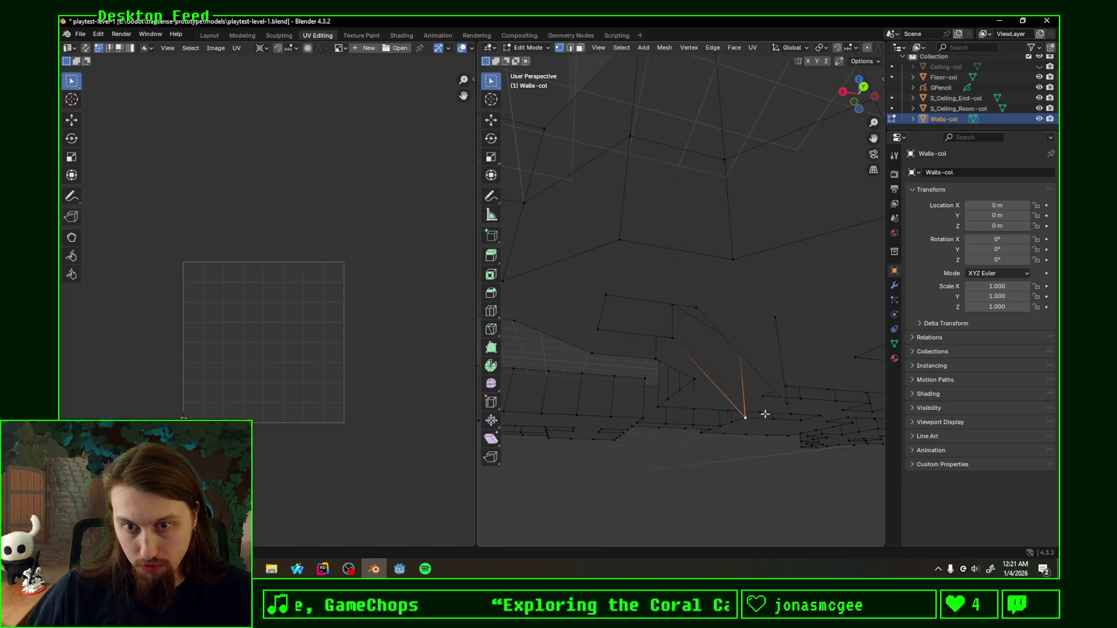
{"action": "key", "text": "g"}
{"action": "key", "text": "z"}
{"action": "left_click", "coordinate": [800, 330]}
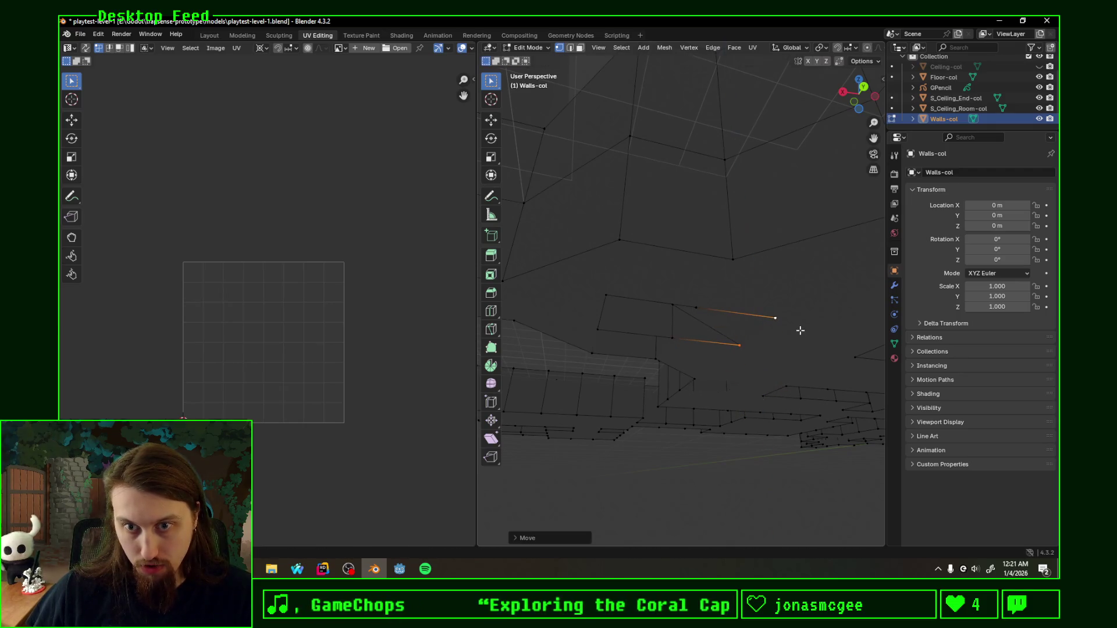
Step: Review the sloped face from inside the room and select the whole Walls-col mesh
{"action": "left_click", "coordinate": [697, 307], "text": "shift"}
{"action": "middle_click_drag", "start_coordinate": [676, 345], "coordinate": [725, 374]}
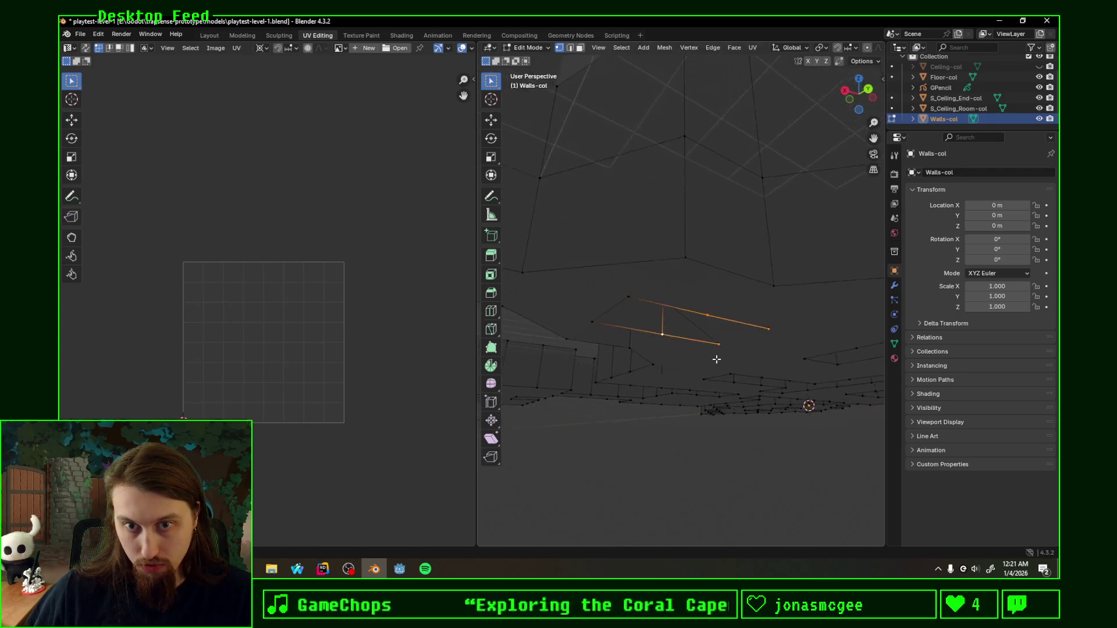
{"action": "key", "text": "F3"}
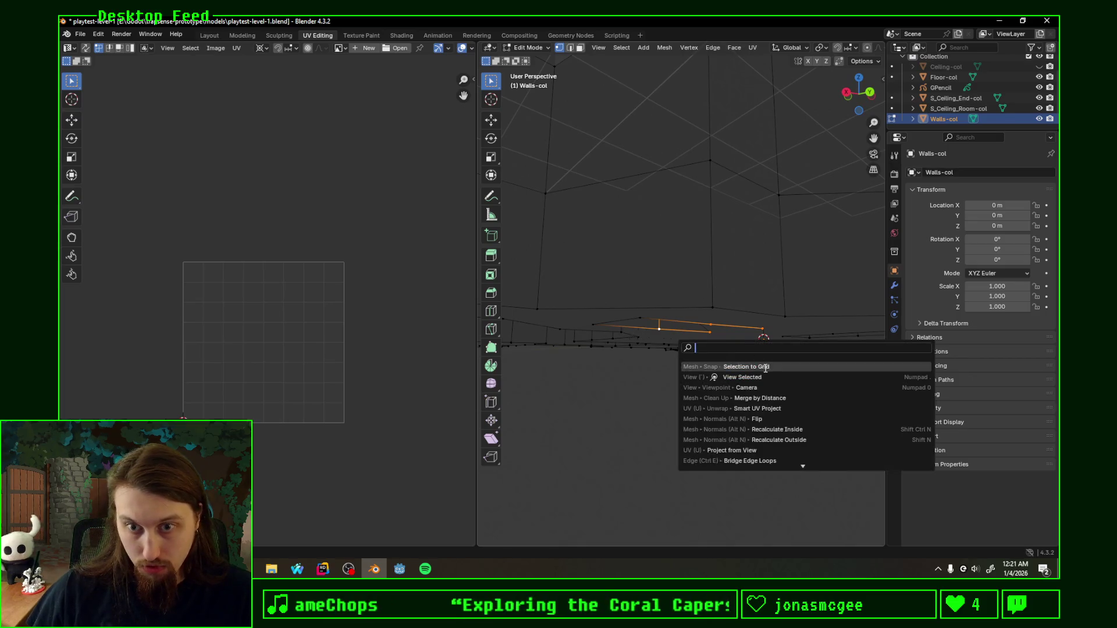
{"action": "key", "text": "Escape"}
{"action": "mouse_move", "coordinate": [763, 369]}
{"action": "middle_mouse_down"}
{"action": "mouse_move", "coordinate": [569, 393]}
{"action": "mouse_move", "coordinate": [686, 369]}
{"action": "mouse_move", "coordinate": [688, 356]}
{"action": "middle_mouse_up"}
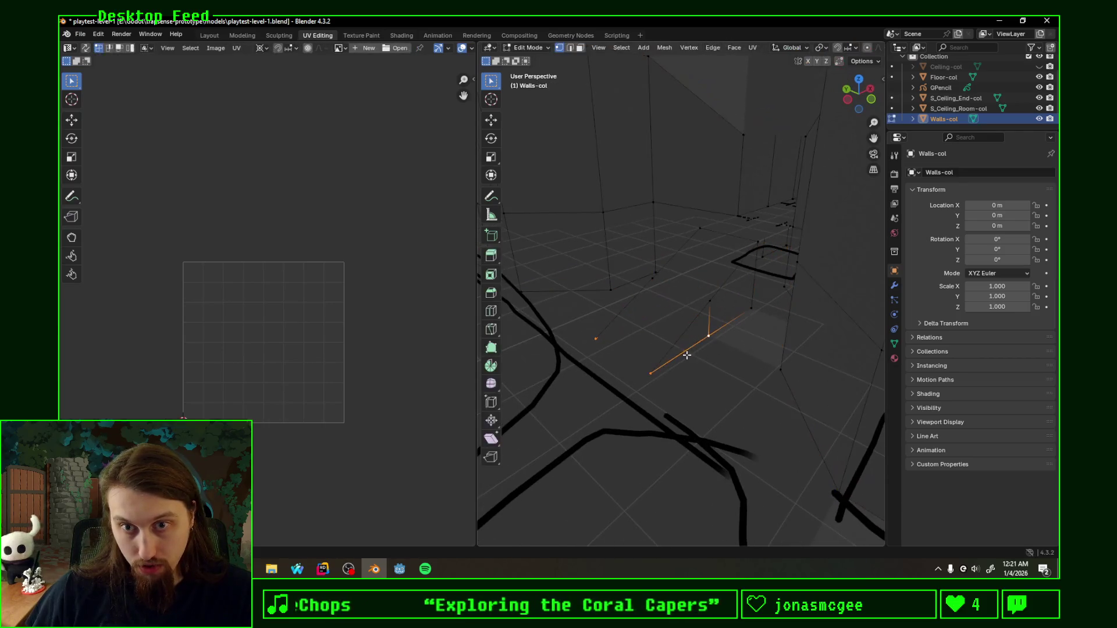
{"action": "key", "text": "a"}
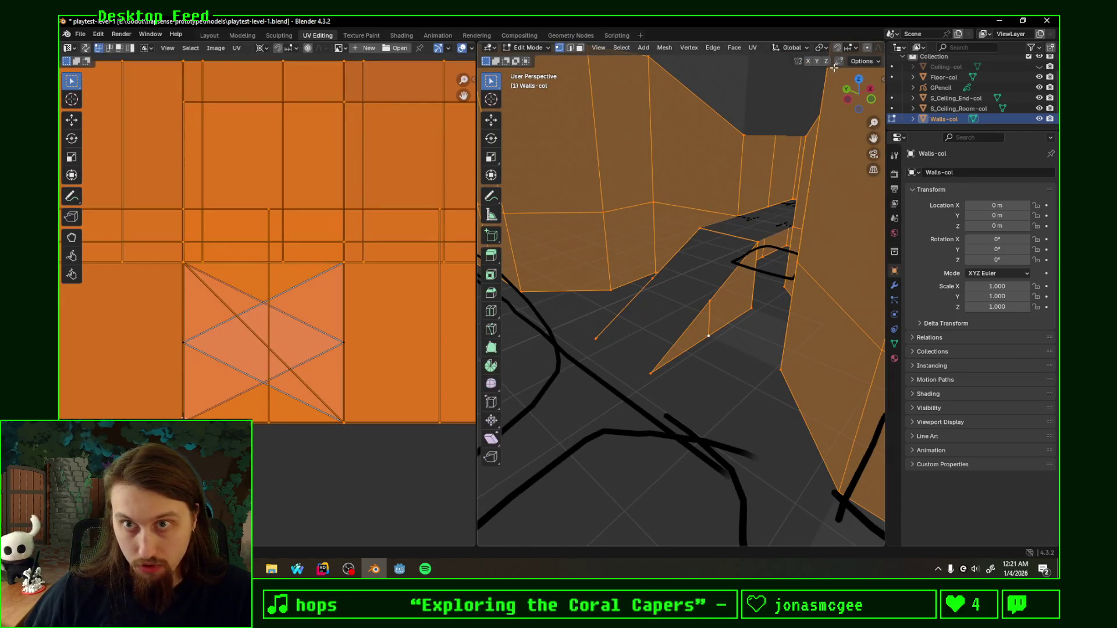
Step: Check the snapping settings and switch the viewport to solid shading
{"action": "left_click", "coordinate": [820, 51]}
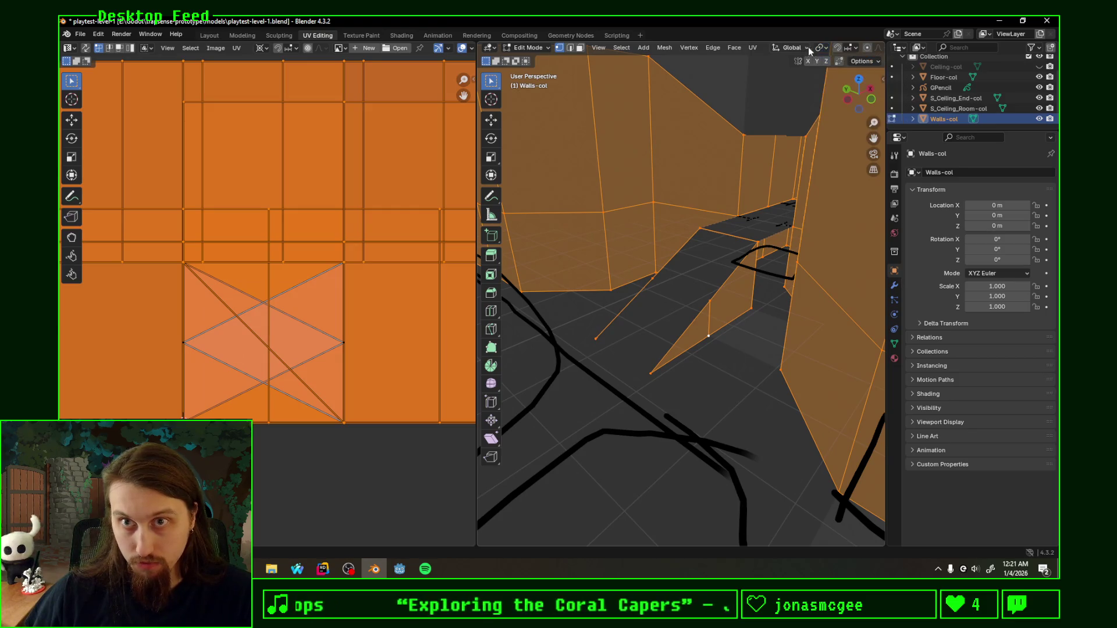
{"action": "left_click", "coordinate": [857, 51]}
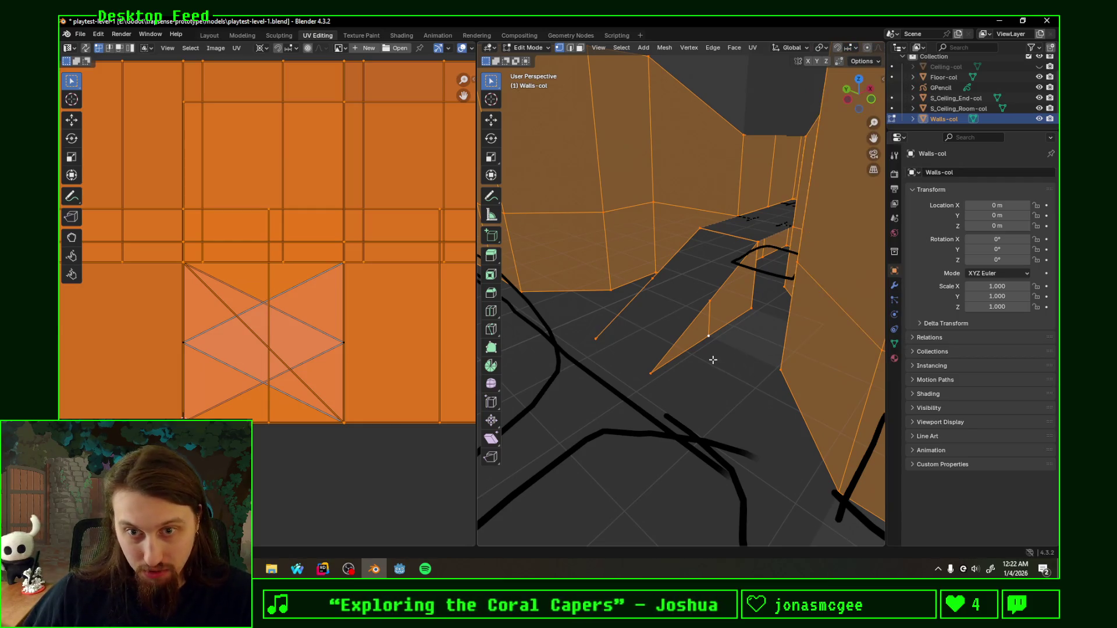
{"action": "middle_click_drag", "start_coordinate": [711, 361], "coordinate": [748, 369]}
{"action": "key", "text": "z"}
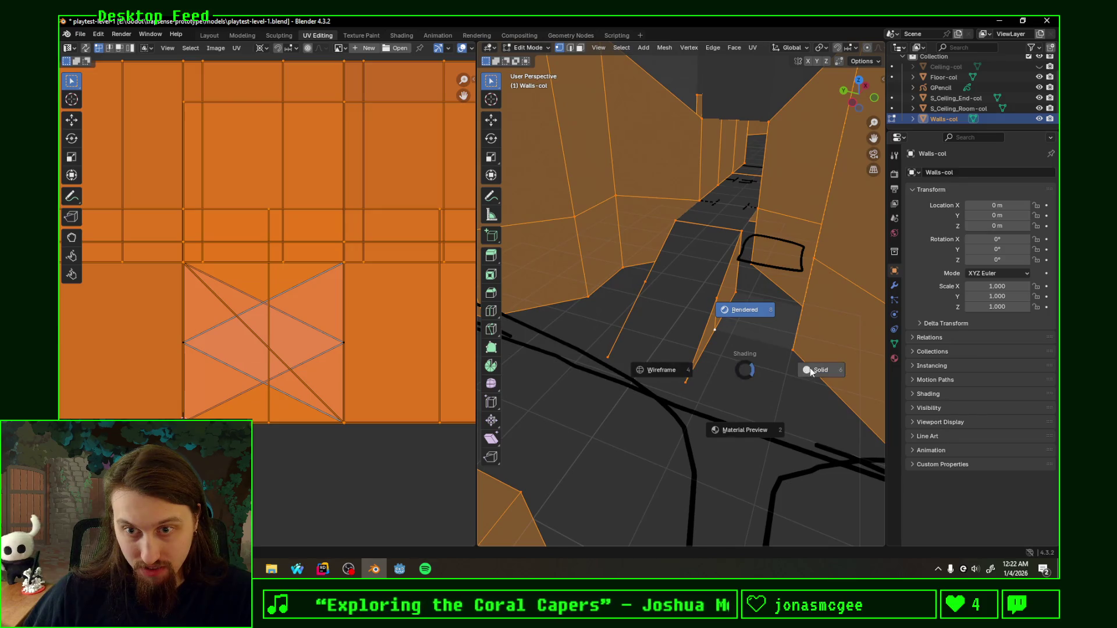
{"action": "left_click", "coordinate": [821, 369]}
{"action": "middle_click_drag", "start_coordinate": [820, 369], "coordinate": [846, 86]}
Step: Review the snapping and edit-mode overlay settings, then deselect the whole mesh
{"action": "left_click", "coordinate": [857, 50]}
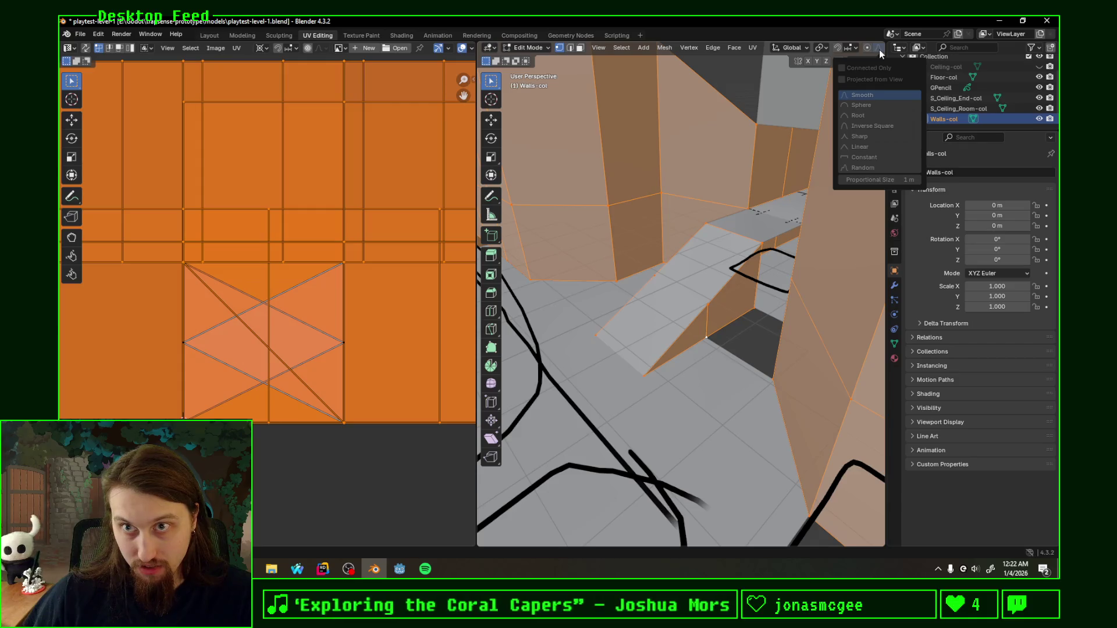
{"action": "scroll", "coordinate": [872, 48], "scroll_direction": "down", "scroll_amount": 3}
{"action": "left_click", "coordinate": [827, 50]}
{"action": "left_click", "coordinate": [828, 49]}
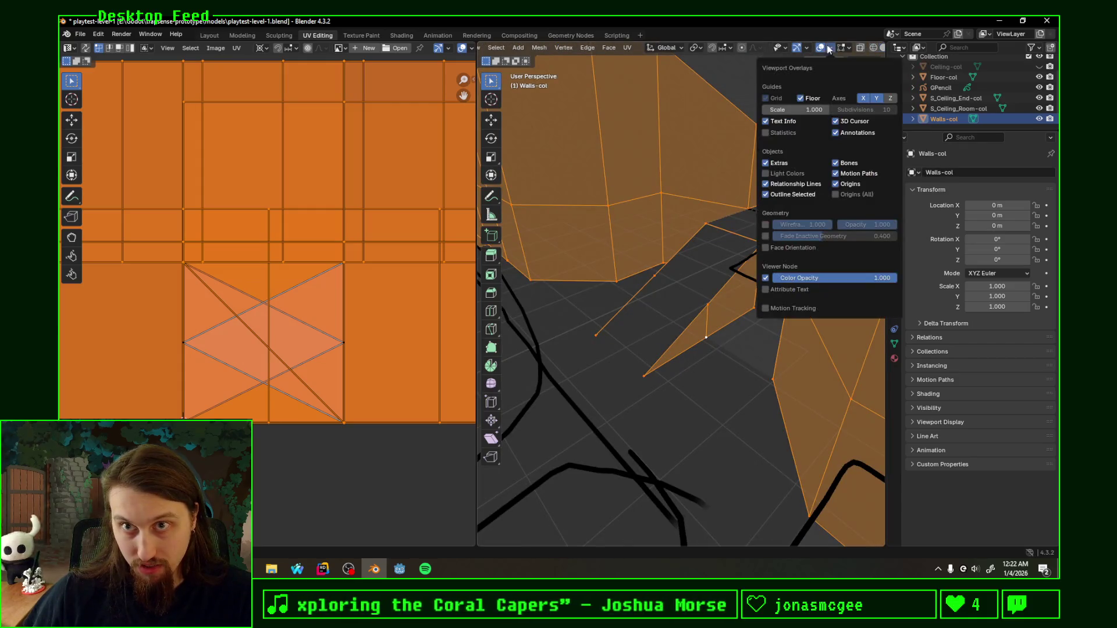
{"action": "left_click", "coordinate": [845, 48]}
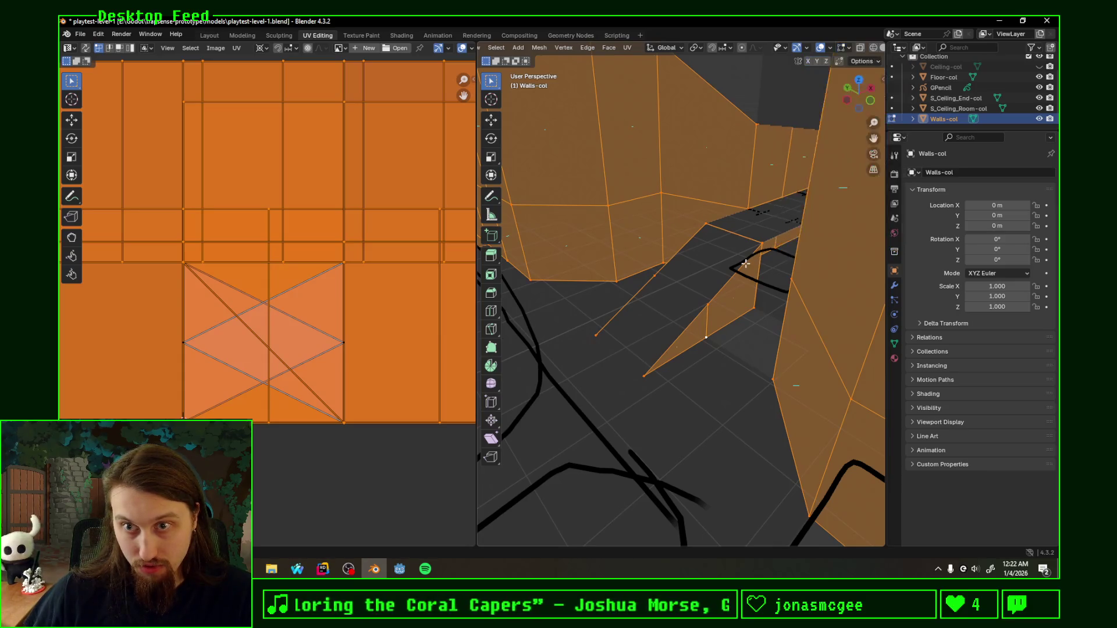
{"action": "middle_click_drag", "start_coordinate": [745, 264], "coordinate": [714, 284]}
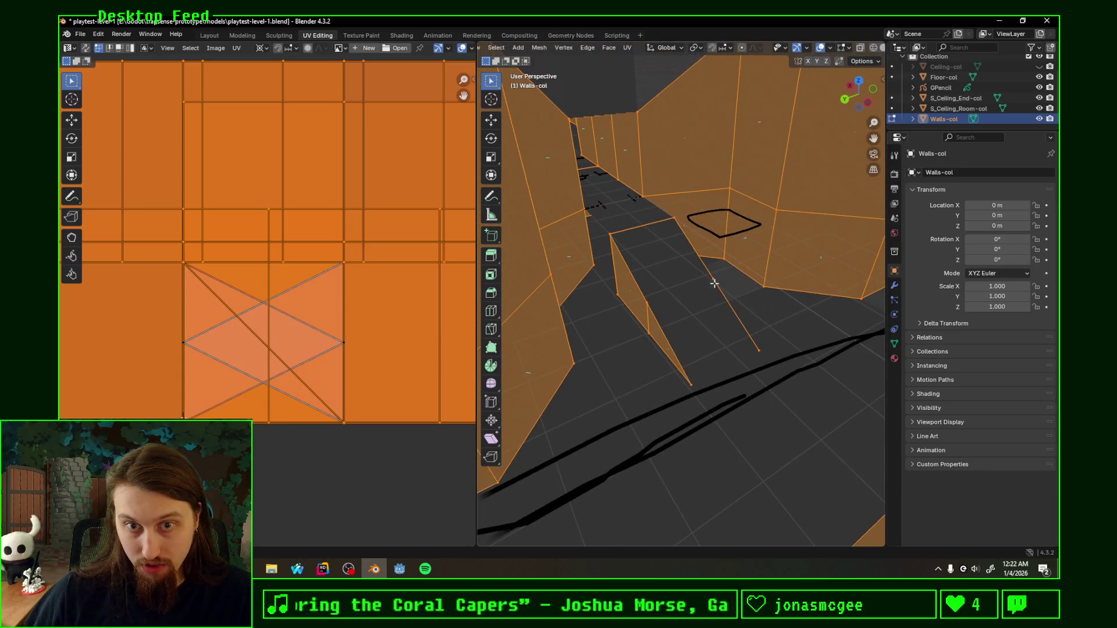
{"action": "key", "text": "alt+a"}
Step: Select the triangle face beside the ramp vertex by vertex and flip its normals
{"action": "left_click", "coordinate": [663, 340], "text": "alt"}
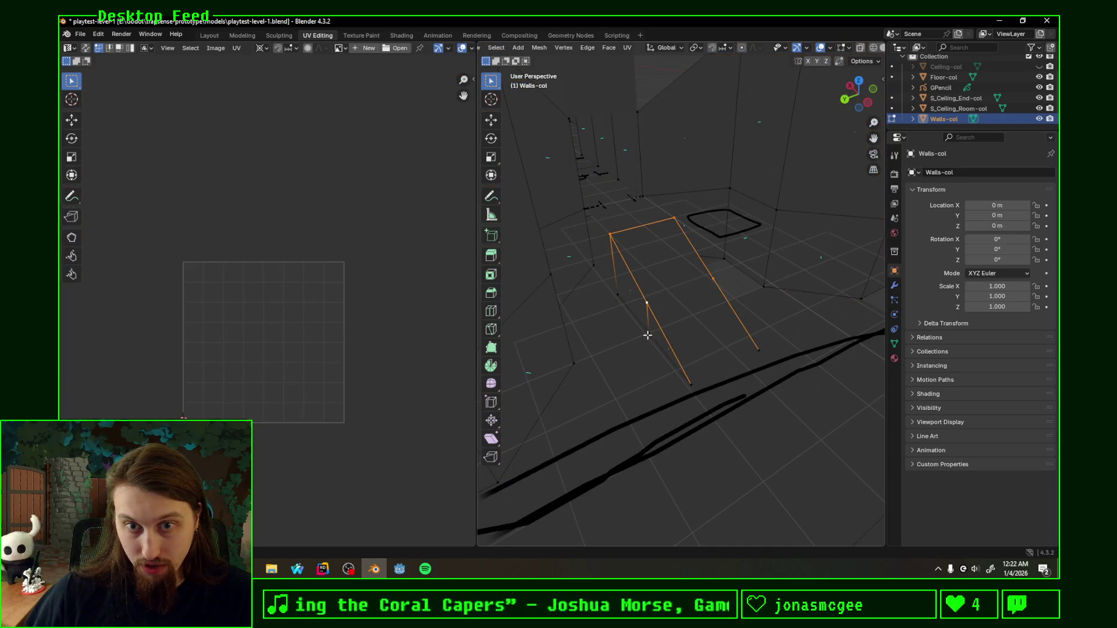
{"action": "left_click", "coordinate": [615, 292], "text": "shift"}
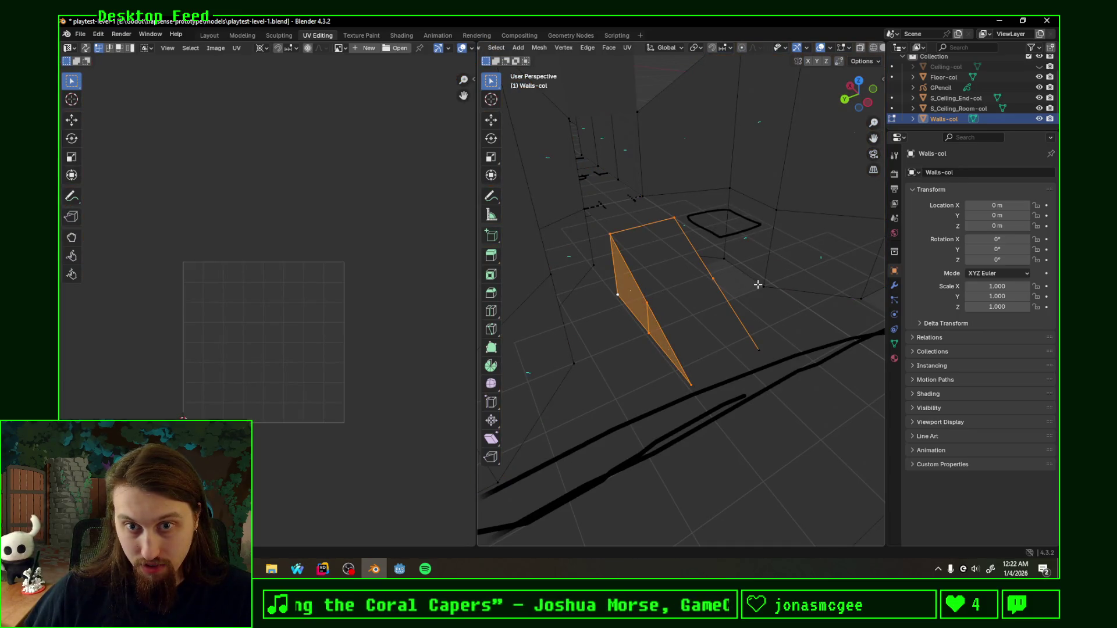
{"action": "middle_click_drag", "start_coordinate": [758, 286], "coordinate": [666, 278]}
{"action": "left_click", "coordinate": [710, 336], "text": "shift"}
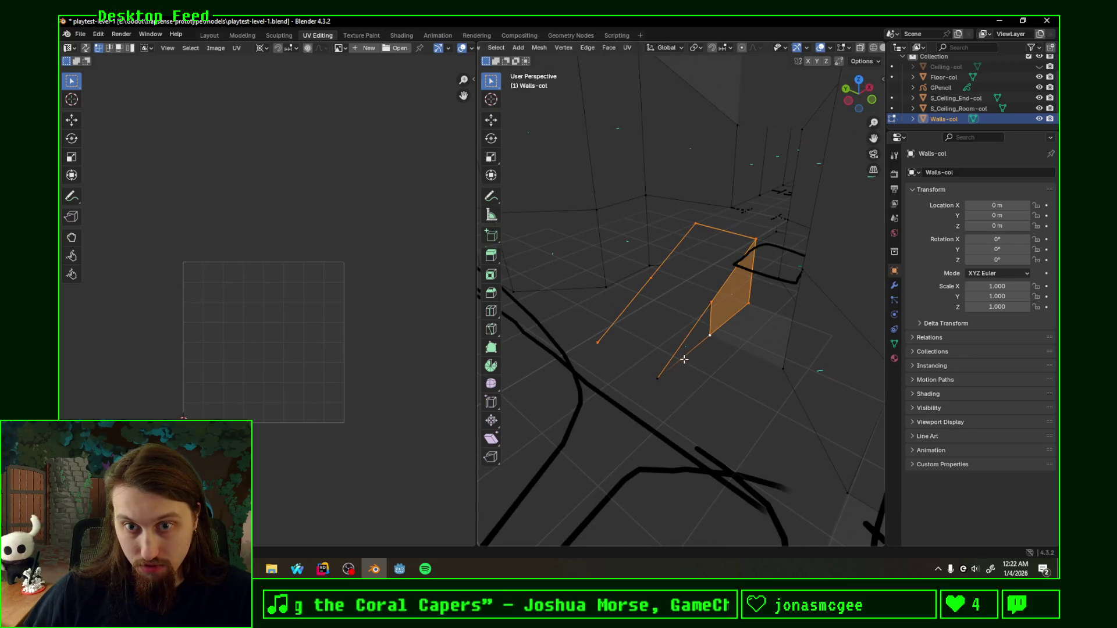
{"action": "left_click", "coordinate": [660, 377], "text": "shift"}
{"action": "key", "text": "alt+n"}
{"action": "left_click", "coordinate": [686, 379]}
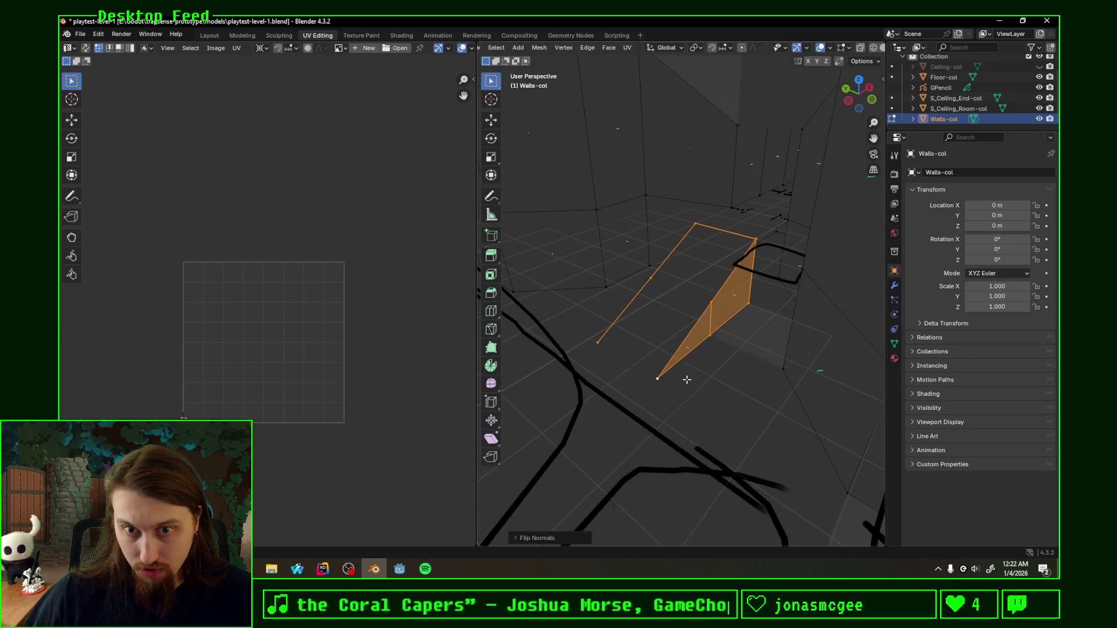
Step: Select the second triangular wall face and flip its normals as well
{"action": "mouse_move", "coordinate": [748, 343]}
{"action": "middle_mouse_down"}
{"action": "mouse_move", "coordinate": [553, 294]}
{"action": "mouse_move", "coordinate": [565, 309]}
{"action": "middle_mouse_up"}
{"action": "key", "text": "KP_Decimal"}
{"action": "left_click", "coordinate": [630, 340]}
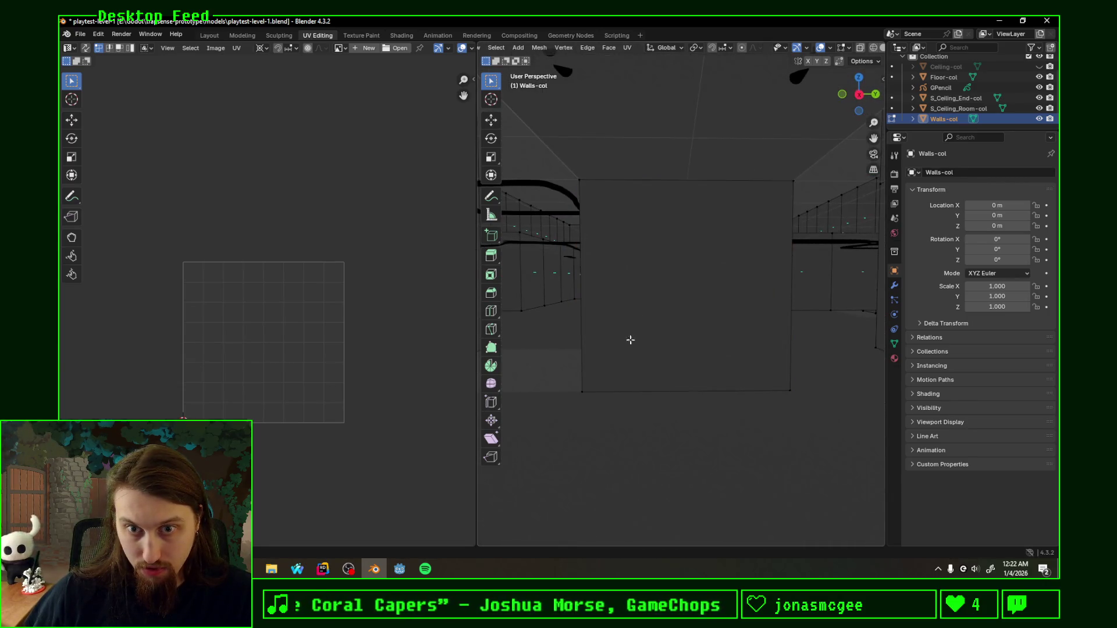
{"action": "left_click", "coordinate": [791, 173], "text": "shift"}
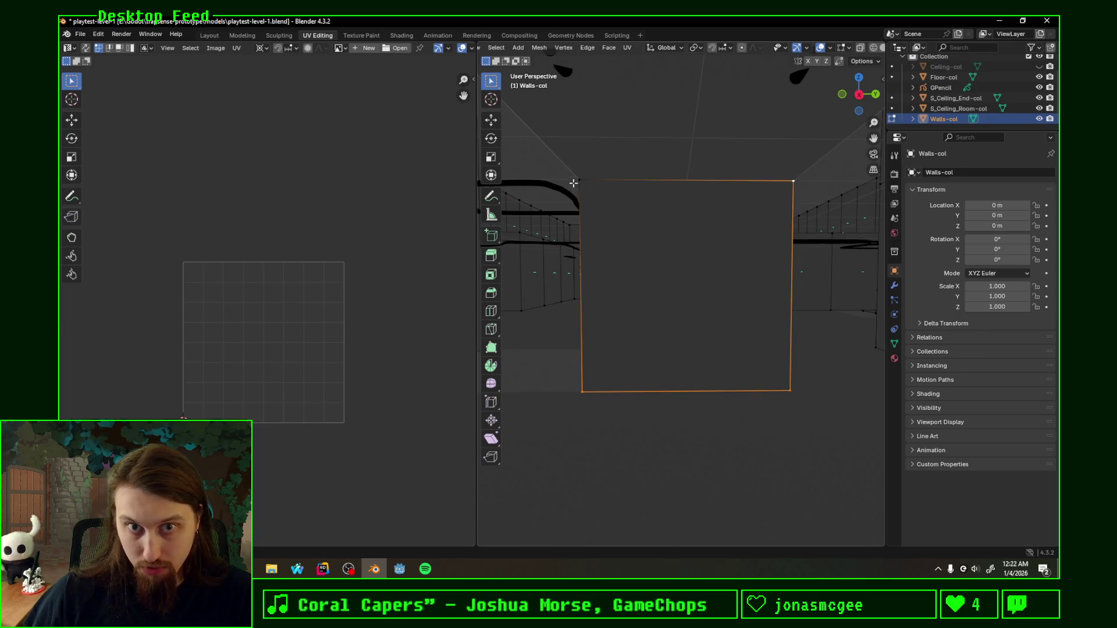
{"action": "key", "text": "alt+n"}
{"action": "left_click", "coordinate": [646, 191]}
{"action": "mouse_move", "coordinate": [621, 250]}
{"action": "middle_mouse_down"}
{"action": "mouse_move", "coordinate": [683, 296]}
{"action": "mouse_move", "coordinate": [805, 270]}
{"action": "middle_mouse_up"}
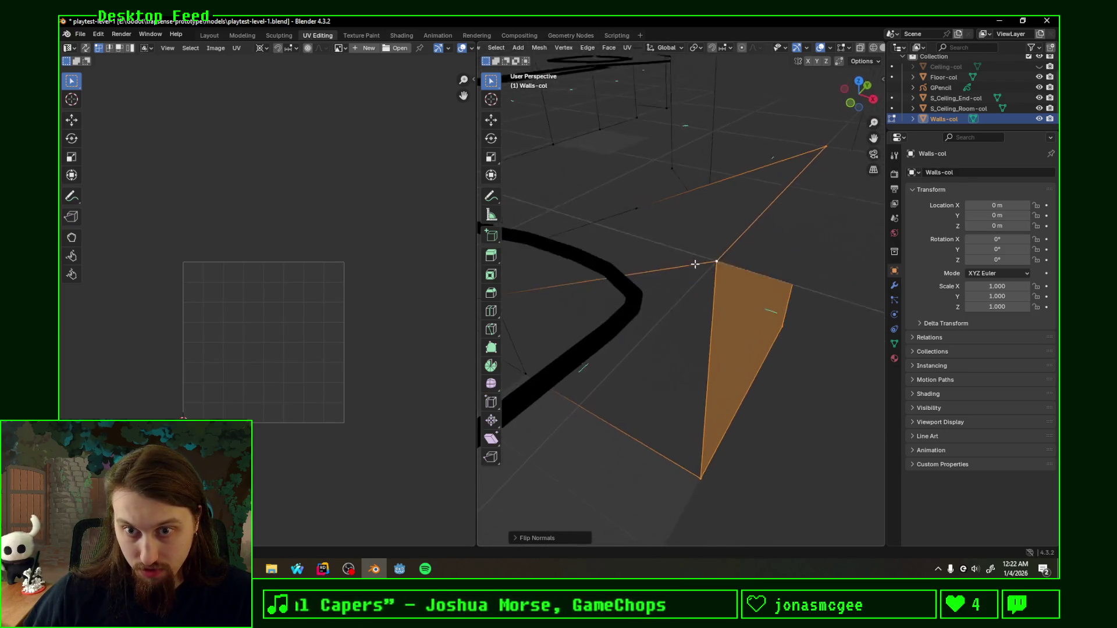
{"action": "scroll", "coordinate": [760, 268], "scroll_direction": "down", "scroll_amount": 5}
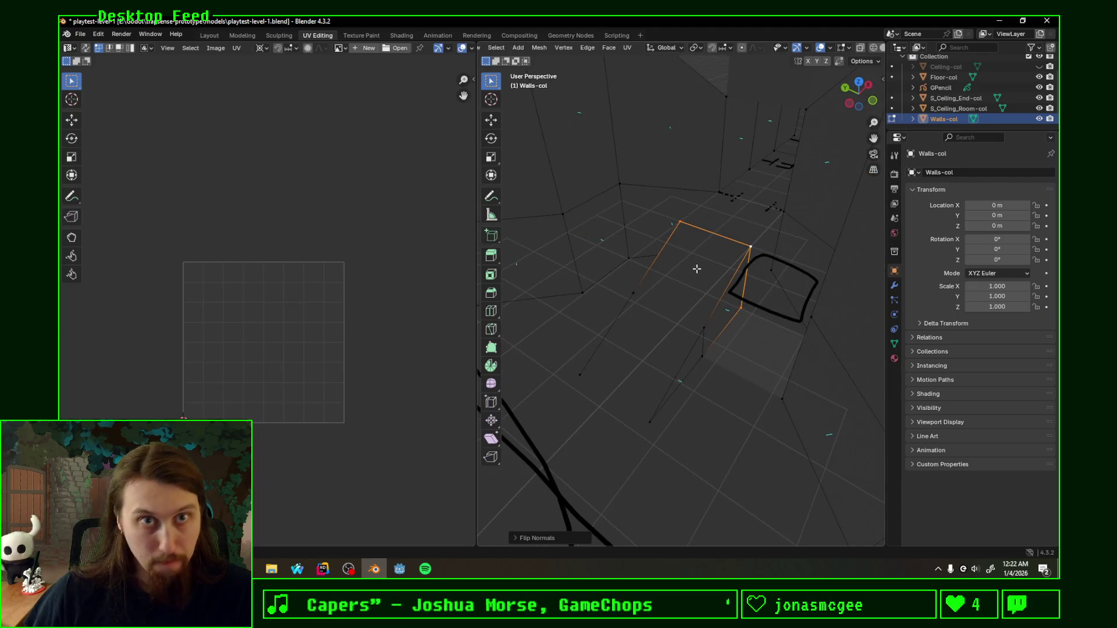
Step: Save the level file and switch over to the Godot editor
{"action": "key", "text": "ctrl+s"}
{"action": "scroll", "coordinate": [688, 261], "scroll_direction": "down", "scroll_amount": 3}
{"action": "mouse_move", "coordinate": [687, 260]}
{"action": "middle_mouse_down"}
{"action": "mouse_move", "coordinate": [760, 279]}
{"action": "mouse_move", "coordinate": [789, 271]}
{"action": "mouse_move", "coordinate": [750, 297]}
{"action": "middle_mouse_up"}
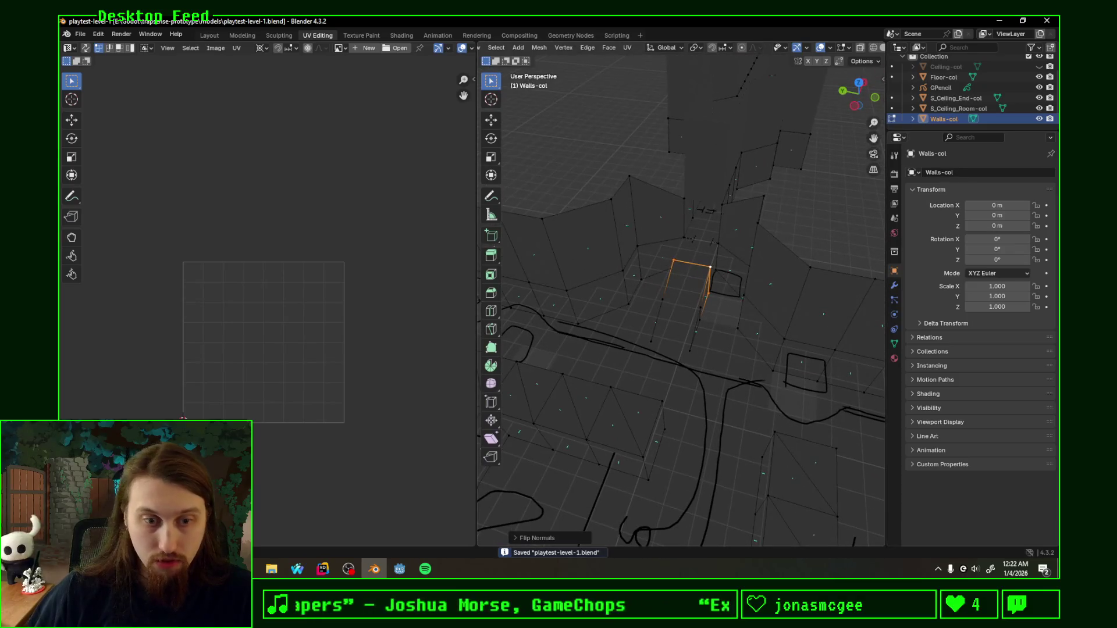
{"action": "left_click", "coordinate": [398, 568]}
{"action": "scroll", "coordinate": [625, 149], "scroll_direction": "up", "scroll_amount": 2}
{"action": "scroll", "coordinate": [600, 231], "scroll_direction": "up", "scroll_amount": 2}
Step: Fly the Godot camera down the corridor to check walls and floor, then return to Blender
{"action": "mouse_move", "coordinate": [599, 231]}
{"action": "middle_mouse_down"}
{"action": "mouse_move", "coordinate": [611, 263]}
{"action": "mouse_move", "coordinate": [579, 341]}
{"action": "middle_mouse_up"}
{"action": "scroll", "coordinate": [611, 262], "scroll_direction": "down", "scroll_amount": 1}
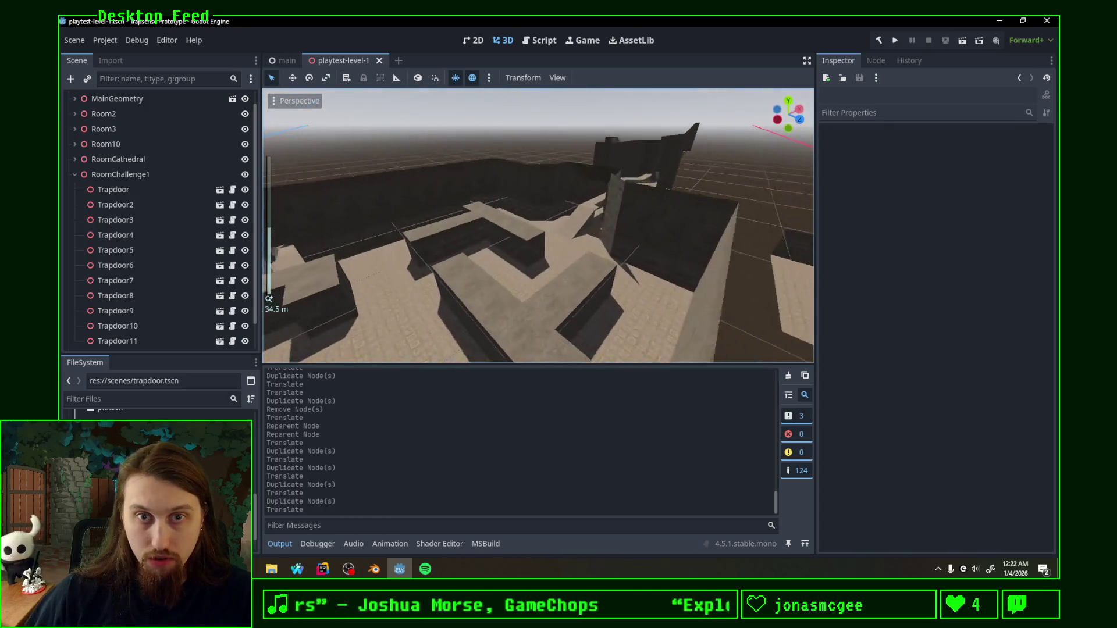
{"action": "right_click_drag", "start_coordinate": [579, 341], "coordinate": [579, 340]}
{"action": "key", "text": "w"}
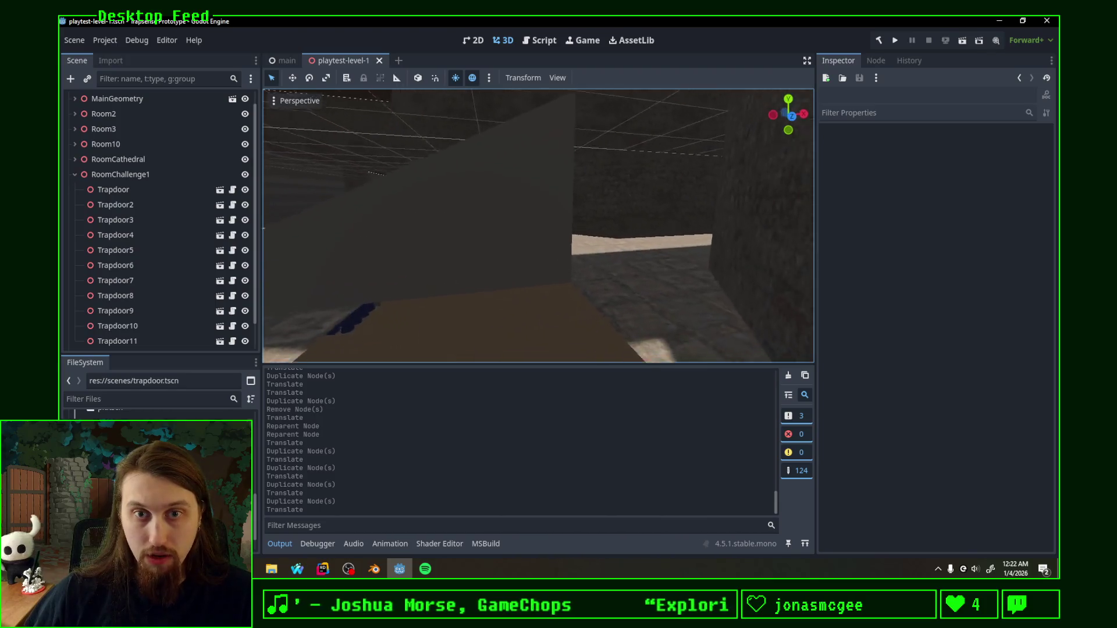
{"action": "right_click_drag", "start_coordinate": [580, 341], "coordinate": [580, 341]}
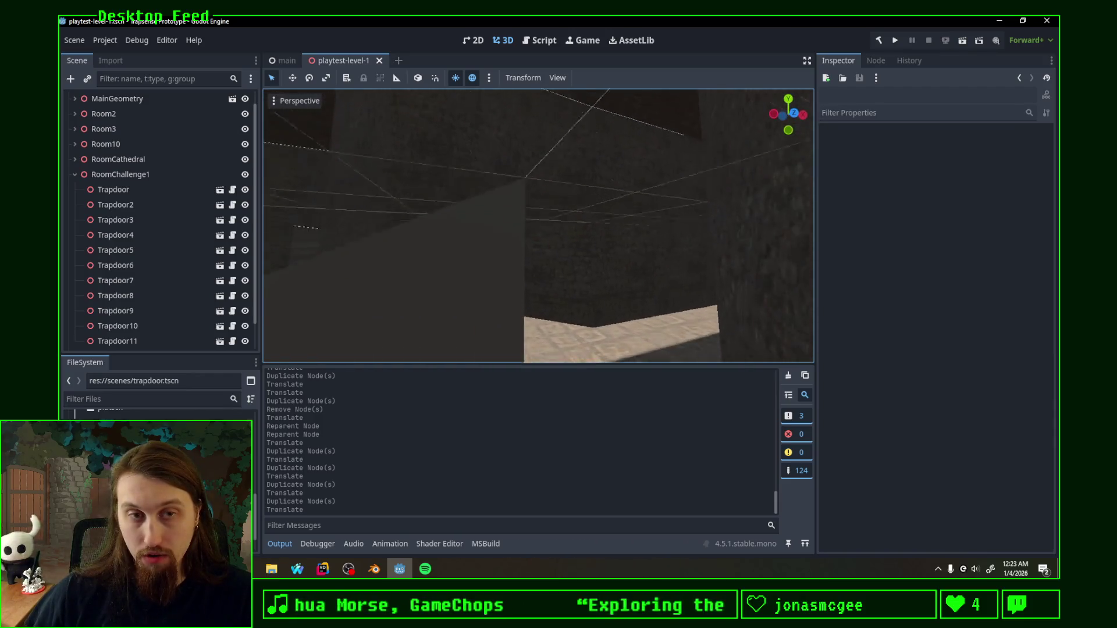
{"action": "right_click_drag", "start_coordinate": [580, 341], "coordinate": [579, 341]}
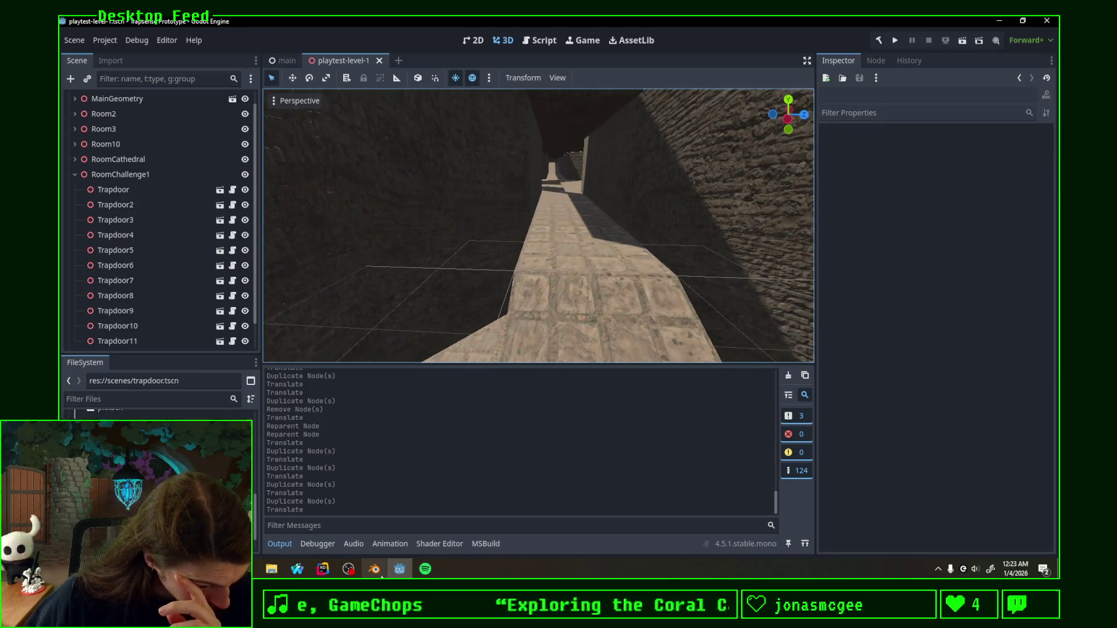
{"action": "mouse_move", "coordinate": [374, 569]}
{"action": "left_click", "coordinate": [341, 519]}
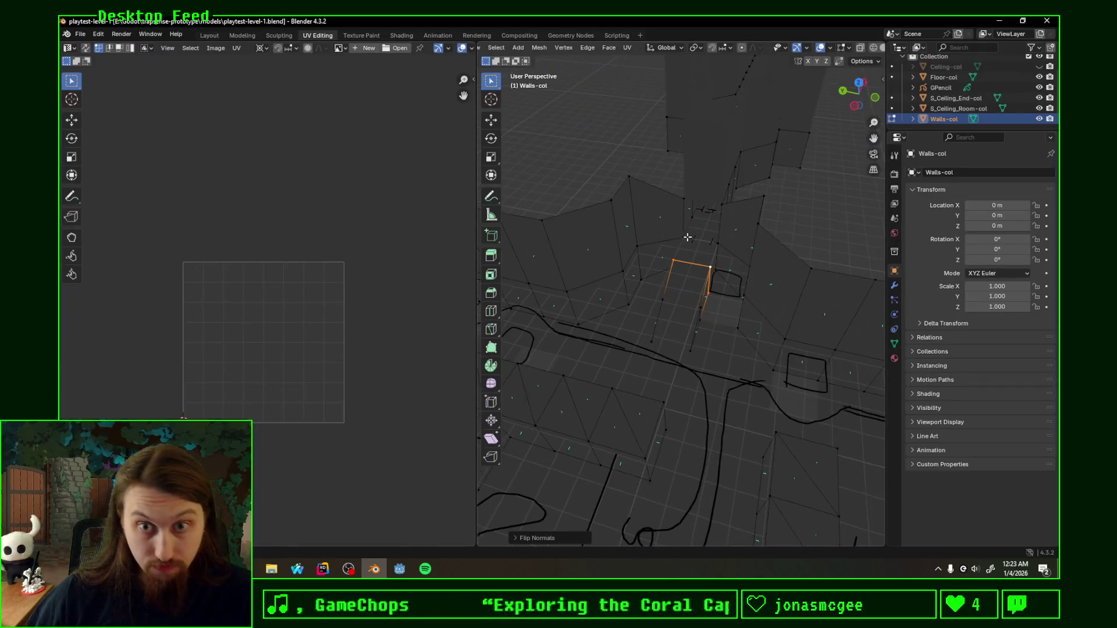
Step: Switch from the wall mesh to editing Floor-col, shown in solid shading
{"action": "middle_click_drag", "start_coordinate": [686, 237], "coordinate": [749, 275]}
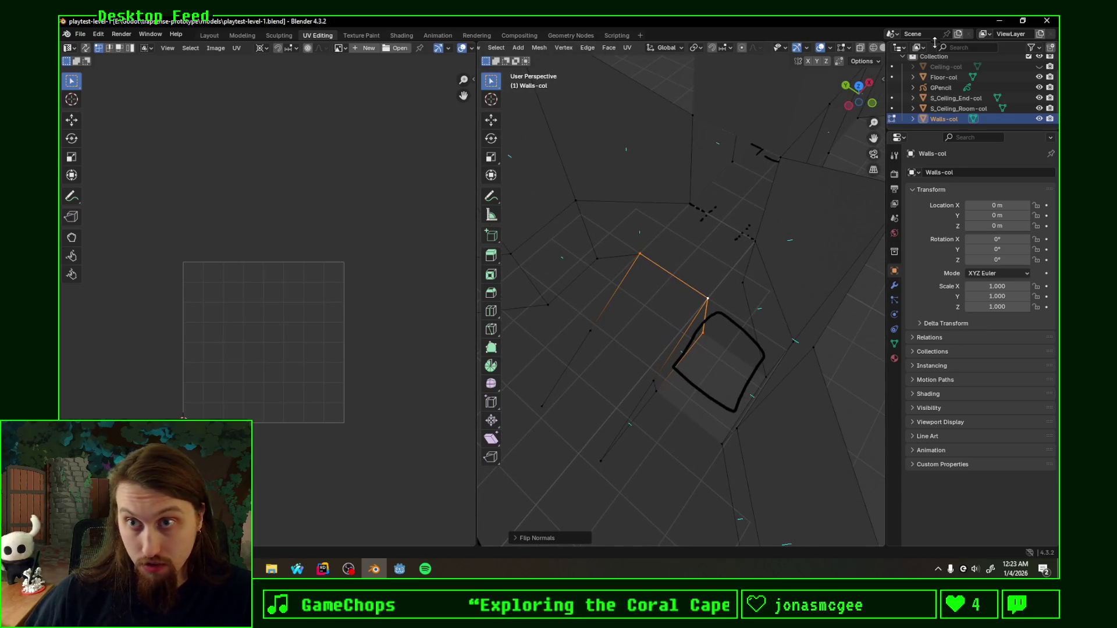
{"action": "left_click", "coordinate": [944, 77]}
{"action": "key", "text": "Tab"}
{"action": "key", "text": "Tab"}
{"action": "left_click", "coordinate": [703, 248]}
{"action": "key", "text": "Tab"}
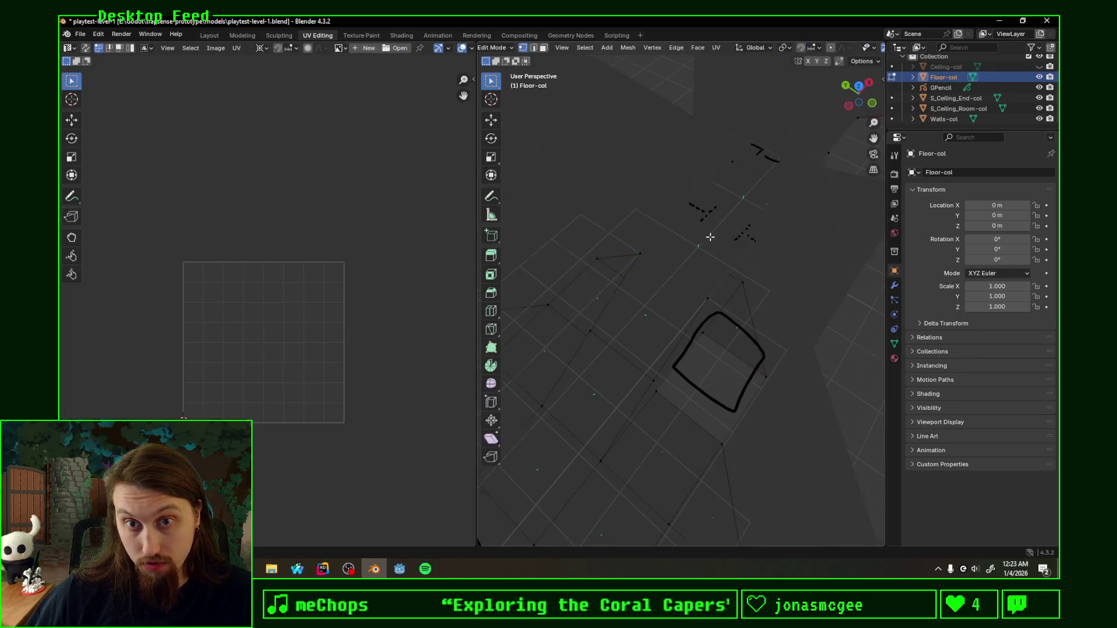
{"action": "middle_click_drag", "start_coordinate": [709, 236], "coordinate": [729, 237]}
{"action": "key", "text": "z"}
{"action": "left_click", "coordinate": [745, 242]}
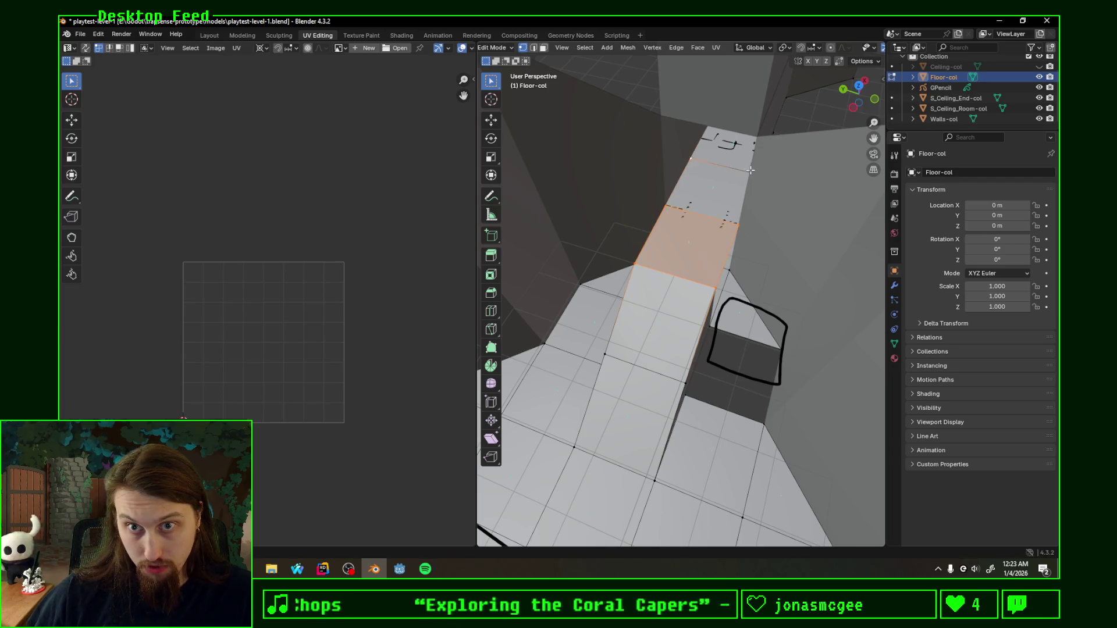
Step: Separate the selected ramp strip of the floor into a new Floor-col.001 object
{"action": "middle_click_drag", "start_coordinate": [764, 180], "coordinate": [740, 158]}
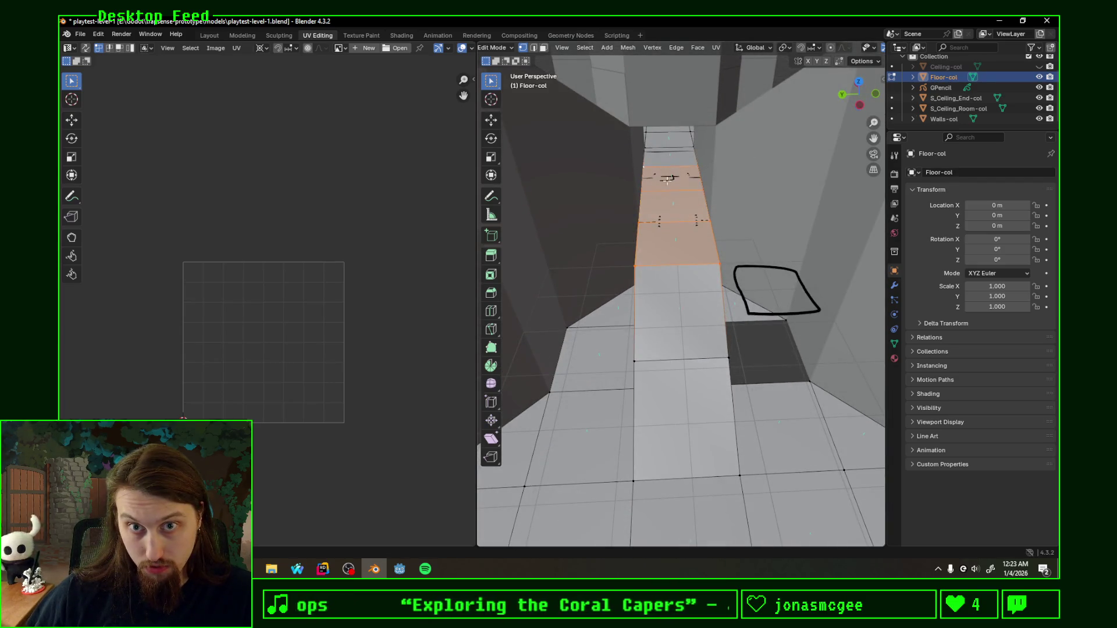
{"action": "key", "text": "w"}
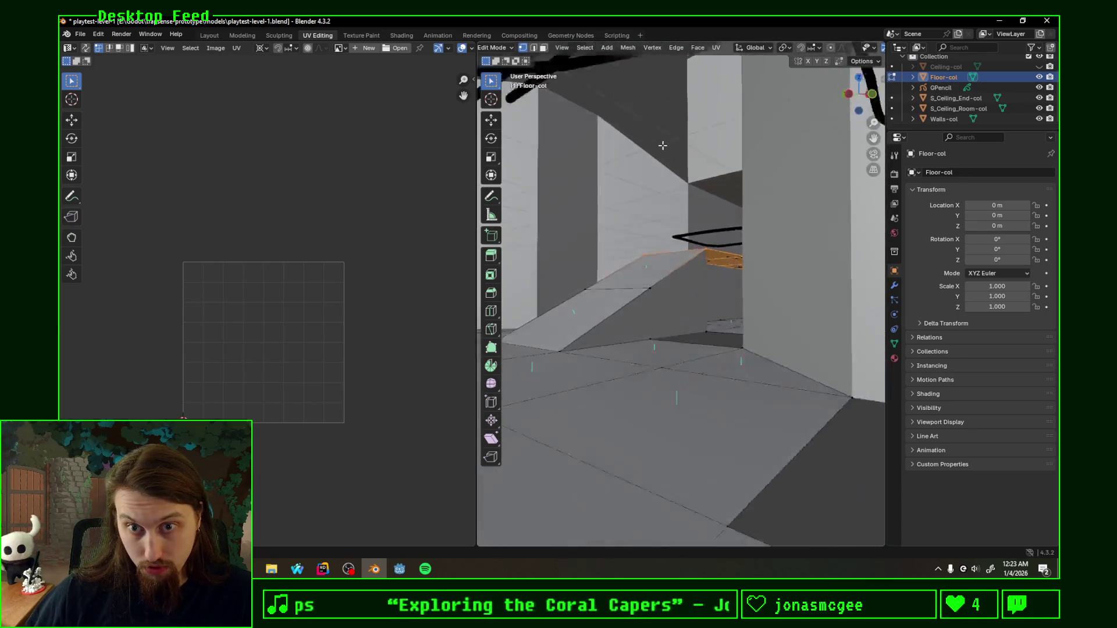
{"action": "middle_click_drag", "start_coordinate": [663, 145], "coordinate": [670, 180]}
{"action": "key", "text": "p"}
{"action": "left_click", "coordinate": [741, 245]}
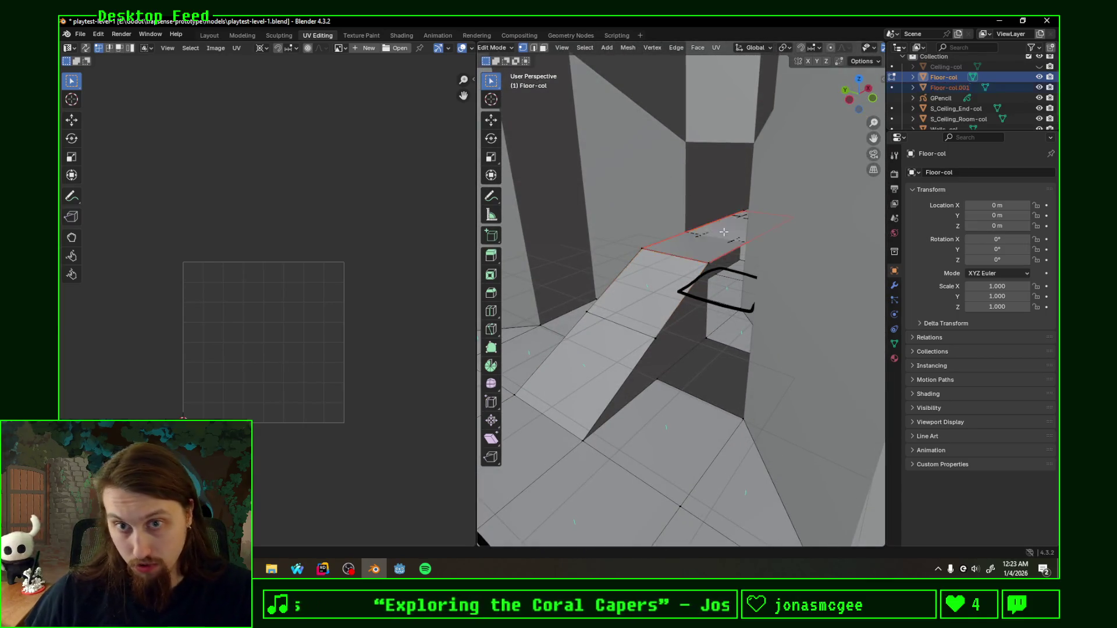
Step: Select Floor-col.001 with Ceiling-col active in the outliner and join the strip into Ceiling-col
{"action": "key", "text": "Tab"}
{"action": "left_click", "coordinate": [947, 87]}
{"action": "scroll", "coordinate": [956, 100], "scroll_direction": "down", "scroll_amount": 1}
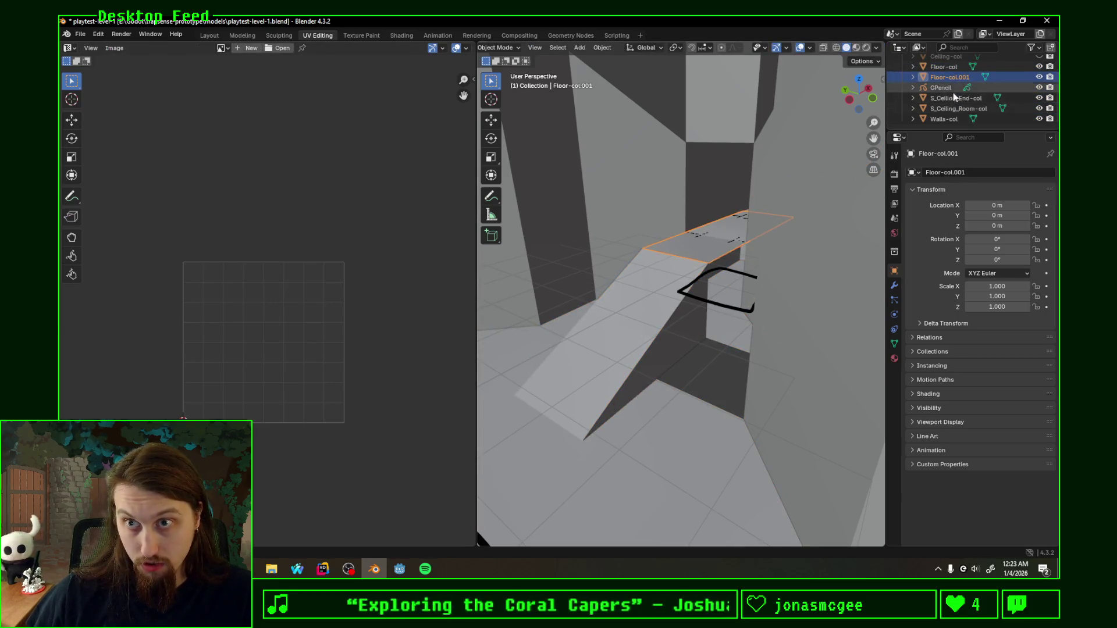
{"action": "scroll", "coordinate": [953, 96], "scroll_direction": "up", "scroll_amount": 3}
{"action": "left_click", "coordinate": [952, 81], "text": "ctrl"}
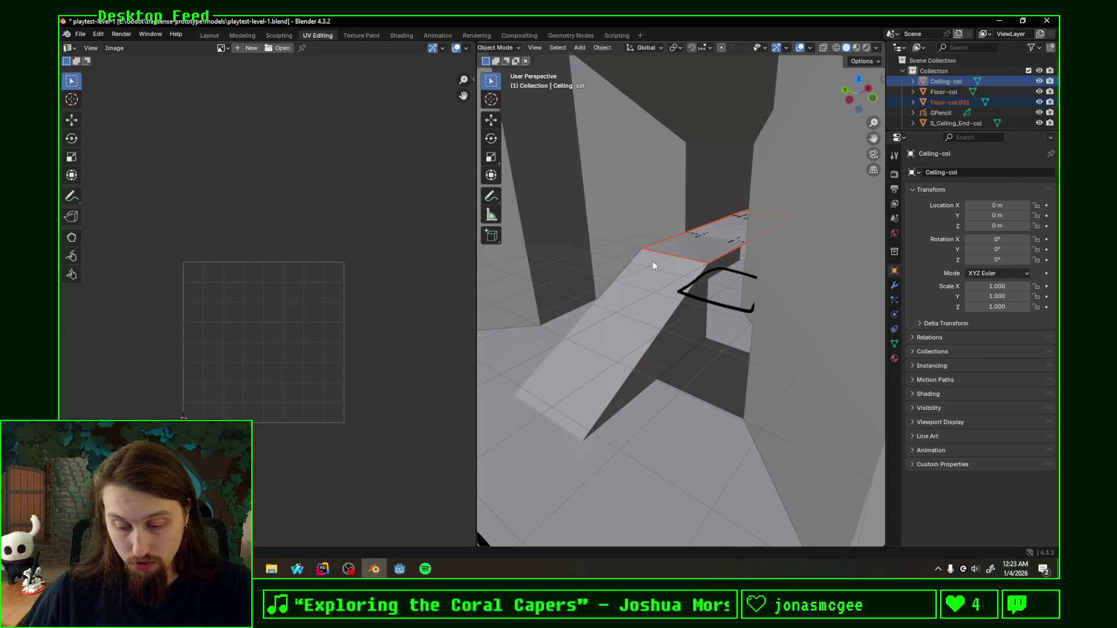
{"action": "left_click", "coordinate": [954, 81]}
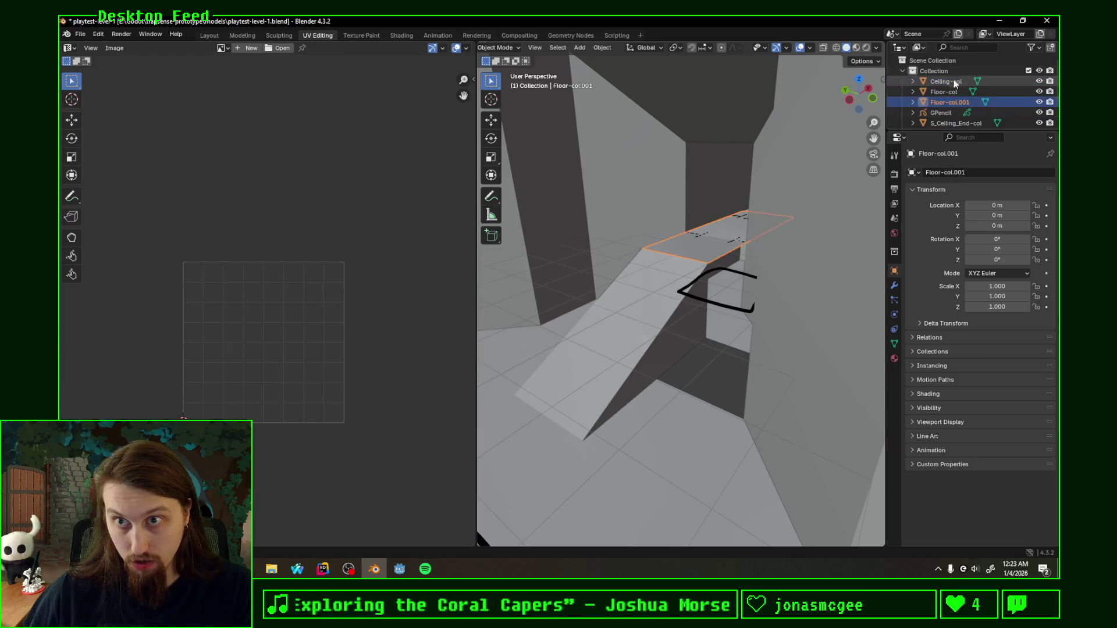
{"action": "left_click", "coordinate": [954, 104]}
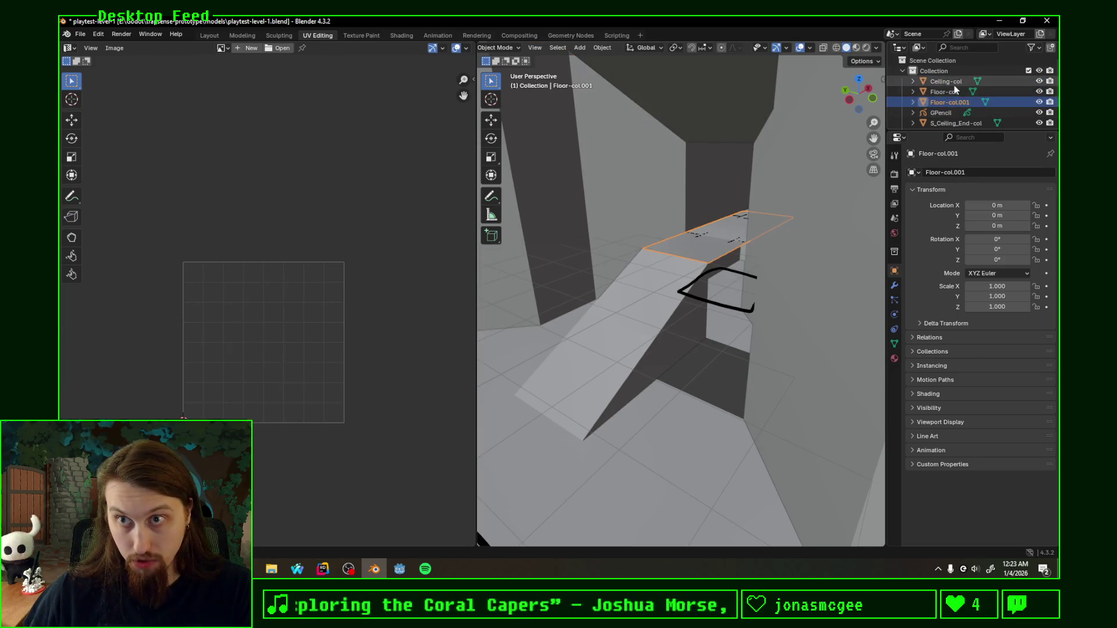
{"action": "left_click", "coordinate": [947, 83]}
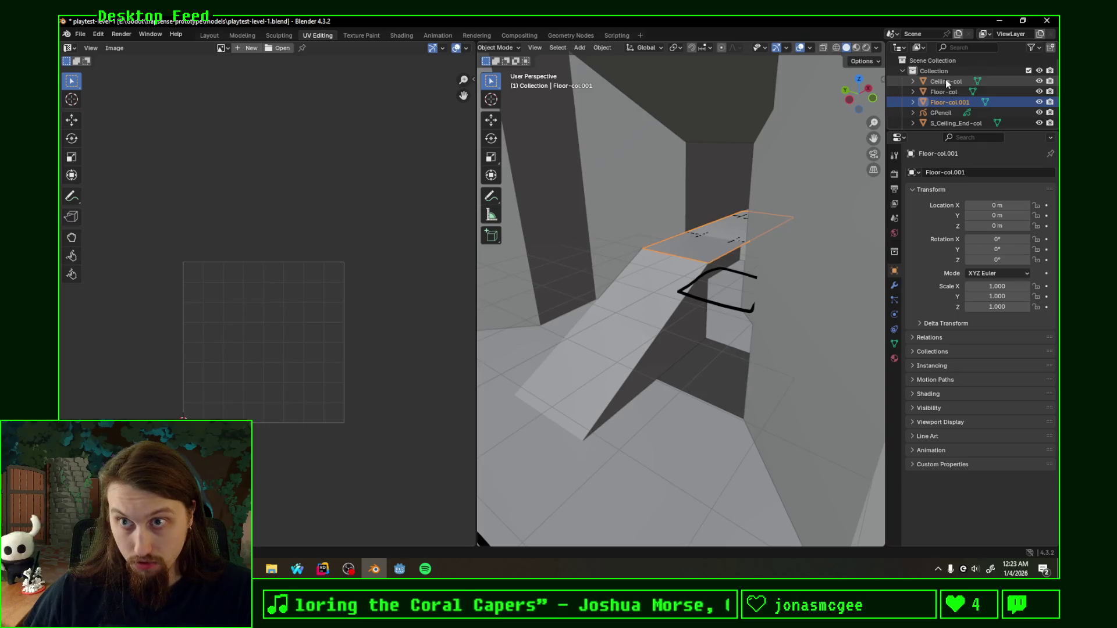
{"action": "left_click", "coordinate": [956, 104], "text": "shift"}
{"action": "left_click", "coordinate": [957, 105]}
{"action": "left_click", "coordinate": [953, 82], "text": "ctrl"}
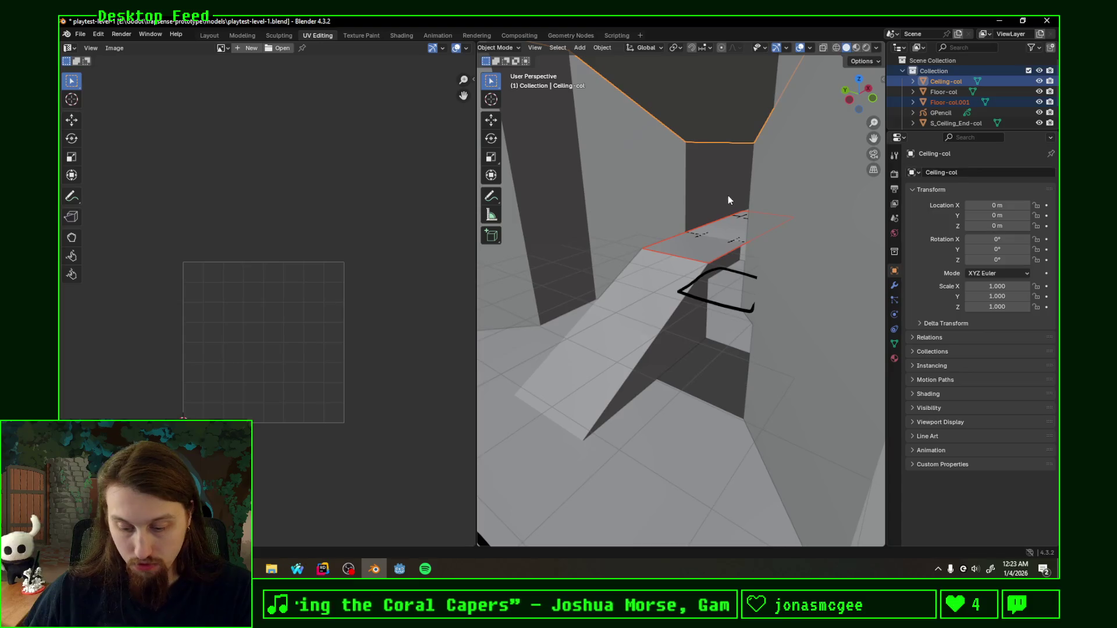
{"action": "key", "text": "ctrl+j"}
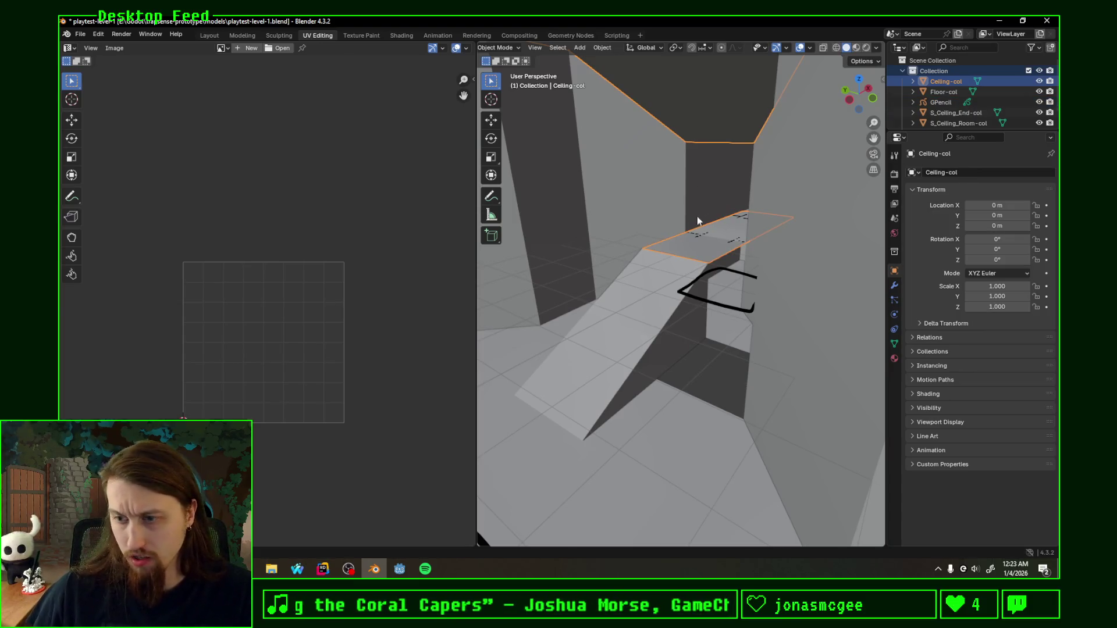
{"action": "mouse_move", "coordinate": [723, 226]}
{"action": "middle_mouse_down"}
{"action": "mouse_move", "coordinate": [754, 197]}
{"action": "mouse_move", "coordinate": [714, 269]}
{"action": "middle_mouse_up"}
Step: Select the linked ceiling plank faces, flip their normals and save the file
{"action": "key", "text": "Tab"}
{"action": "left_click", "coordinate": [707, 260]}
{"action": "key", "text": "l"}
{"action": "key", "text": "alt+n"}
{"action": "left_click", "coordinate": [724, 269]}
{"action": "key", "text": "ctrl+s"}
{"action": "mouse_move", "coordinate": [724, 269]}
{"action": "middle_mouse_down"}
{"action": "mouse_move", "coordinate": [696, 233]}
{"action": "mouse_move", "coordinate": [759, 256]}
{"action": "mouse_move", "coordinate": [686, 274]}
{"action": "middle_mouse_up"}
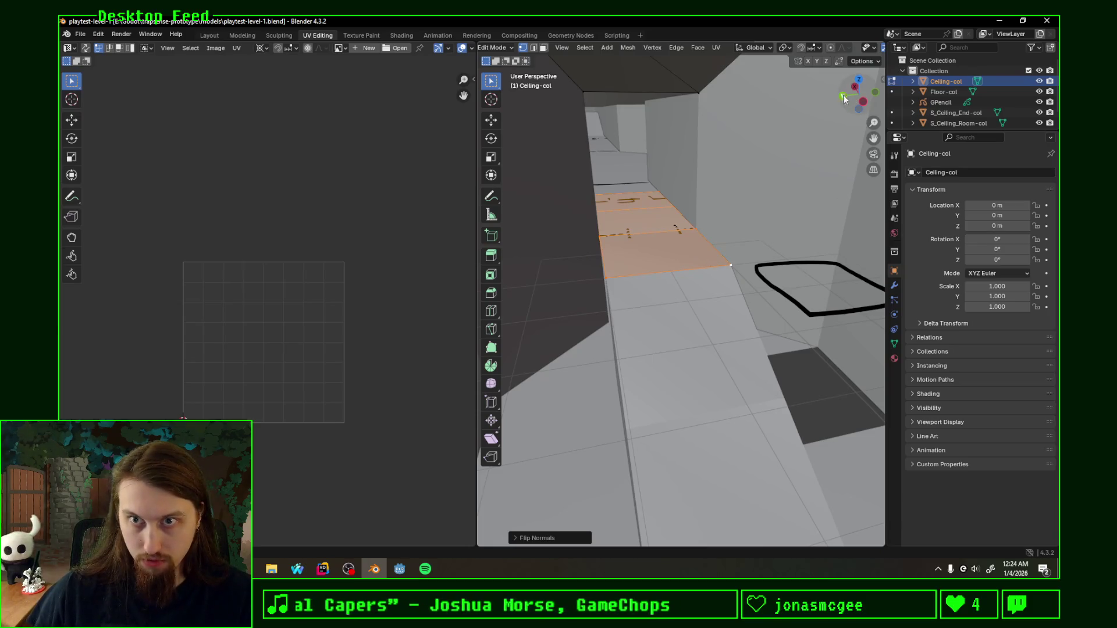
Step: Project the plank UVs from the top view, then move the island bottom-left and scale it up
{"action": "left_click", "coordinate": [861, 79]}
{"action": "key", "text": "u"}
{"action": "left_click", "coordinate": [720, 275]}
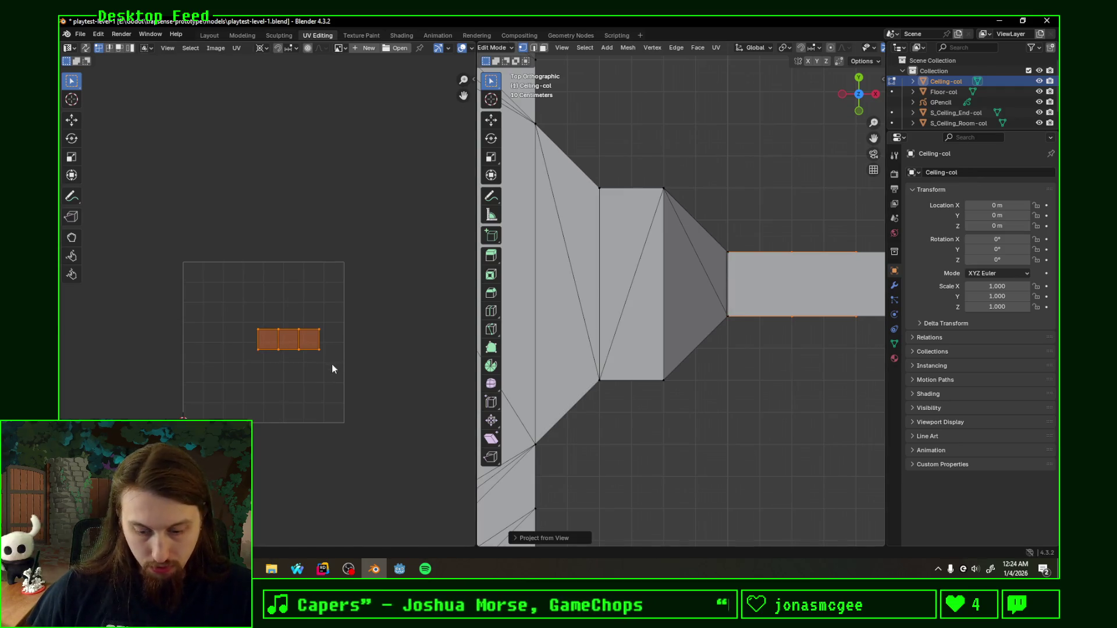
{"action": "key", "text": "g"}
{"action": "left_click", "coordinate": [255, 445]}
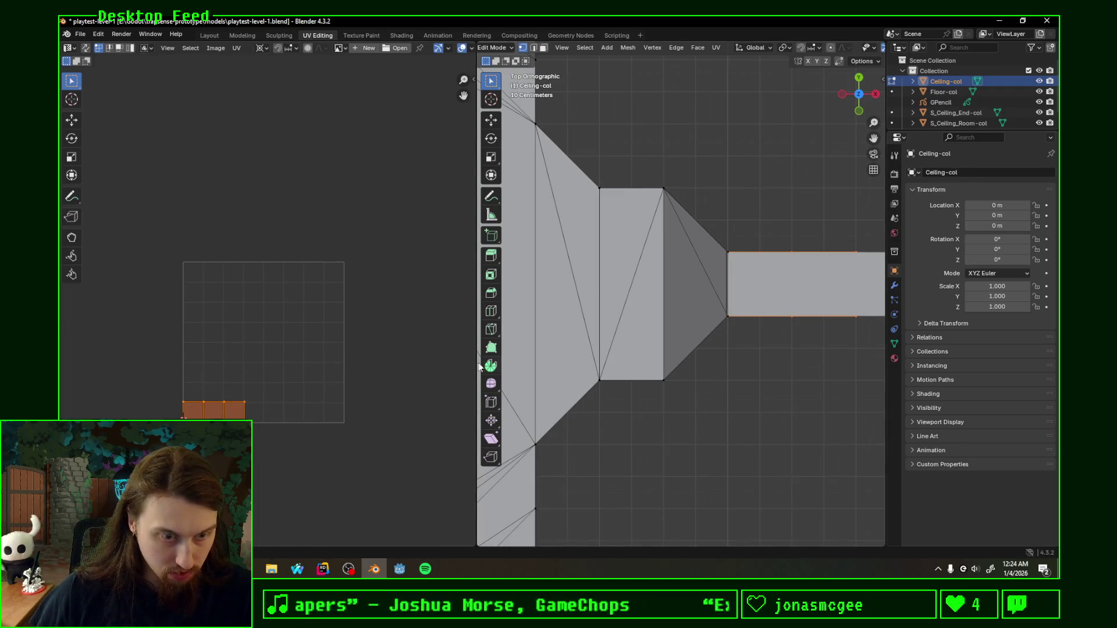
{"action": "key", "text": "s"}
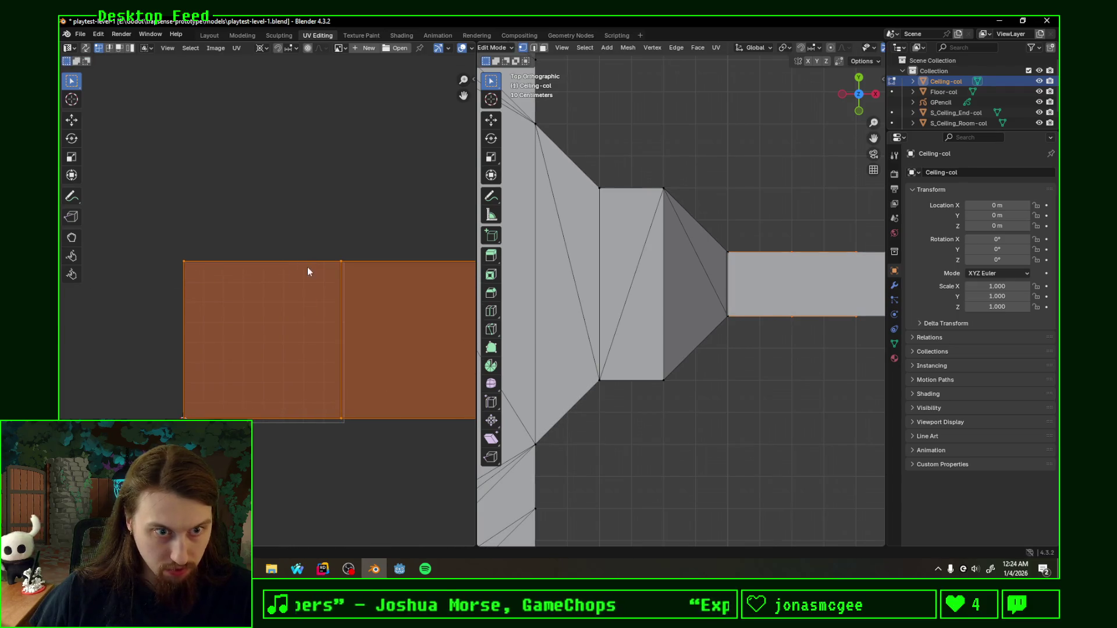
{"action": "key", "text": "g"}
{"action": "key", "text": "s"}
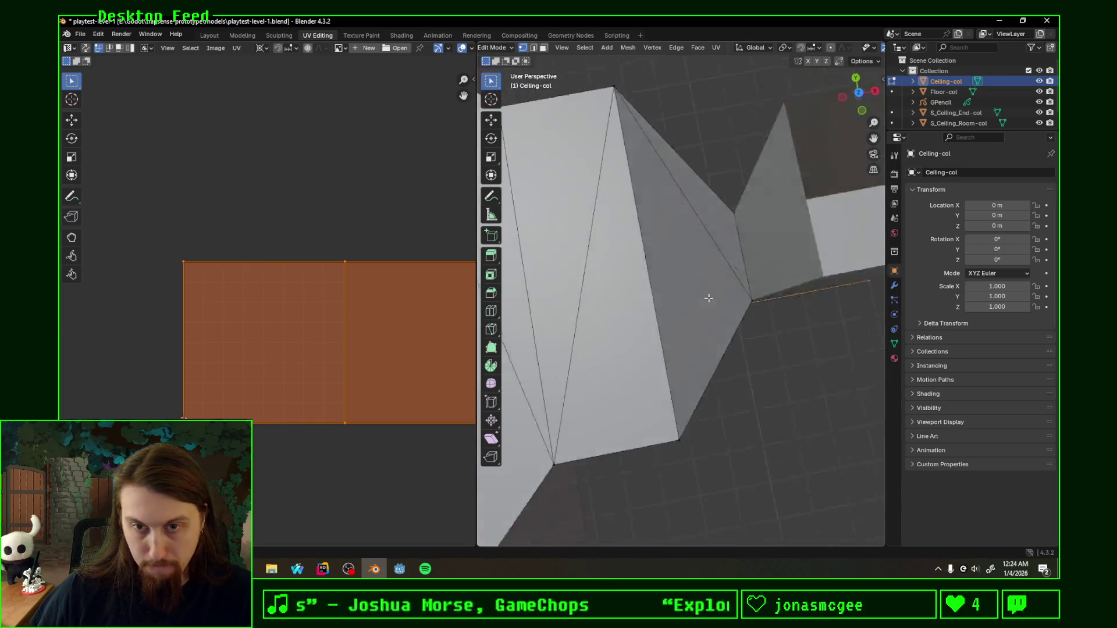
Step: Leave the Ceiling-col mesh and start editing the Walls-col mesh instead
{"action": "middle_click_drag", "start_coordinate": [659, 295], "coordinate": [688, 305]}
{"action": "key", "text": "Tab"}
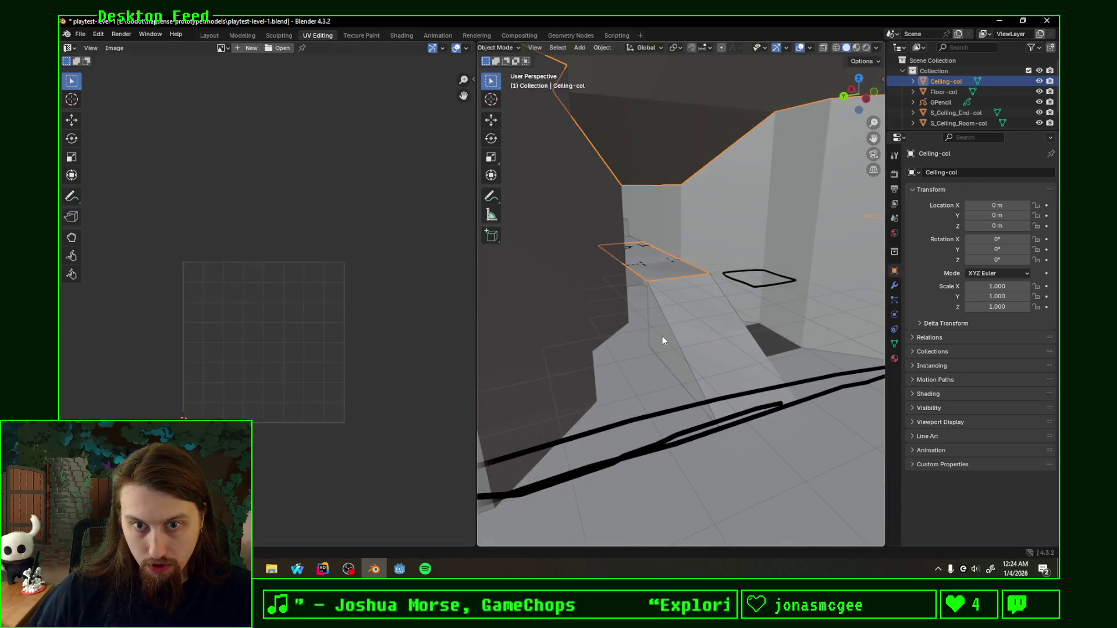
{"action": "left_click", "coordinate": [677, 337]}
{"action": "key", "text": "Tab"}
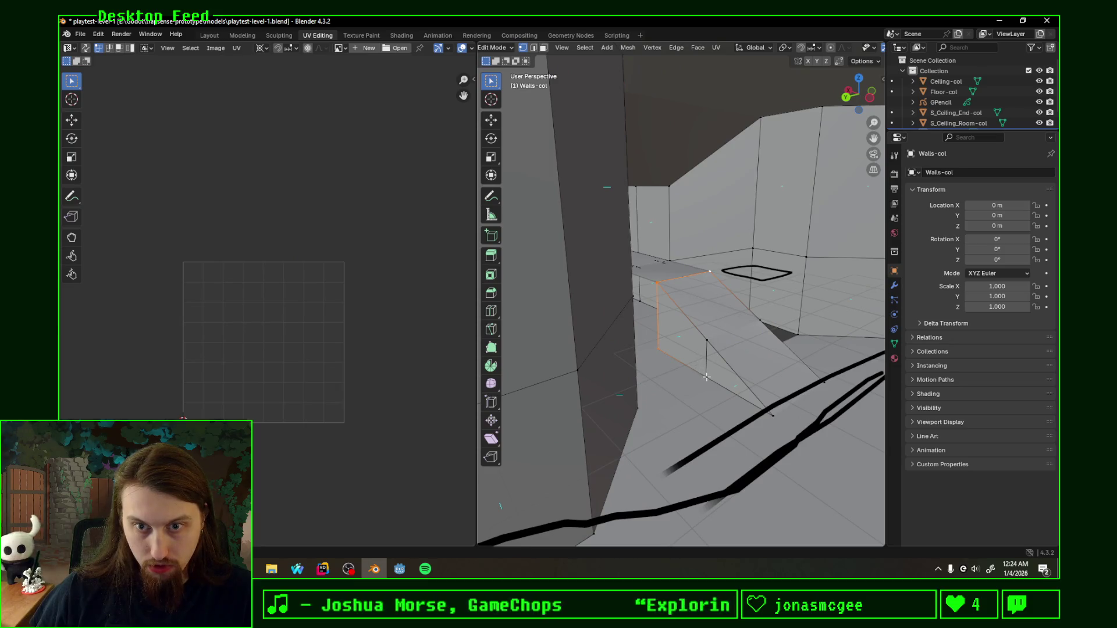
Step: In face select mode, project the large wall face's UVs from view, fitted to bounds
{"action": "middle_click_drag", "start_coordinate": [686, 347], "coordinate": [635, 341]}
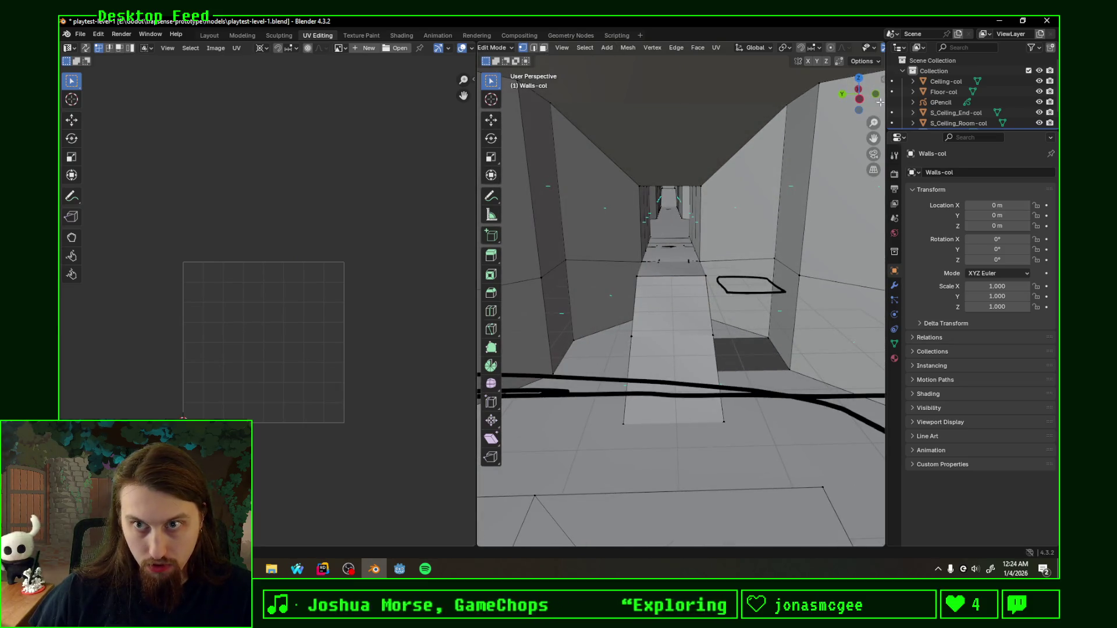
{"action": "left_click", "coordinate": [857, 93]}
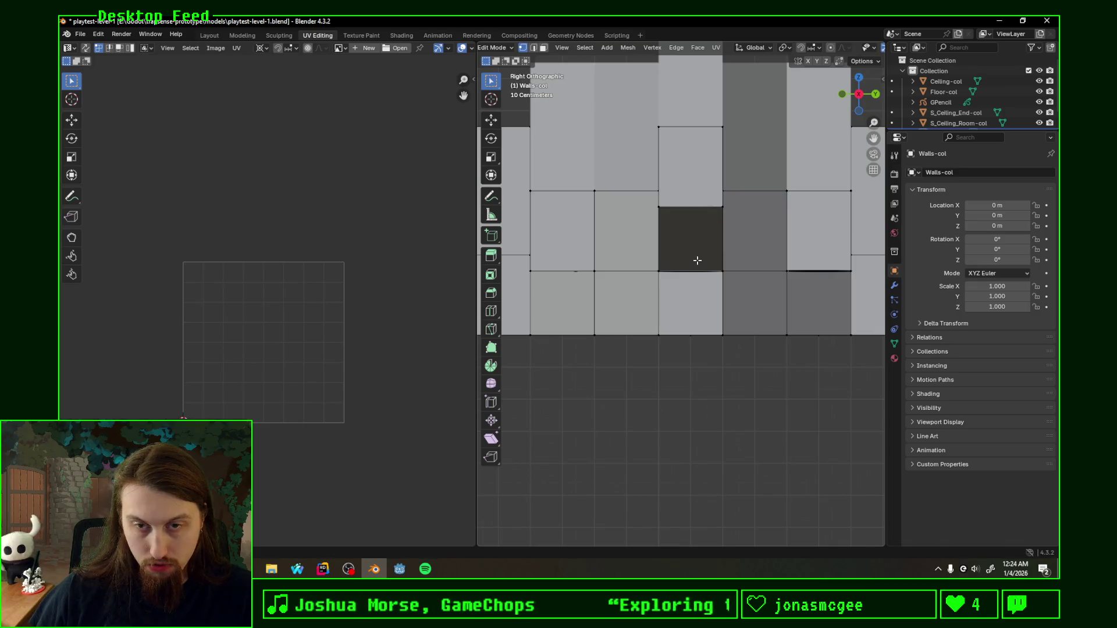
{"action": "middle_click_drag", "start_coordinate": [697, 260], "coordinate": [749, 298]}
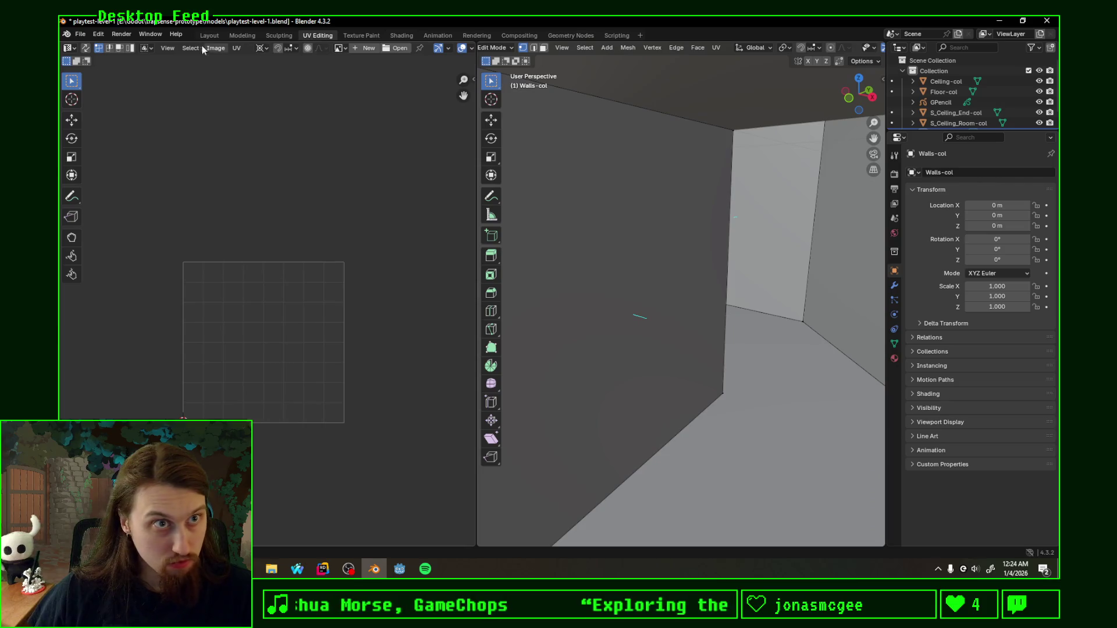
{"action": "left_click", "coordinate": [545, 51]}
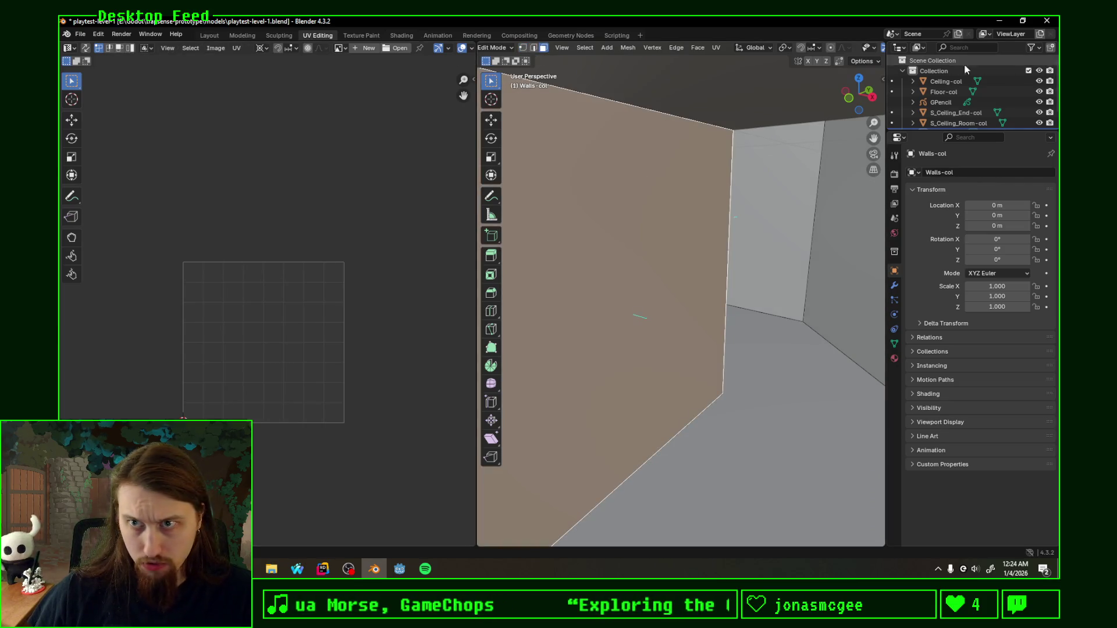
{"action": "left_click", "coordinate": [875, 101]}
{"action": "key", "text": "u"}
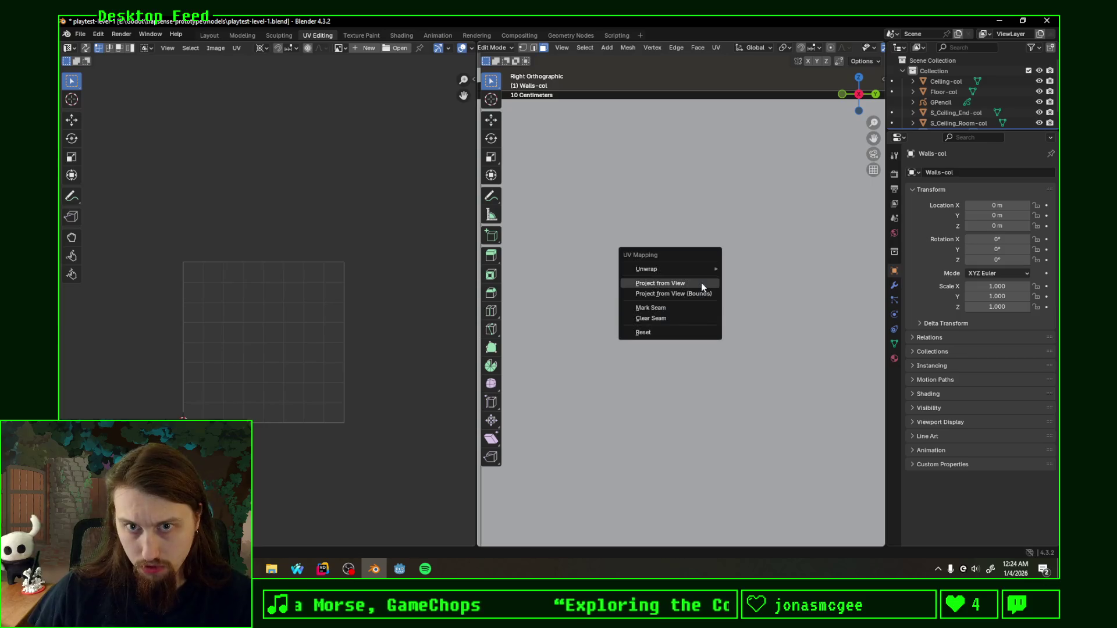
{"action": "left_click", "coordinate": [685, 278]}
{"action": "key", "text": "u"}
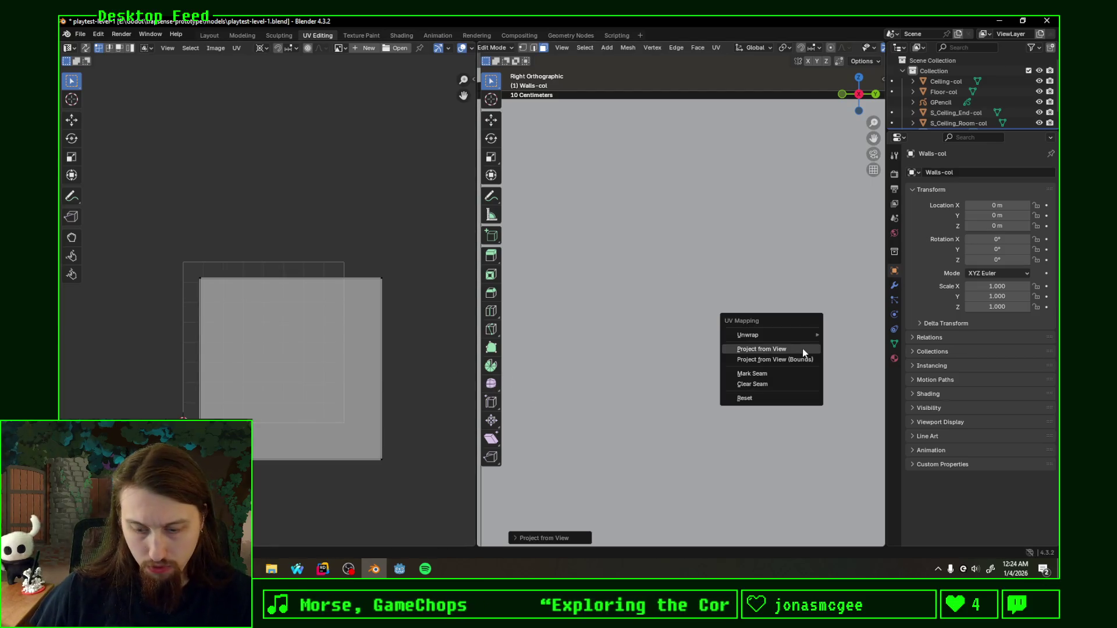
{"action": "left_click", "coordinate": [806, 362]}
Step: Add the neighbouring wall faces and unwrap them with Follow Active Quads
{"action": "mouse_move", "coordinate": [774, 362]}
{"action": "middle_mouse_down"}
{"action": "mouse_move", "coordinate": [692, 266]}
{"action": "mouse_move", "coordinate": [798, 349]}
{"action": "mouse_move", "coordinate": [682, 389]}
{"action": "middle_mouse_up"}
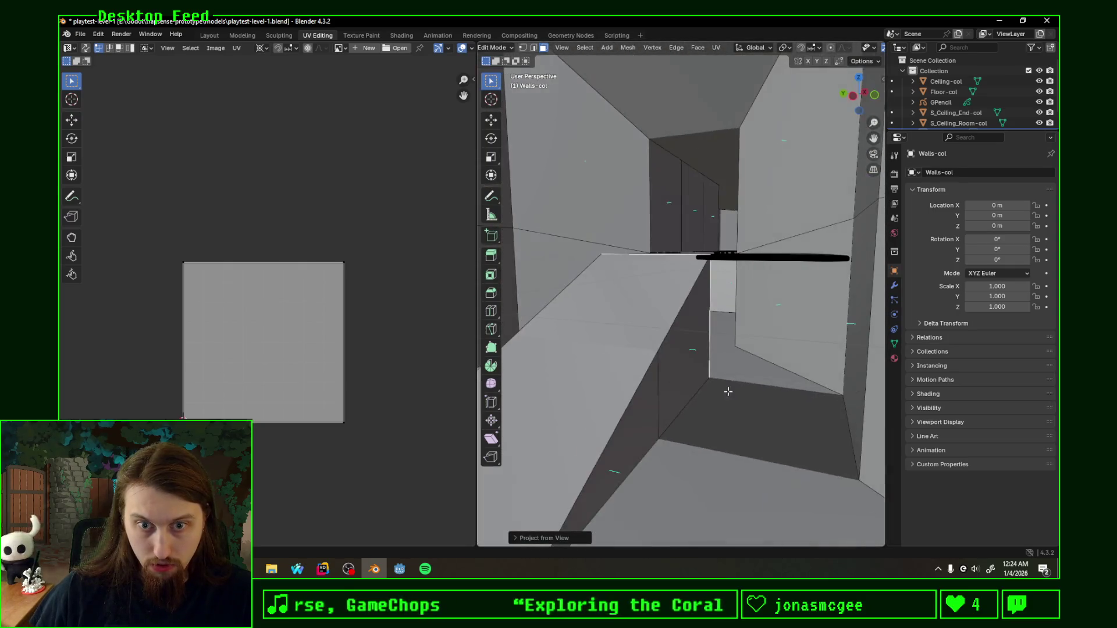
{"action": "left_click", "coordinate": [682, 390]}
{"action": "left_click", "coordinate": [632, 421]}
{"action": "mouse_move", "coordinate": [632, 422]}
{"action": "middle_mouse_down"}
{"action": "mouse_move", "coordinate": [713, 372]}
{"action": "mouse_move", "coordinate": [719, 337]}
{"action": "middle_mouse_up"}
{"action": "left_click", "coordinate": [718, 337]}
{"action": "key", "text": "u"}
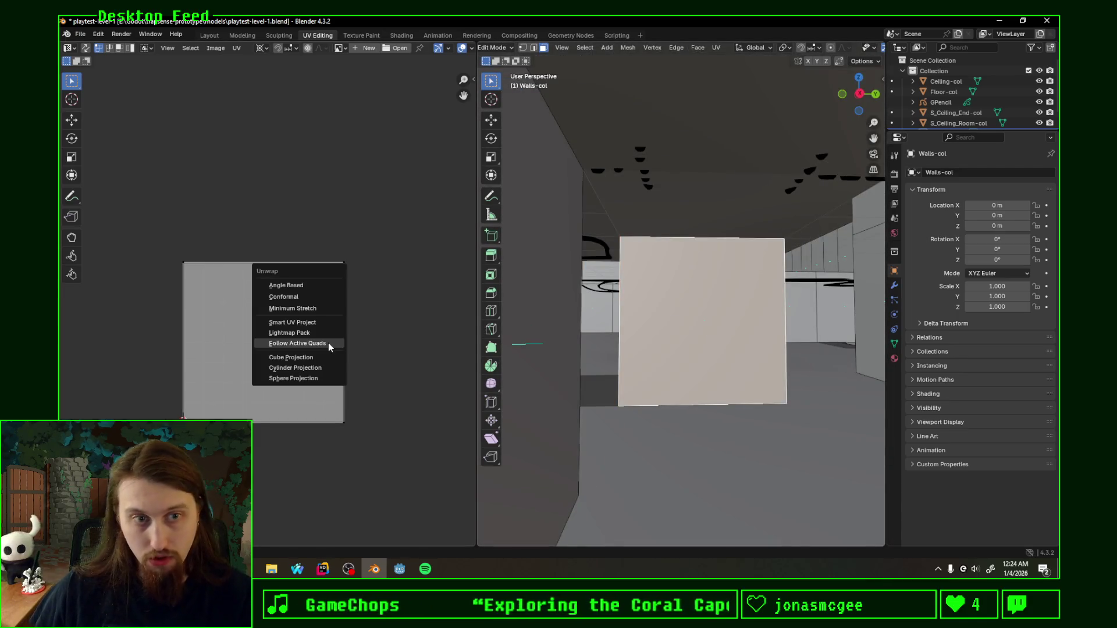
{"action": "left_click", "coordinate": [328, 343]}
{"action": "left_click", "coordinate": [311, 362]}
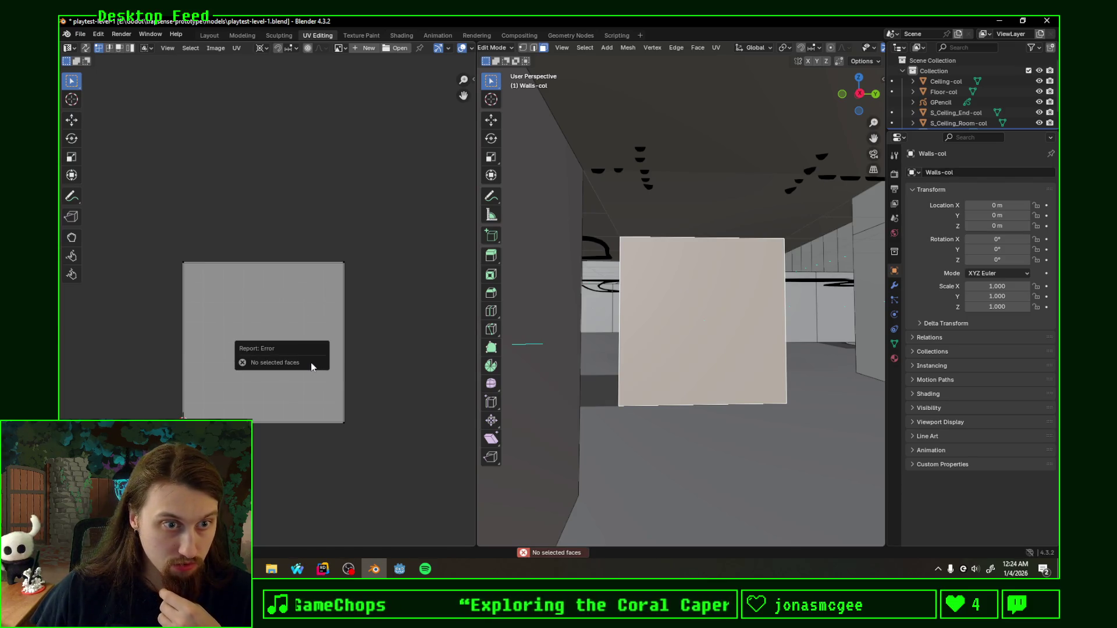
Step: Select all UV faces, re-unwrap following the active quad into a five-quad strip, and save
{"action": "key", "text": "a"}
{"action": "key", "text": "u"}
{"action": "left_click", "coordinate": [314, 355]}
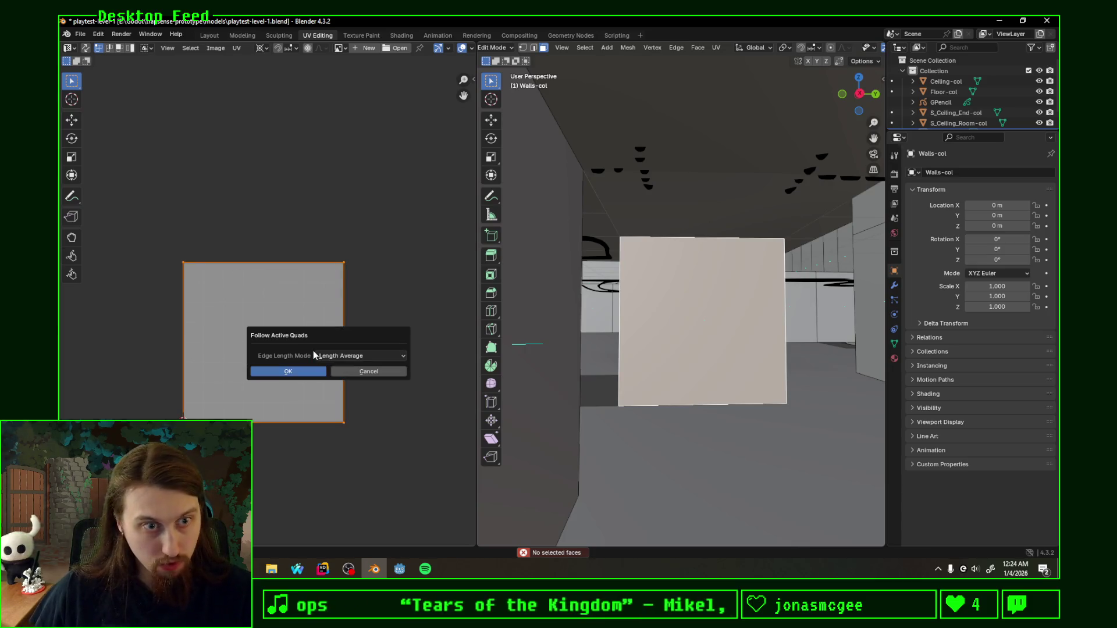
{"action": "scroll", "coordinate": [322, 370], "scroll_direction": "down", "scroll_amount": 5}
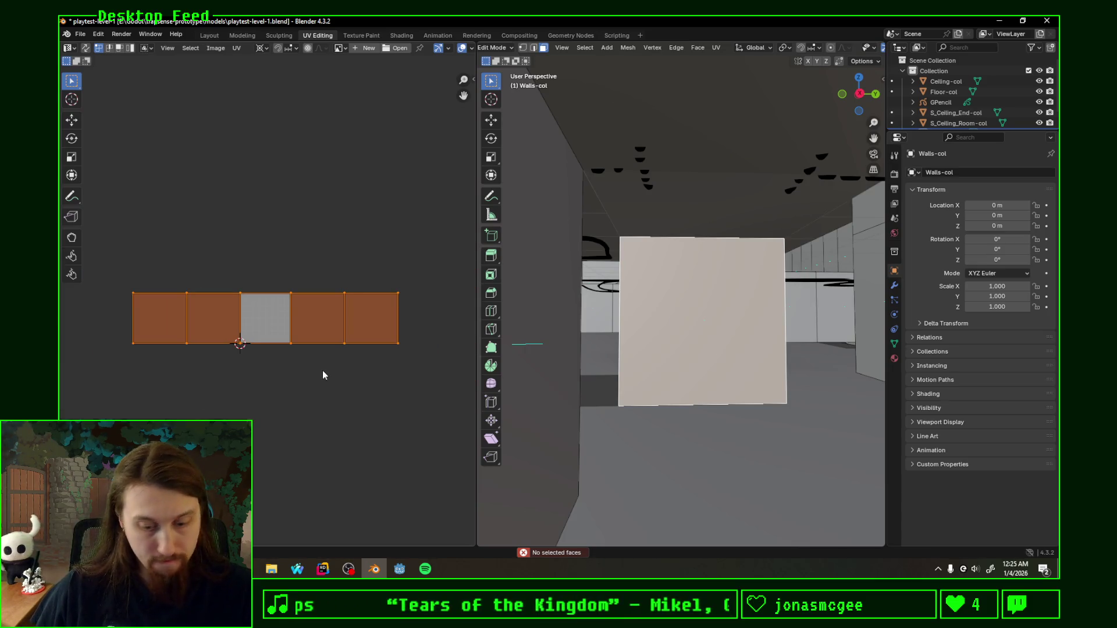
{"action": "key", "text": "ctrl+s"}
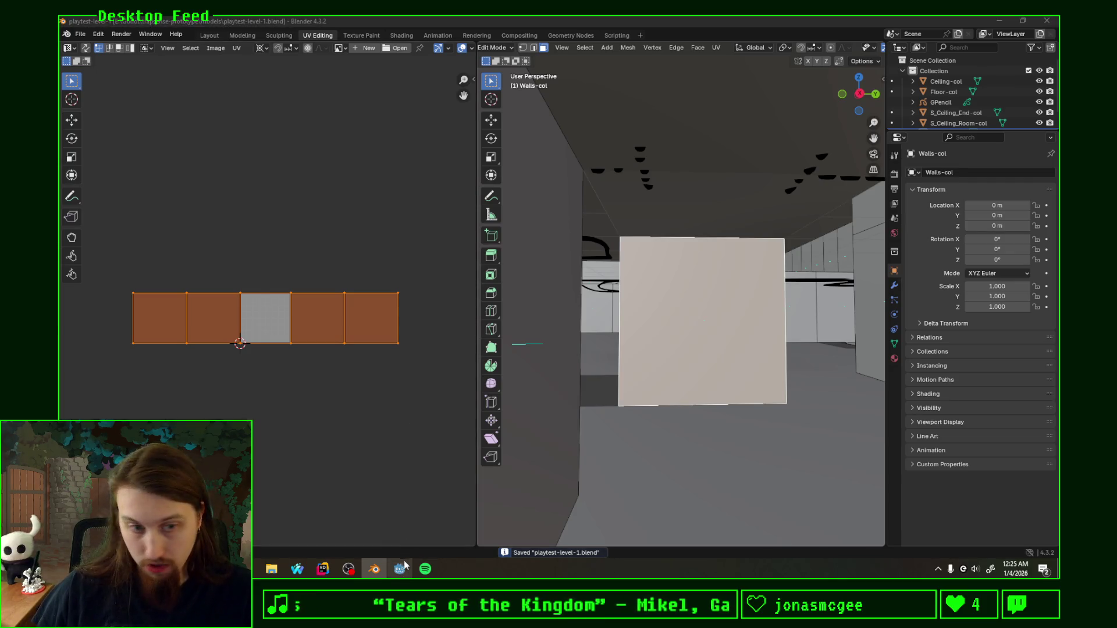
{"action": "left_click", "coordinate": [400, 568]}
{"action": "scroll", "coordinate": [573, 319], "scroll_direction": "up", "scroll_amount": 3}
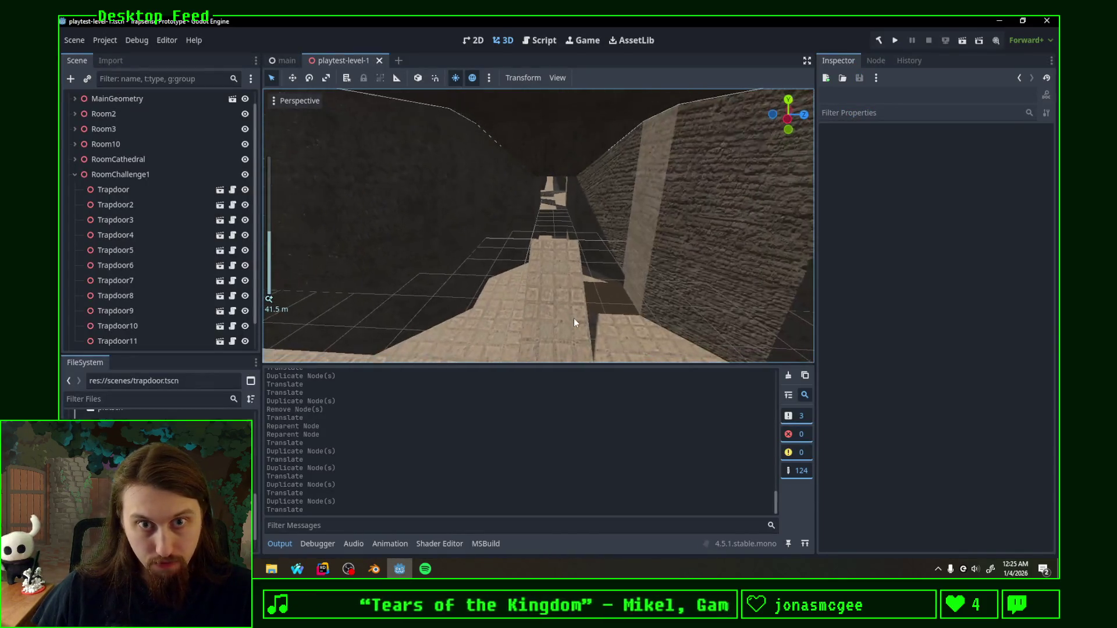
{"action": "mouse_move", "coordinate": [573, 319]}
{"action": "middle_mouse_down"}
{"action": "mouse_move", "coordinate": [531, 318]}
{"action": "mouse_move", "coordinate": [582, 280]}
{"action": "middle_mouse_up"}
{"action": "scroll", "coordinate": [532, 319], "scroll_direction": "up", "scroll_amount": 2}
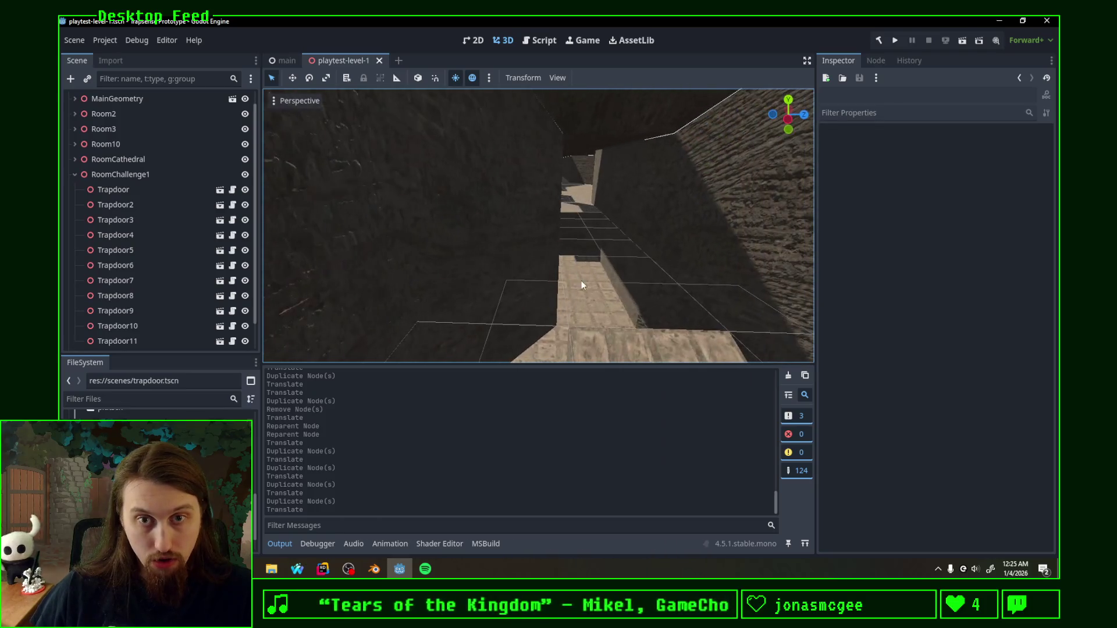
{"action": "key", "text": "alt+Tab"}
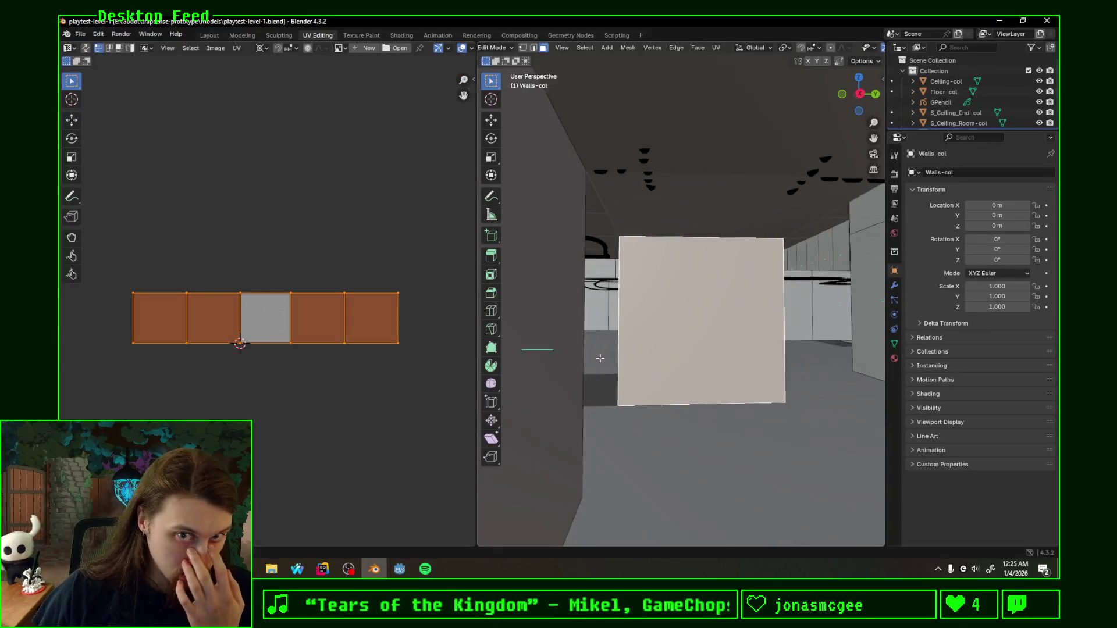
{"action": "scroll", "coordinate": [615, 364], "scroll_direction": "up", "scroll_amount": 3}
Step: Leave the ceiling mesh and start editing Floor-col with face selection on the corridor floor
{"action": "middle_click_drag", "start_coordinate": [615, 364], "coordinate": [823, 401]}
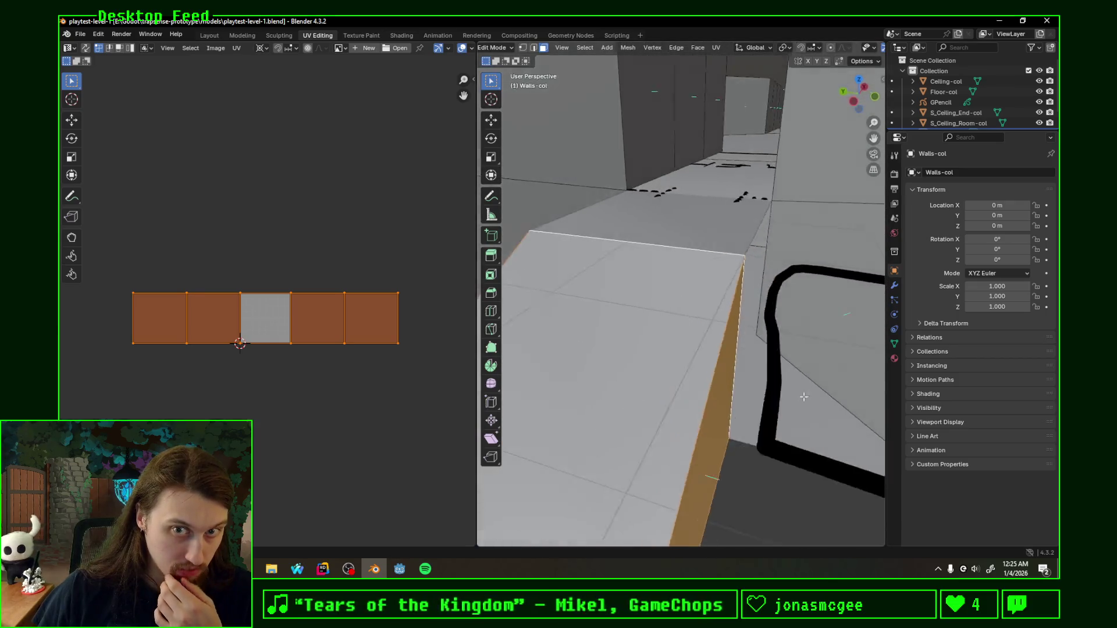
{"action": "mouse_move", "coordinate": [823, 401]}
{"action": "middle_mouse_down"}
{"action": "mouse_move", "coordinate": [712, 217]}
{"action": "mouse_move", "coordinate": [783, 294]}
{"action": "middle_mouse_up"}
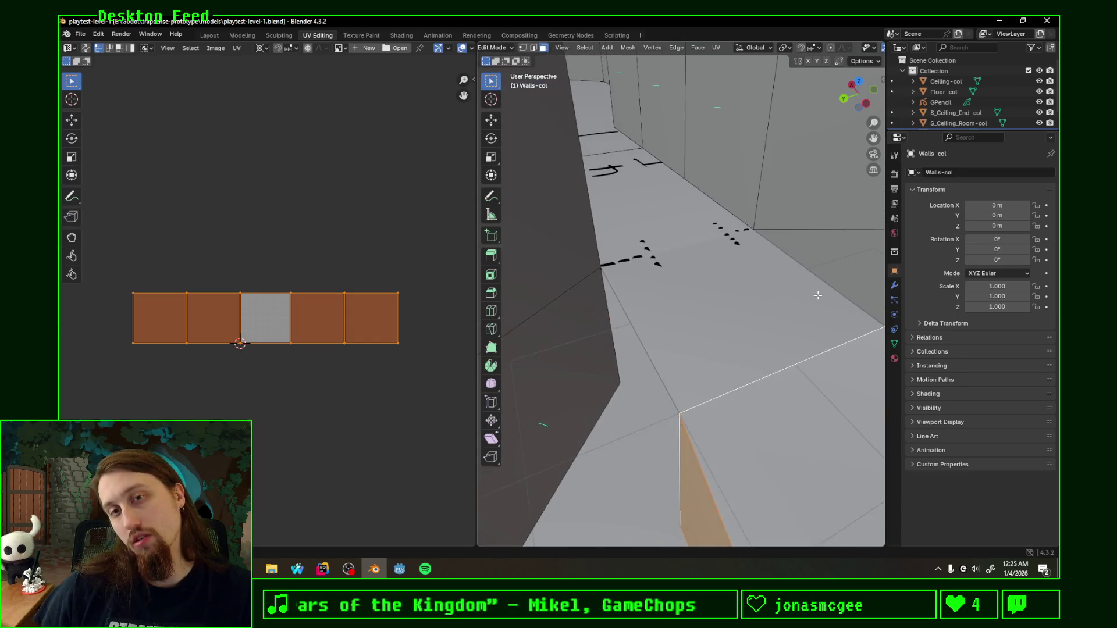
{"action": "left_click", "coordinate": [947, 80]}
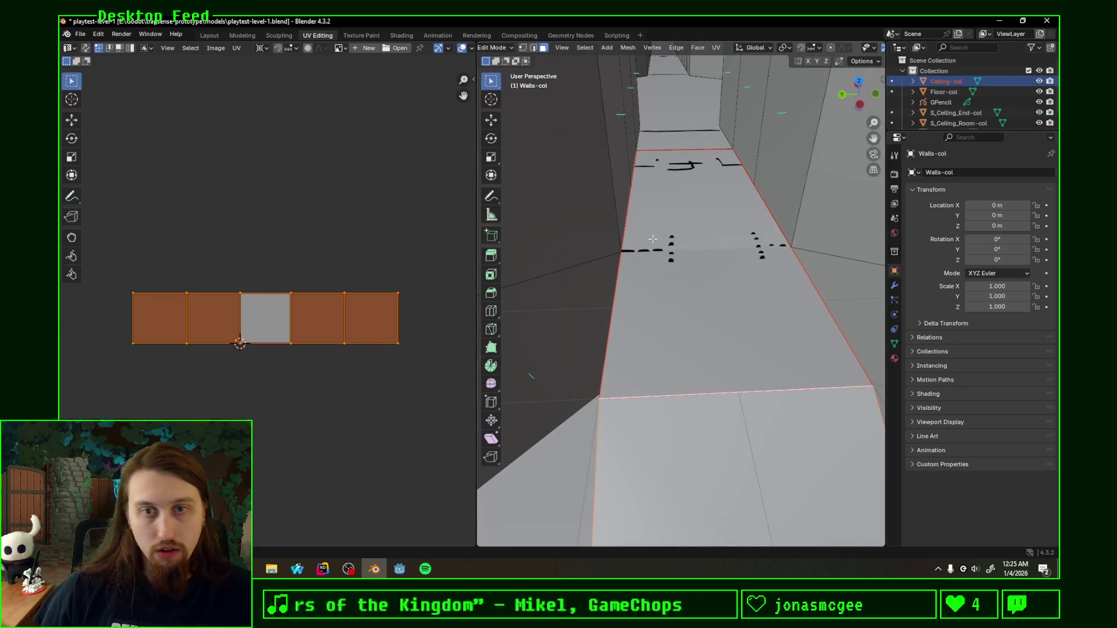
{"action": "key", "text": "Tab"}
{"action": "mouse_move", "coordinate": [620, 317]}
{"action": "middle_mouse_down"}
{"action": "mouse_move", "coordinate": [678, 291]}
{"action": "mouse_move", "coordinate": [629, 268]}
{"action": "middle_mouse_up"}
{"action": "left_click", "coordinate": [943, 91]}
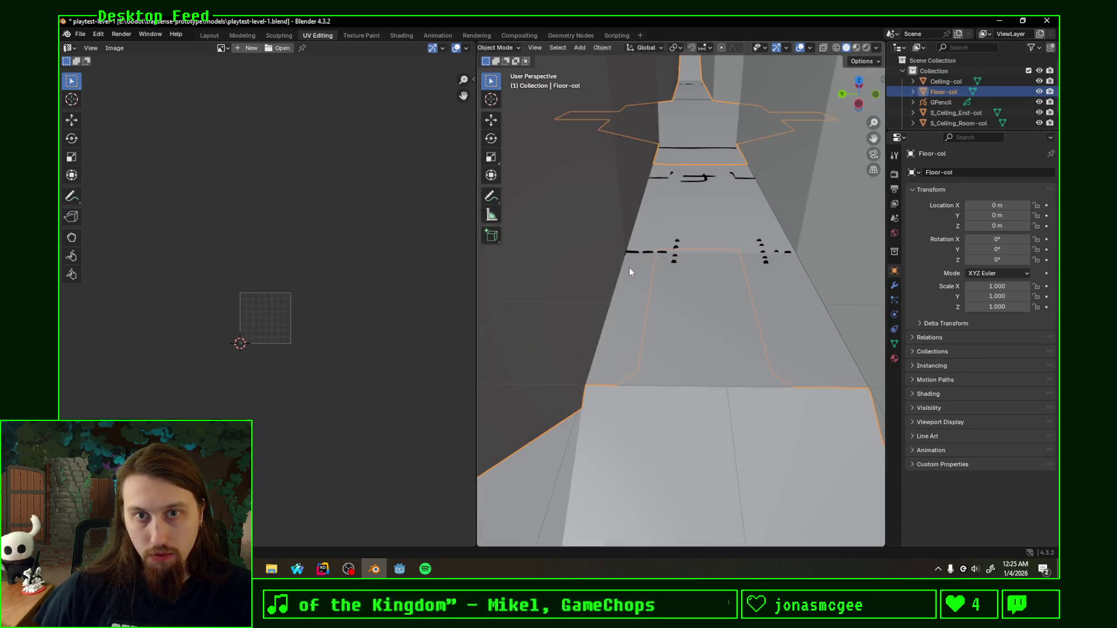
{"action": "key", "text": "Tab"}
{"action": "left_click", "coordinate": [684, 165]}
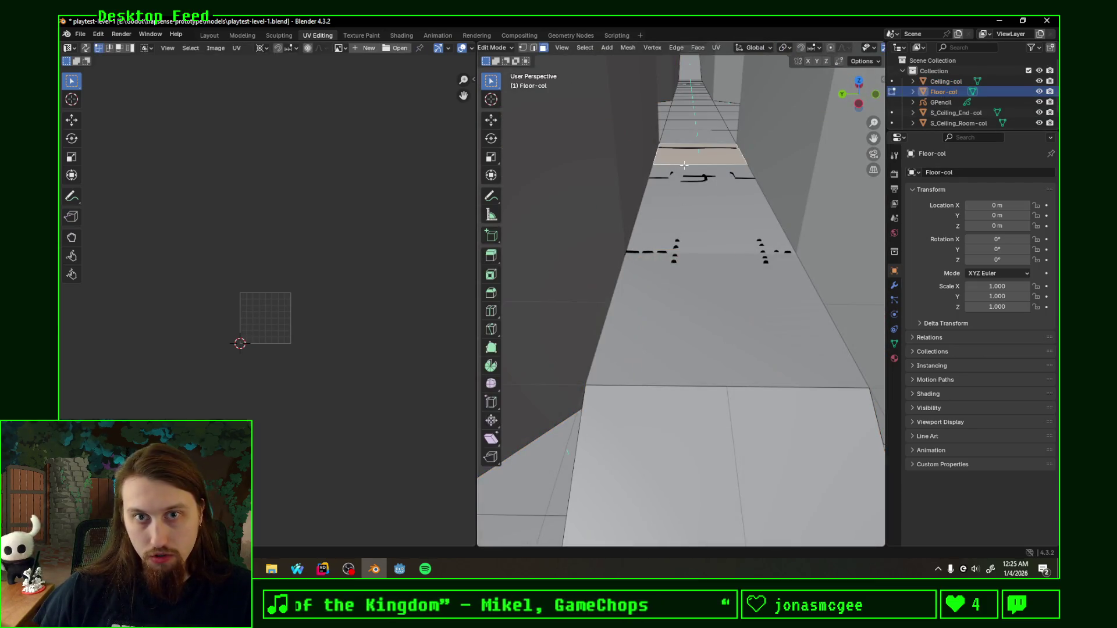
{"action": "left_click", "coordinate": [542, 47]}
{"action": "scroll", "coordinate": [701, 265], "scroll_direction": "down", "scroll_amount": 1}
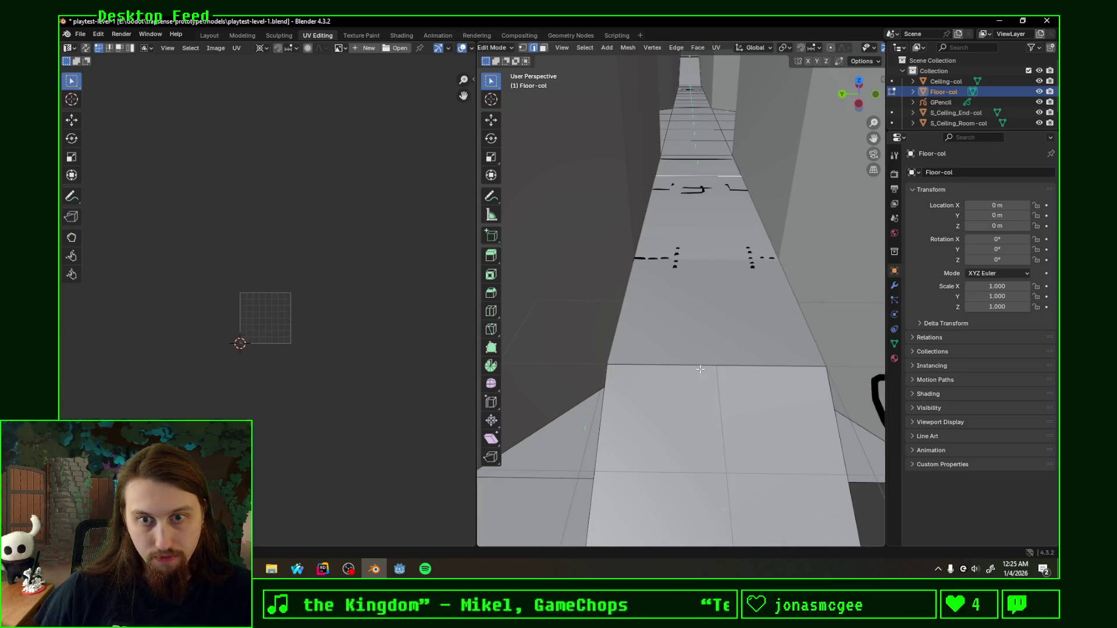
Step: Add a loop cut across the corridor floor face, save the file and switch to Godot
{"action": "left_click", "coordinate": [689, 207]}
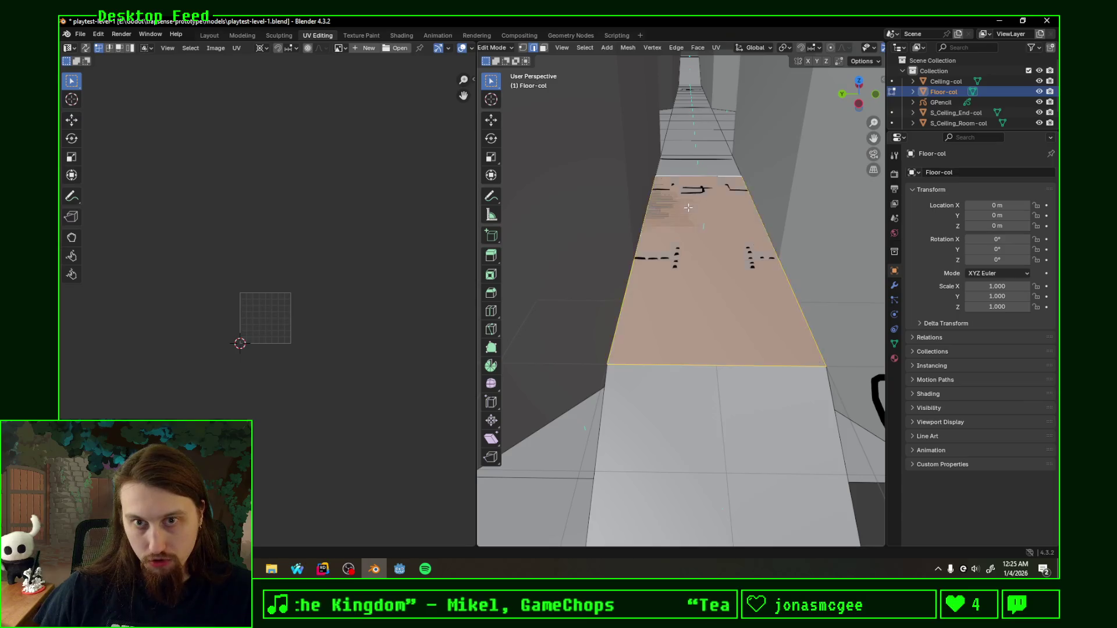
{"action": "key", "text": "ctrl+r"}
{"action": "scroll", "coordinate": [693, 225], "scroll_direction": "up", "scroll_amount": 1}
{"action": "left_click", "coordinate": [647, 236]}
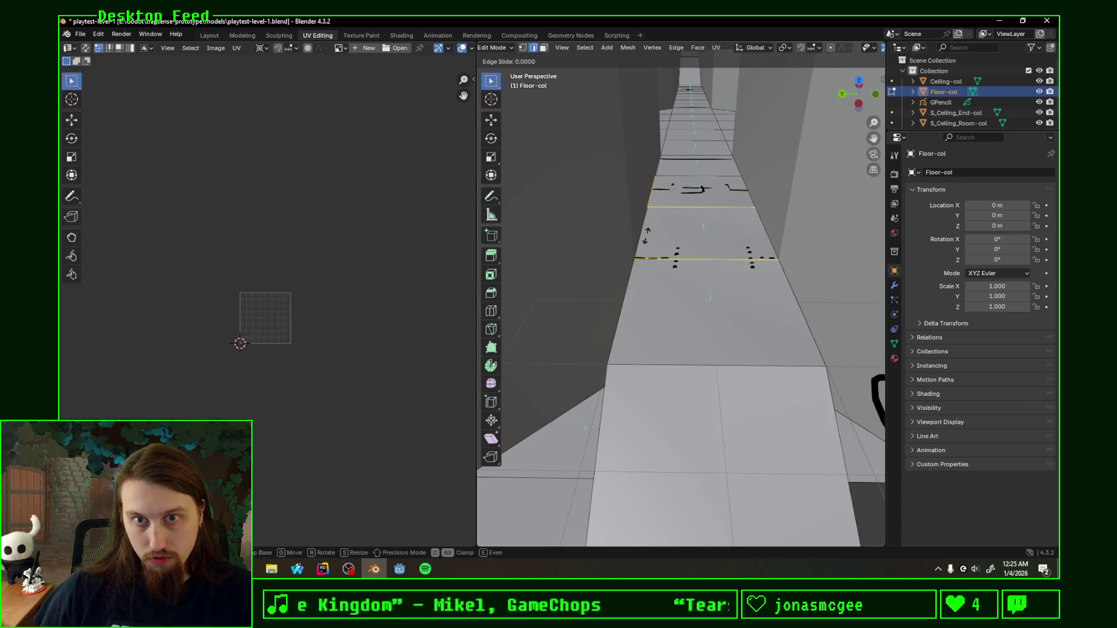
{"action": "middle_click_drag", "start_coordinate": [647, 235], "coordinate": [756, 255]}
{"action": "key", "text": "ctrl+s"}
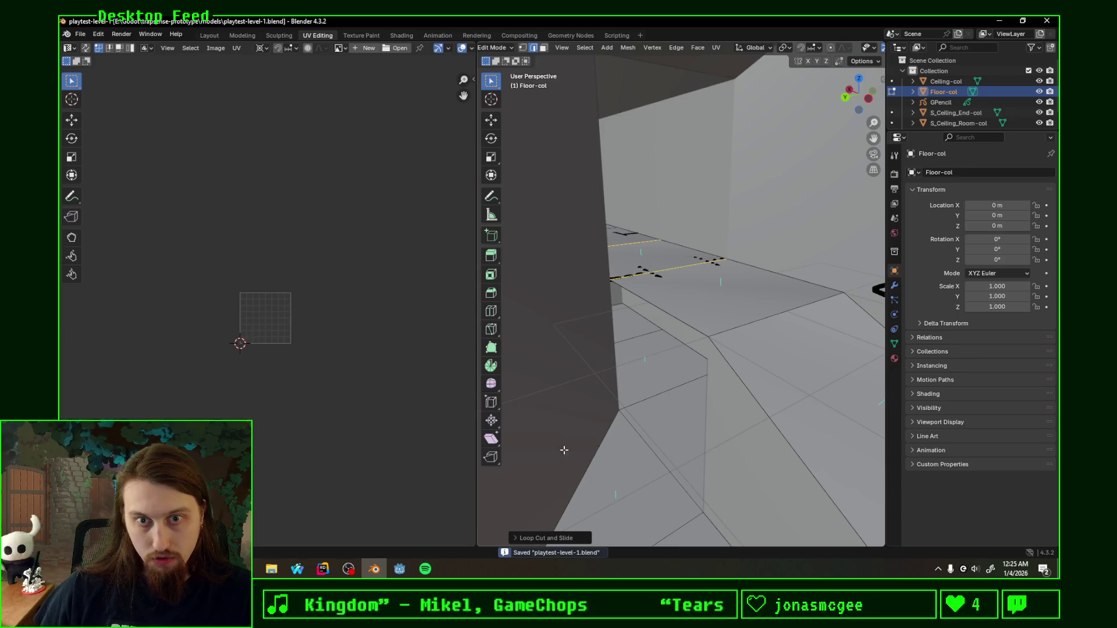
{"action": "key", "text": "alt+Tab"}
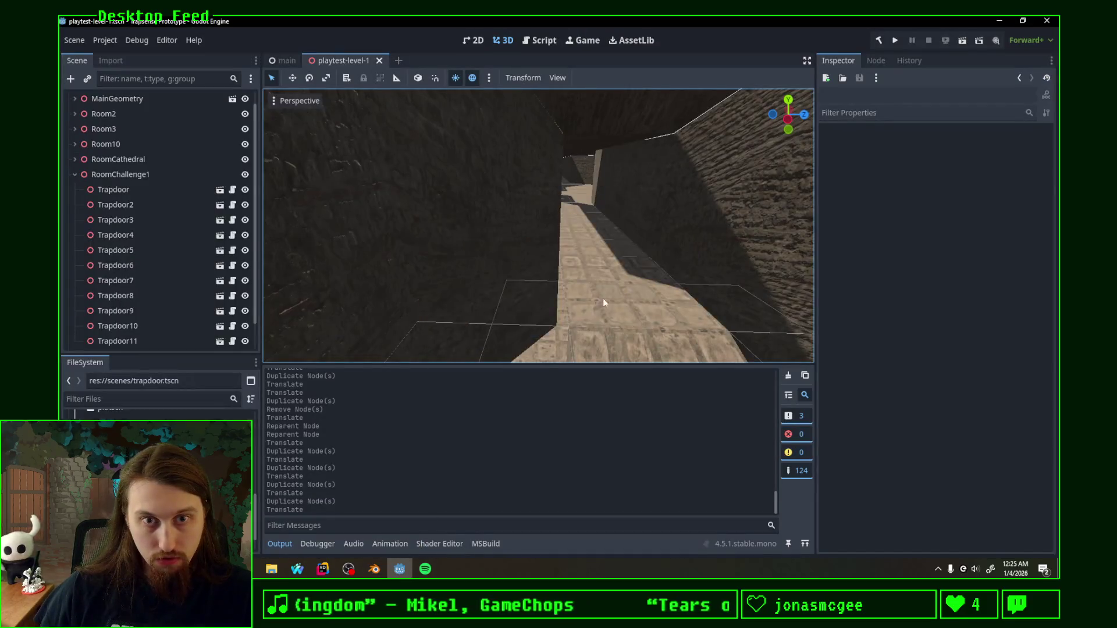
Step: Fly through the reimported corridor in Godot's 3D view, then return to Blender
{"action": "middle_click_drag", "start_coordinate": [603, 298], "coordinate": [629, 293]}
{"action": "scroll", "coordinate": [626, 284], "scroll_direction": "down", "scroll_amount": 3}
{"action": "scroll", "coordinate": [624, 282], "scroll_direction": "down", "scroll_amount": 4}
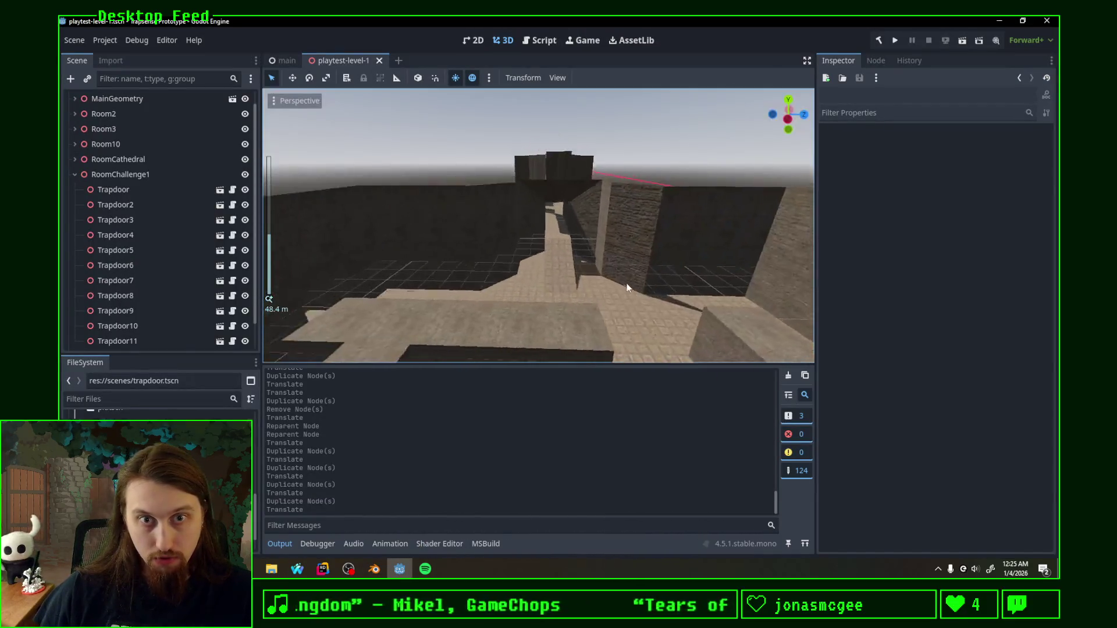
{"action": "right_click_drag", "start_coordinate": [654, 283], "coordinate": [654, 284]}
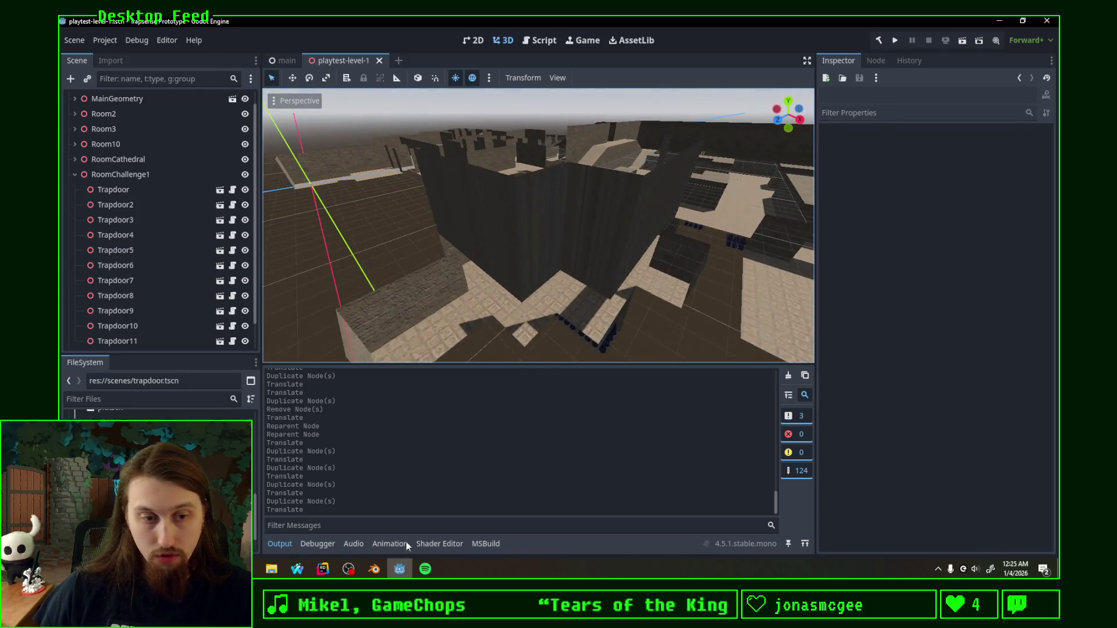
{"action": "left_click", "coordinate": [374, 568]}
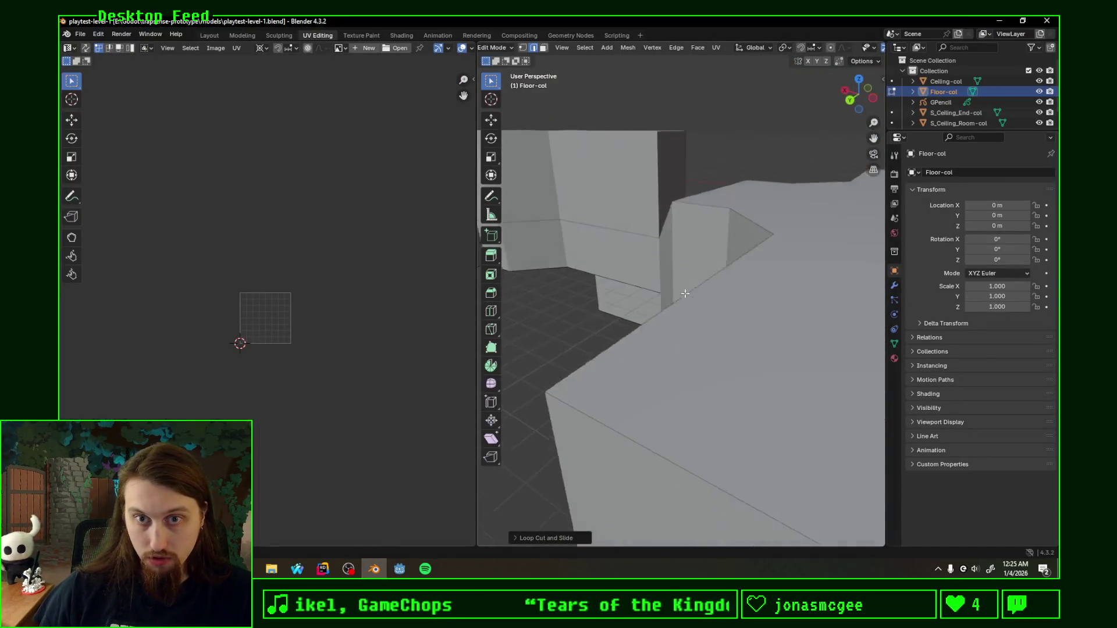
Step: Switch to editing S_Ceiling_End-col and select the loop of upper wall faces
{"action": "left_click", "coordinate": [956, 113]}
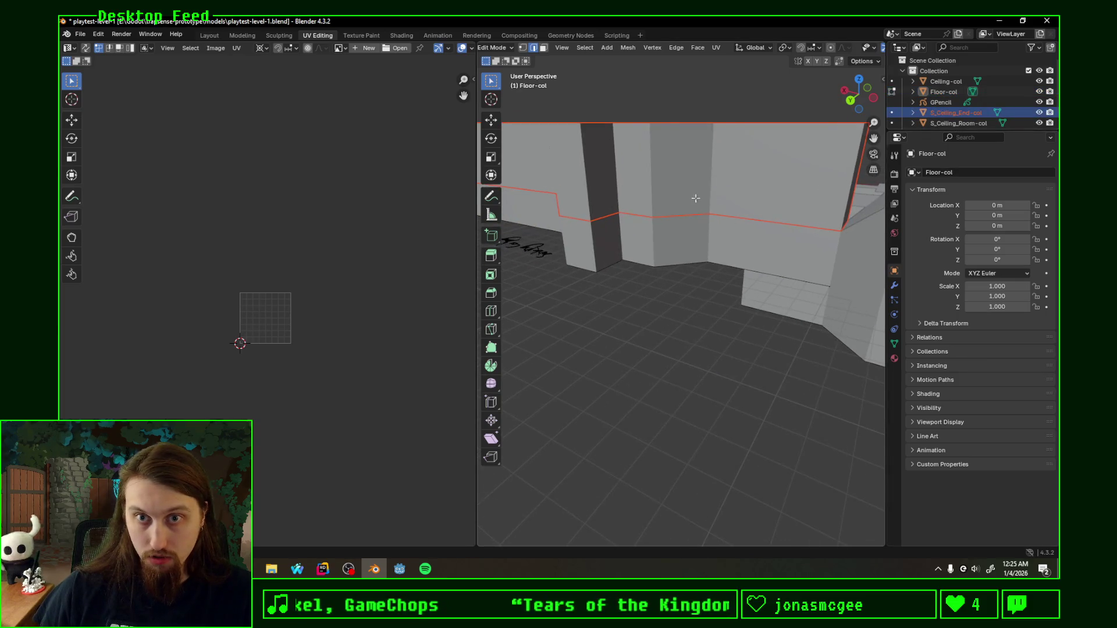
{"action": "scroll", "coordinate": [754, 257], "scroll_direction": "down", "scroll_amount": 2}
{"action": "key", "text": "Tab"}
{"action": "mouse_move", "coordinate": [689, 242]}
{"action": "middle_mouse_down"}
{"action": "mouse_move", "coordinate": [791, 220]}
{"action": "mouse_move", "coordinate": [701, 262]}
{"action": "middle_mouse_up"}
{"action": "key", "text": "Tab"}
{"action": "left_click", "coordinate": [694, 271], "text": "alt"}
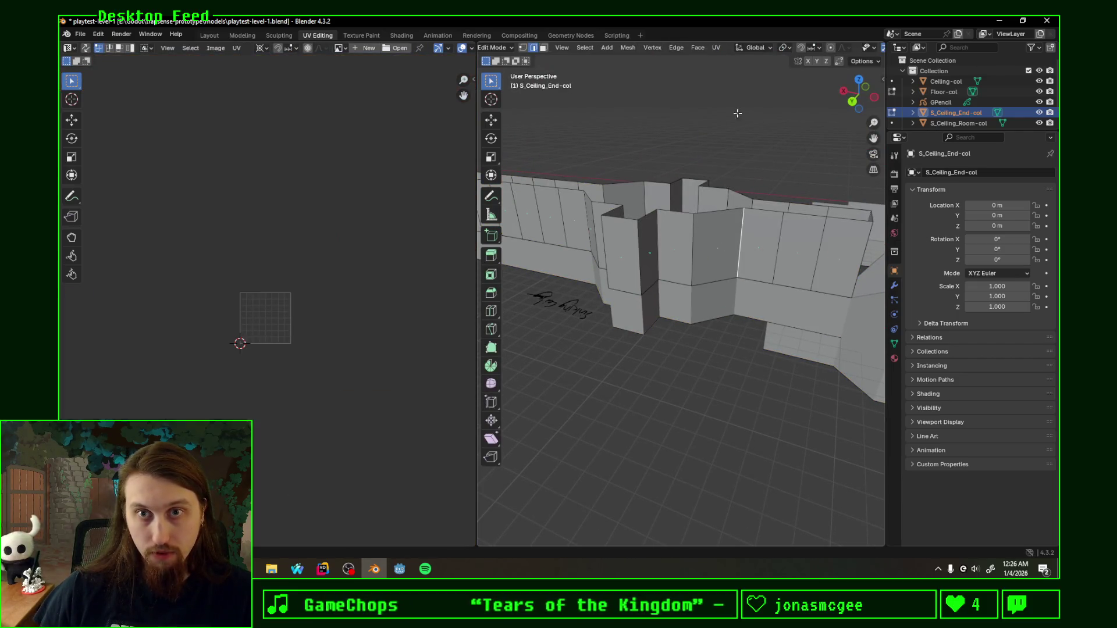
{"action": "left_click", "coordinate": [691, 242], "text": "alt"}
{"action": "middle_click_drag", "start_coordinate": [691, 242], "coordinate": [675, 273]}
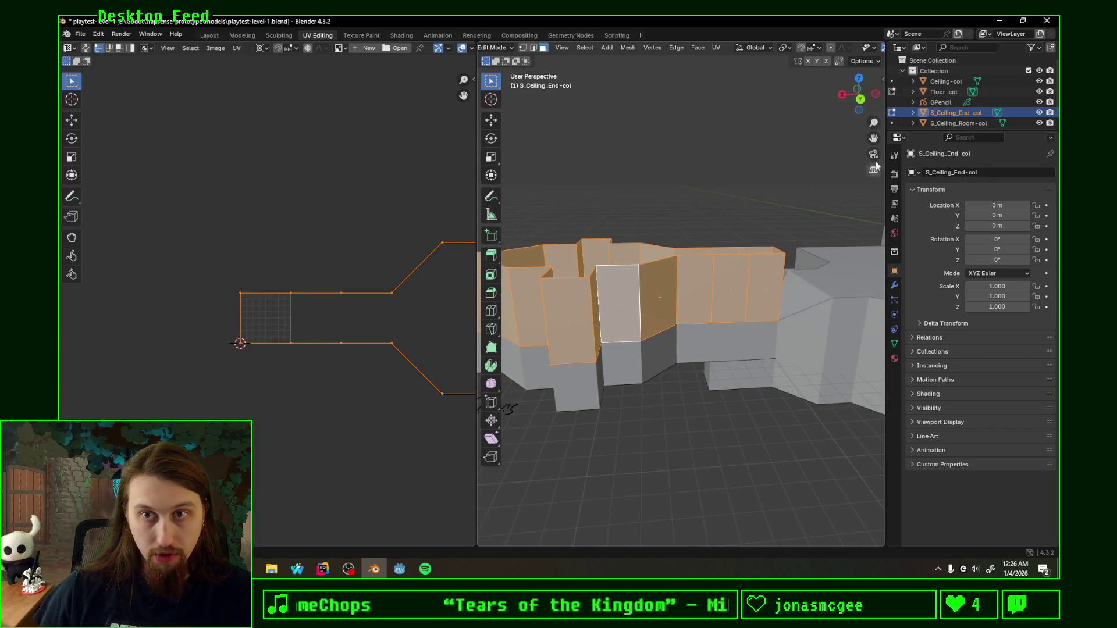
Step: Pick a single upper wall face and project its UVs from the back view
{"action": "left_click", "coordinate": [843, 95]}
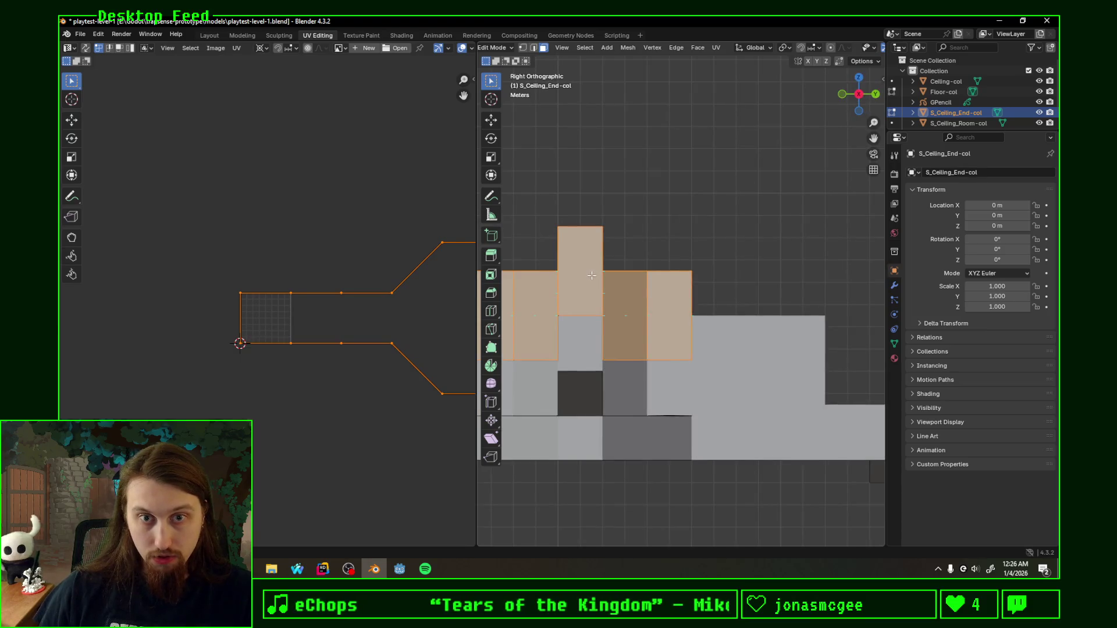
{"action": "middle_click_drag", "start_coordinate": [592, 277], "coordinate": [567, 323]}
{"action": "left_click", "coordinate": [568, 323]}
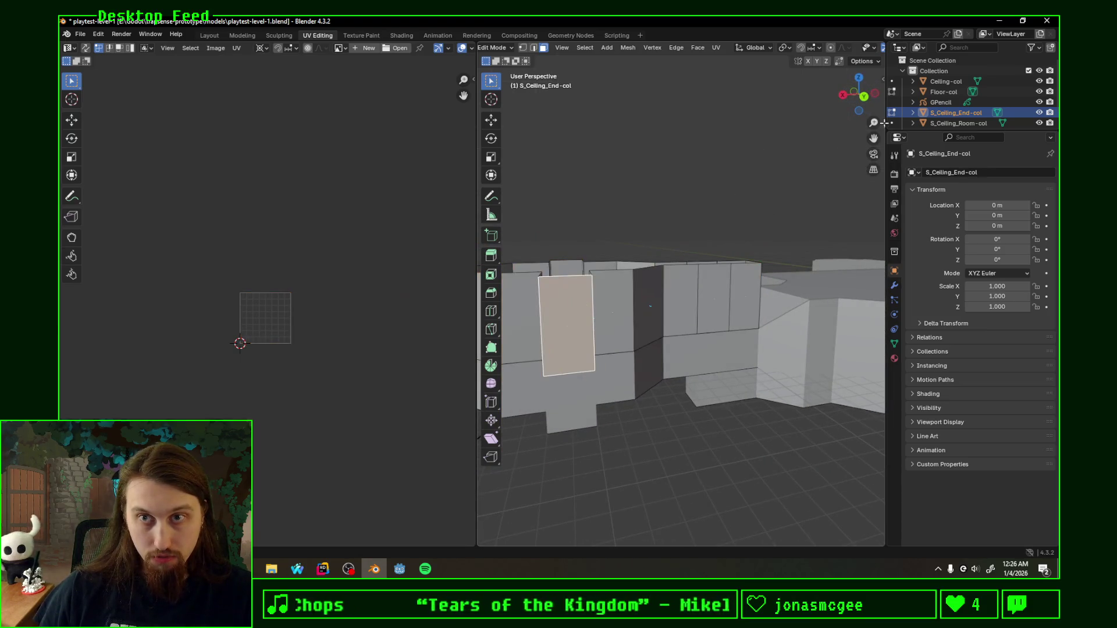
{"action": "left_click", "coordinate": [865, 99]}
{"action": "middle_click_drag", "start_coordinate": [669, 289], "coordinate": [760, 253], "text": "shift"}
{"action": "key", "text": "F3"}
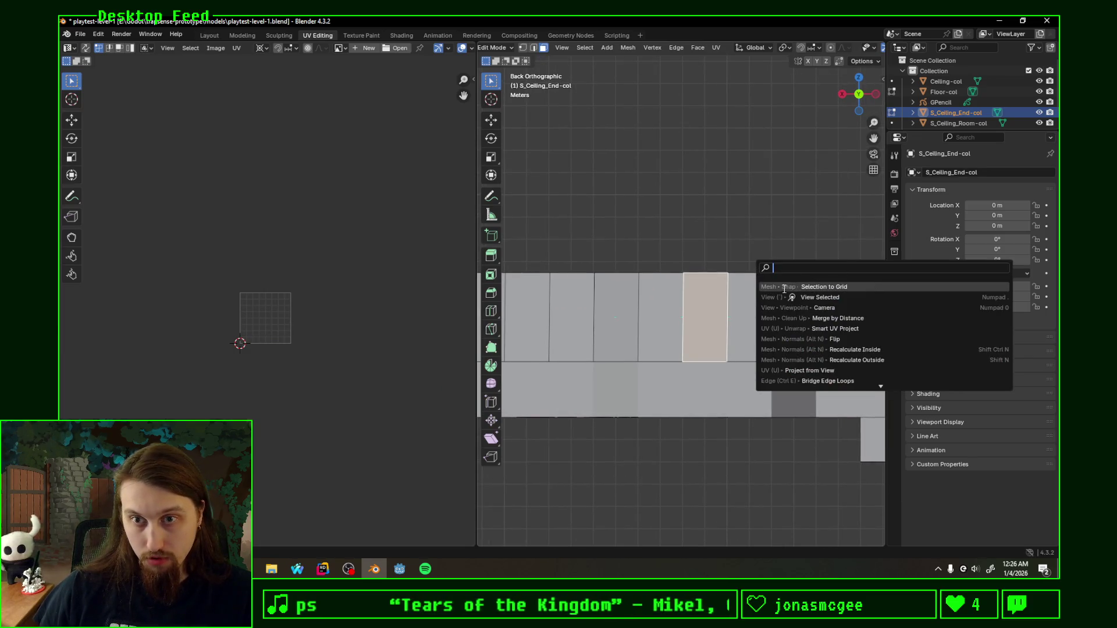
{"action": "key", "text": "Escape"}
{"action": "key", "text": "u"}
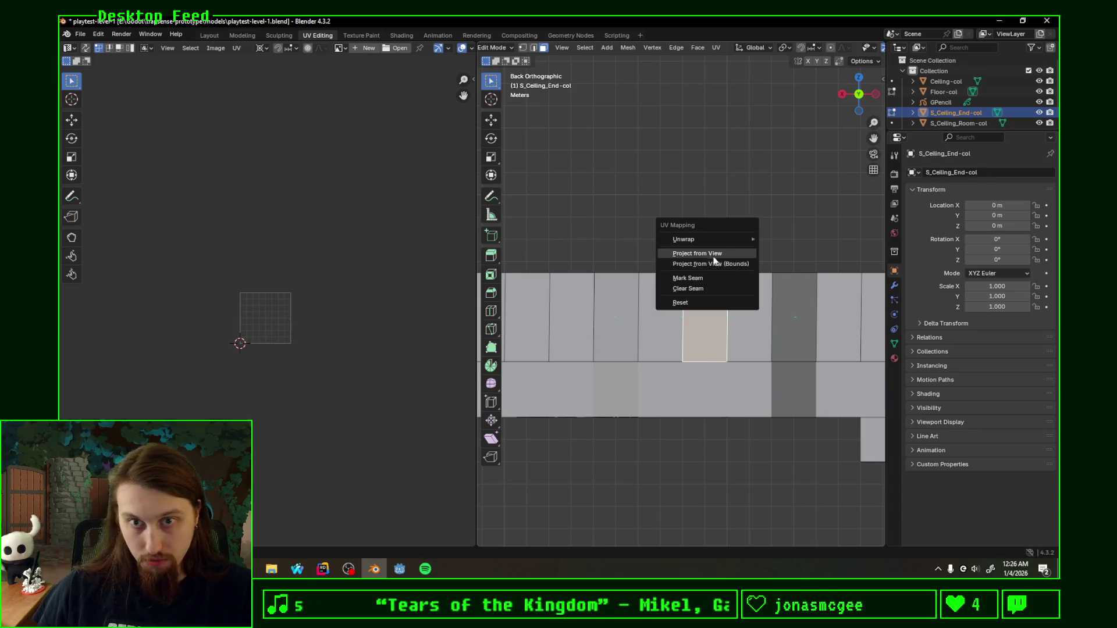
{"action": "left_click", "coordinate": [714, 255]}
{"action": "scroll", "coordinate": [267, 310], "scroll_direction": "up", "scroll_amount": 5}
Step: Move and enlarge that UV island, then unwrap the whole face row with Follow Active Quads
{"action": "key", "text": "g"}
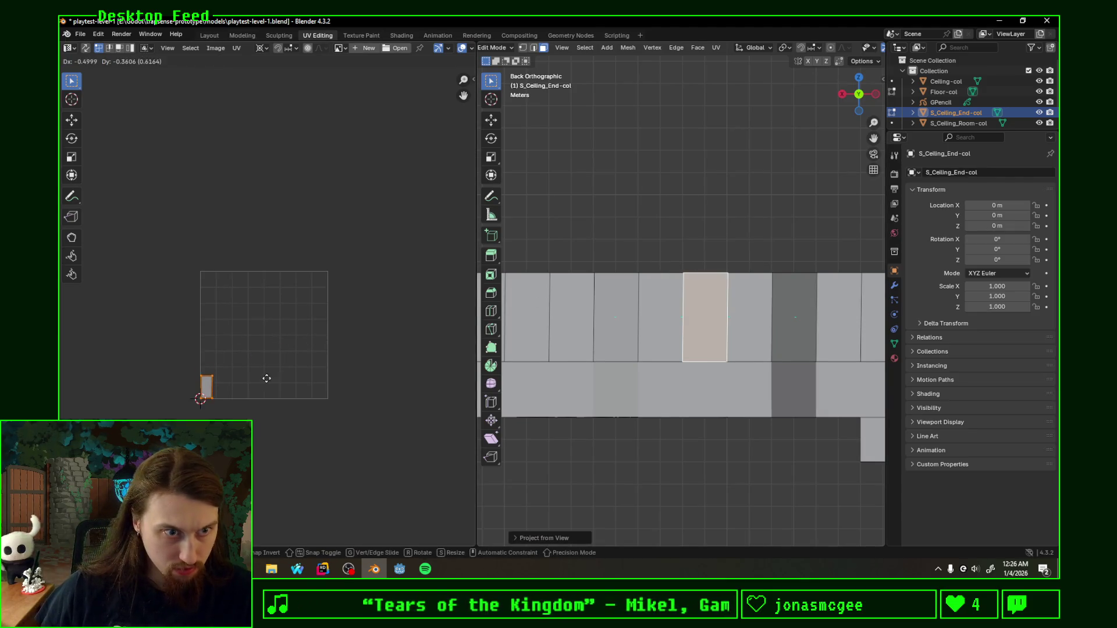
{"action": "key", "text": "s"}
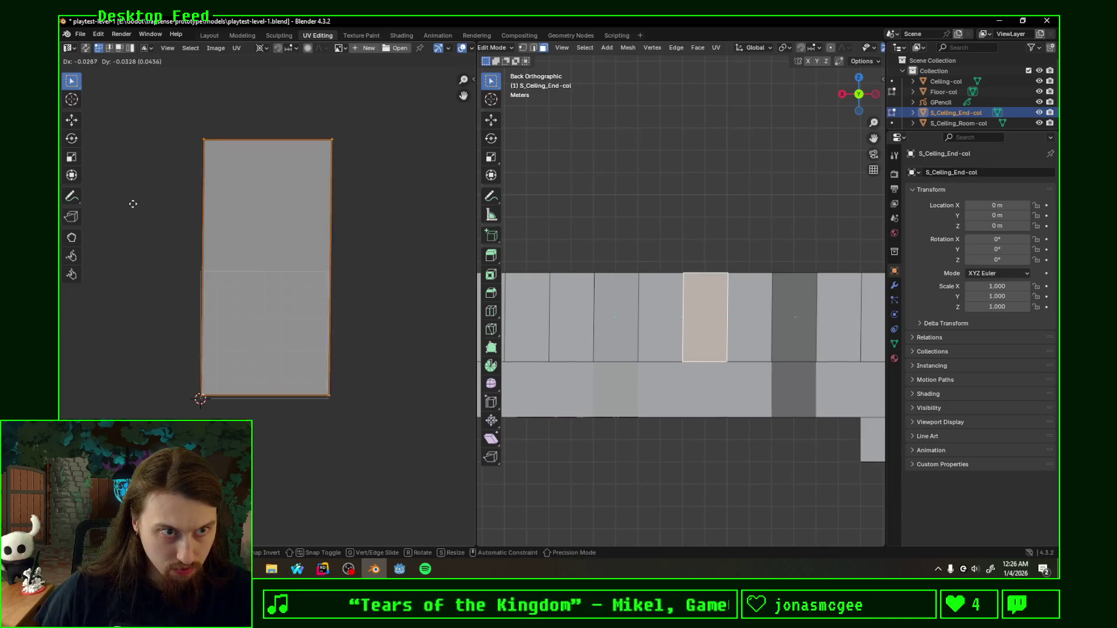
{"action": "key", "text": "s"}
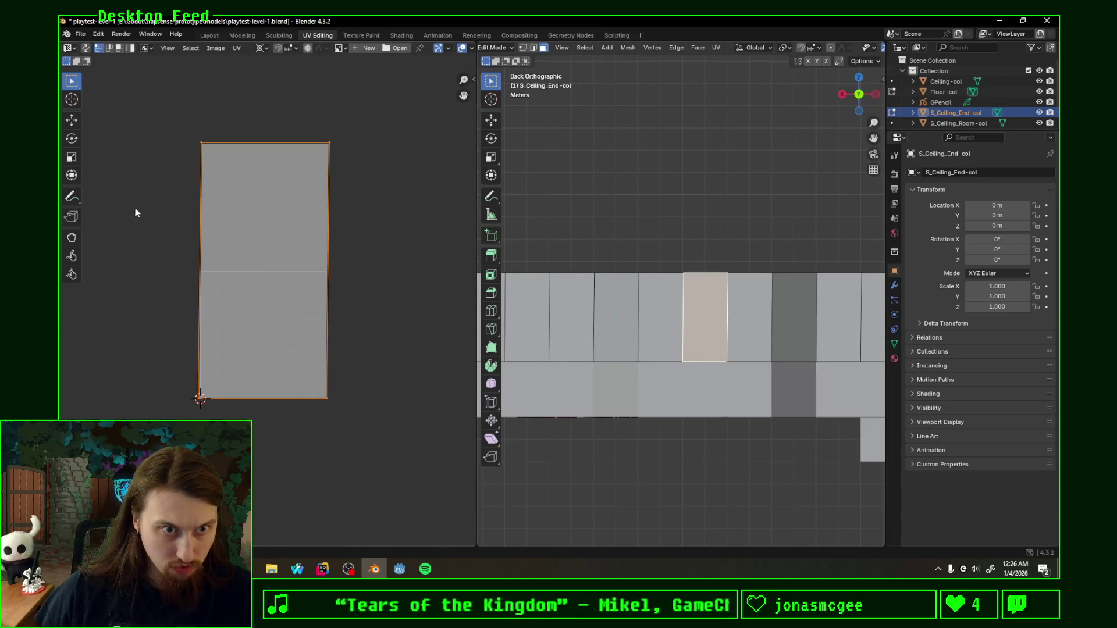
{"action": "left_click", "coordinate": [669, 321], "text": "alt"}
{"action": "left_click", "coordinate": [707, 309], "text": "shift"}
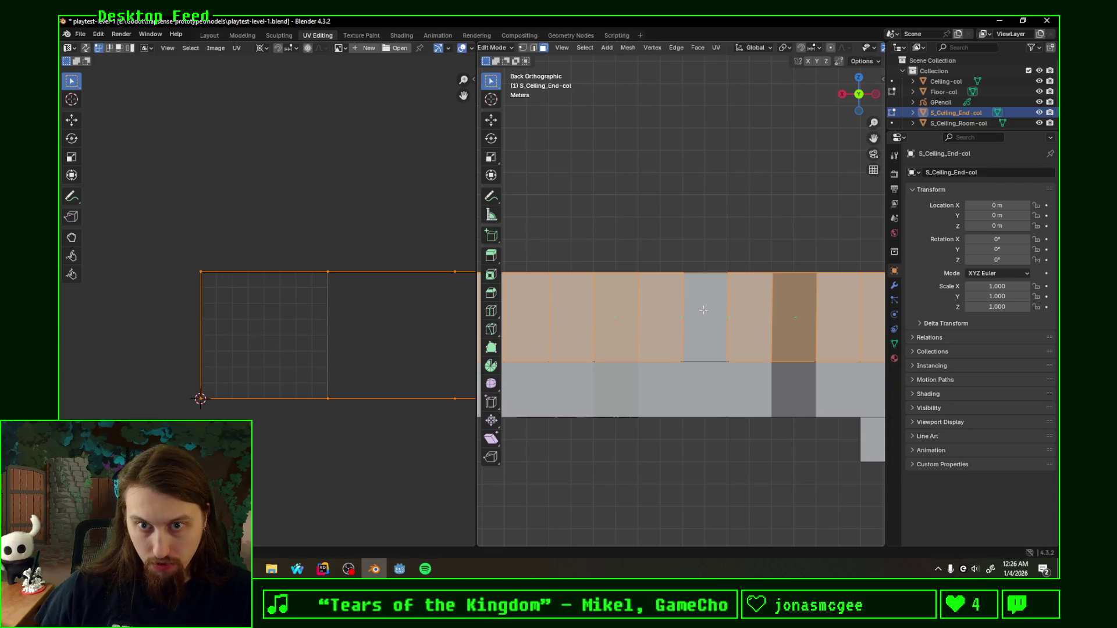
{"action": "key", "text": "u"}
{"action": "left_click", "coordinate": [327, 292]}
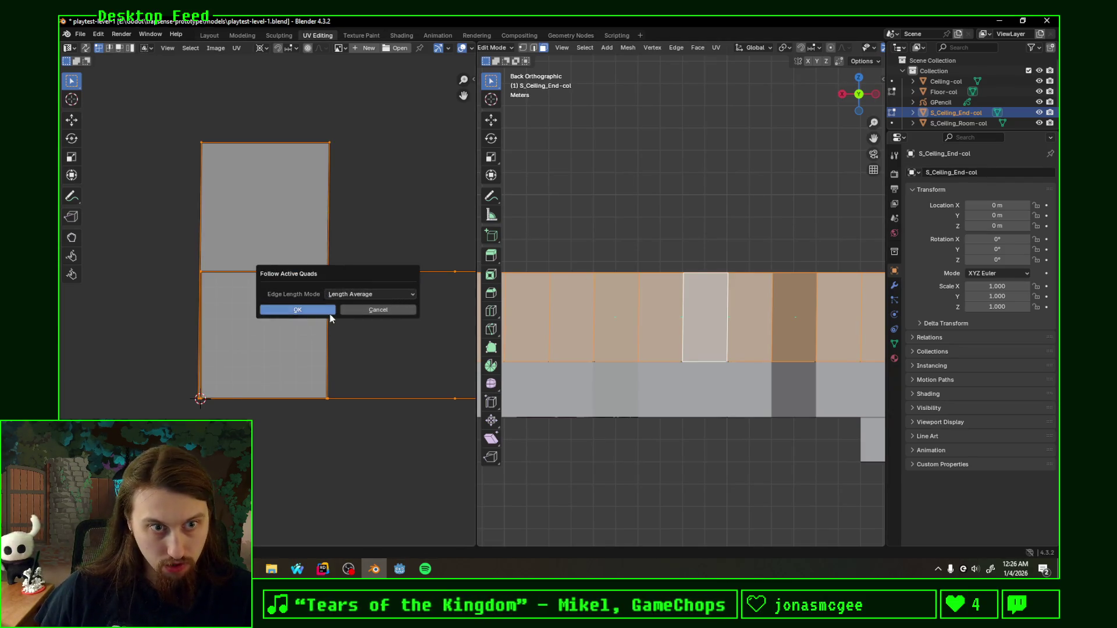
{"action": "left_click", "coordinate": [329, 310]}
Step: Save the level file and move on to editing the S_Ceiling_Room-col mesh
{"action": "key", "text": "ctrl+s"}
{"action": "mouse_move", "coordinate": [611, 306]}
{"action": "middle_mouse_down"}
{"action": "mouse_move", "coordinate": [664, 289]}
{"action": "mouse_move", "coordinate": [534, 196]}
{"action": "mouse_move", "coordinate": [733, 222]}
{"action": "mouse_move", "coordinate": [485, 195]}
{"action": "mouse_move", "coordinate": [632, 218]}
{"action": "middle_mouse_up"}
{"action": "key", "text": "Tab"}
{"action": "left_click", "coordinate": [591, 203]}
{"action": "key", "text": "Tab"}
Step: View the upper wall face from the Right Orthographic side and UV-project it from view
{"action": "left_click", "coordinate": [855, 103]}
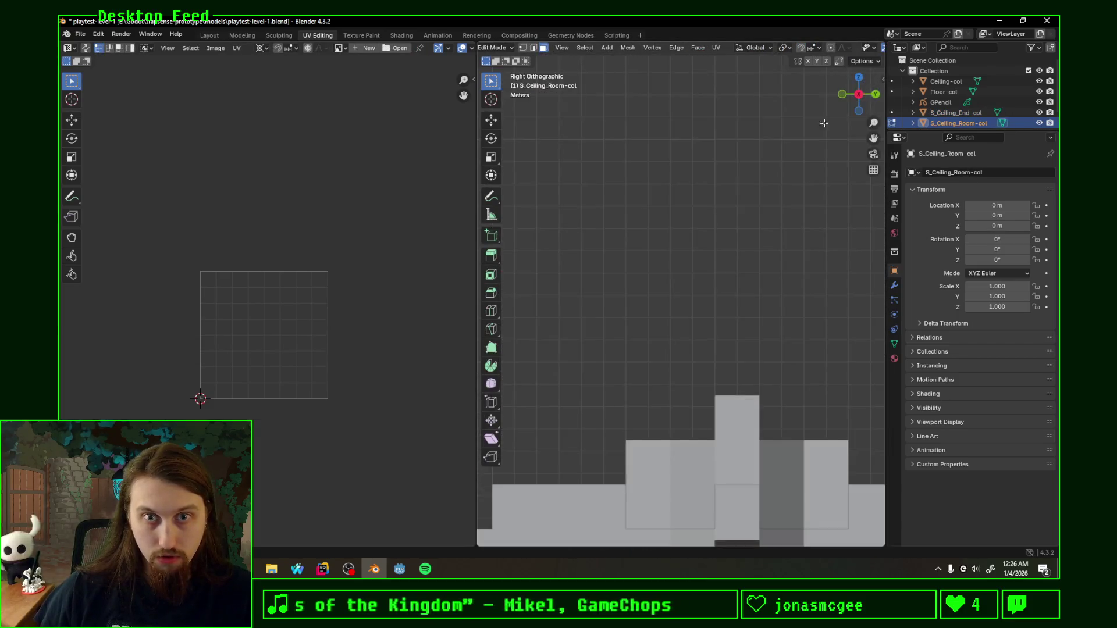
{"action": "scroll", "coordinate": [855, 114], "scroll_direction": "down", "scroll_amount": 2}
{"action": "scroll", "coordinate": [855, 113], "scroll_direction": "down", "scroll_amount": 2}
{"action": "scroll", "coordinate": [854, 114], "scroll_direction": "down", "scroll_amount": 1}
{"action": "left_click", "coordinate": [859, 93]}
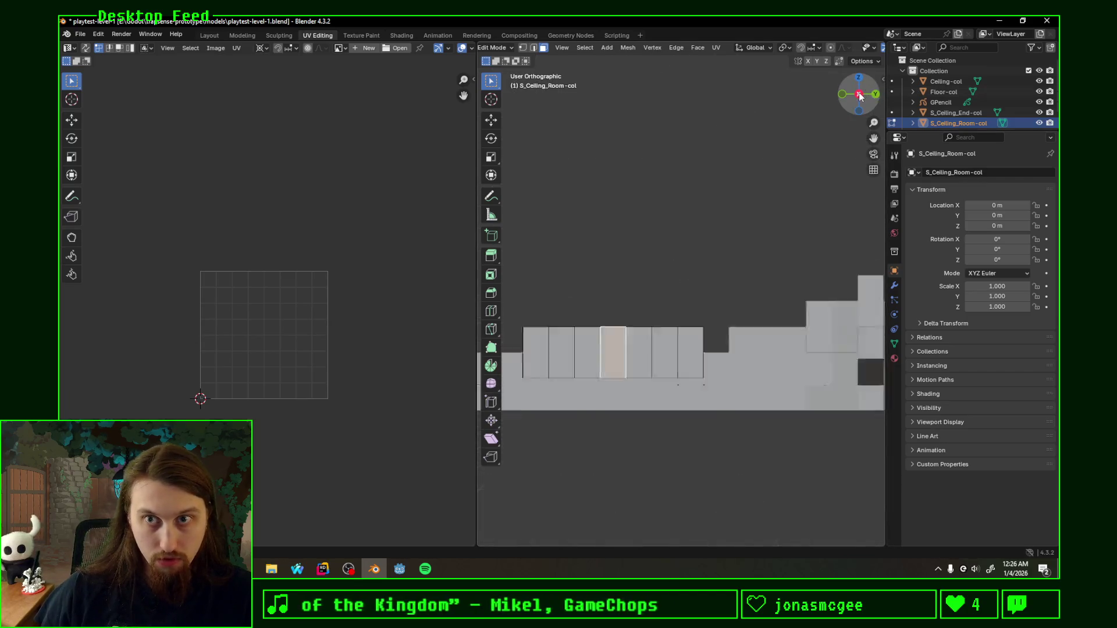
{"action": "scroll", "coordinate": [625, 310], "scroll_direction": "down", "scroll_amount": 2}
{"action": "left_click", "coordinate": [859, 93]}
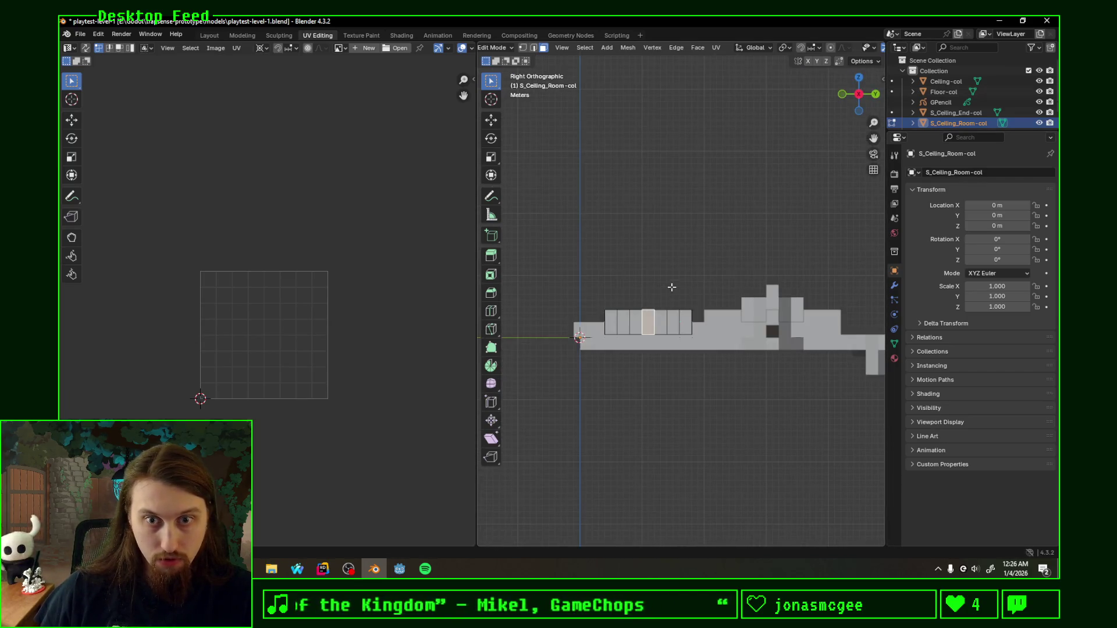
{"action": "scroll", "coordinate": [649, 327], "scroll_direction": "up", "scroll_amount": 2}
{"action": "scroll", "coordinate": [663, 302], "scroll_direction": "up", "scroll_amount": 3}
{"action": "scroll", "coordinate": [682, 275], "scroll_direction": "up", "scroll_amount": 1}
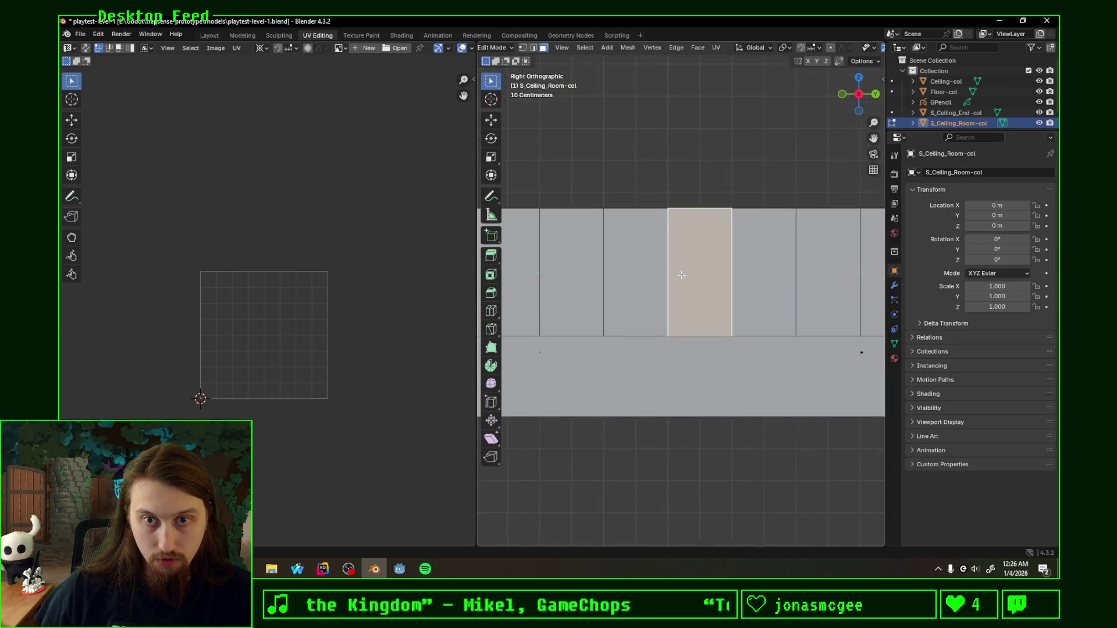
{"action": "key", "text": "u"}
{"action": "left_click", "coordinate": [692, 287]}
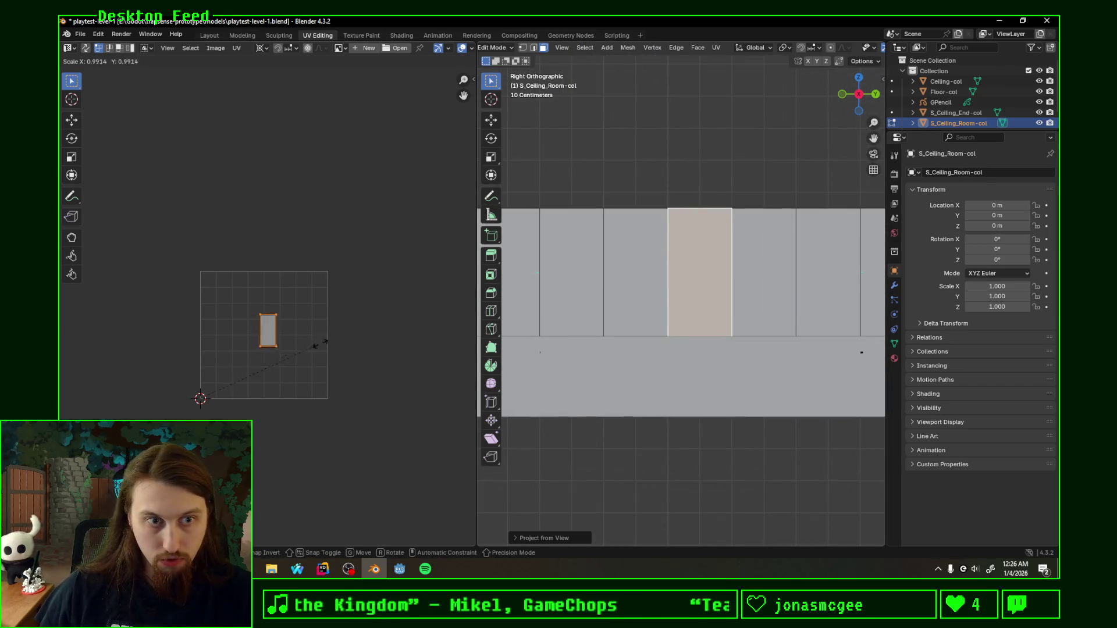
Step: Move and scale up the projected UV island in the UV editor
{"action": "key", "text": "g"}
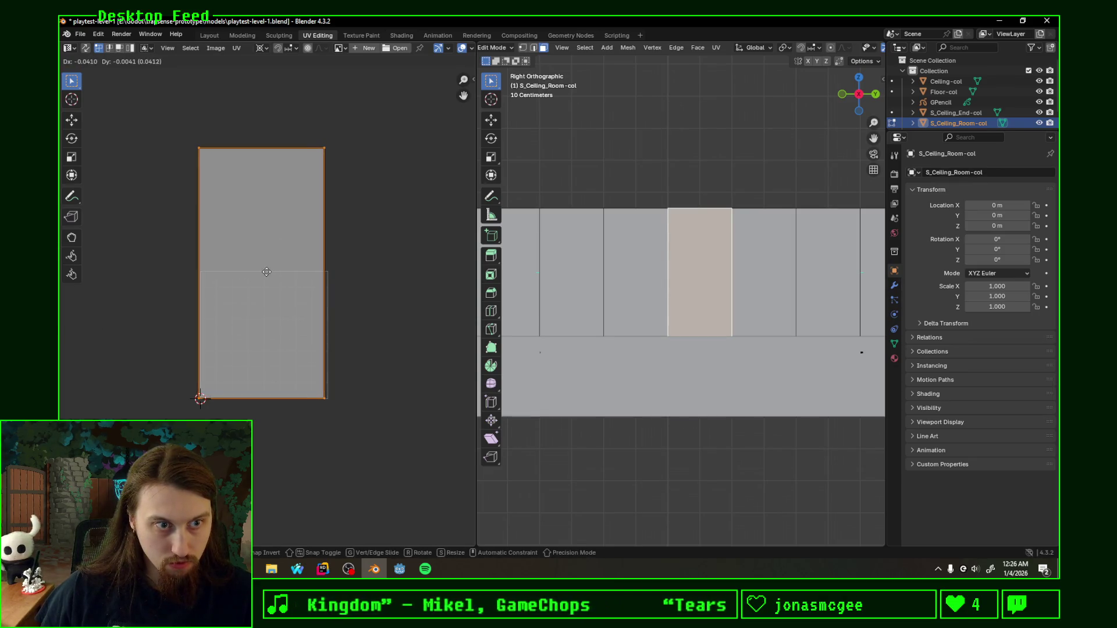
{"action": "left_click", "coordinate": [269, 273]}
{"action": "left_click", "coordinate": [342, 280]}
{"action": "key", "text": "s"}
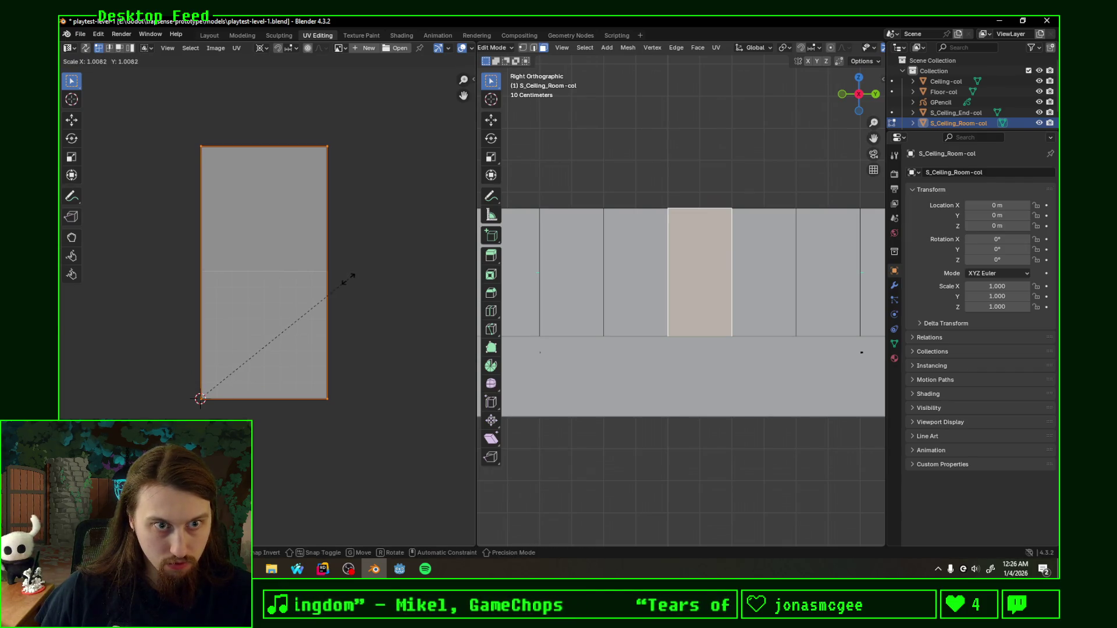
Step: Select the whole wall row with the projected face active and unwrap it with Follow Active Quads
{"action": "left_click", "coordinate": [643, 271], "text": "alt"}
{"action": "left_click", "coordinate": [700, 272], "text": "shift"}
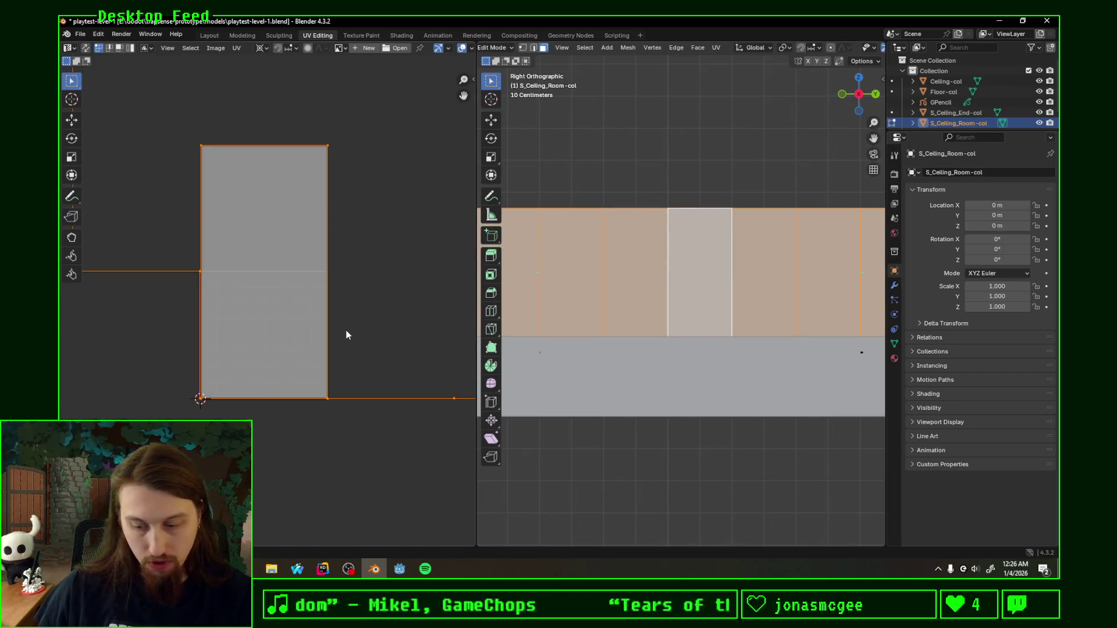
{"action": "key", "text": "u"}
{"action": "left_click", "coordinate": [328, 340]}
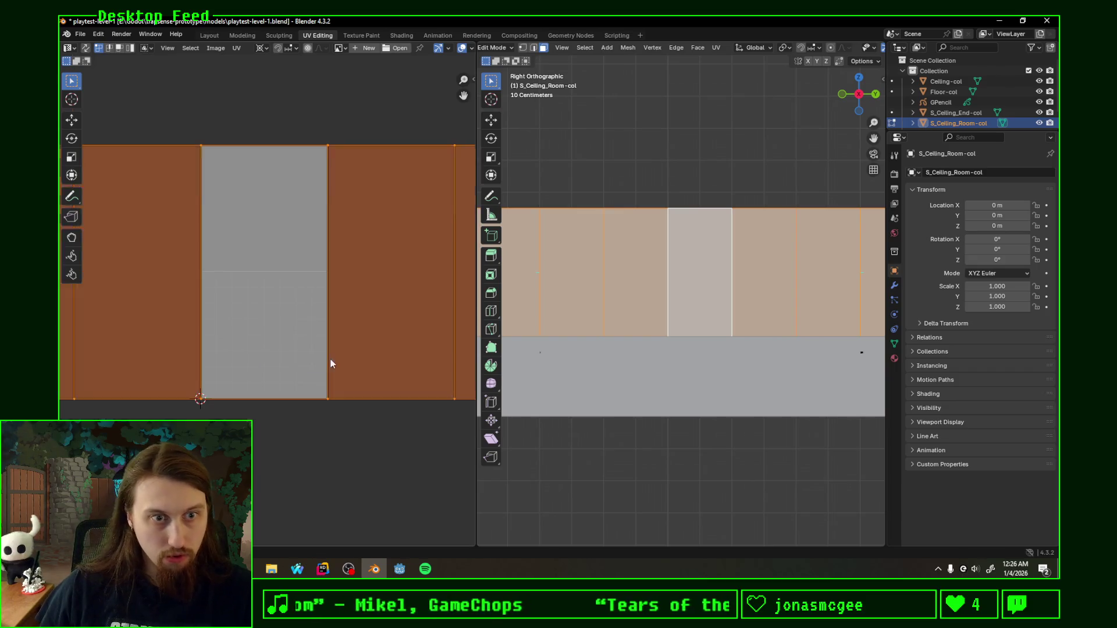